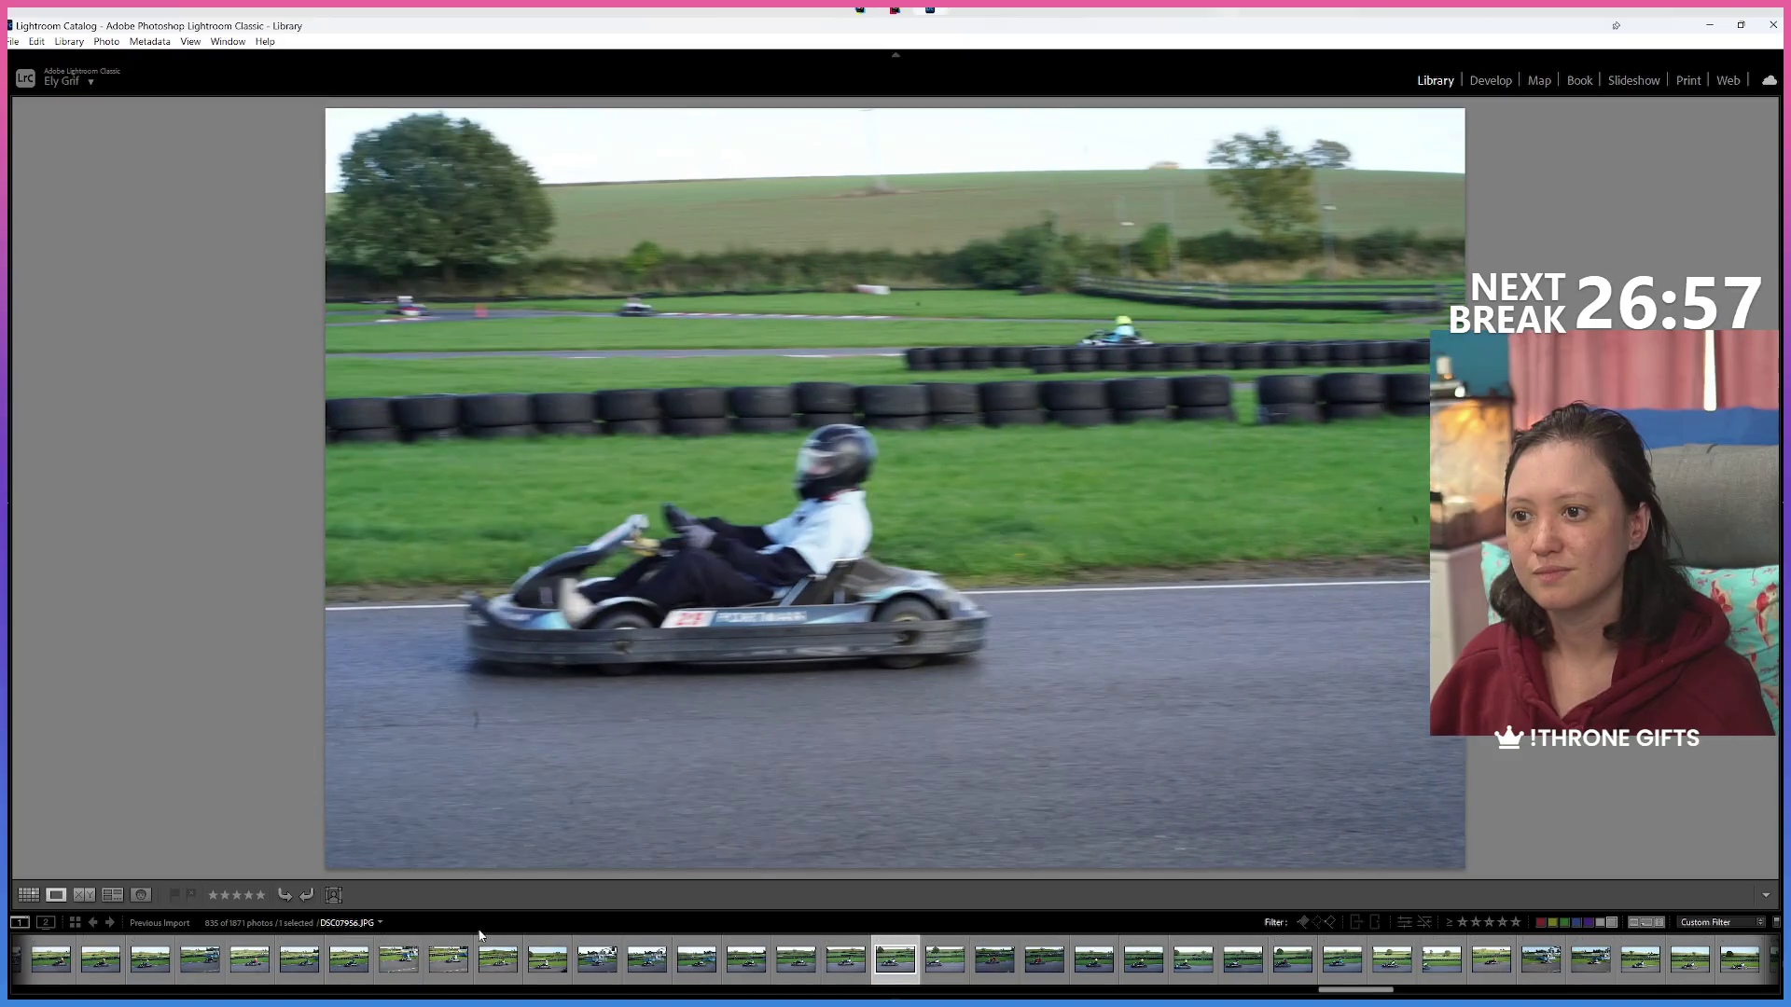
Red-label the blurry white-suited driver shot, then advance three photos.
key("6")
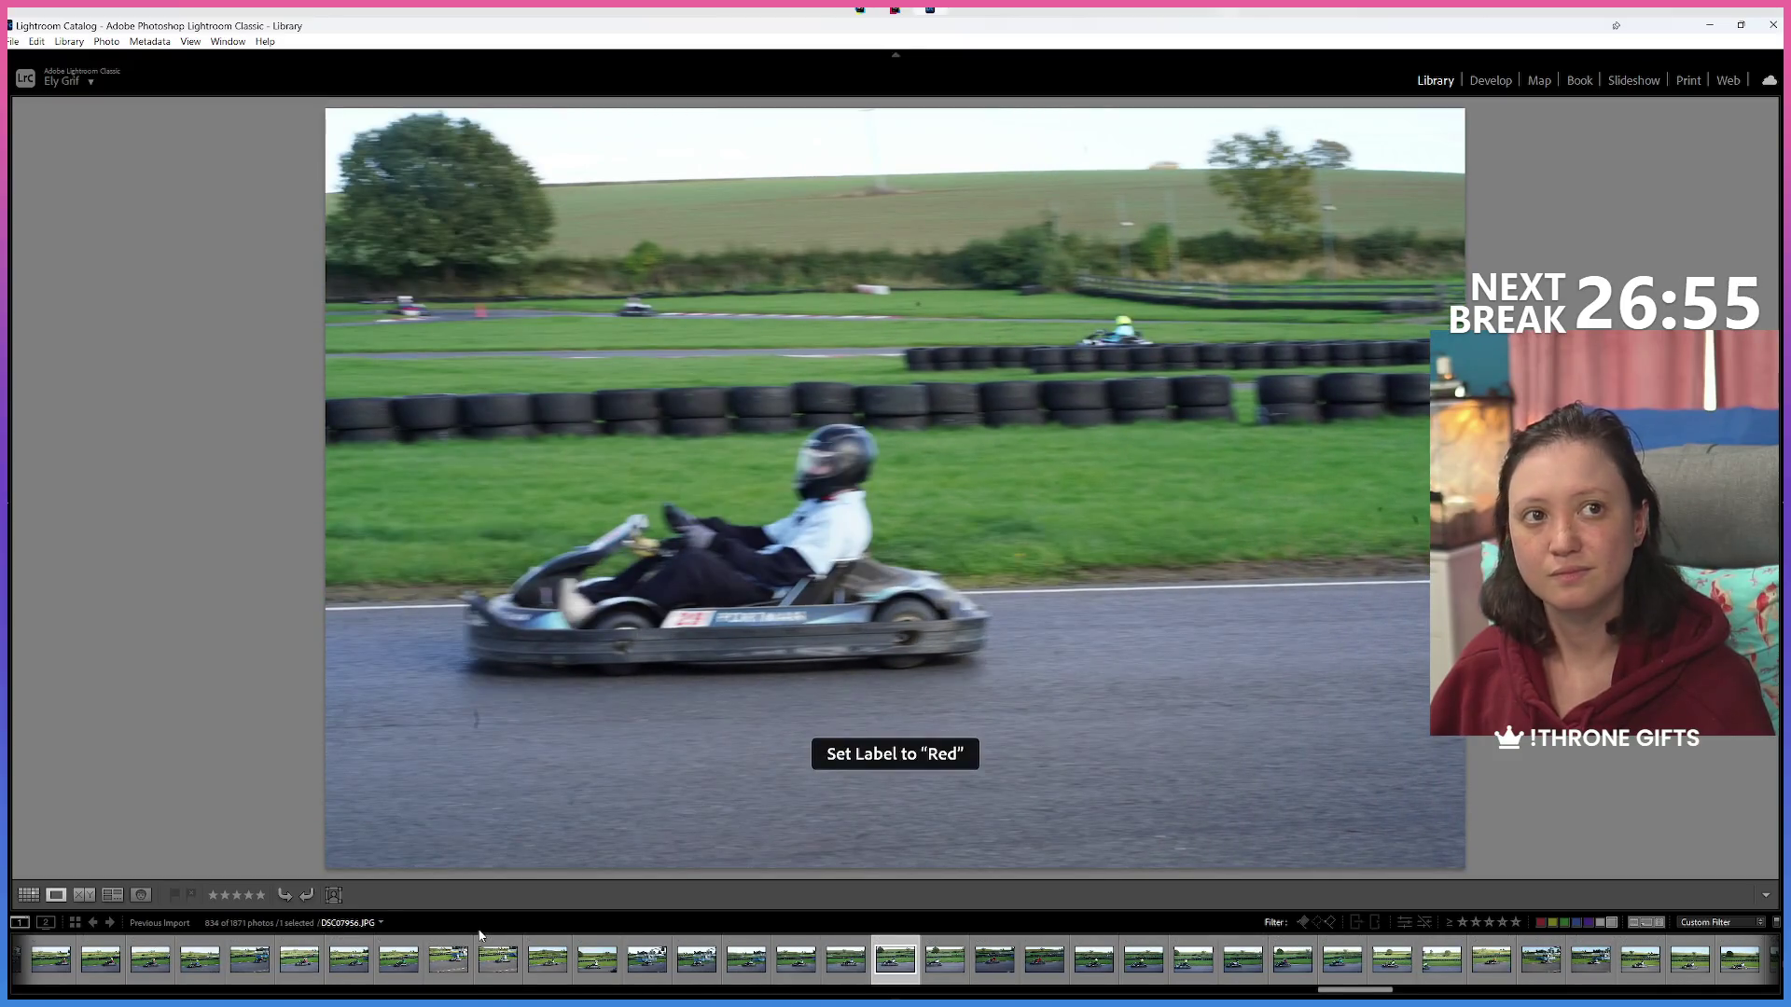
key("Right")
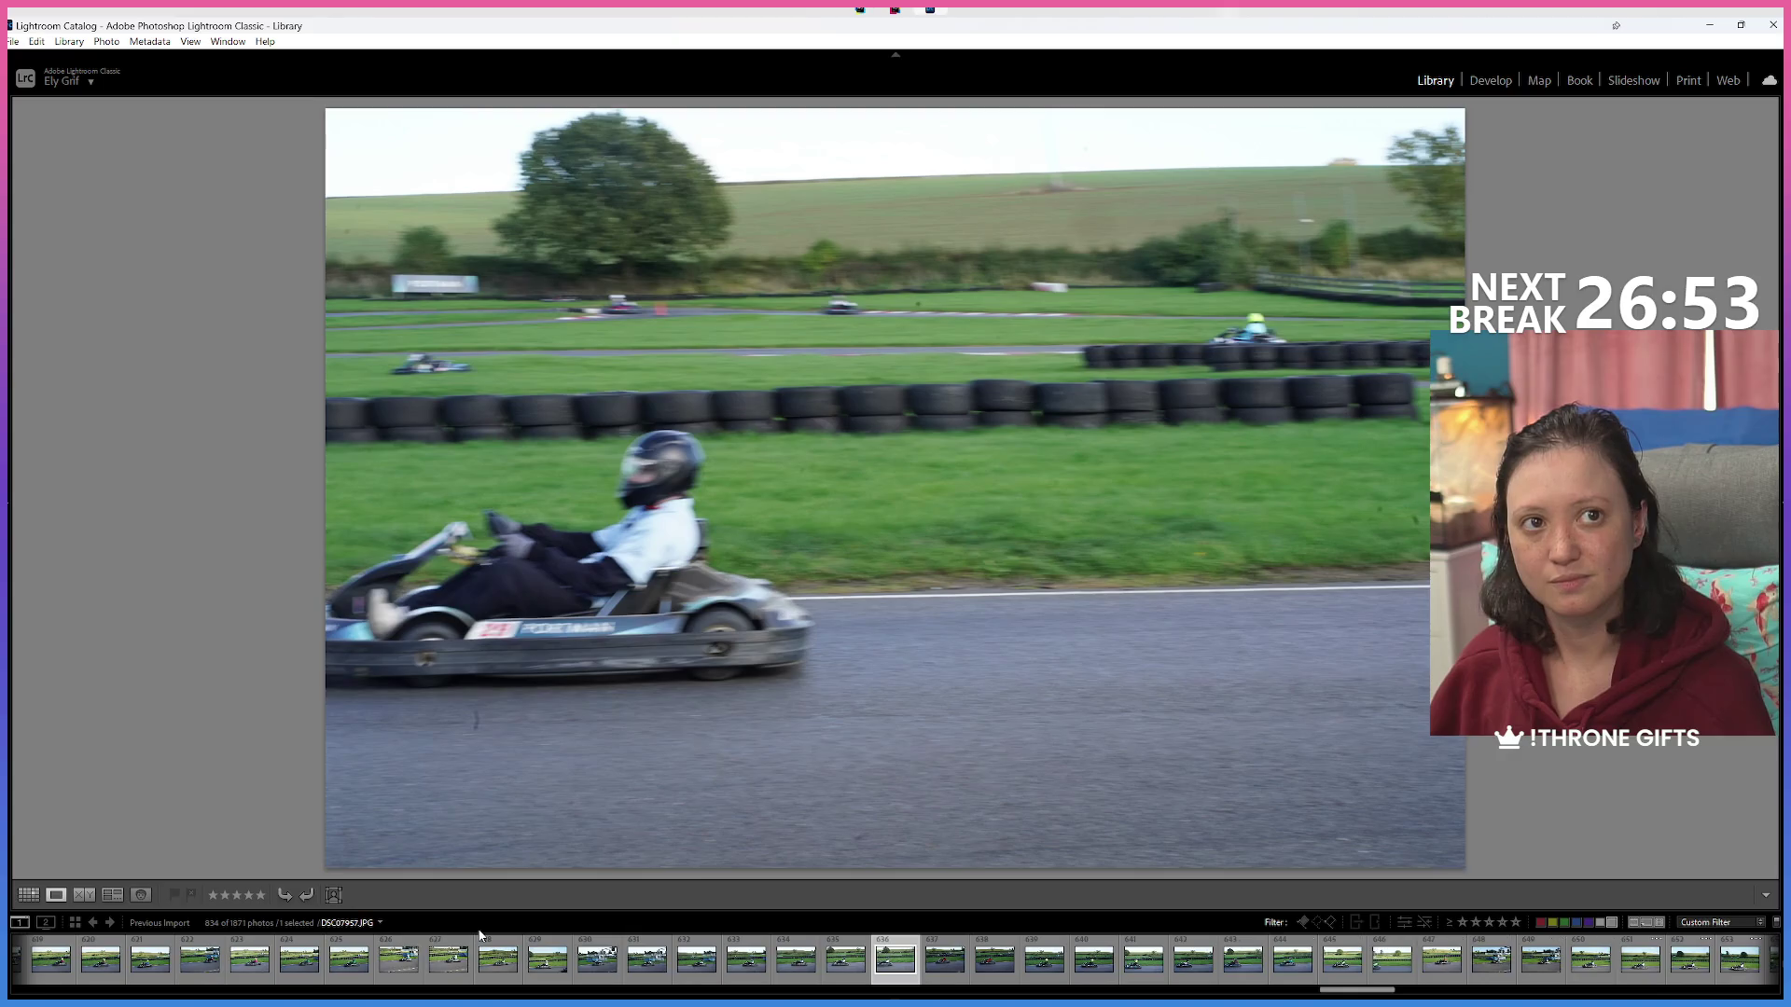
key("Right")
key("Right")
key("Right")
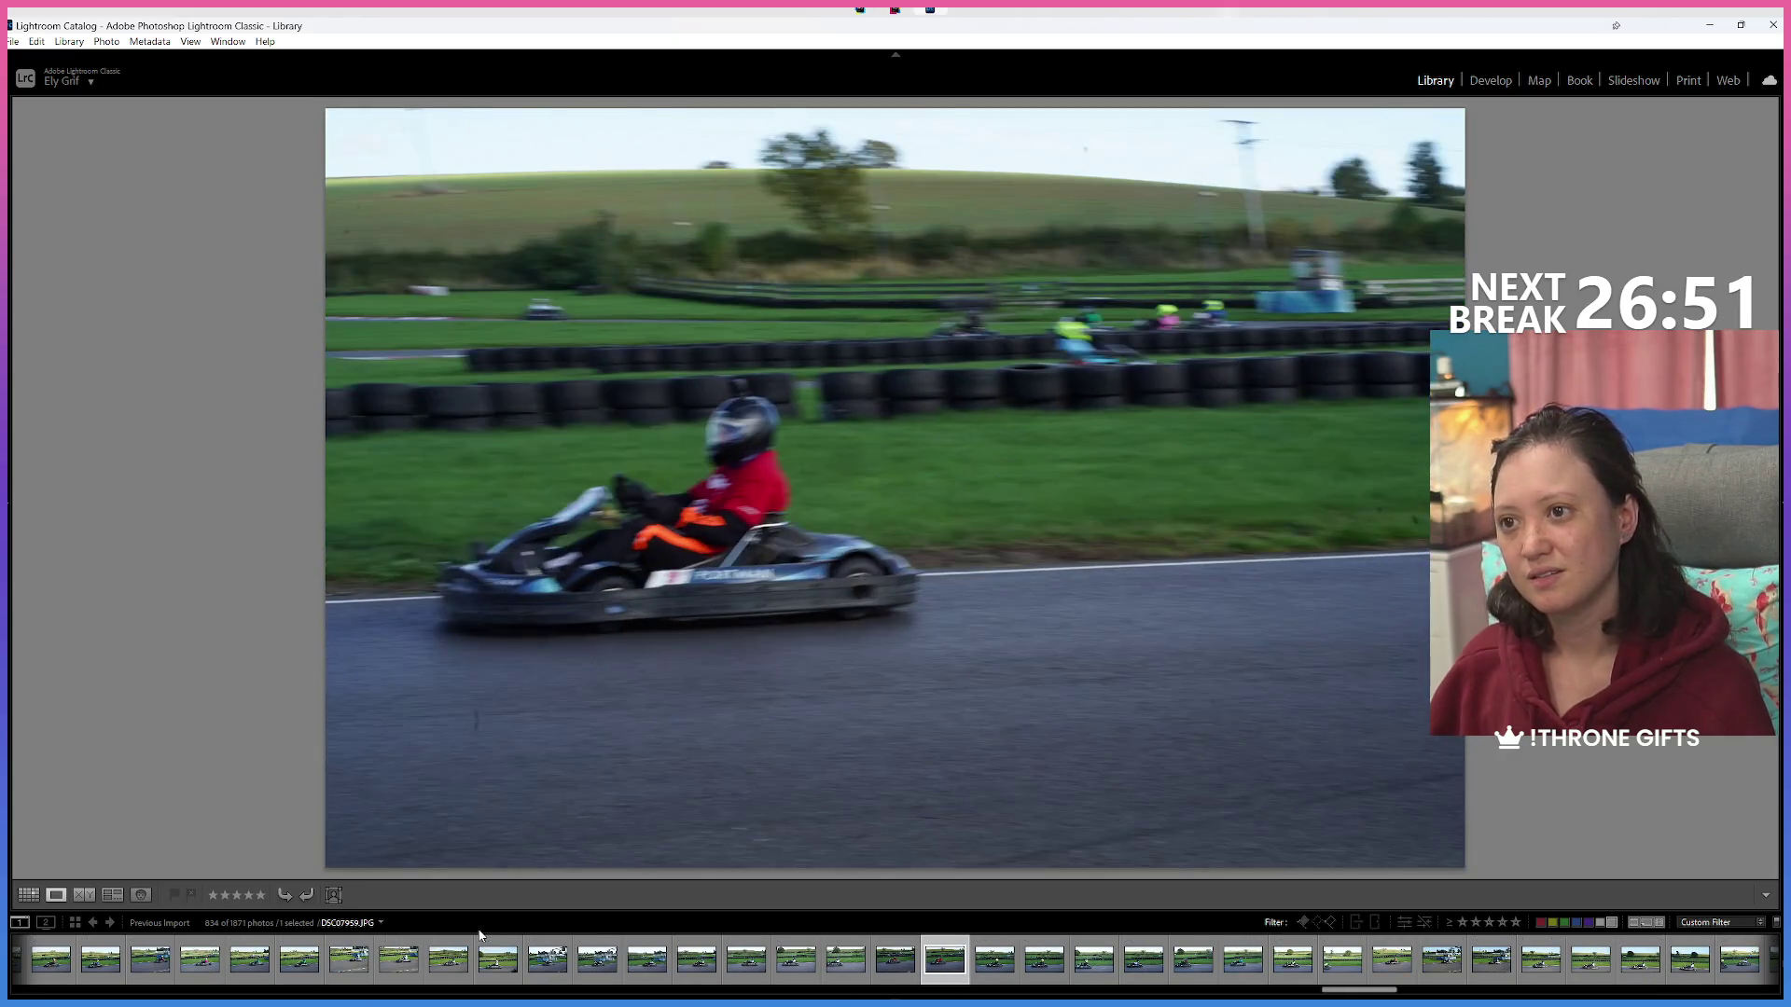
key("Right")
key("Right")
key("Right")
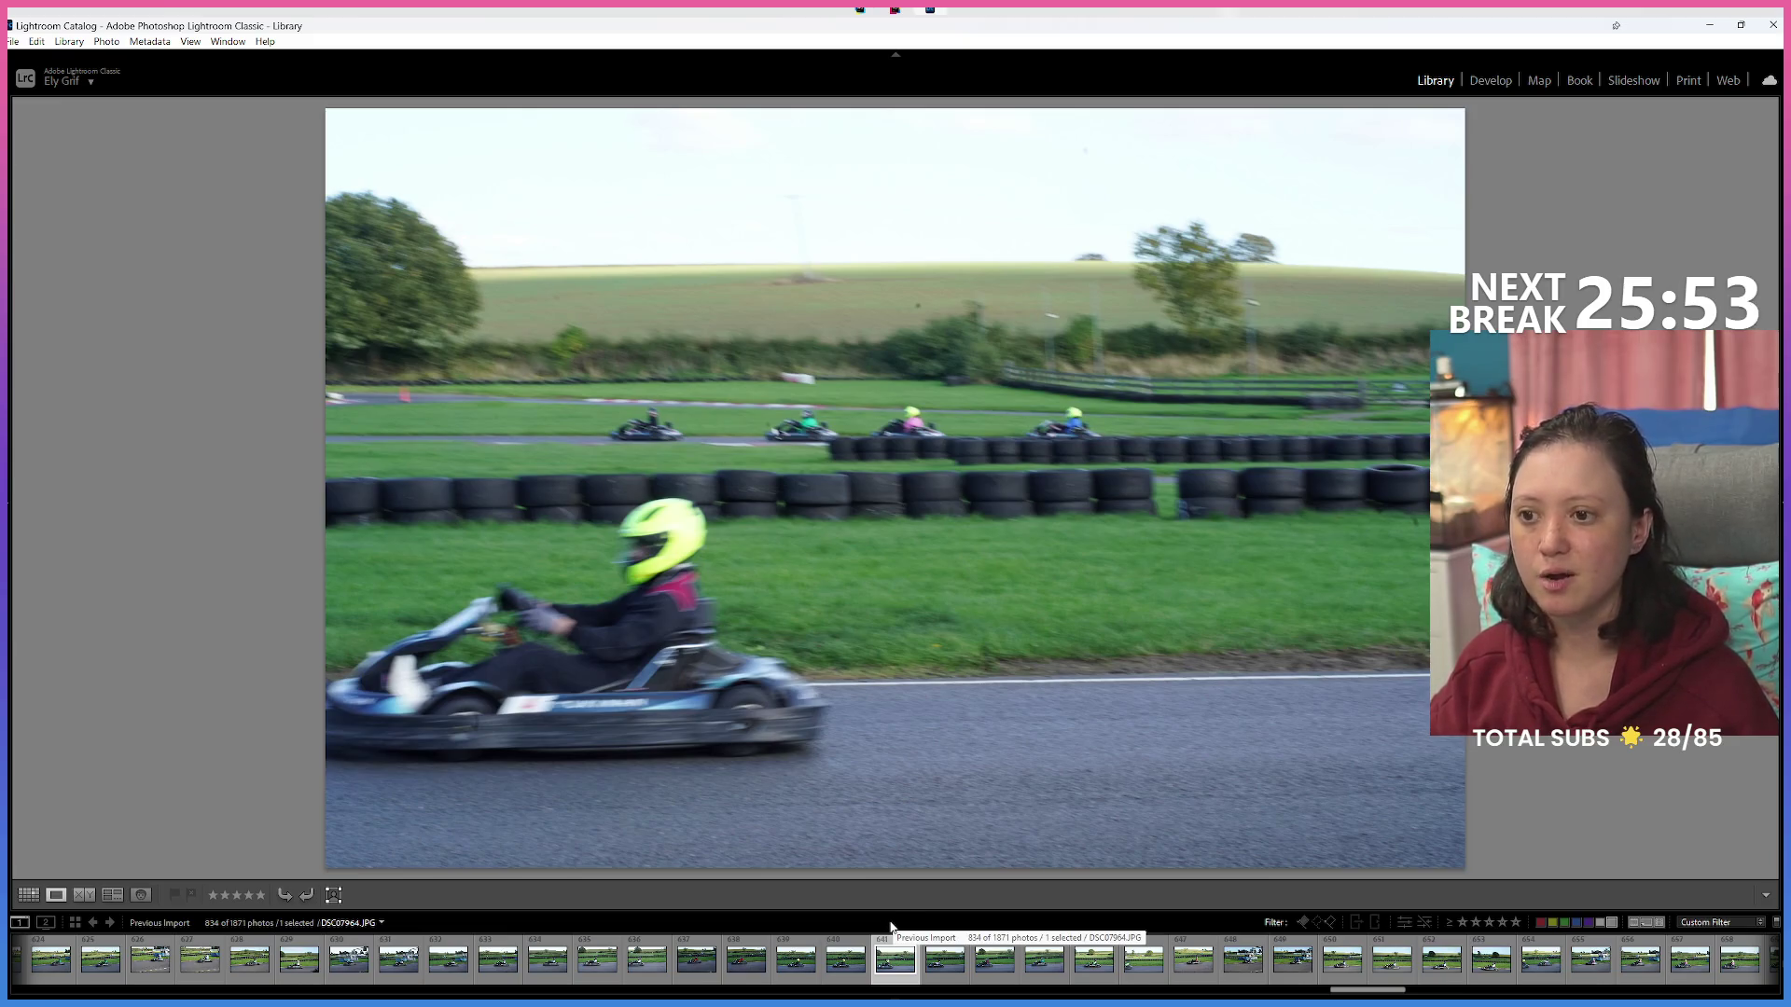
Advance three photos, red-label the blurred, cut-off green-suit shot, then step ahead three more.
key("Right")
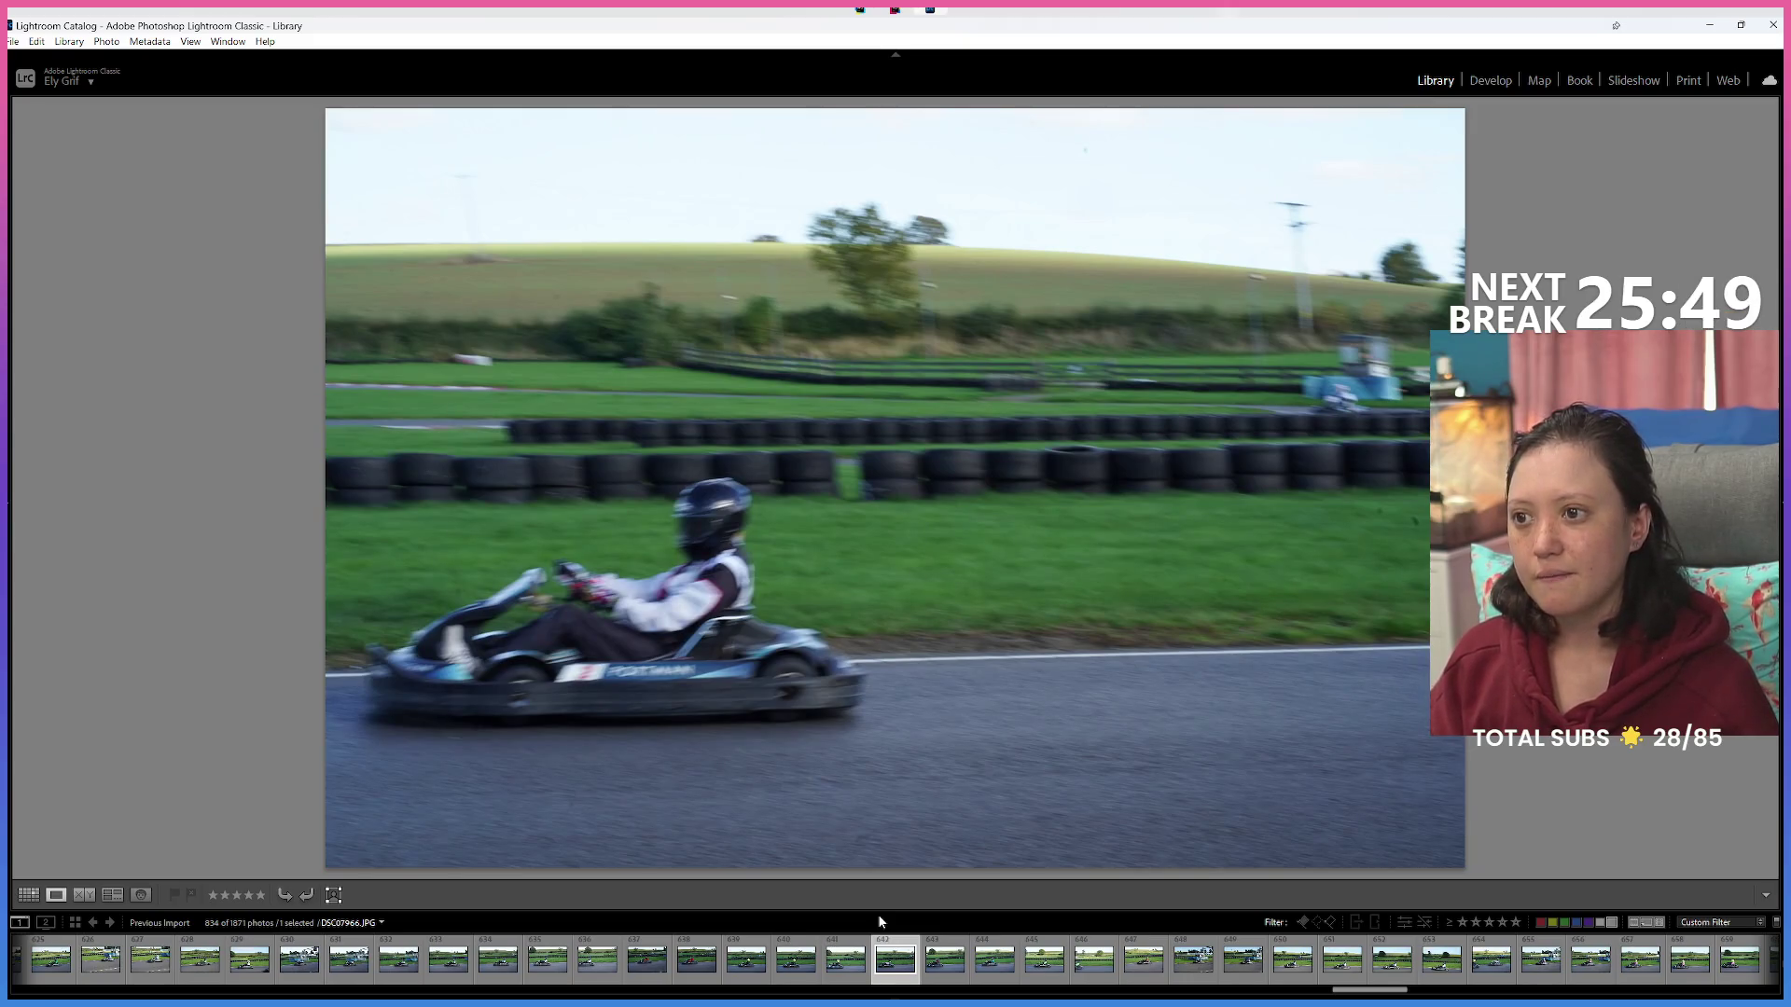
key("Right")
key("Right")
key("Right")
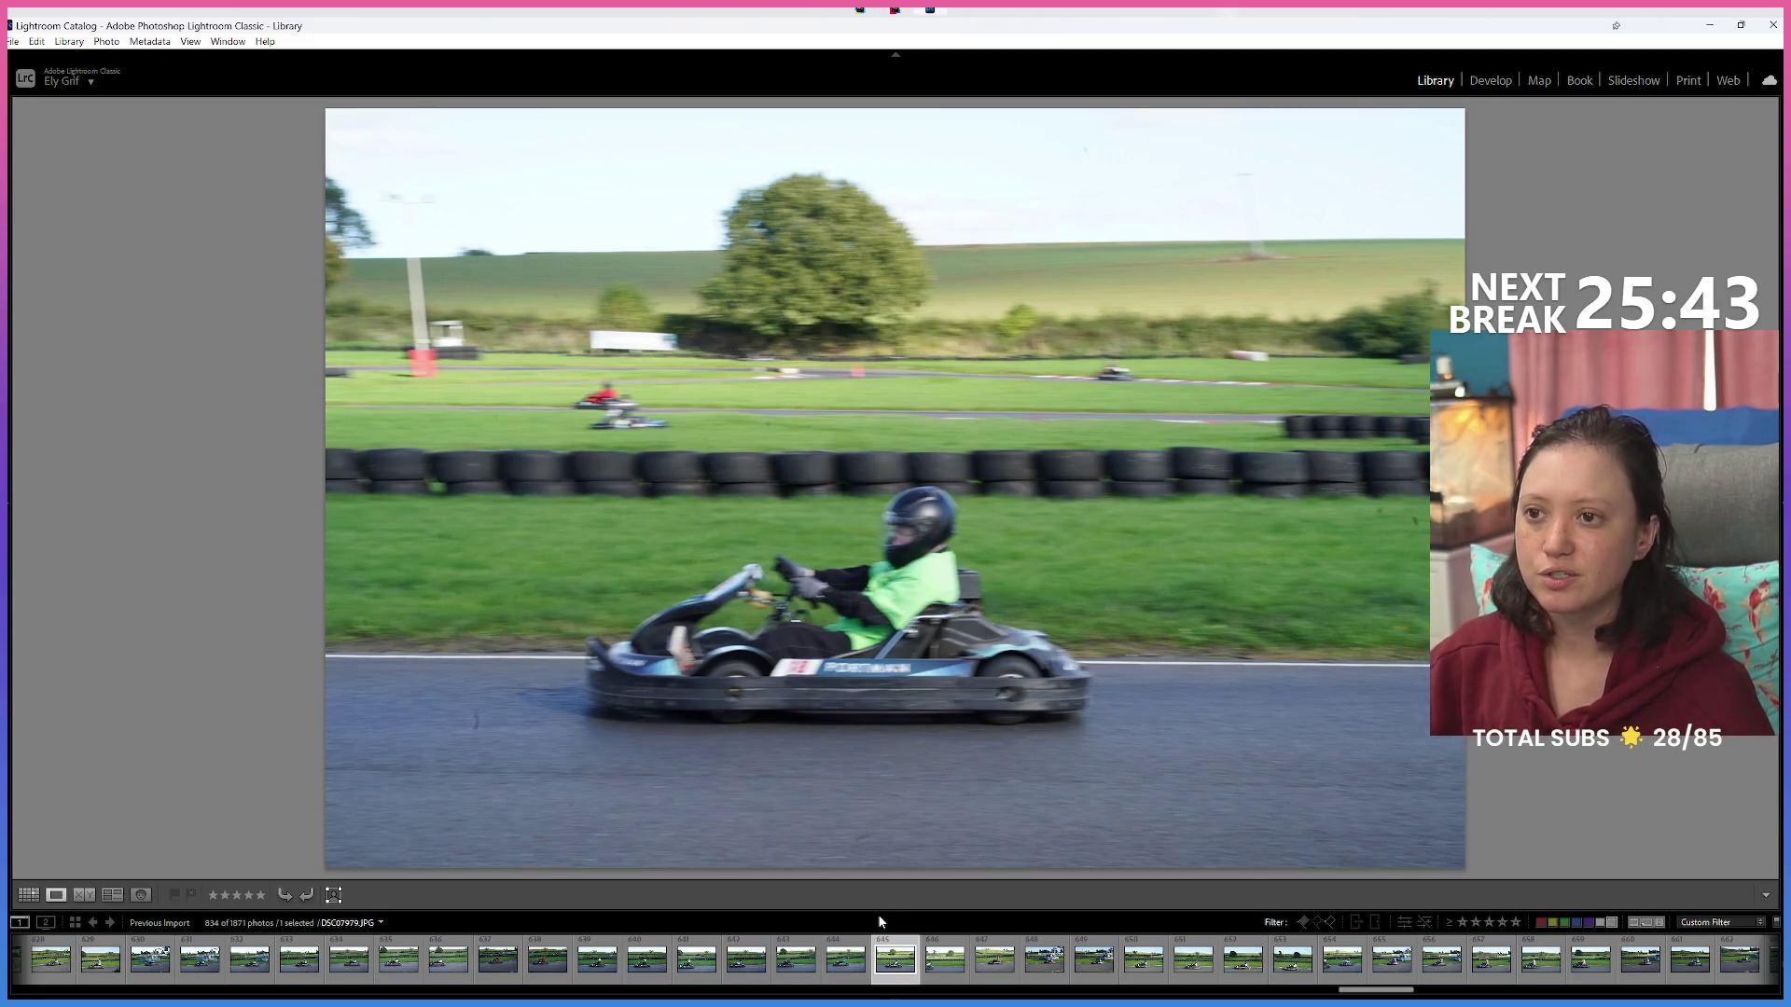
key("Right")
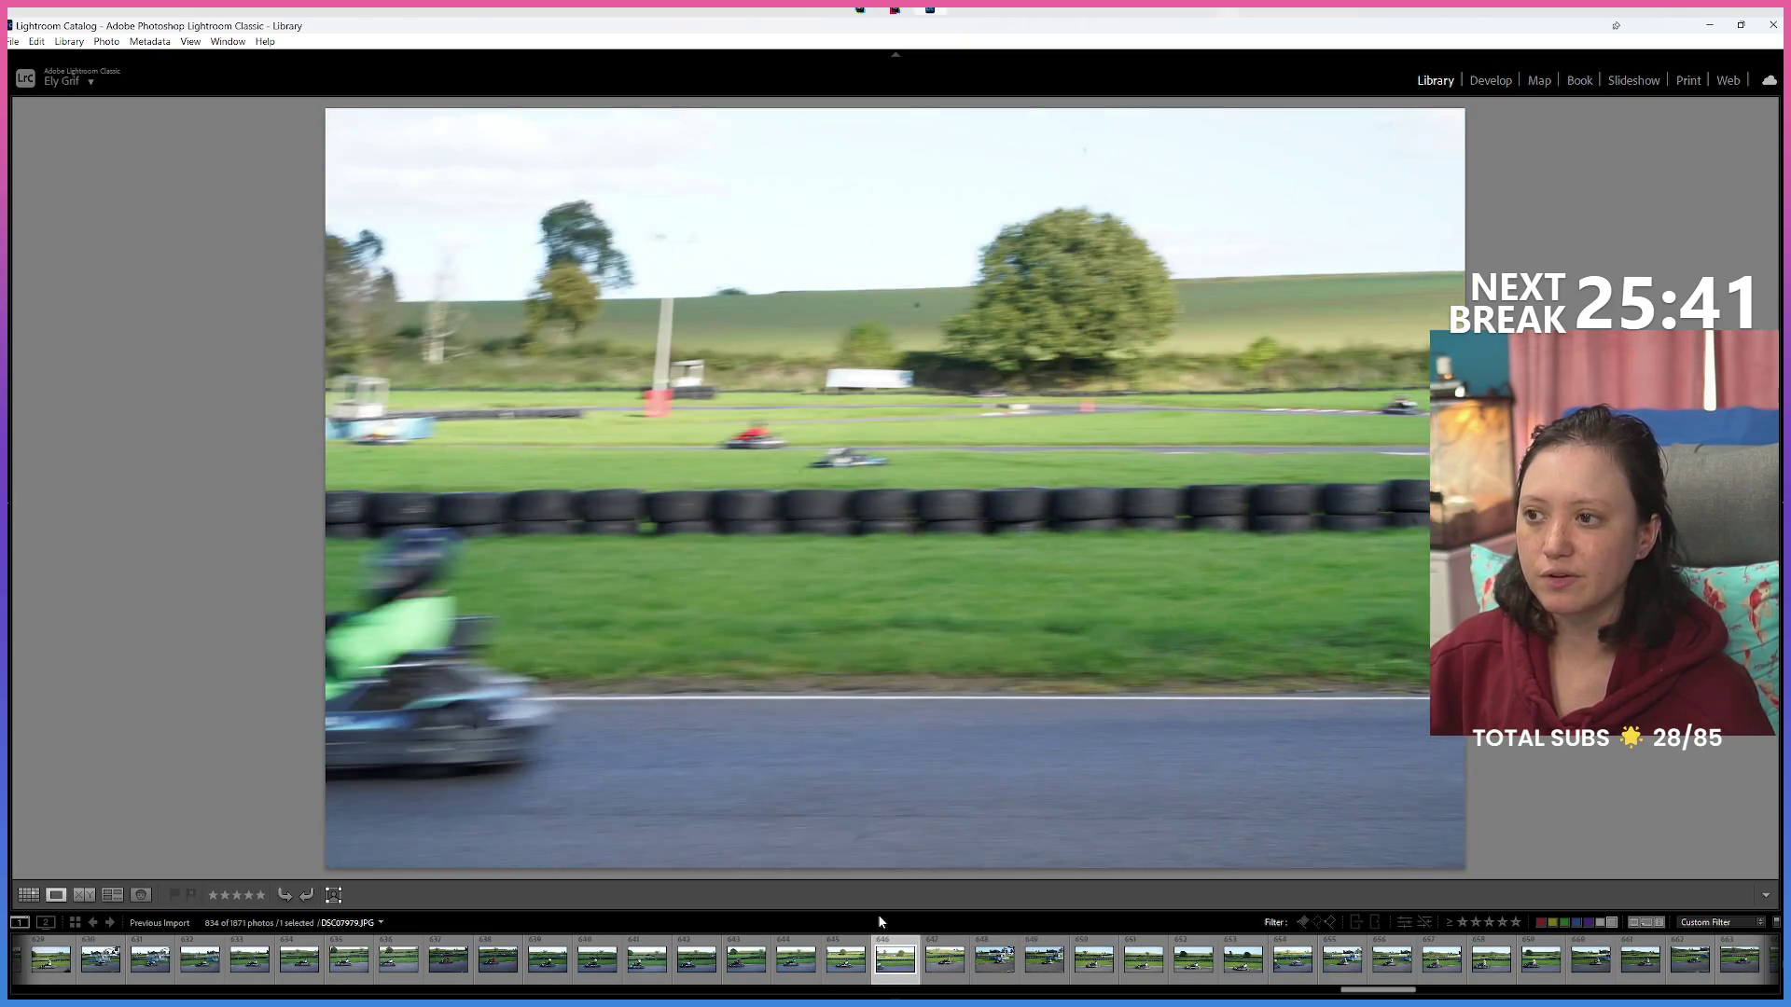
key("6")
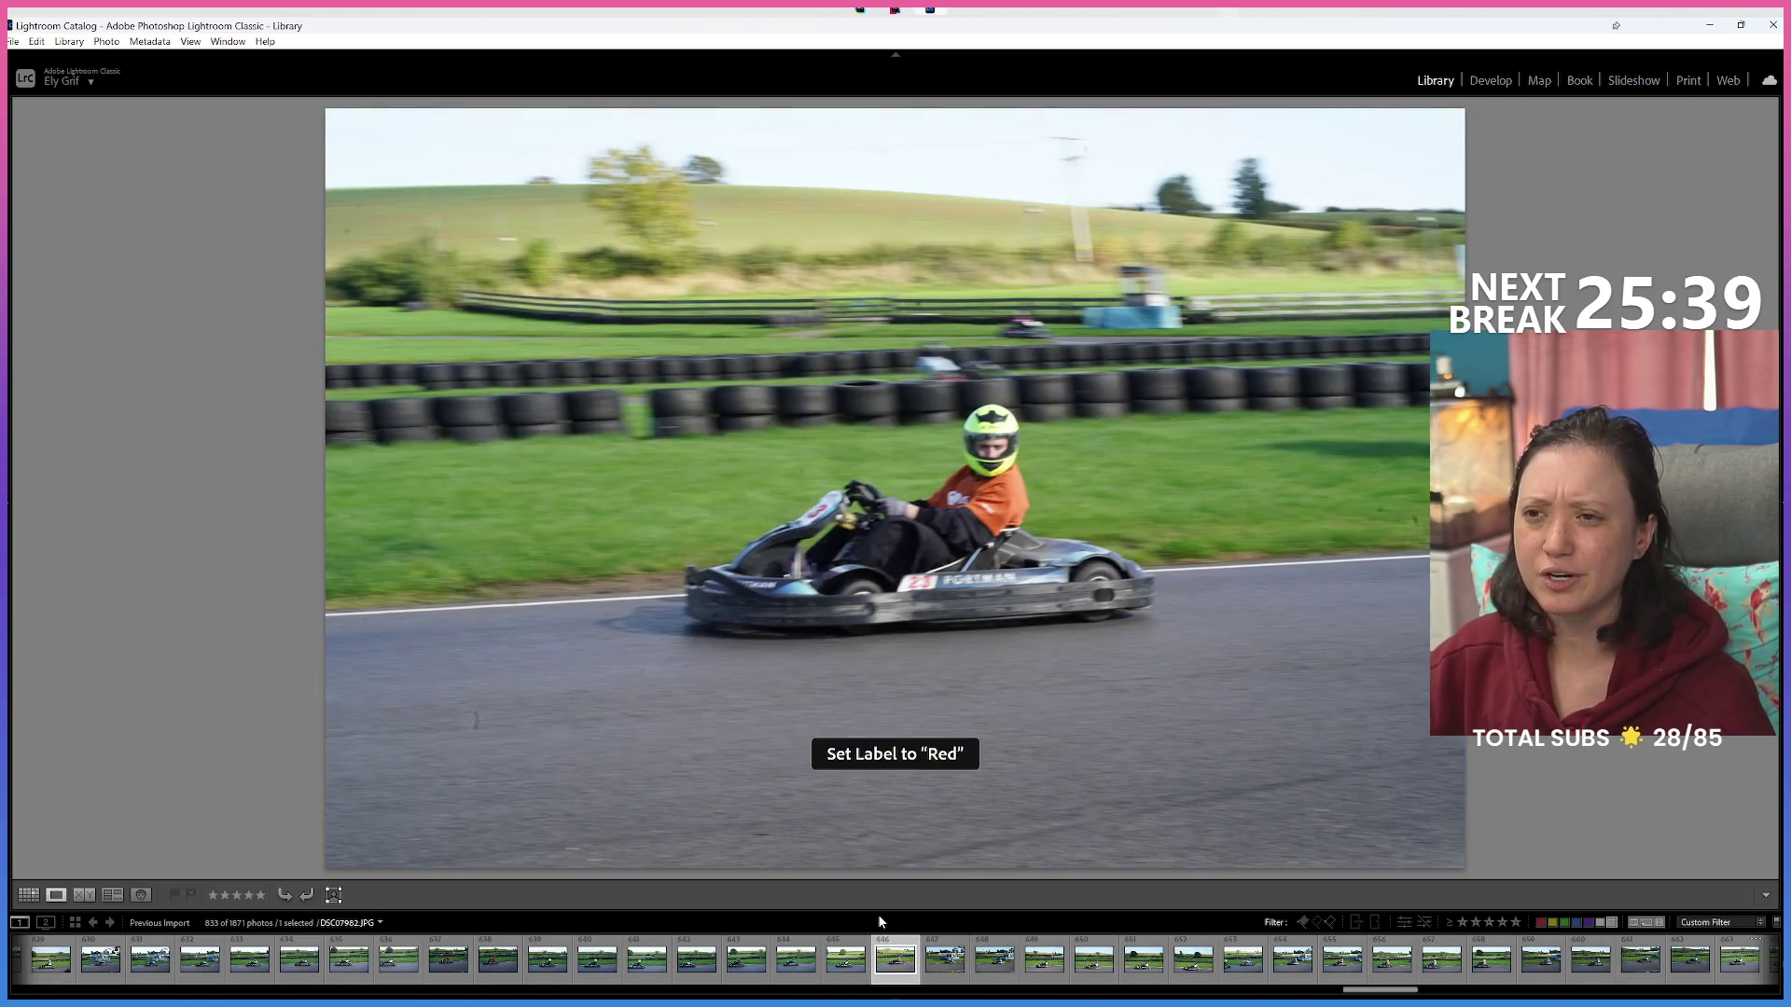
key("Right")
key("Right")
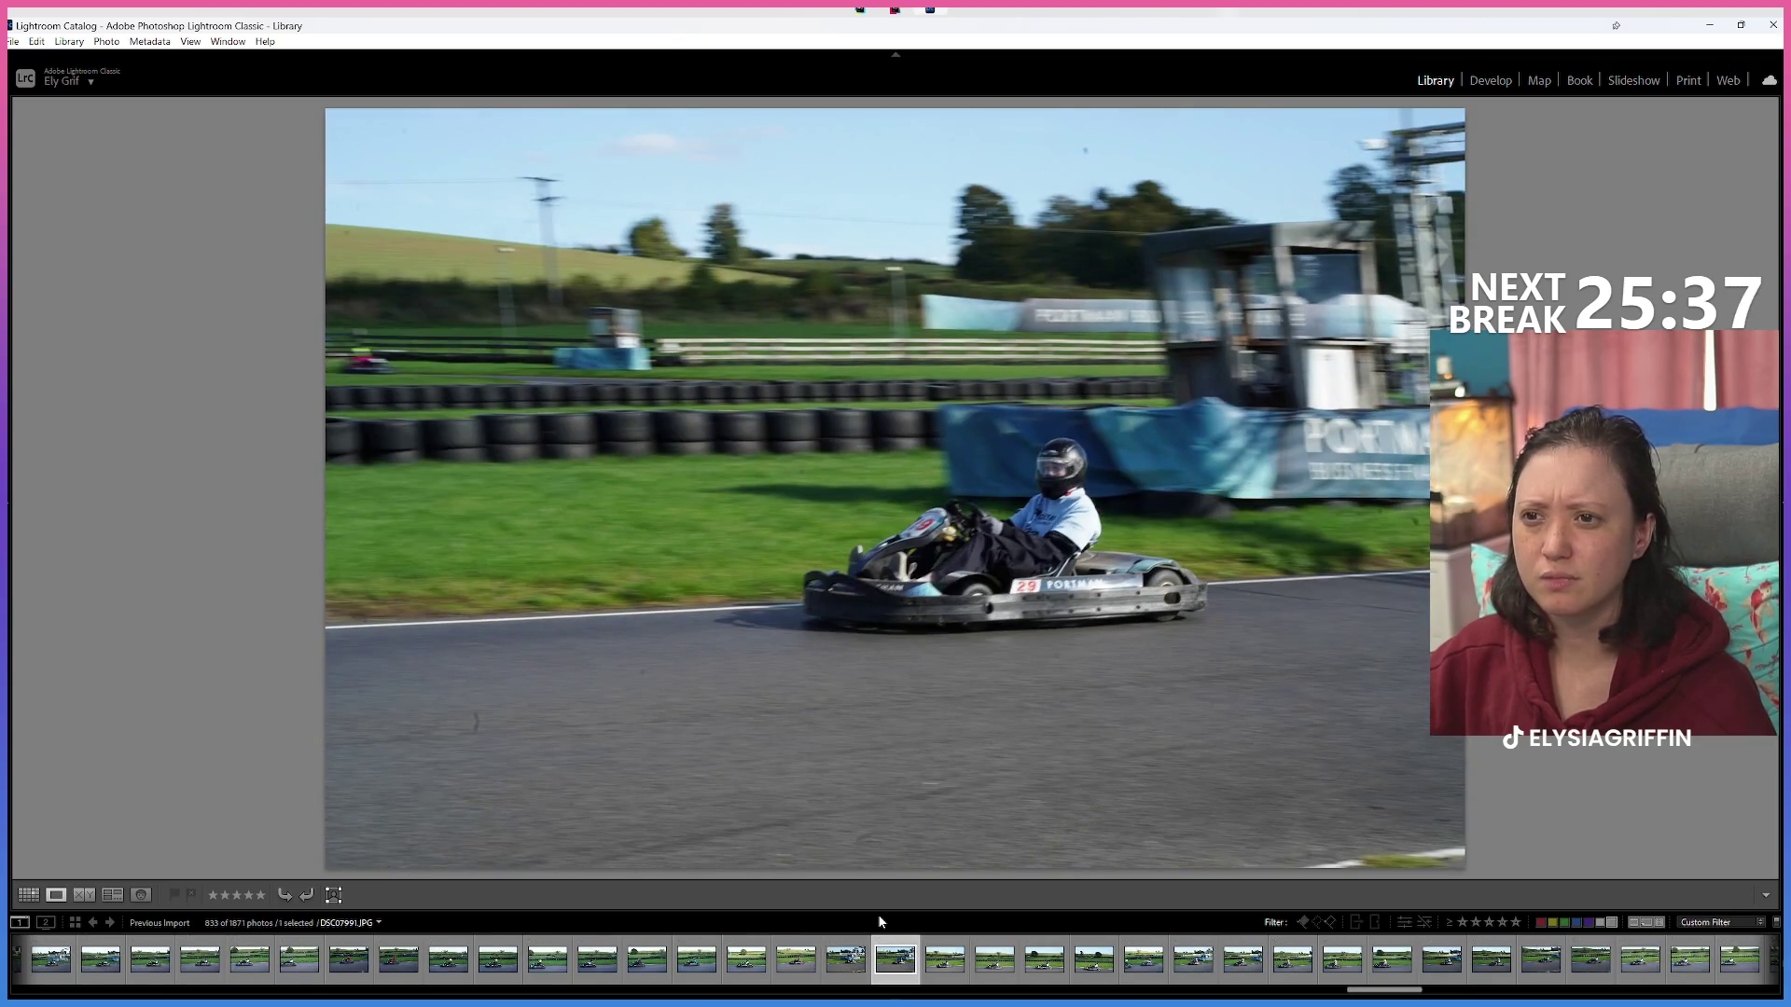
key("Right")
key("Right")
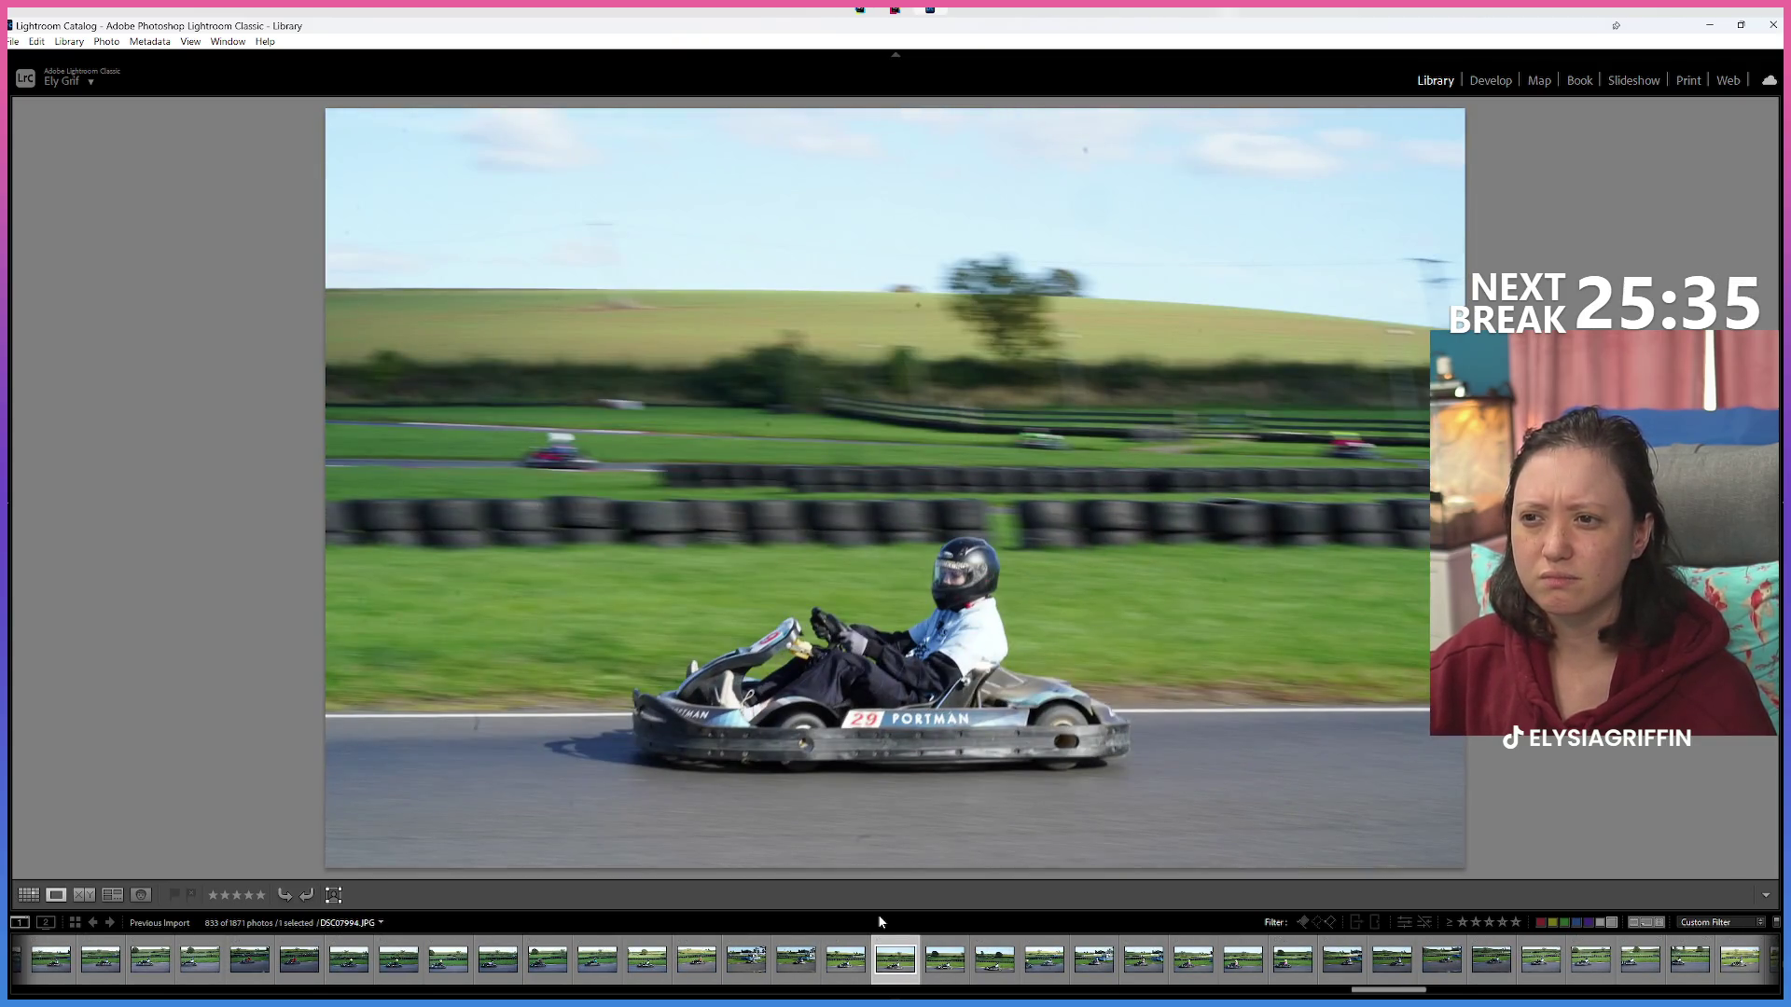
key("Right")
key("Right")
key("Right")
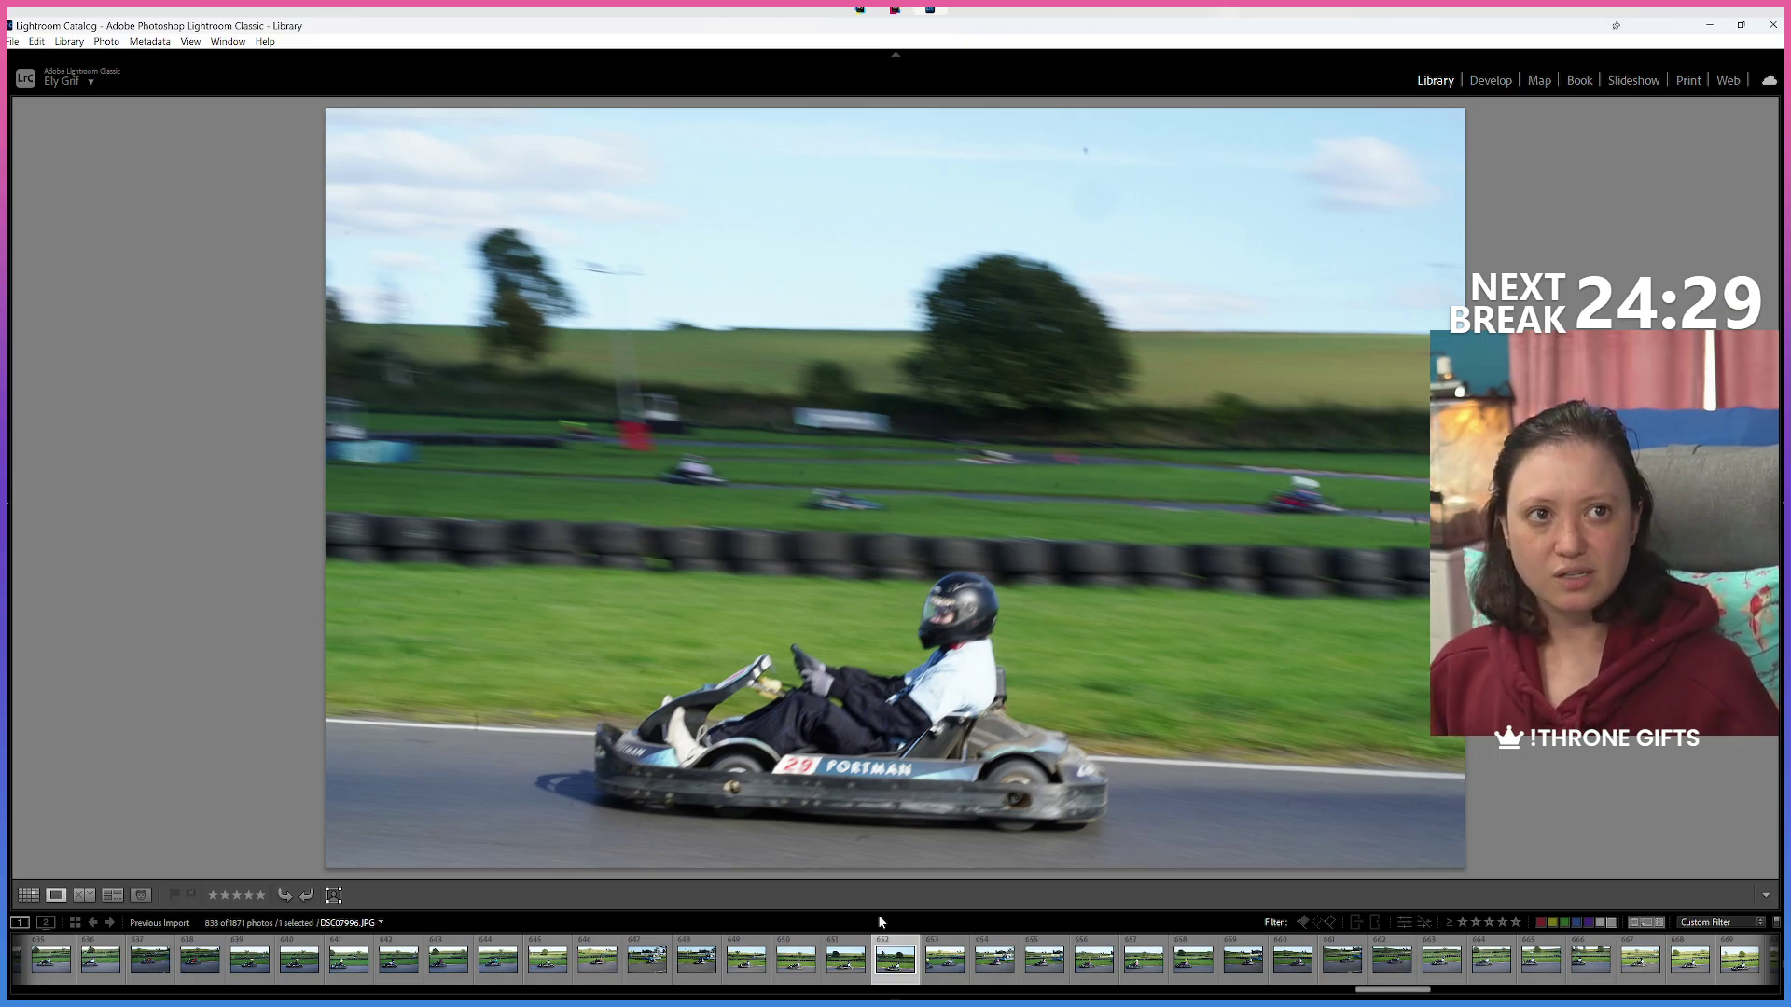
Step ahead six photos and red-label the first blurry white-suited driver shot.
key("Right")
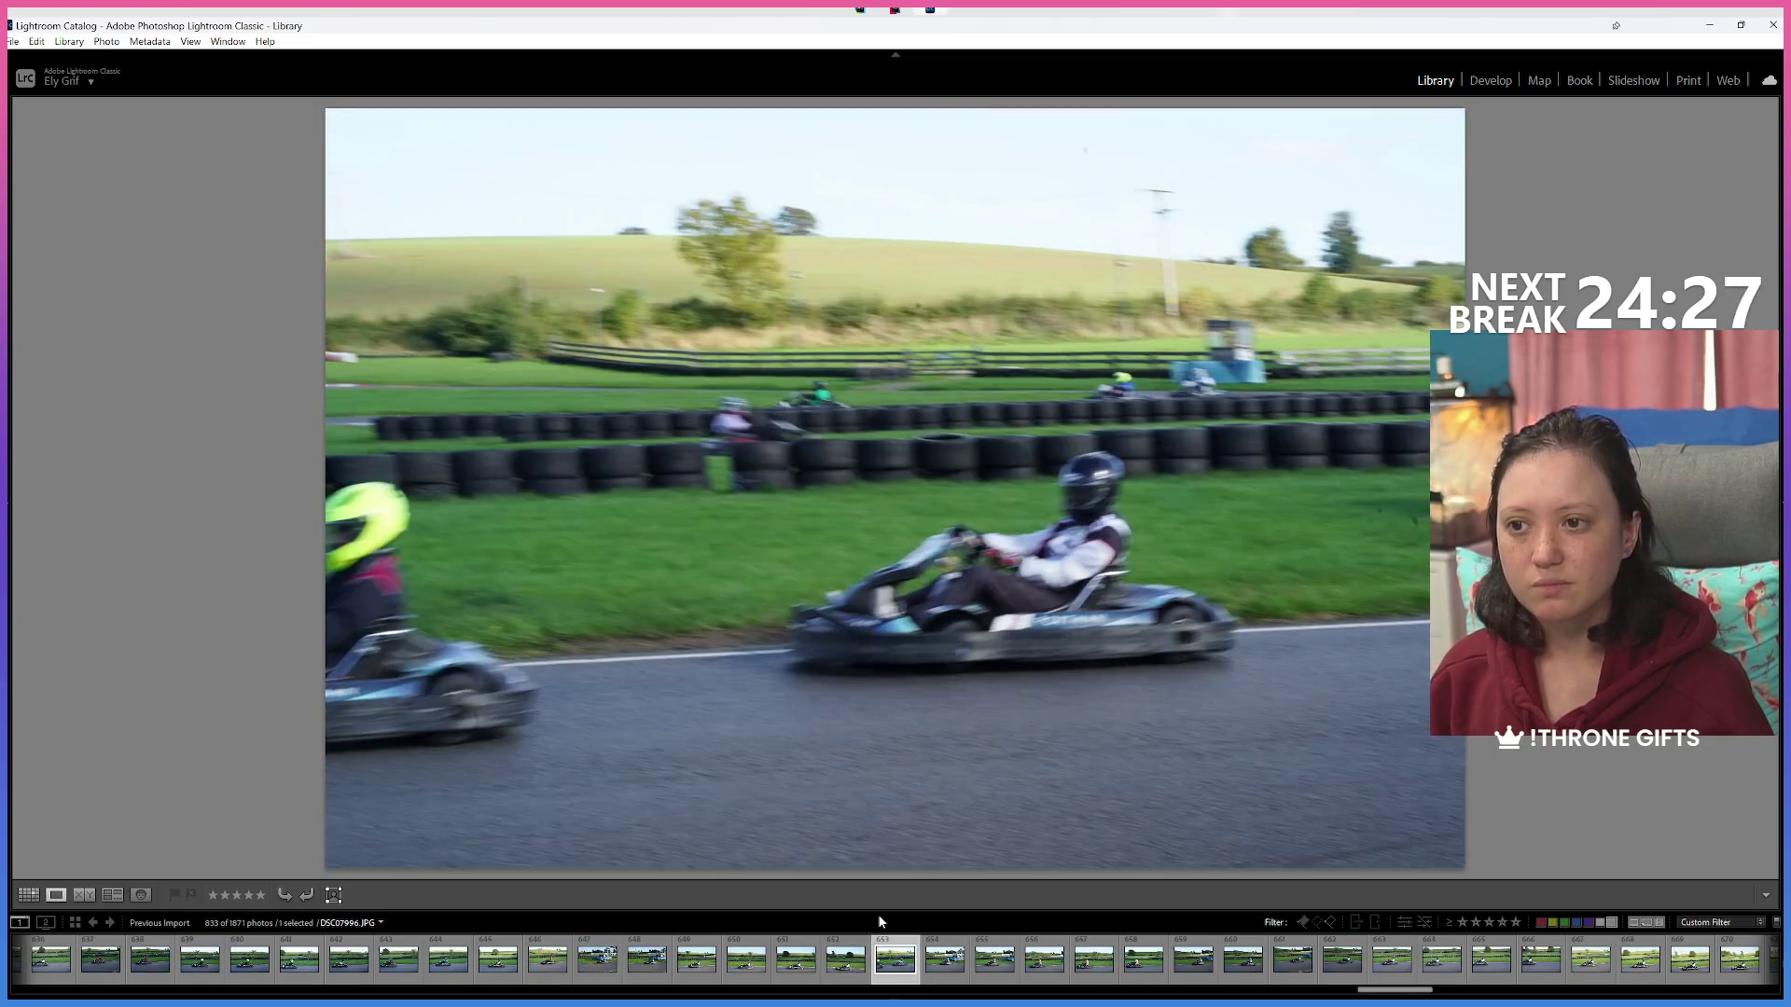
key("Right")
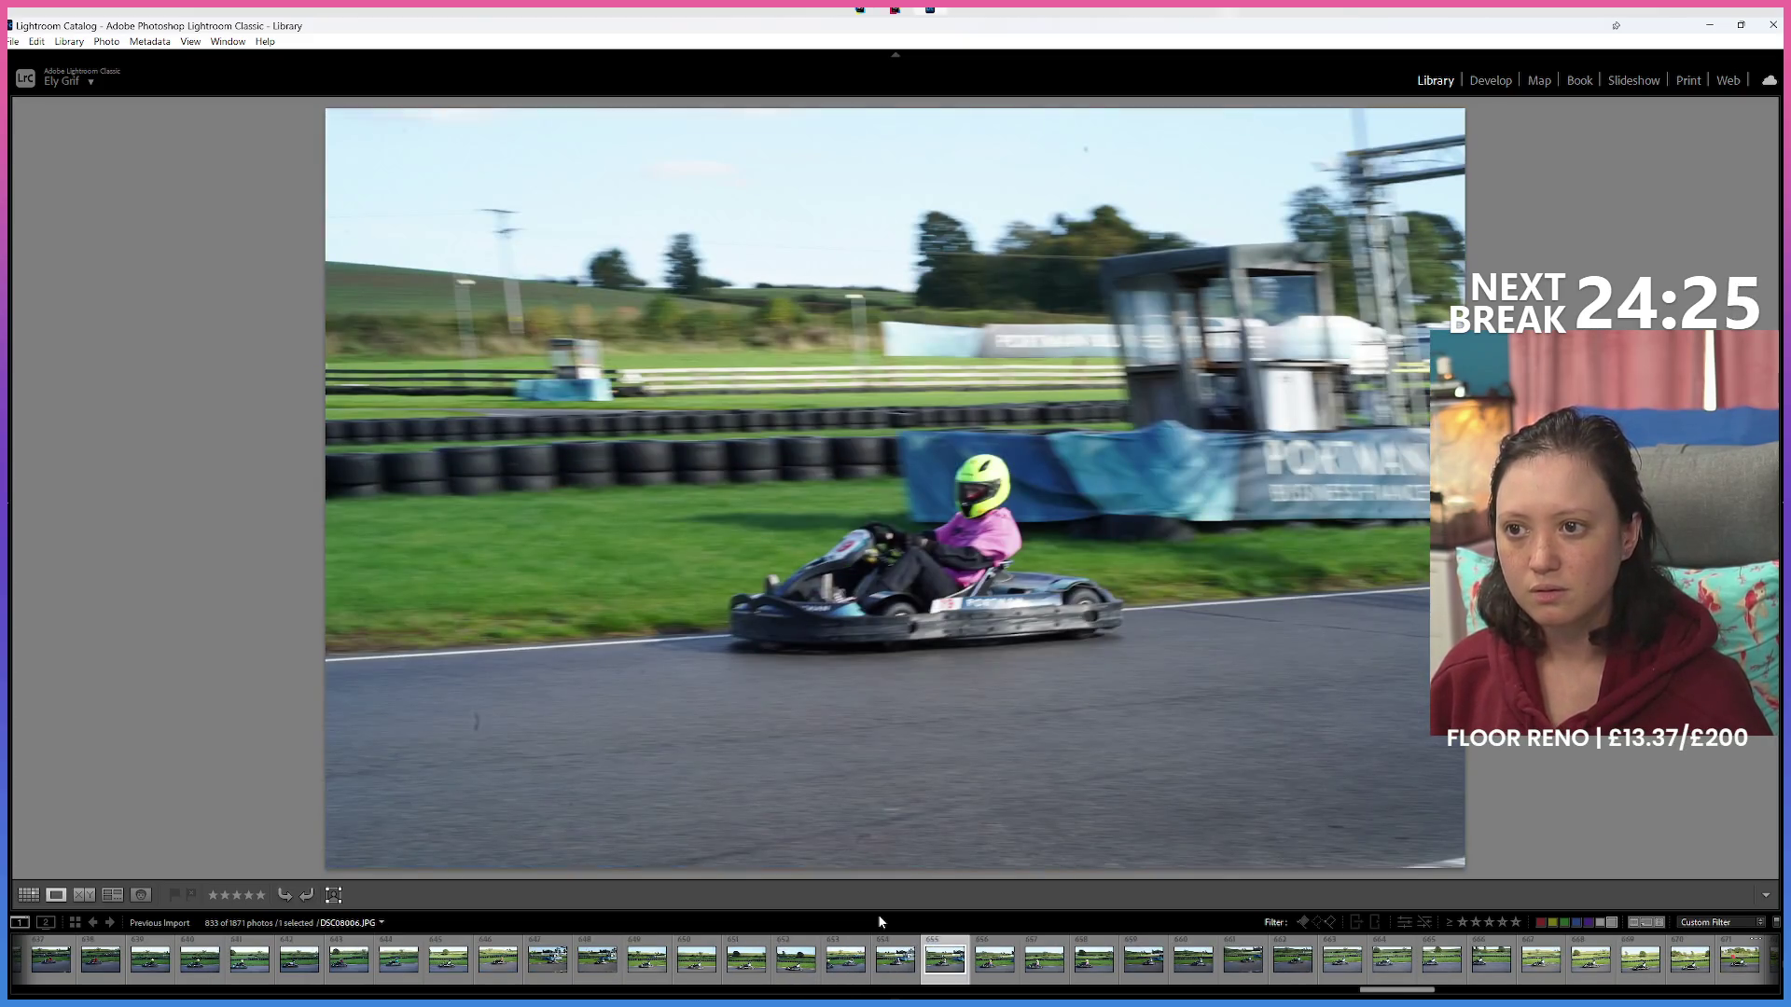
key("Right")
key("Right")
key("Right")
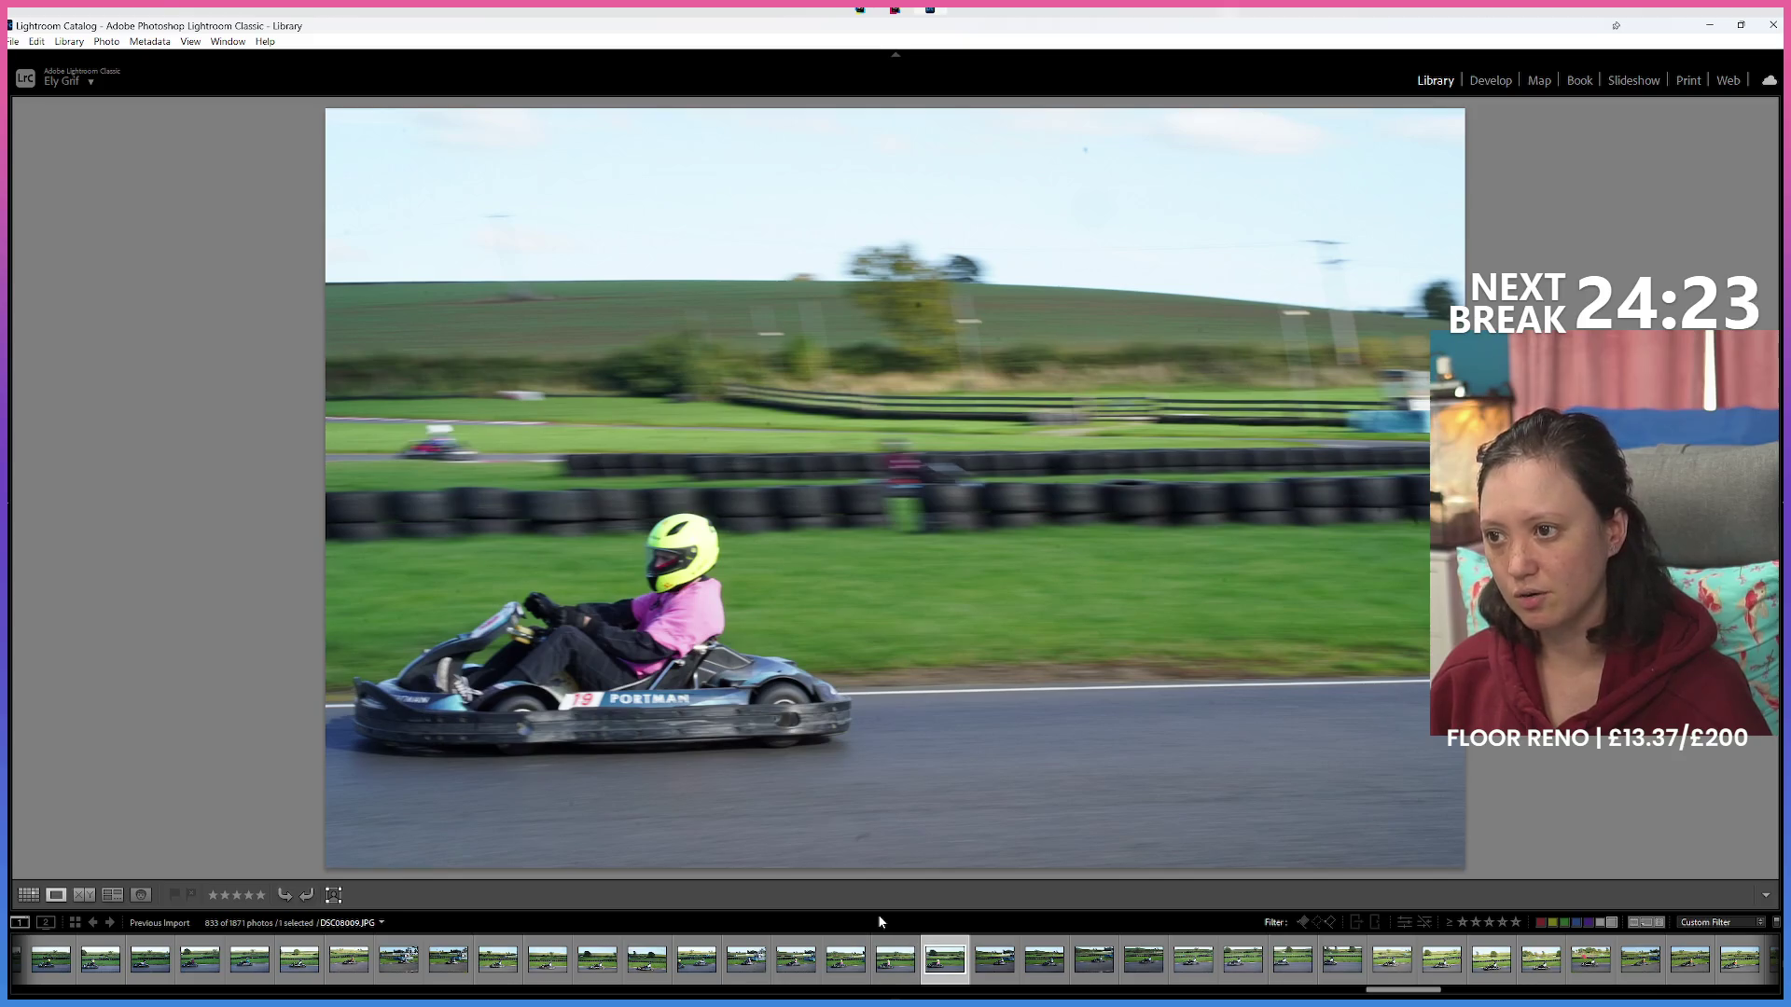
key("Right")
key("Right")
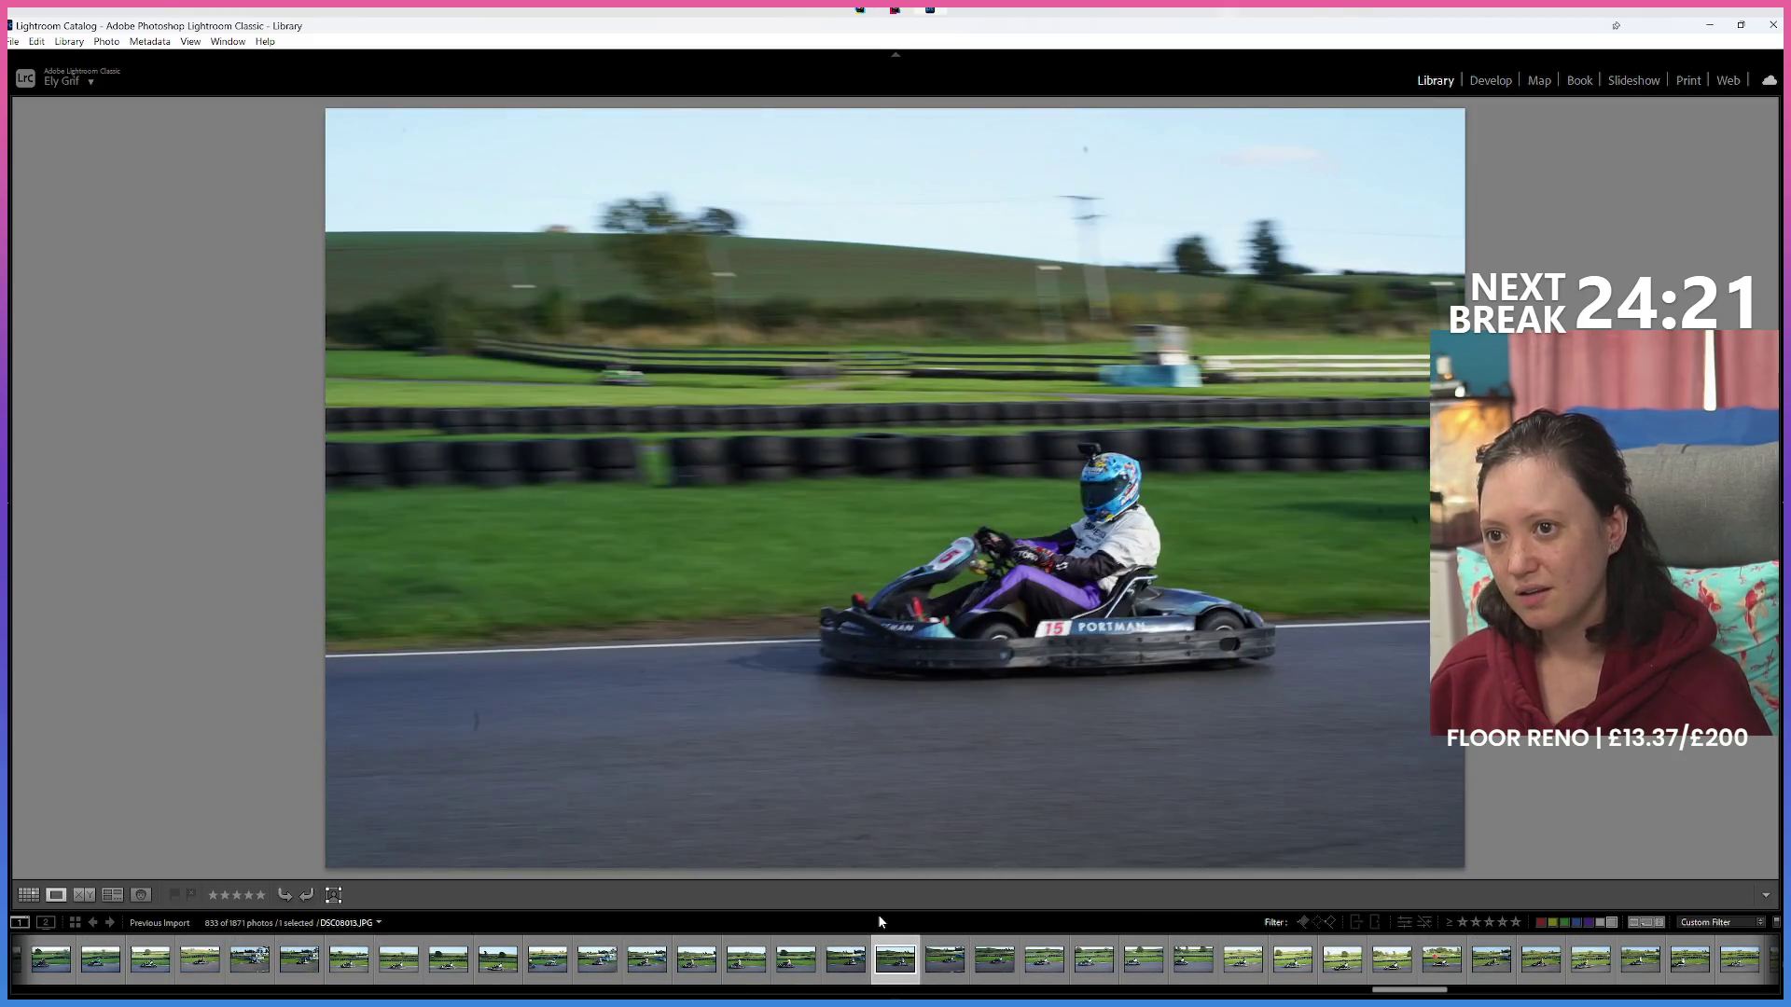
key("Right")
key("Right")
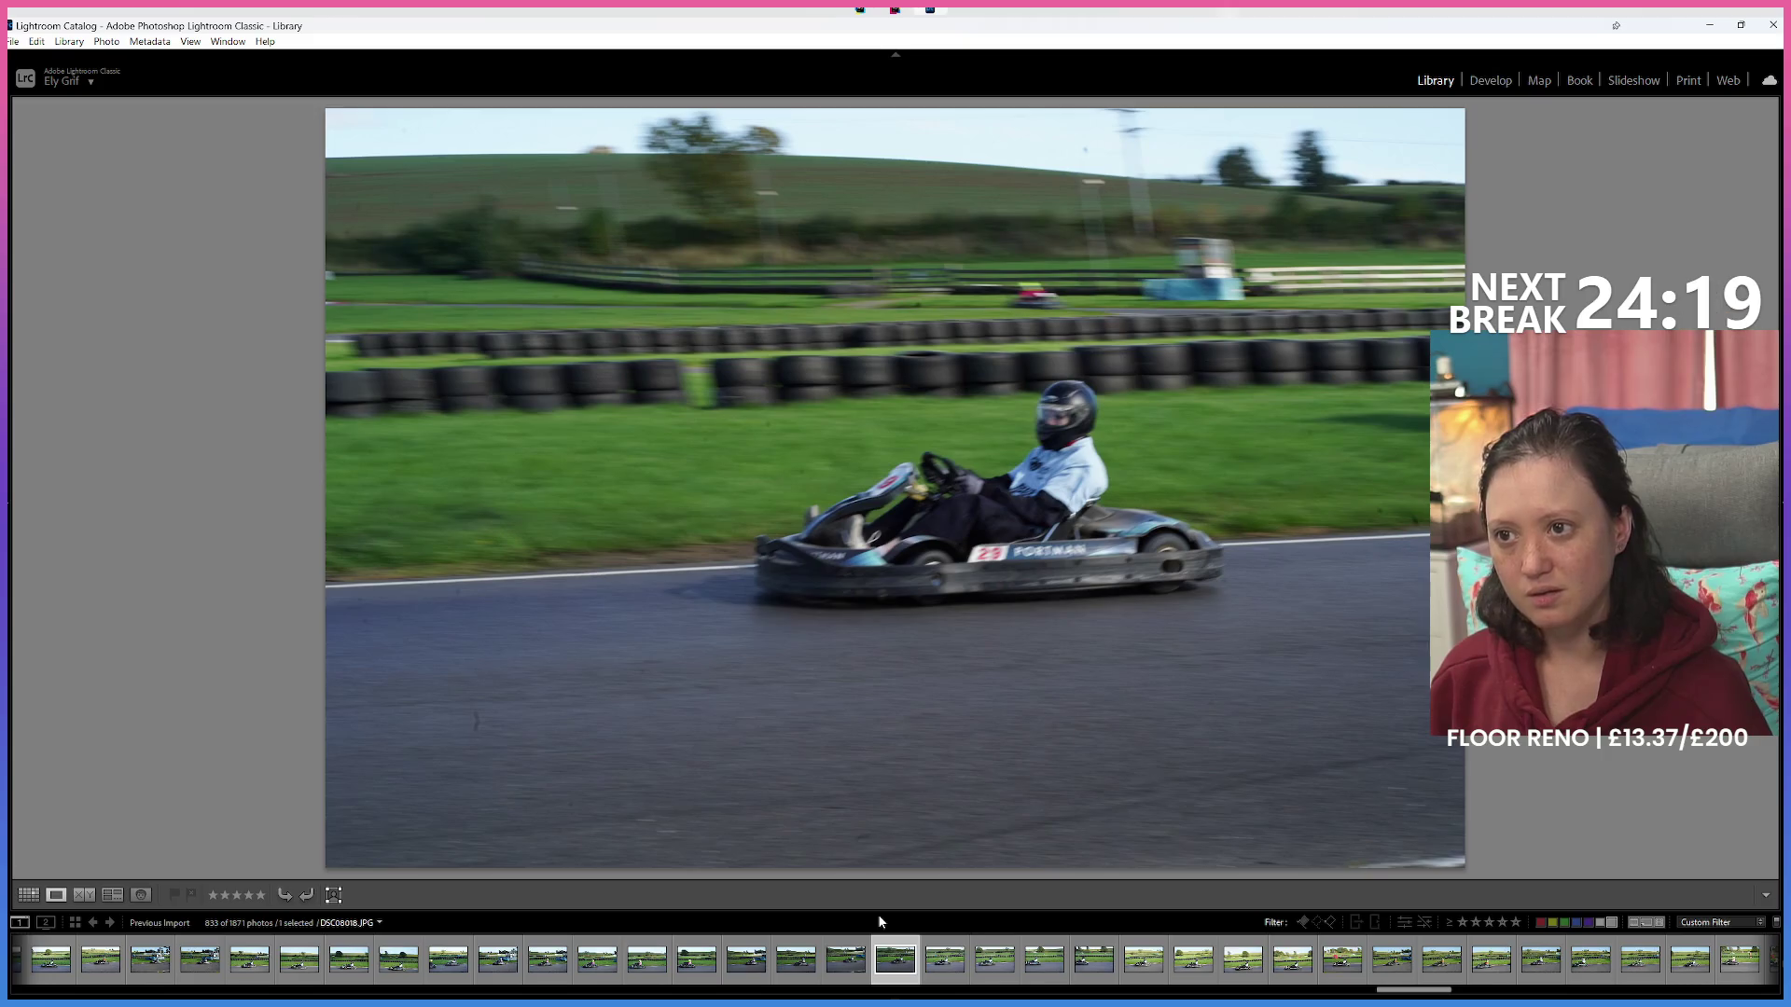
key("Right")
key("Right")
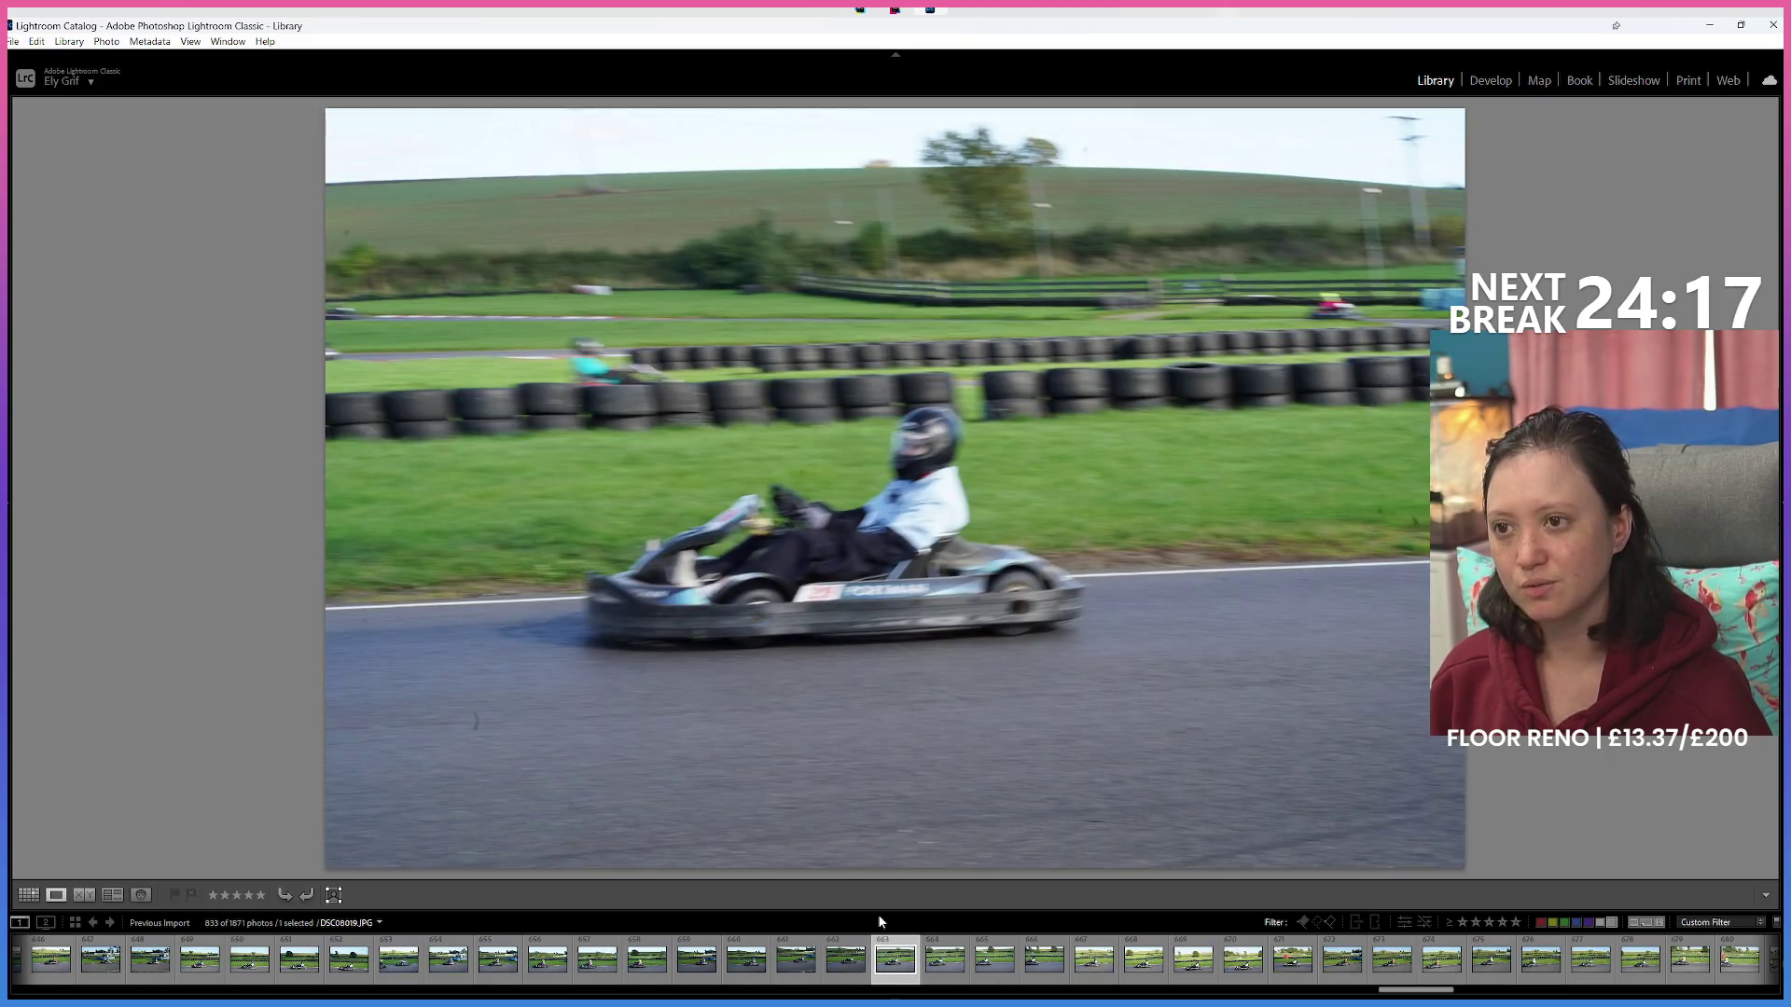
key("6")
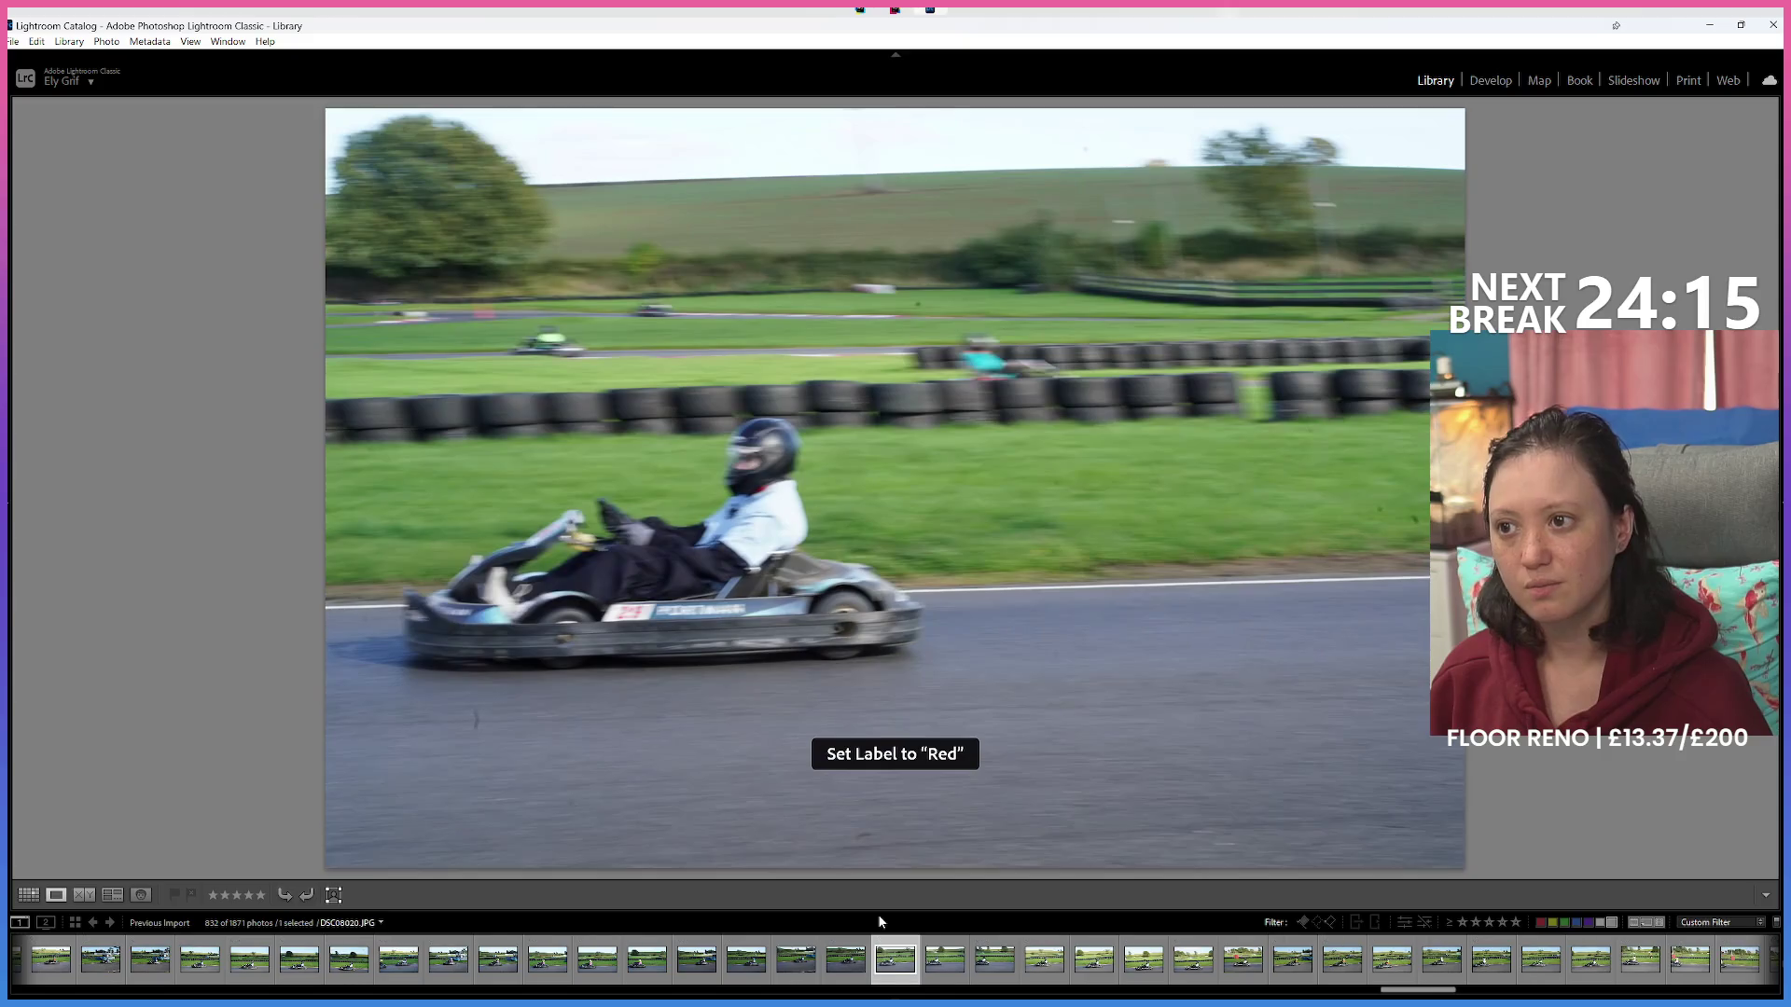
Compare neighbouring frames, red-label a second blurry white-suit shot, then advance three photos.
key("Right")
key("Right")
key("Right")
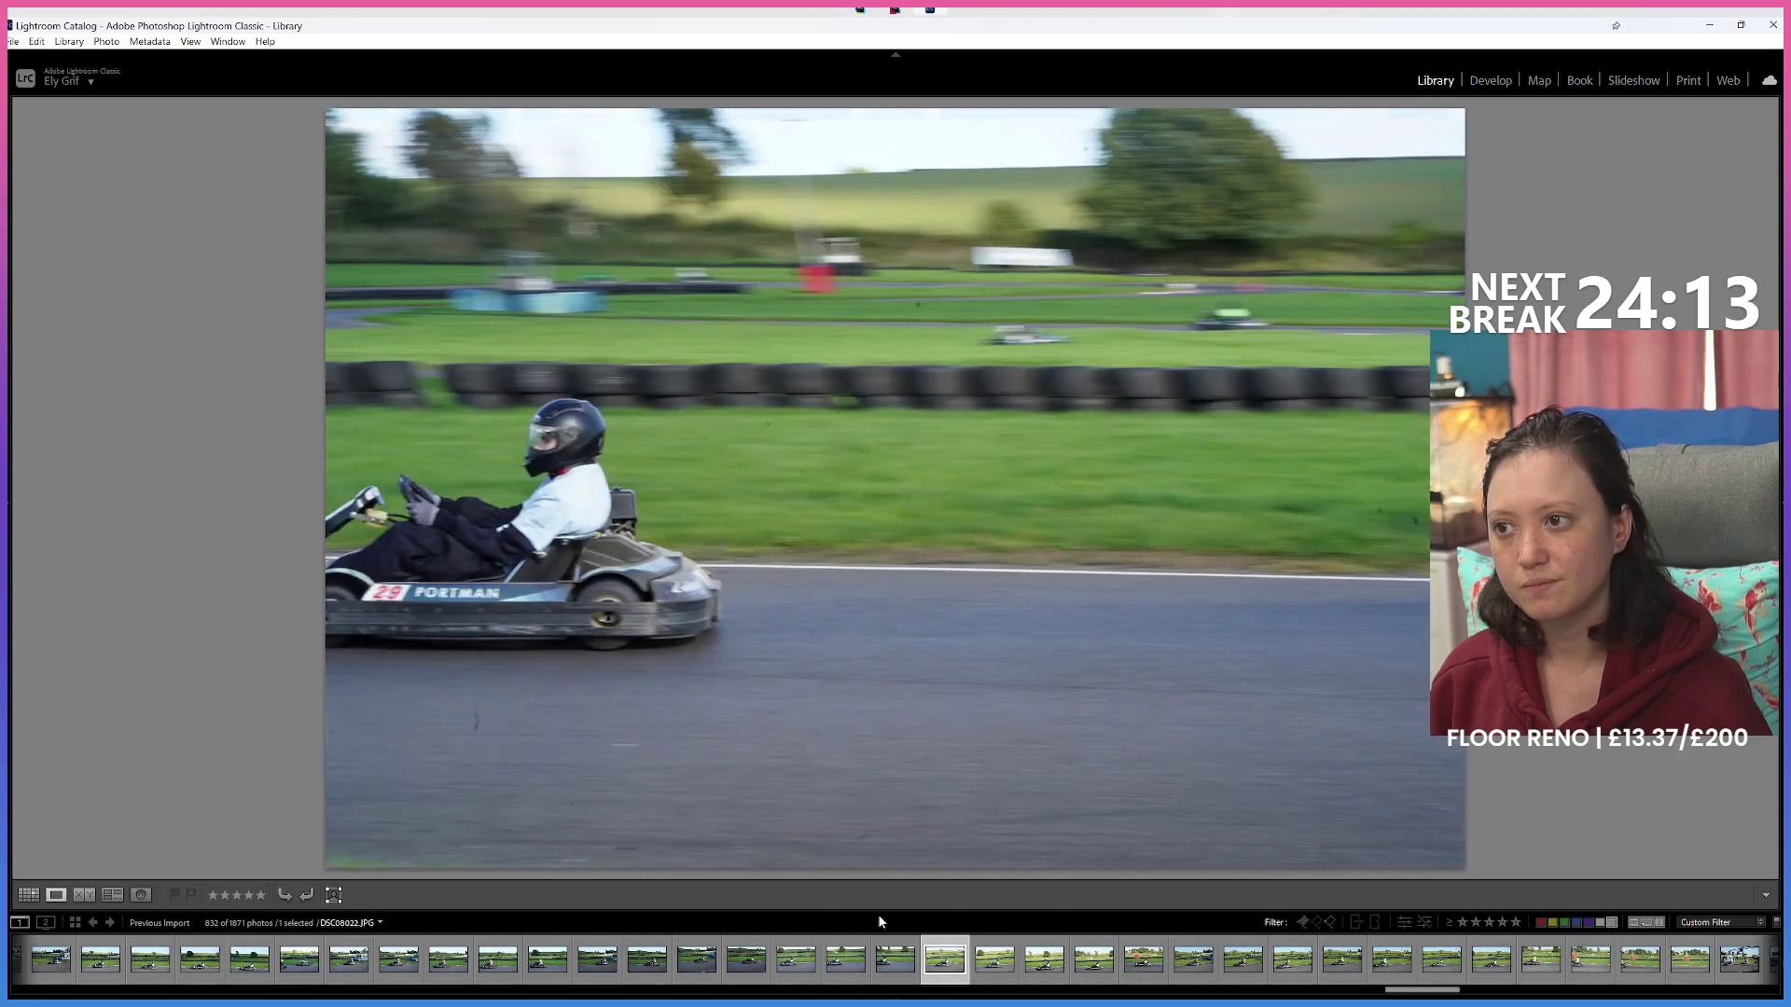
key("Right")
key("Left")
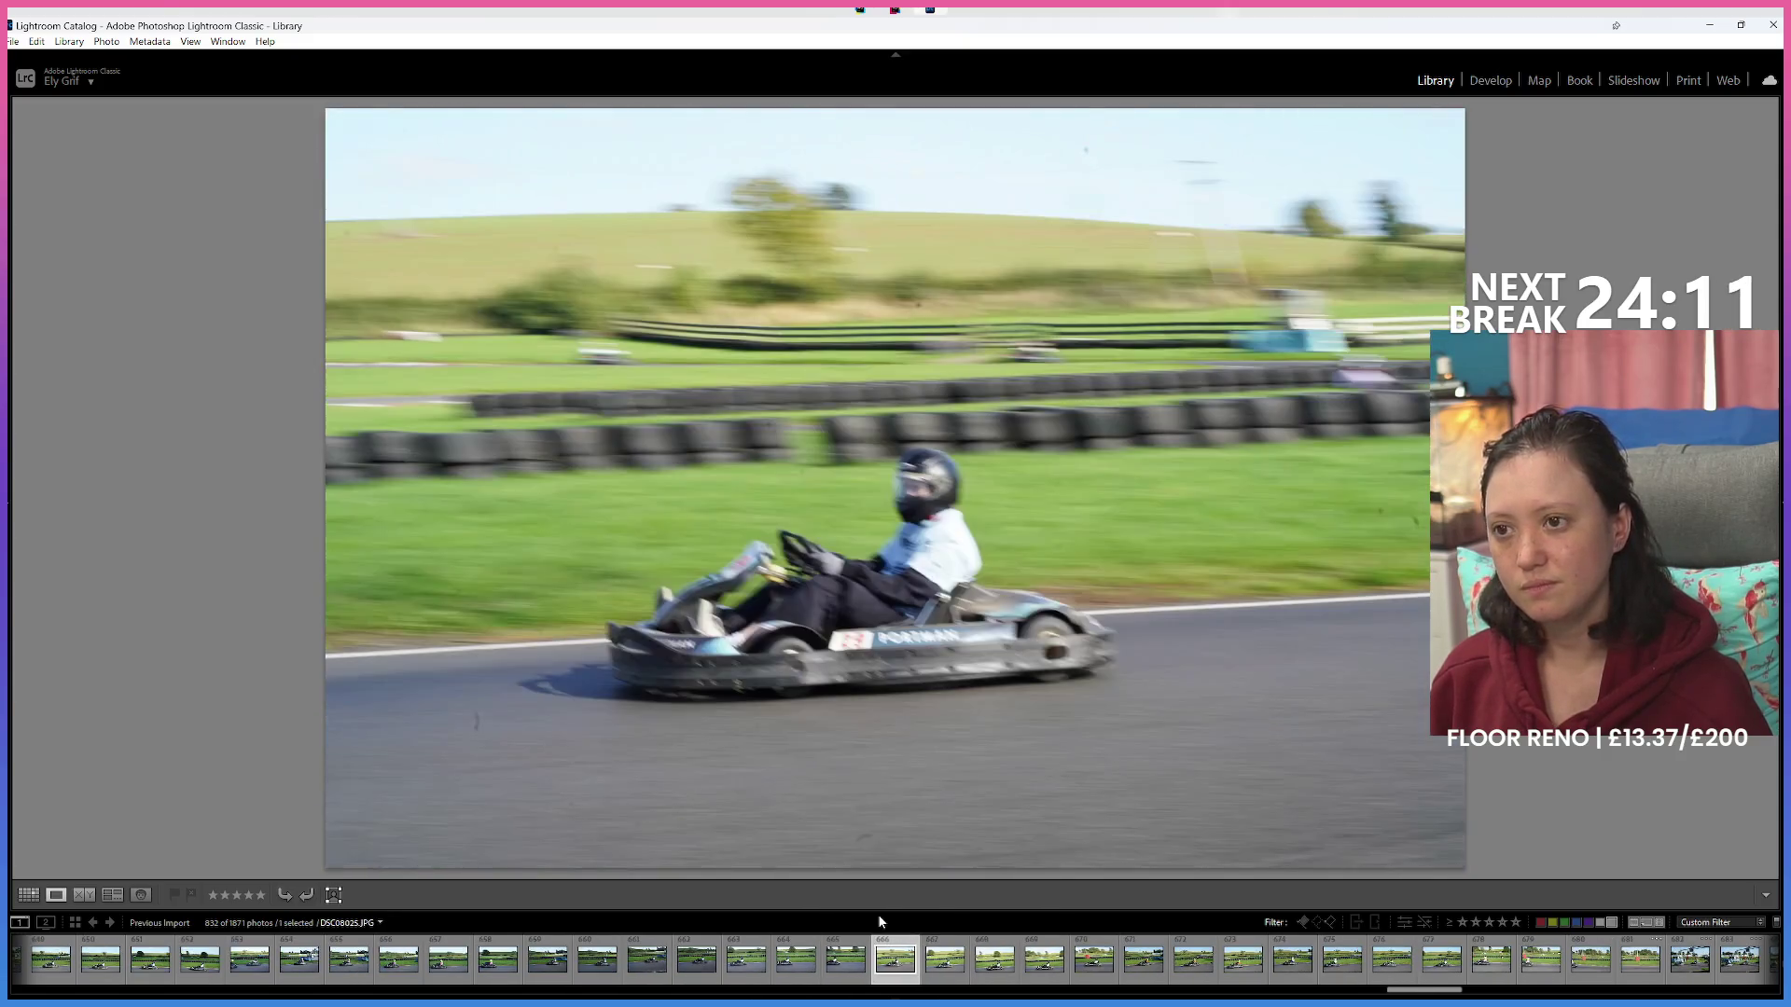
key("6")
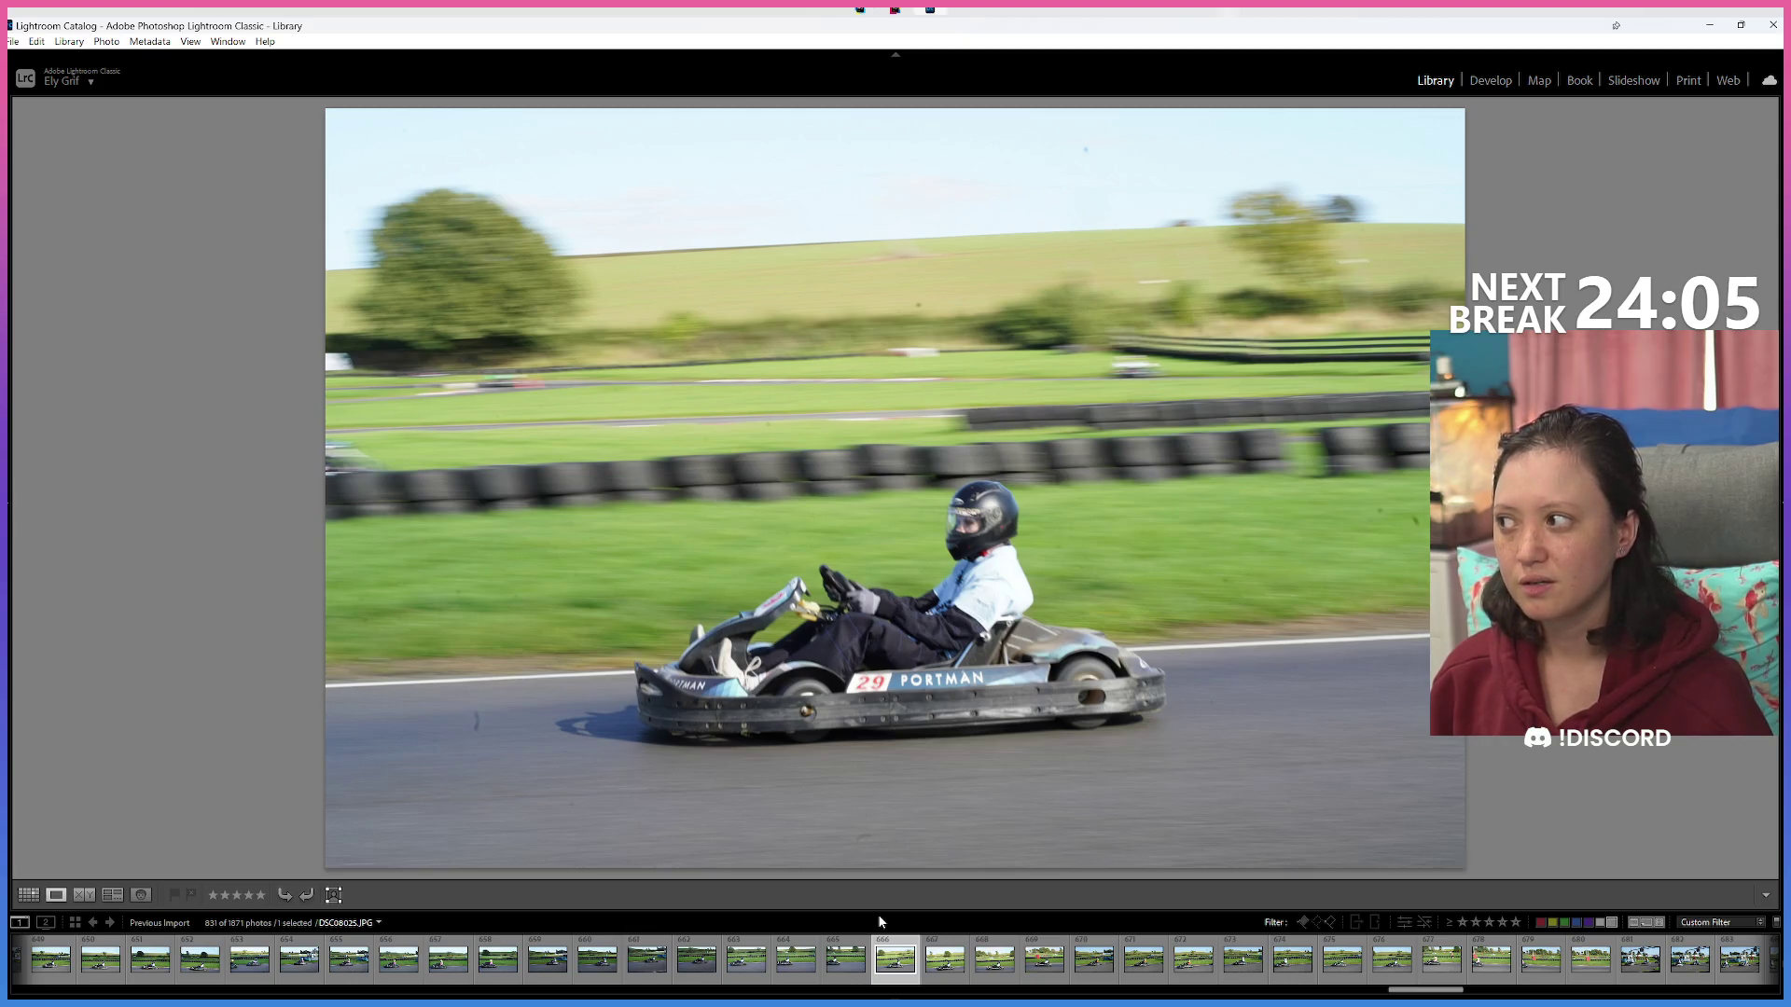
key("Right")
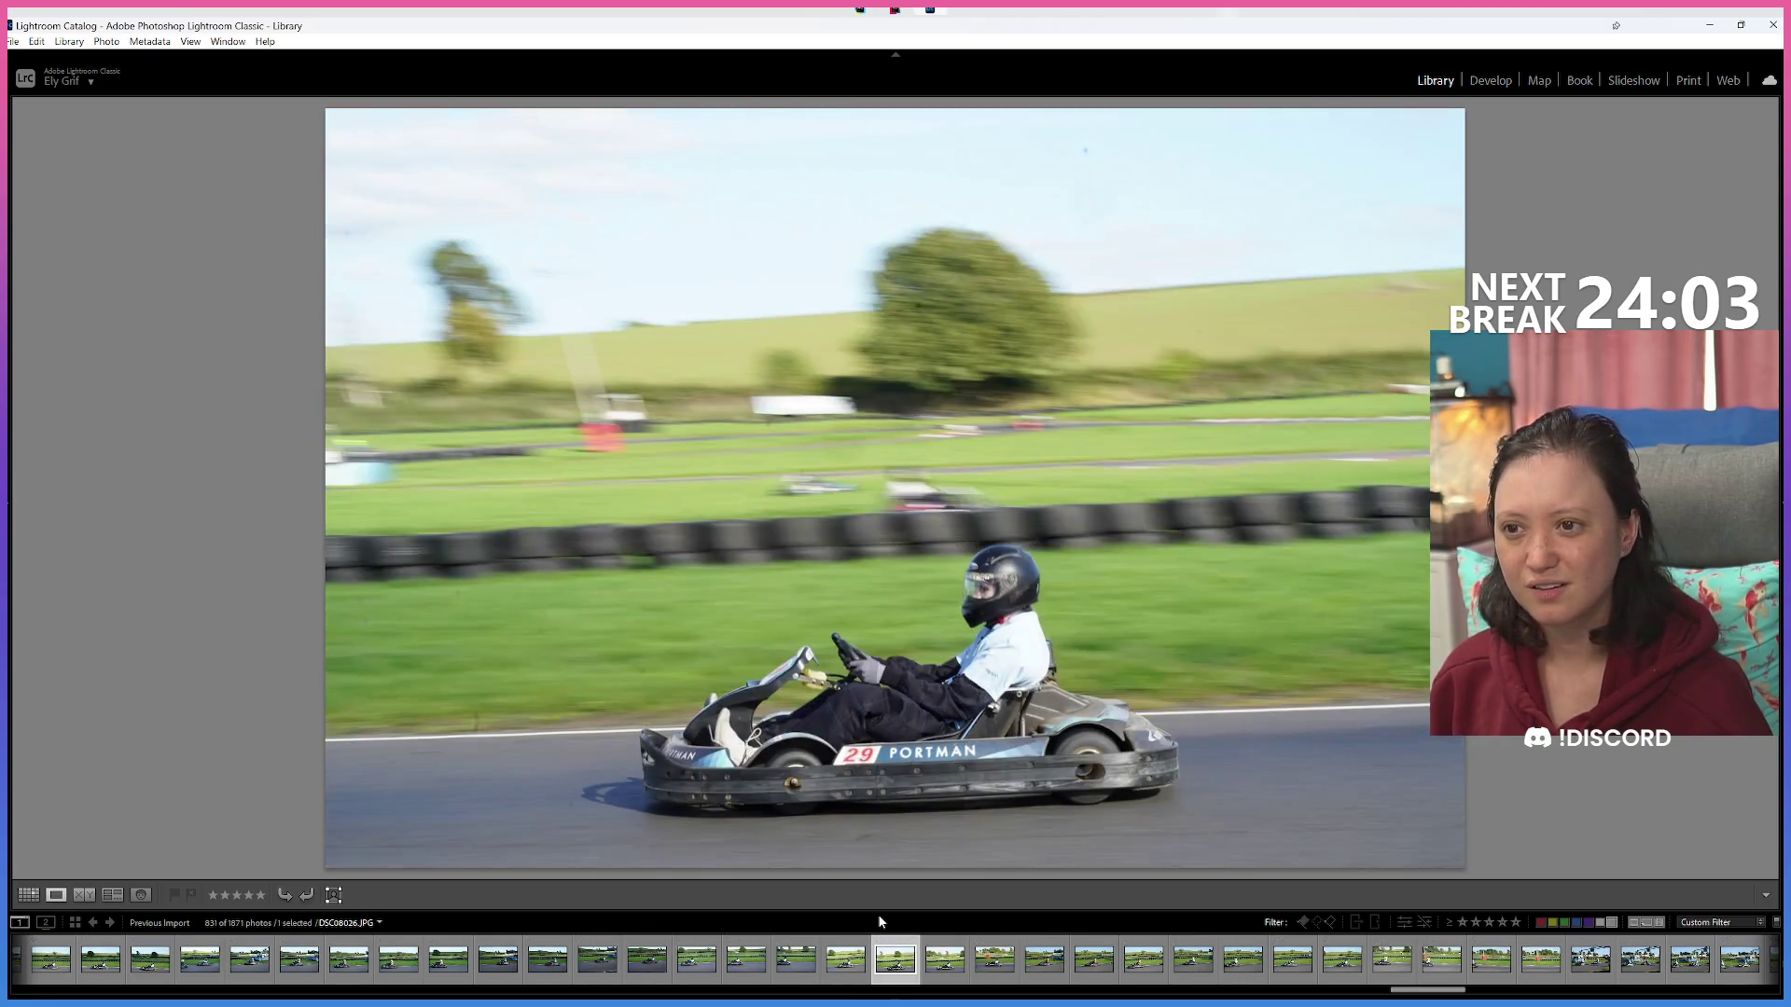
key("Right")
key("Right")
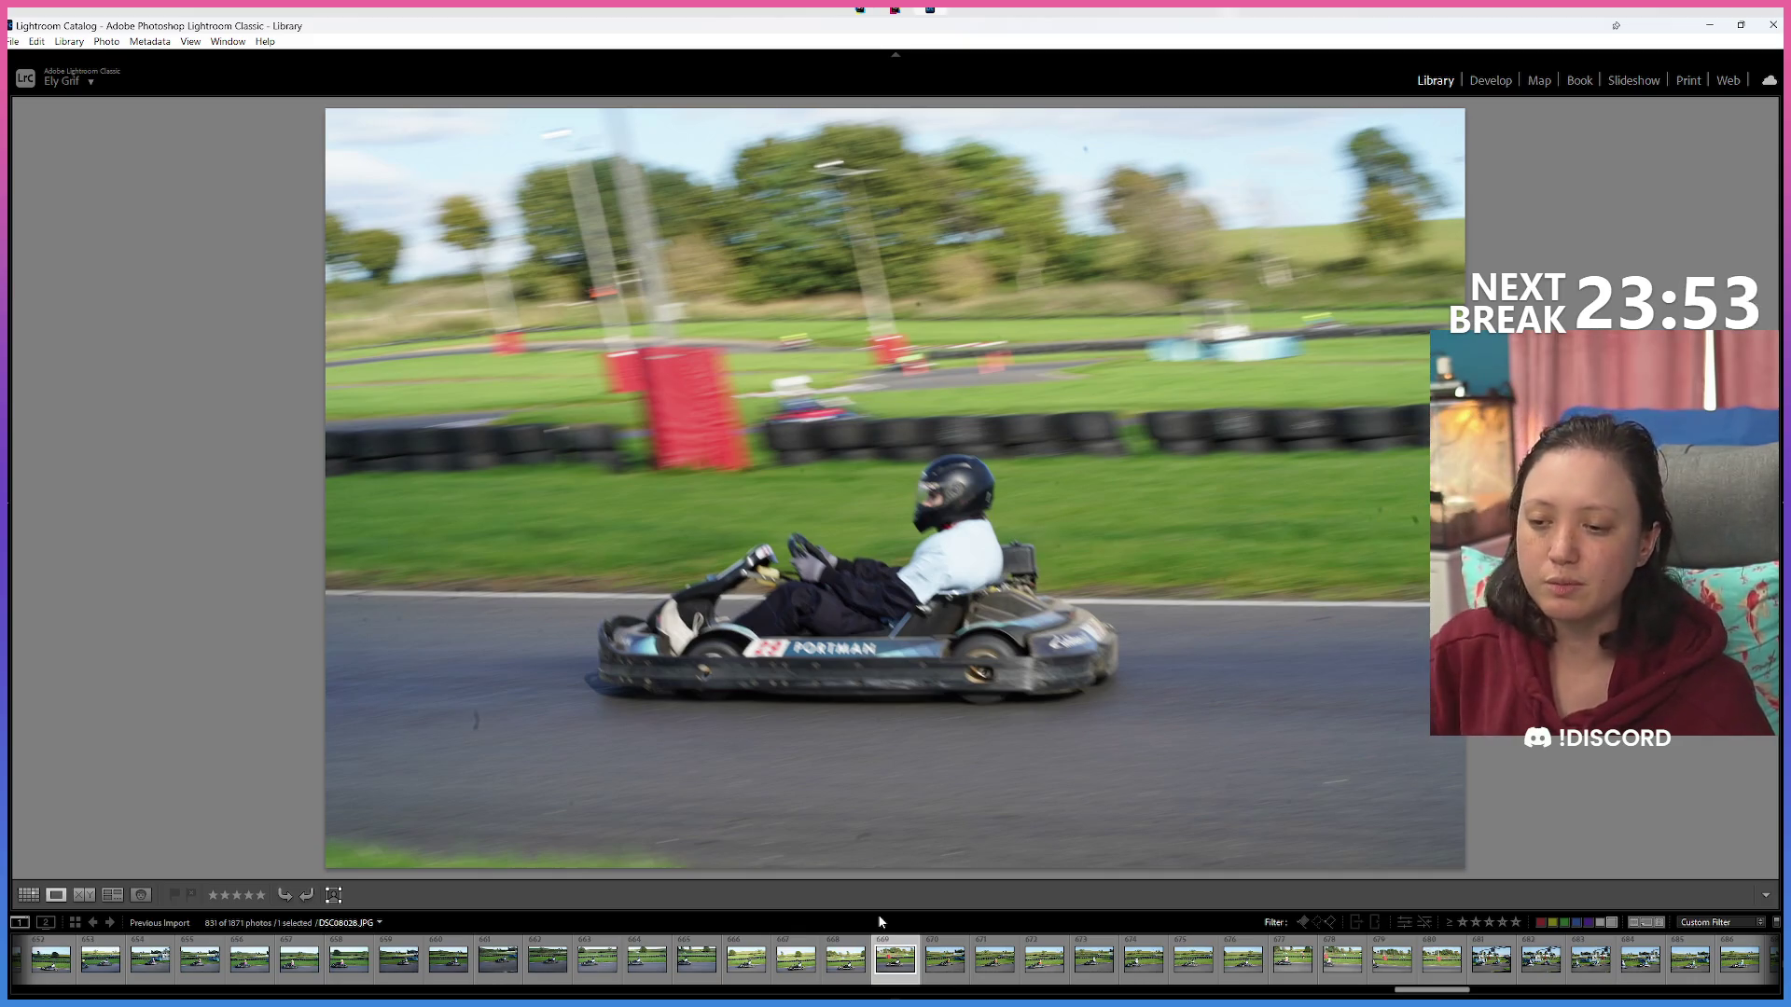
key("Right")
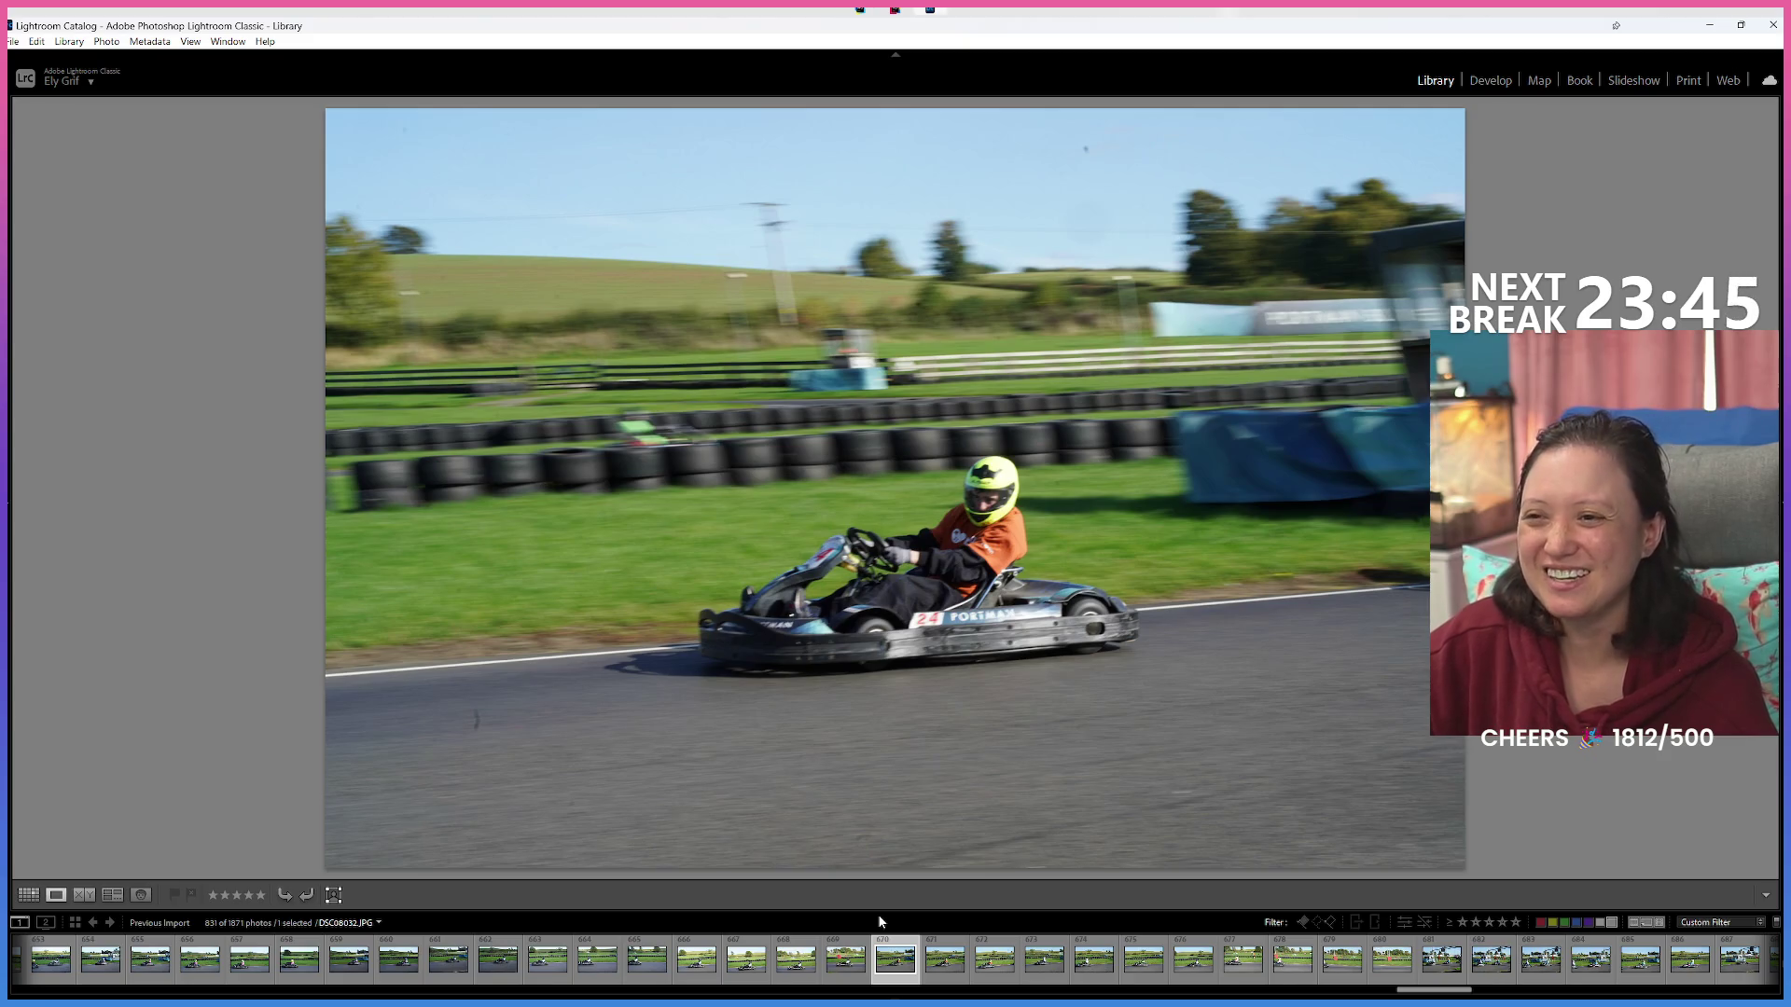
Advance eight photos and red-label the cut-off kart shot and the empty track shot.
key("Right")
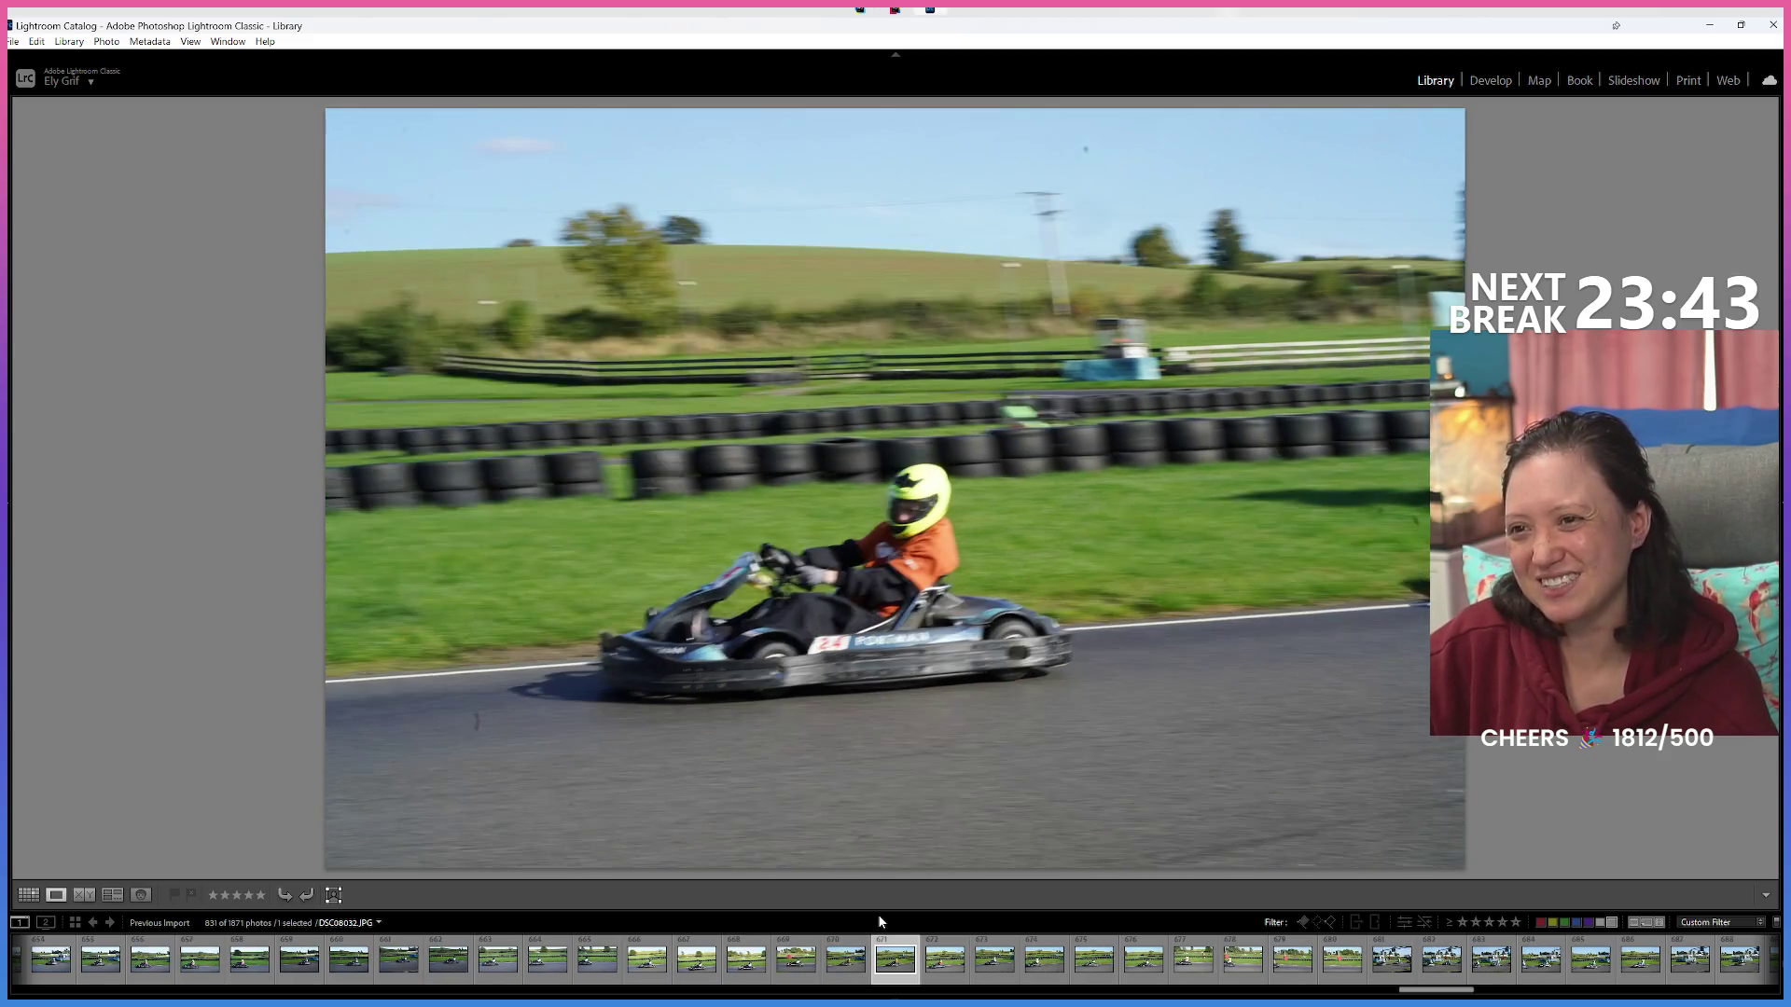
key("Right")
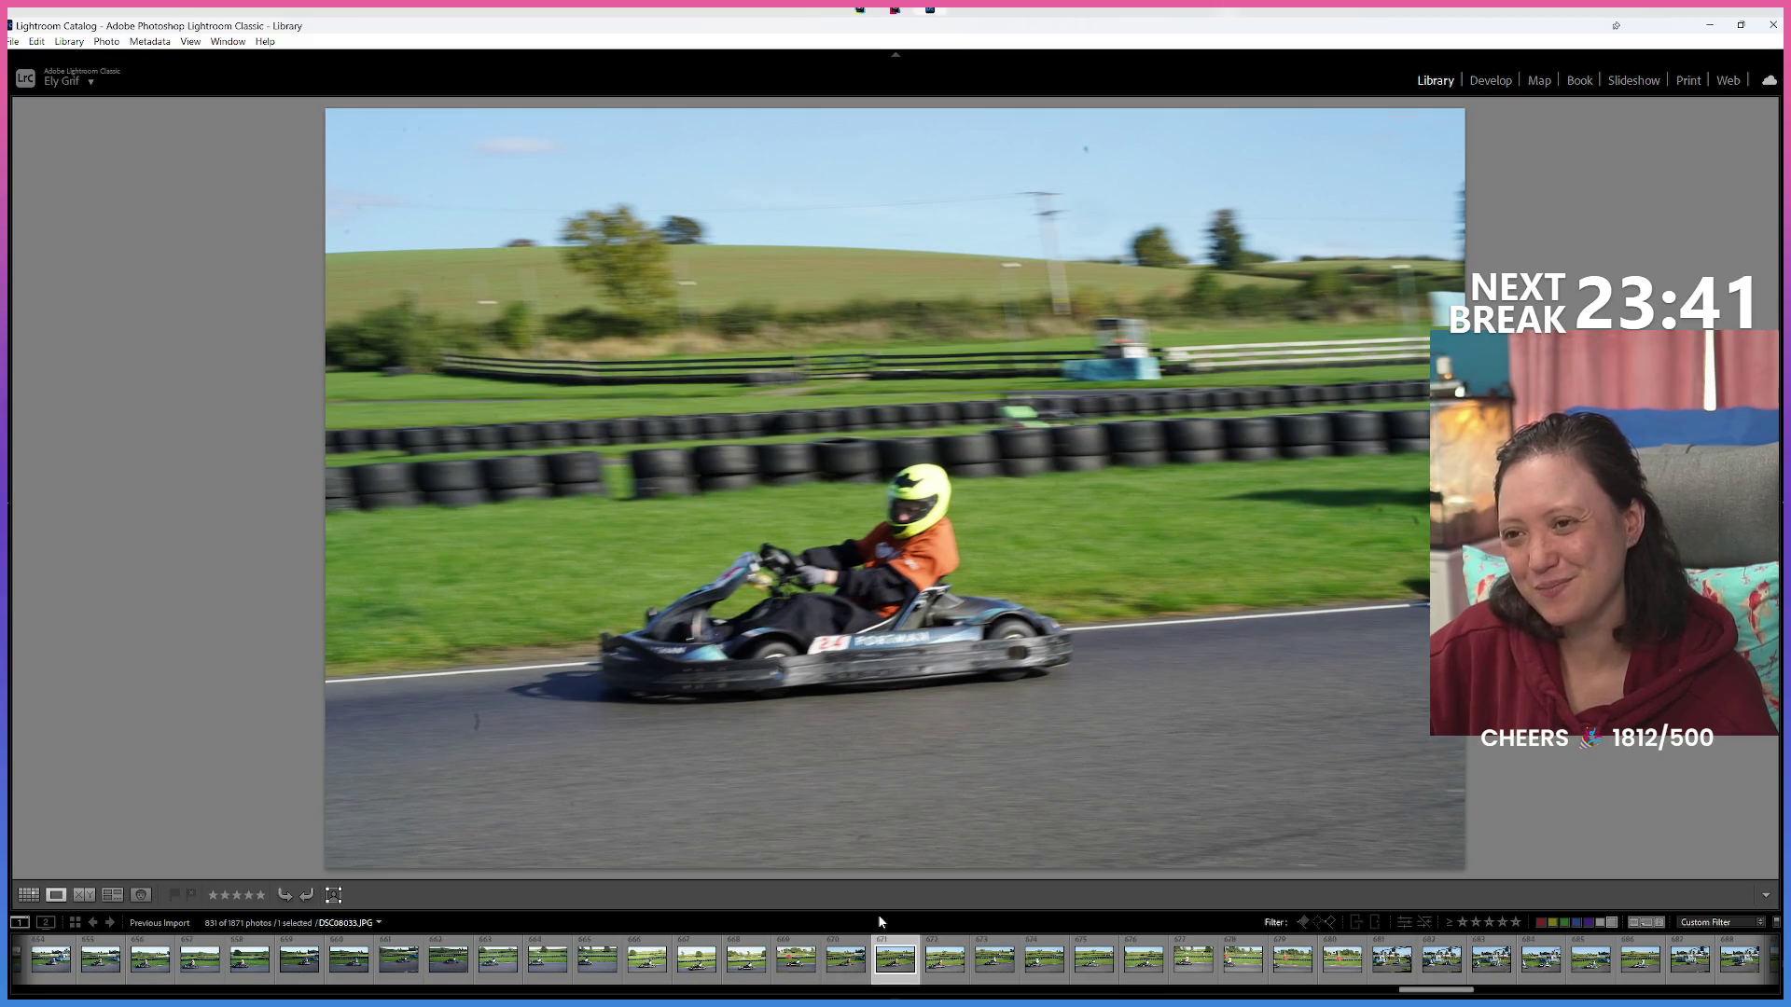
key("Right")
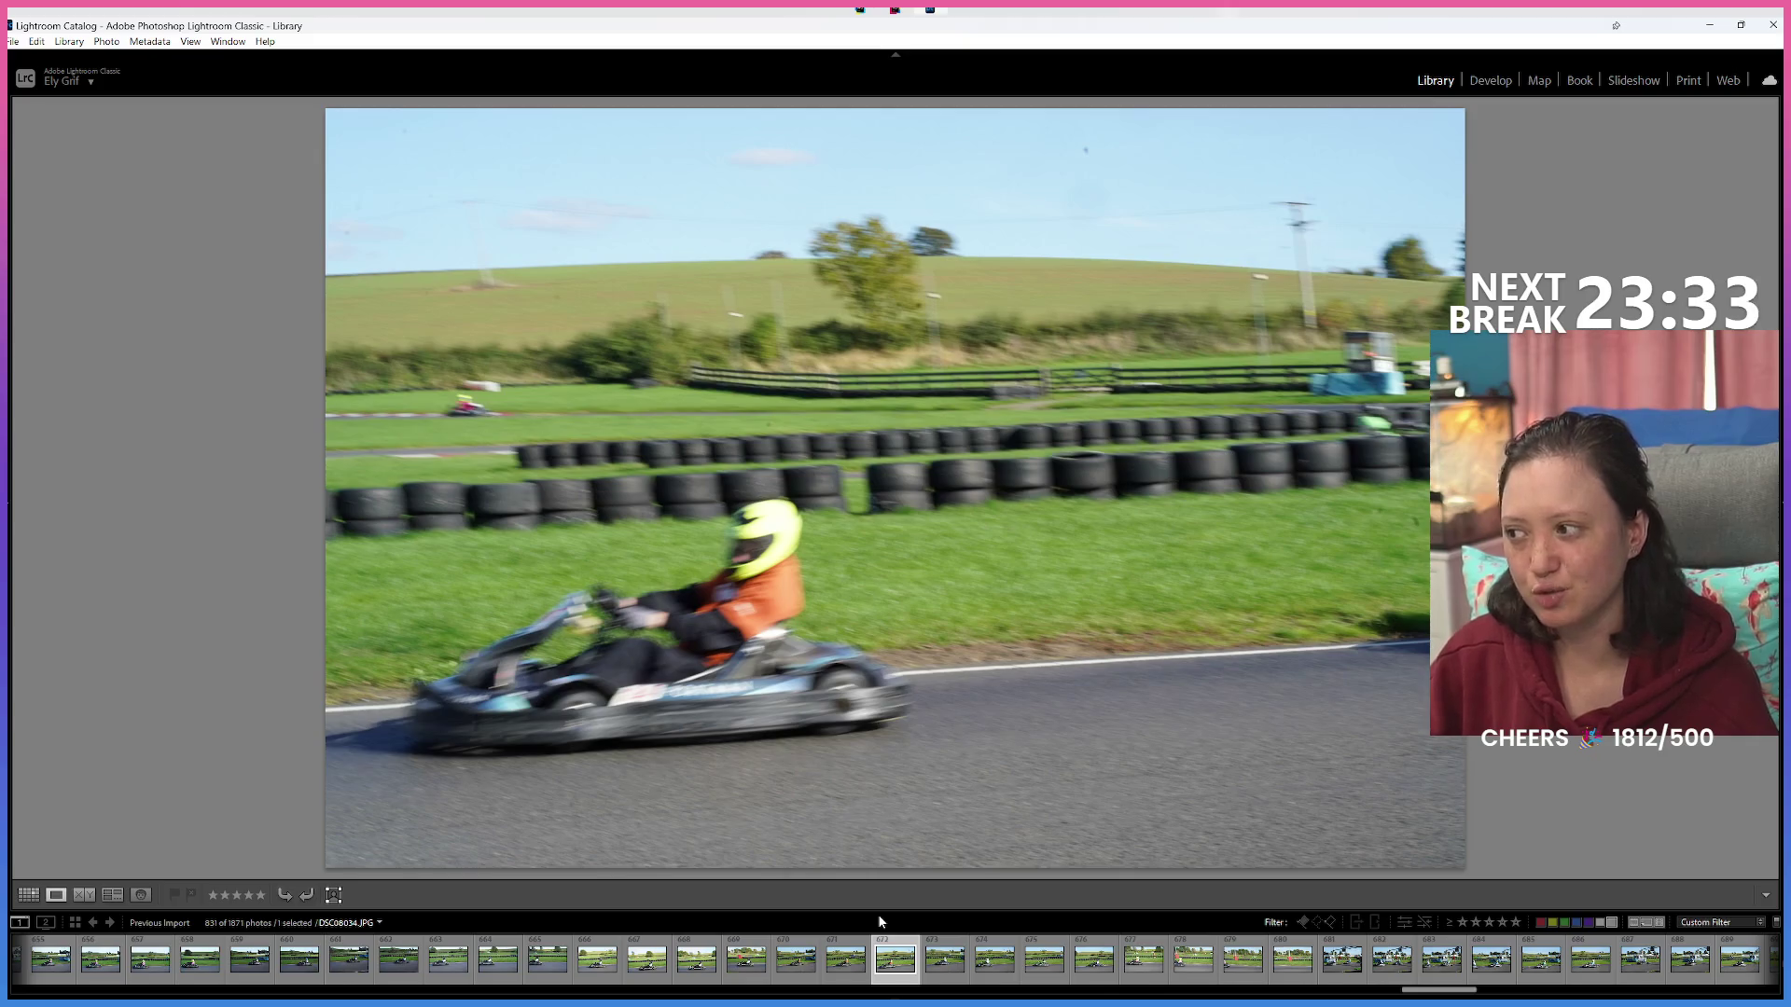
key("Right")
key("Right")
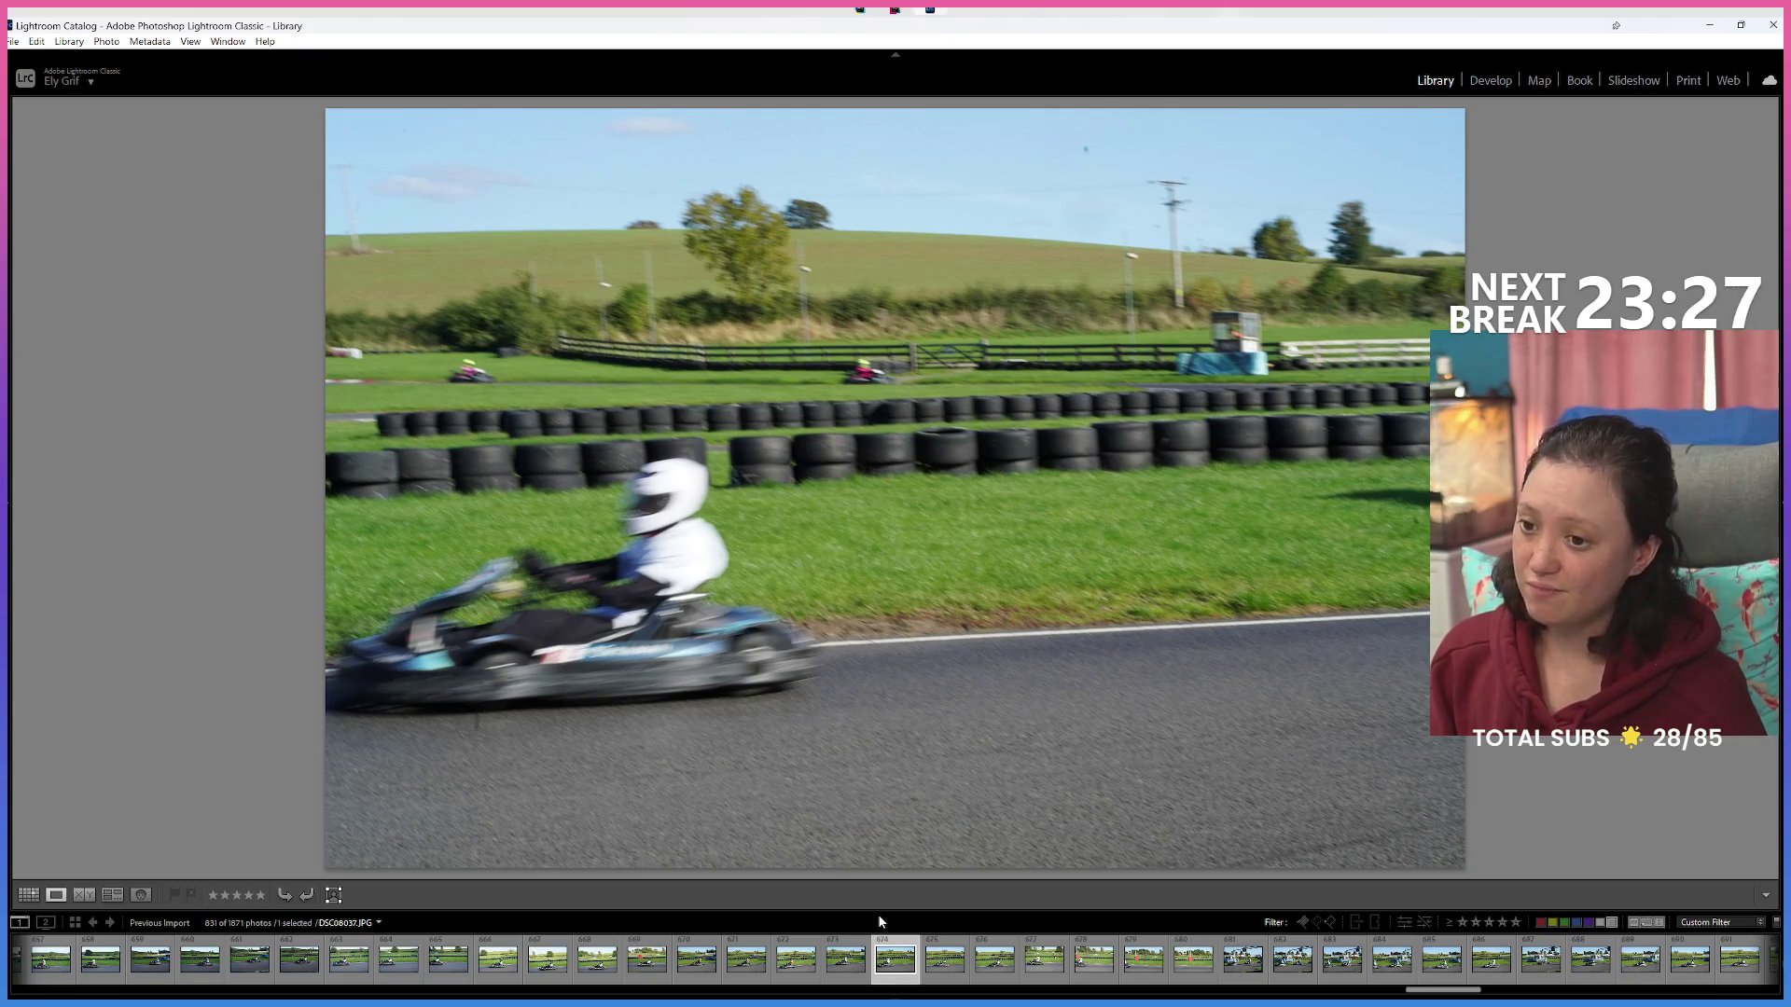
key("Right")
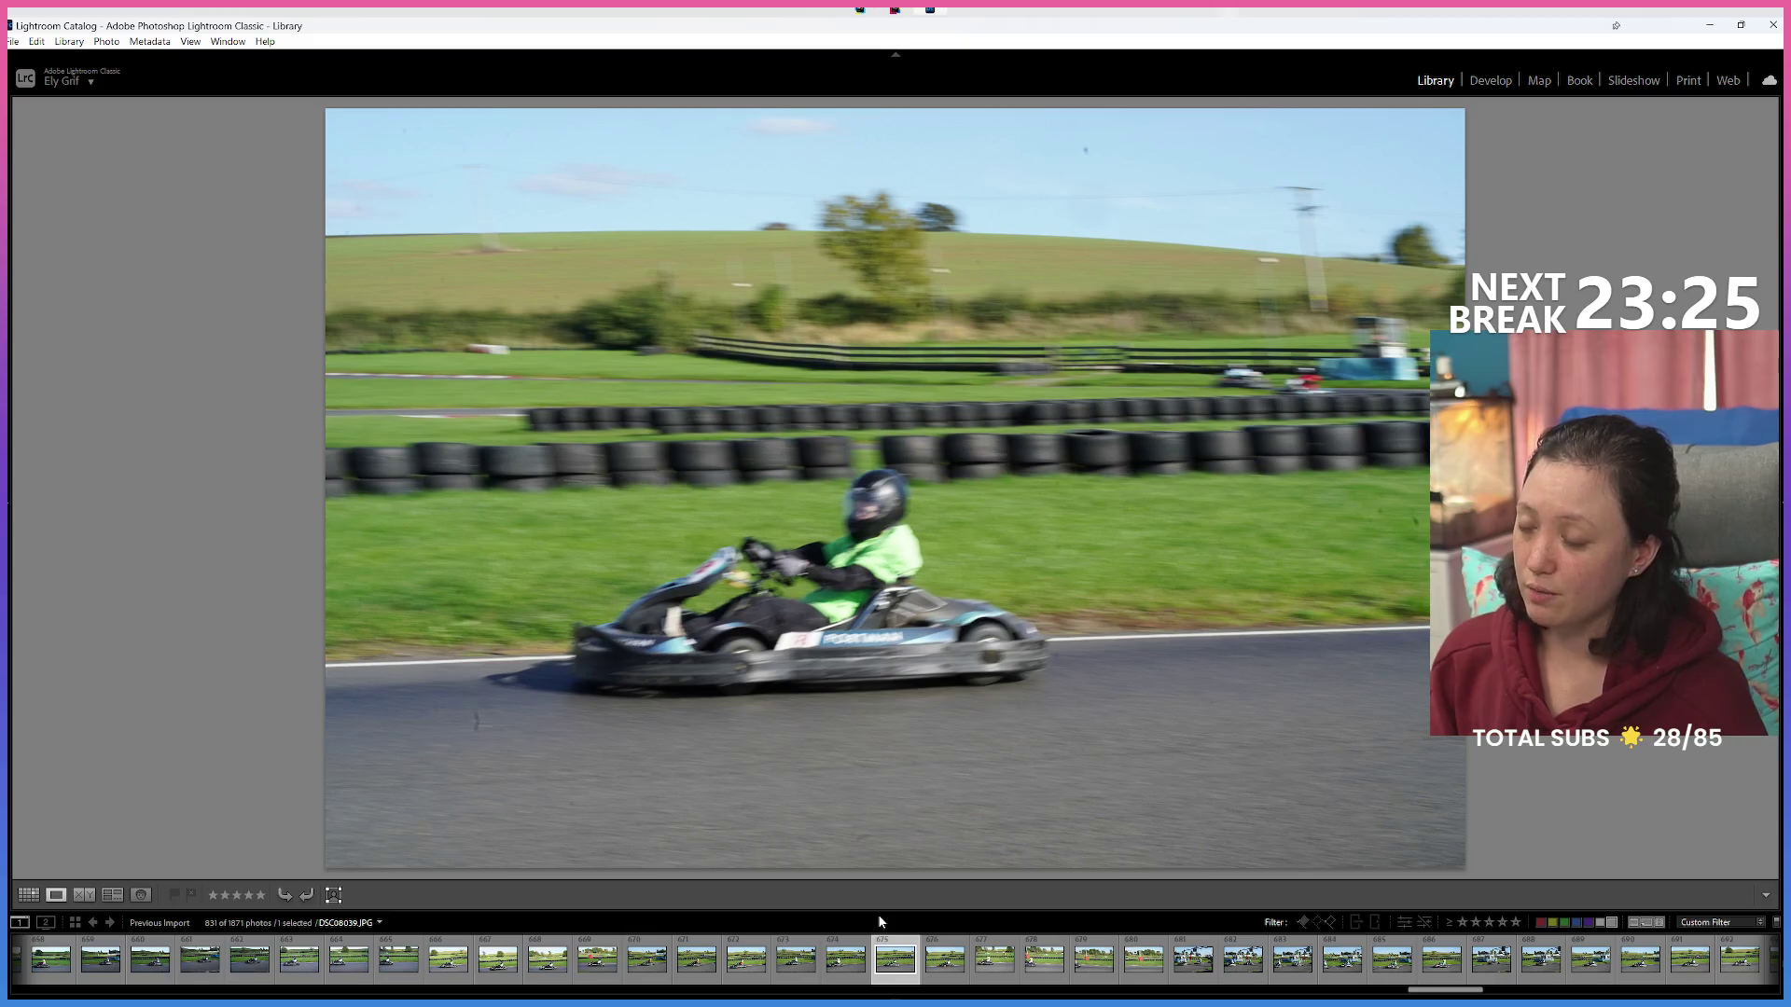
key("Right")
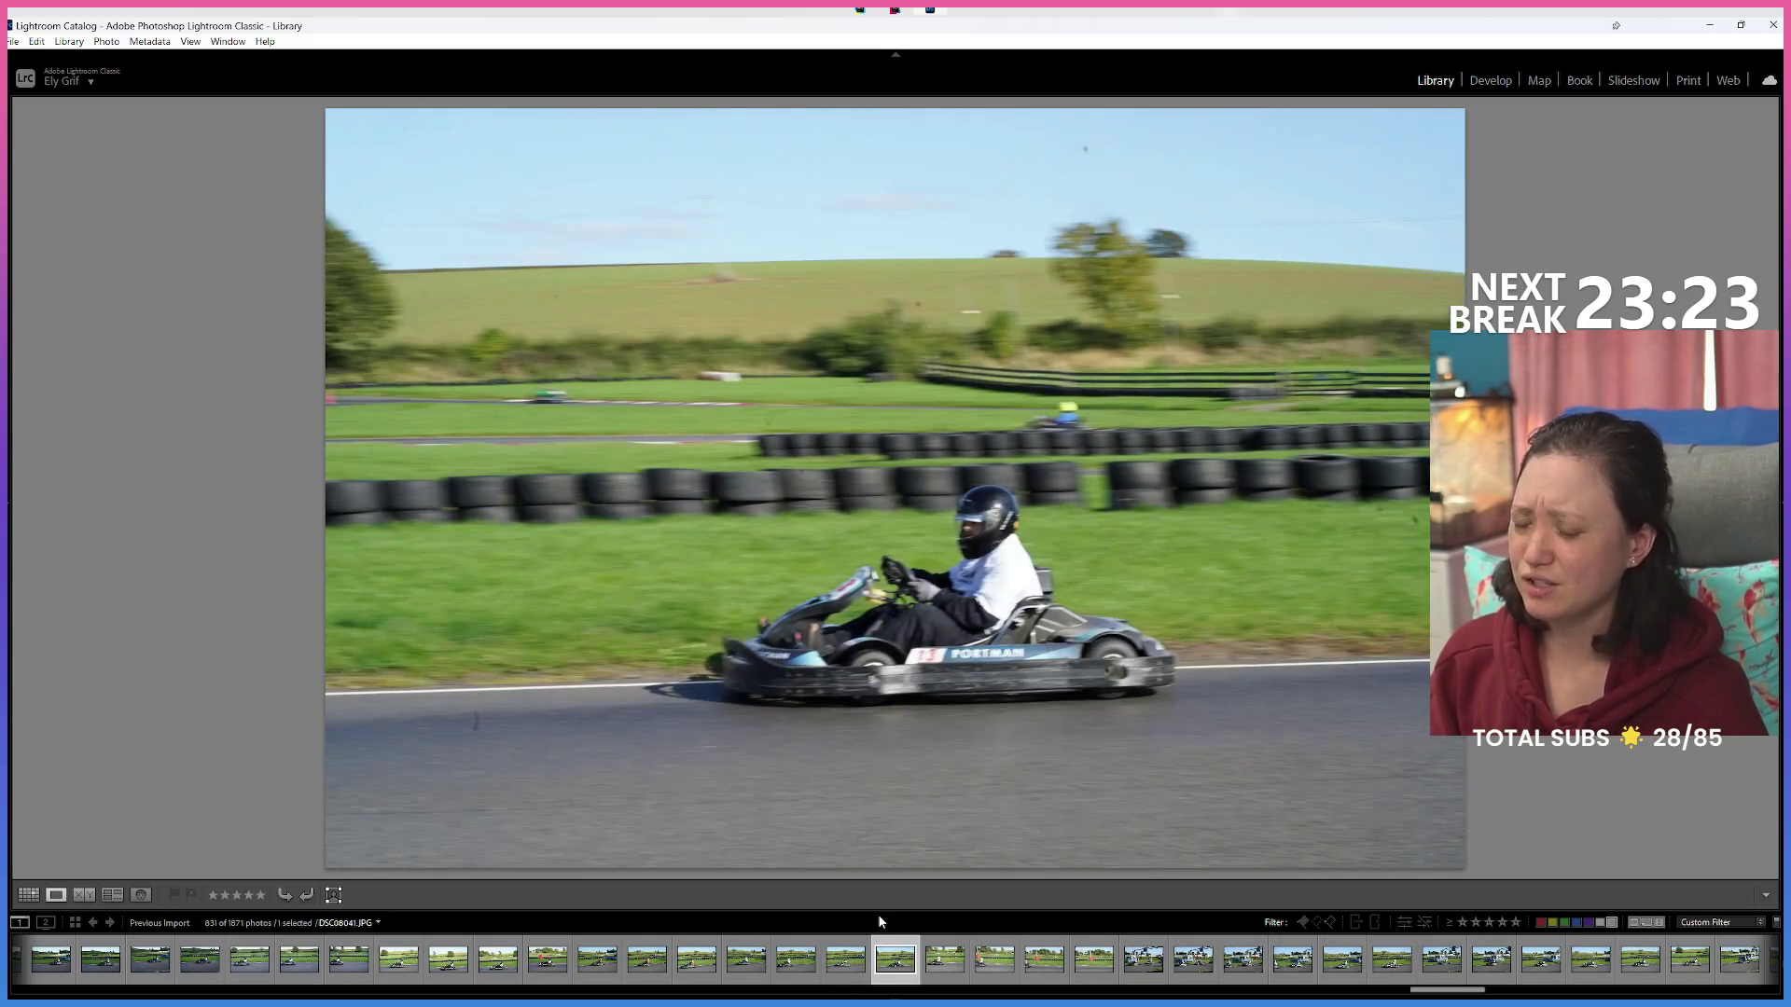
key("Right")
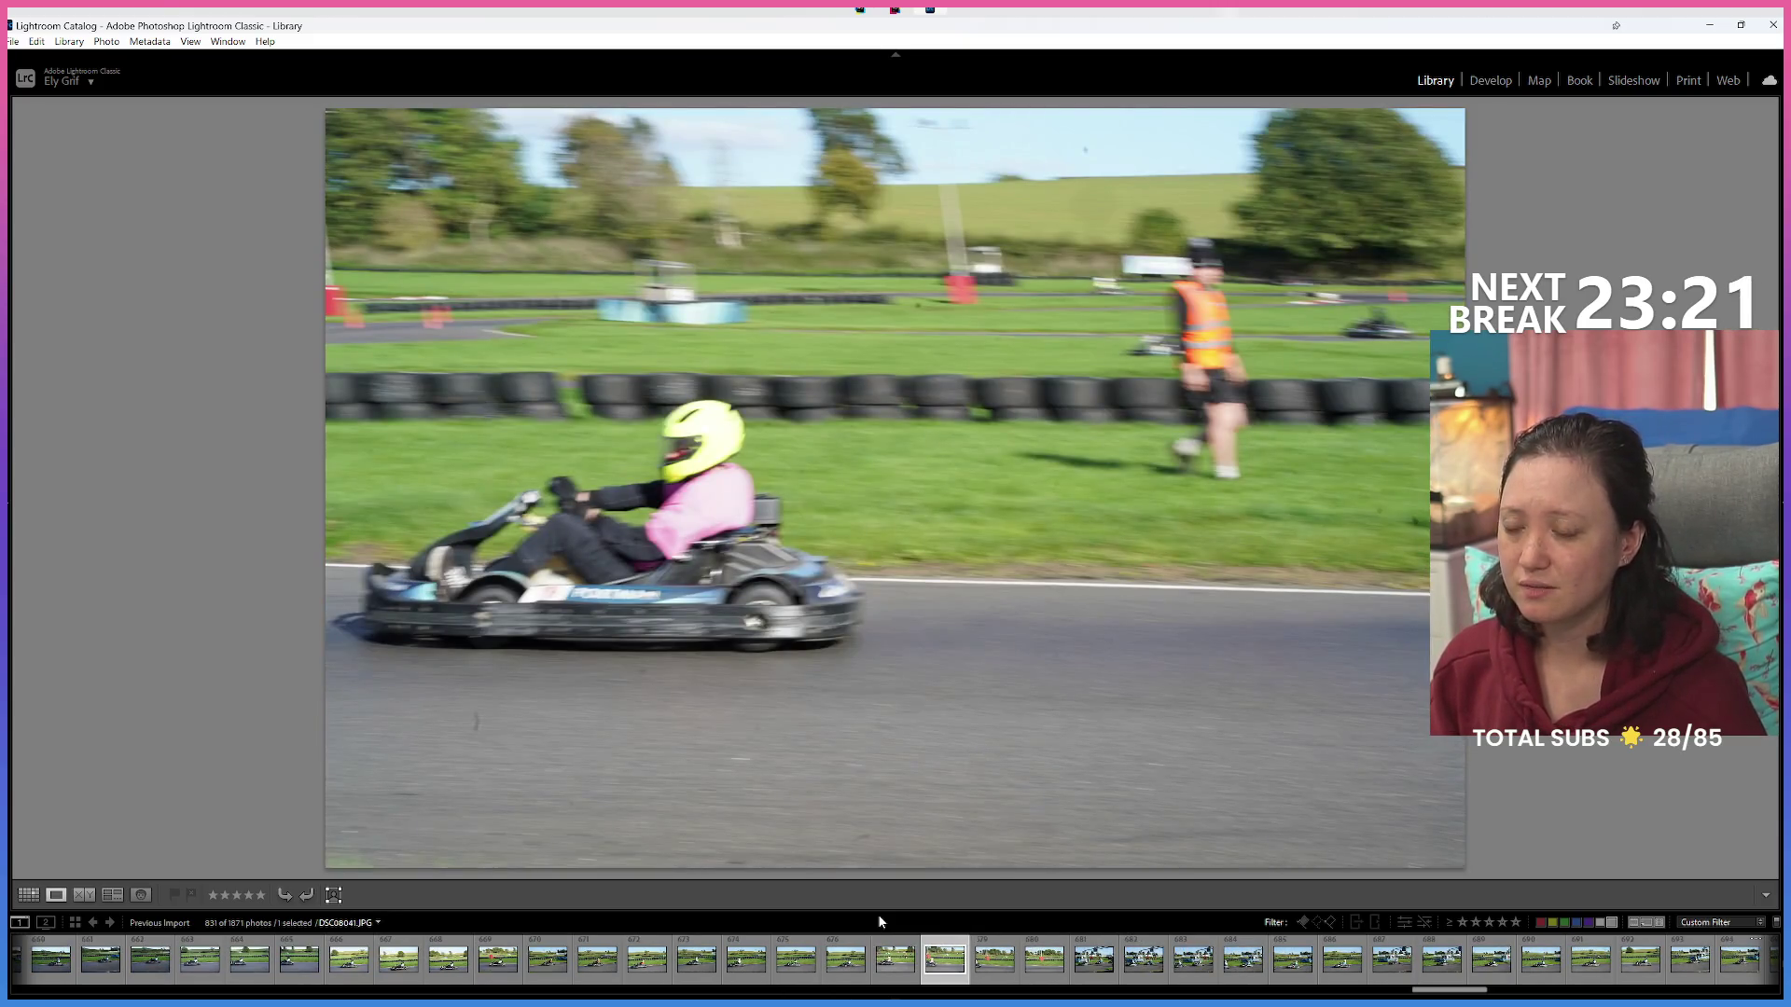
key("Right")
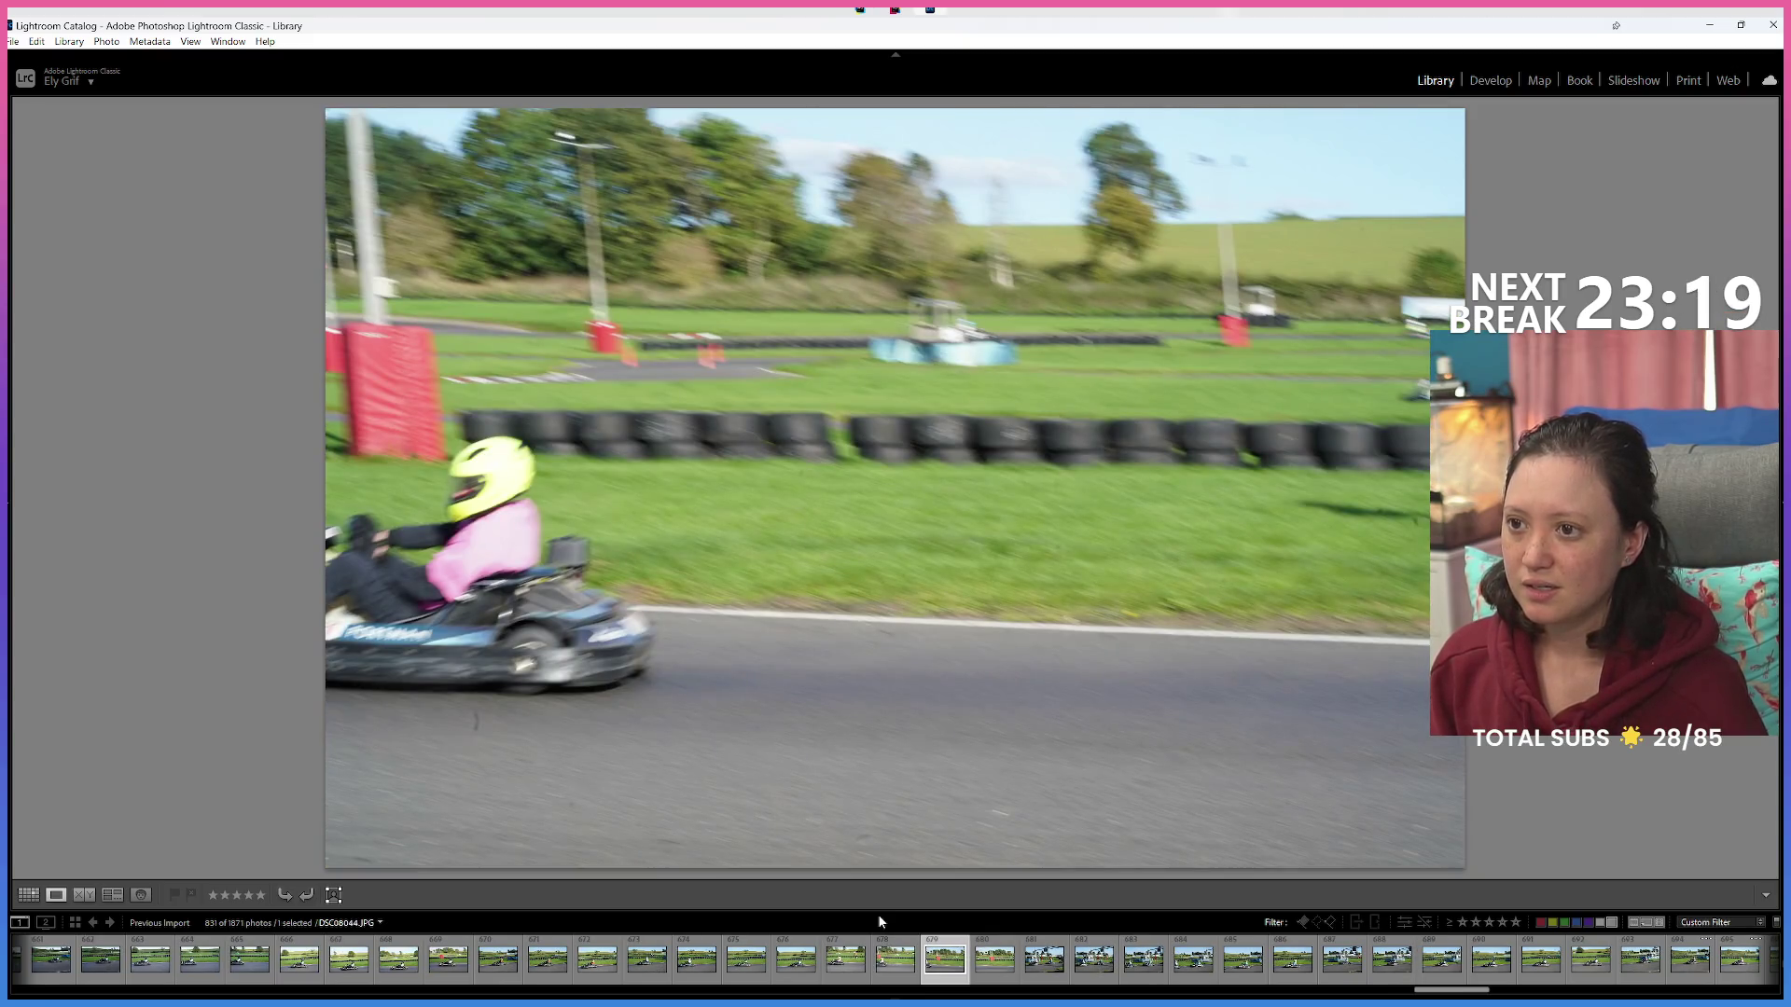
key("6")
key("Left")
key("6")
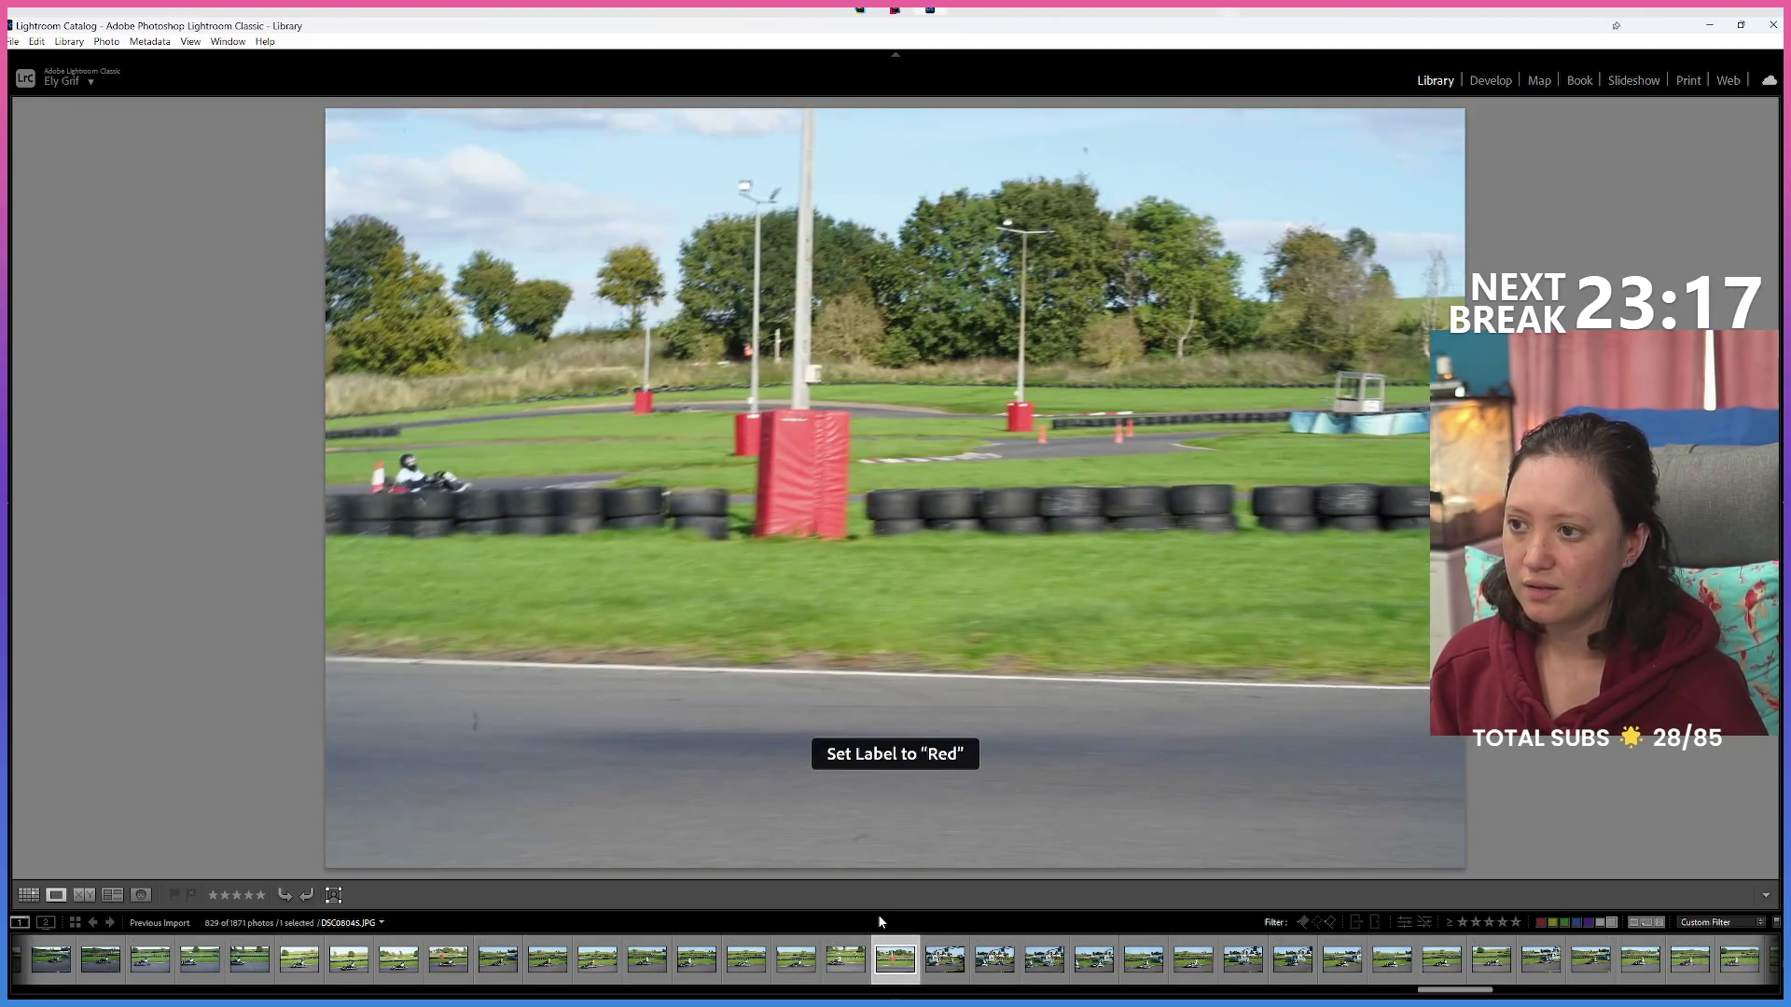
Skip ahead six kart photos and red-label the duplicate shot.
key("Right")
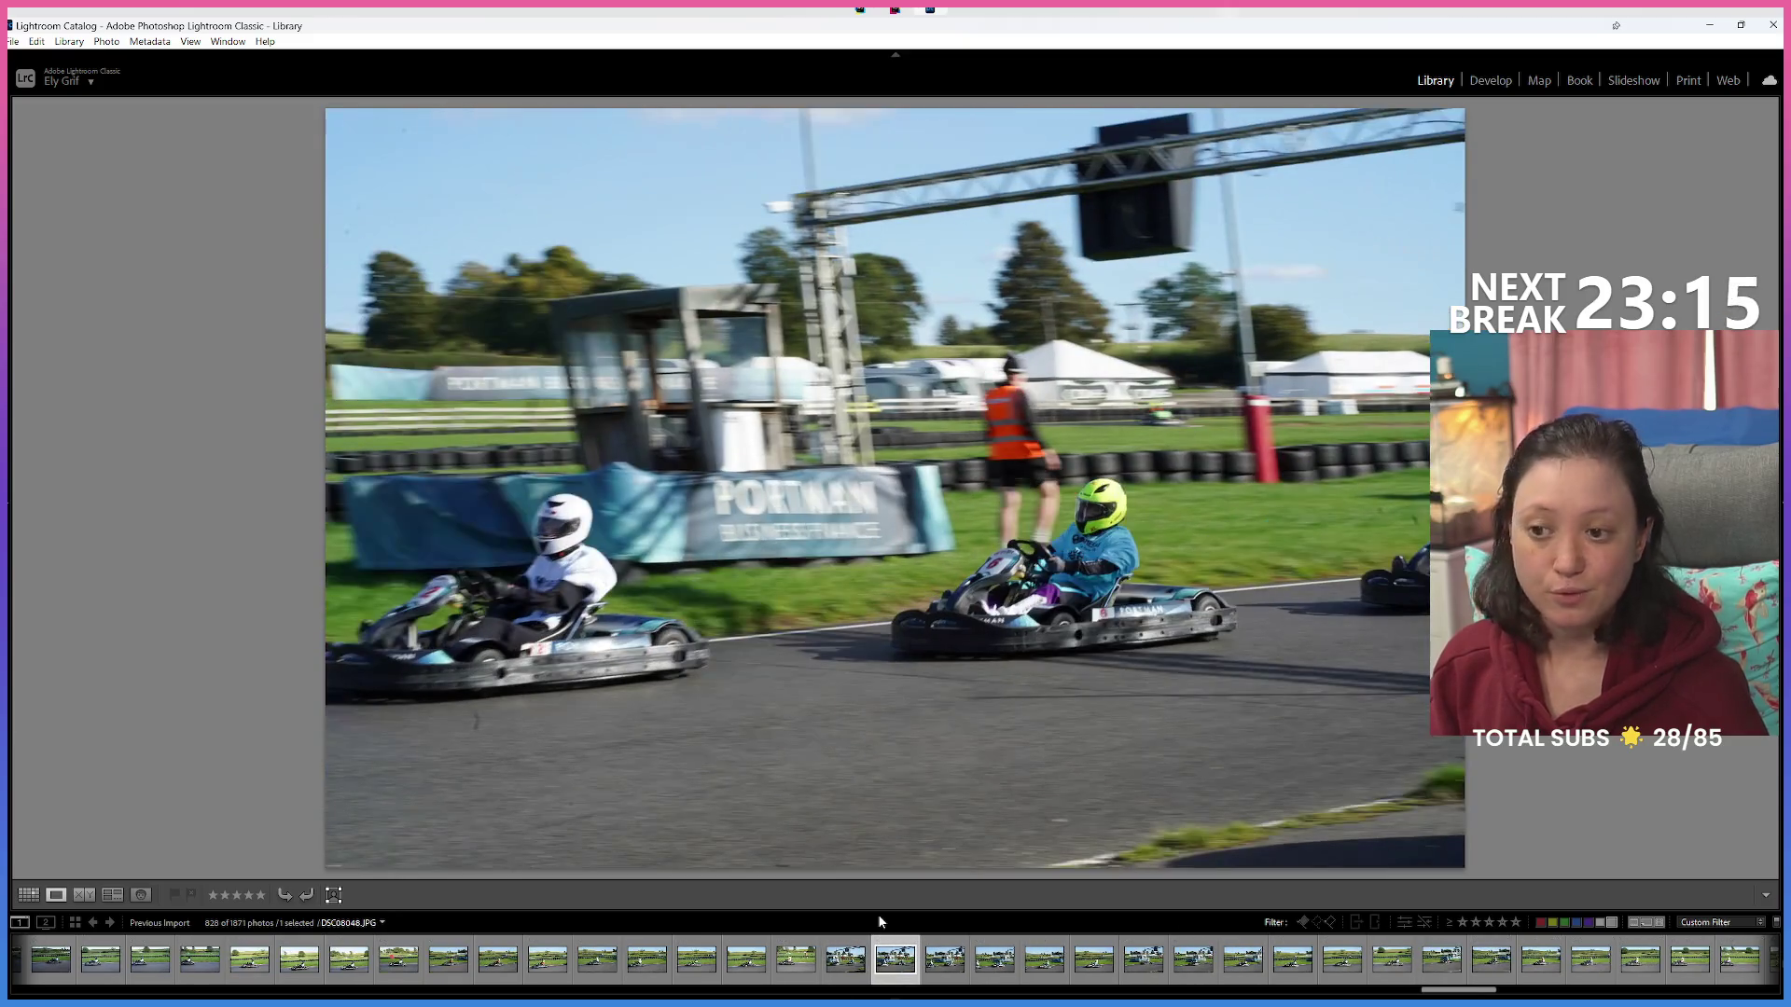
key("Right")
key("Right")
key("Right")
key("Right")
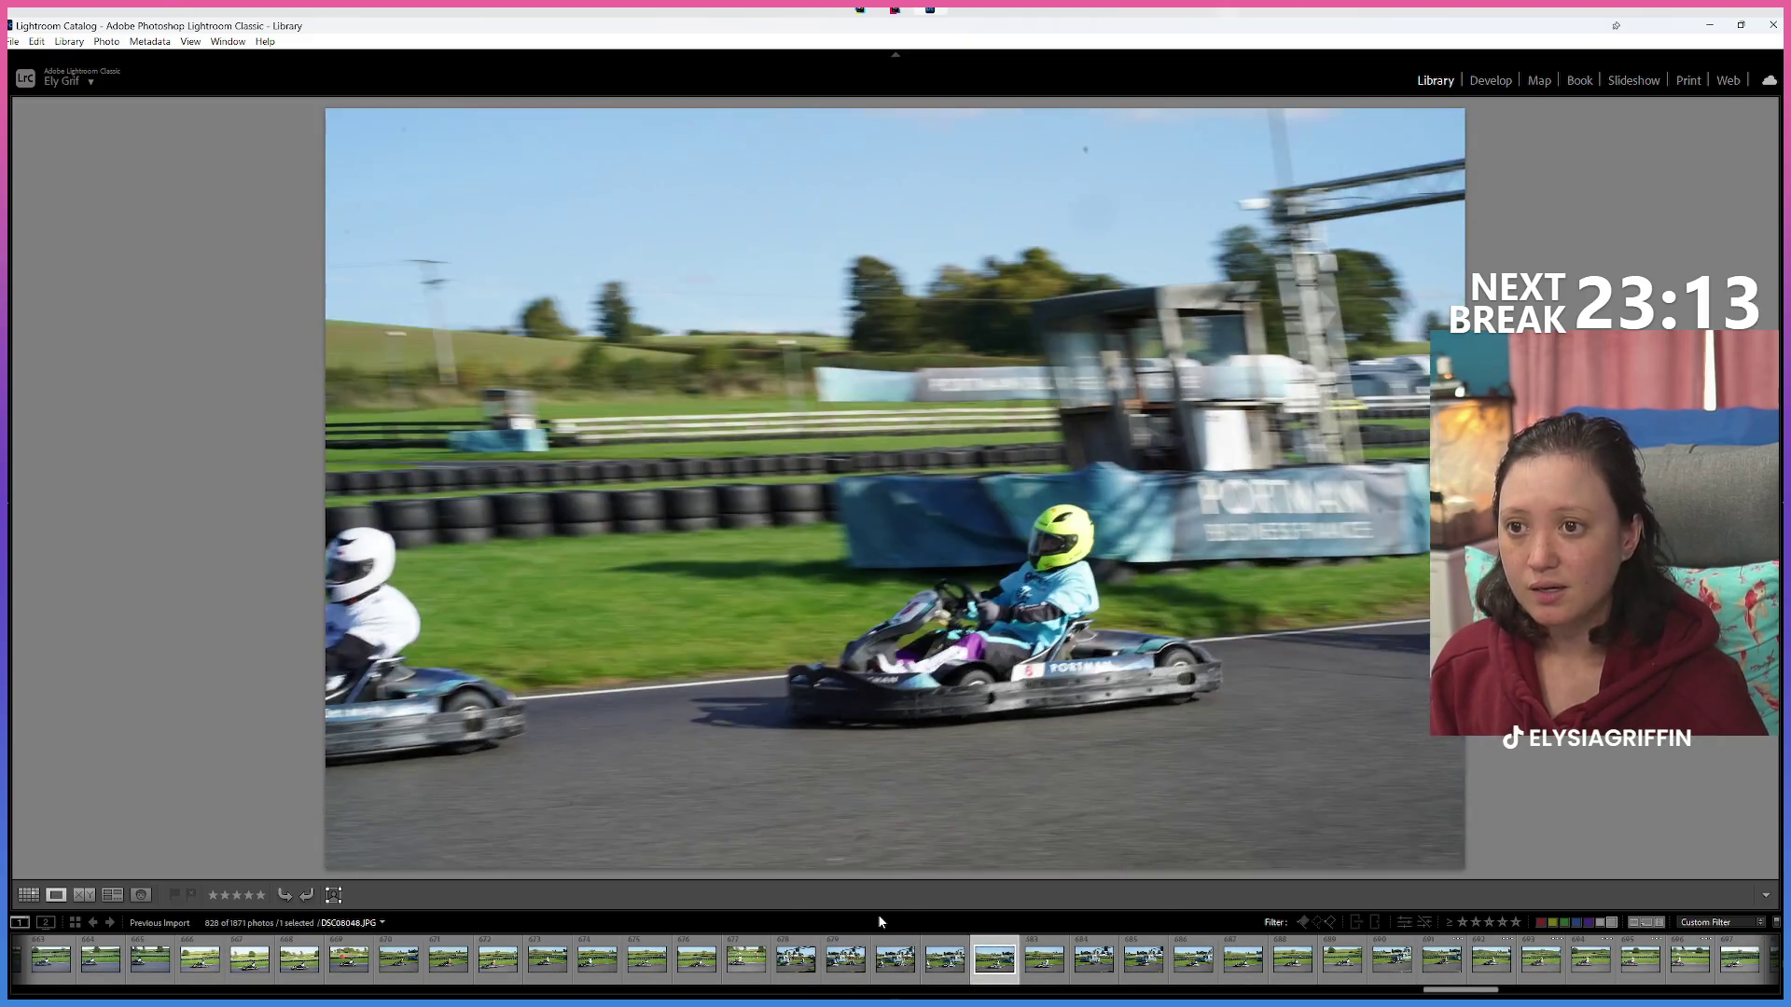
key("Right")
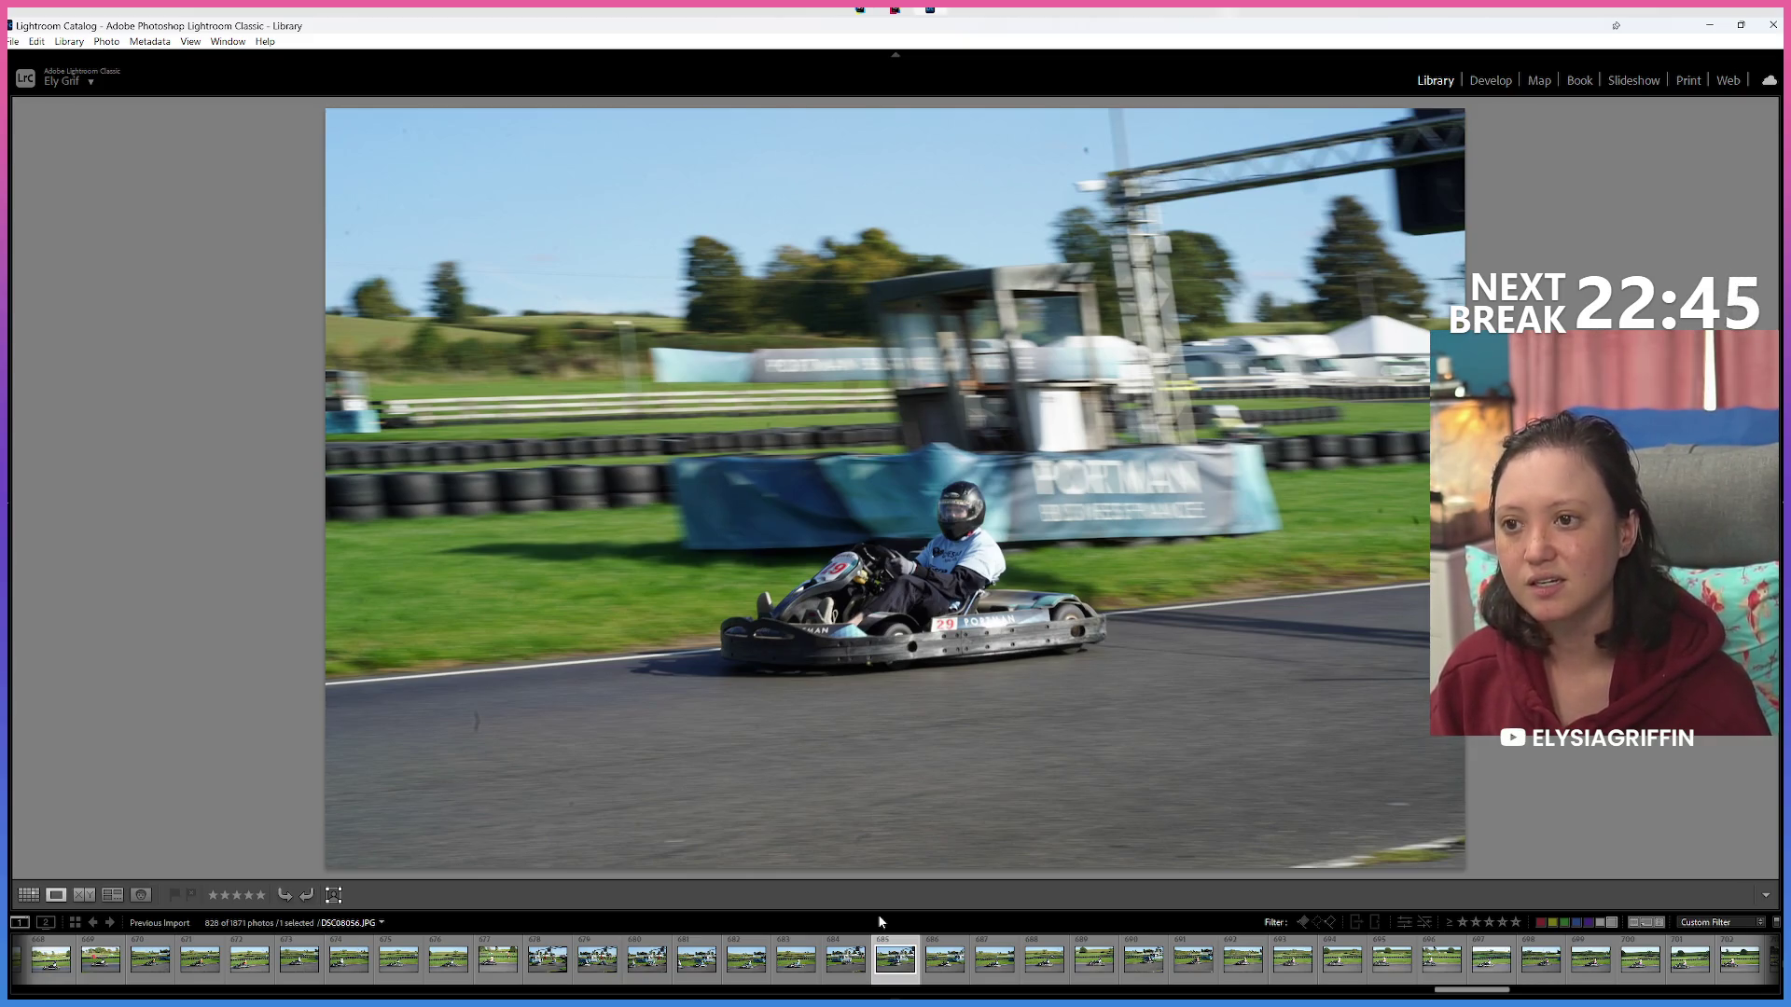
key("Right")
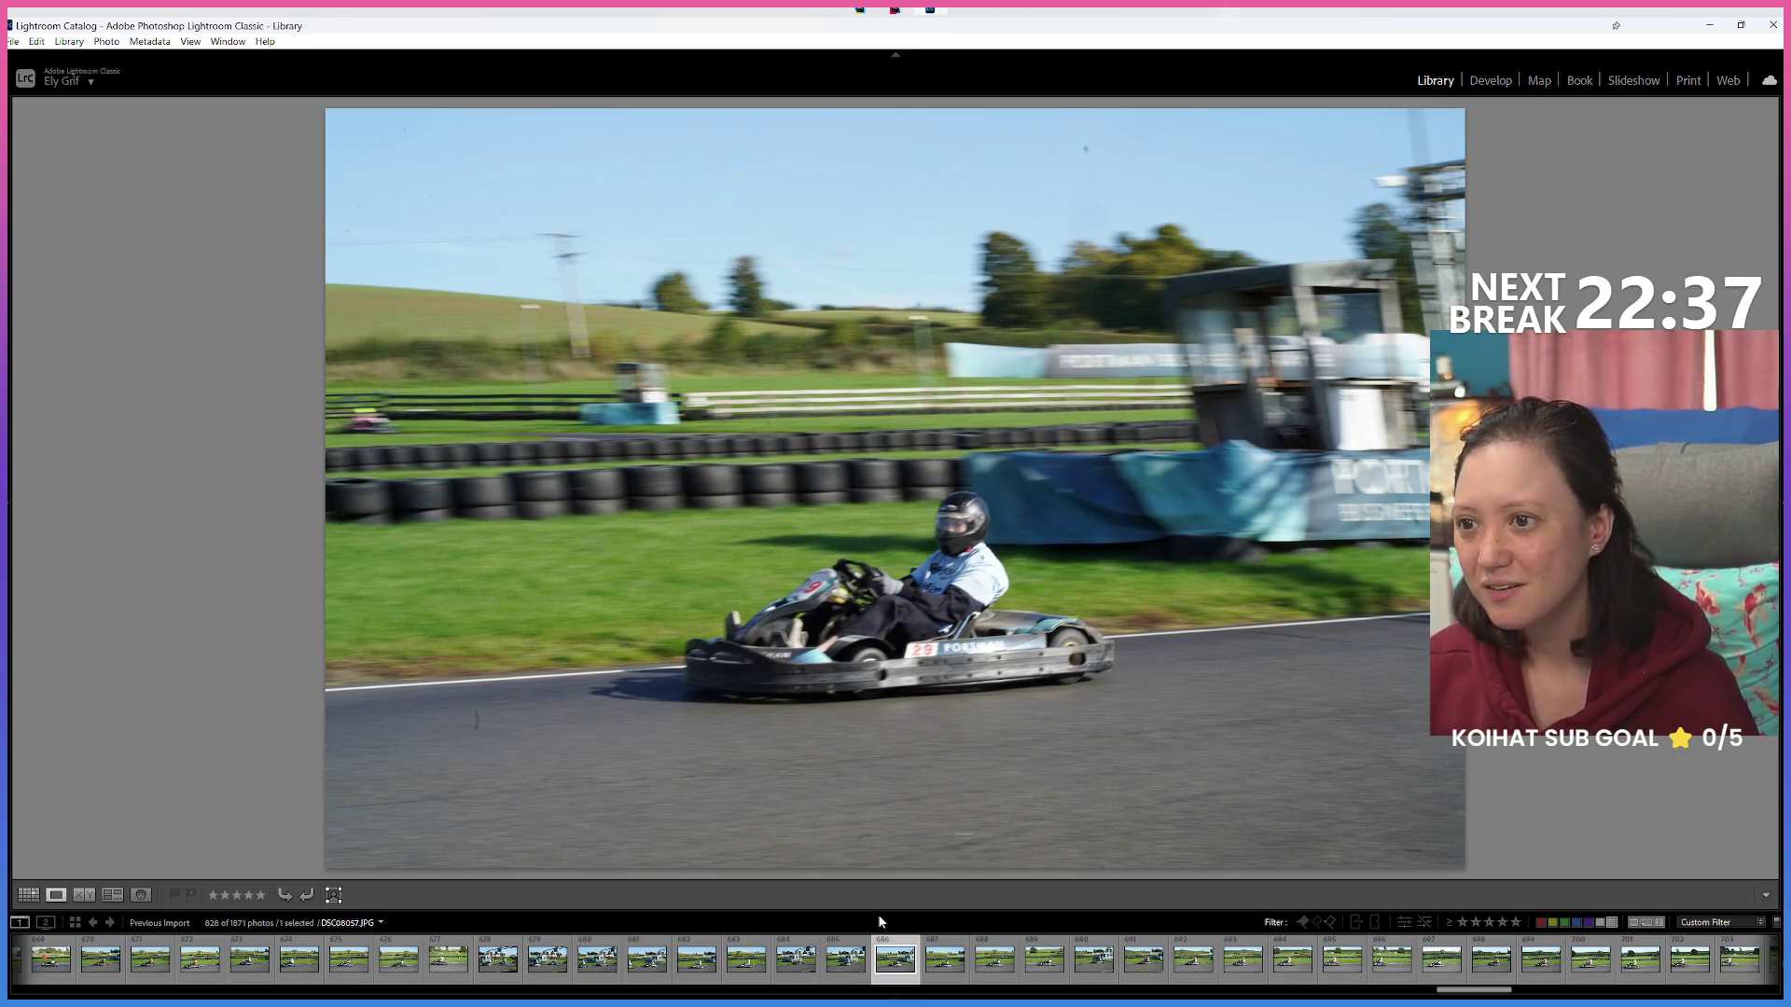
key("Right")
key("Right")
key("Right")
key("Right")
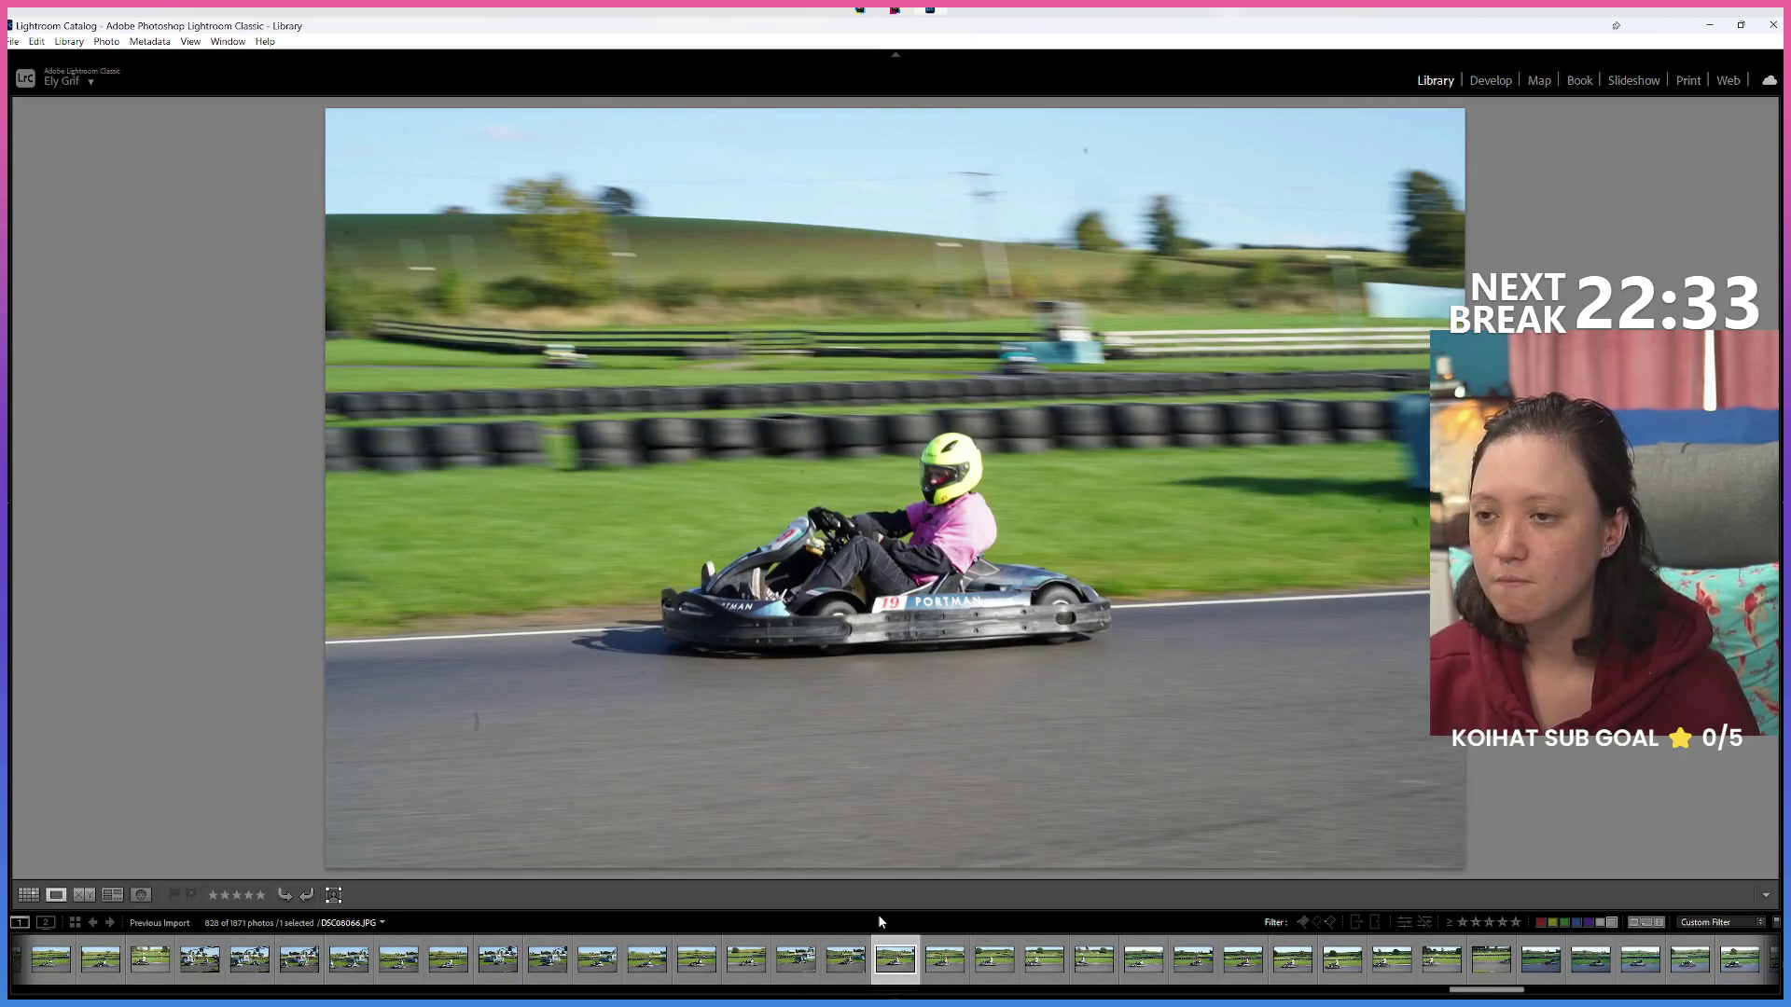
key("Right")
key("6")
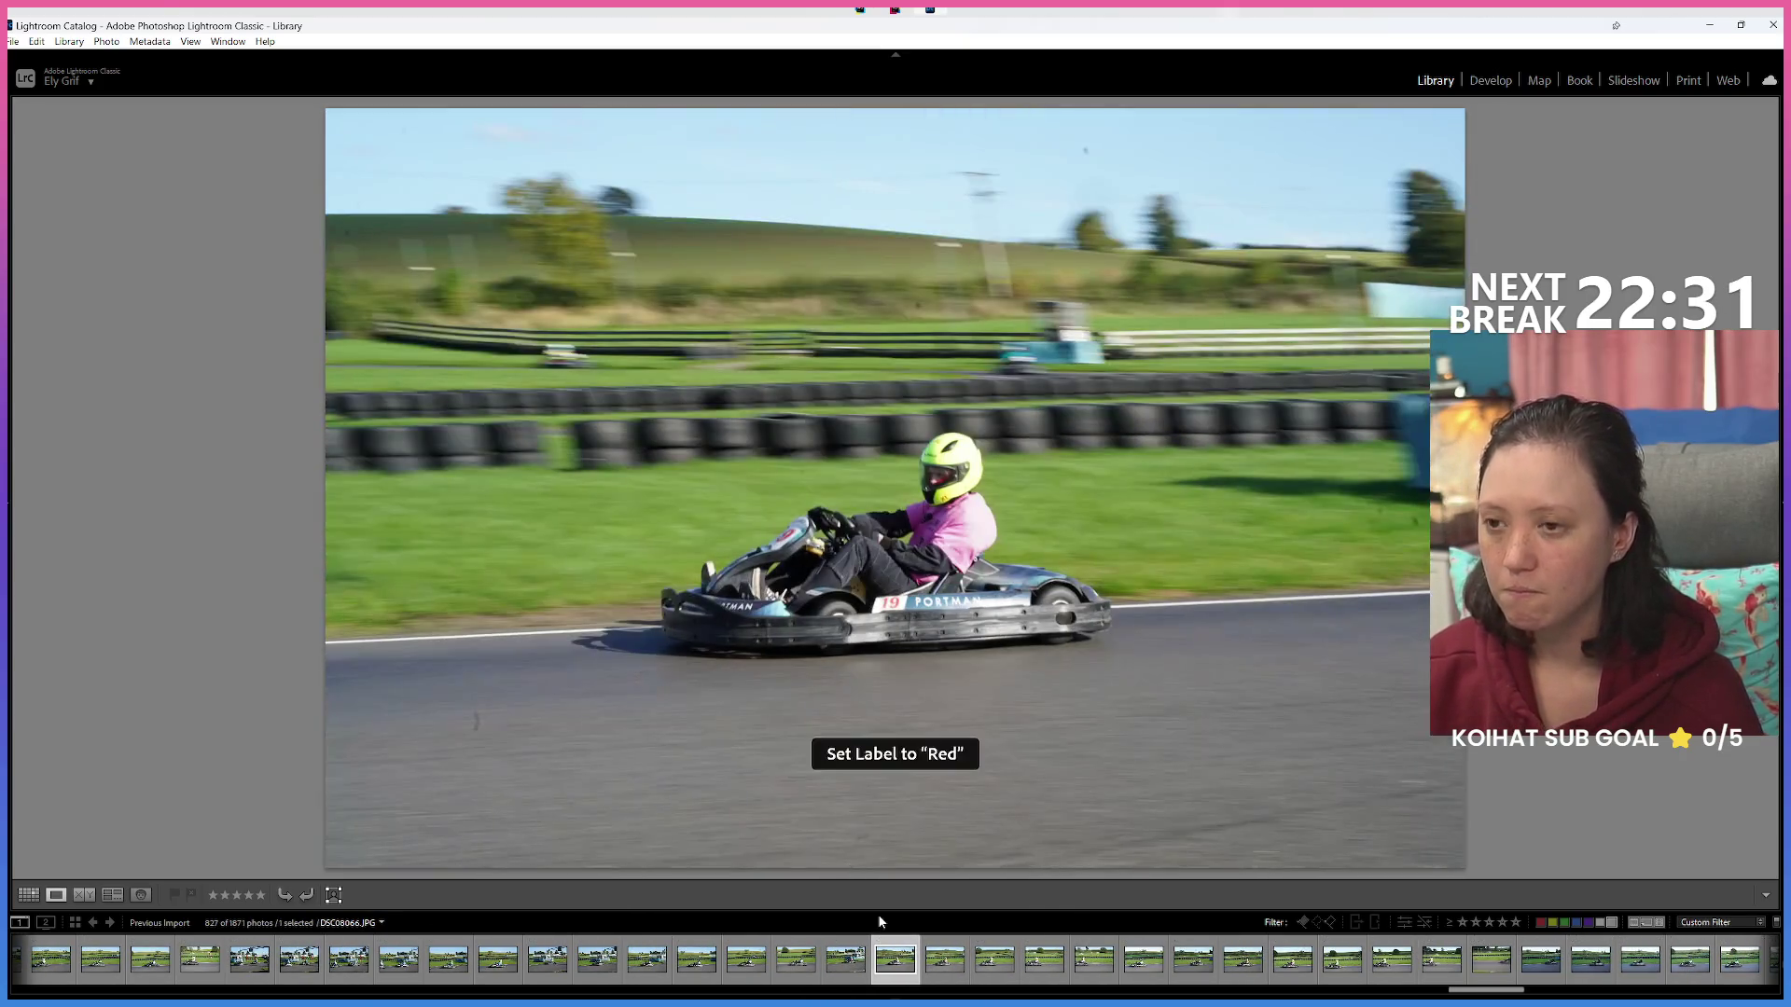
Red-label a re-checked photo and the weaker burst shot.
key("Right")
key("Right")
key("Right")
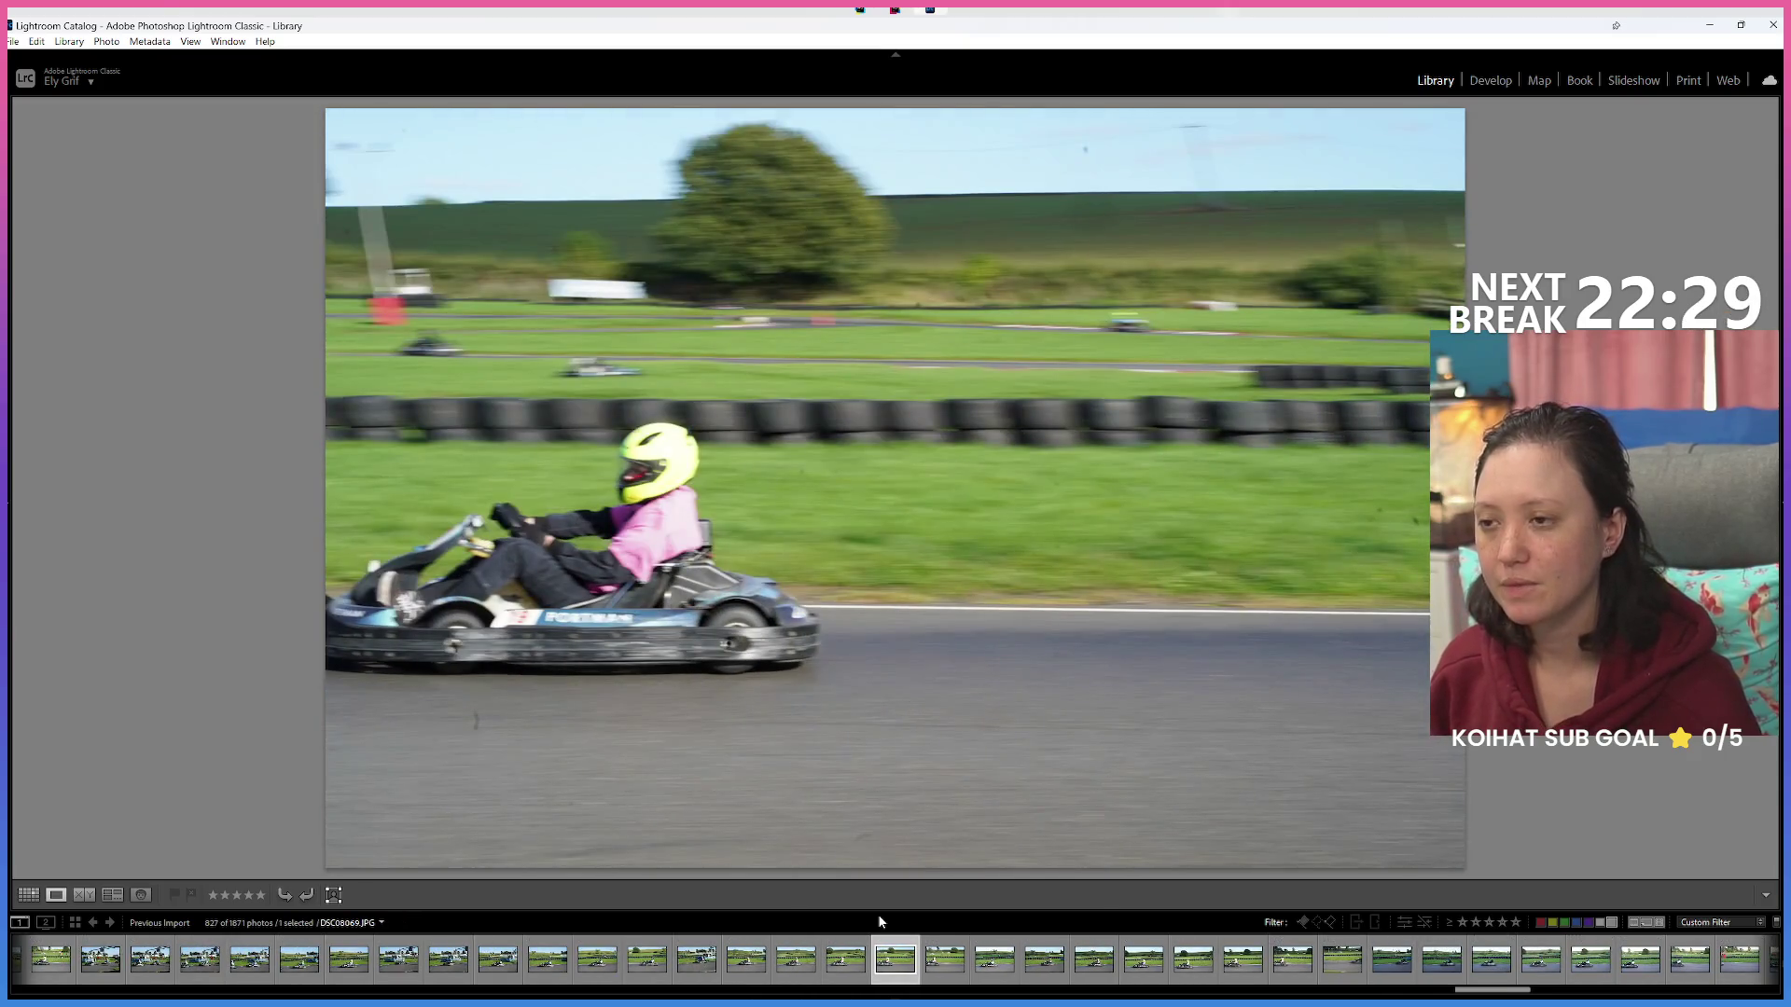
key("Left")
key("Right")
key("6")
key("Right")
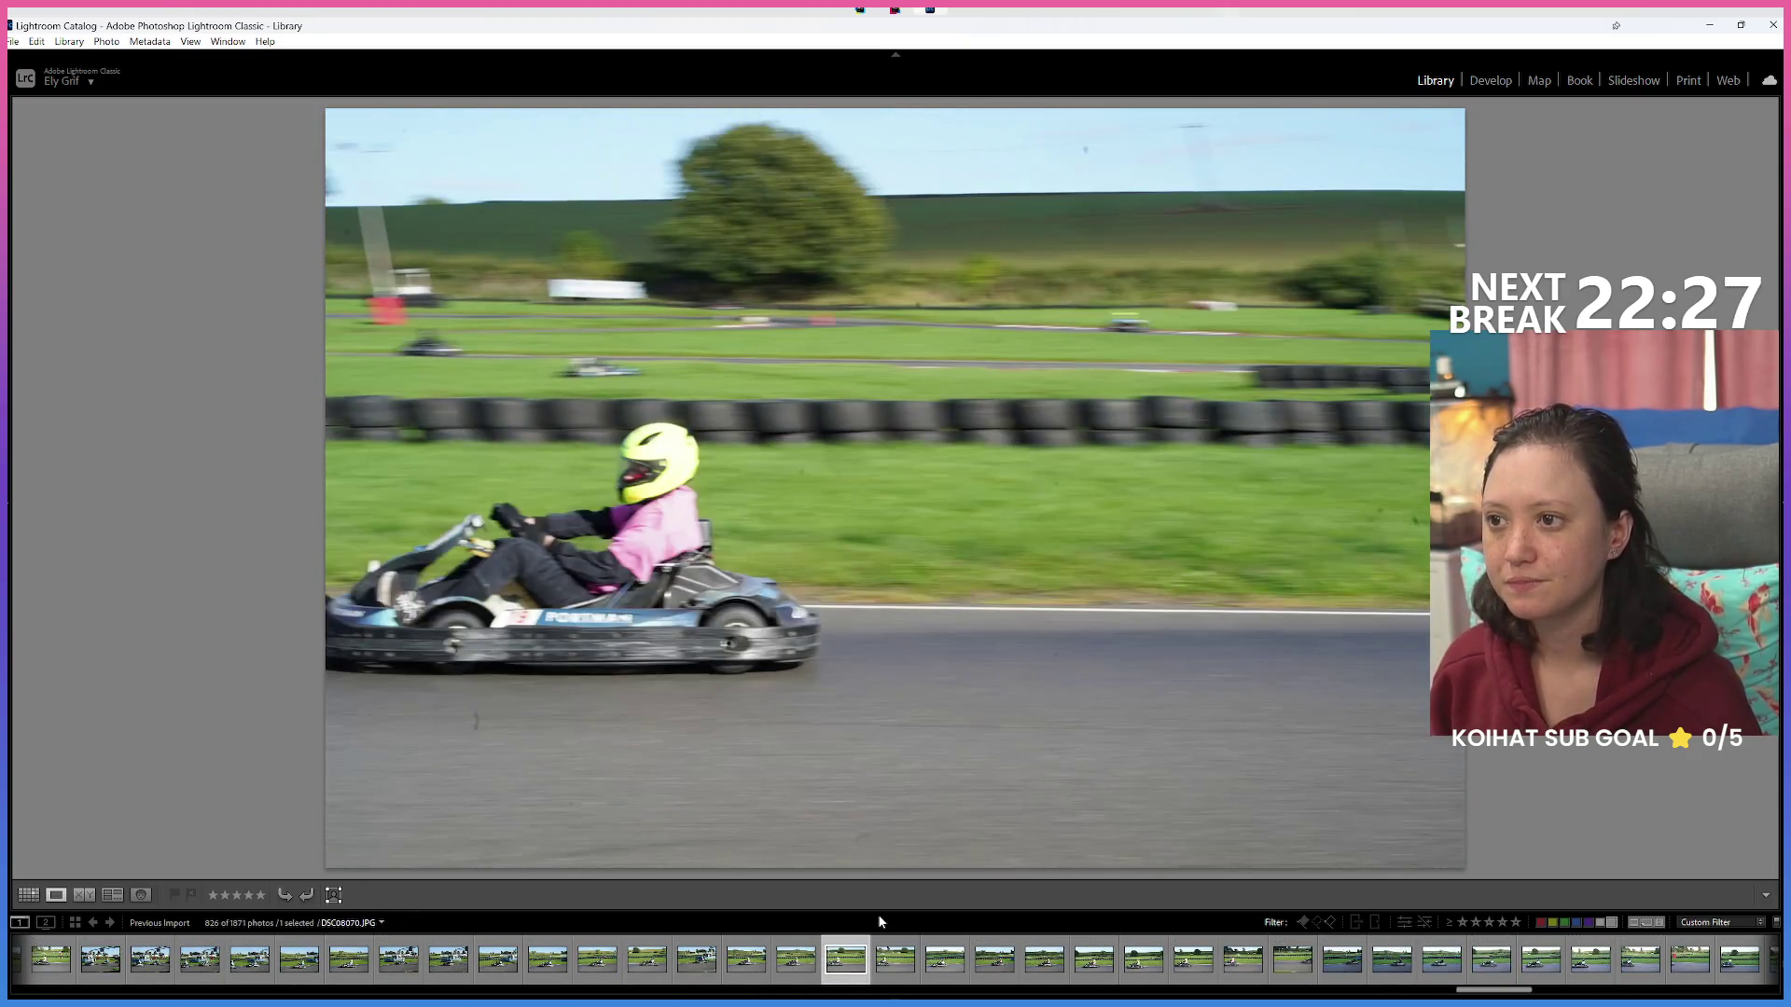
key("Right")
key("6")
Red-label a burst duplicate and a blurred, cut-off kart shot.
key("Right")
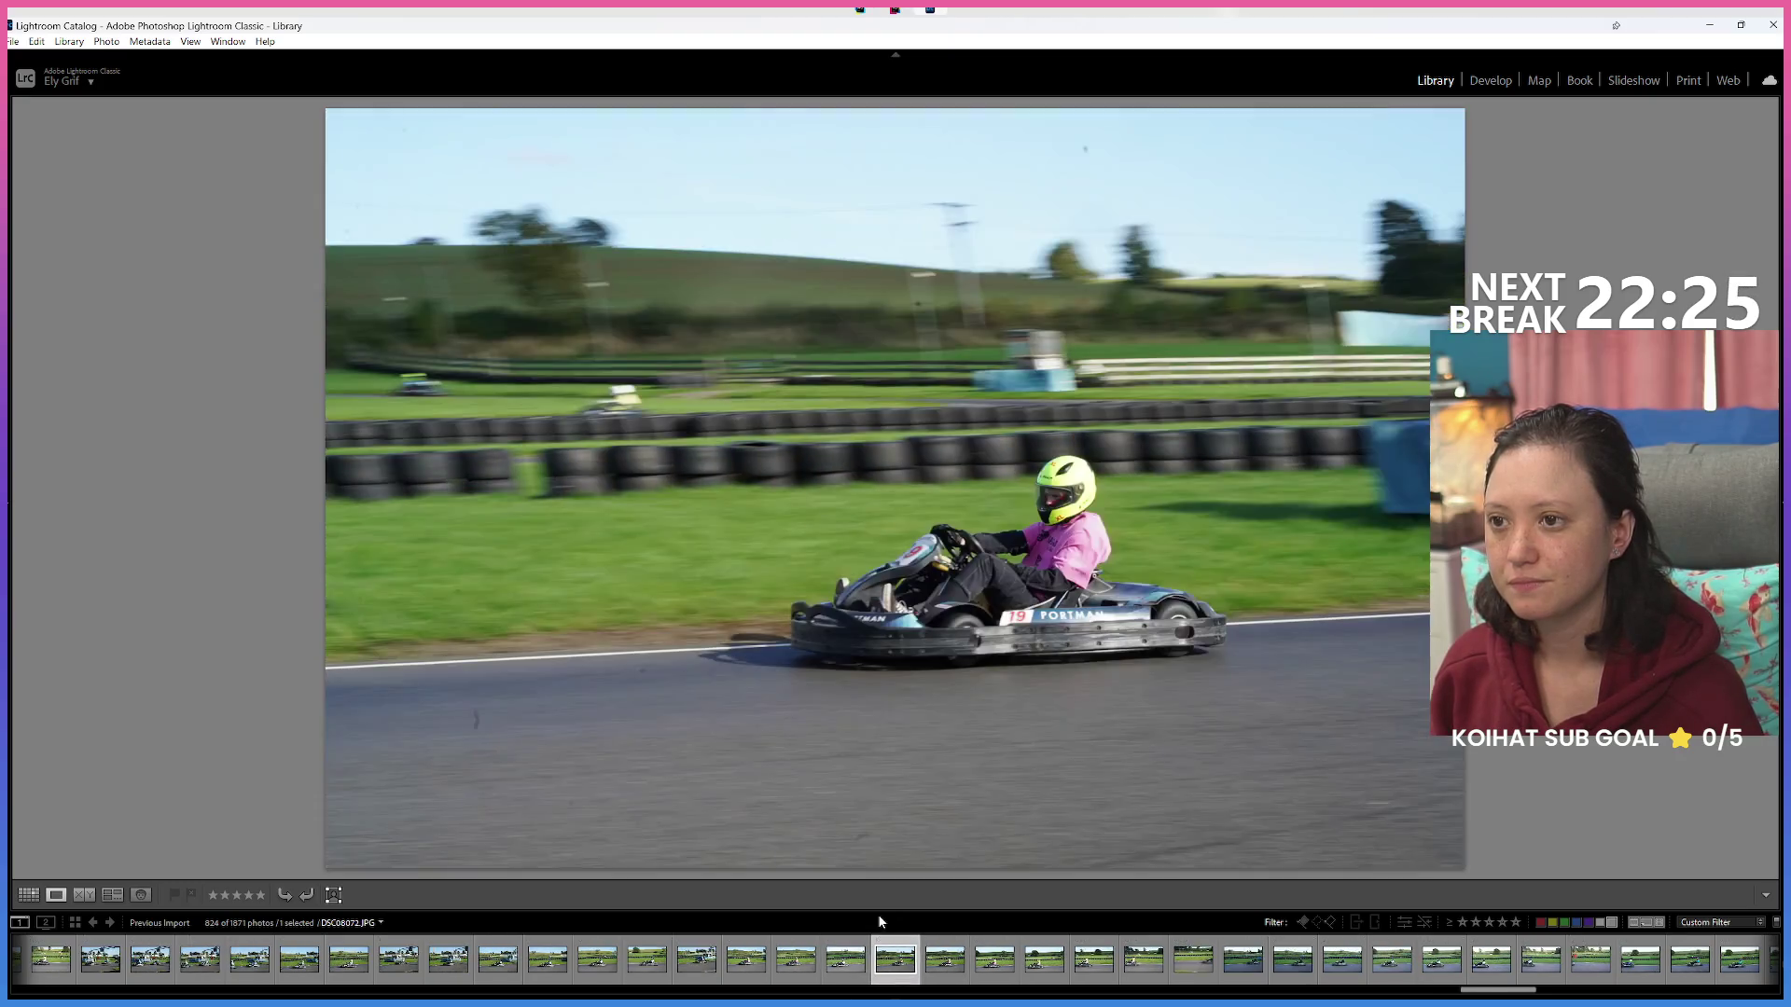
key("Right")
key("Right")
key("Right")
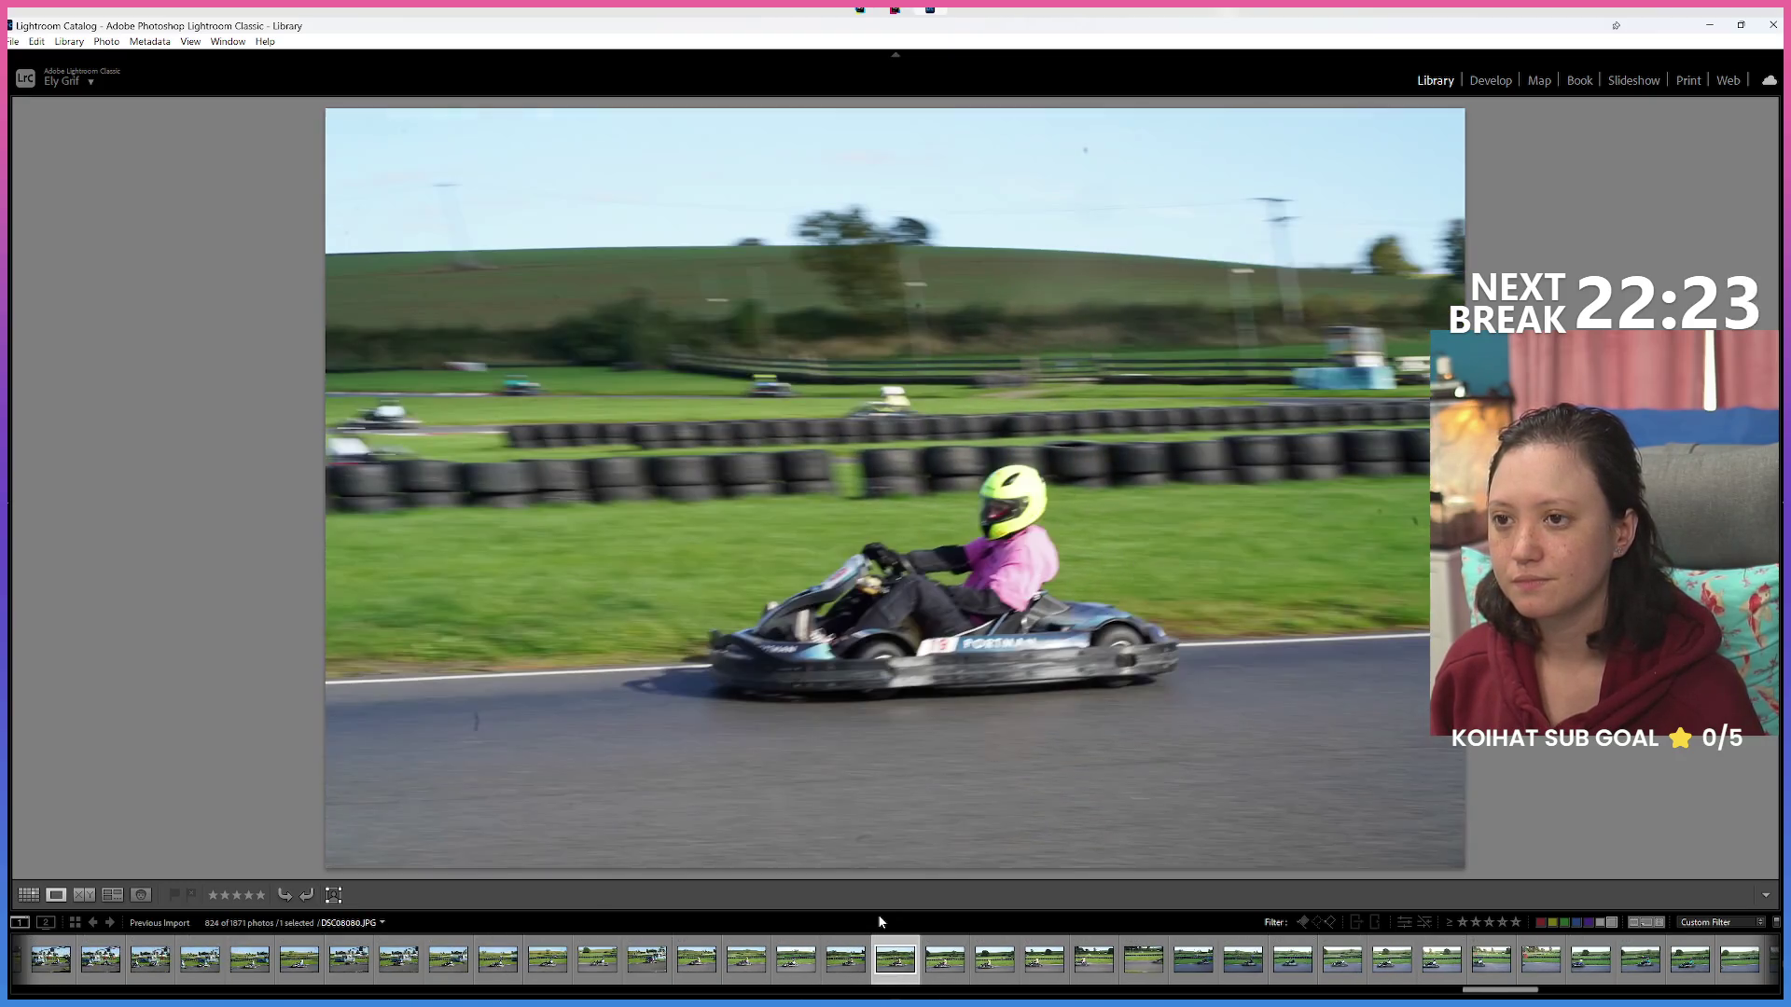
key("6")
key("Right")
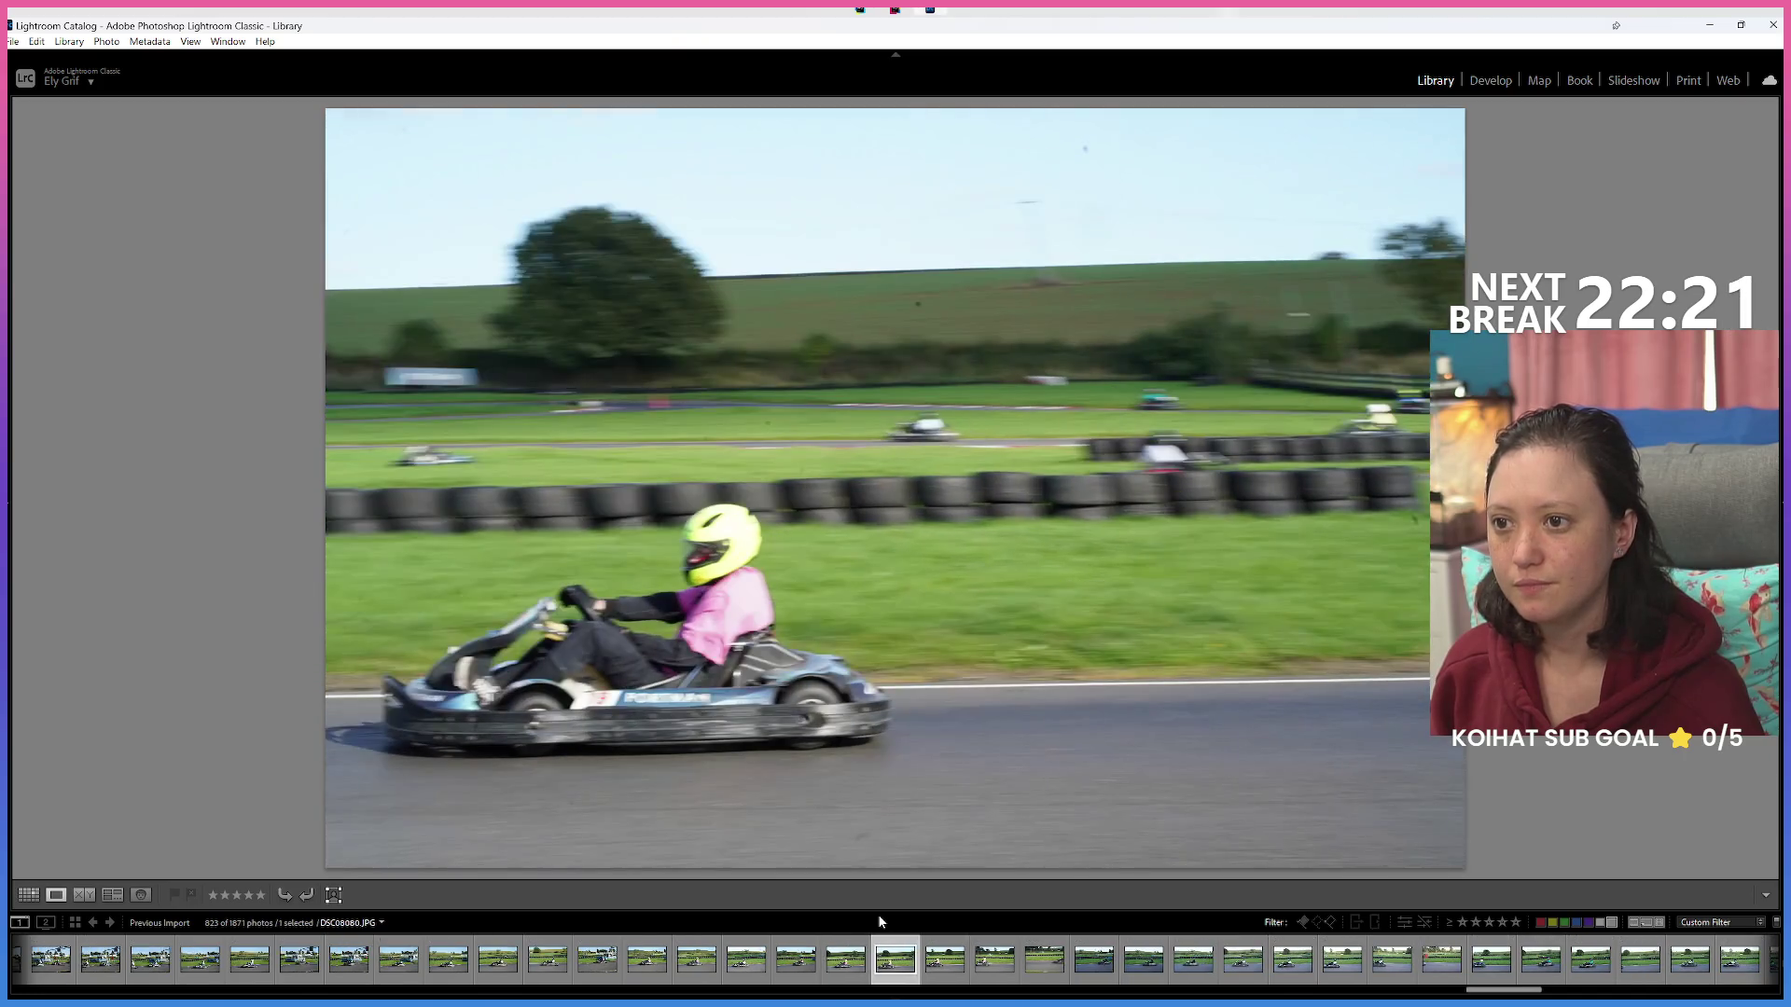
key("Right")
key("Right")
key("Right")
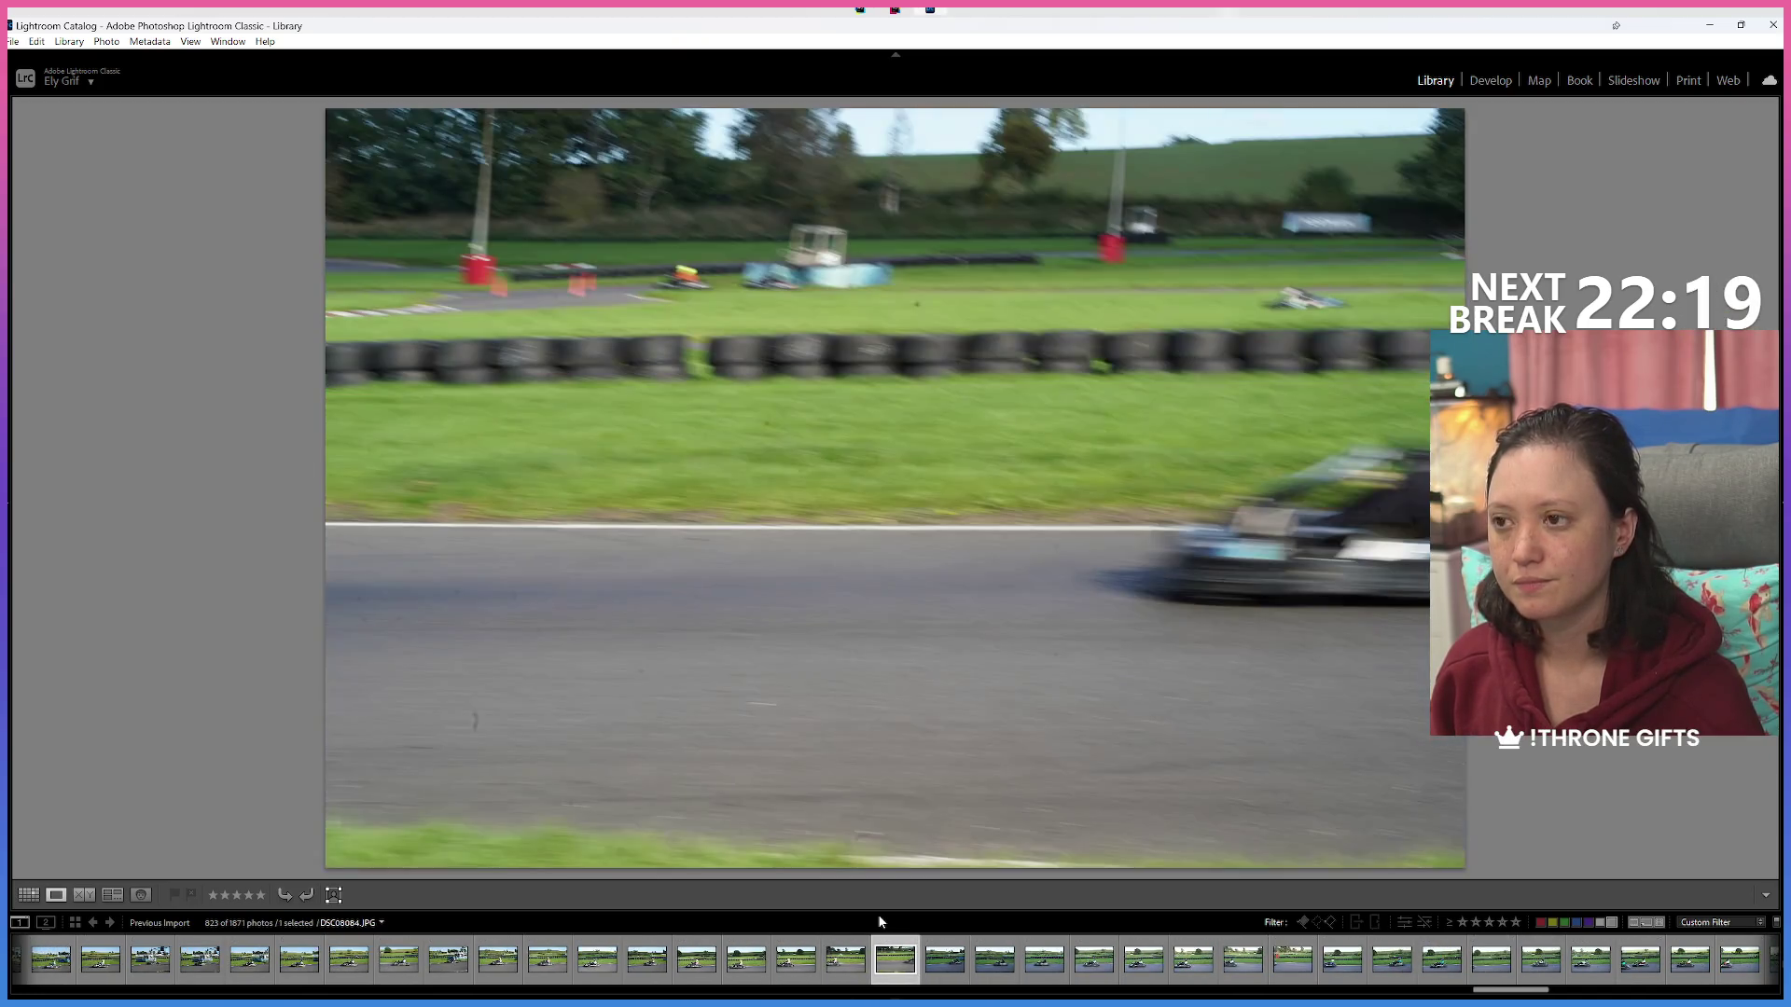
key("6")
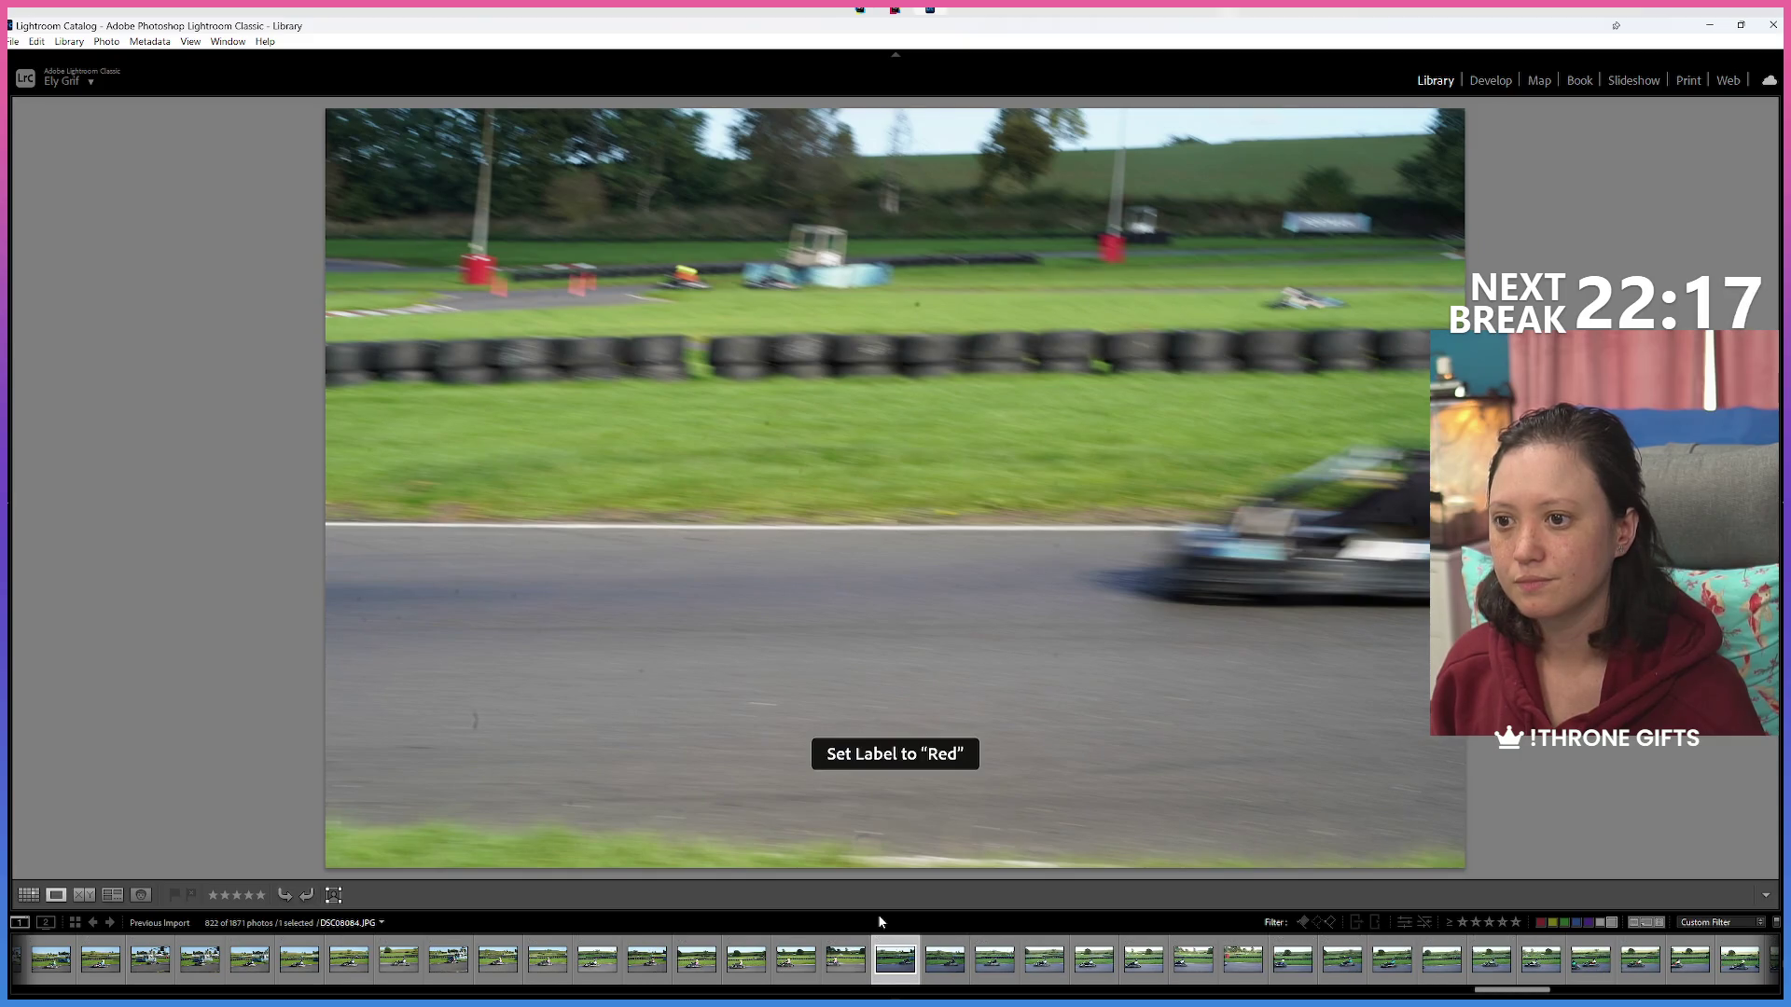
Red-label the motion-blurred, cut-off and blurred kart shots, bringing the view to 817 photos.
key("Right")
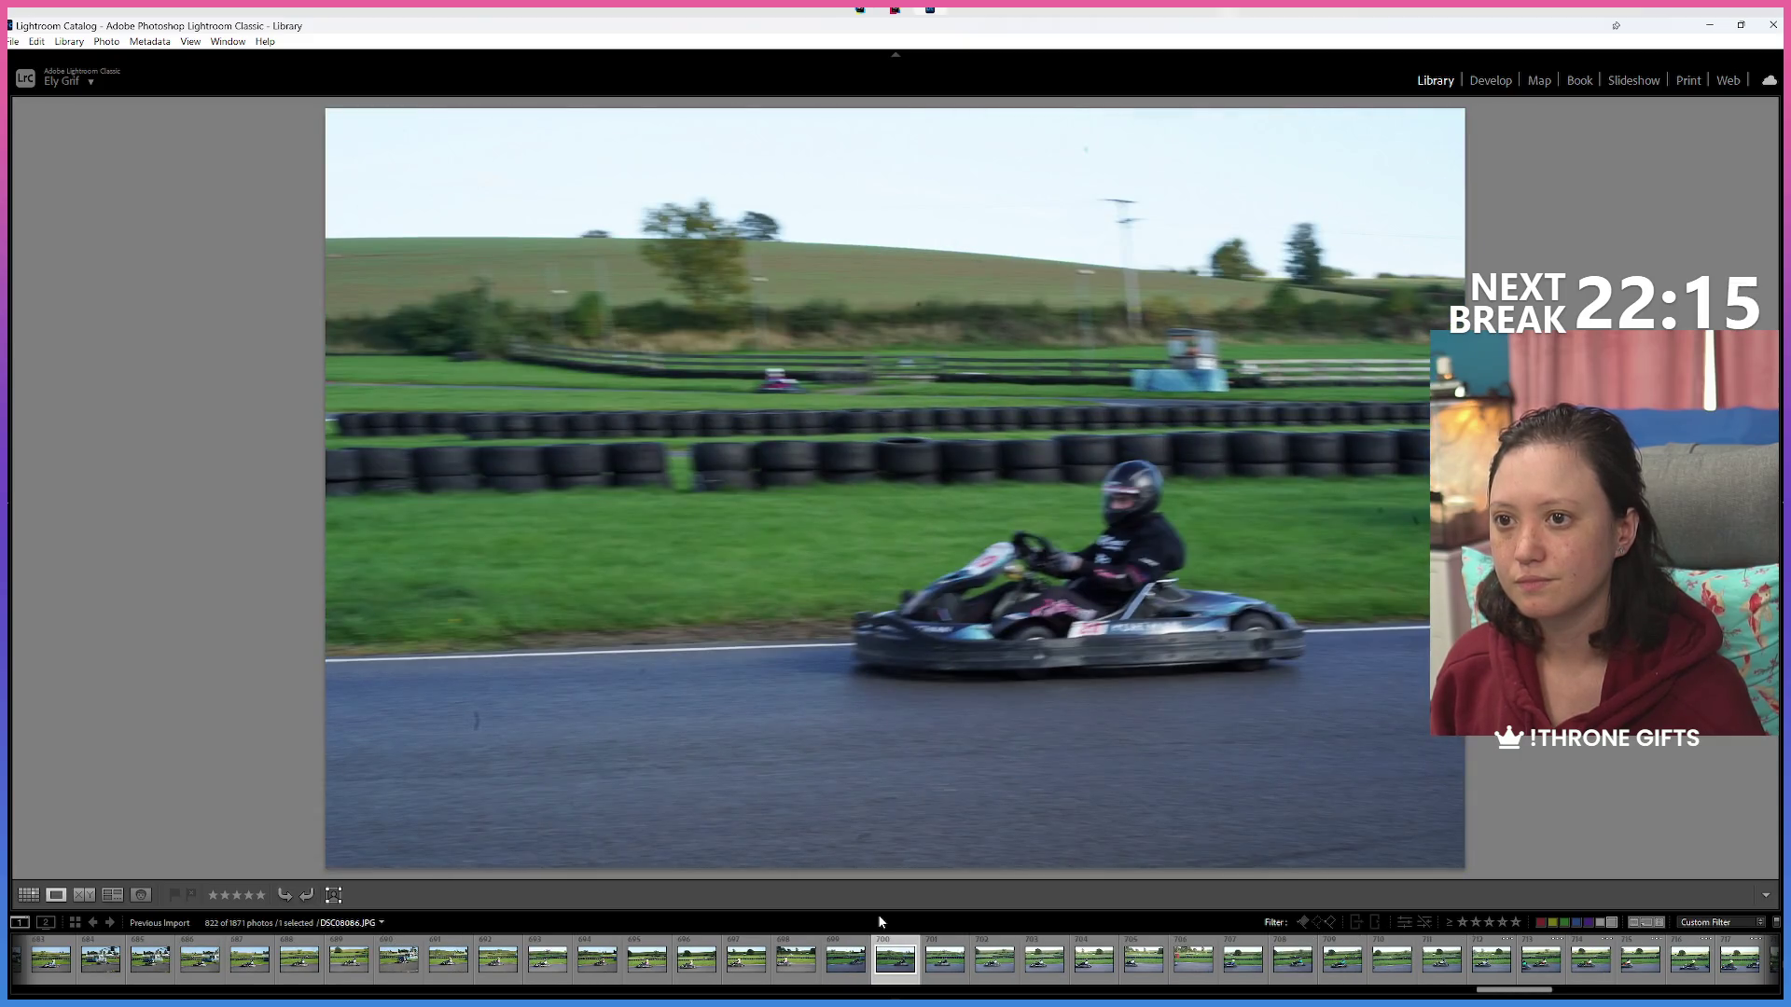
key("Right")
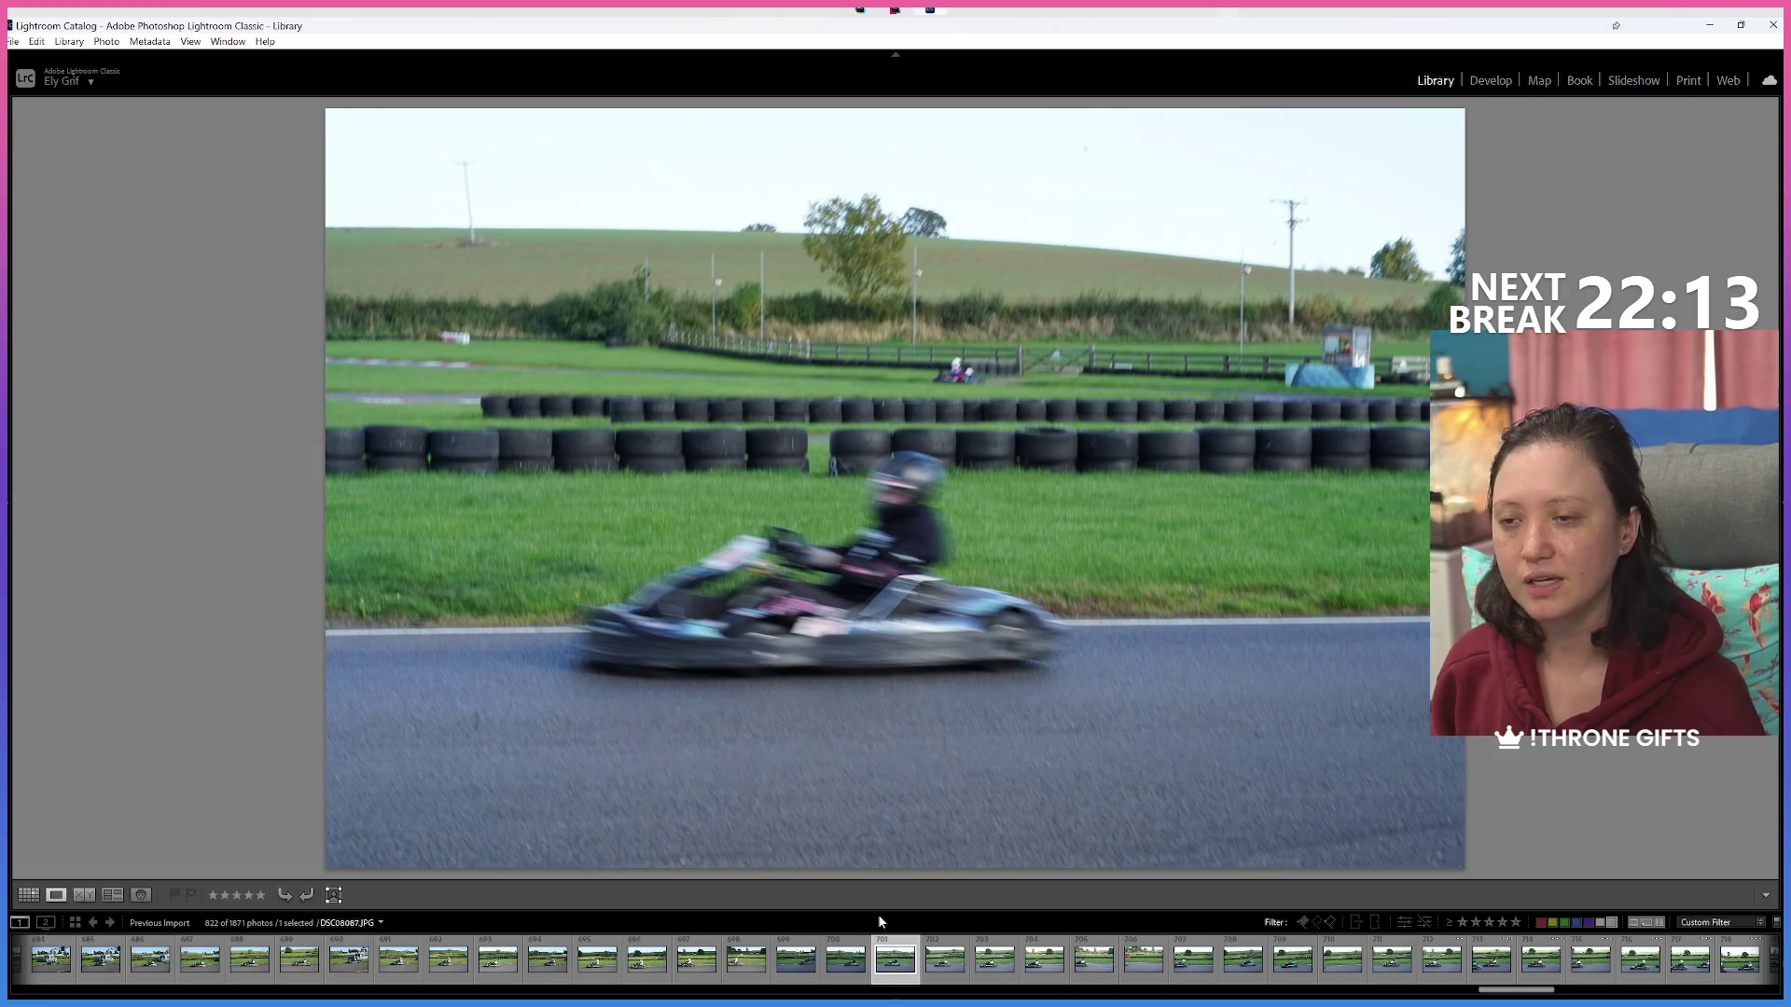
key("6")
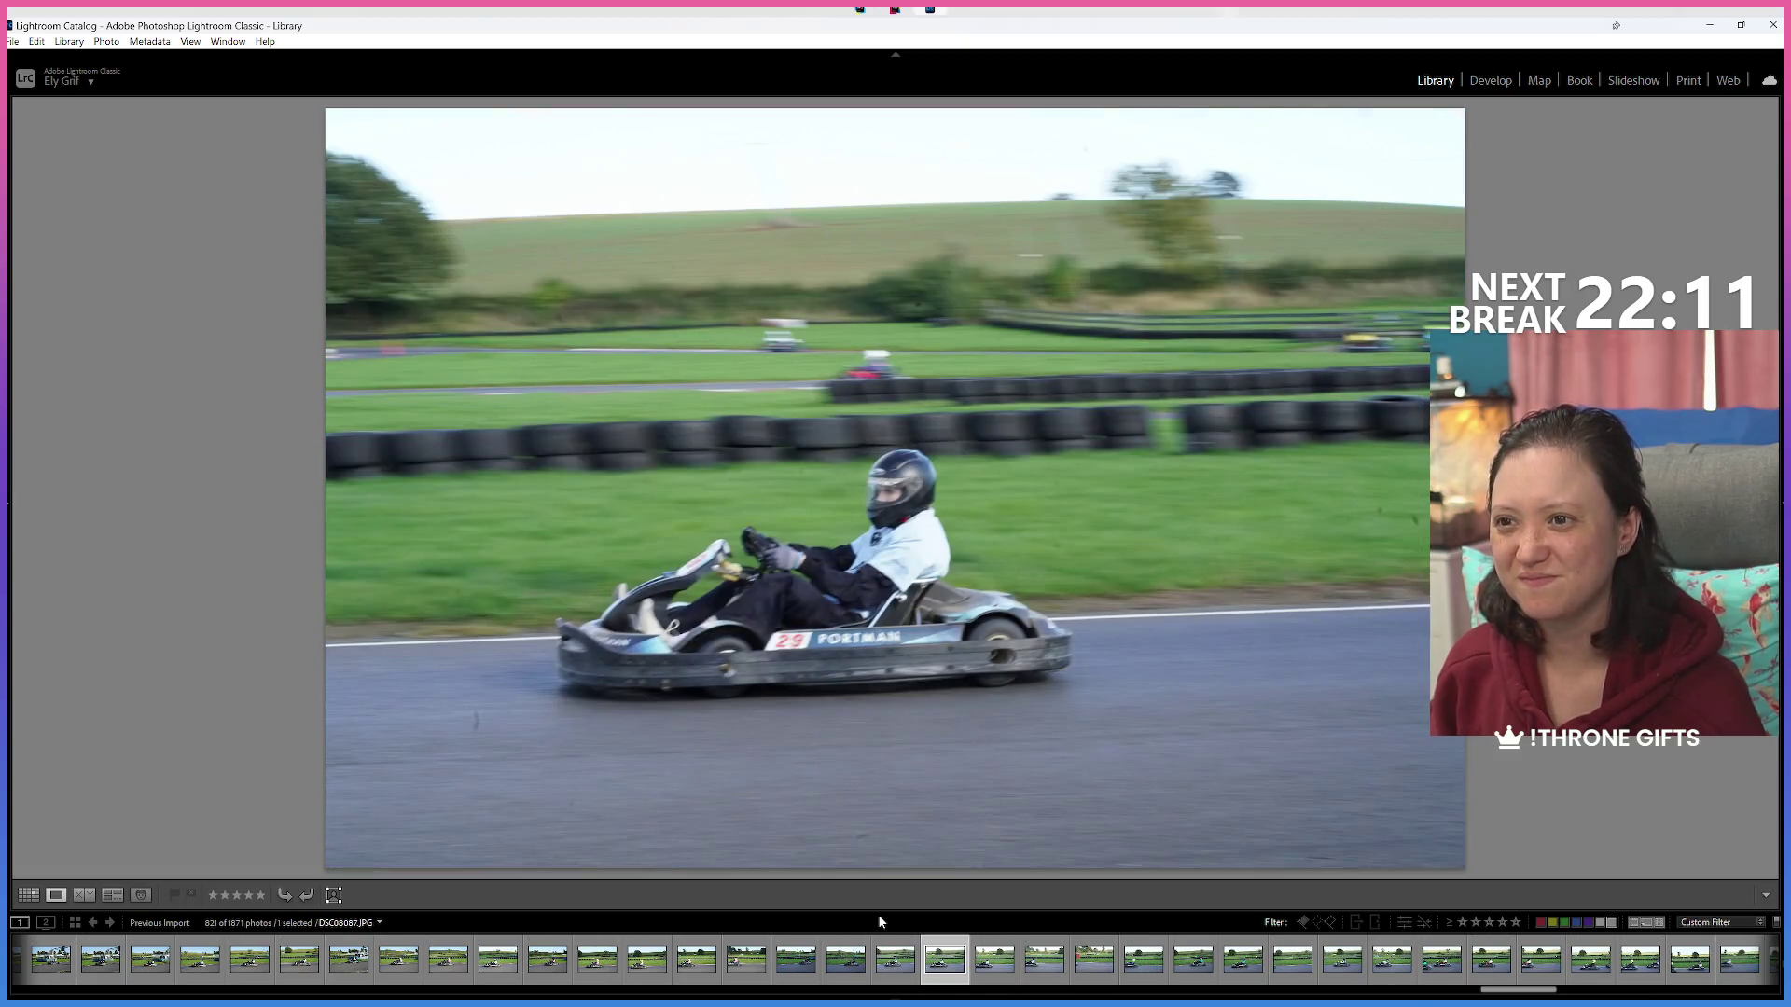
key("6")
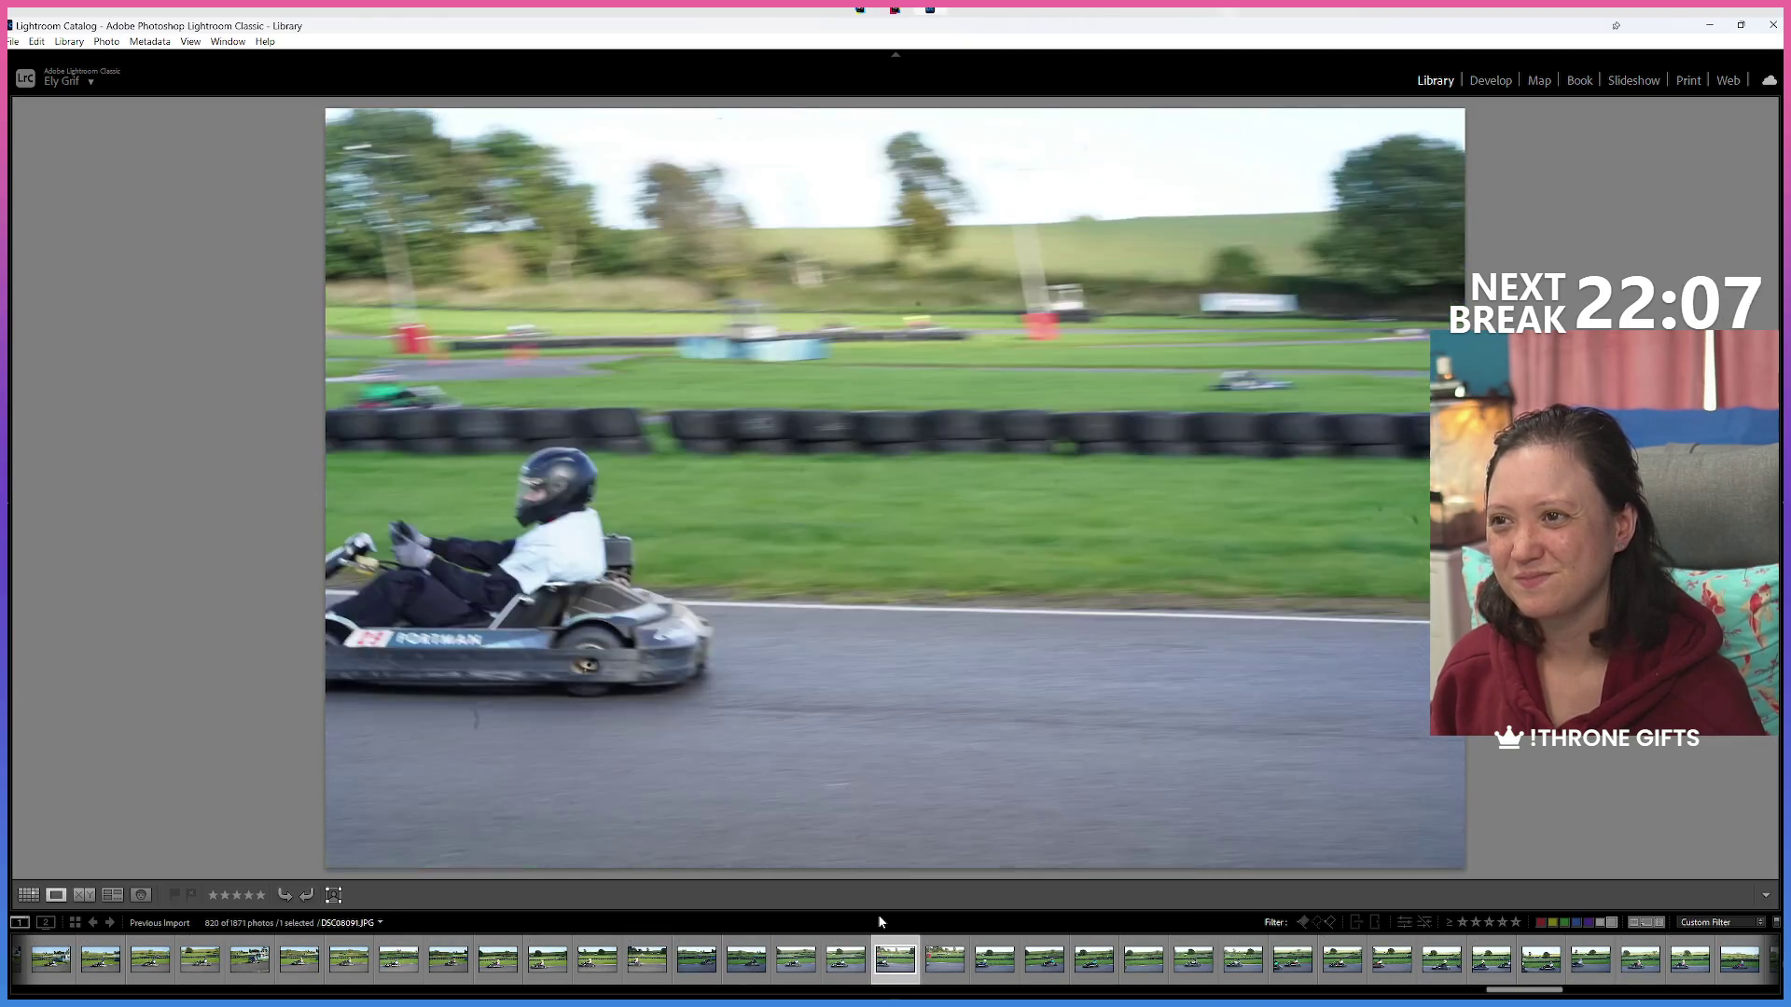
key("6")
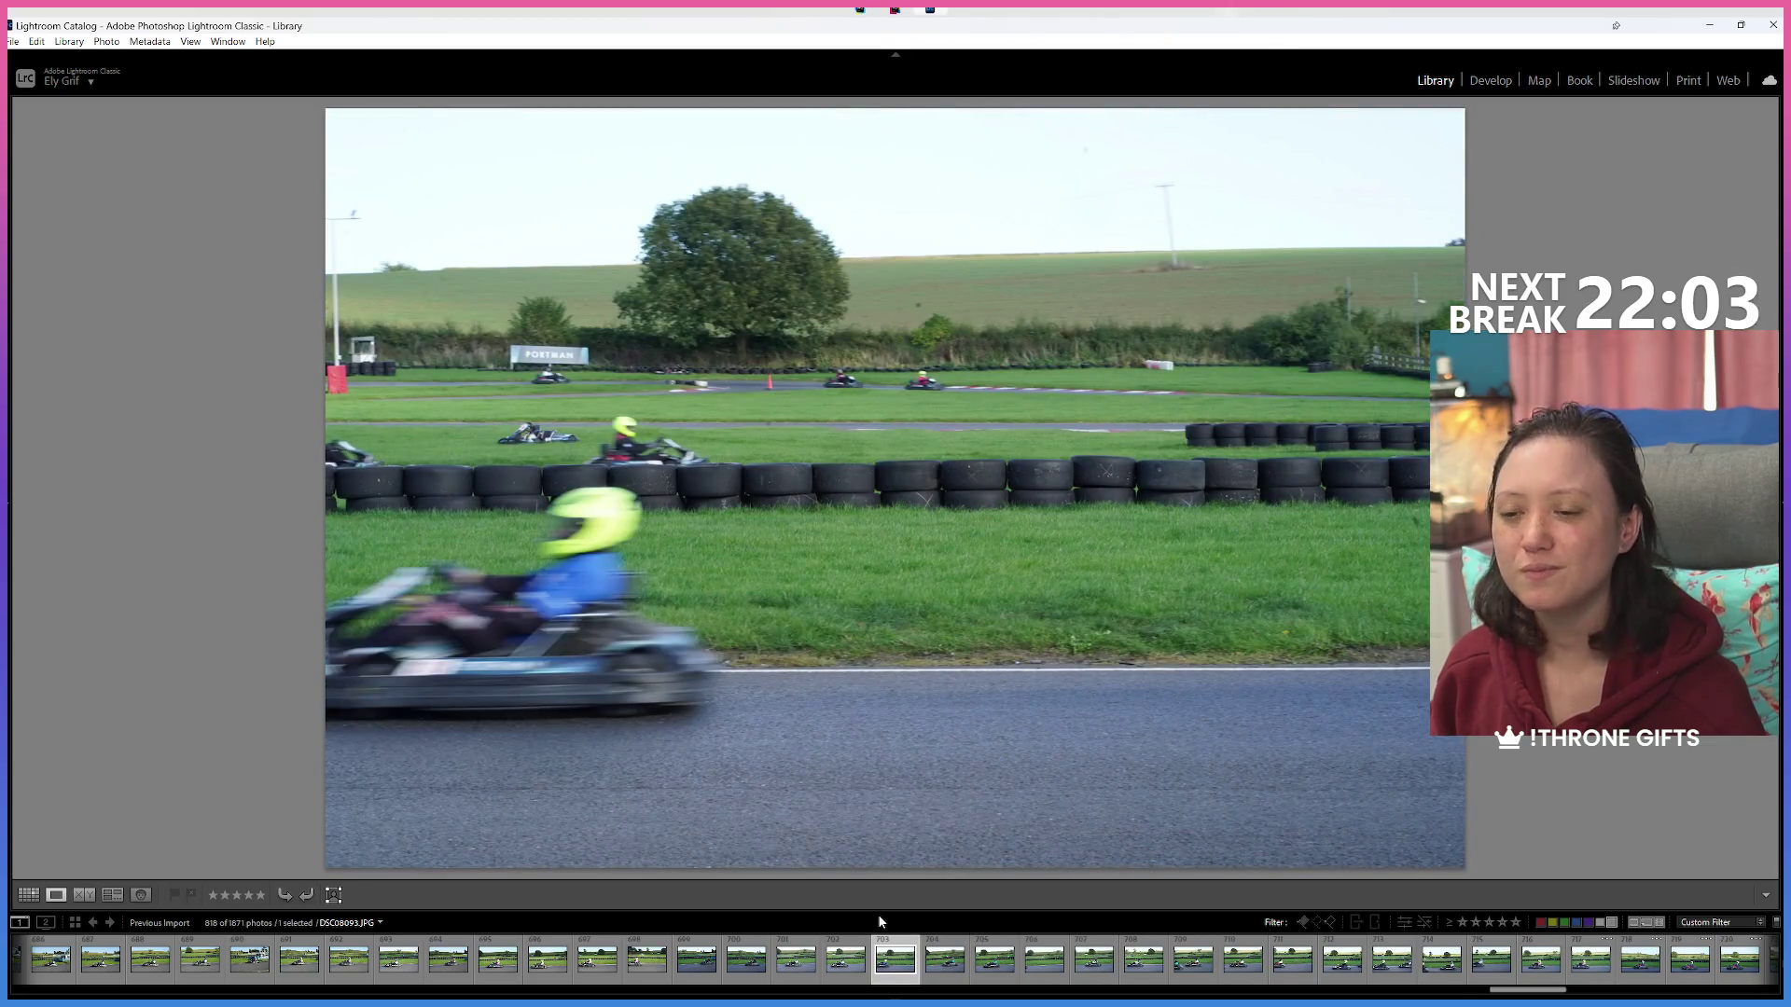
key("6")
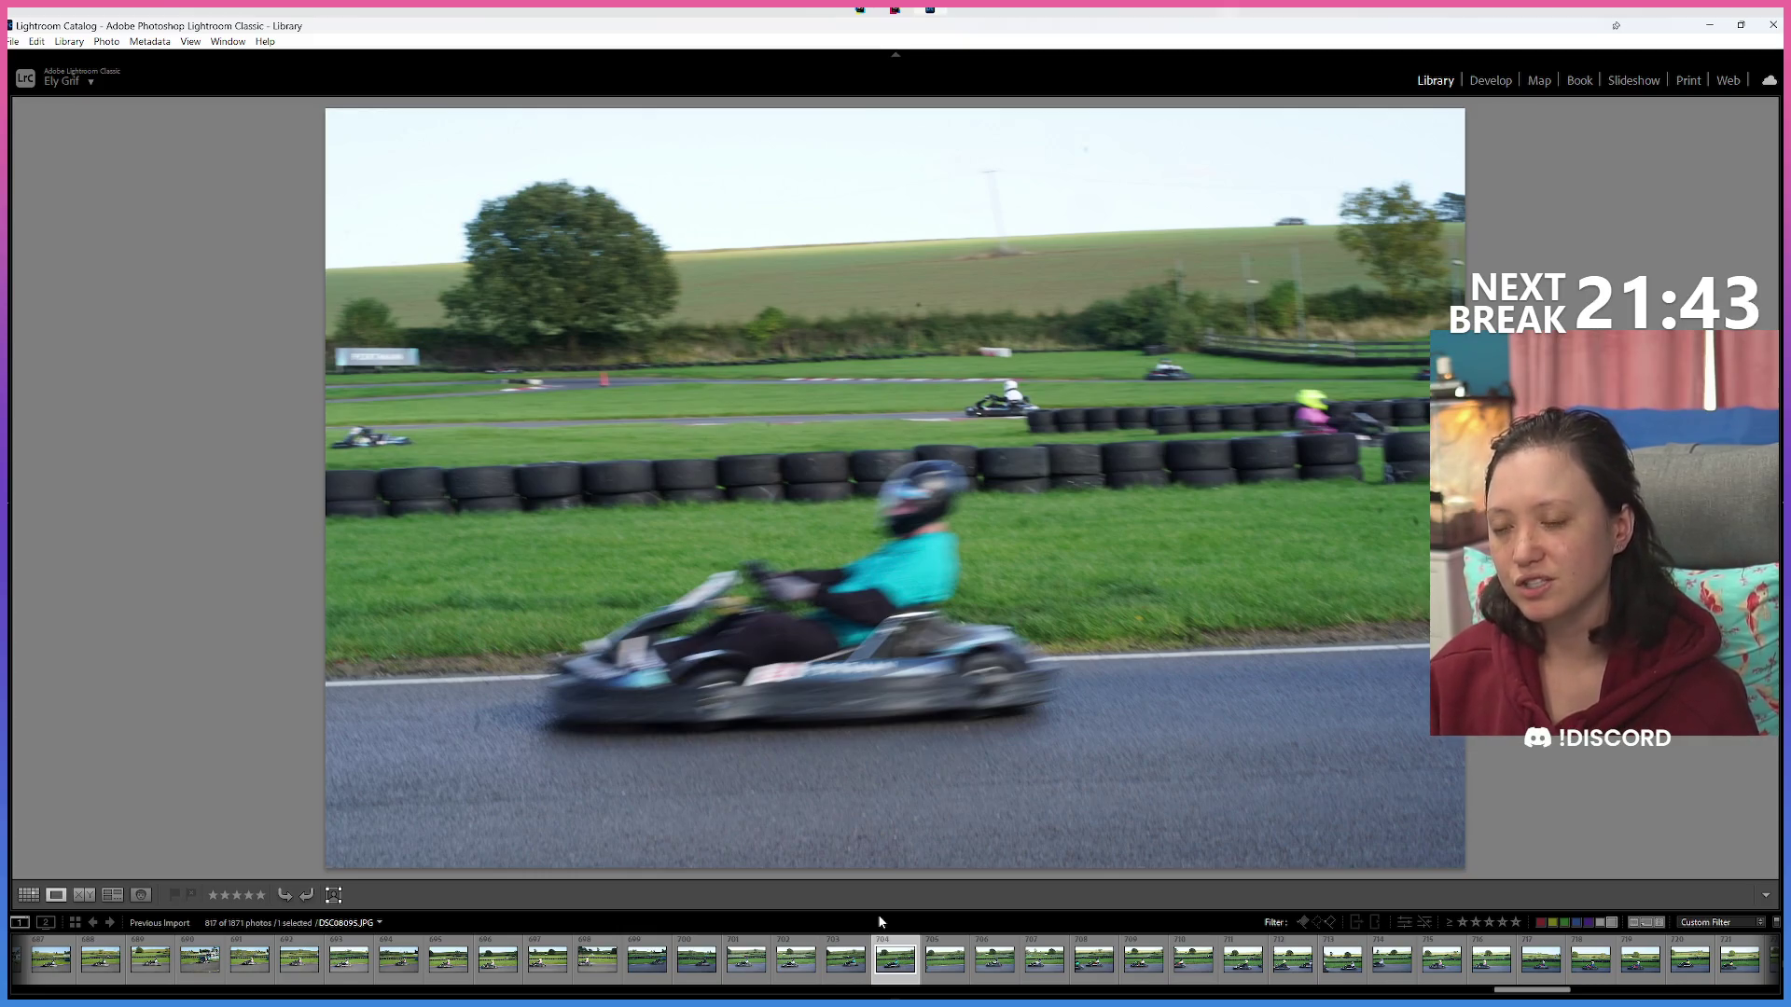
Red-label three unwanted kart shots, including a blurred one.
key("Right")
key("6")
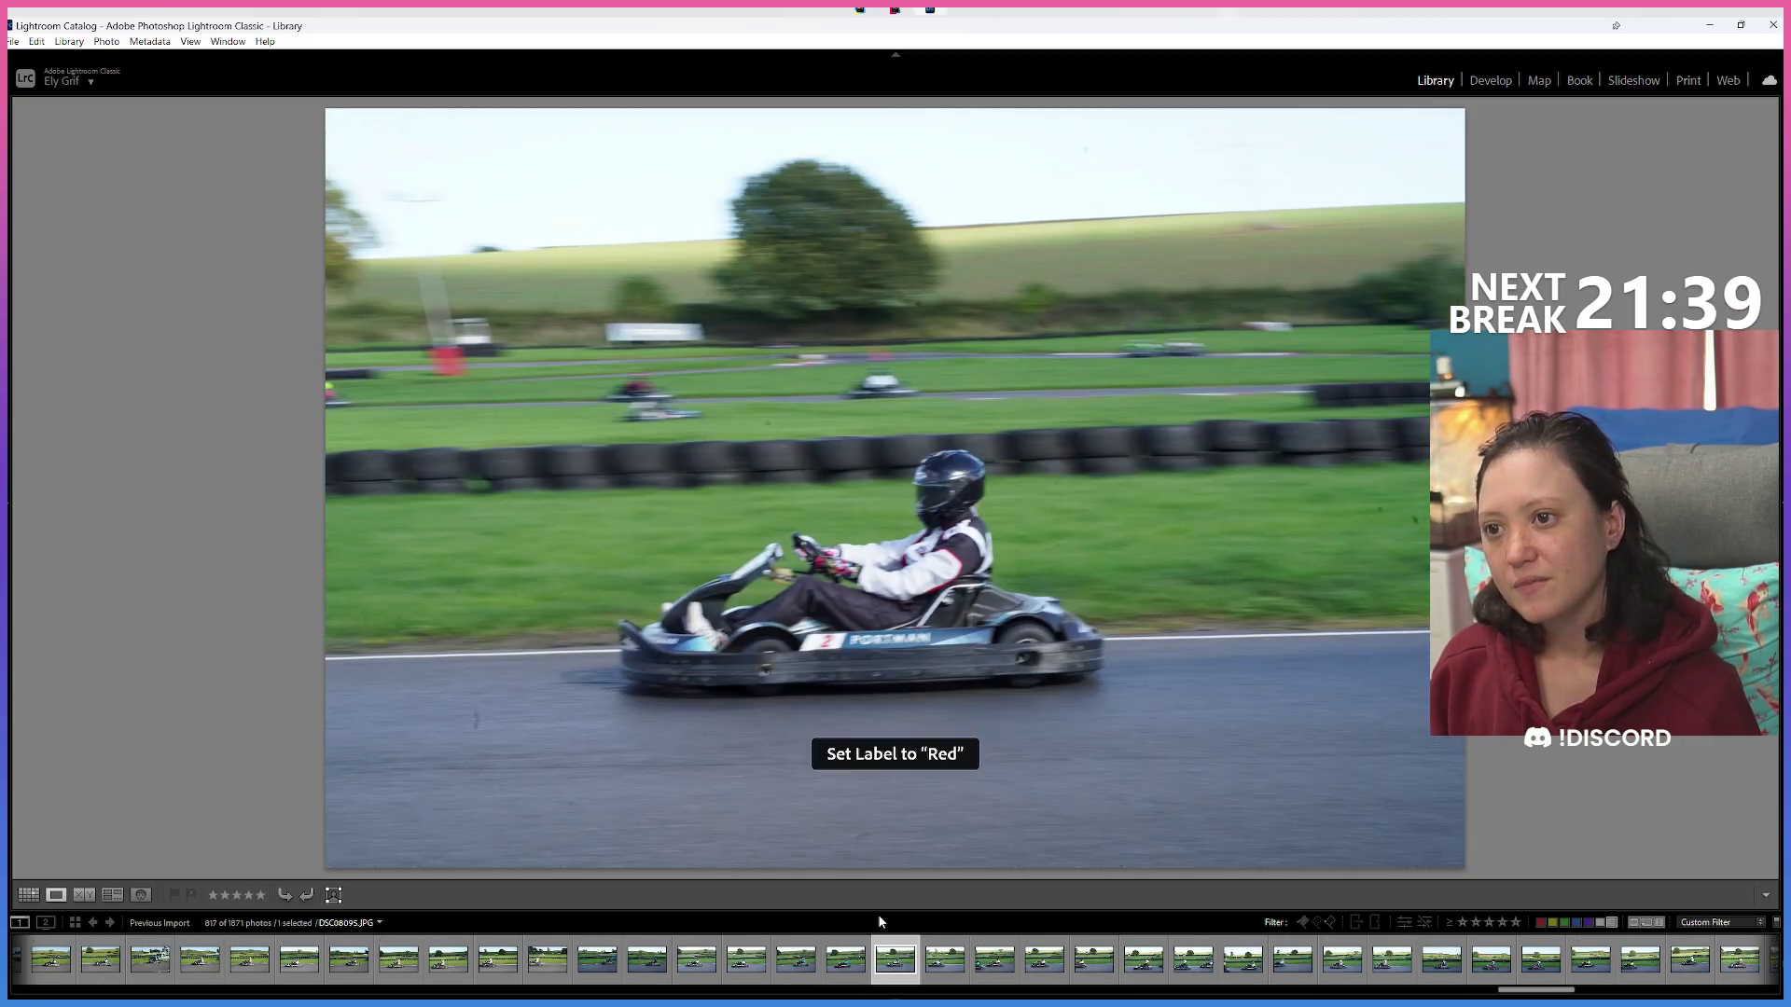
key("Right")
key("6")
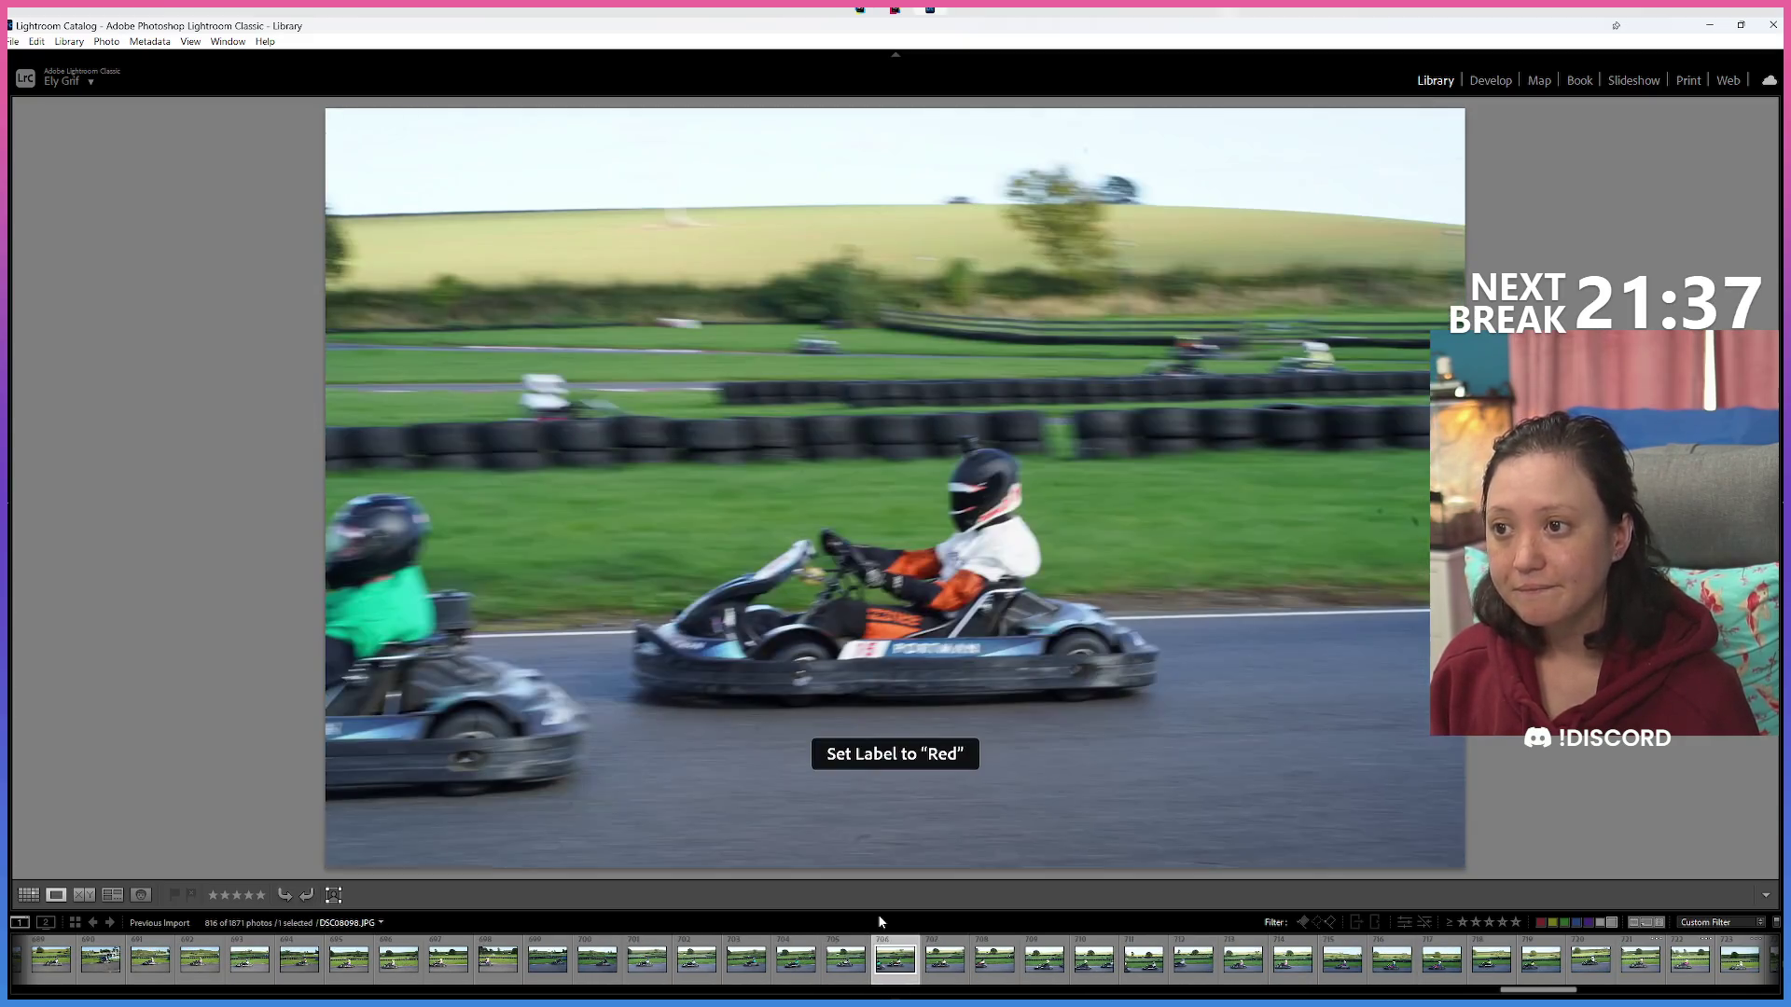
key("Right")
key("Right")
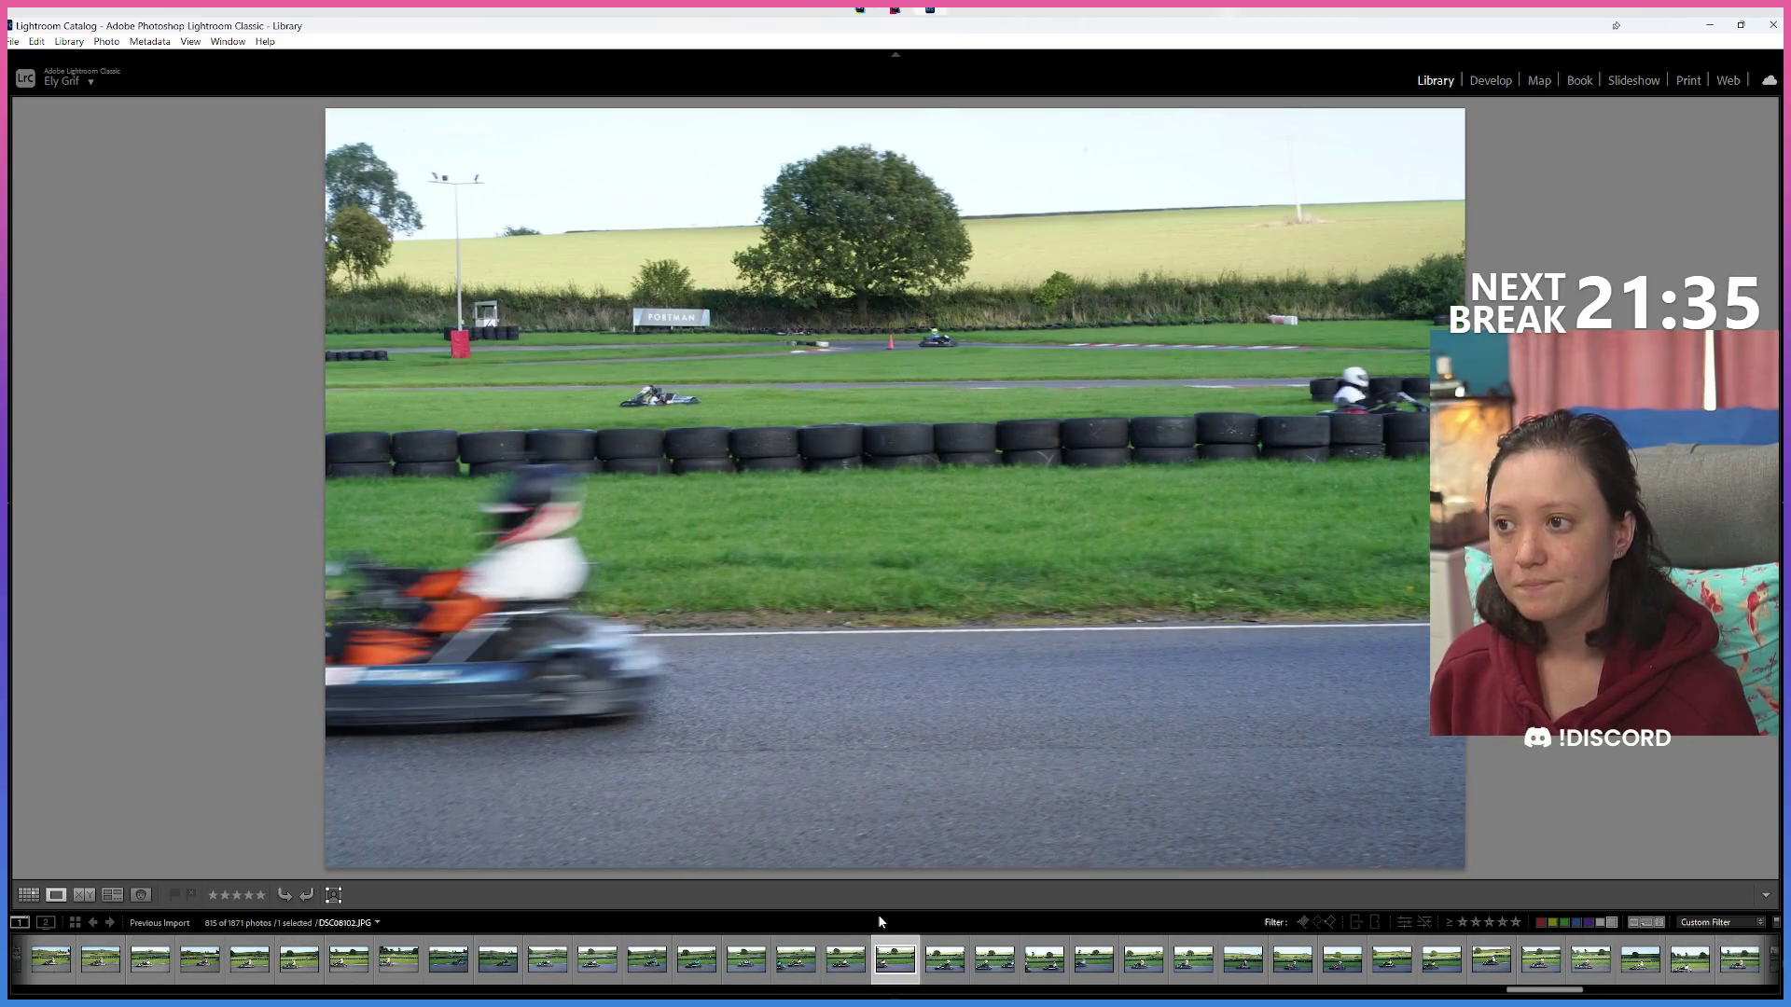
key("Right")
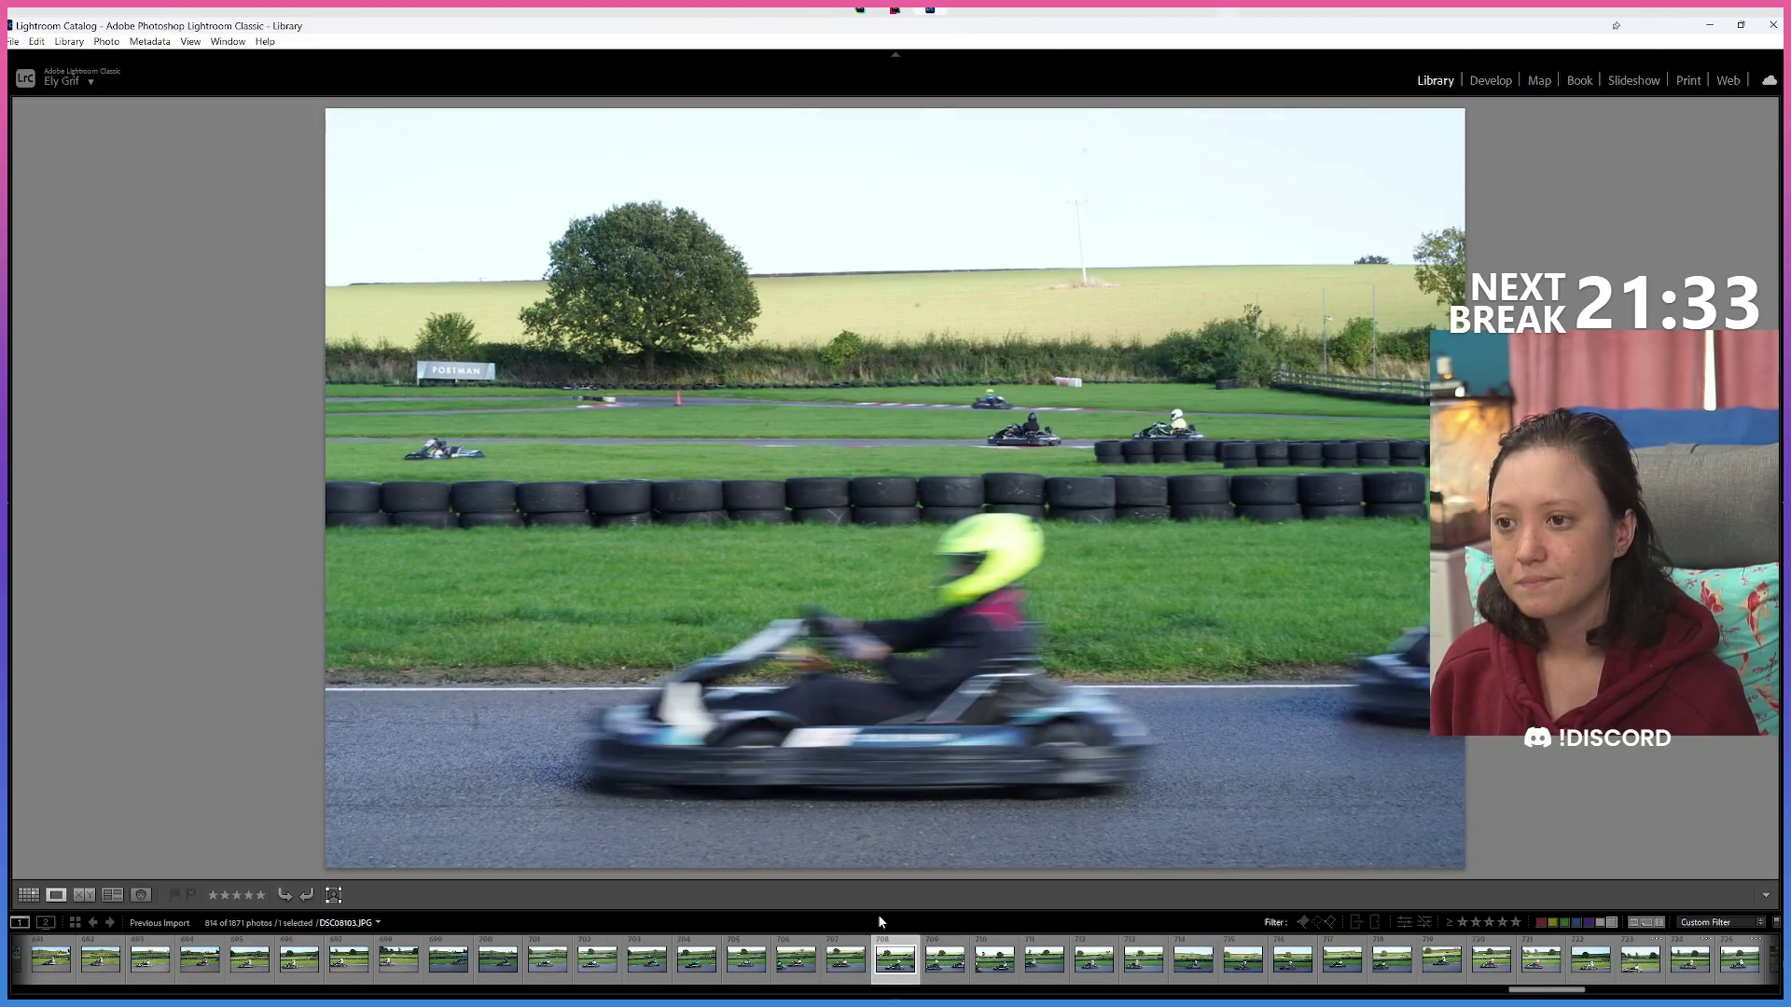
key("Right")
key("Right")
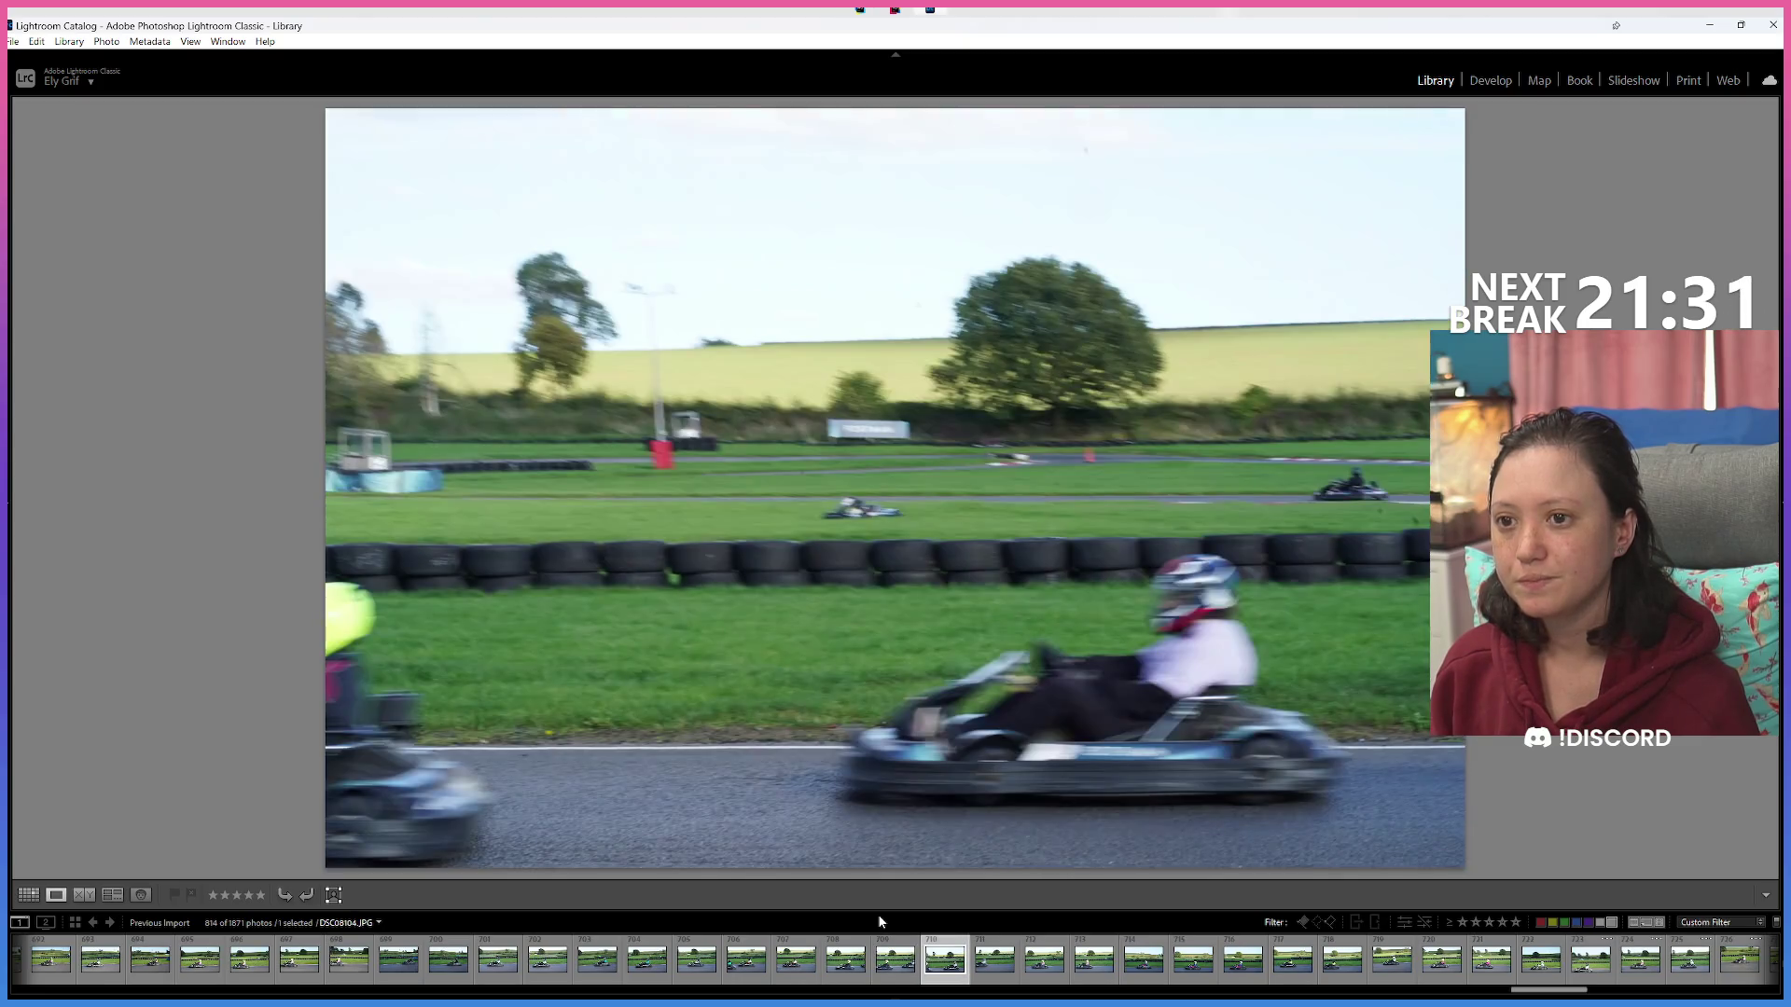
key("6")
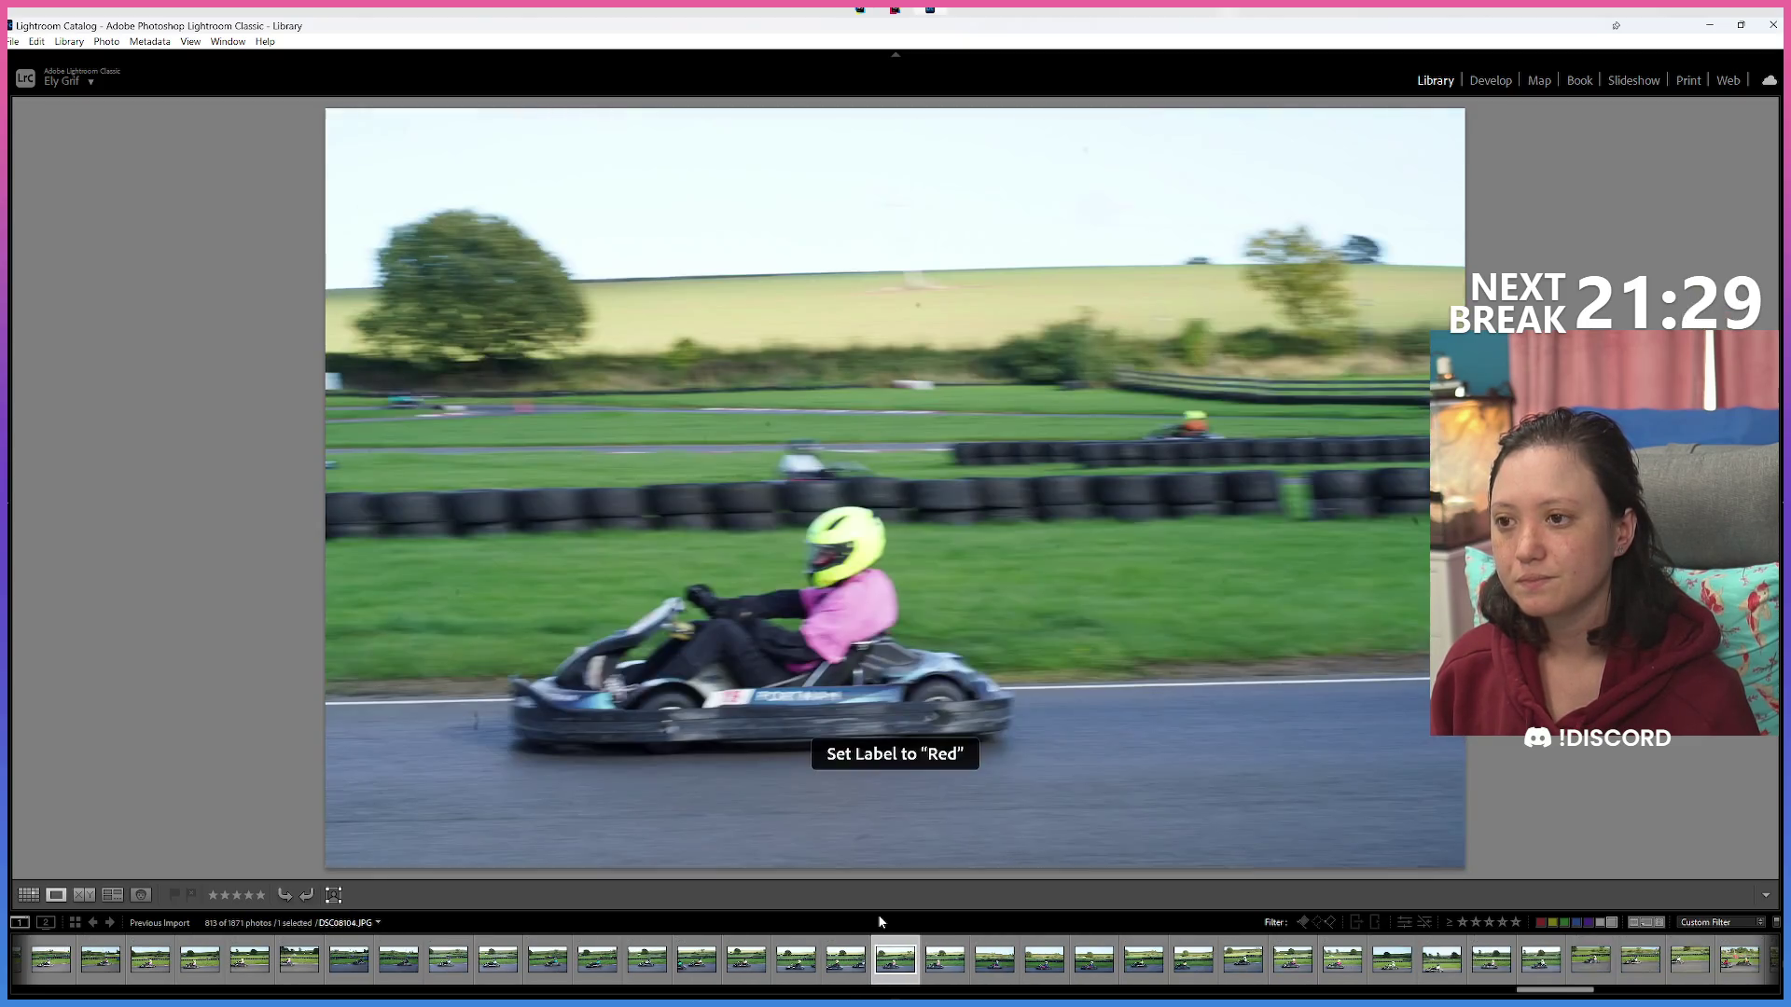
Revisit a frame, mark a blurry shot as a reject, and advance through the next photos.
key("Right")
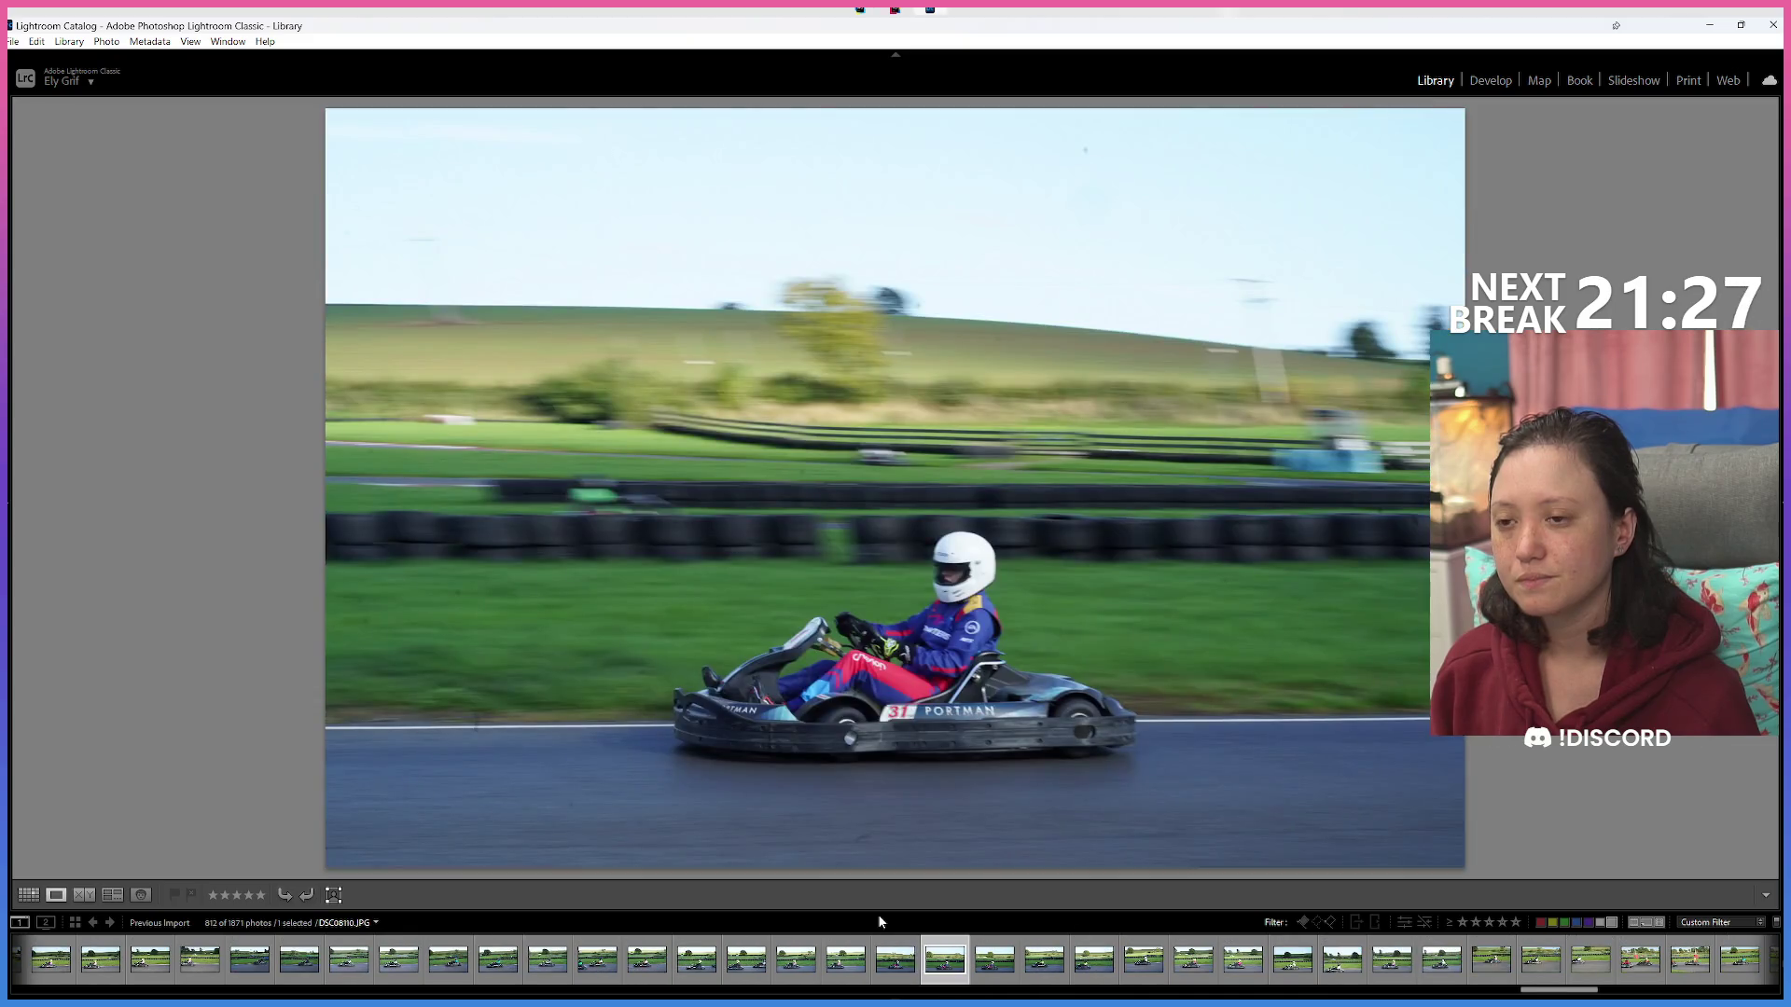
key("Right")
key("Left")
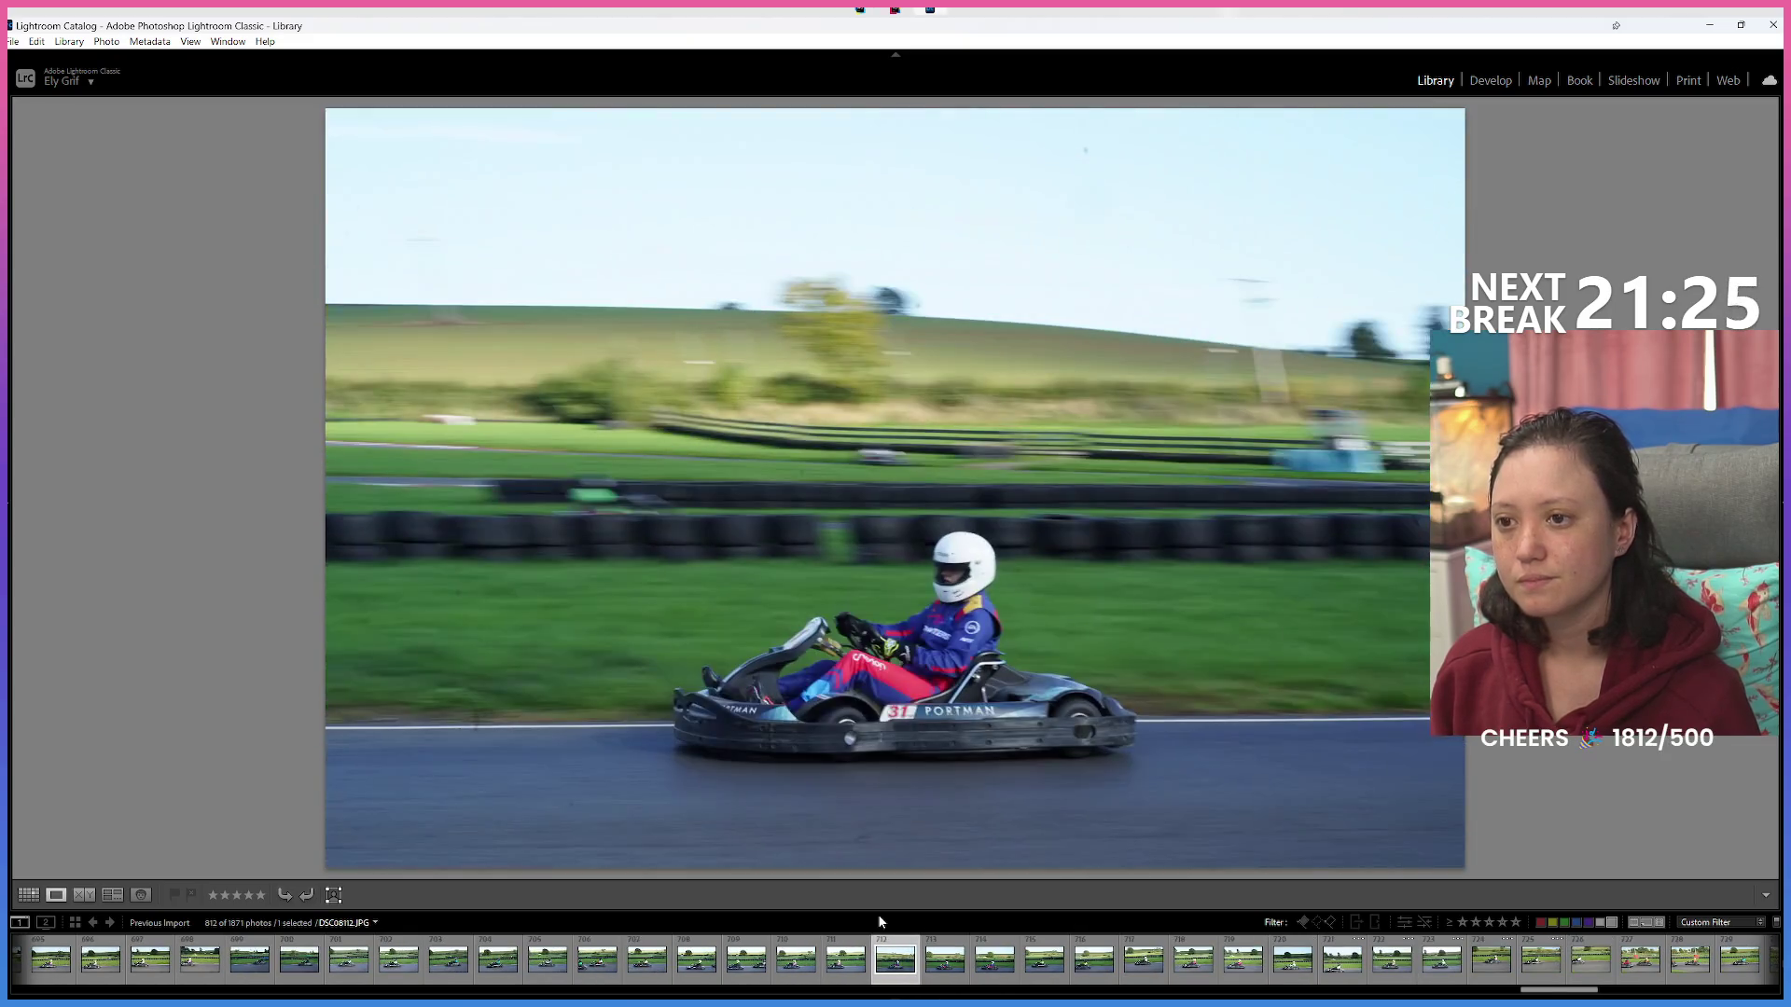
key("Right")
key("Right")
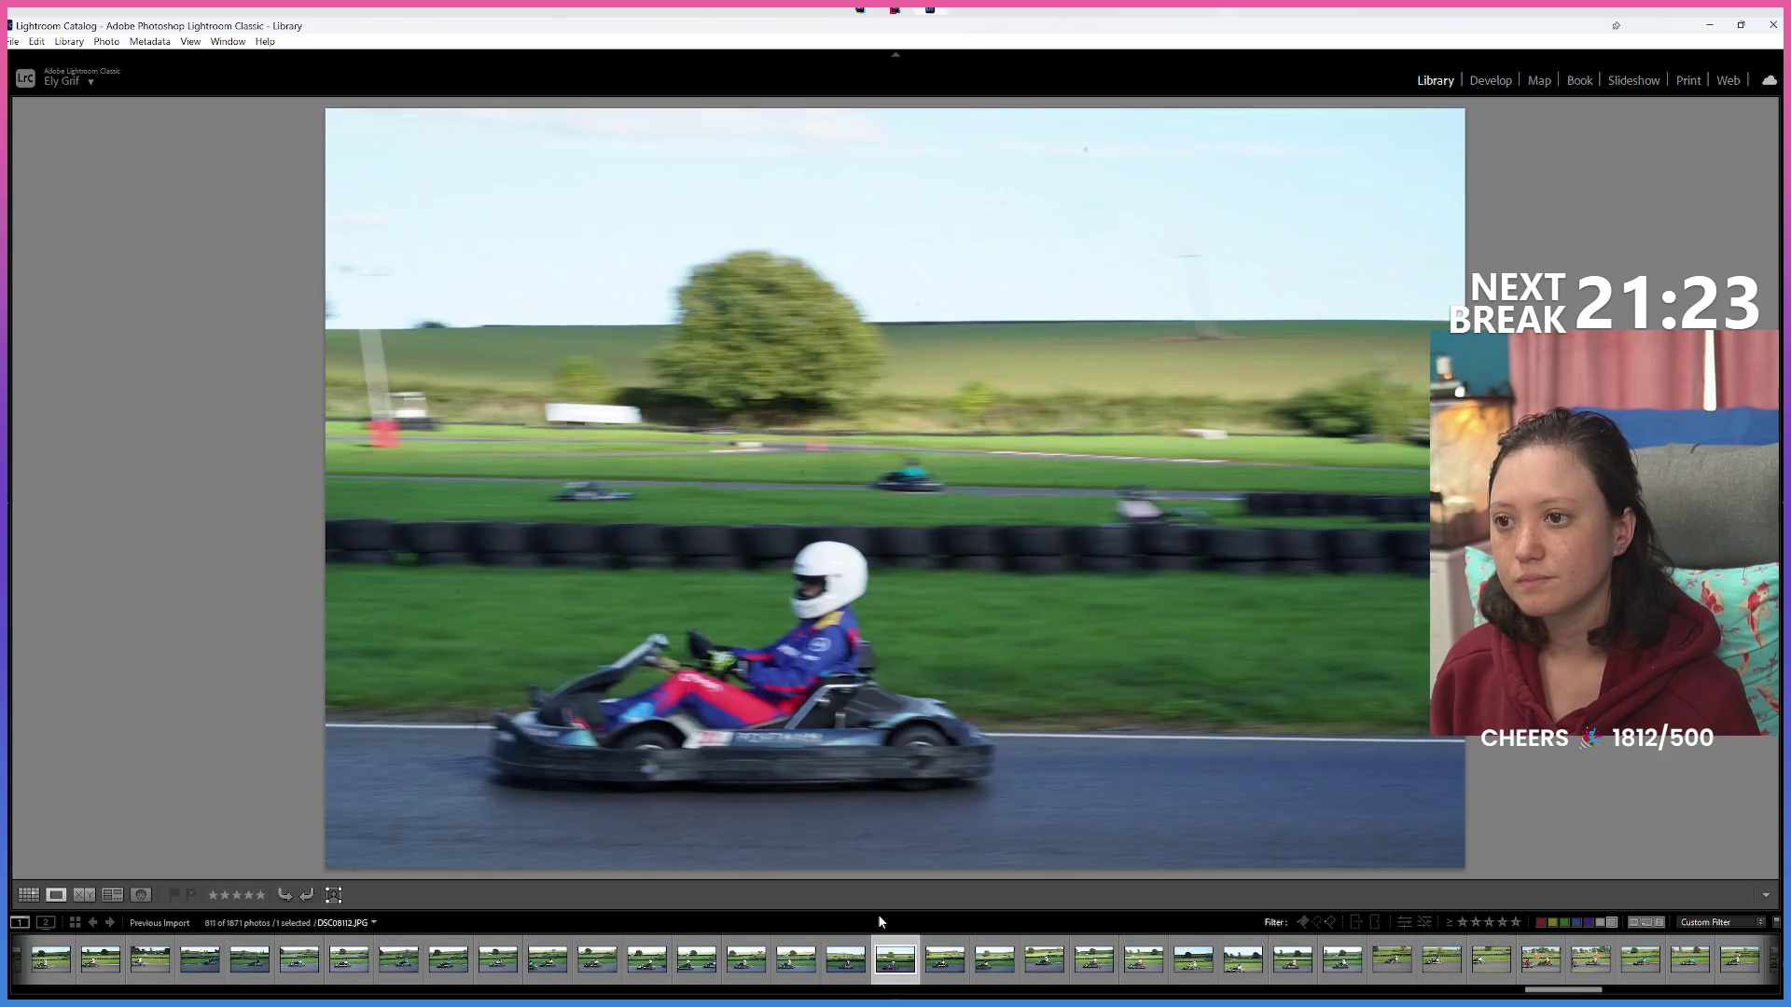
key("x")
key("Right")
key("Right")
key("Right")
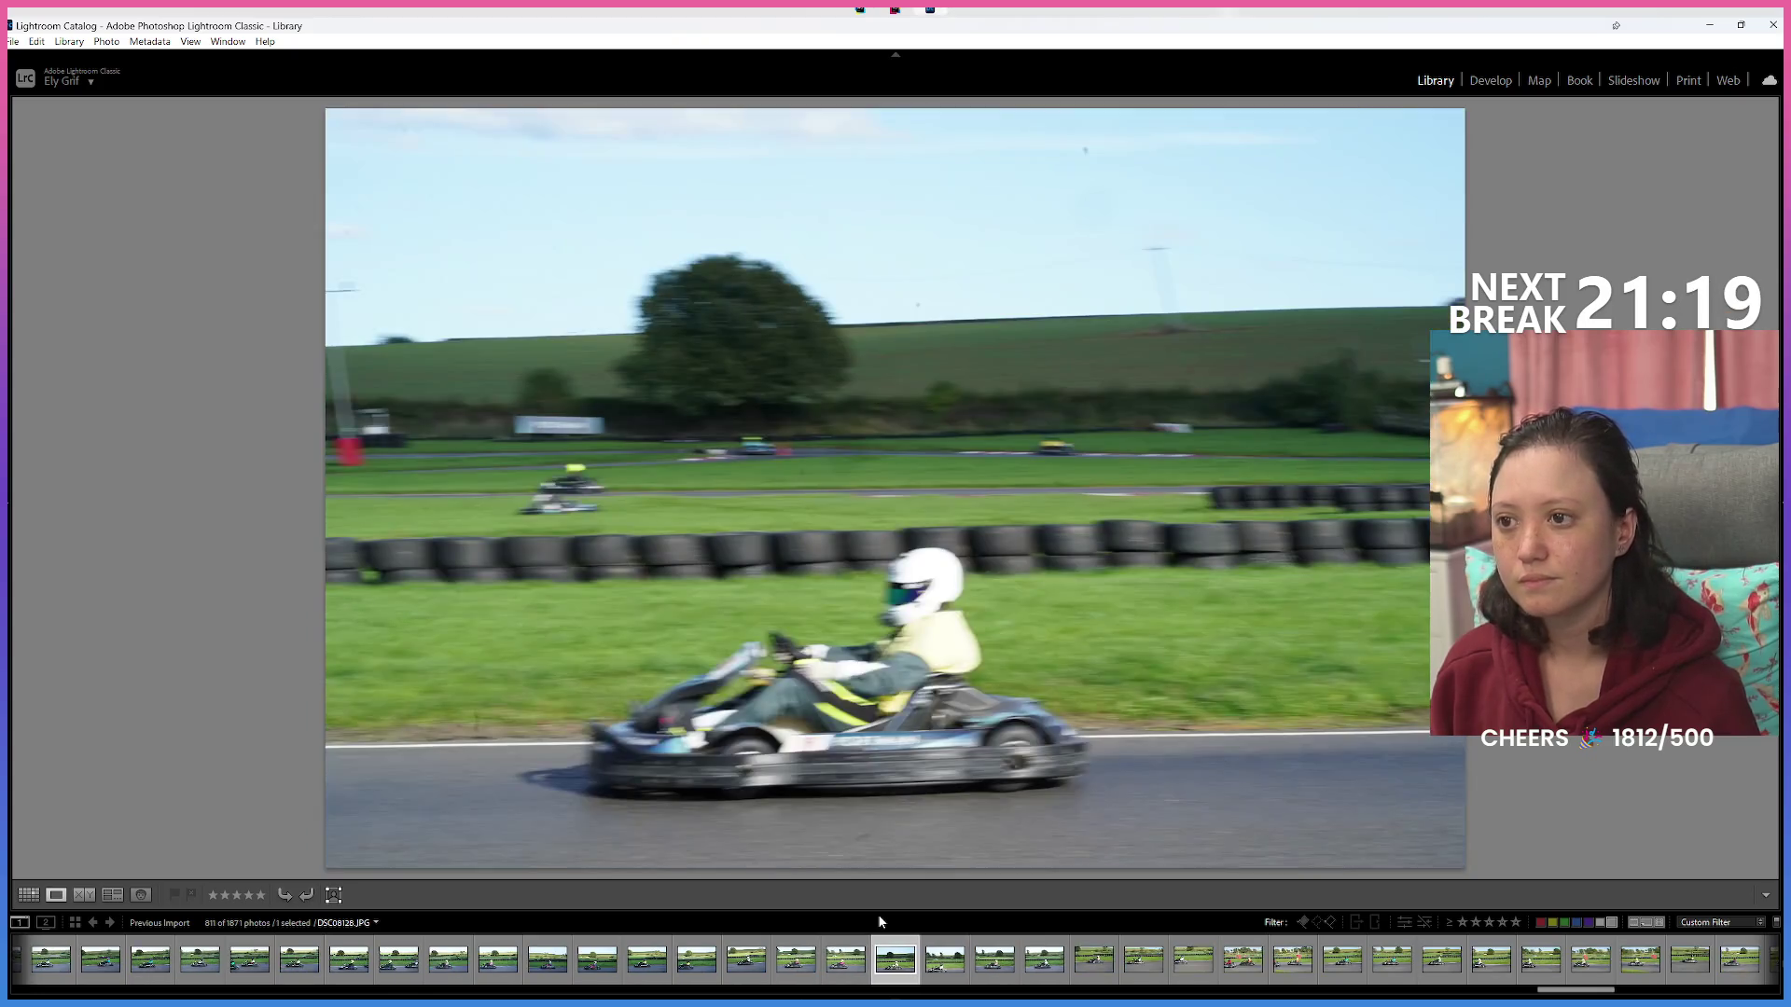
key("Right")
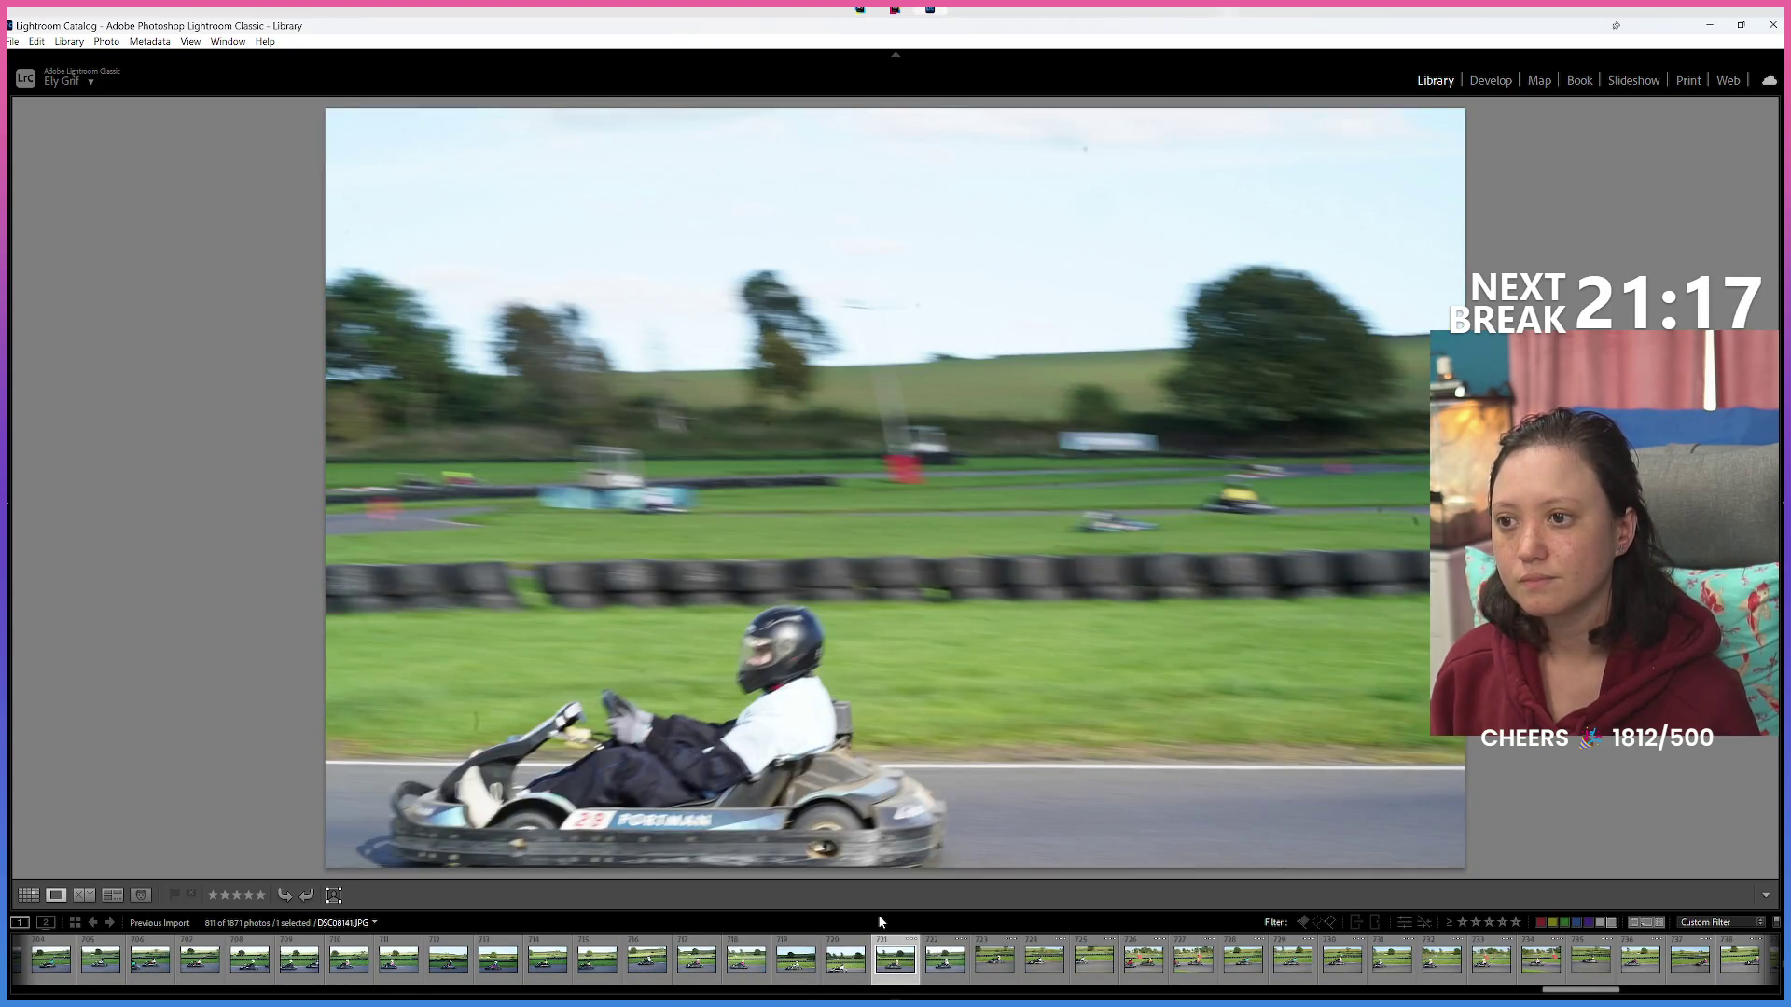
key("Right")
key("Right")
key("Right")
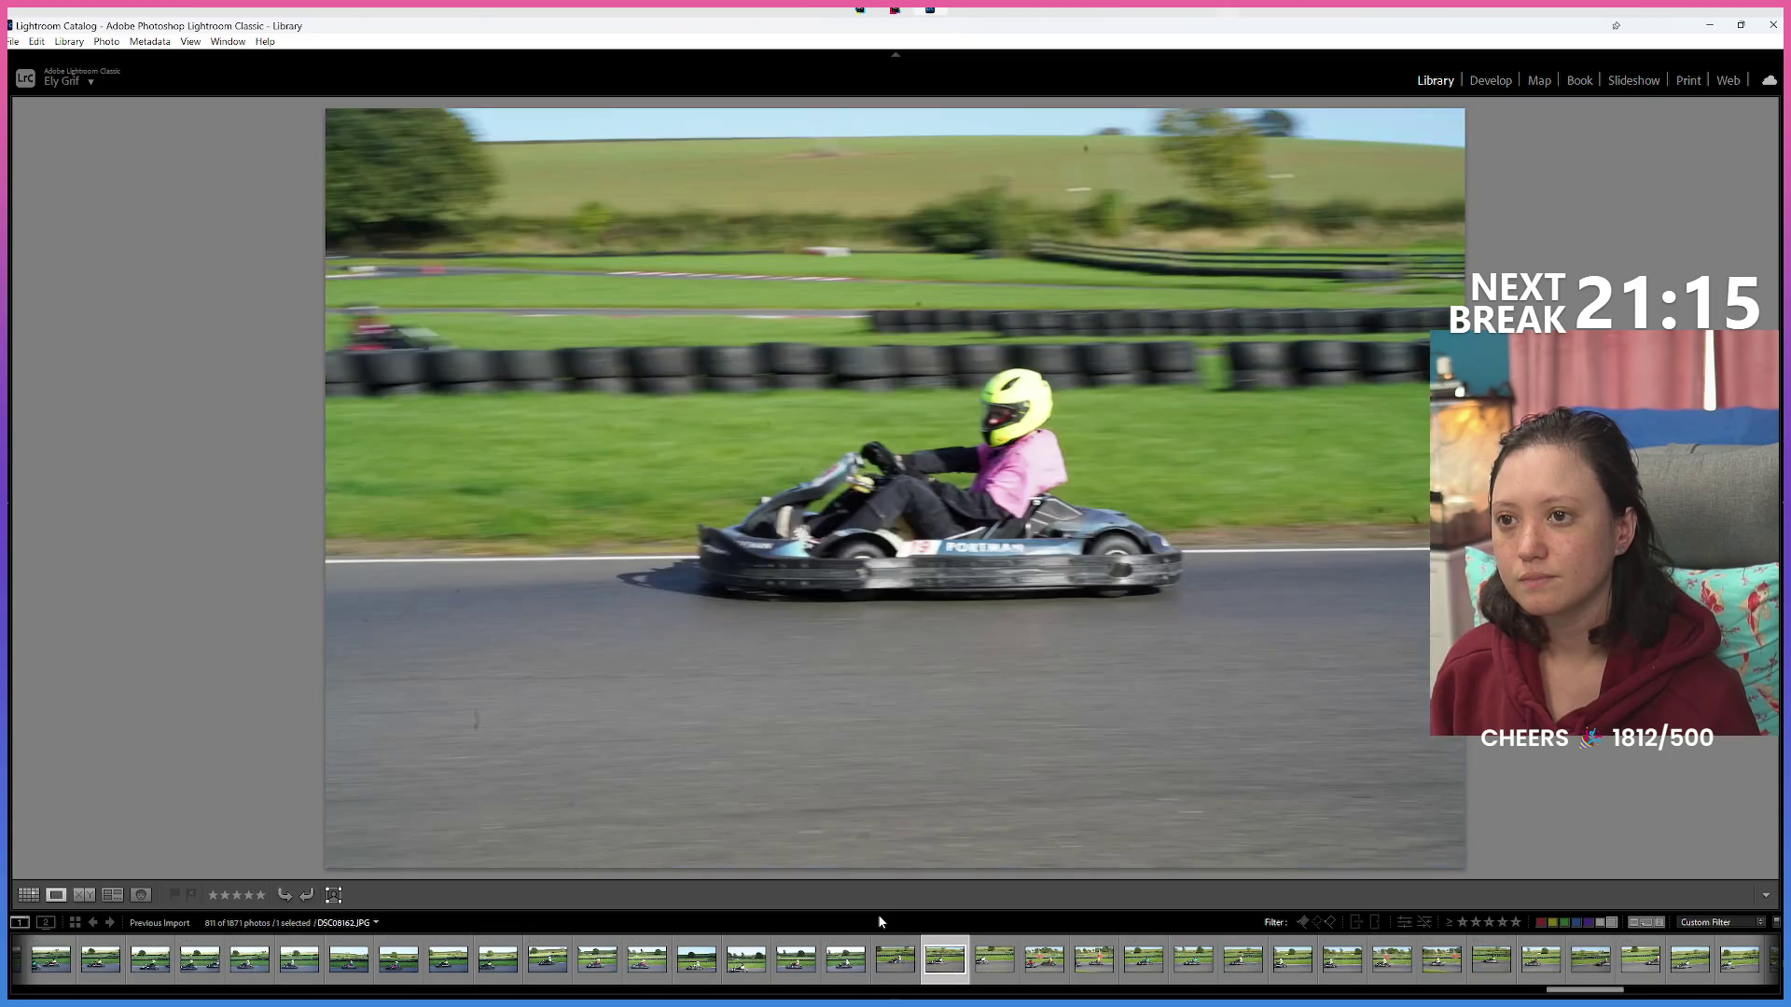
key("Right")
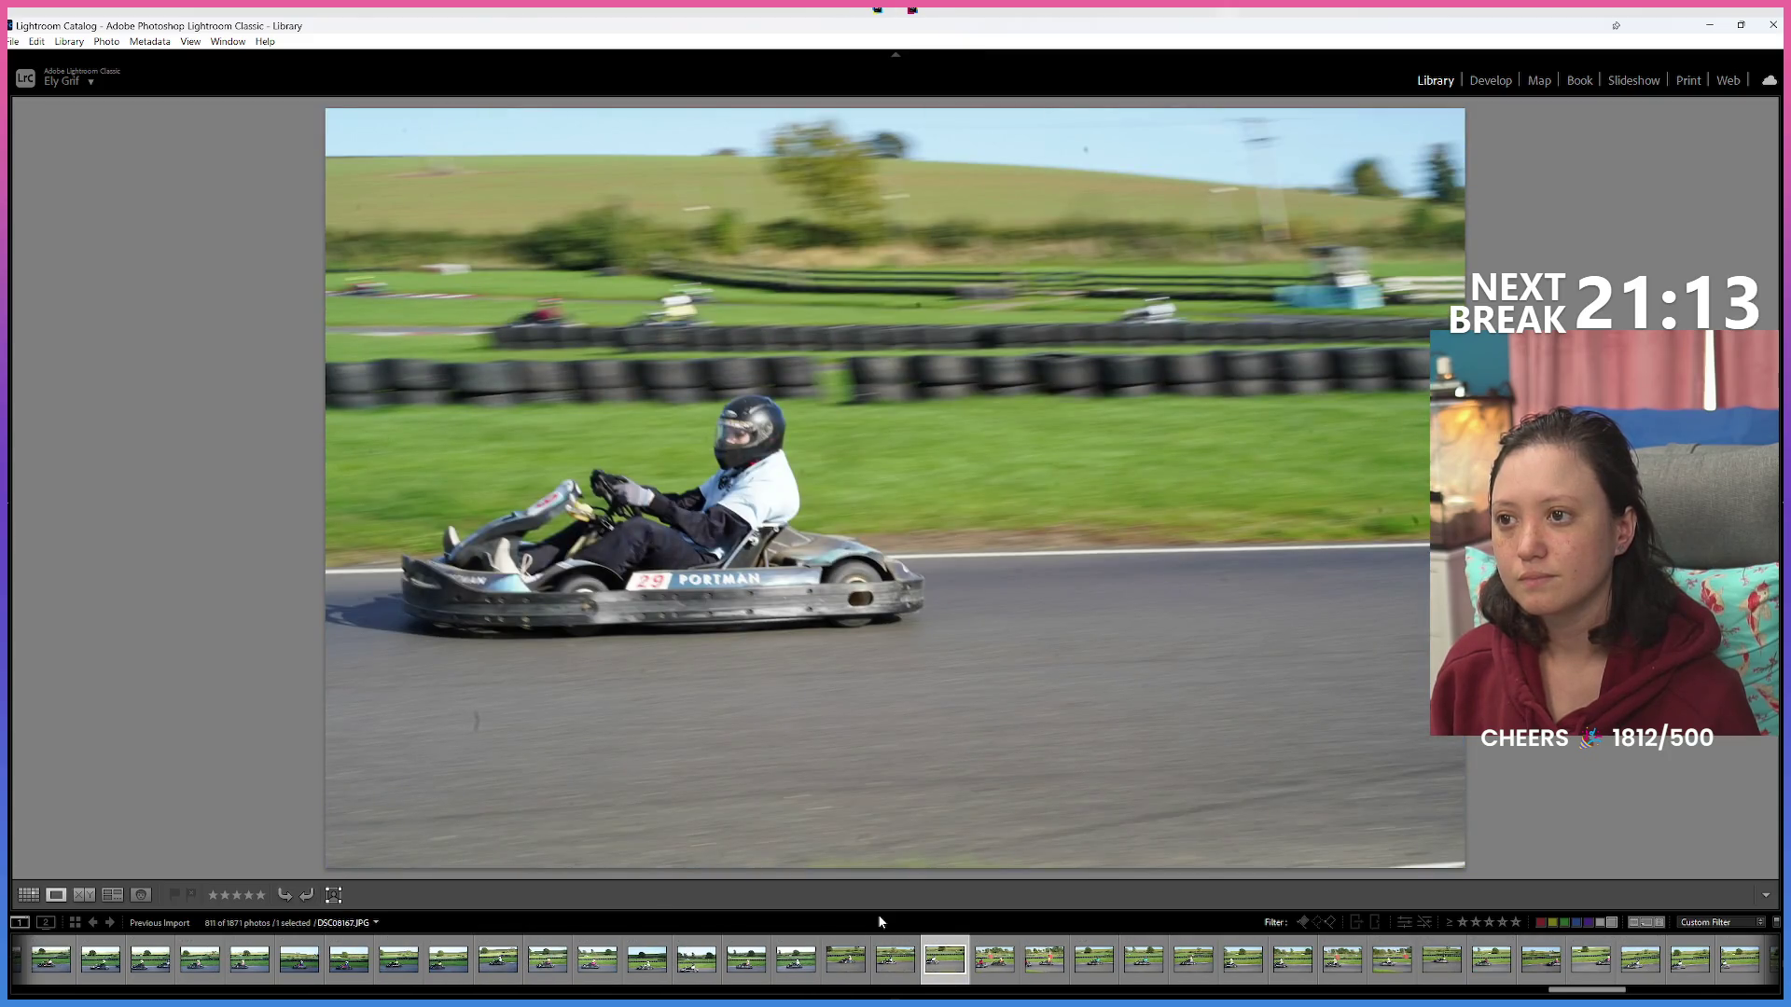
key("Right")
key("Right")
key("Right")
Red-label two more shots and a blurry kart shot.
key("6")
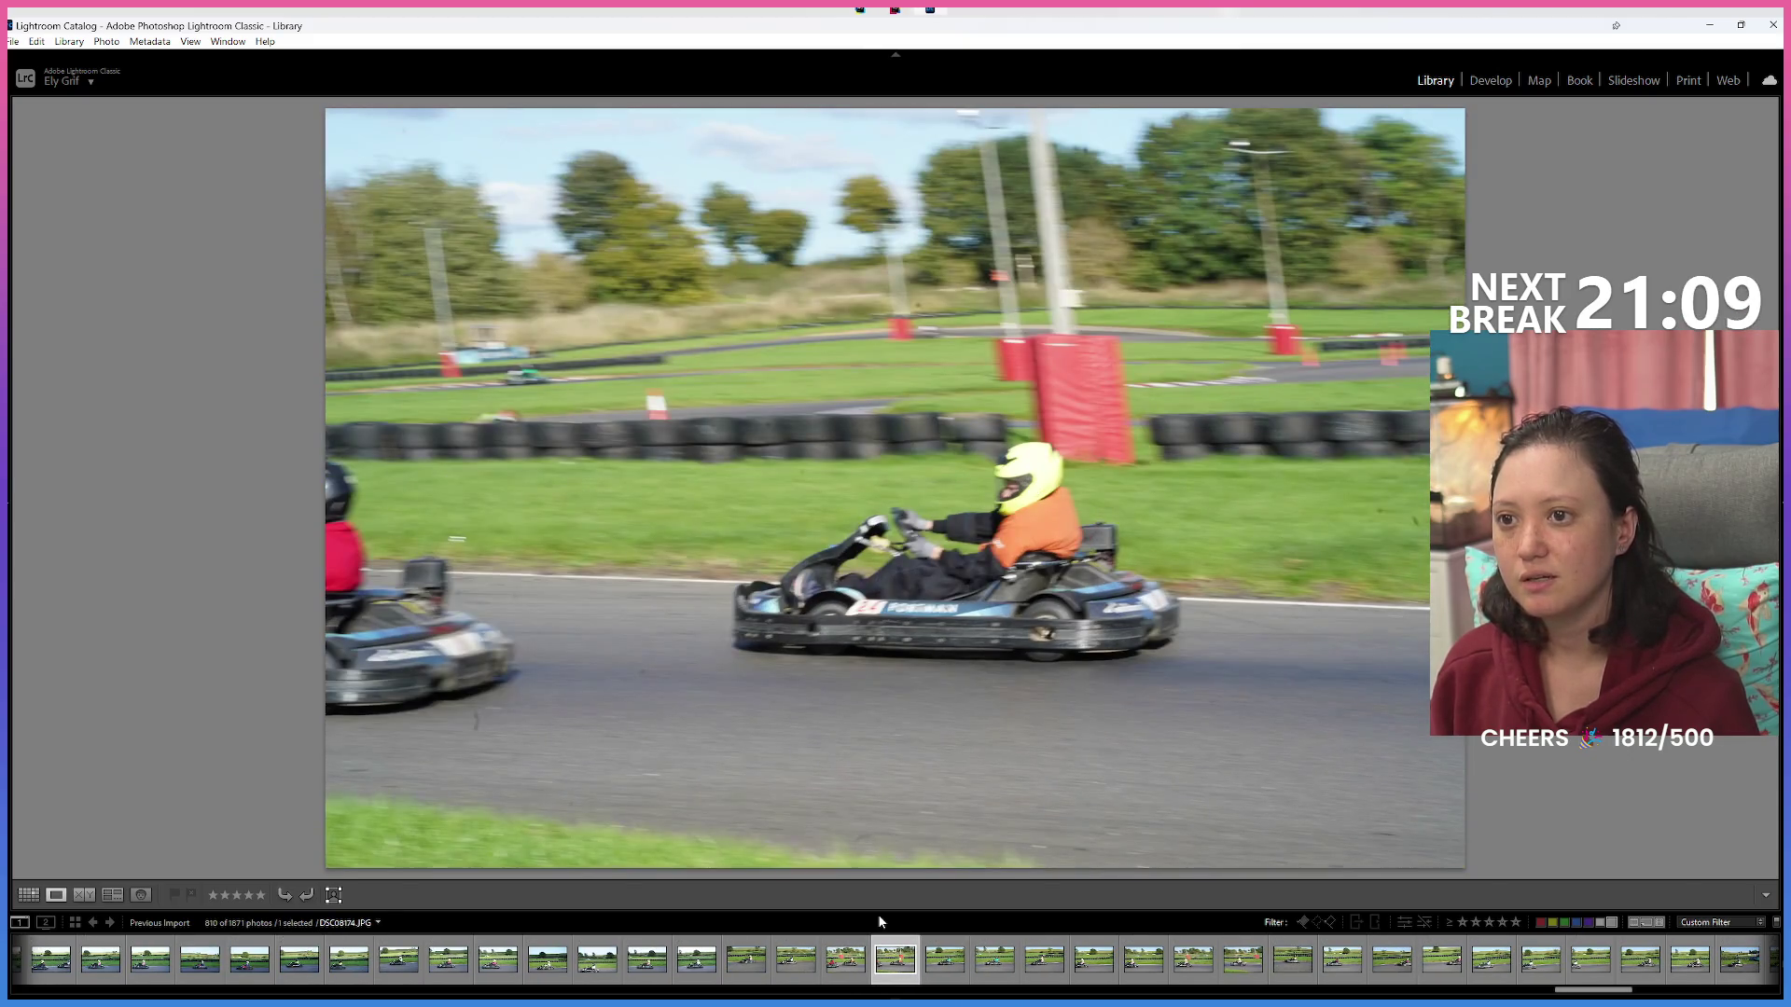
key("6")
key("Right")
key("Right")
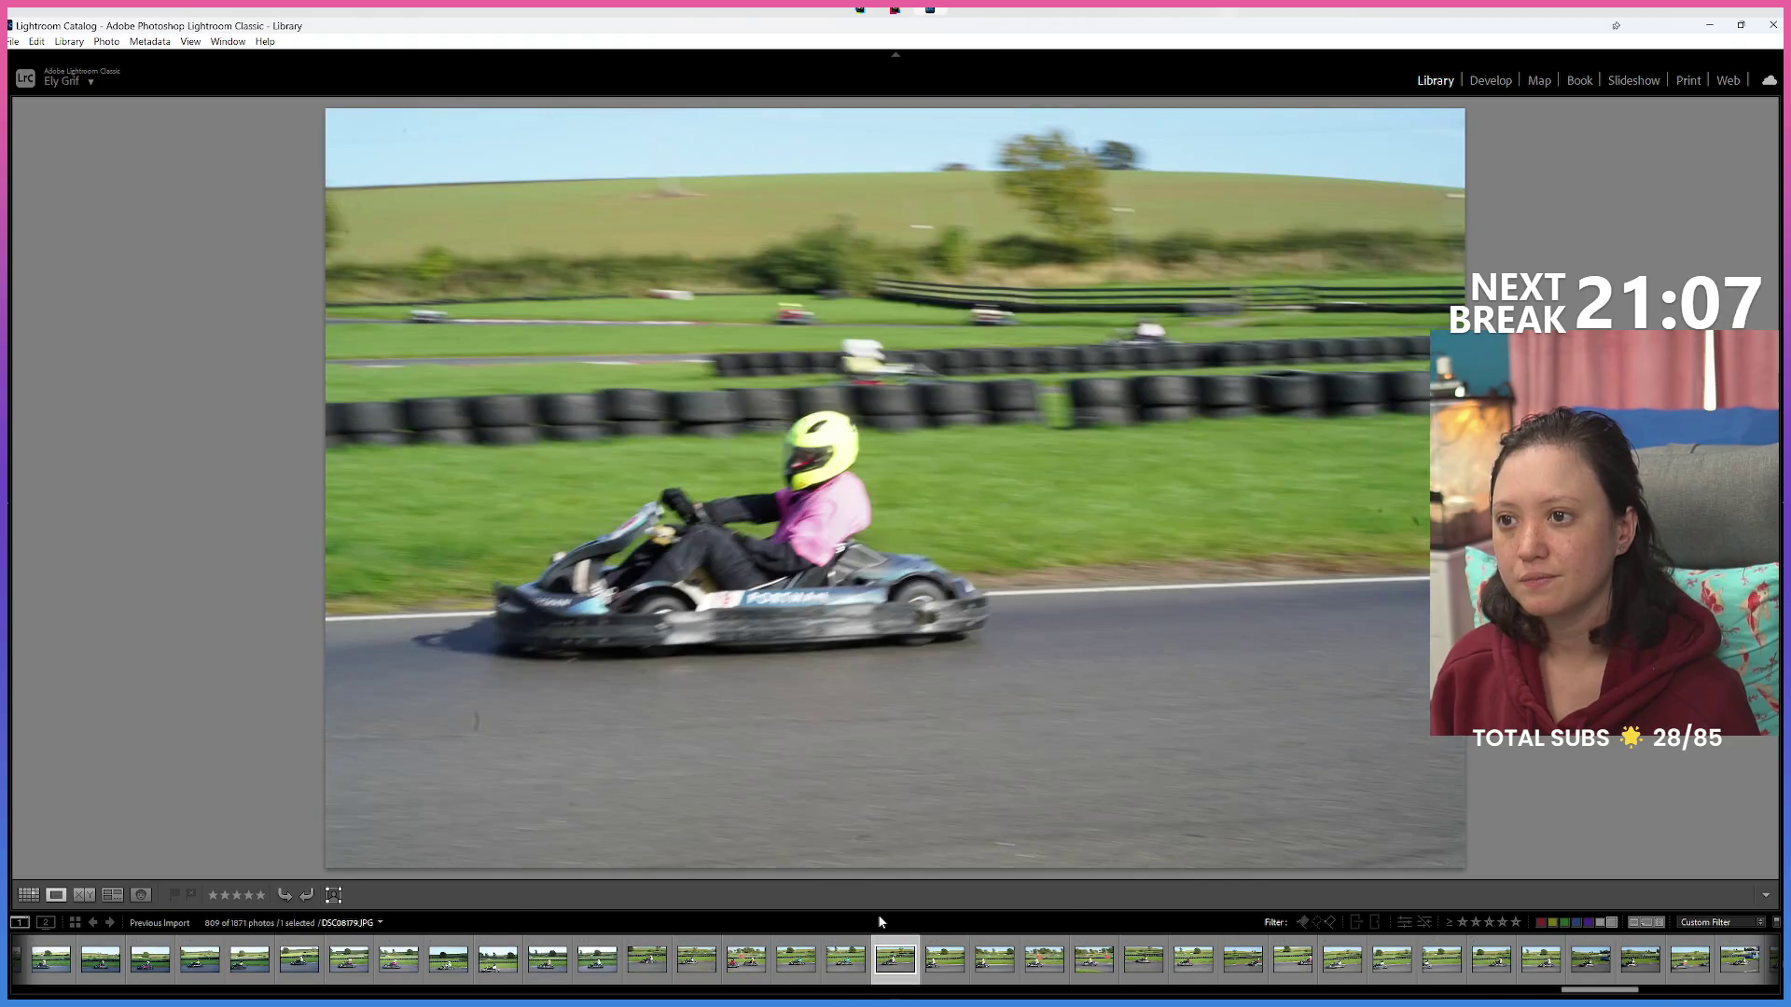
key("6")
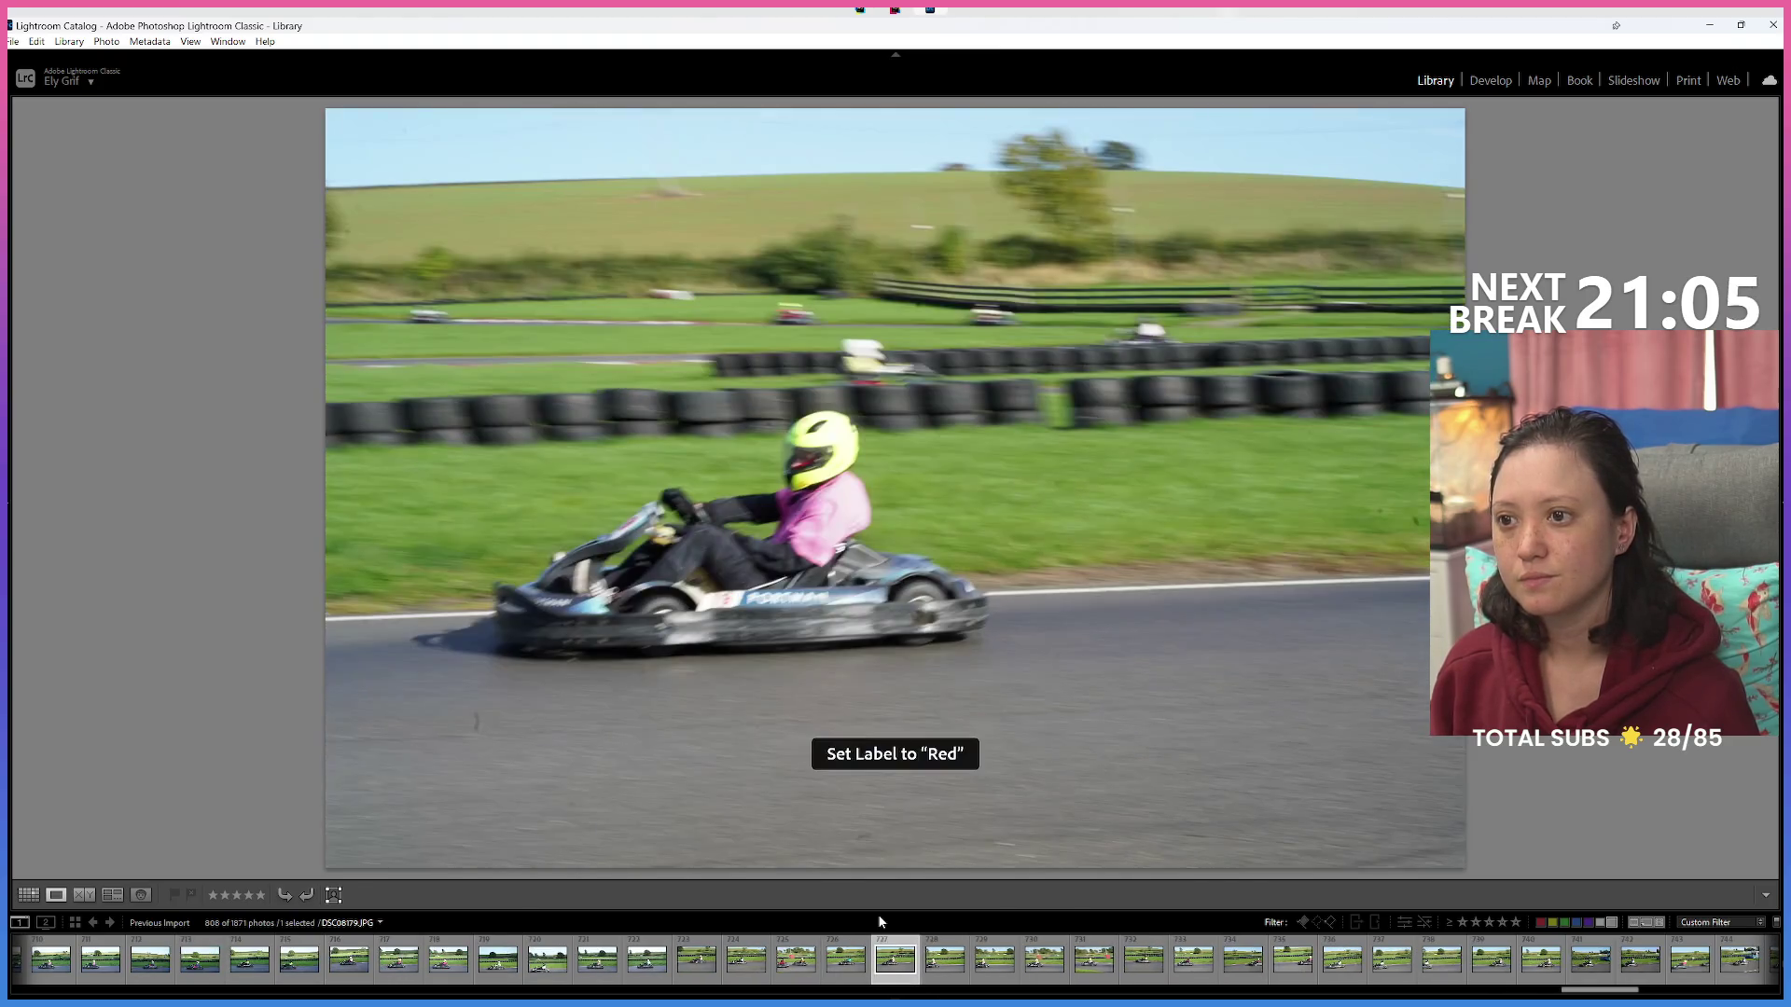
key("Right")
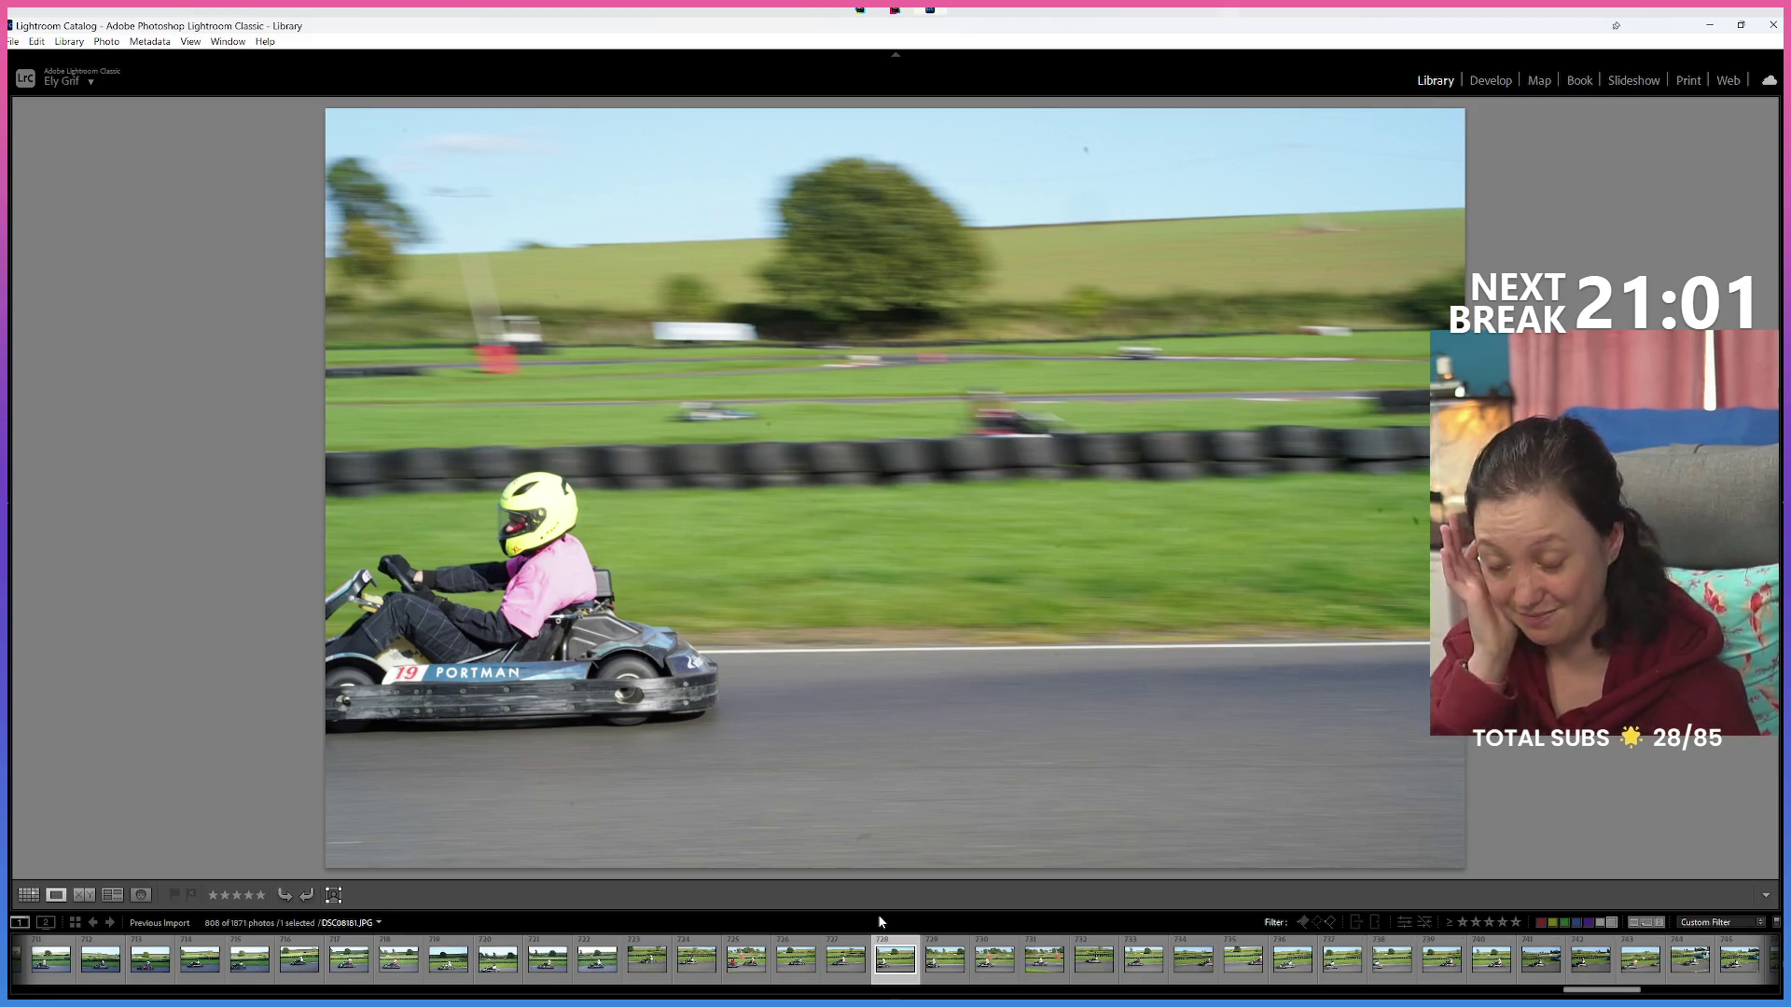
Advance six photos and red-label a cut-off shot after checking the next frame.
key("Right")
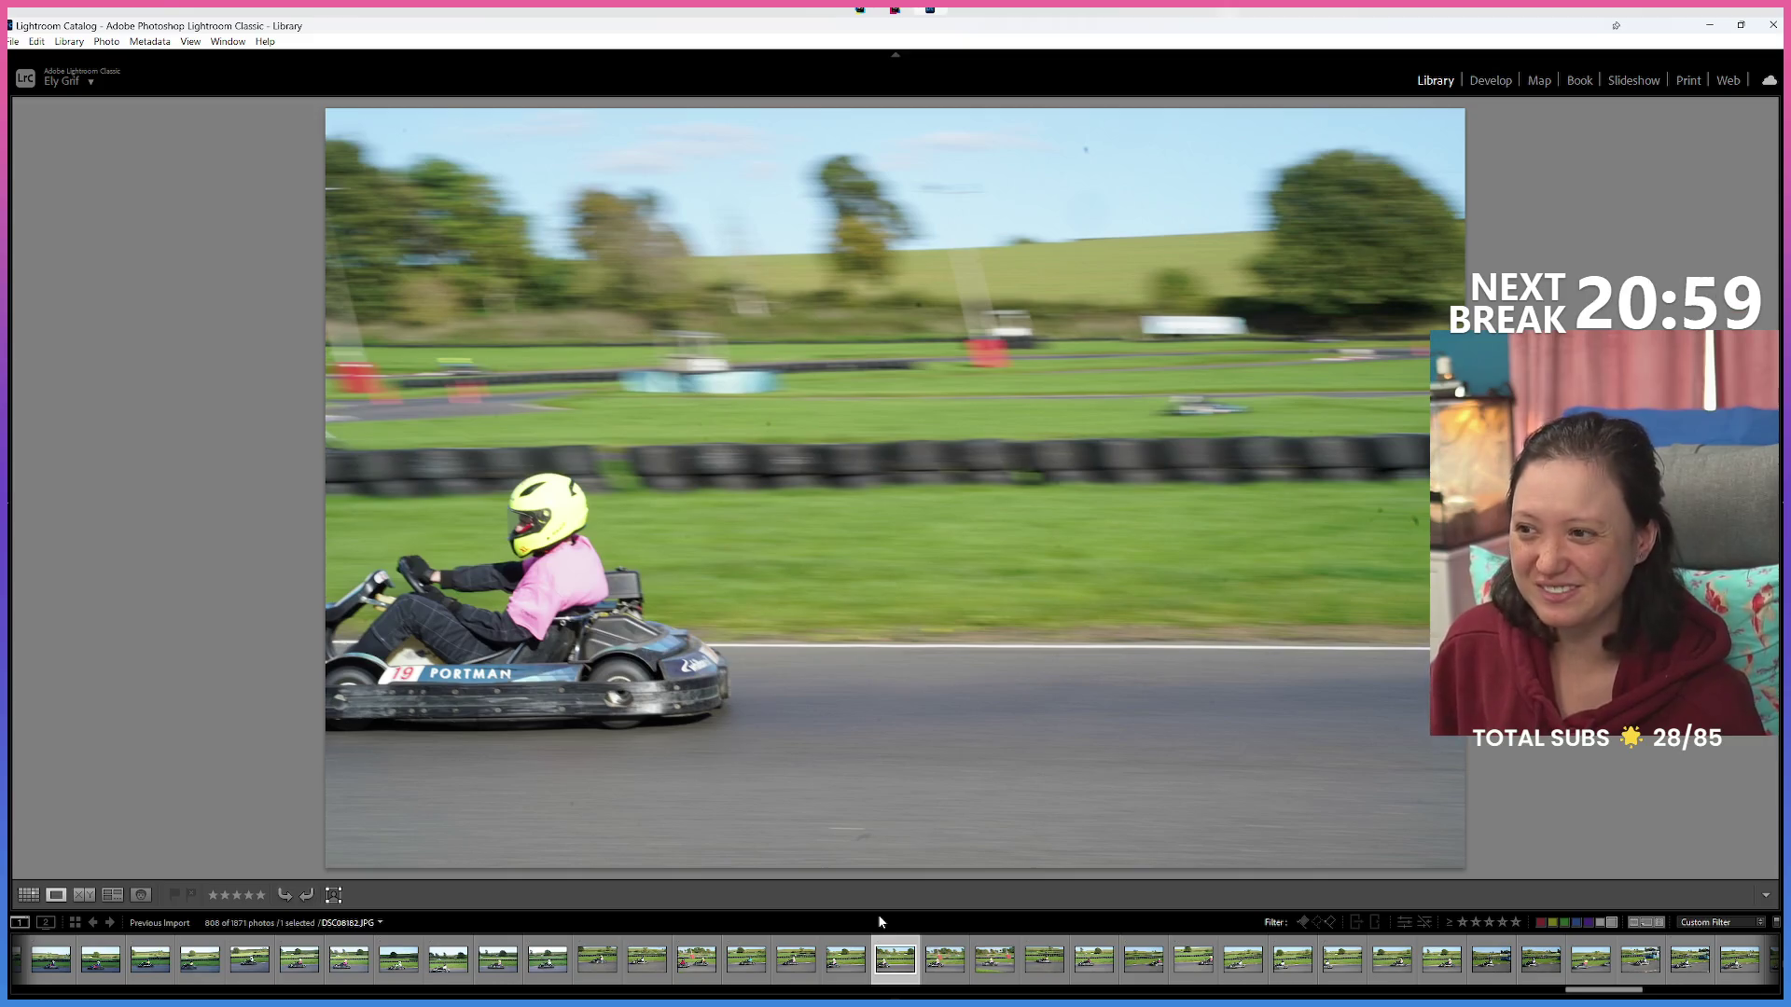
key("Right")
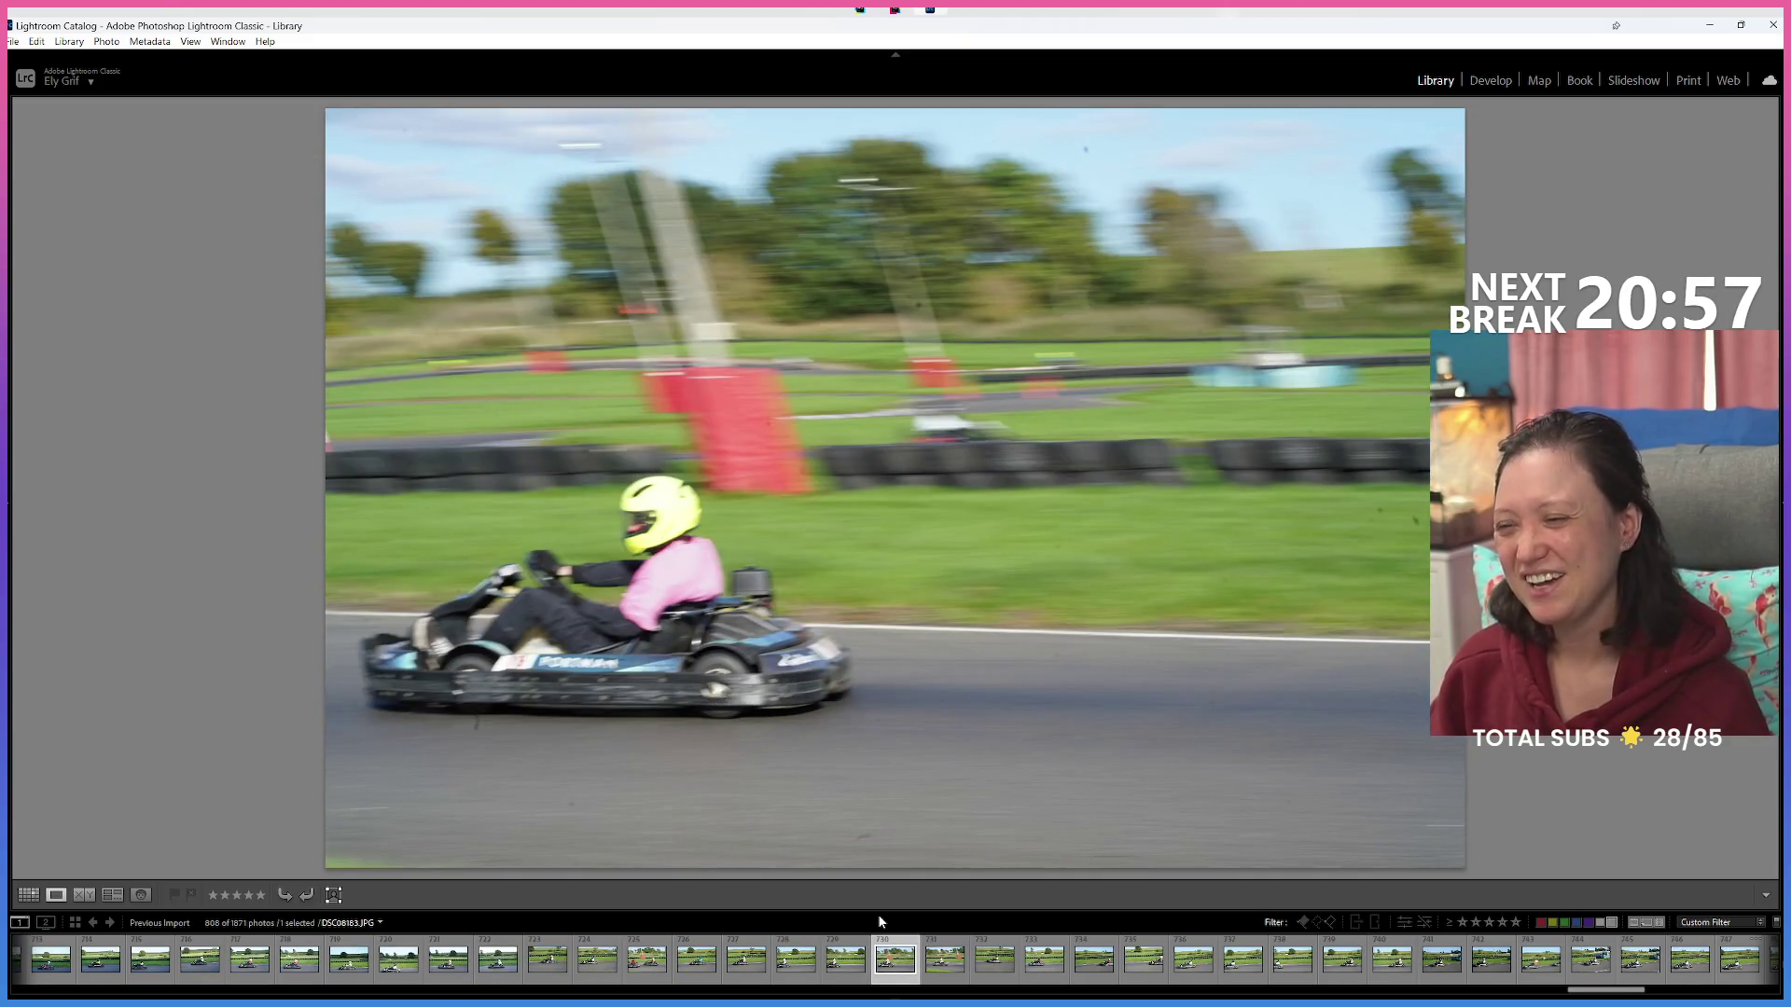
key("Right")
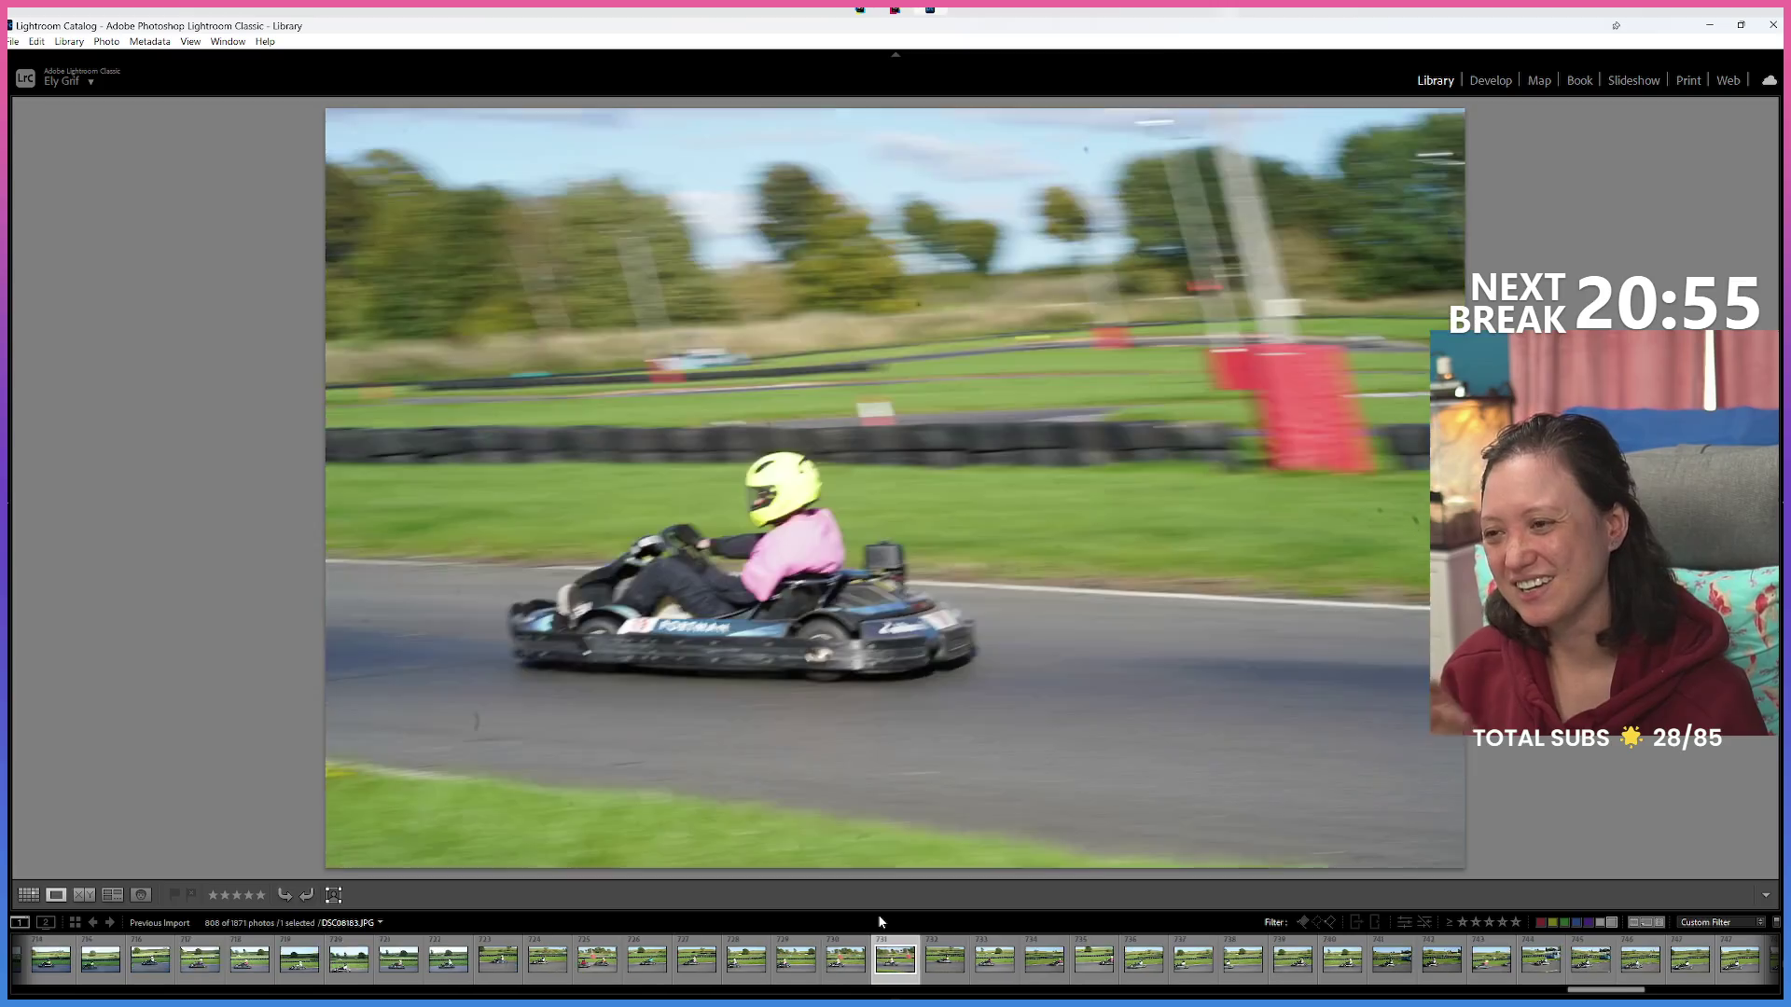
key("Right")
key("Right")
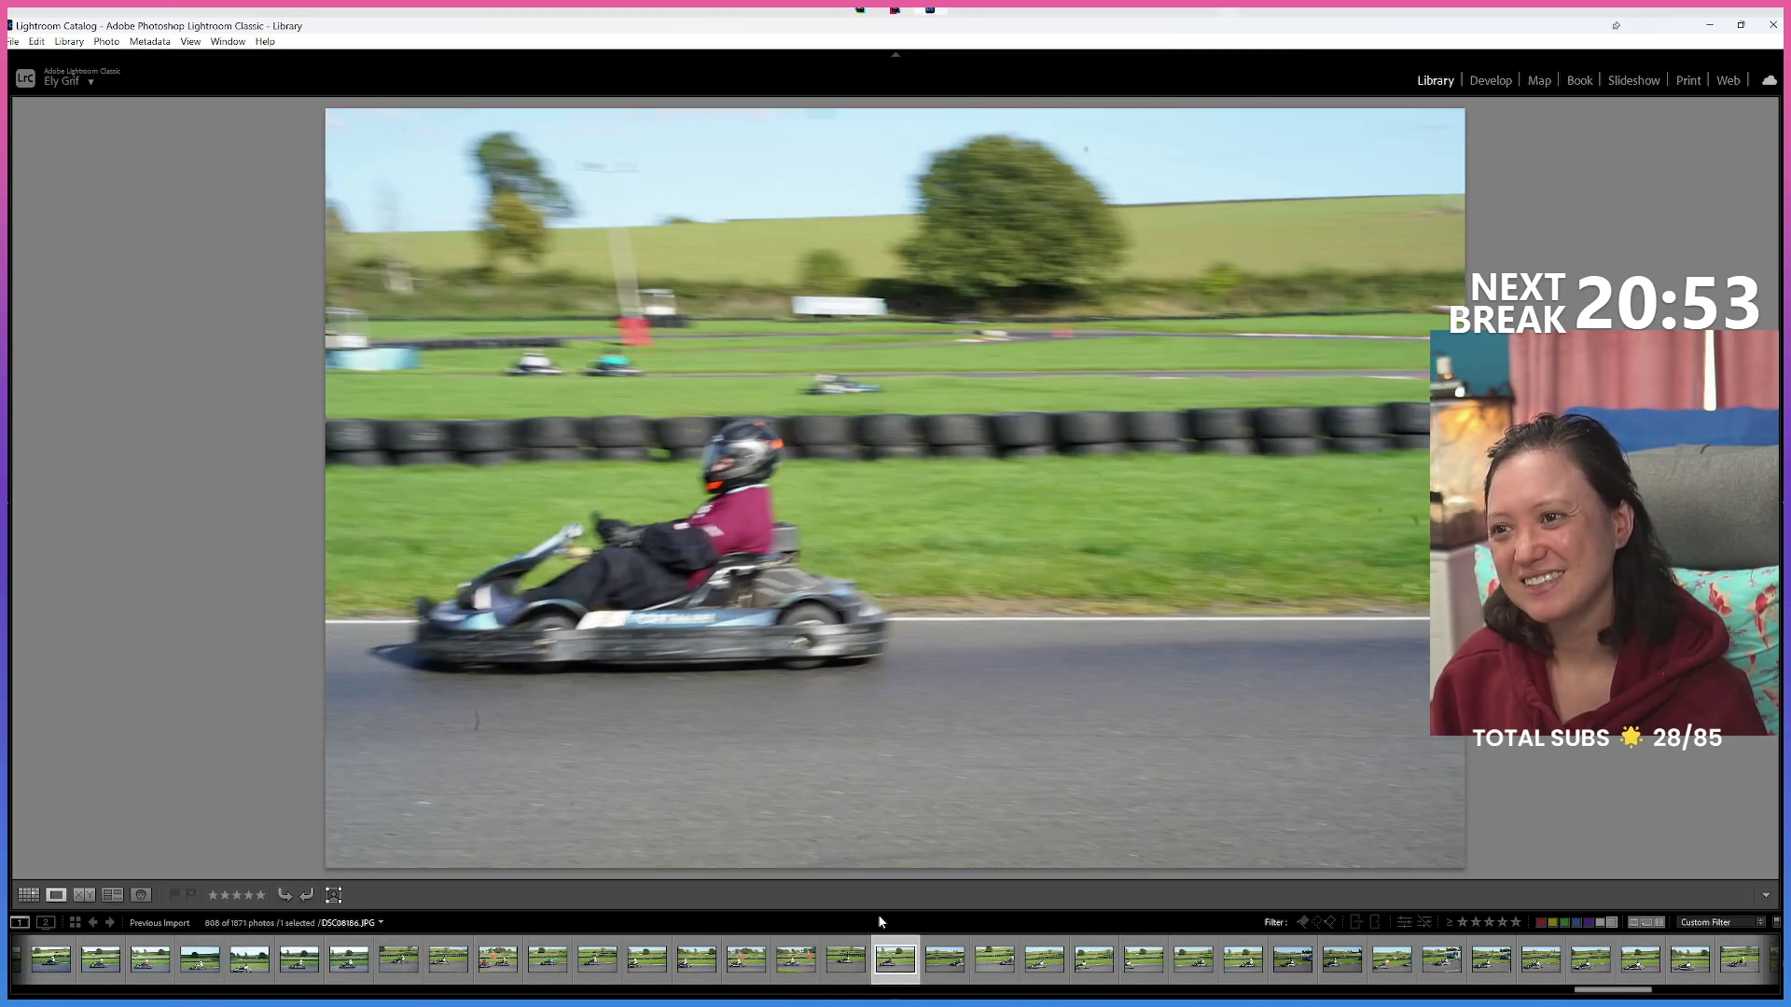
key("Right")
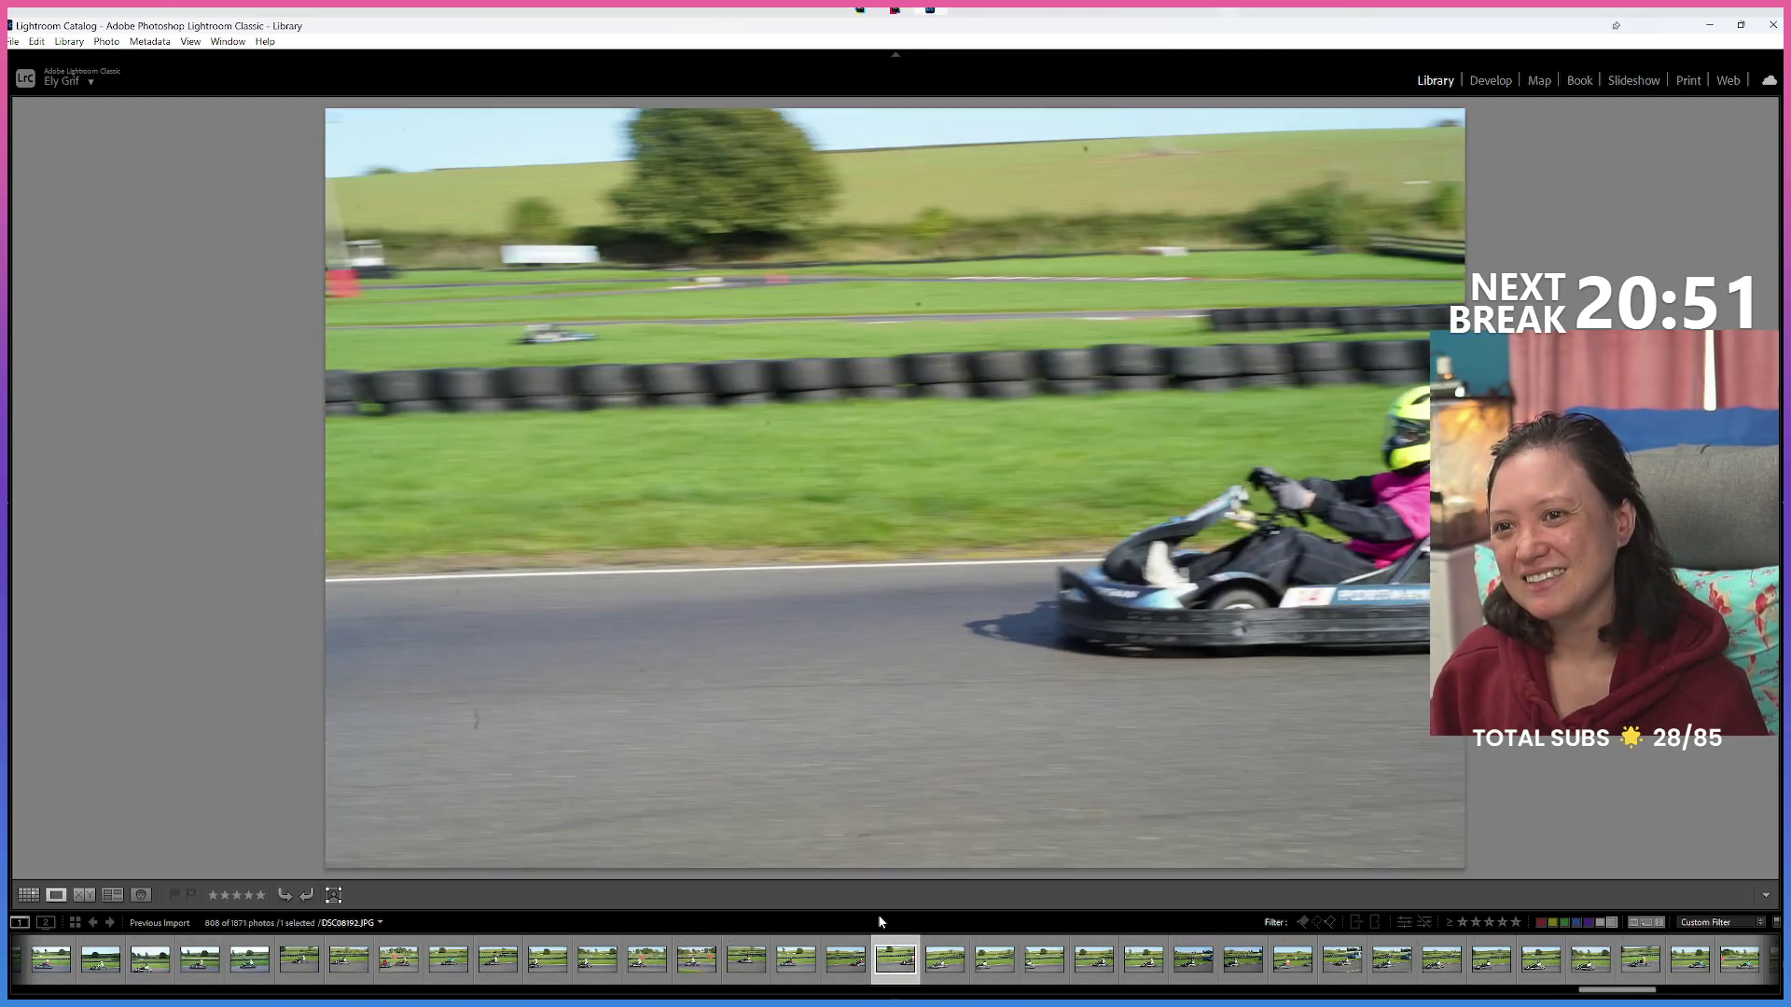
key("Right")
key("Right")
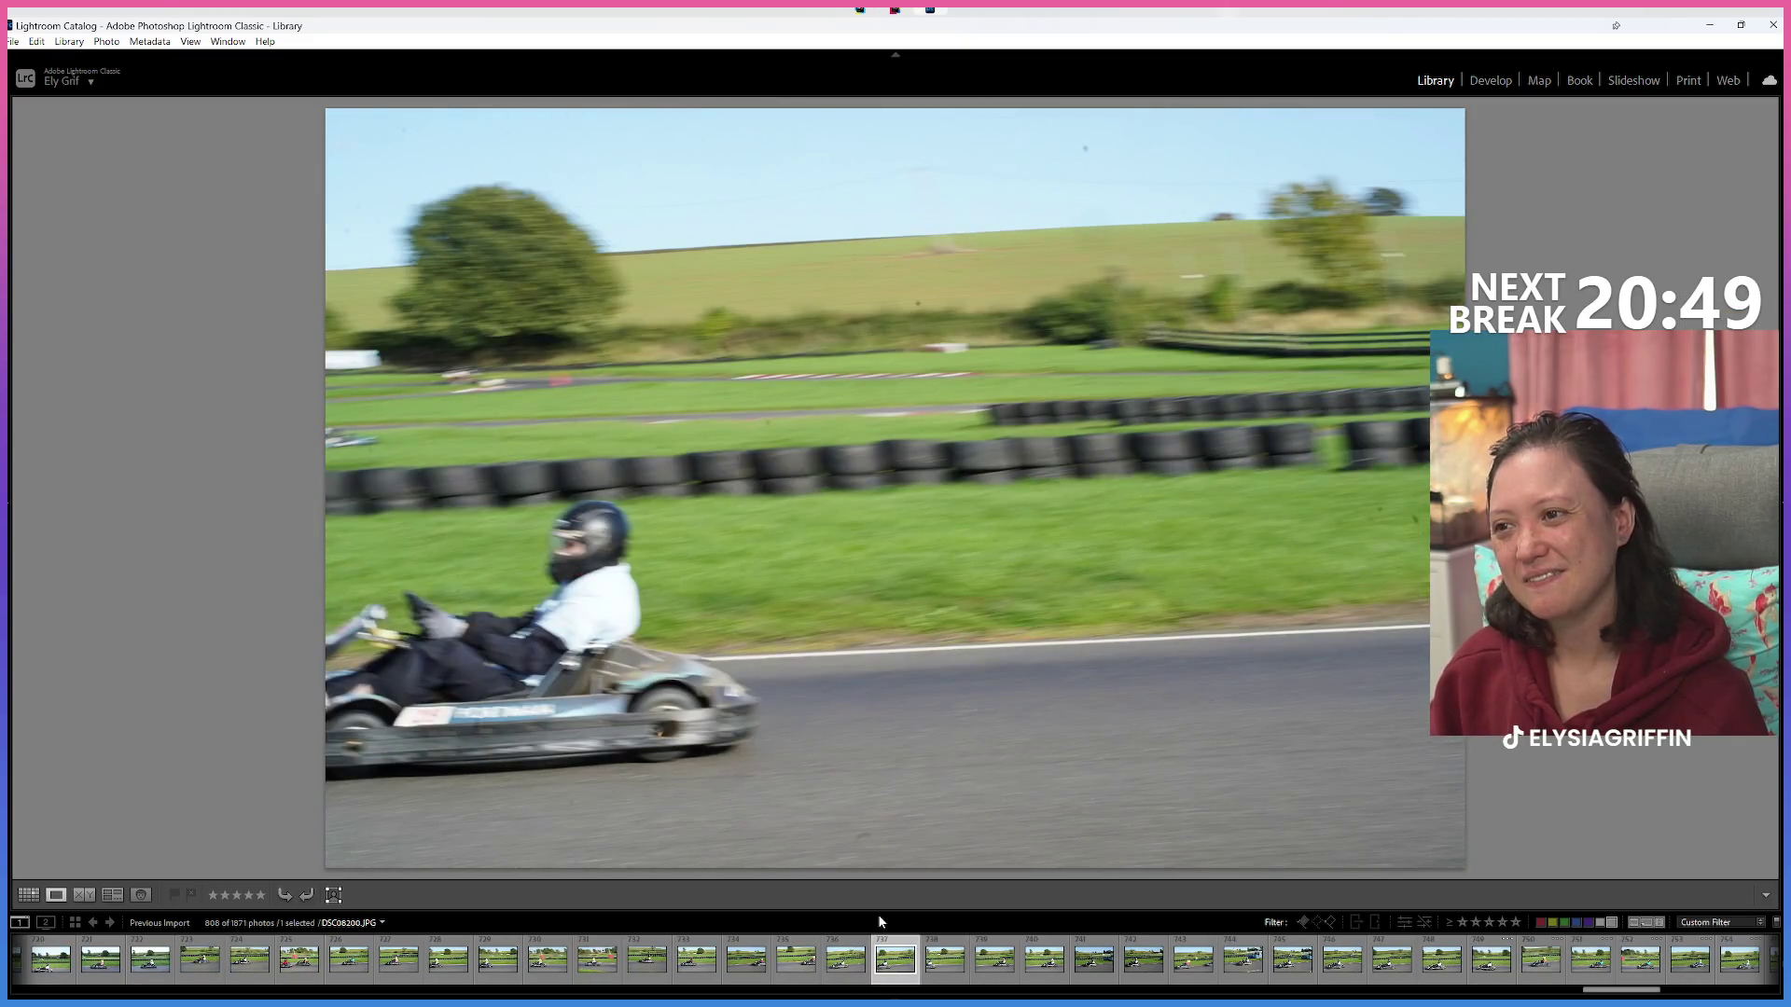
key("Right")
key("Left")
key("6")
Red-label four more rejects, including a blurry shot.
key("Right")
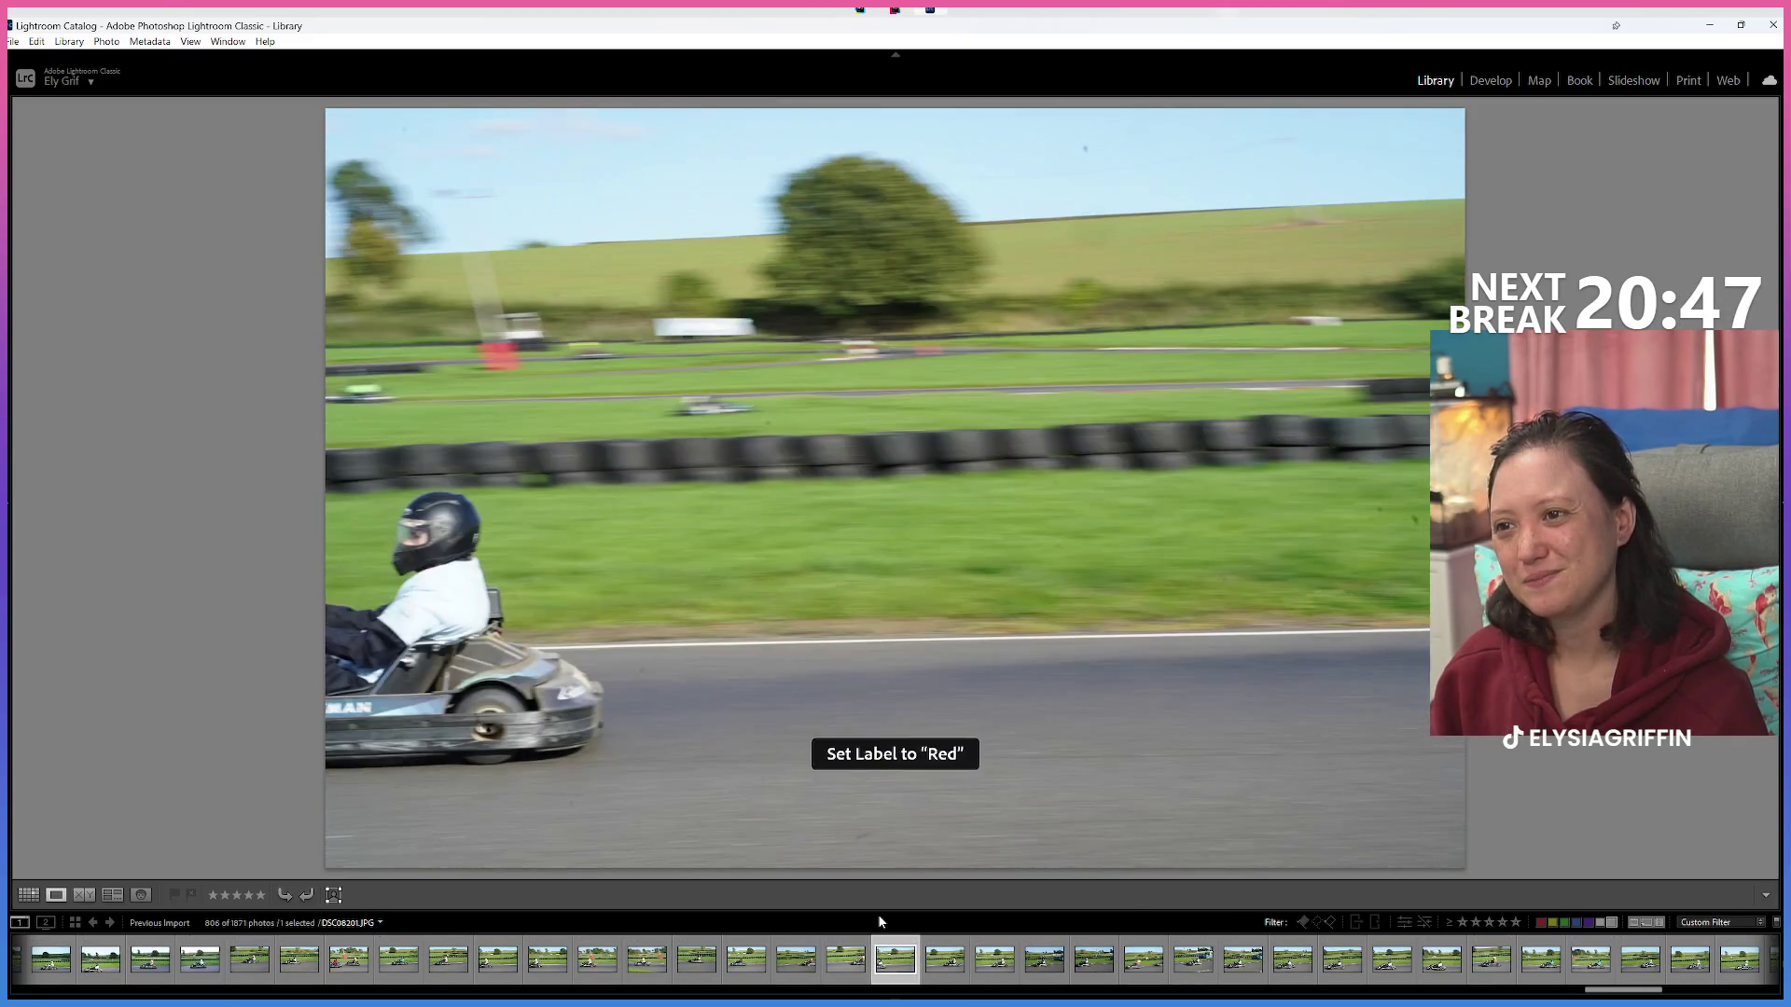
key("Right")
key("6")
key("Right")
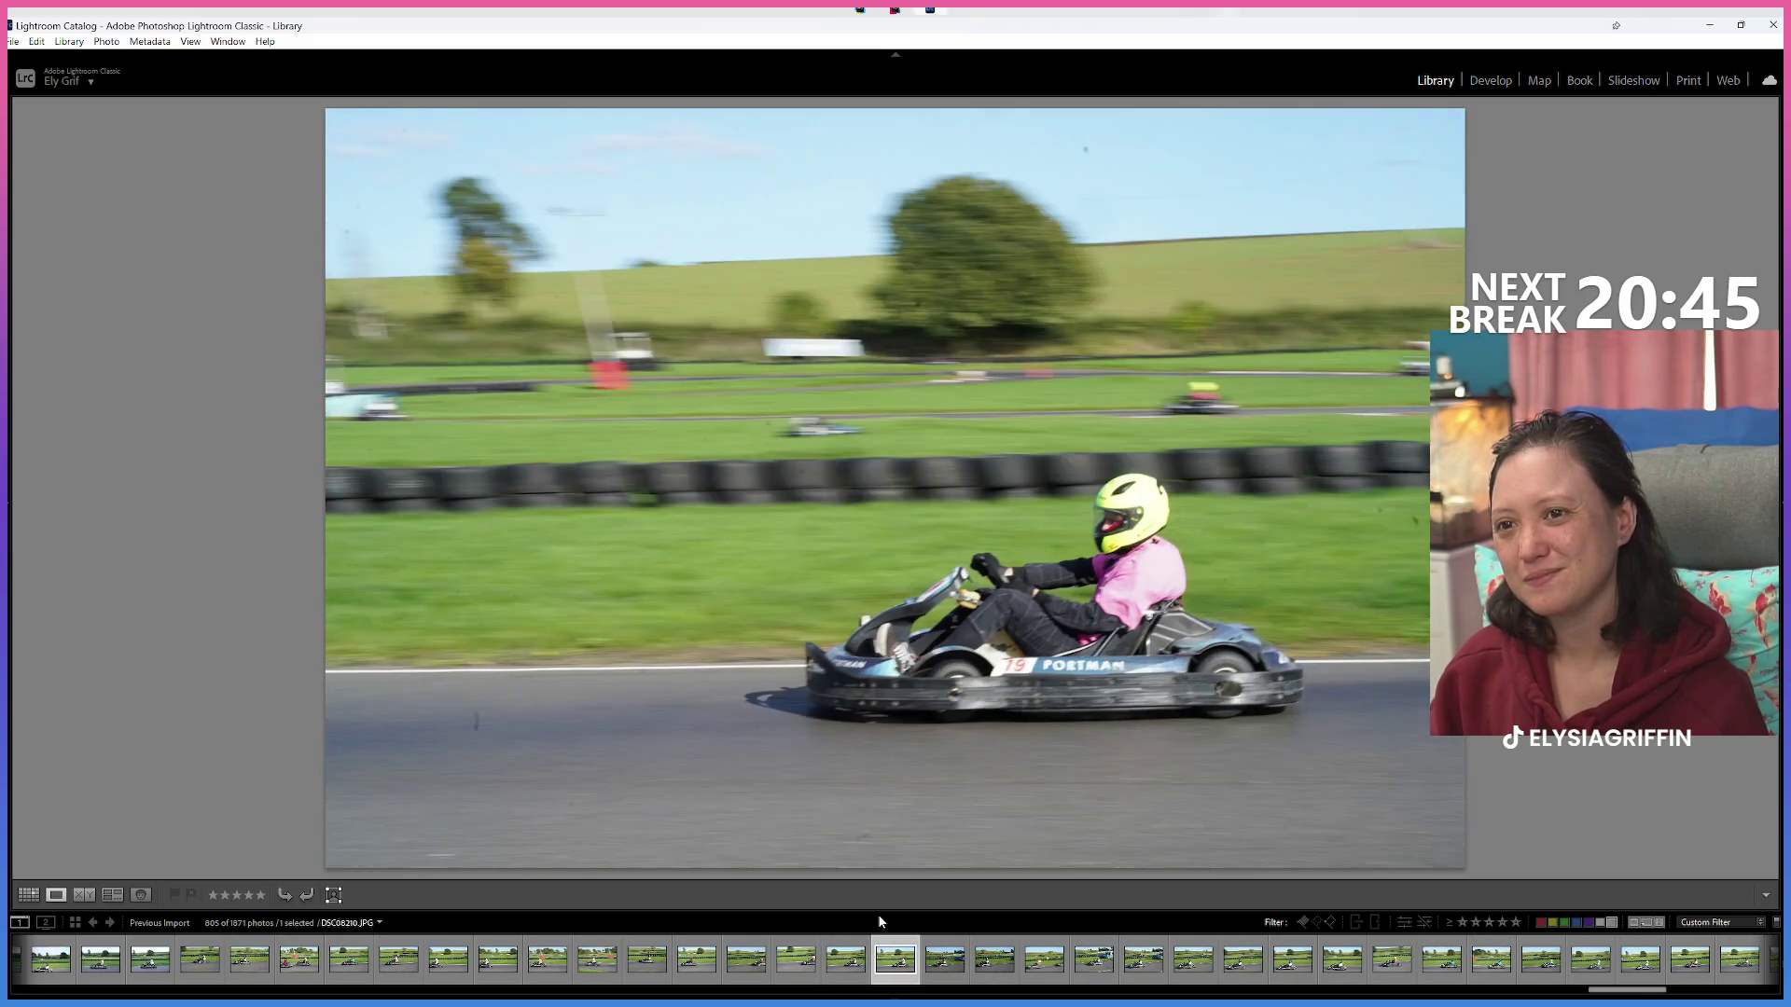
key("Right")
key("Right")
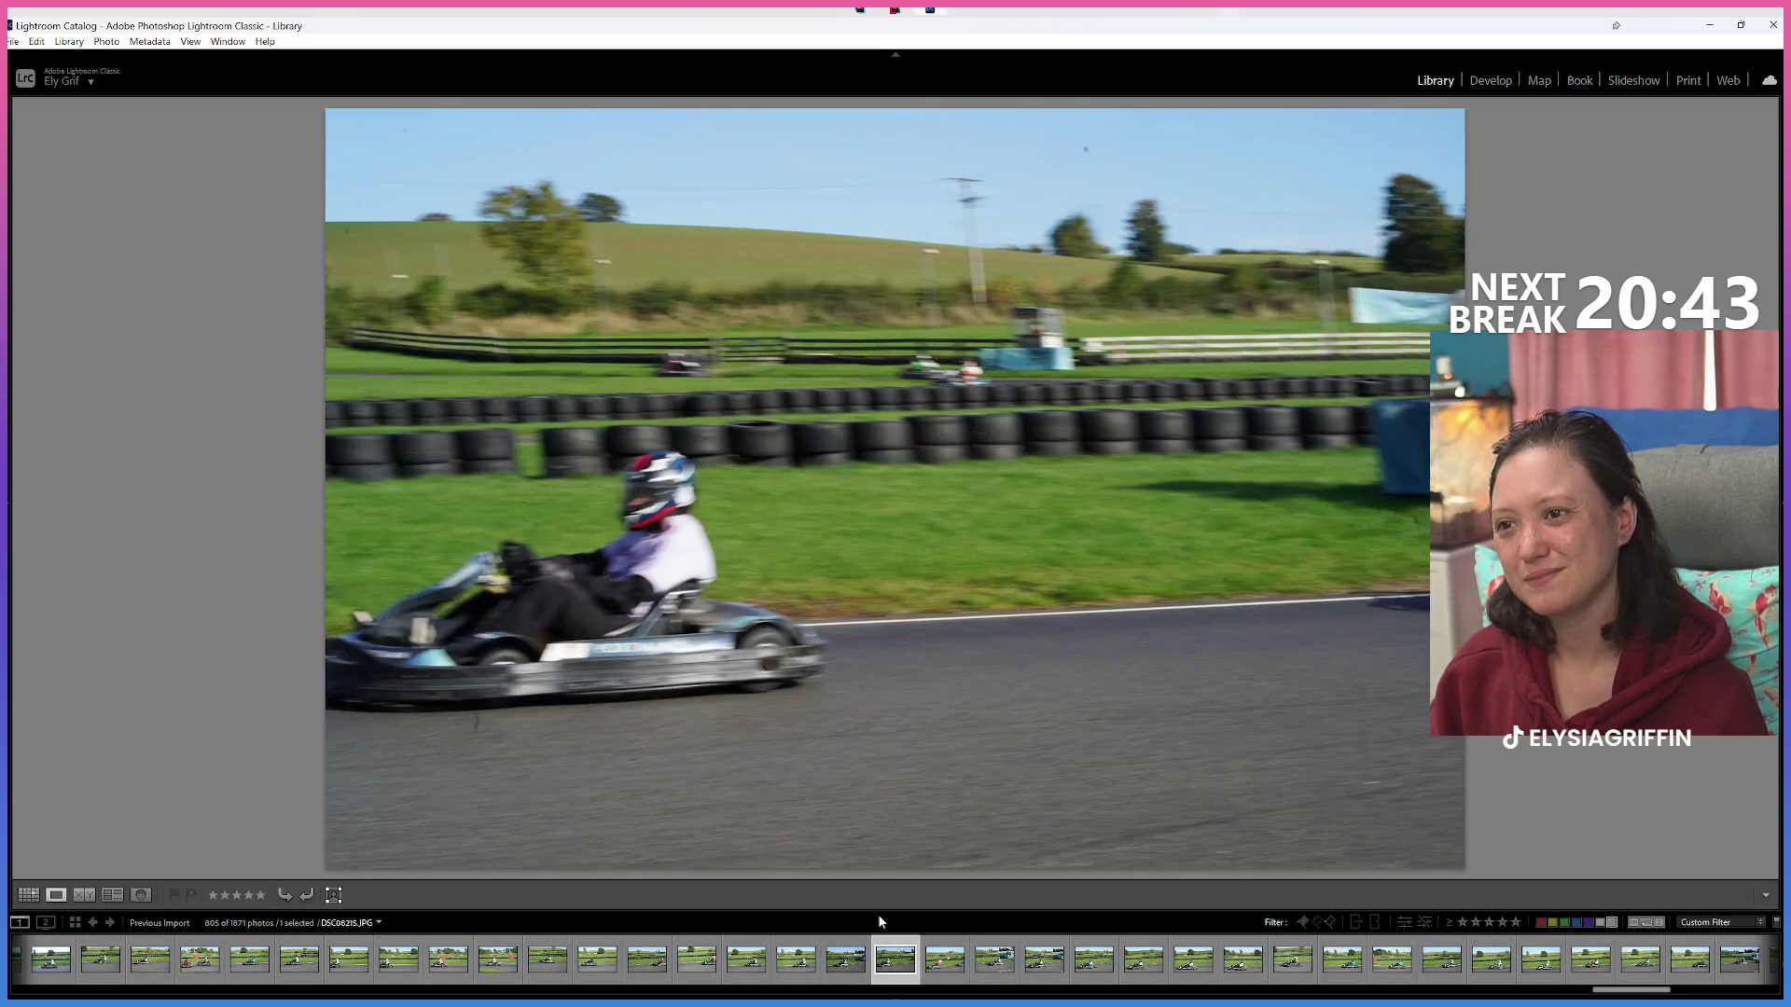
key("6")
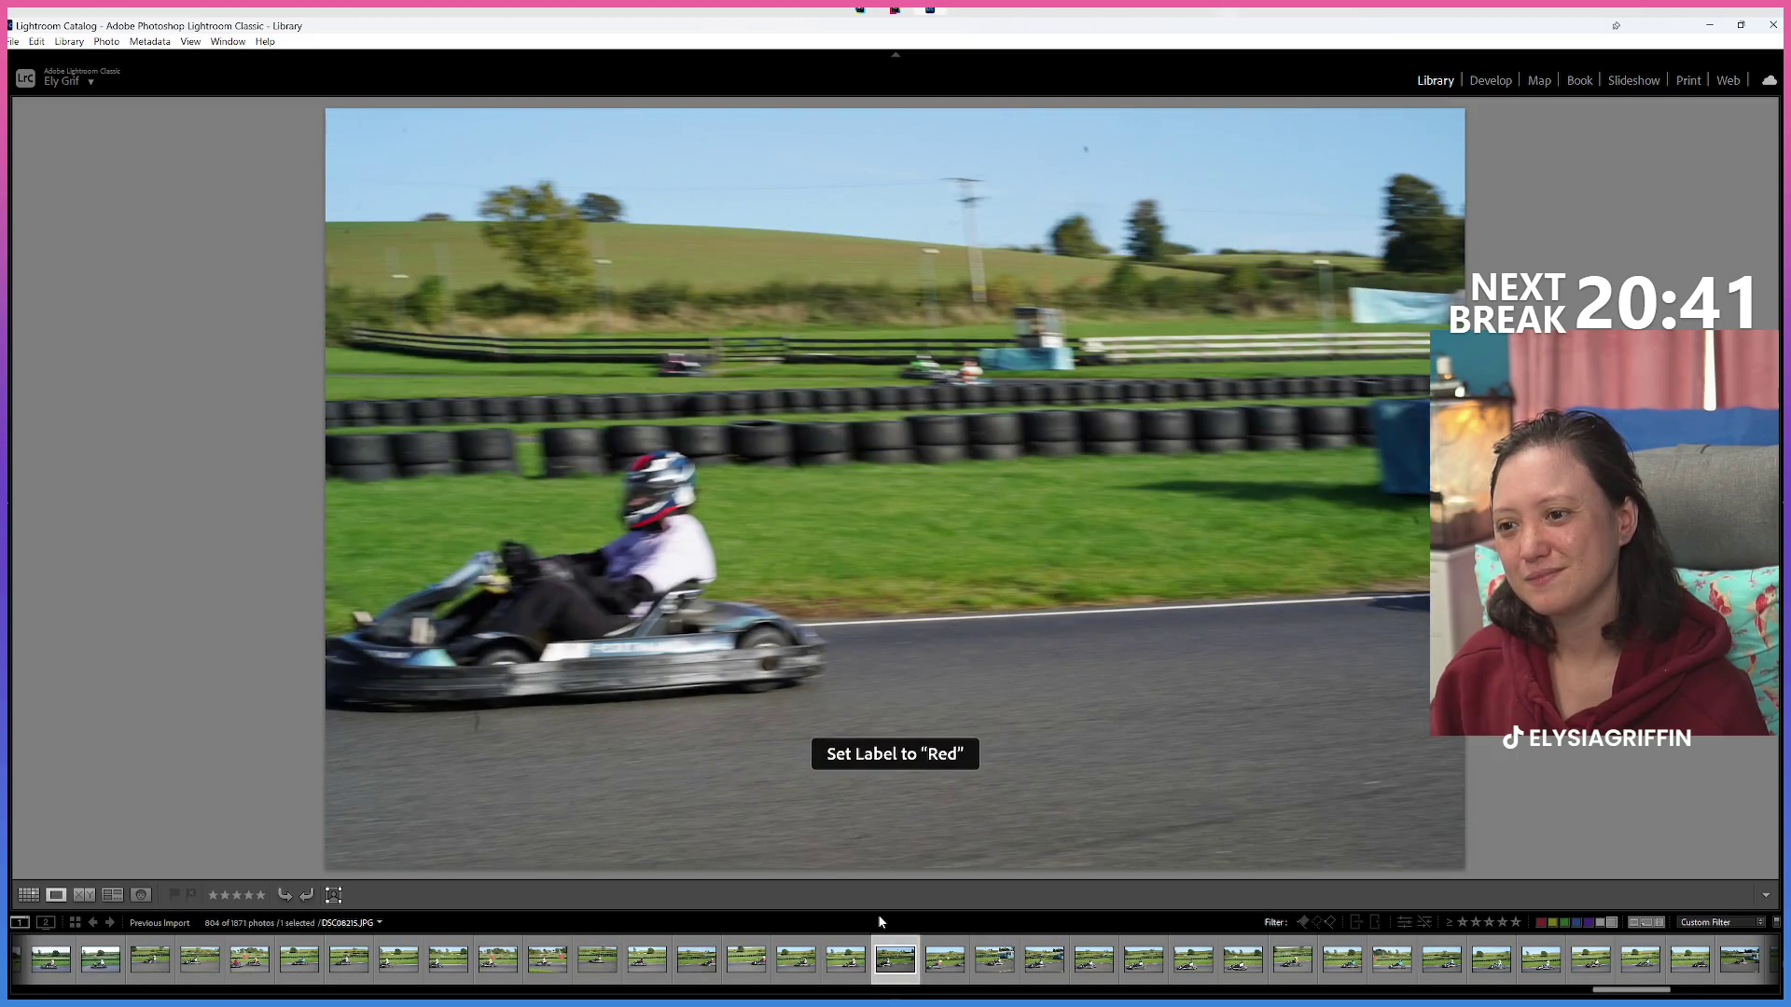
key("Right")
key("6")
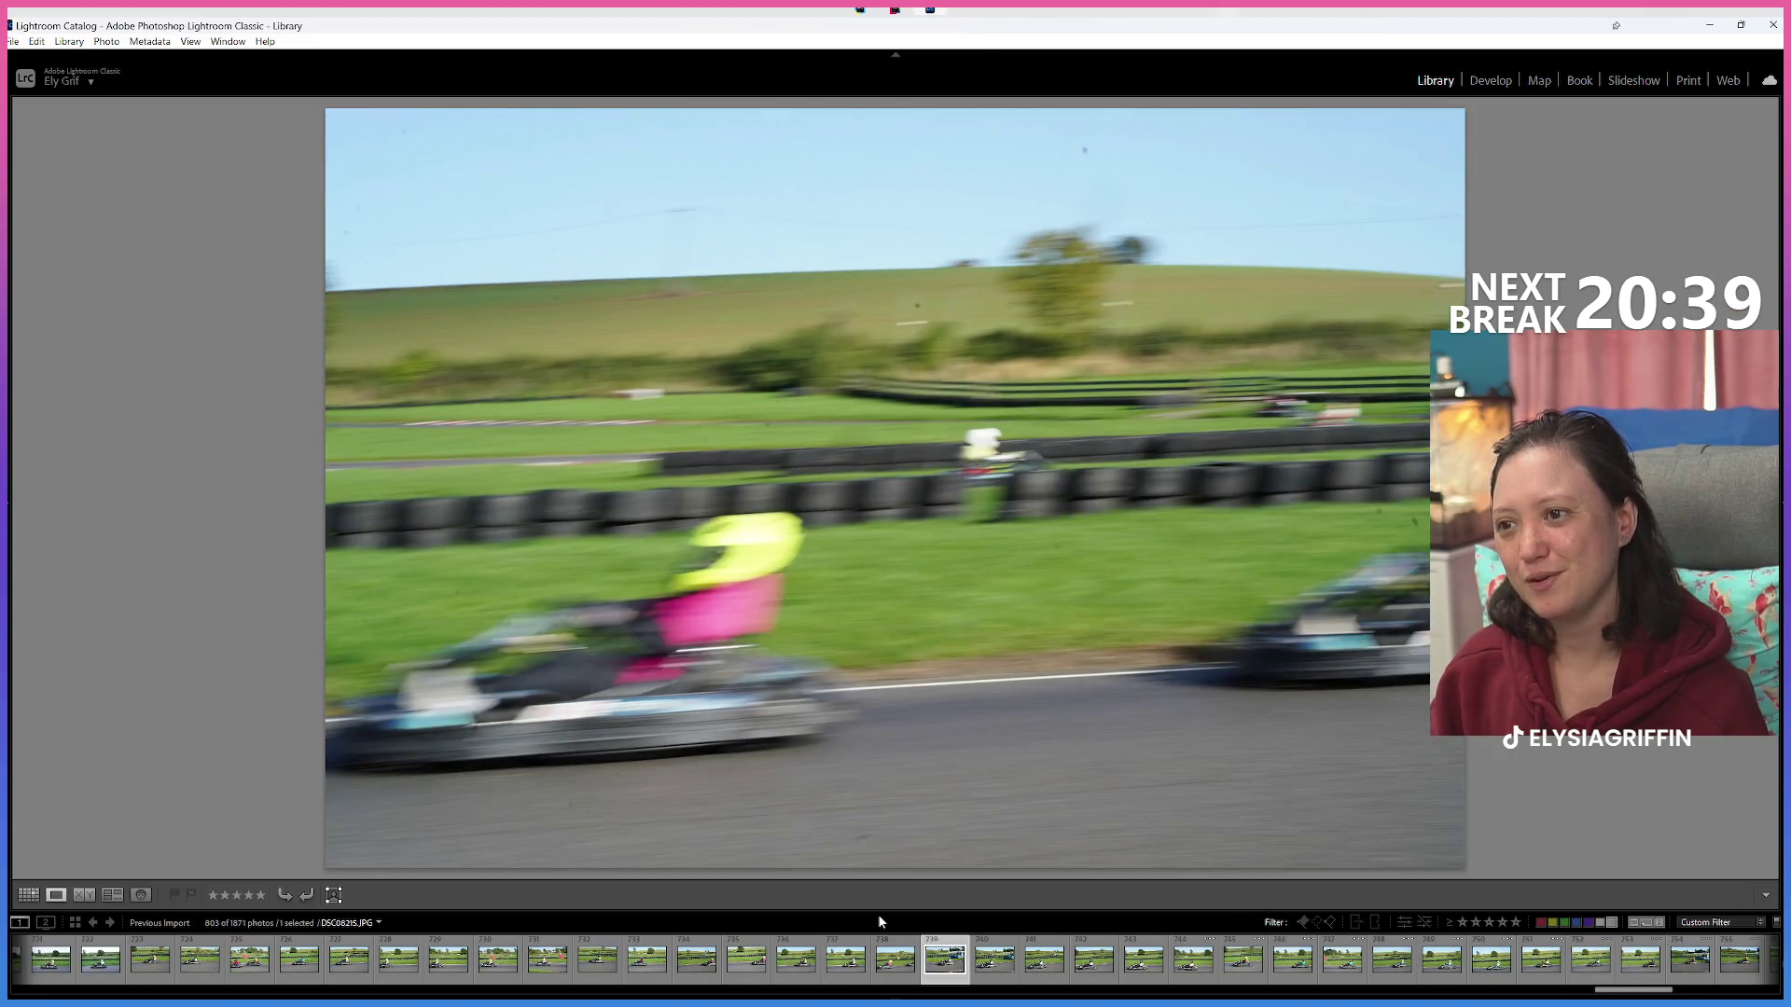
key("6")
Red-label two further rejects while stepping through several kart photos.
key("Right")
key("Left")
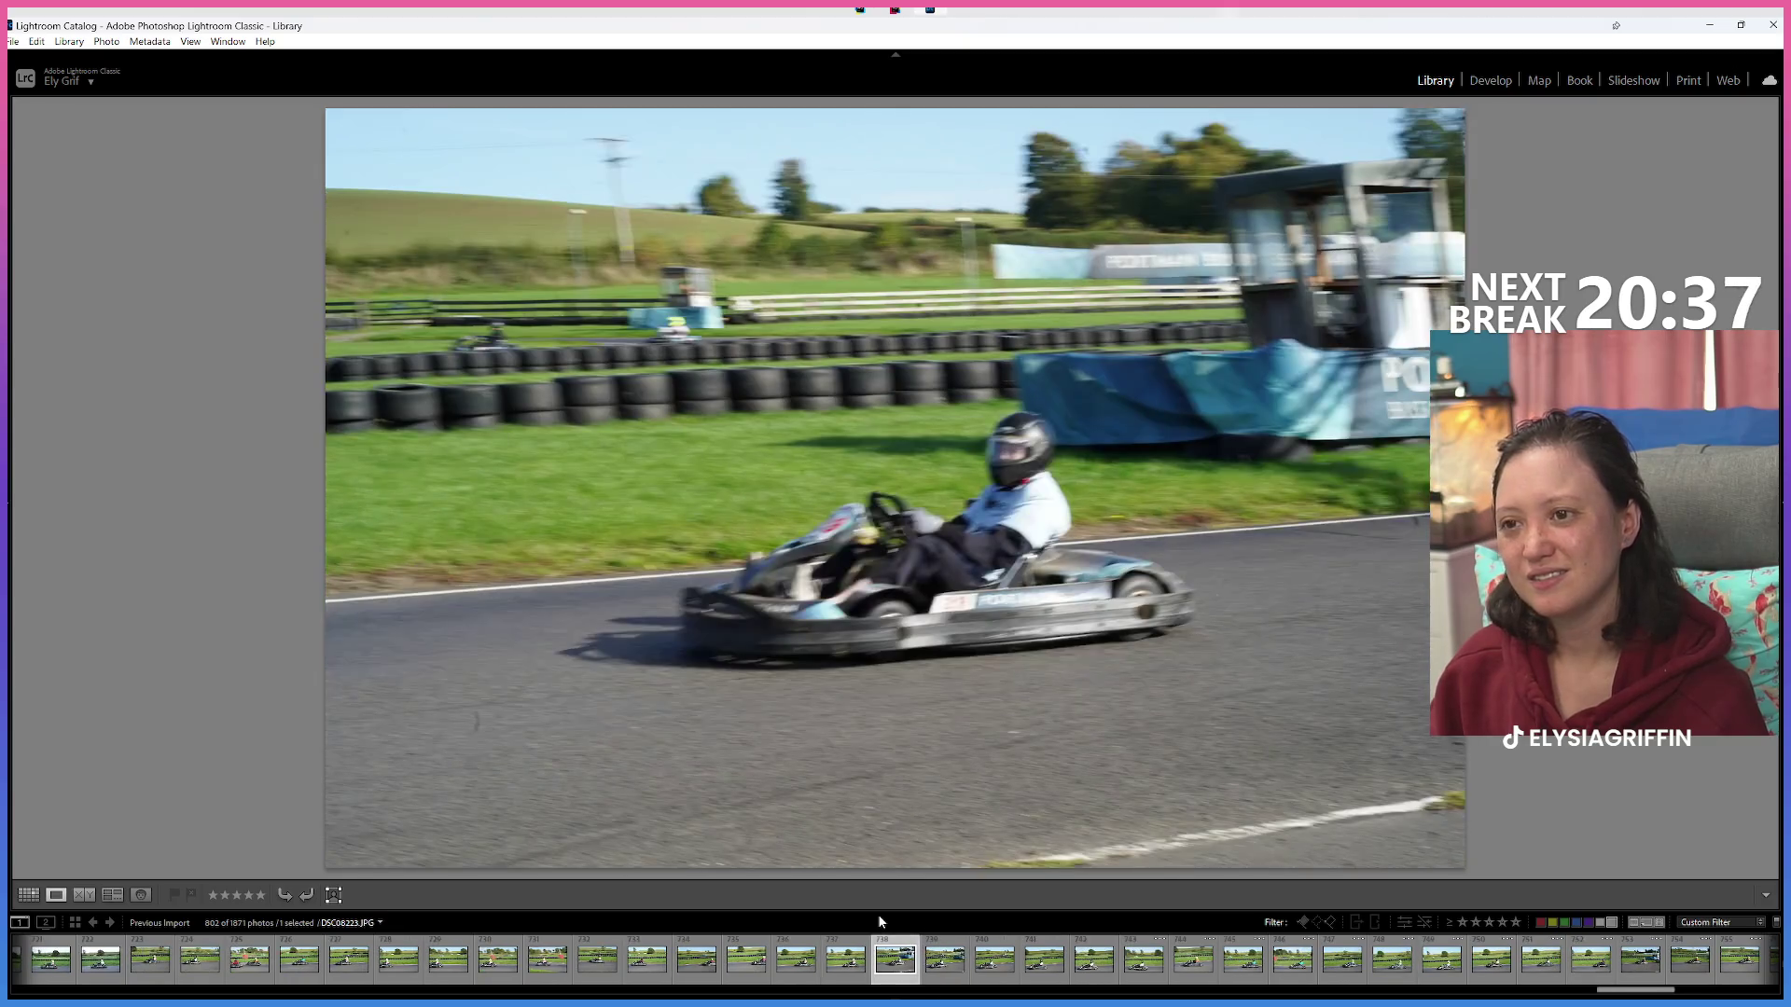
key("Right")
key("6")
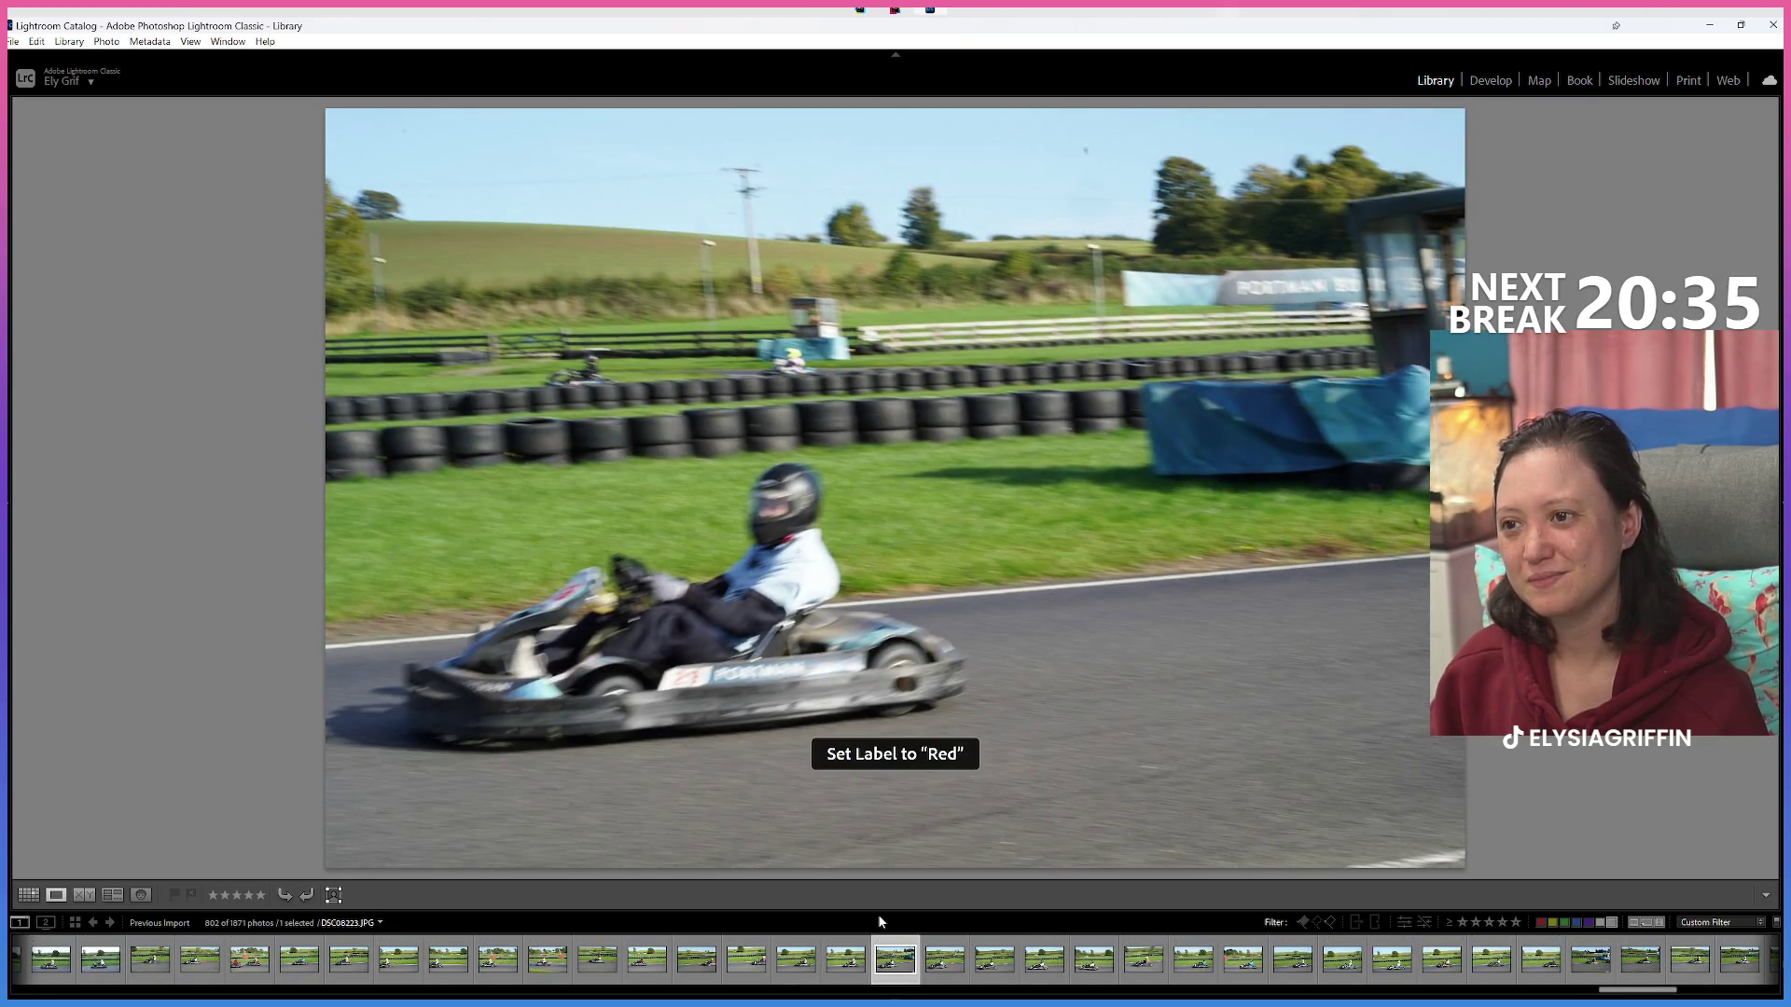
key("Right")
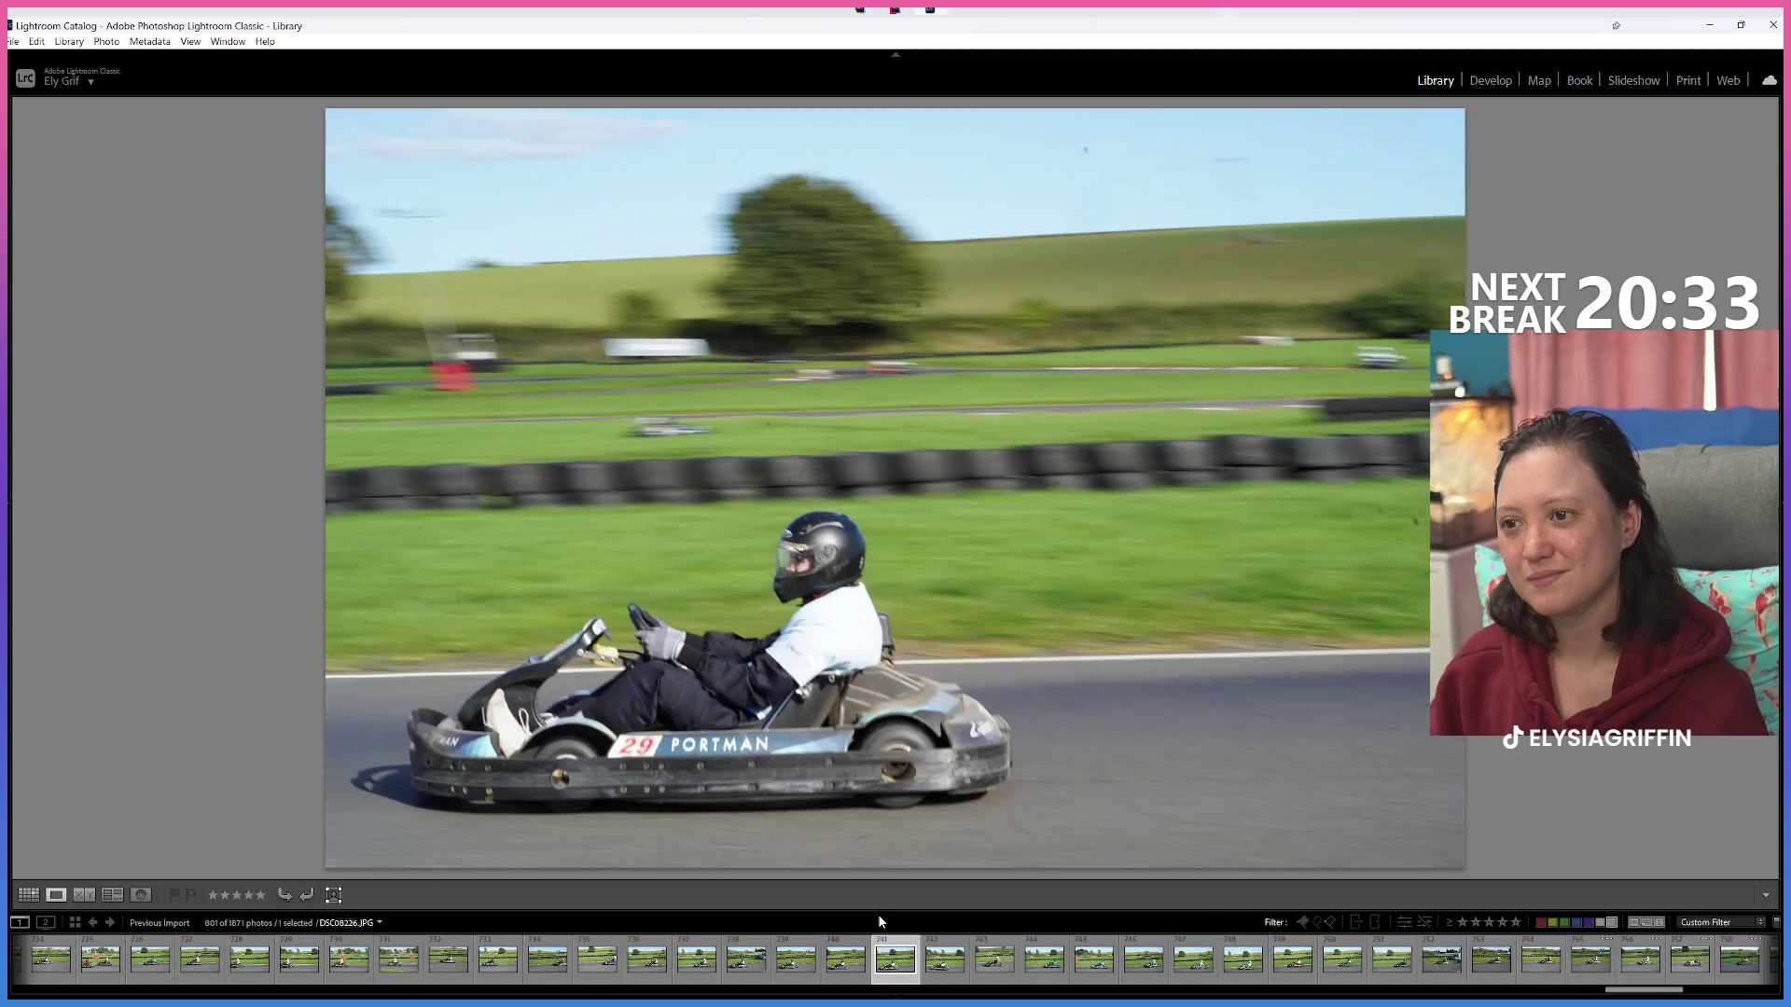
key("Right")
key("Right")
key("Right")
key("Right")
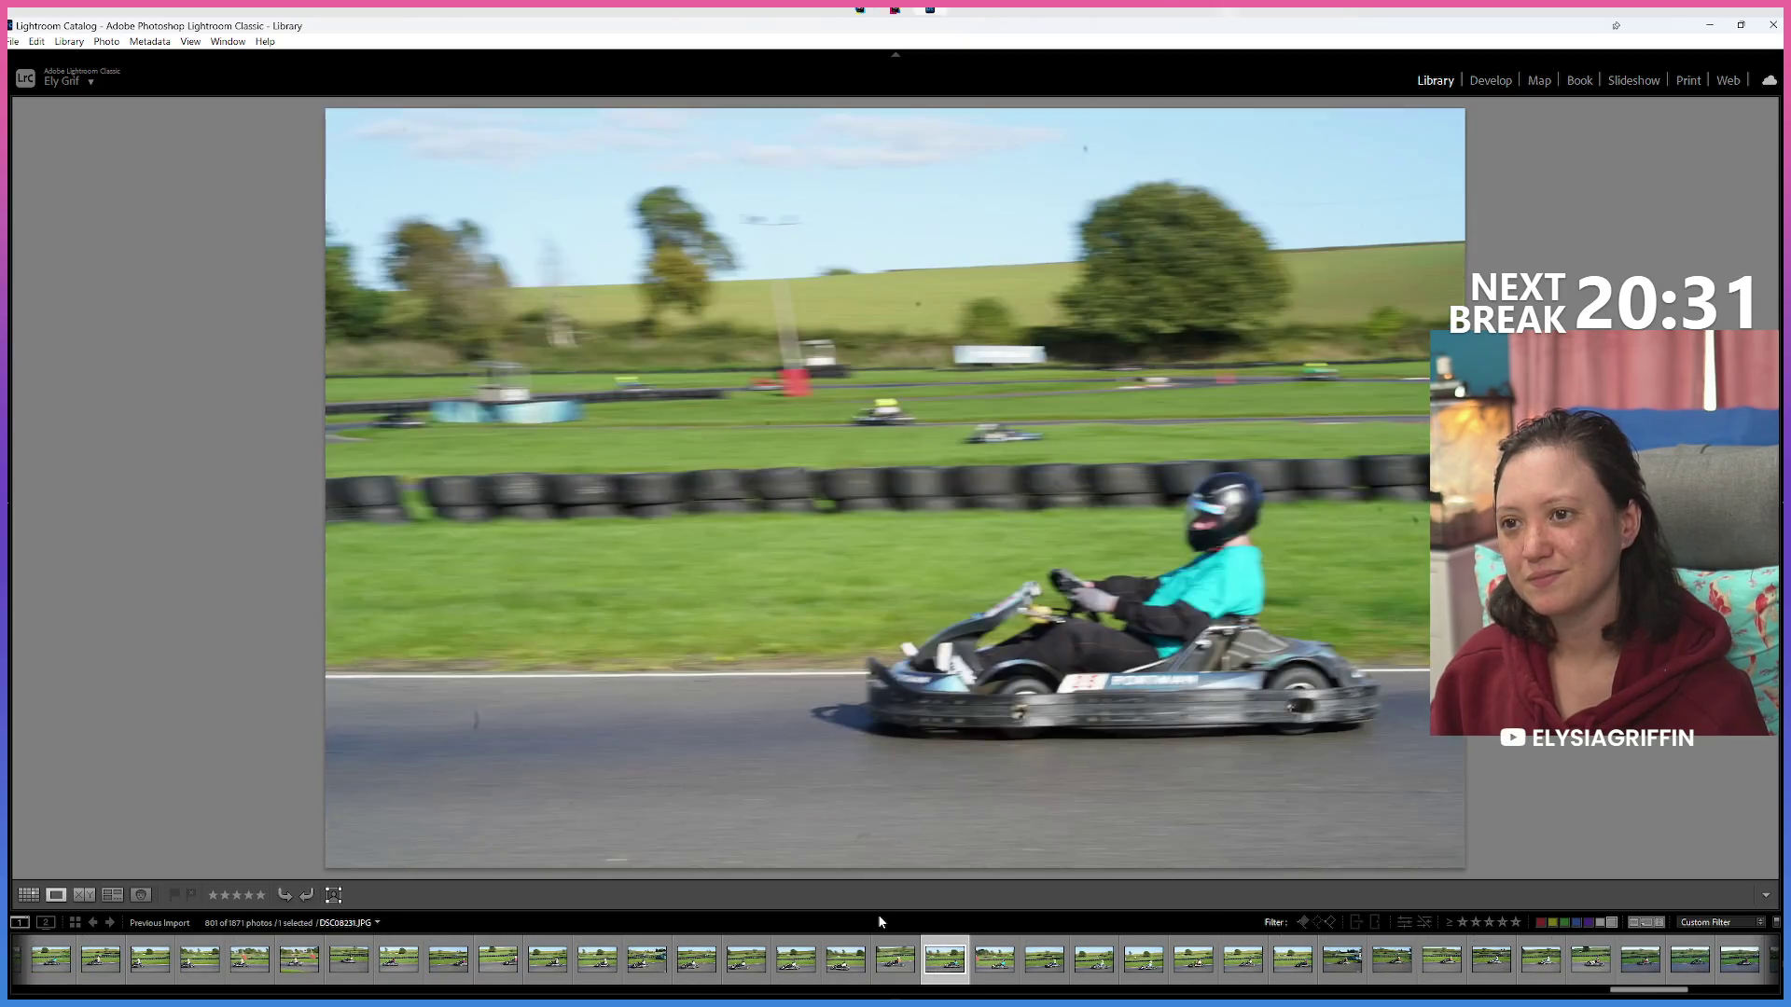
key("Right")
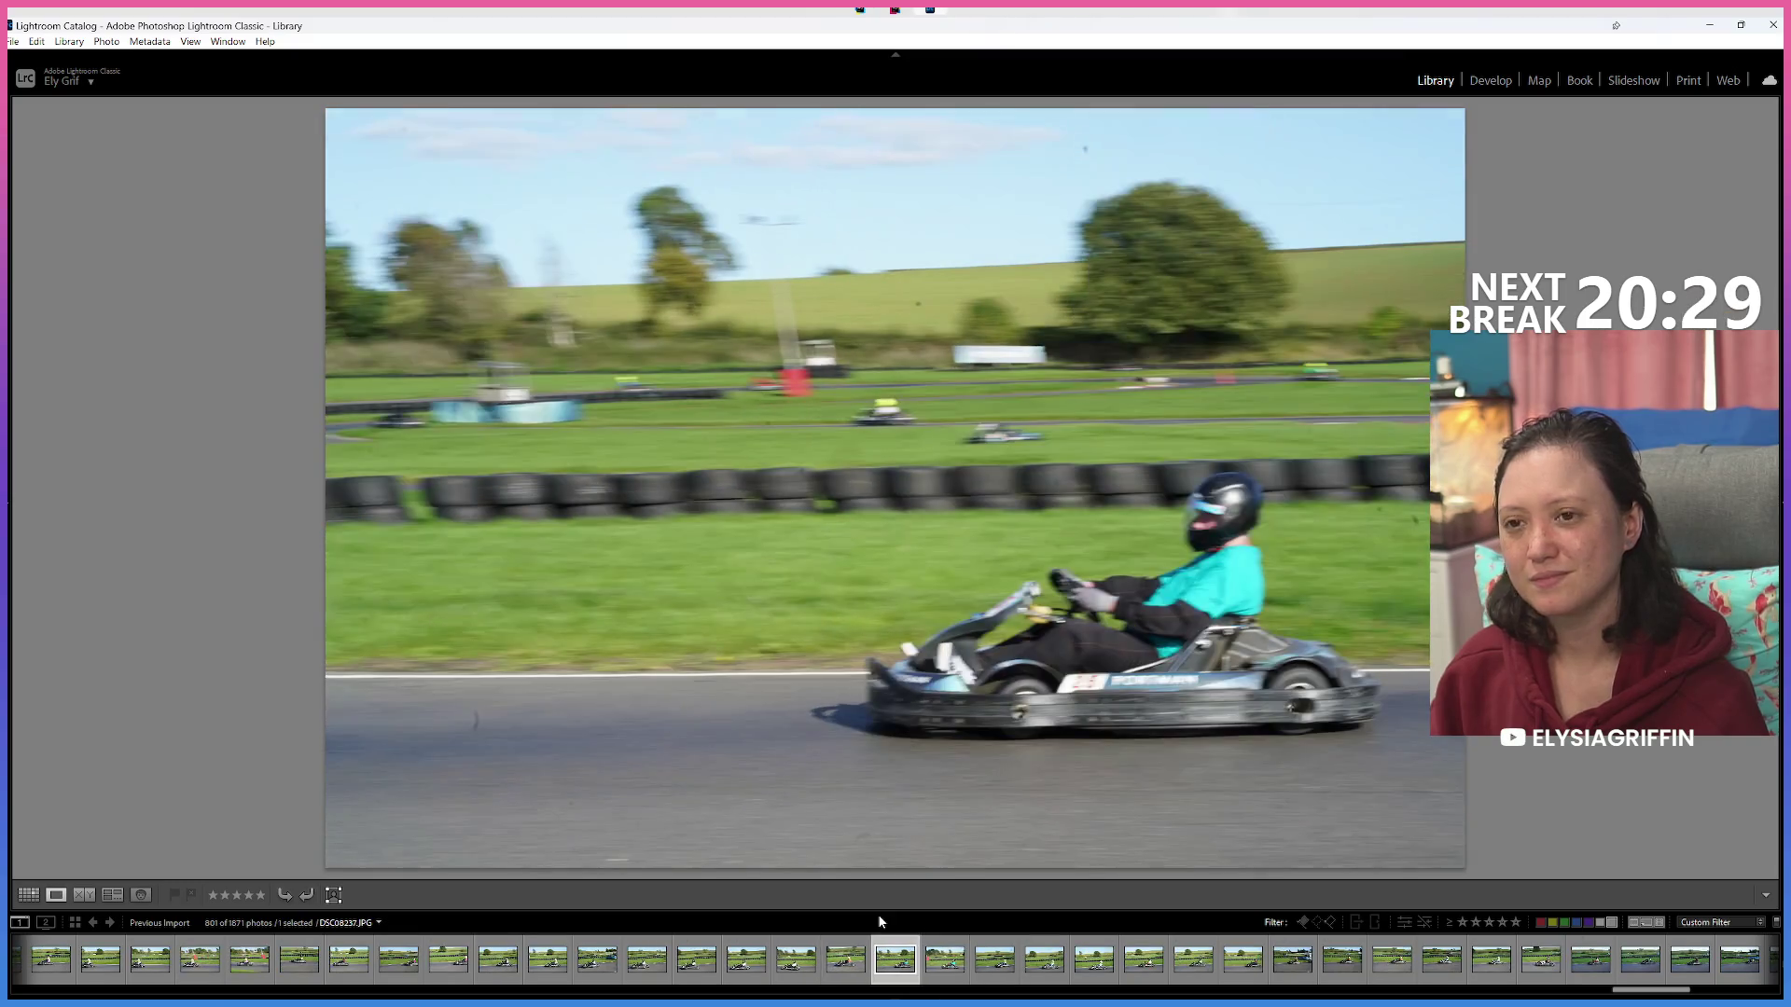
key("Right")
key("6")
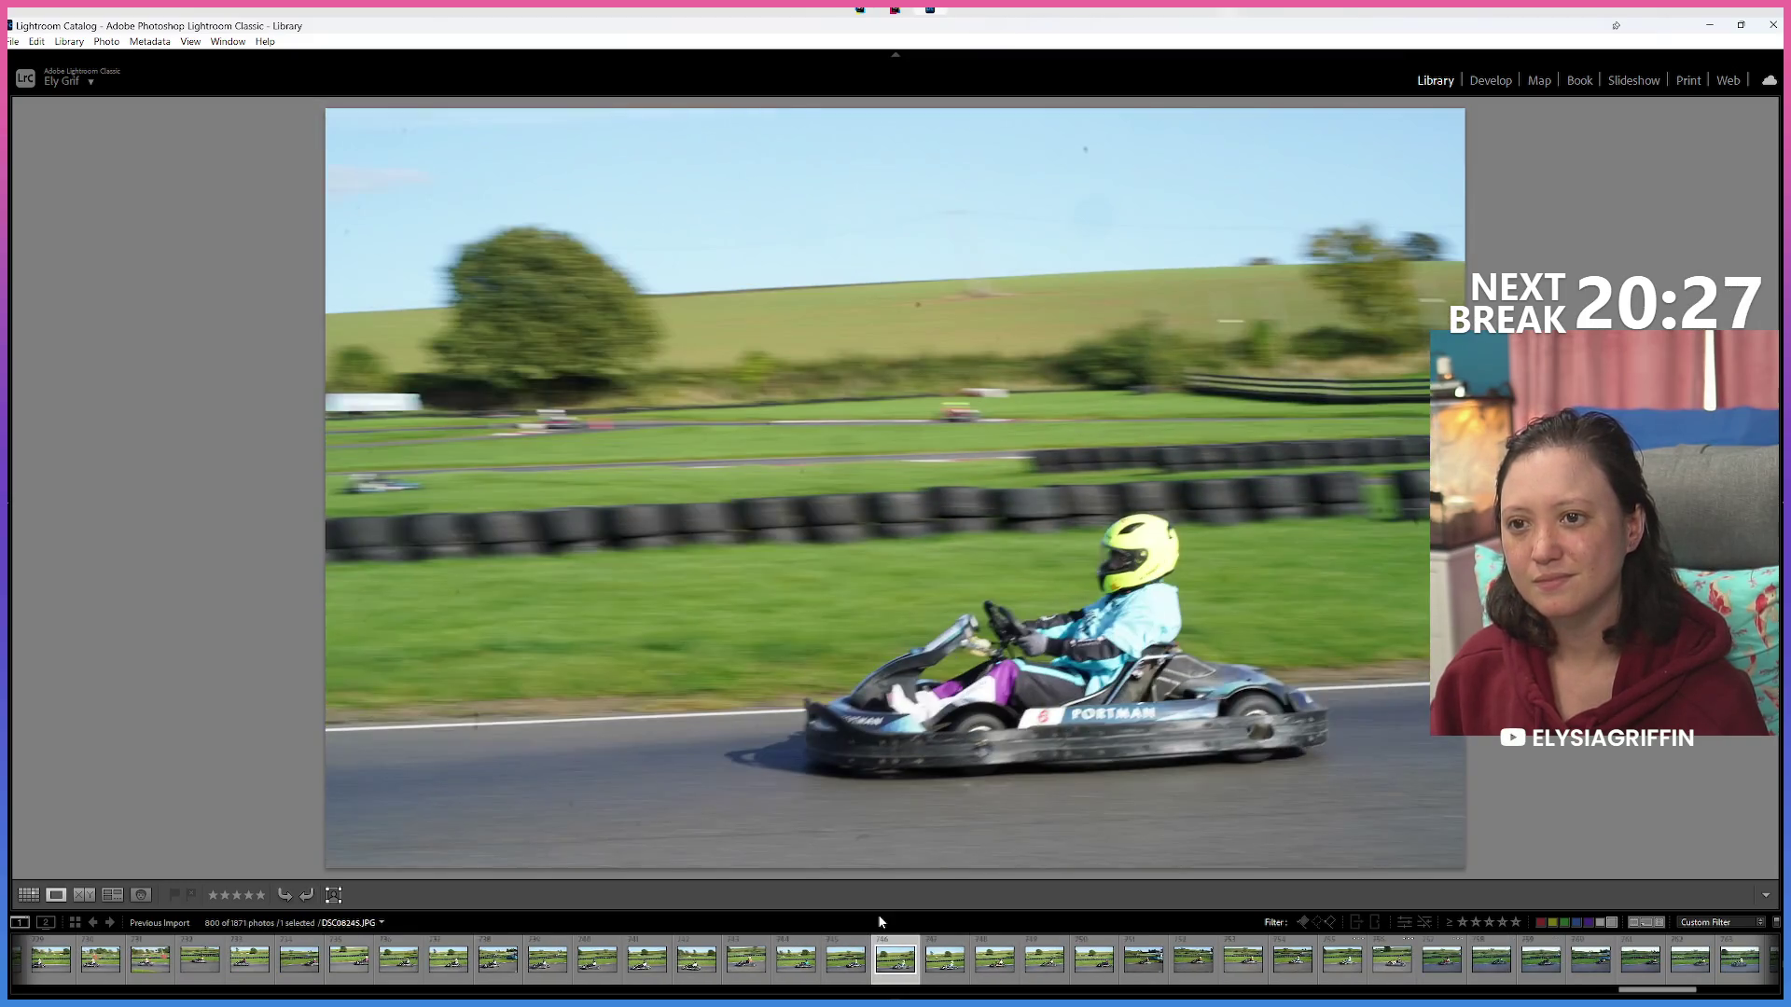
Red-label one more kart shot, leaving 799 of 1871 photos, and skip ahead.
key("Left")
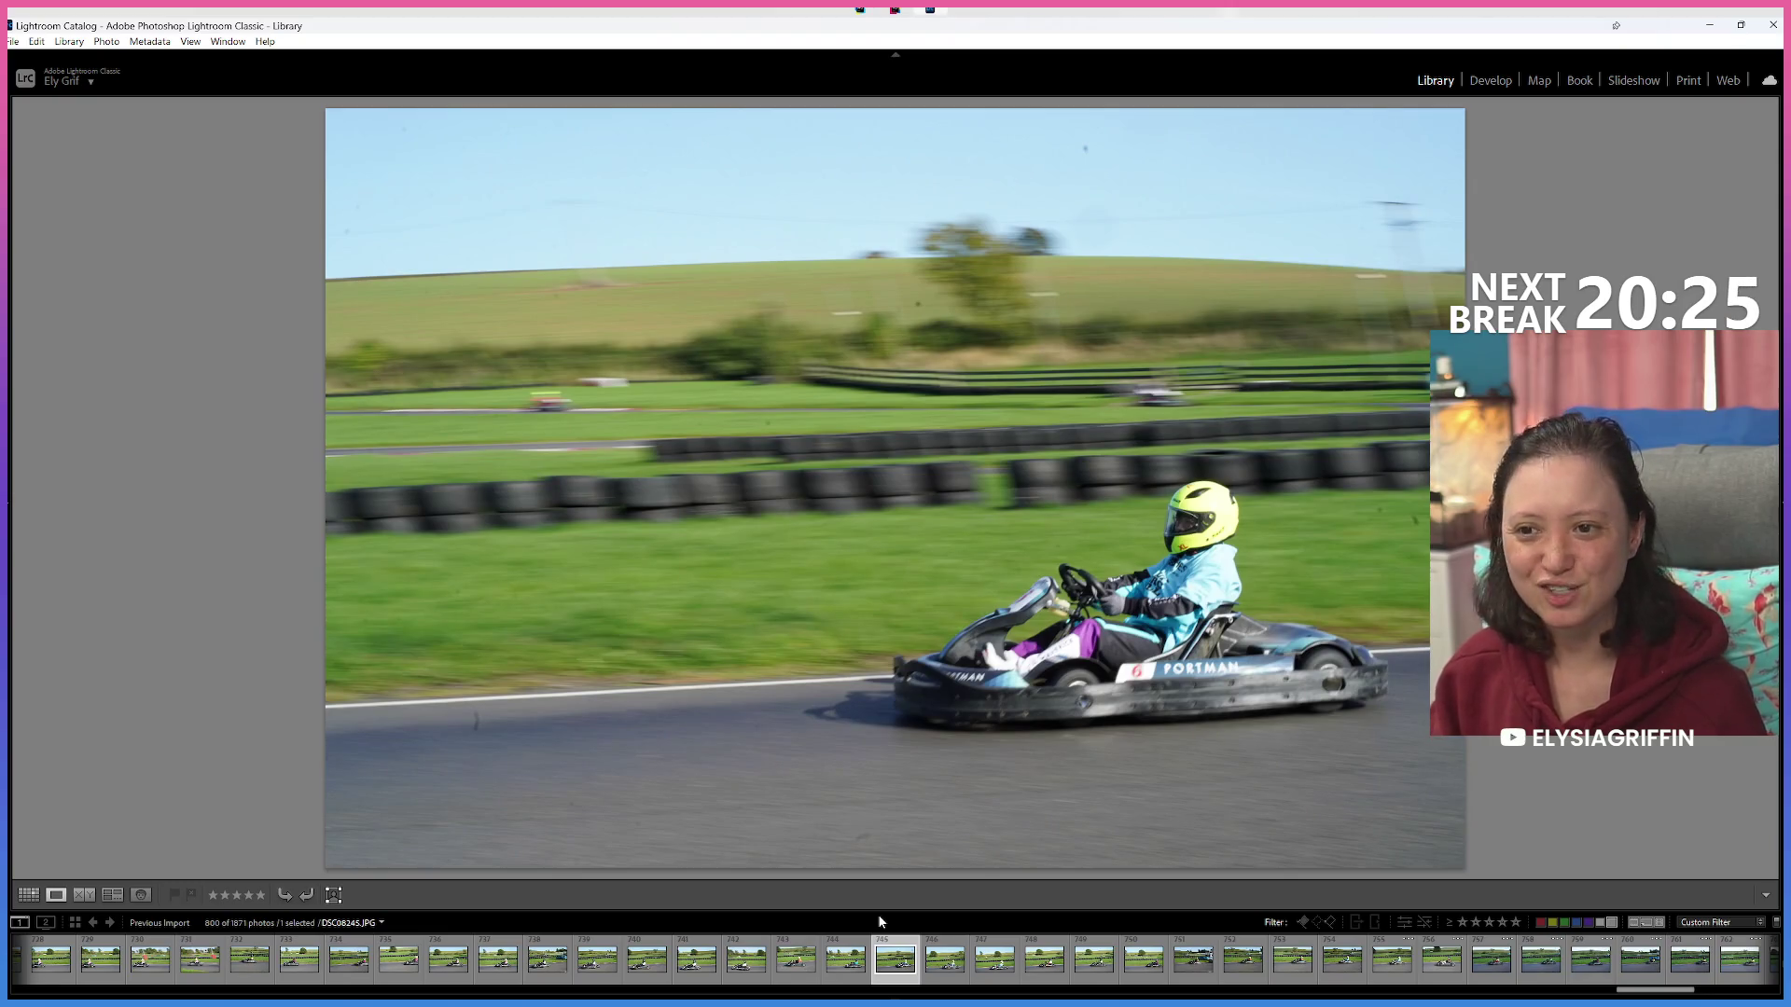
key("Right")
key("6")
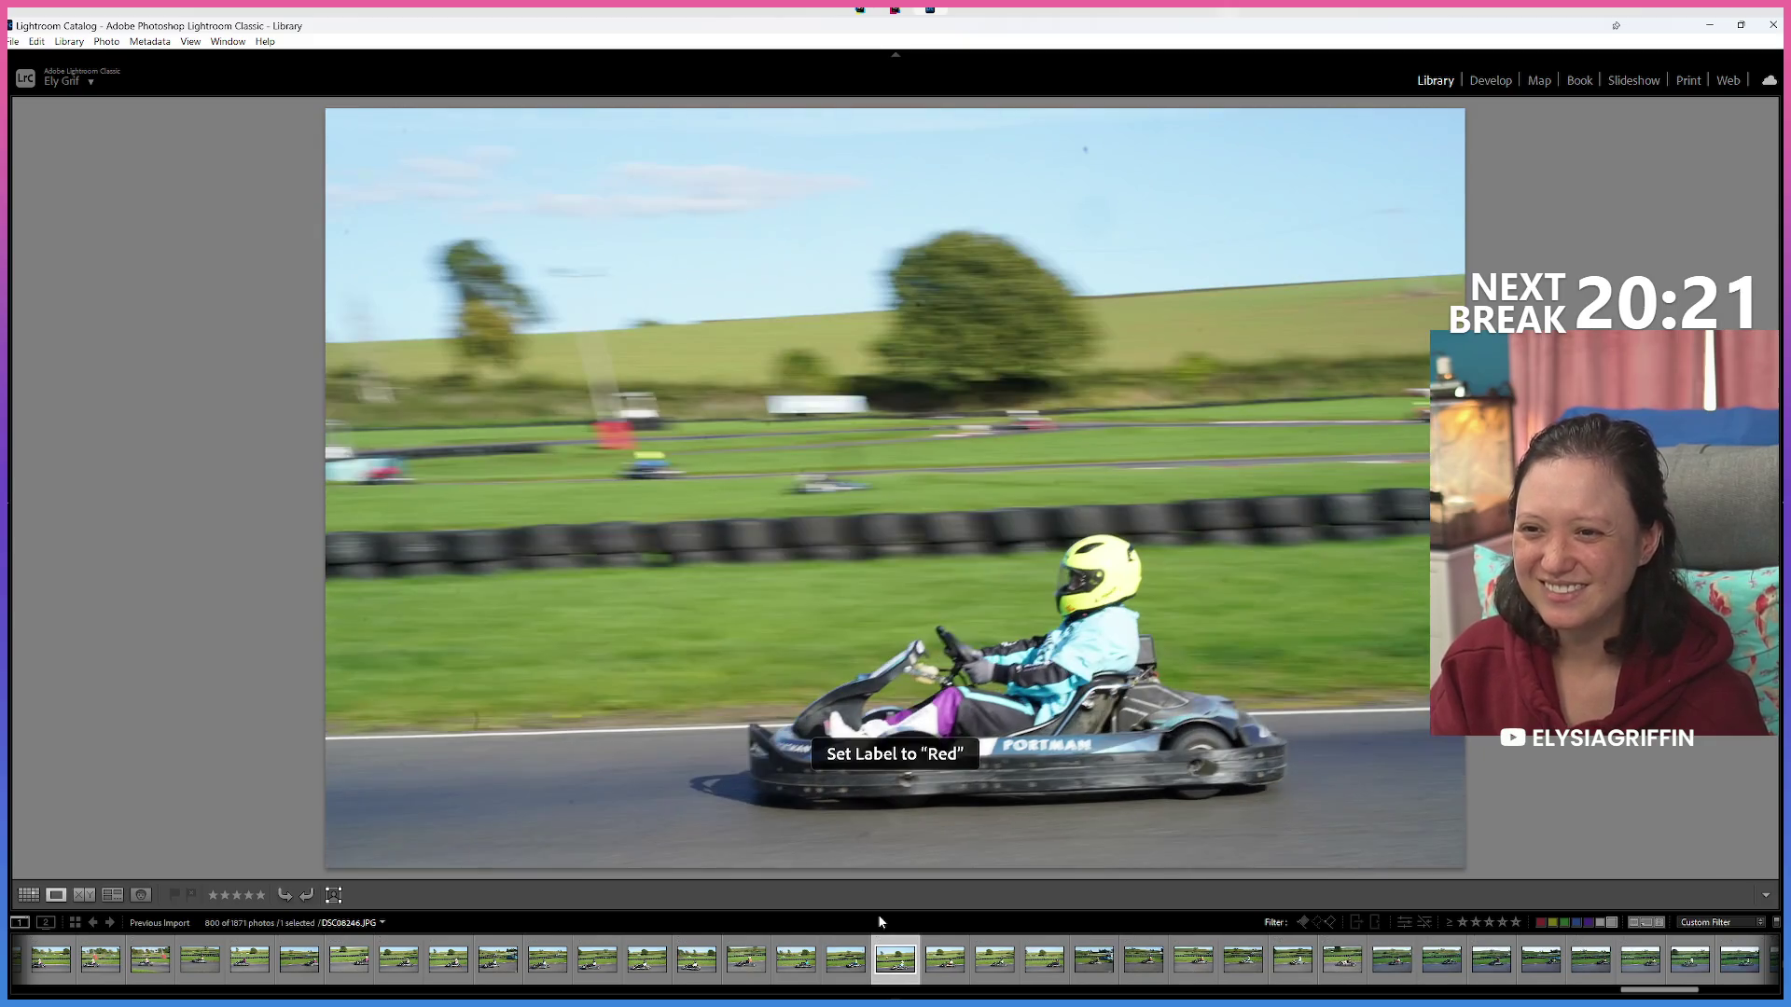
key("Right")
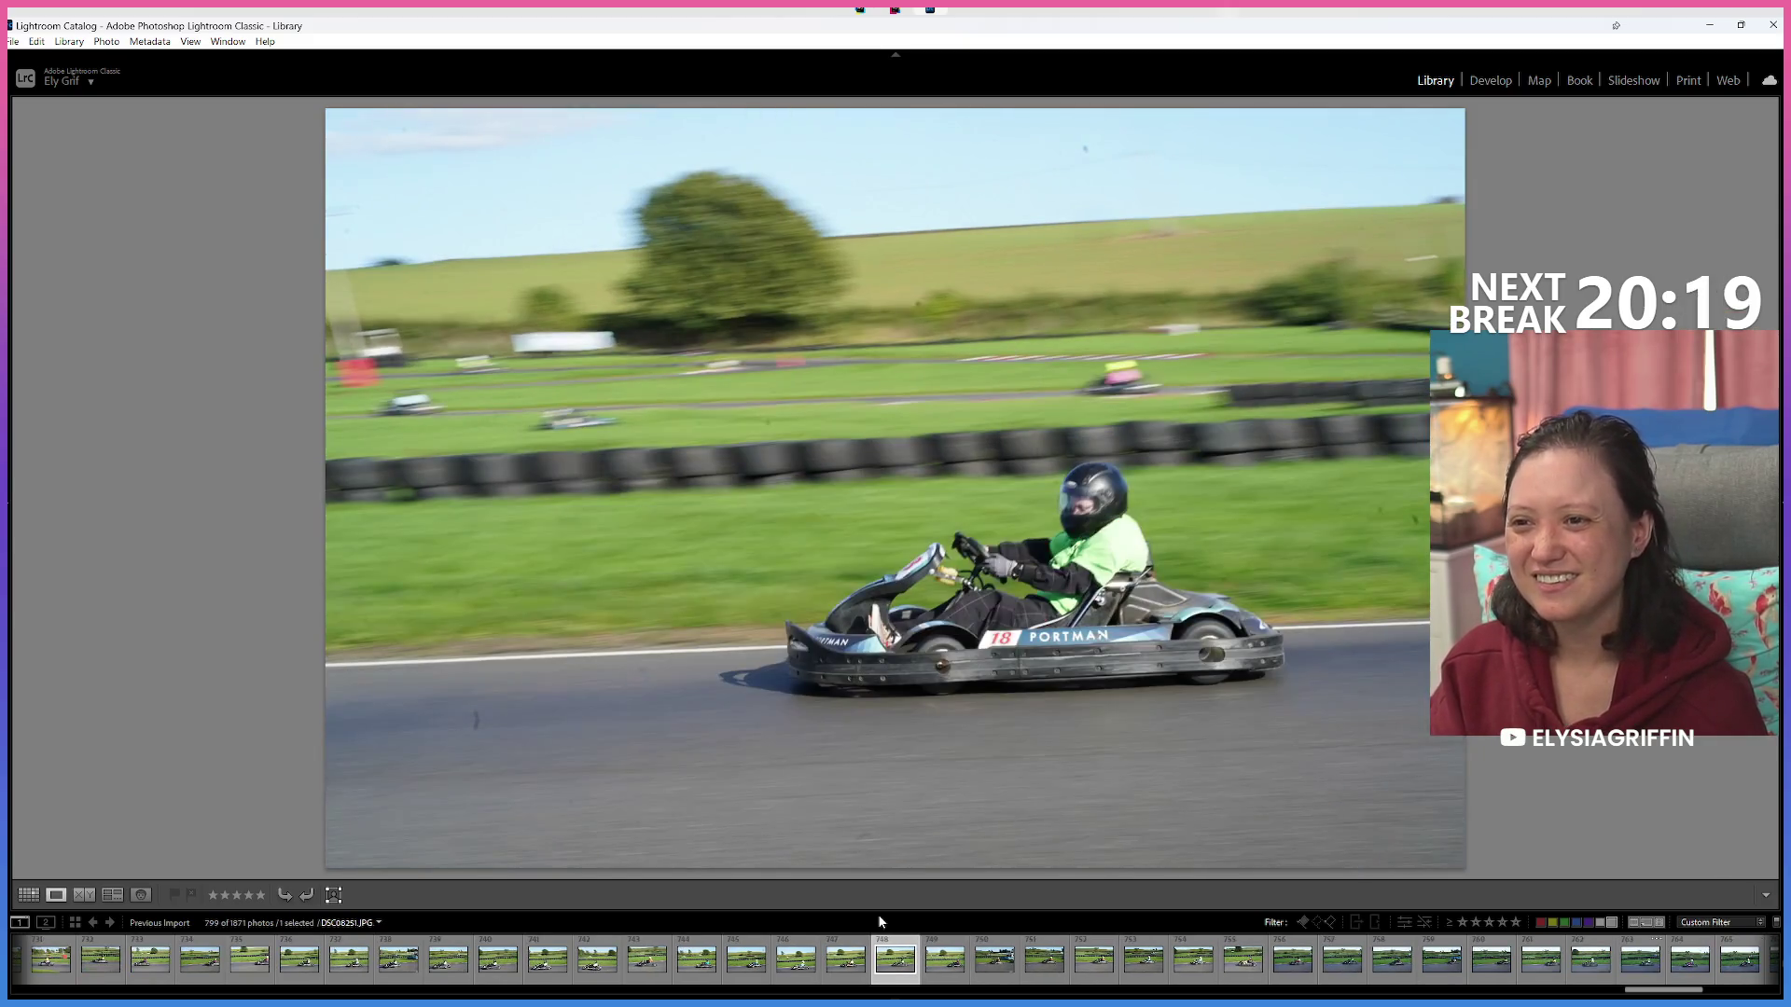
key("Right")
key("Right")
key("Right")
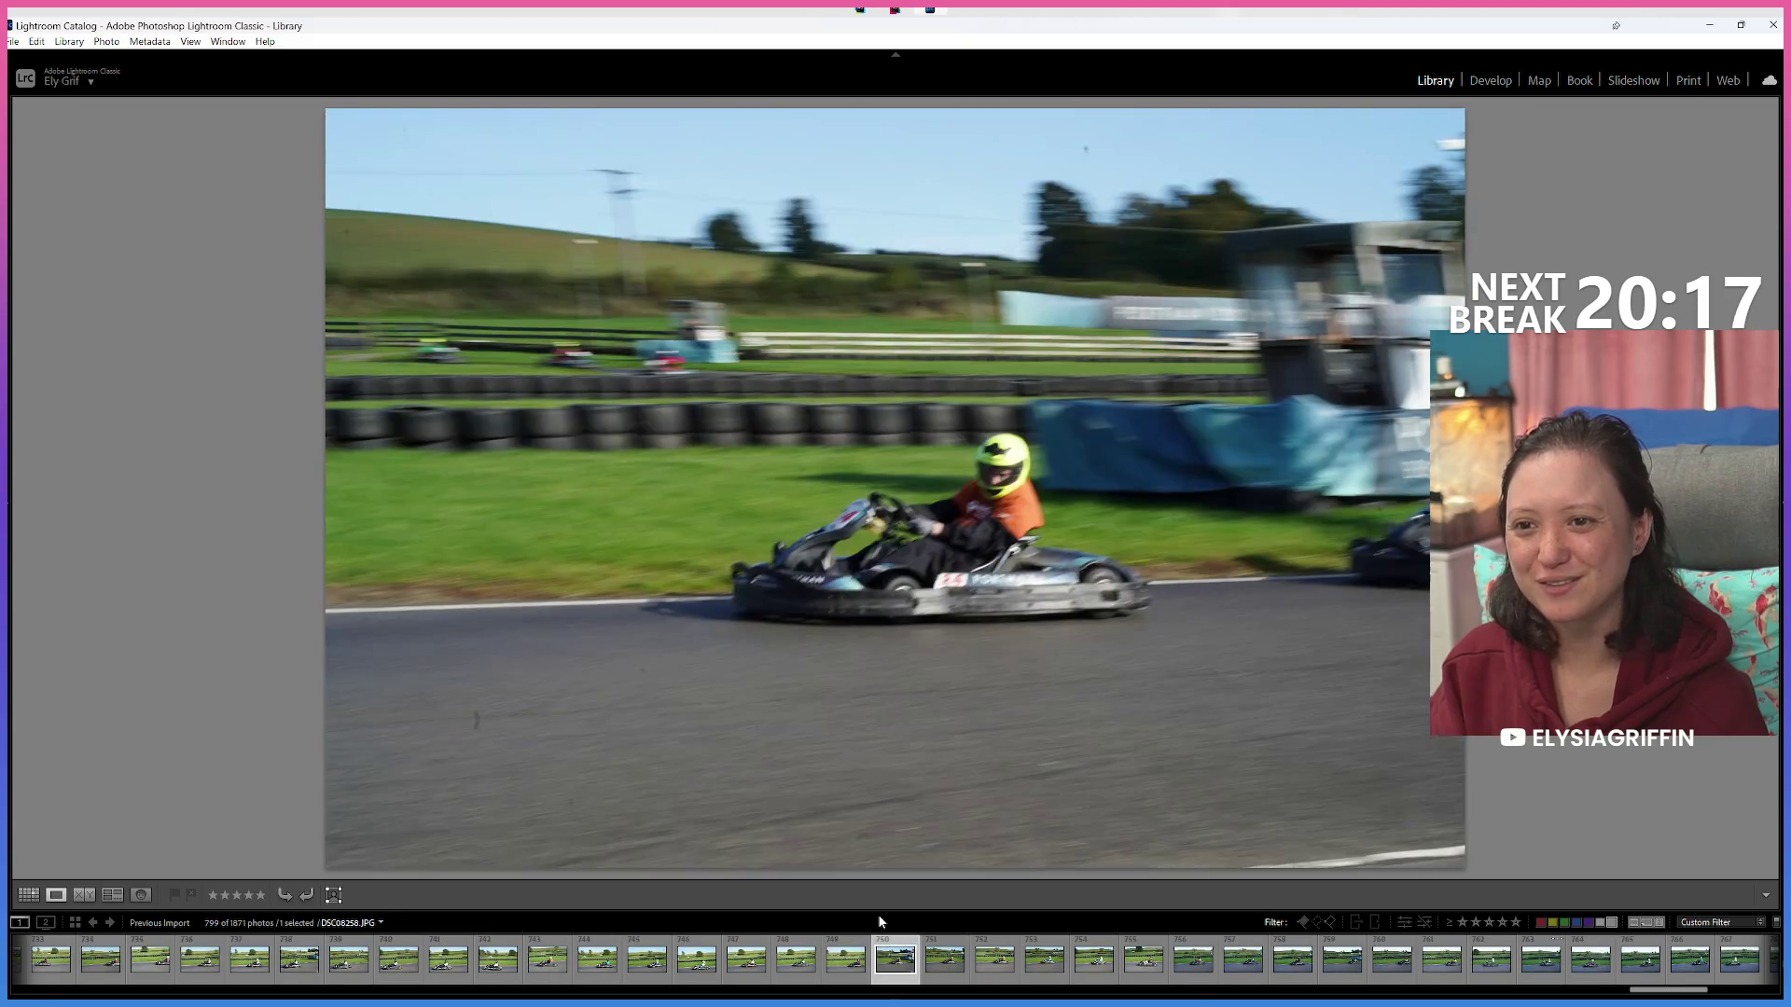
key("Right")
key("Right")
key("Right")
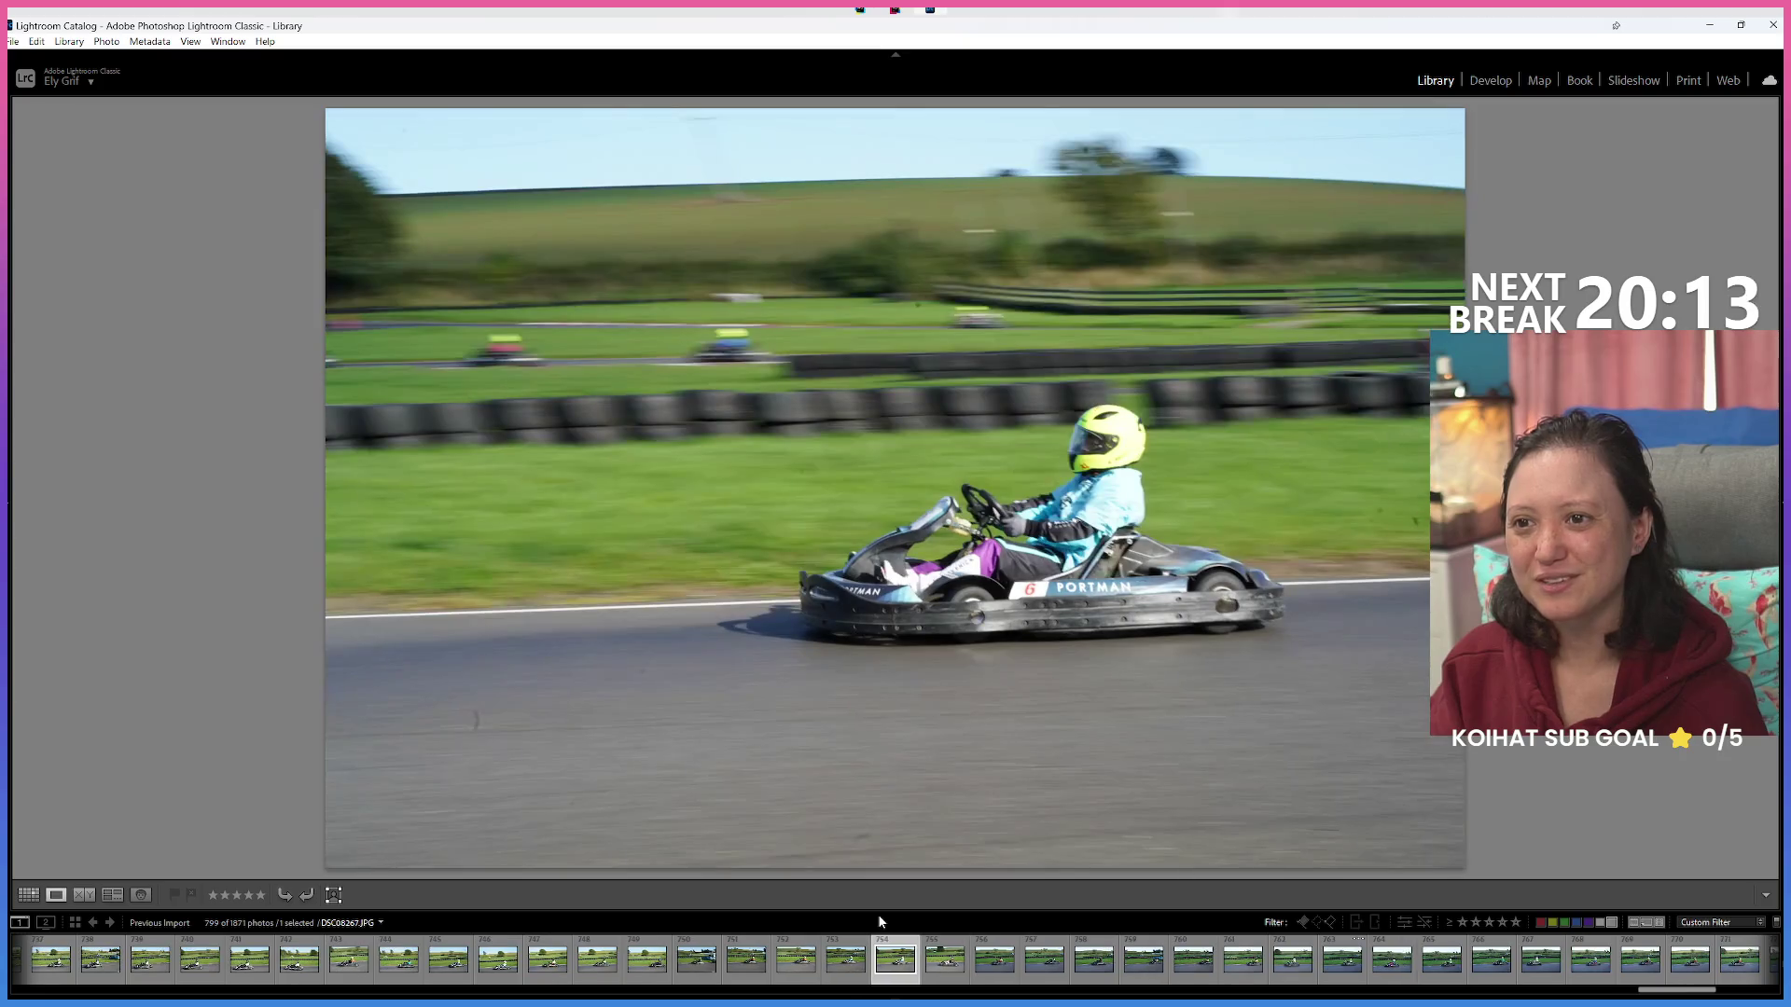
Advance seven photos and red-label the next reject, leaving 798 of 1871.
key("Right")
key("Right")
key("Right")
key("Right")
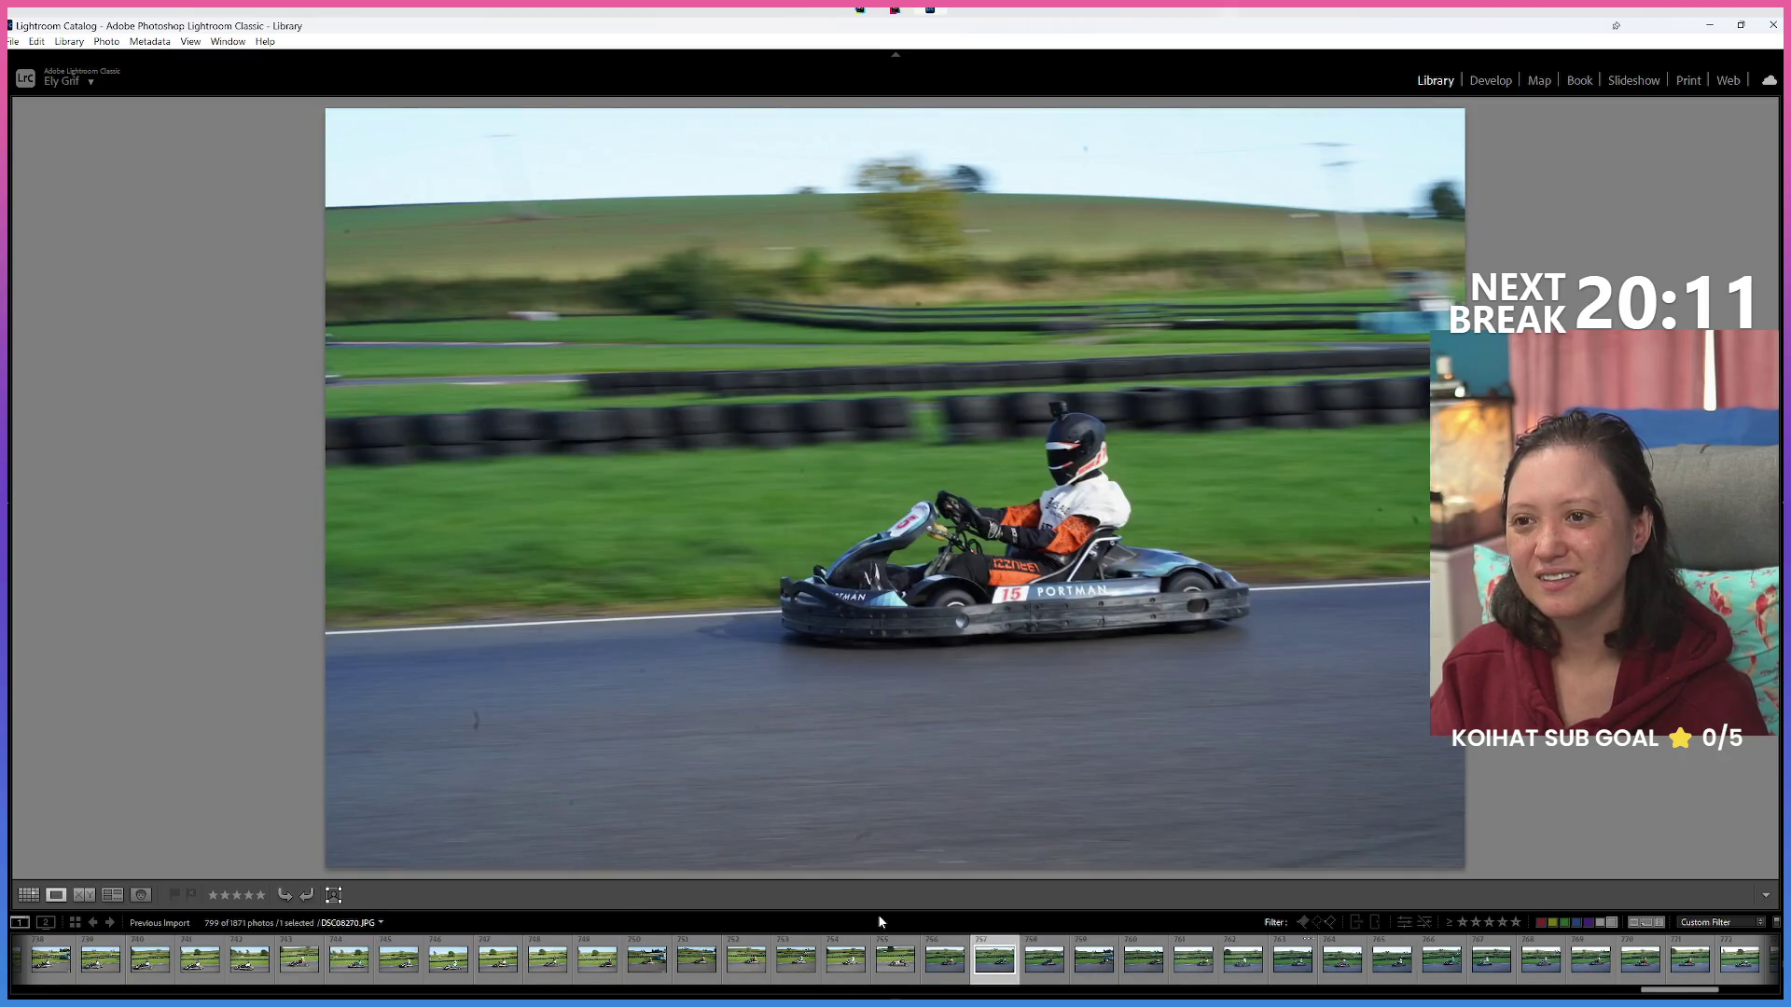
key("Right")
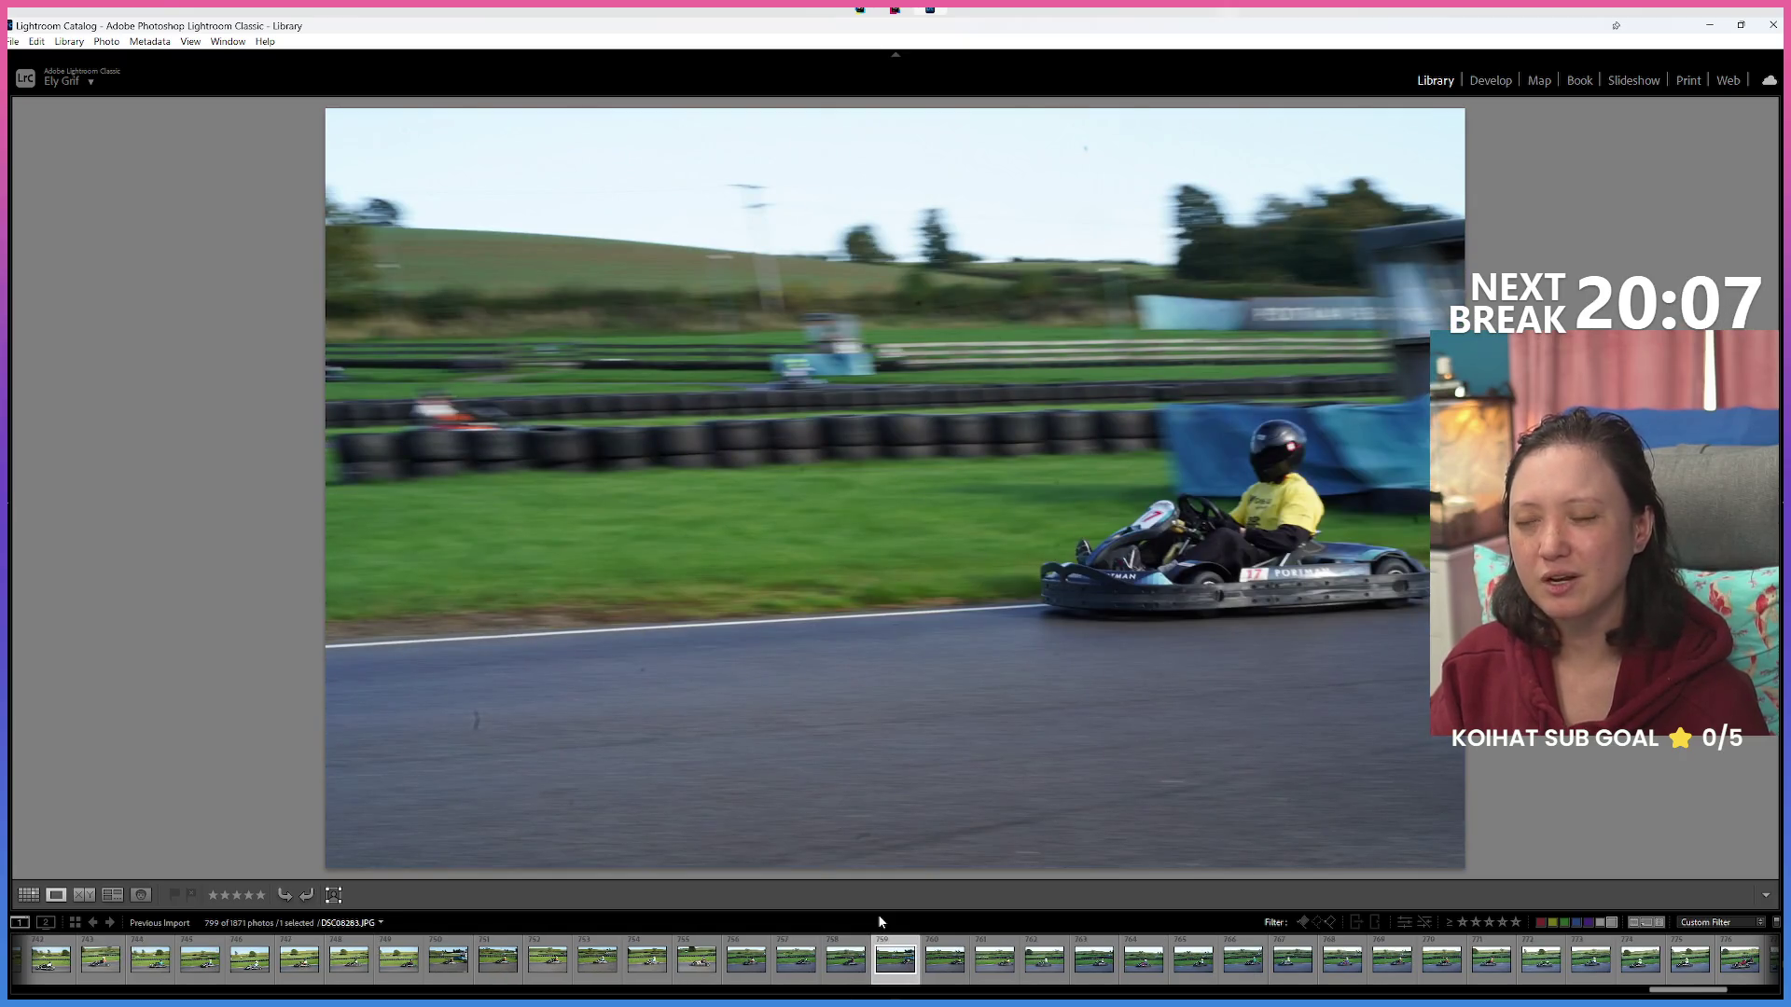
key("Right")
key("Right")
key("Right")
key("Right")
key("Right")
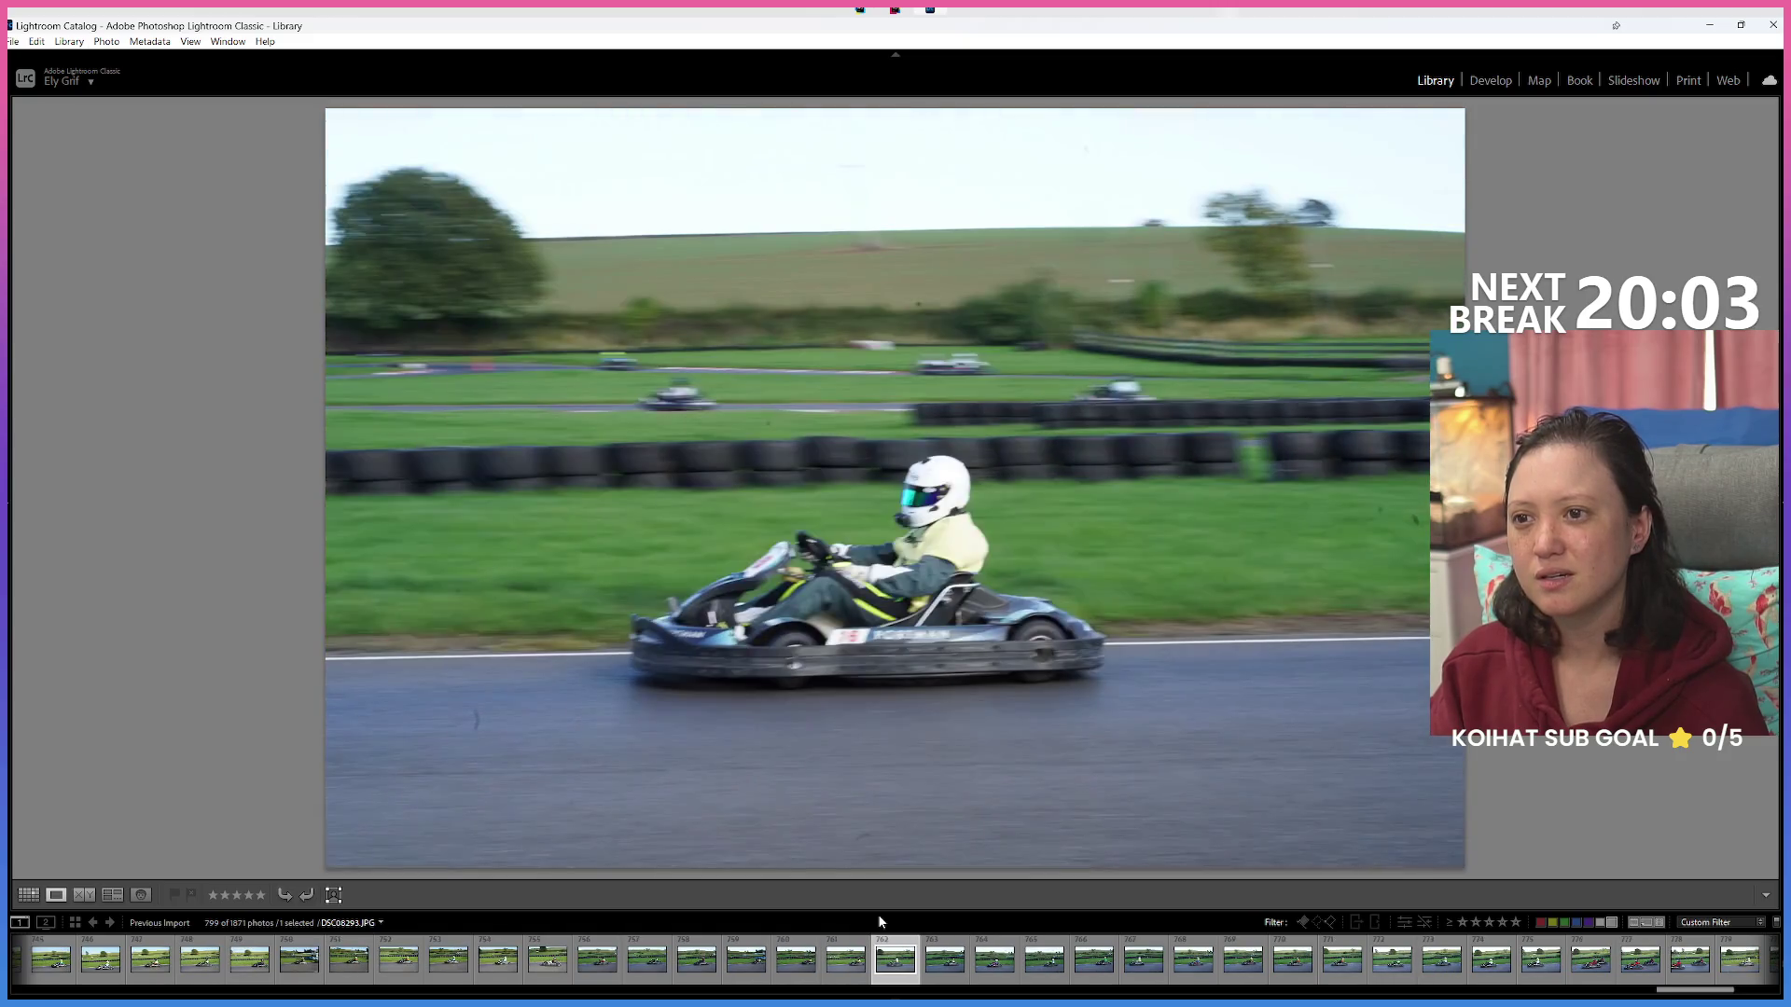
key("Right")
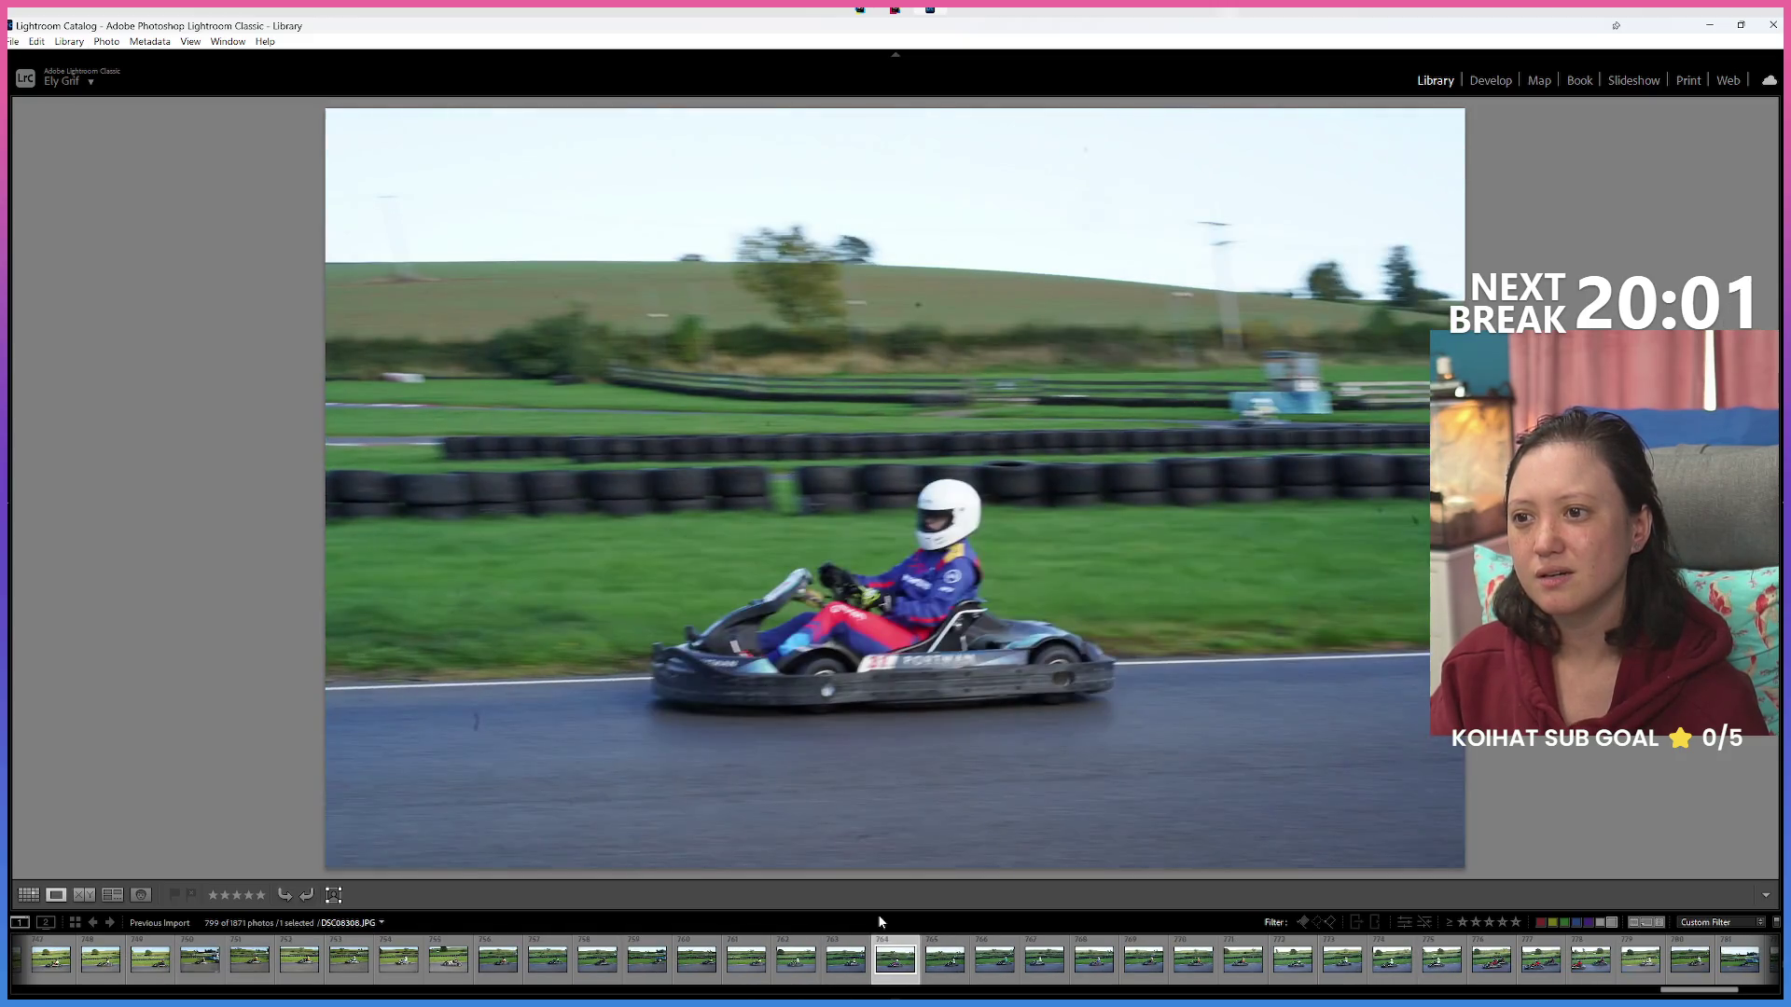
key("Right")
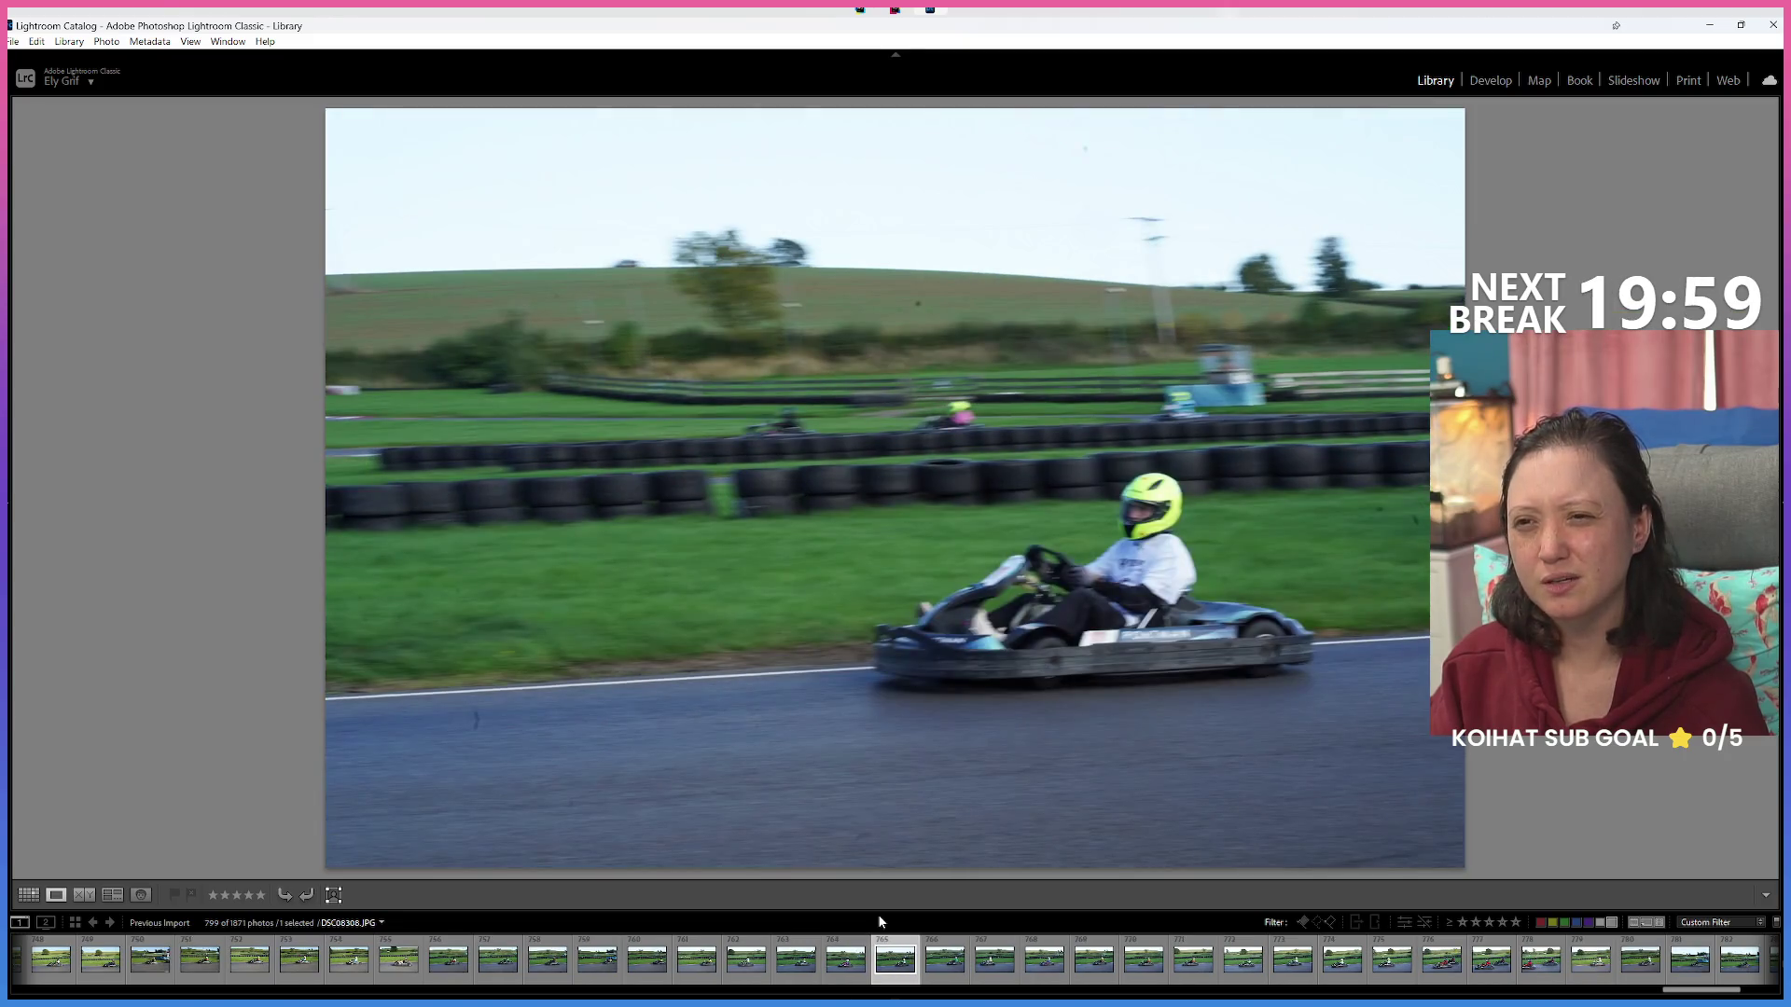
key("Right")
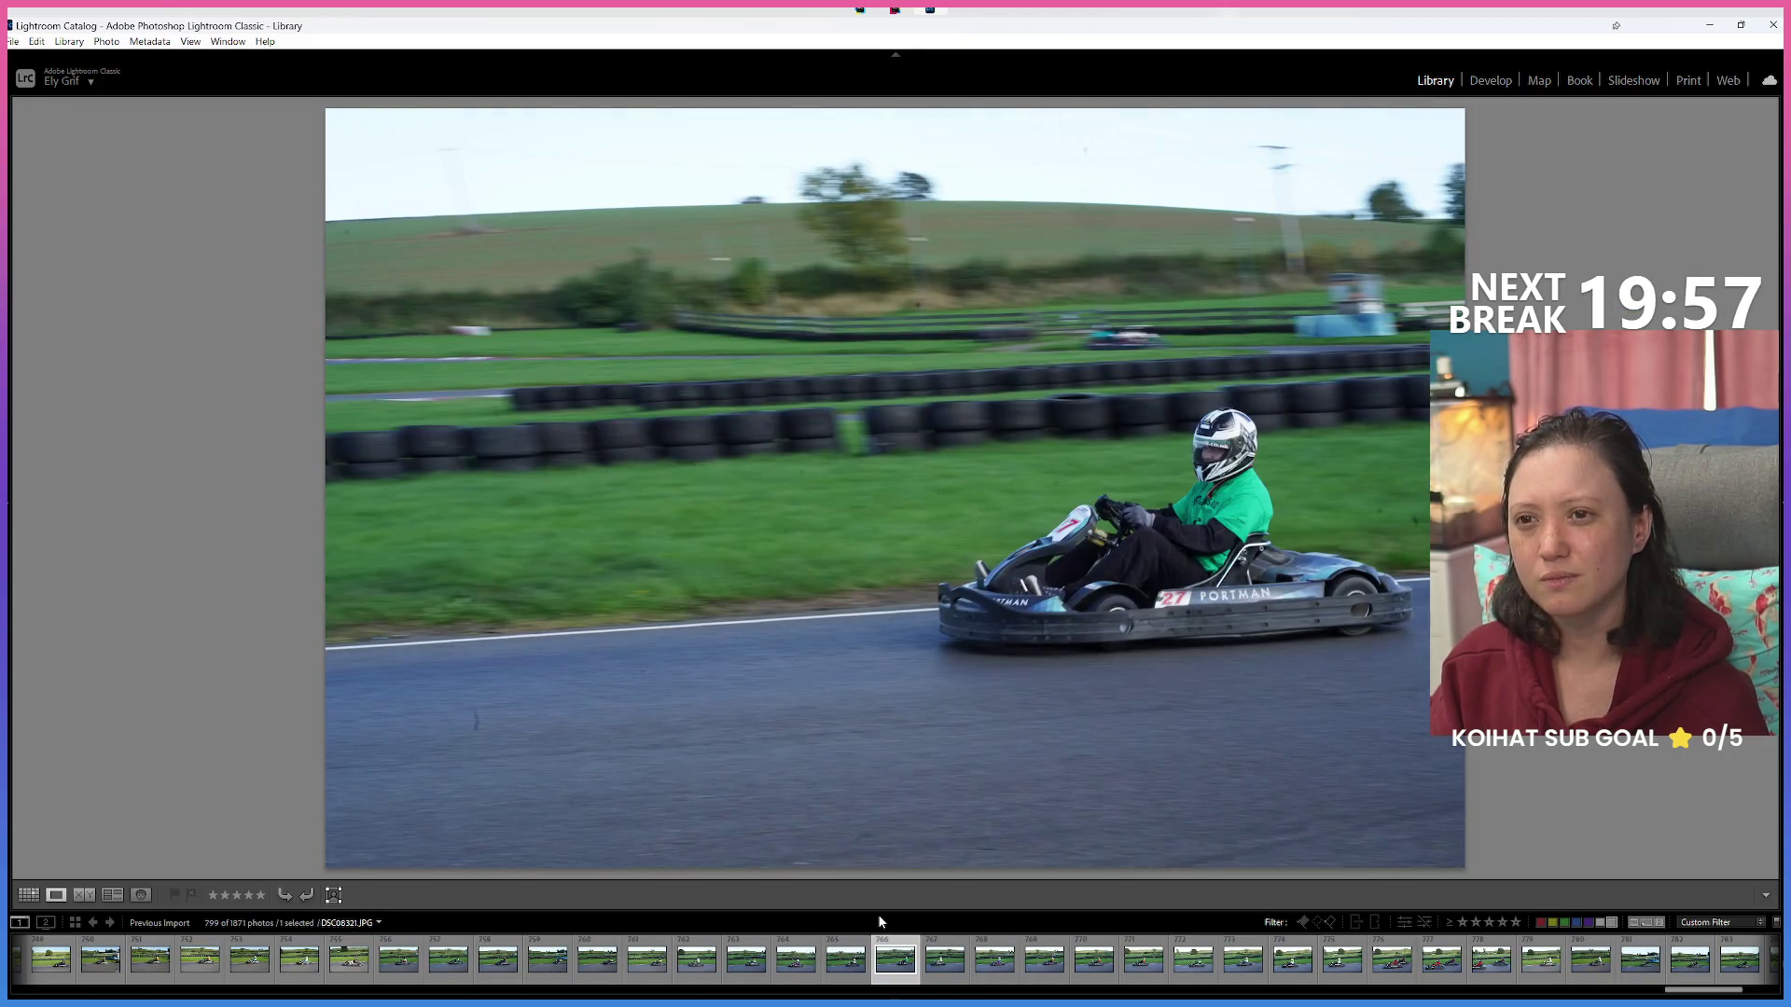
key("Right")
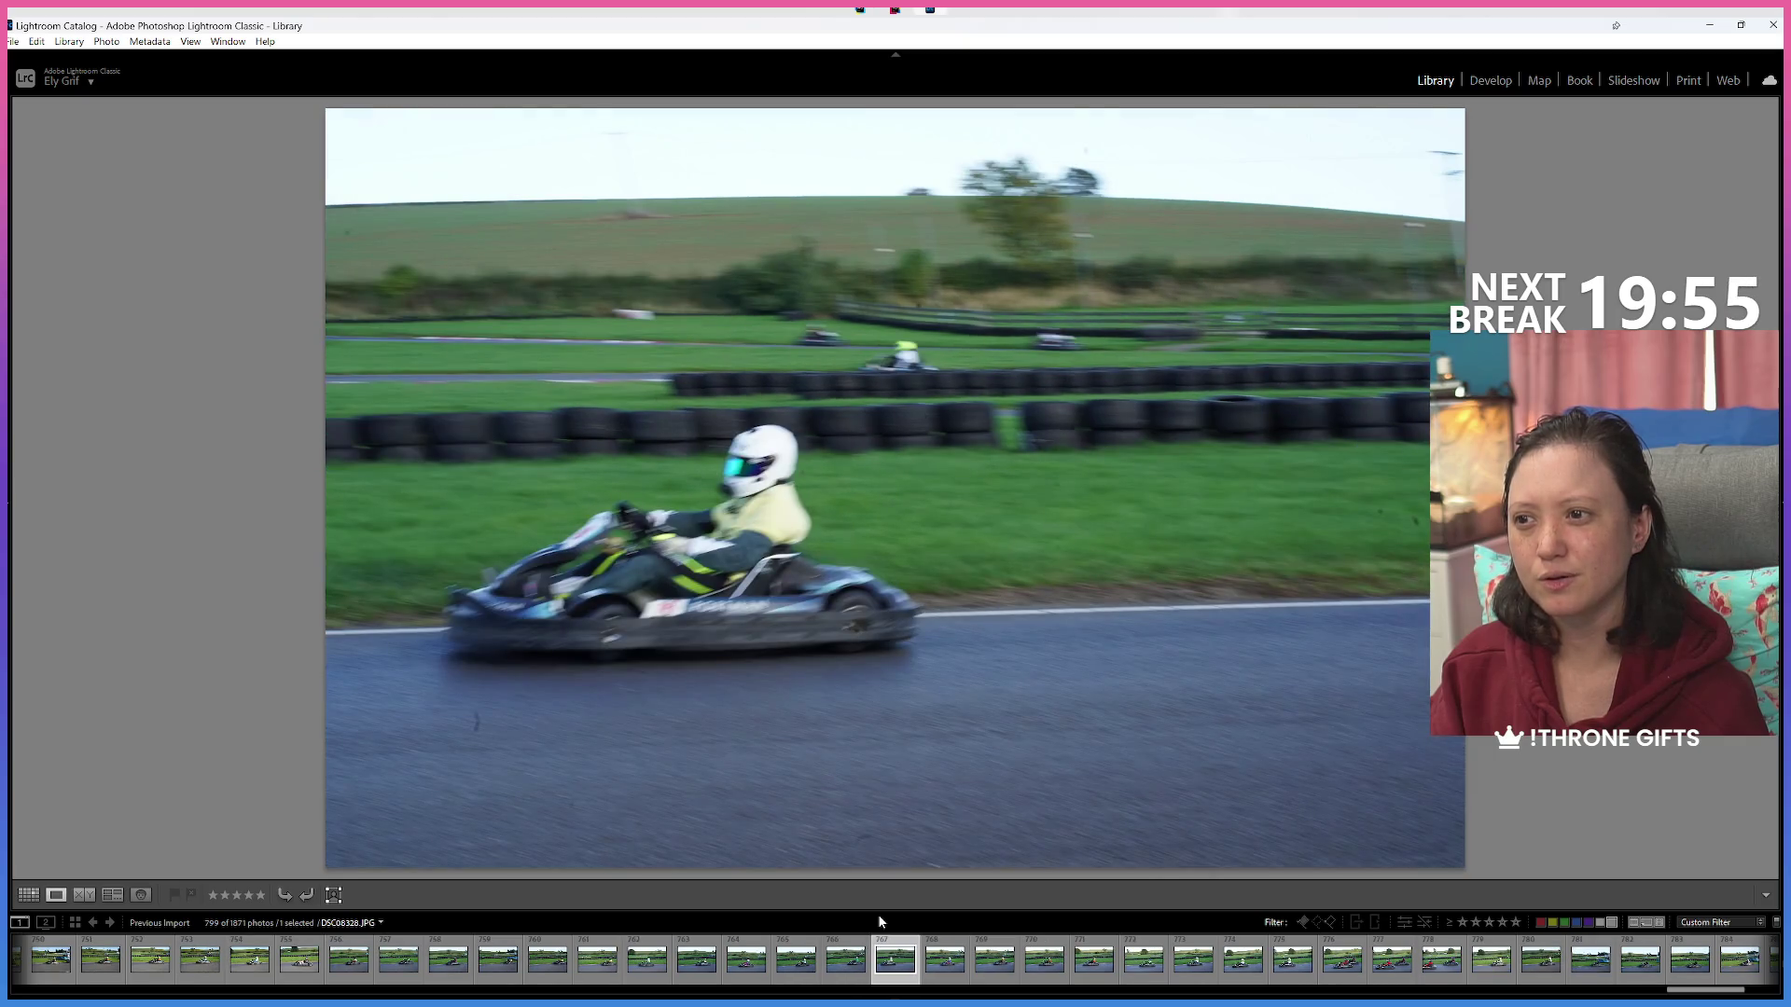
key("6")
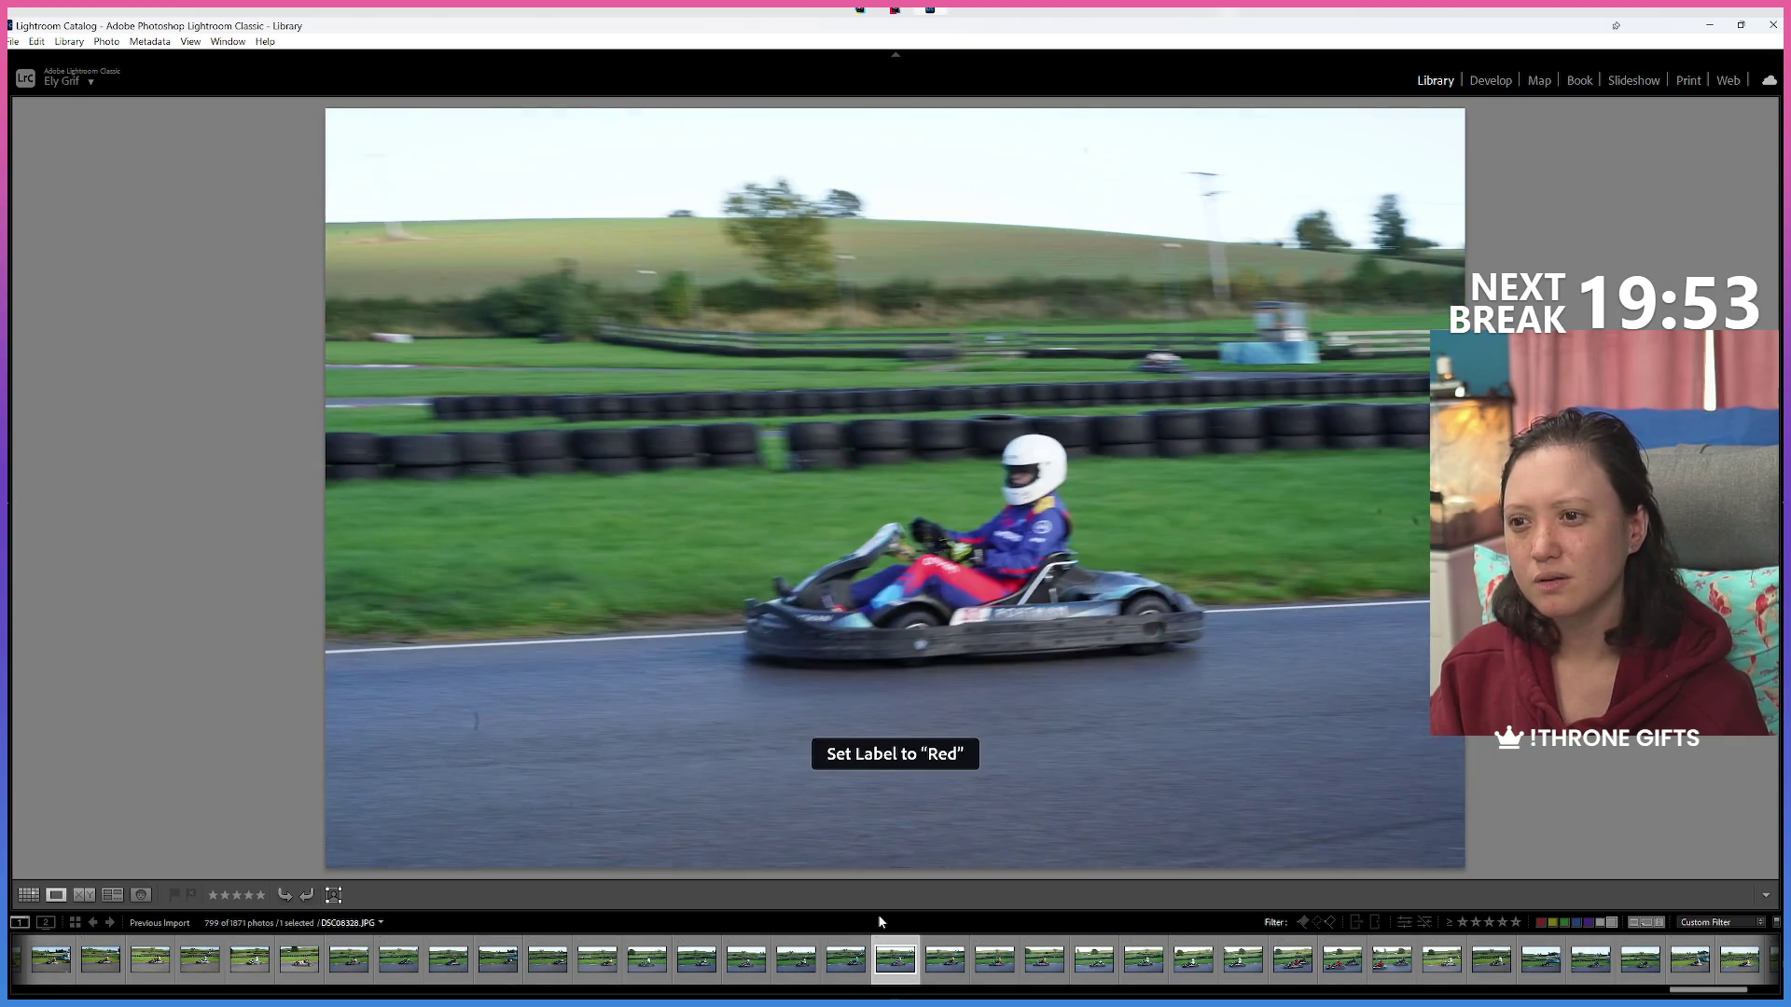
Step through the next eight kart photos to DSC08366.JPG without labelling any.
key("Right")
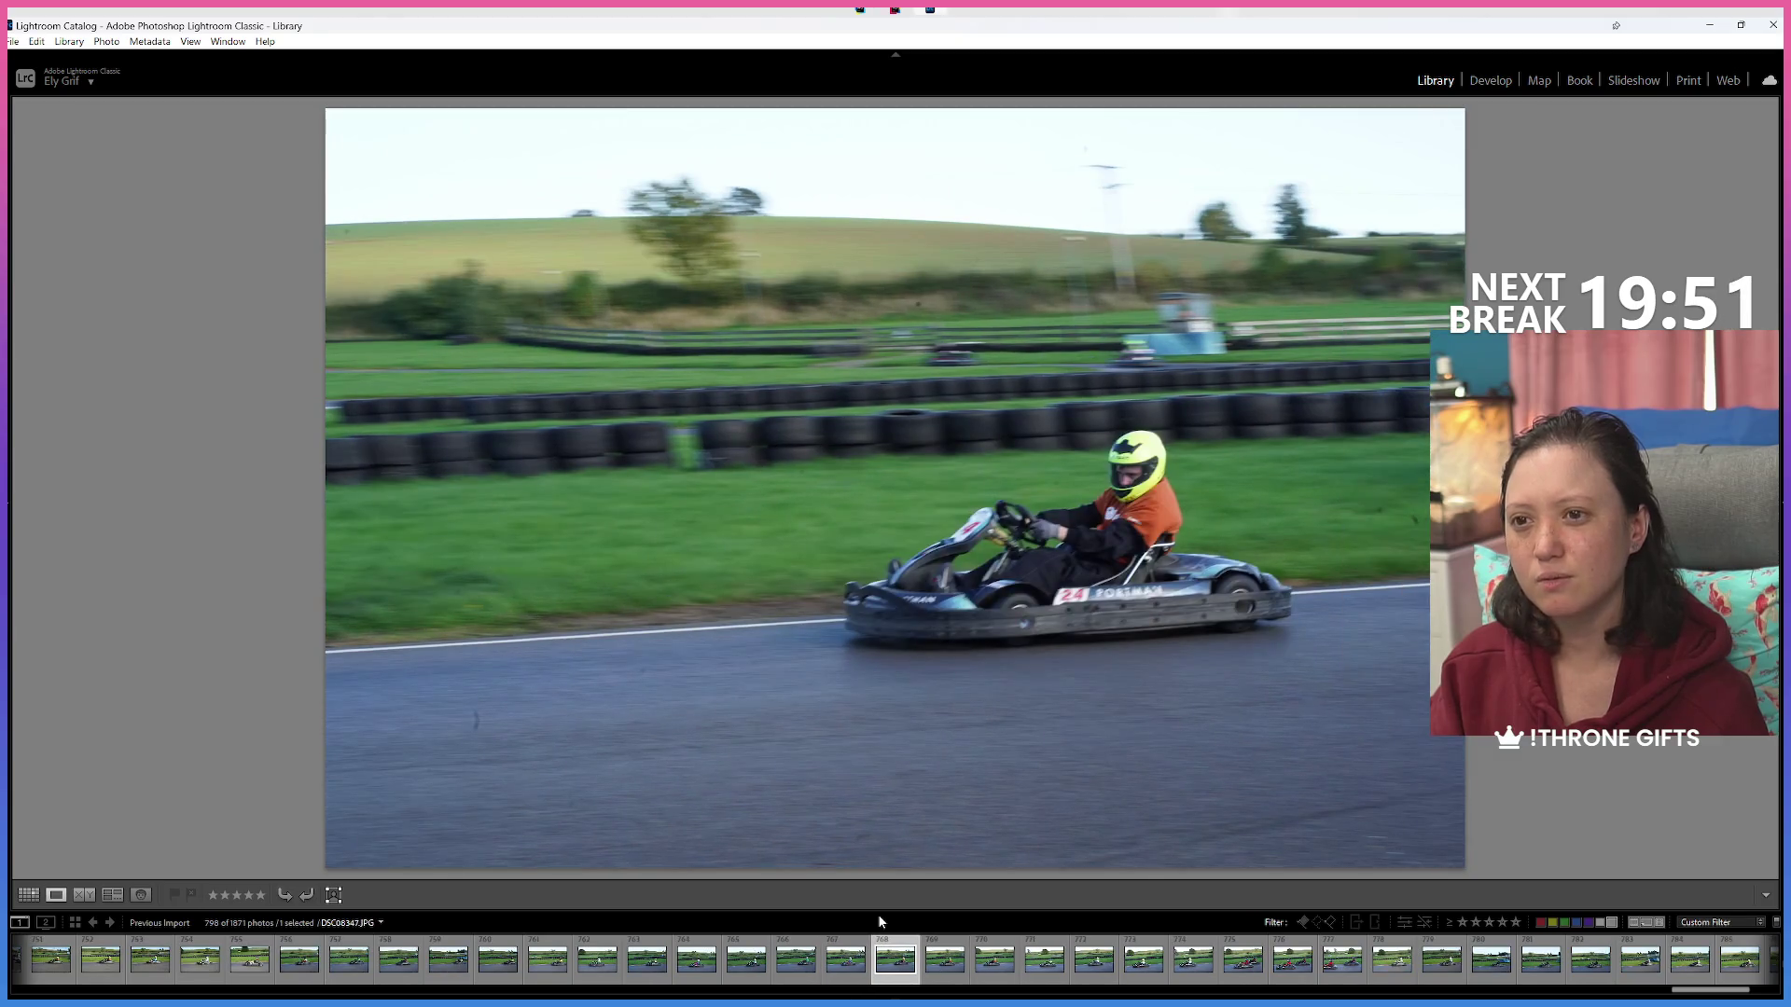
key("Right")
key("Right")
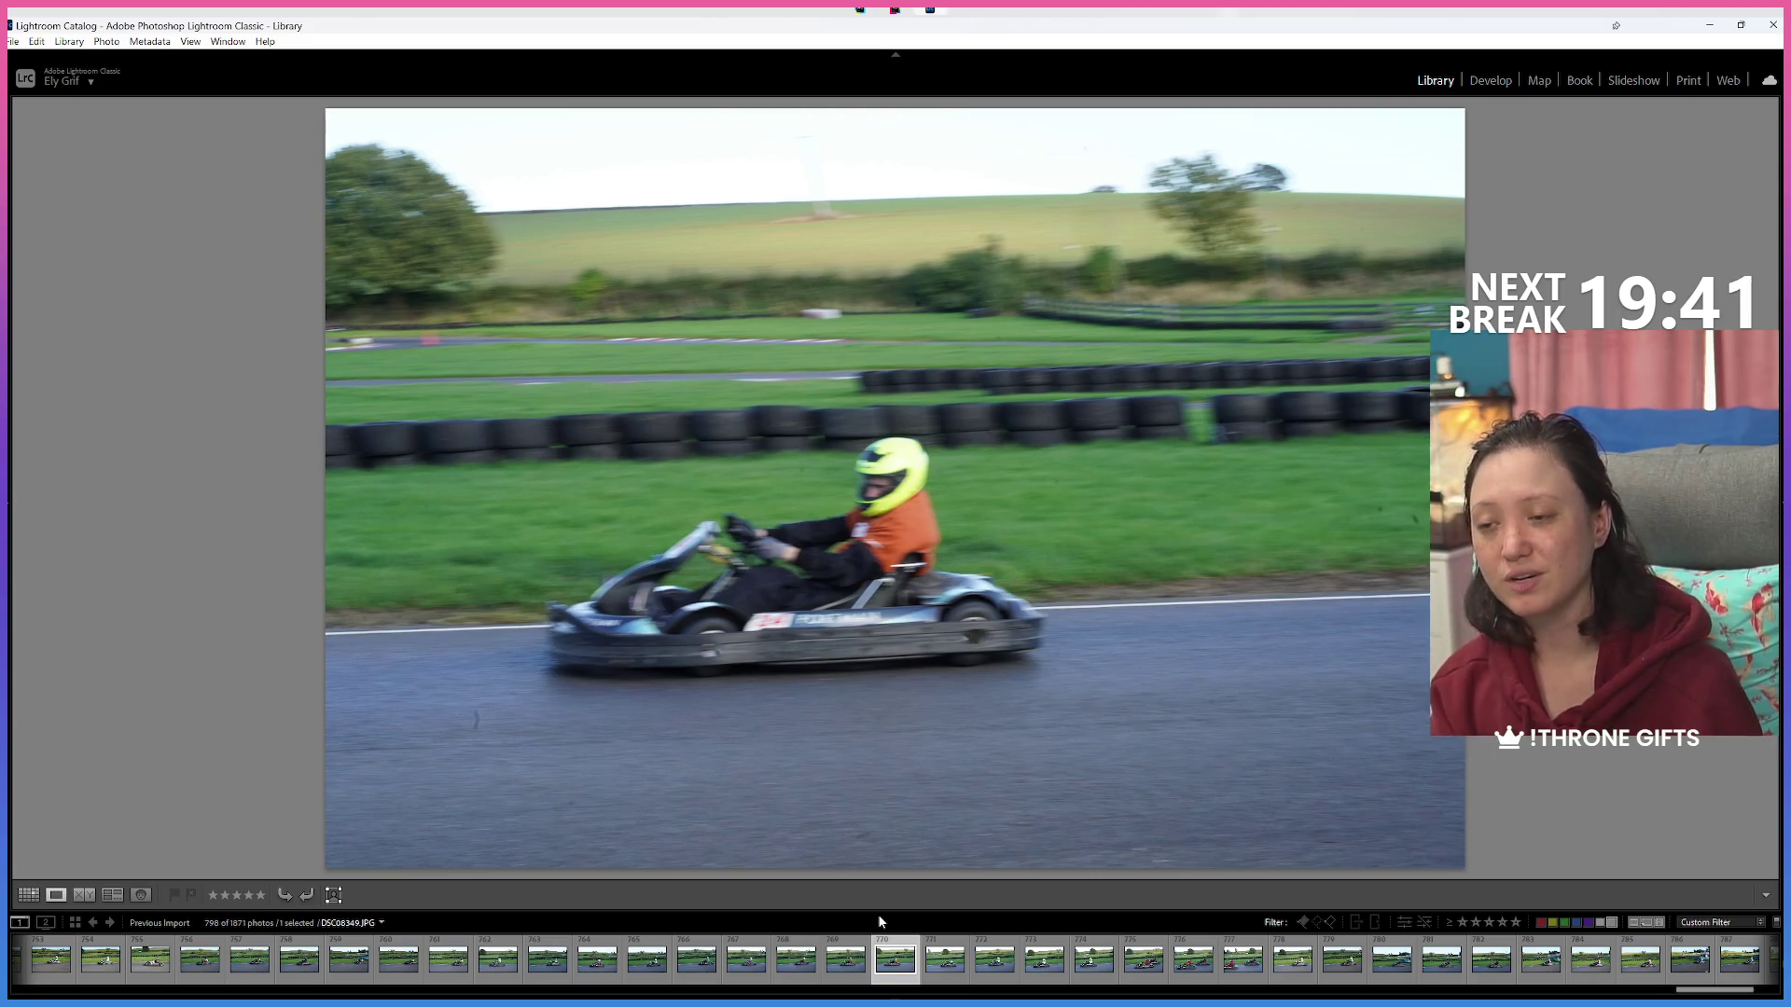
key("Right")
key("Right")
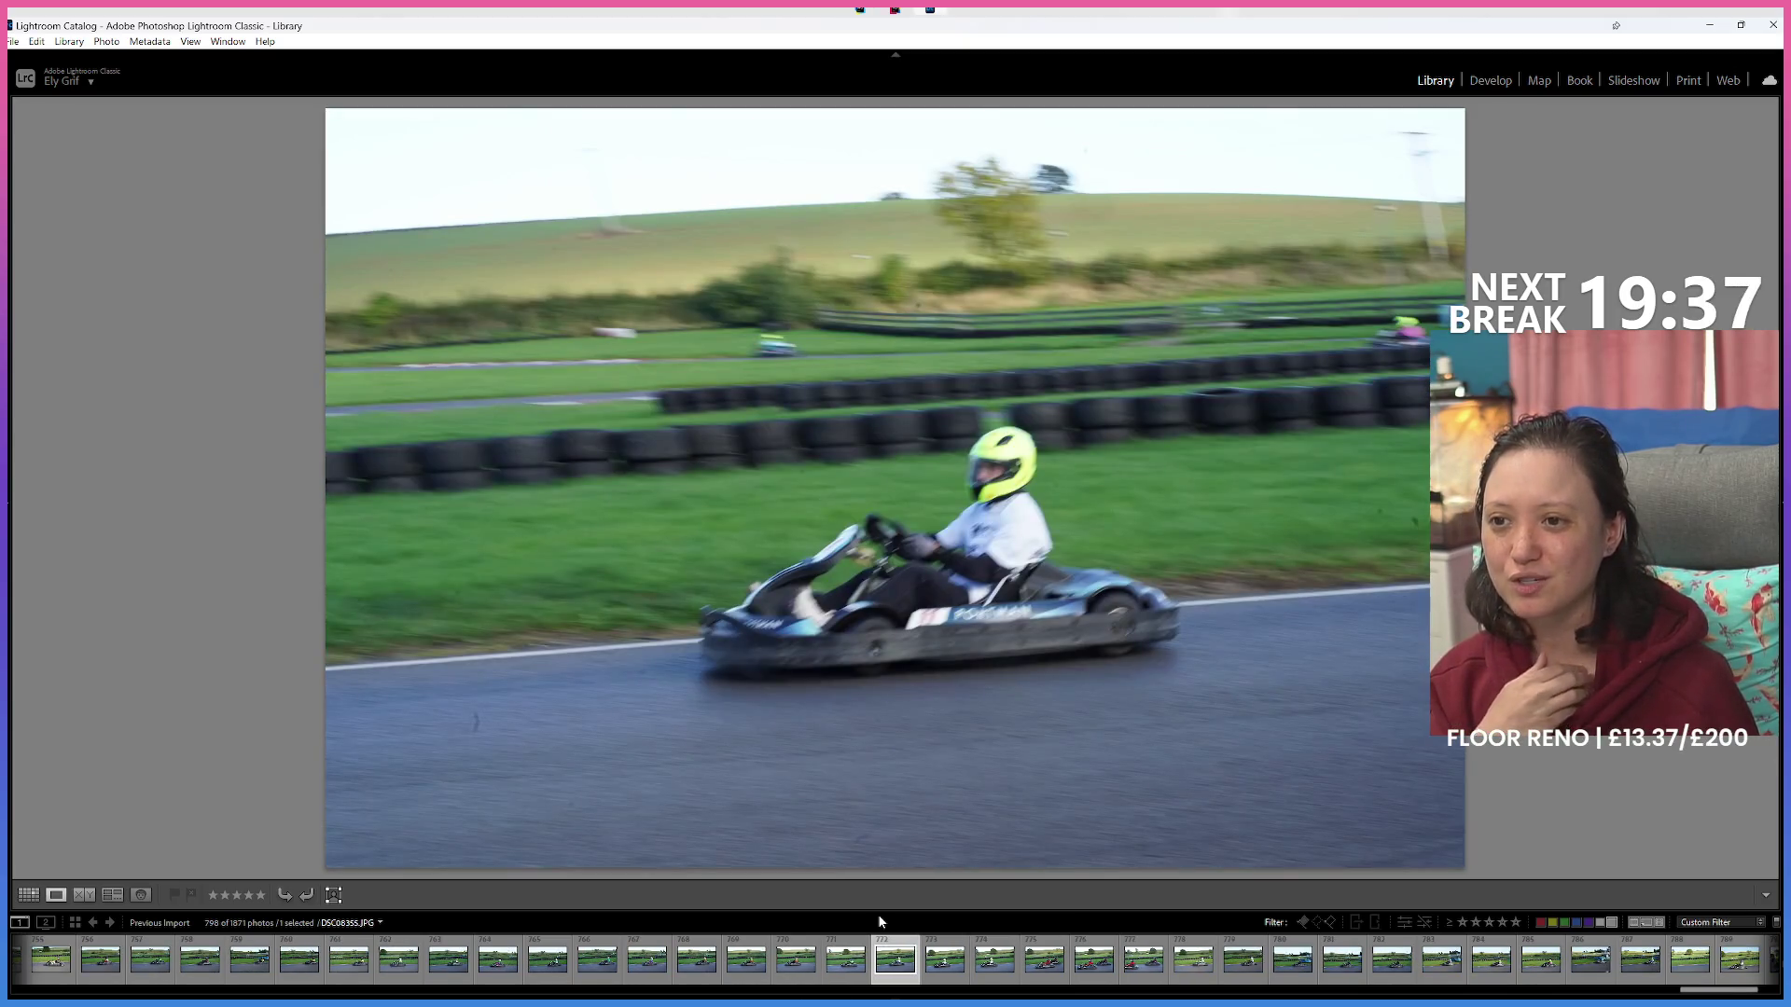
key("Right")
key("Right")
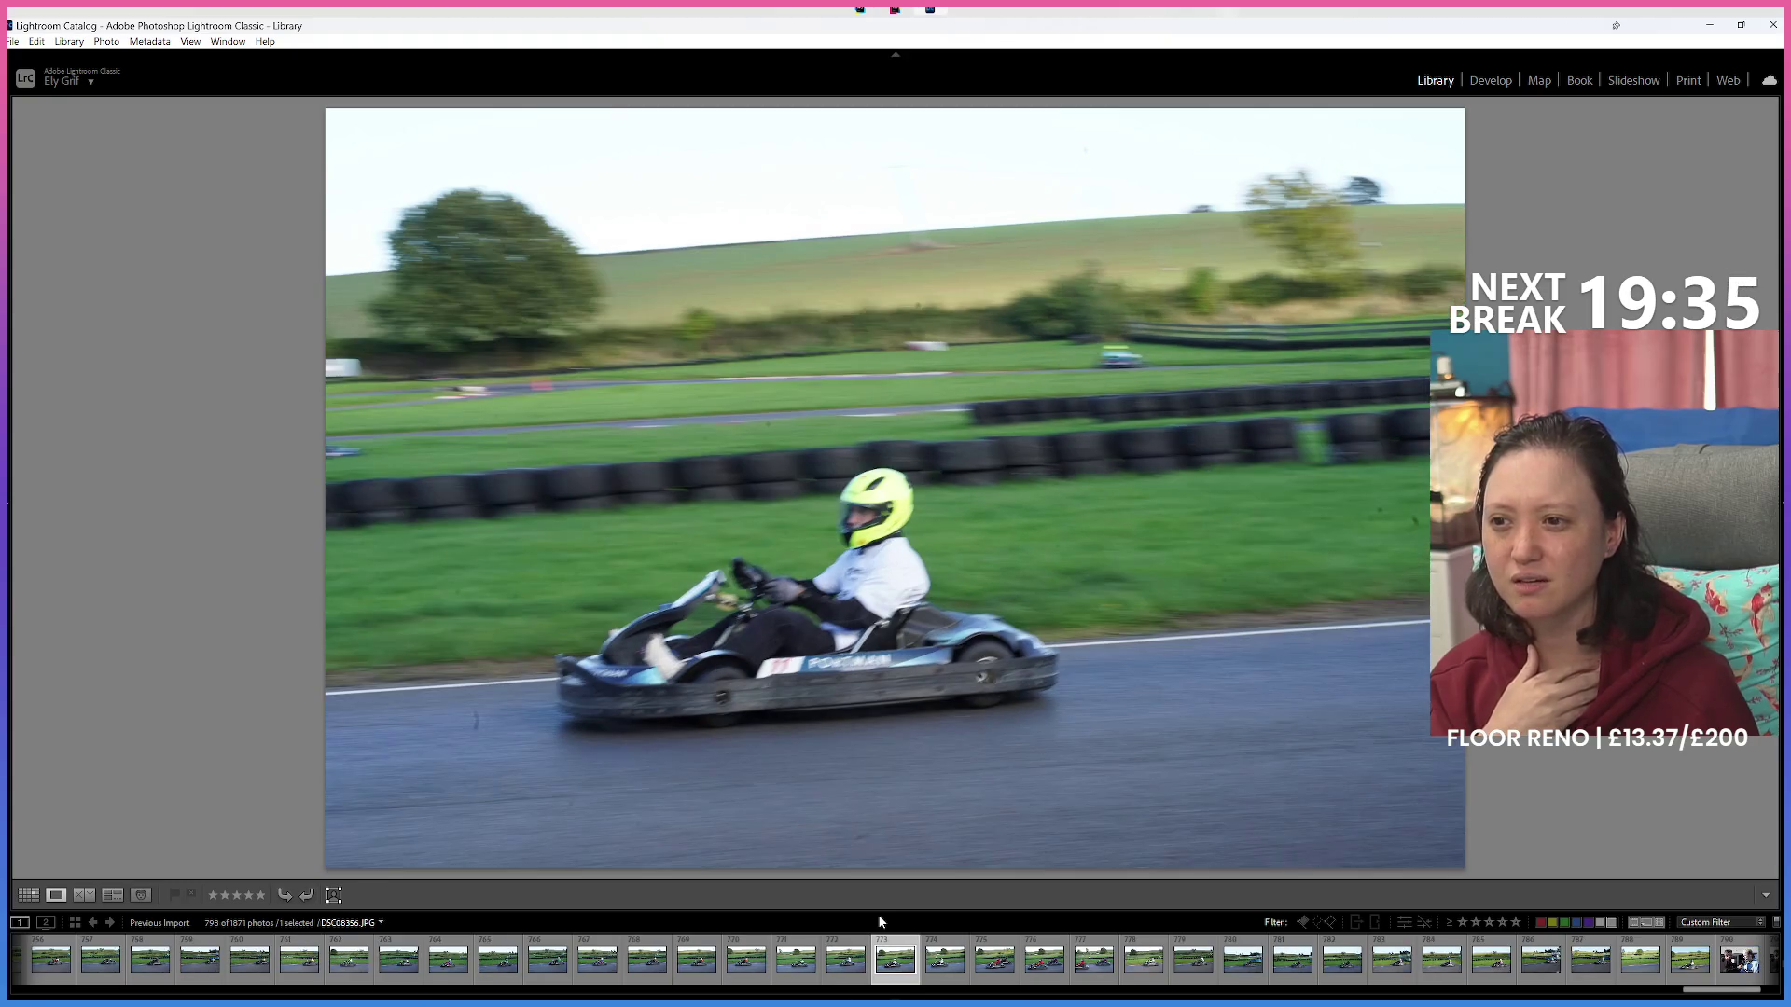
key("Right")
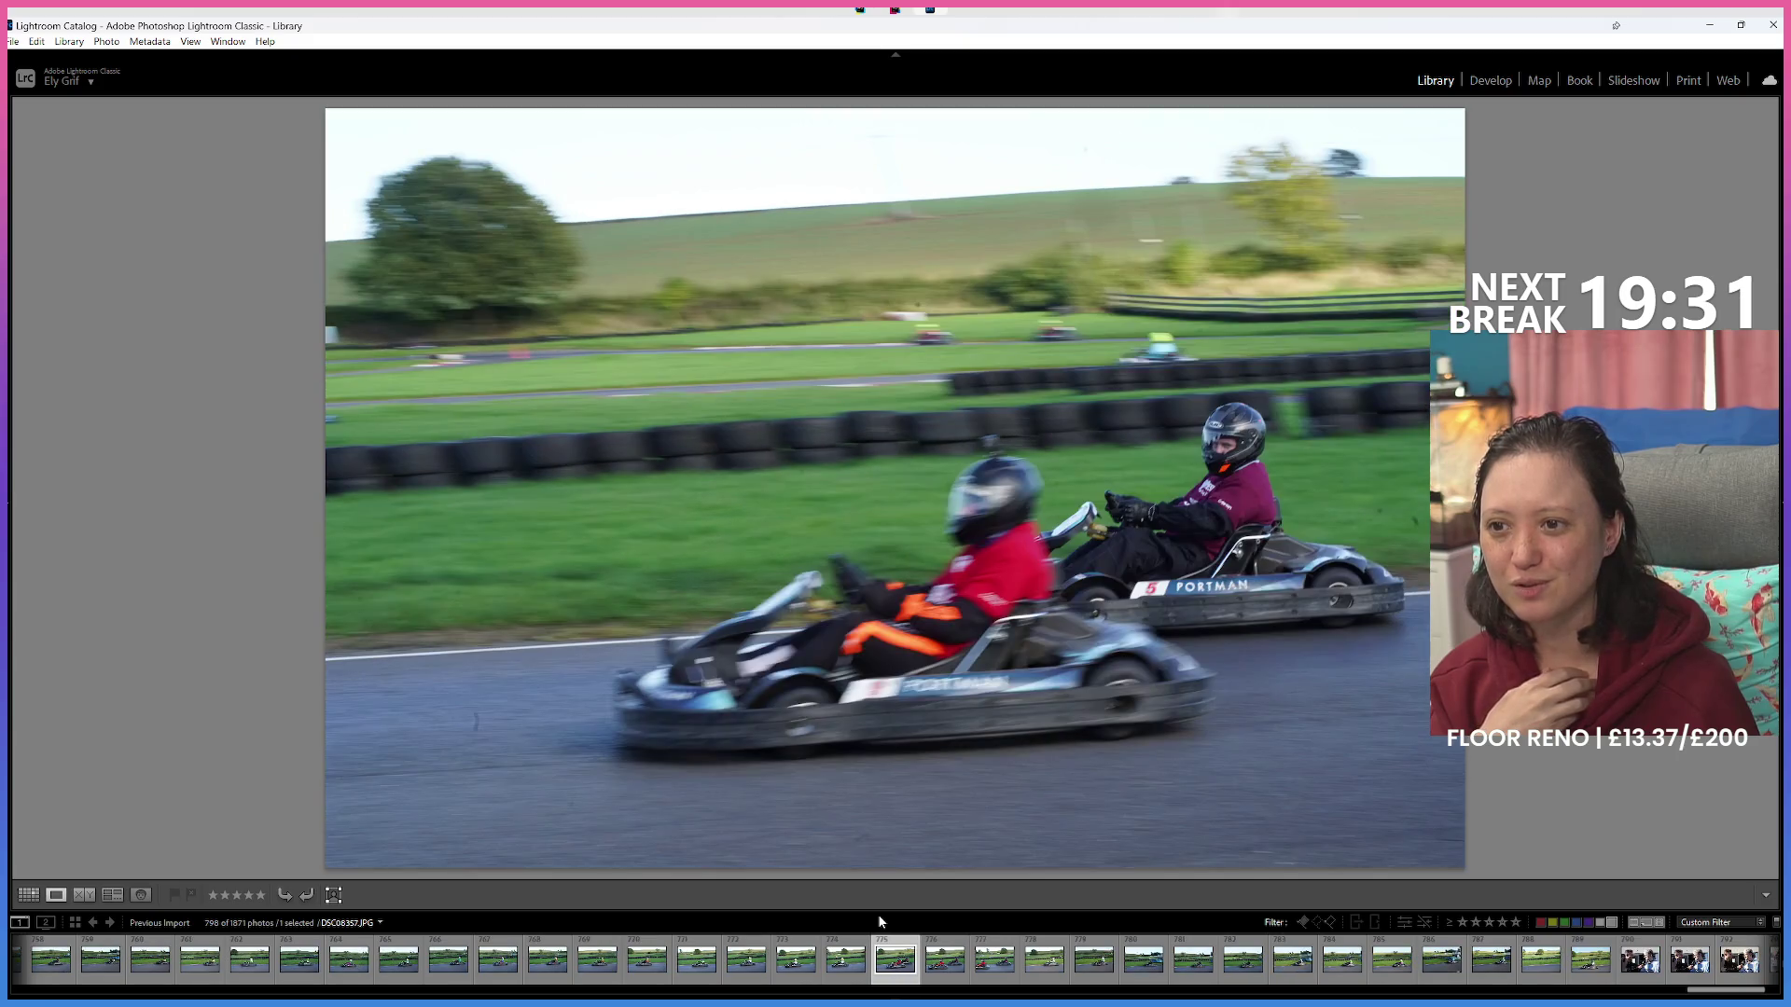
key("Right")
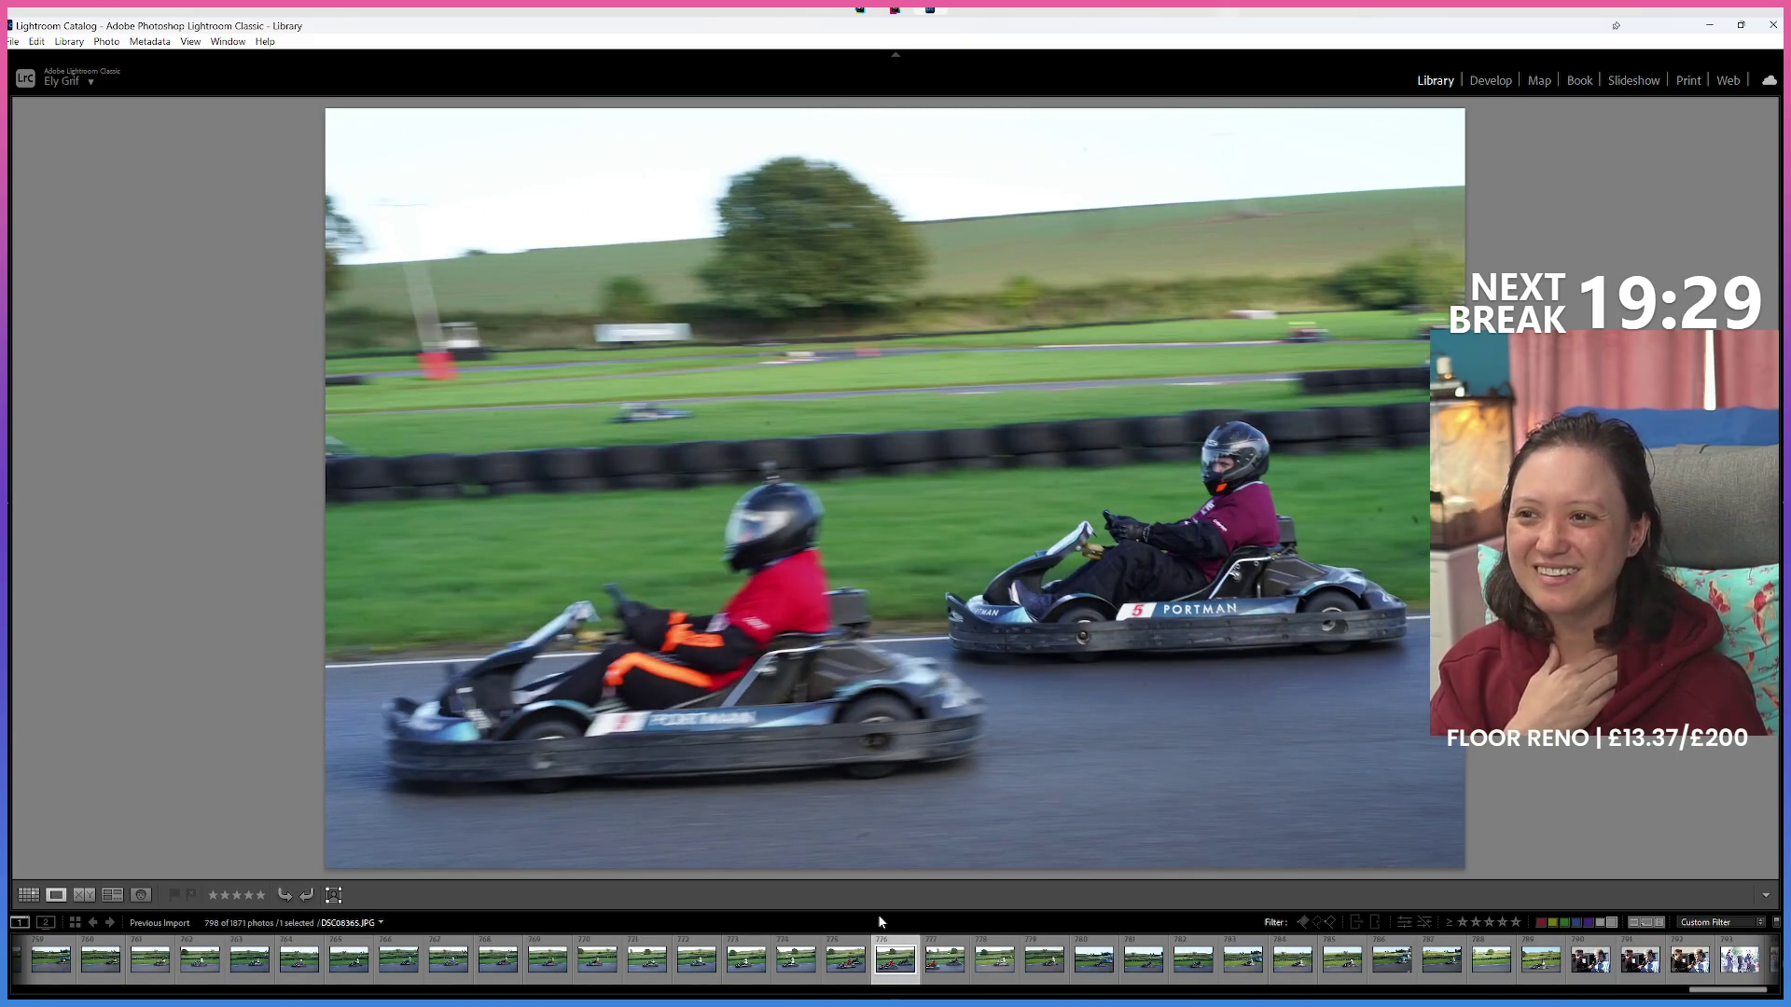
key("Right")
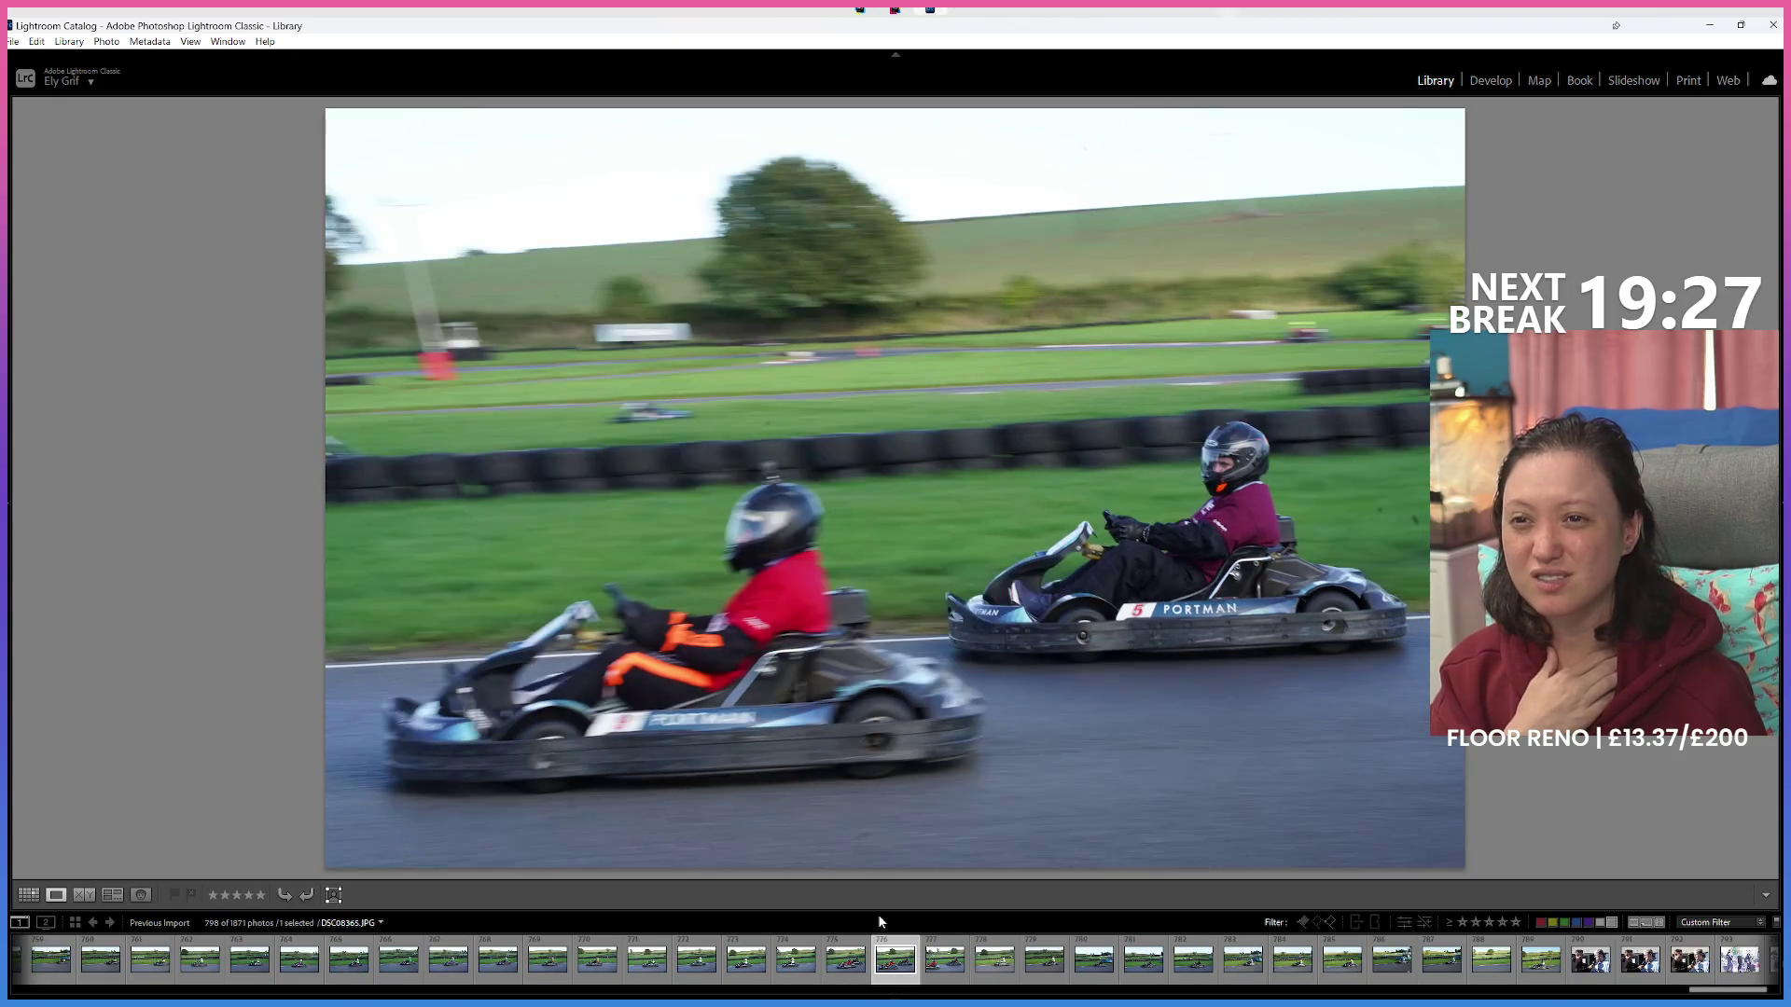
key("Right")
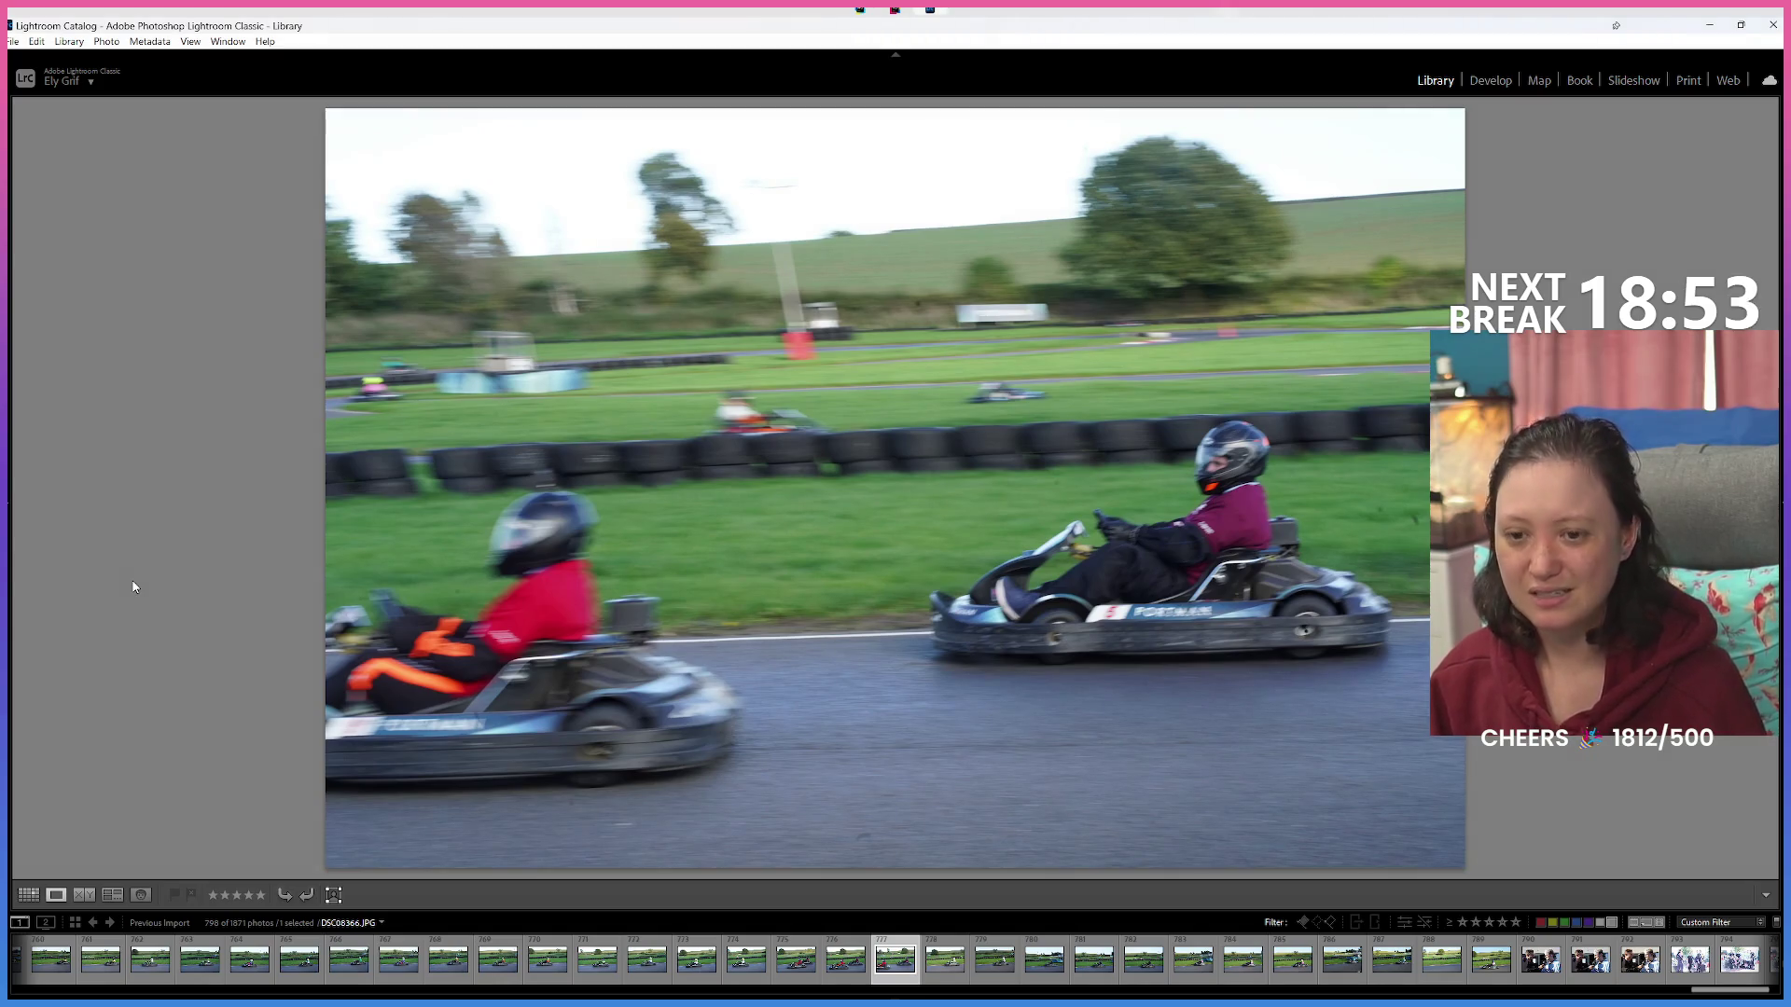
Advance two photos to DSC08380.JPG, the dark-suited driver's kart shot.
key("Right")
key("Right")
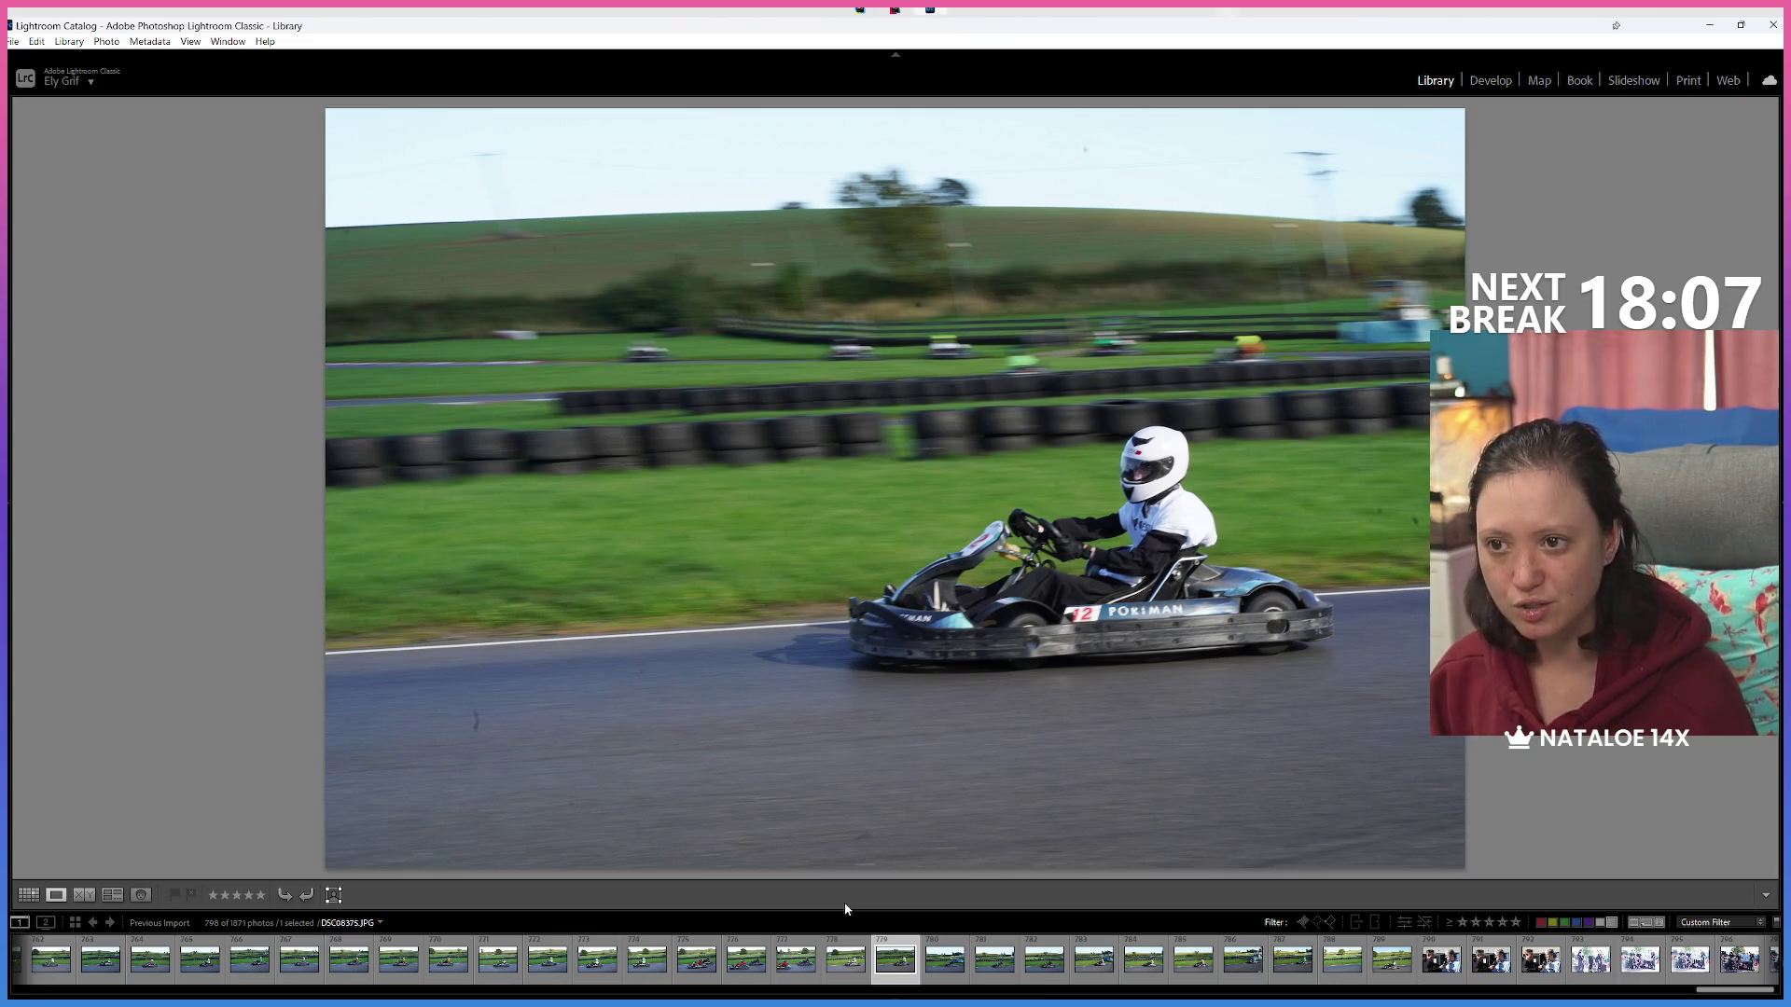
key("Right")
key("Right")
key("Right")
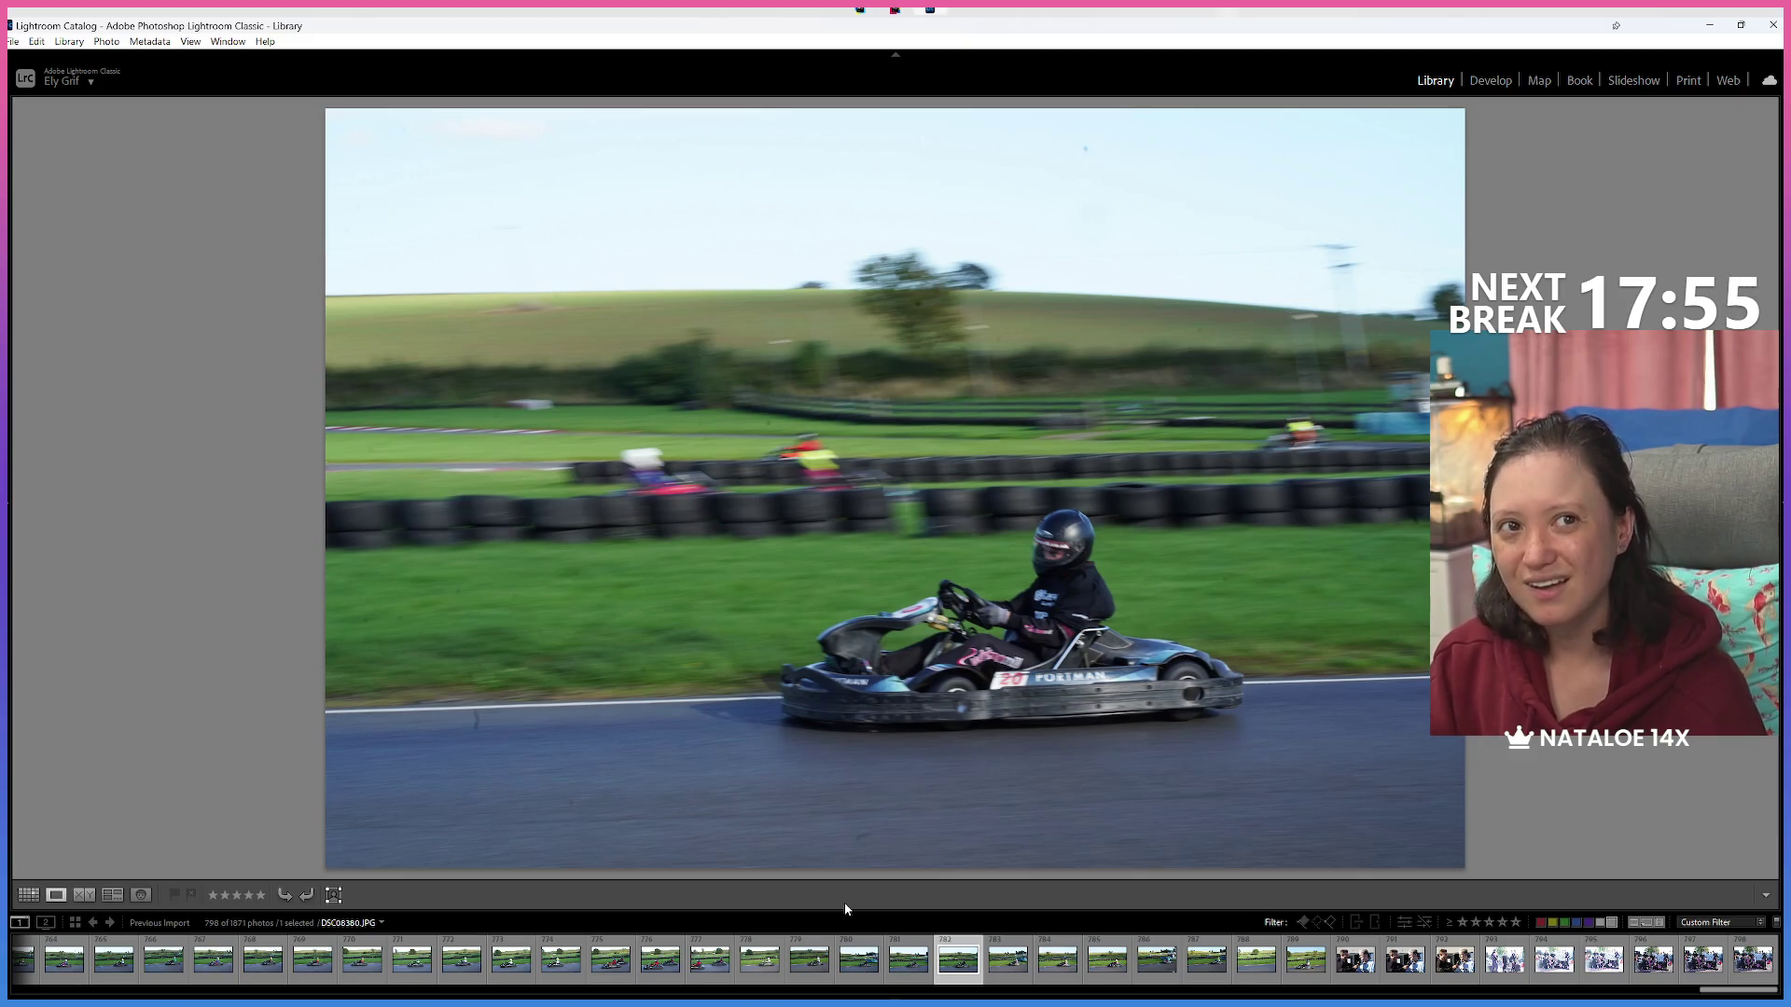
Browse the kart shots and give the blurry distant track photo a Red label (6).
key("Right")
key("Right")
key("Right")
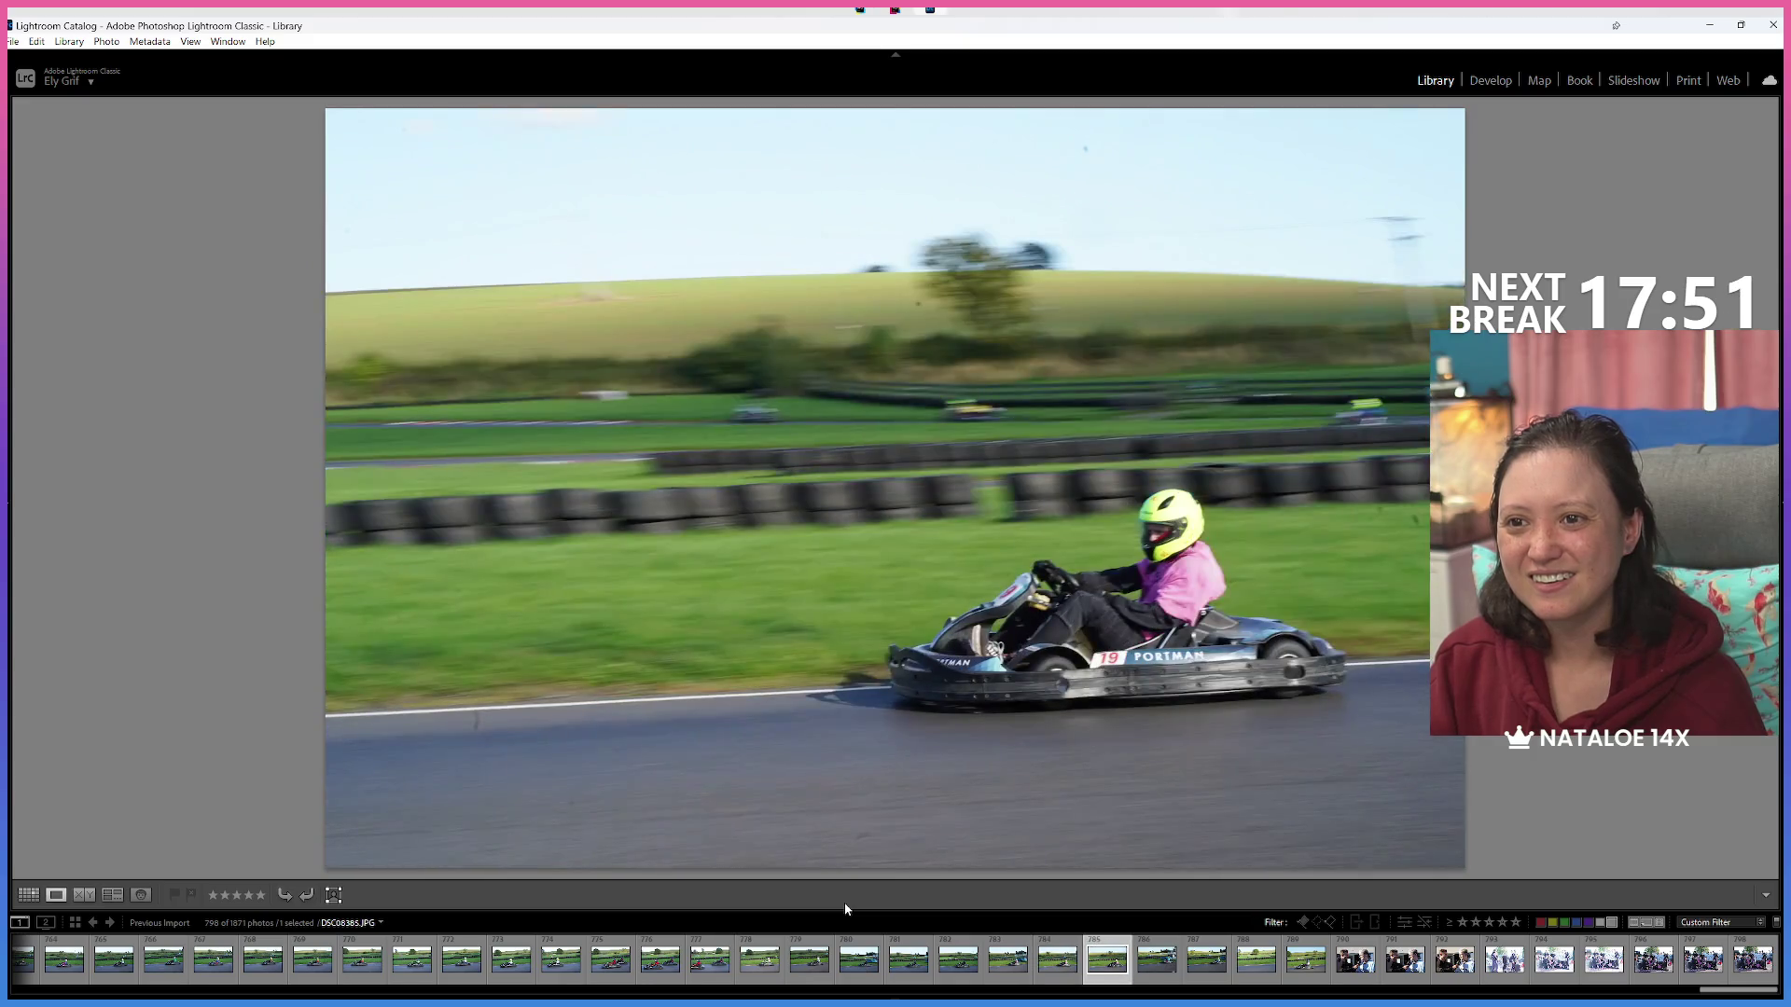
key("Right")
key("Right")
key("Right")
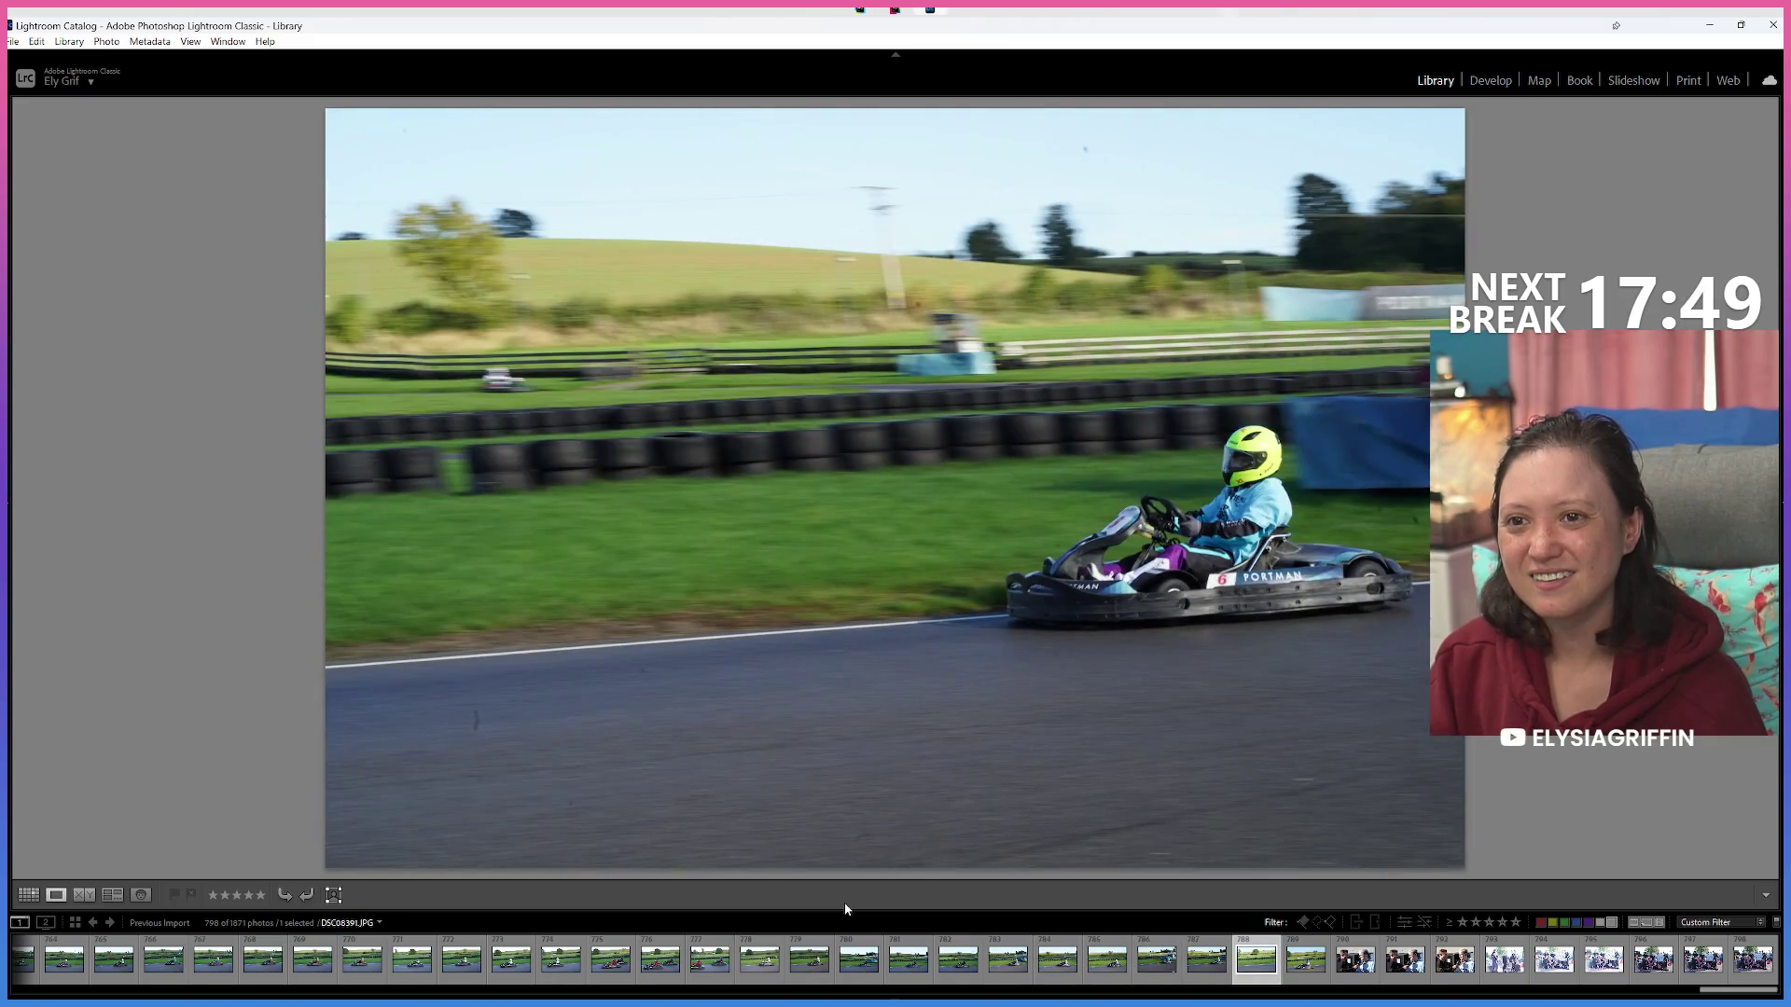
key("Right")
key("Left")
key("Left")
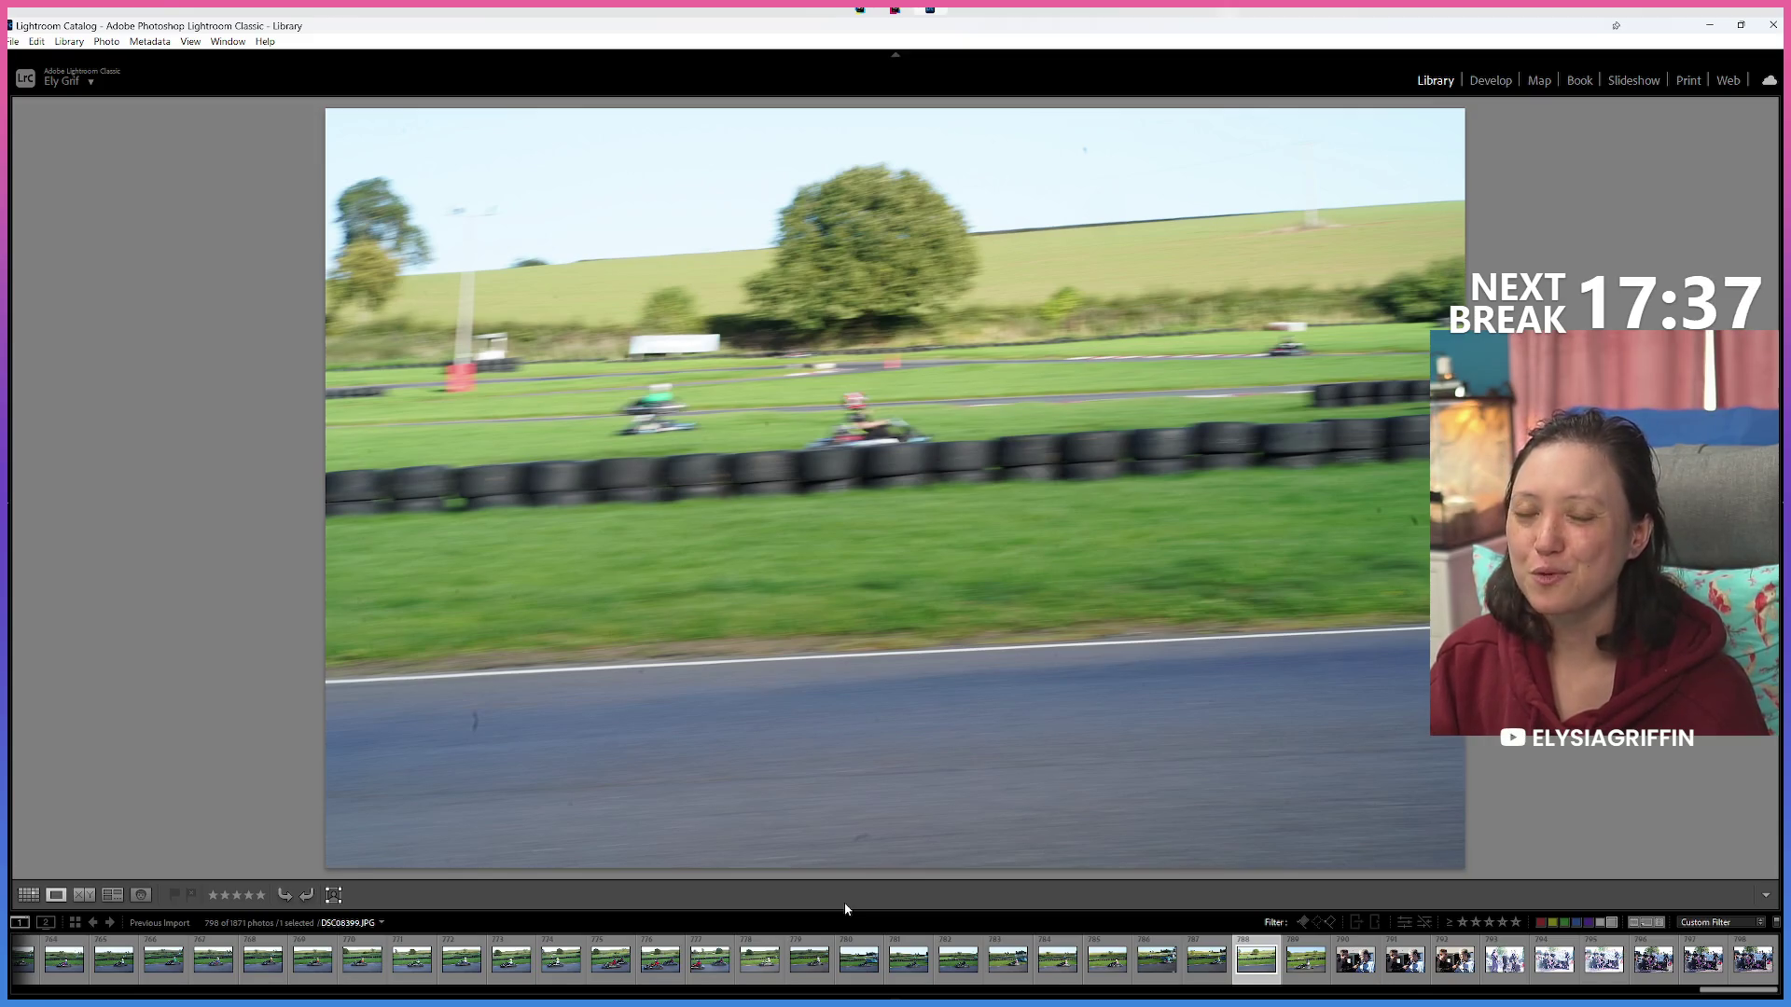
key("6")
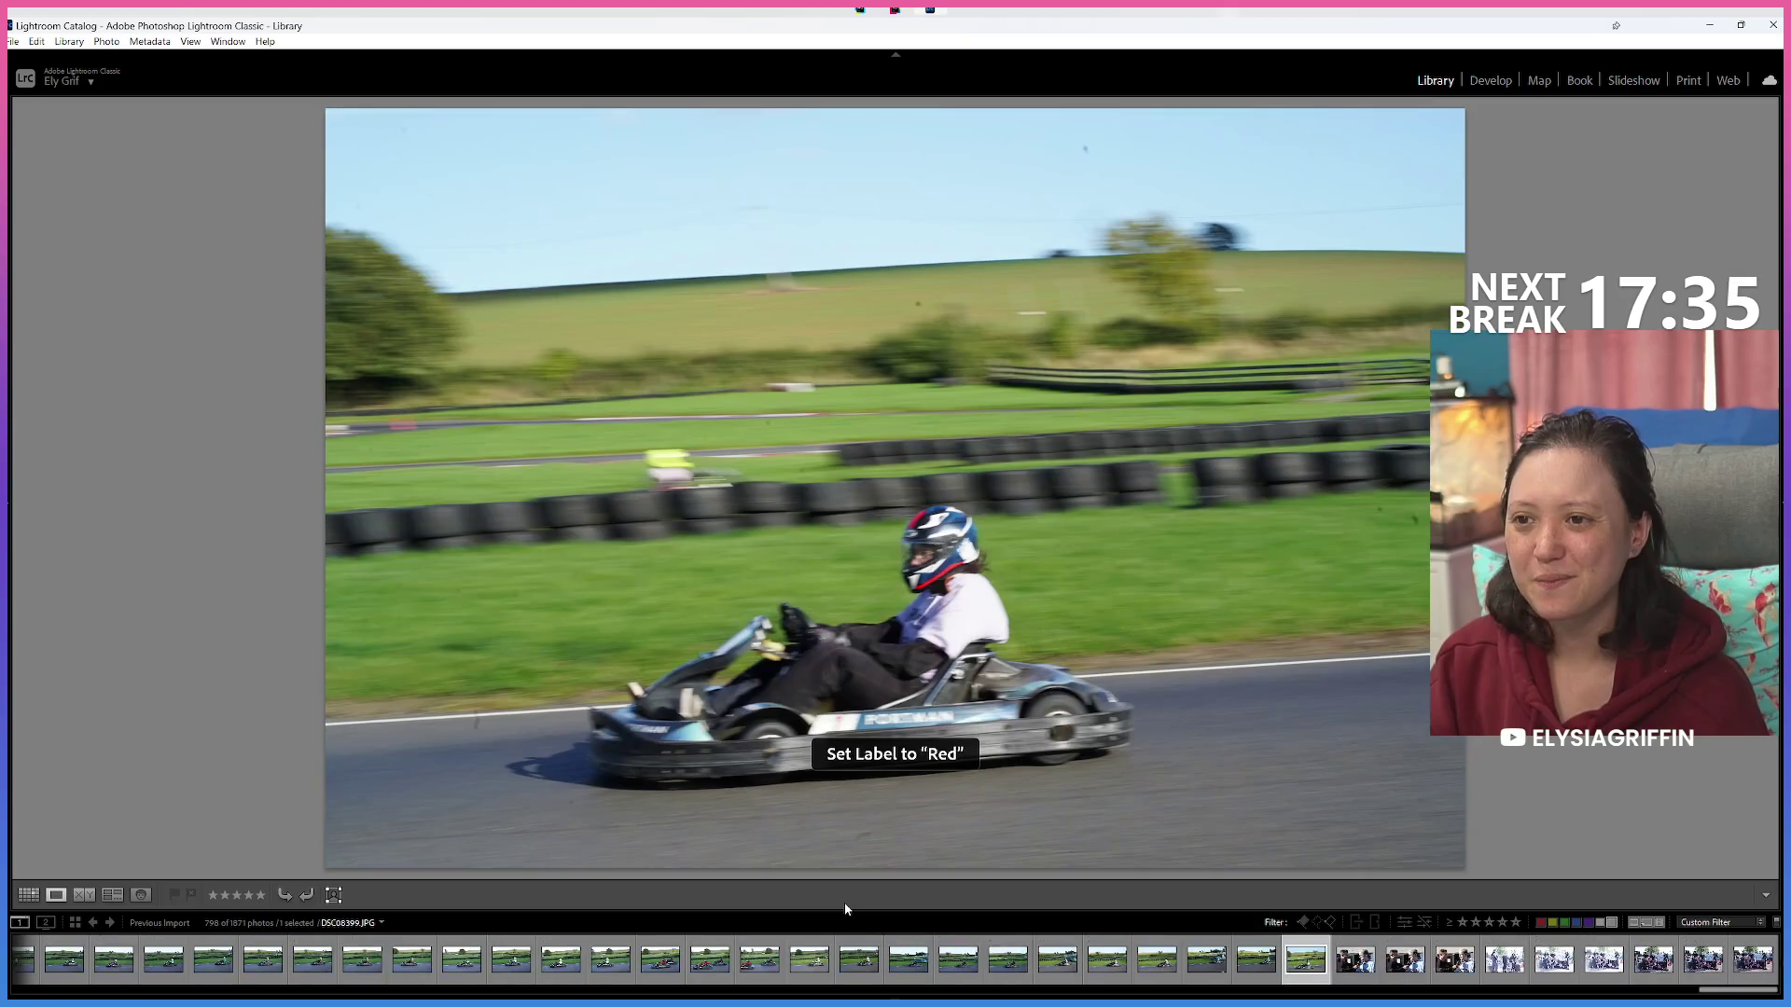
key("Right")
key("Right")
key("Right")
key("Right")
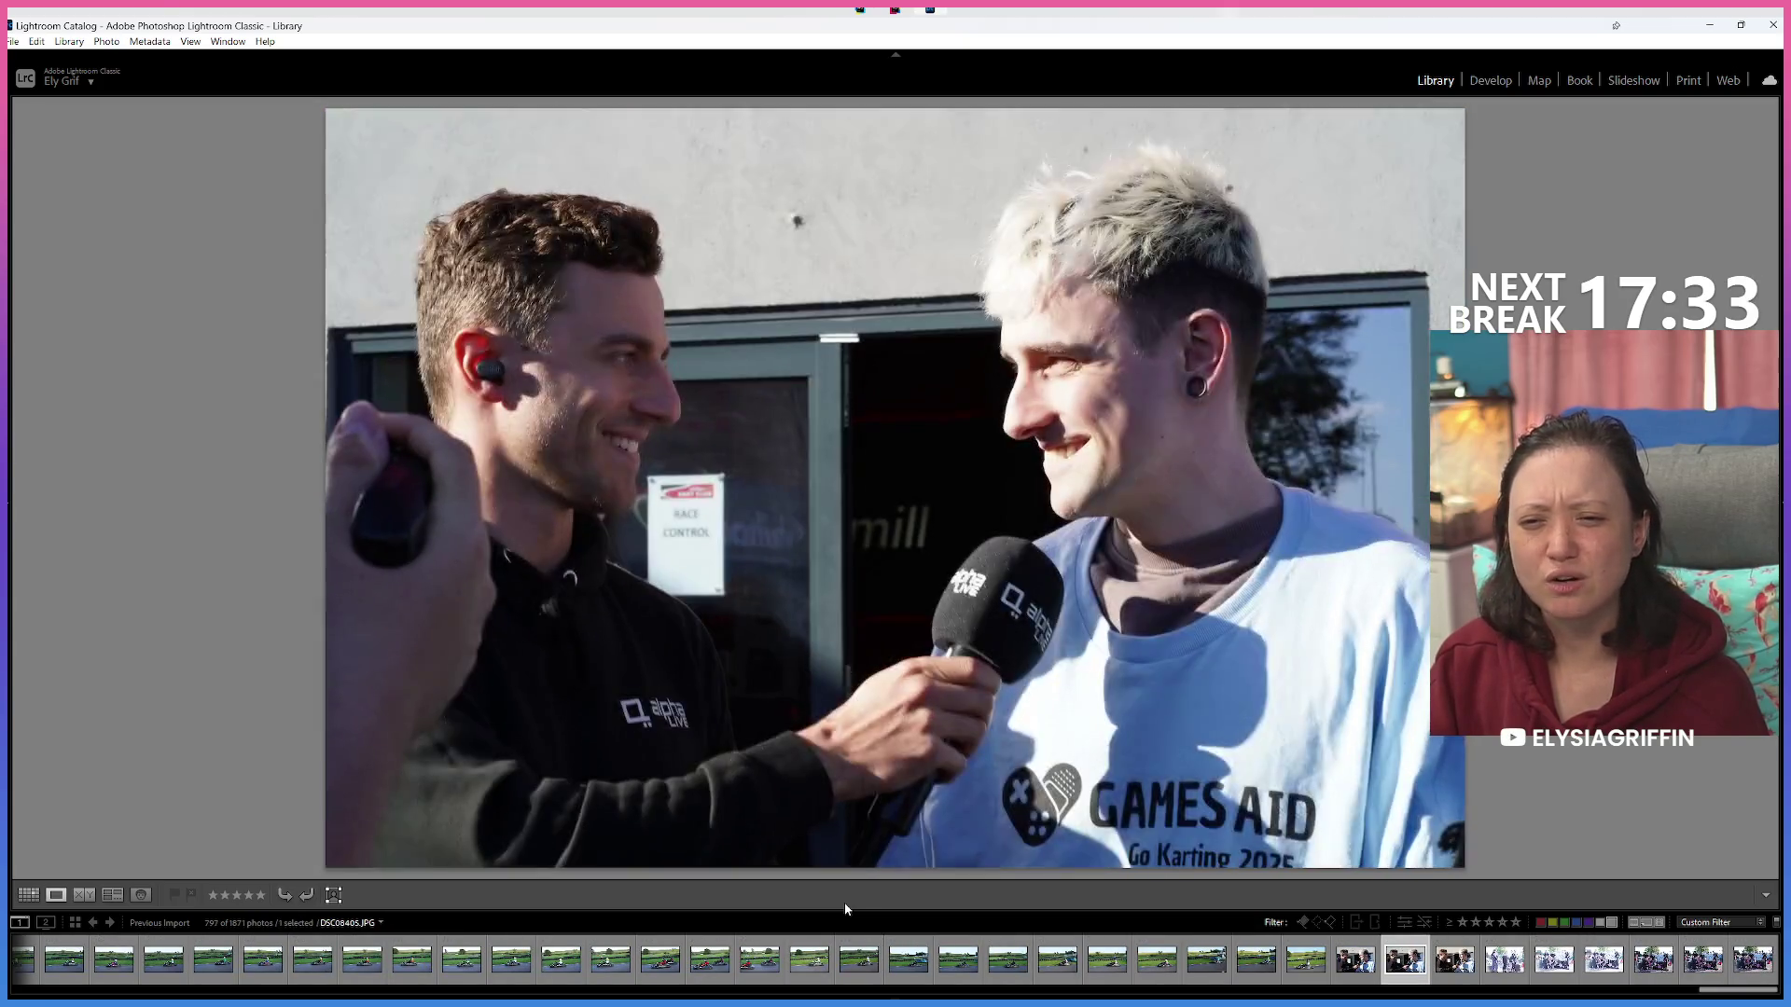
Settle on group shot DSC08412 and toggle its detected face regions on, then off.
key("Right")
key("Right")
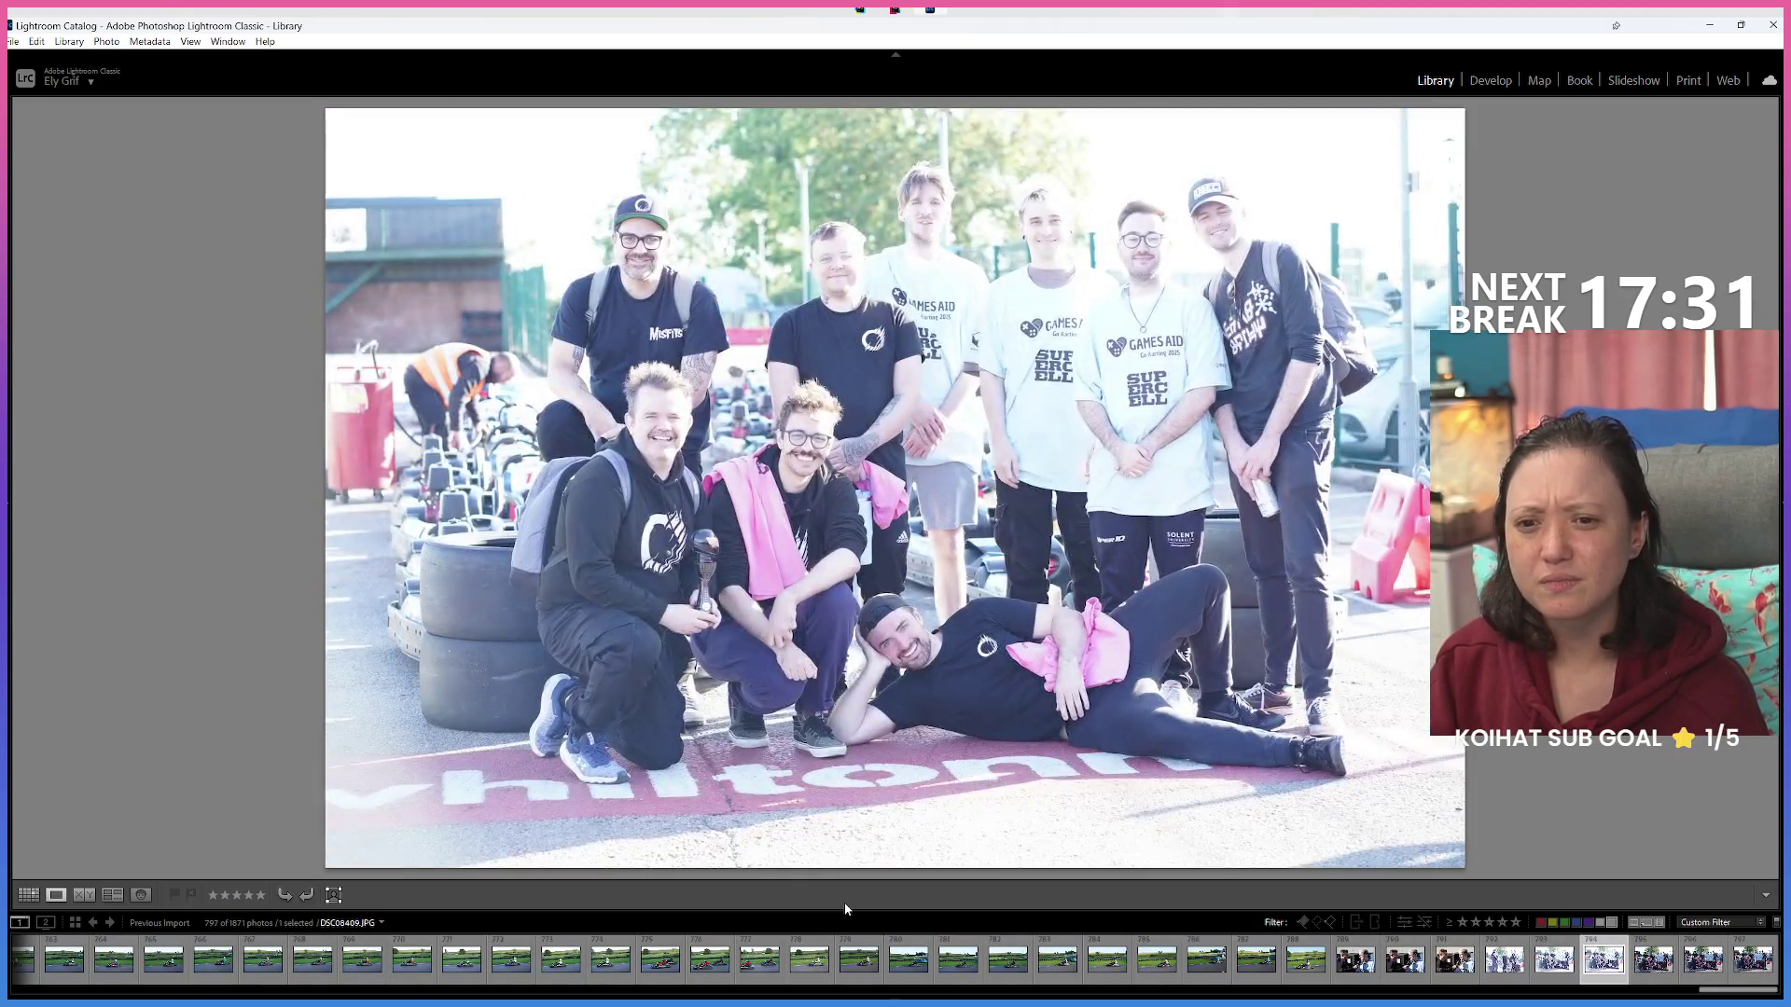
key("Right")
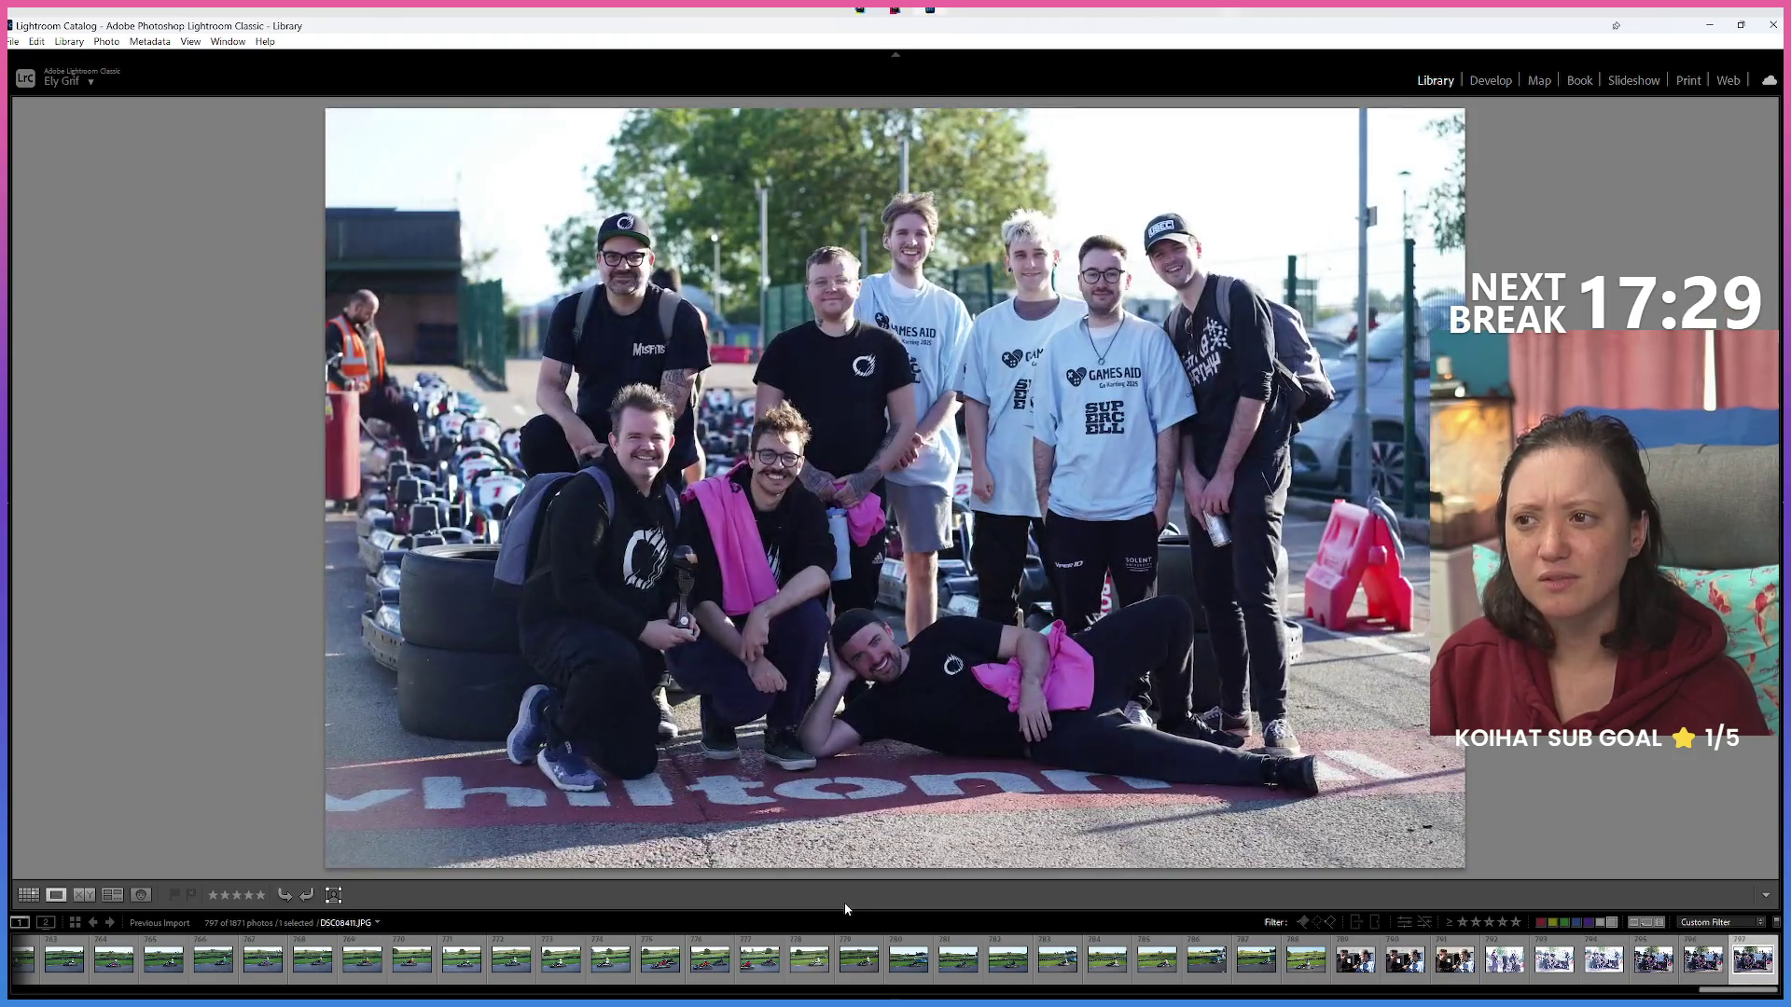
key("Right")
key("Left")
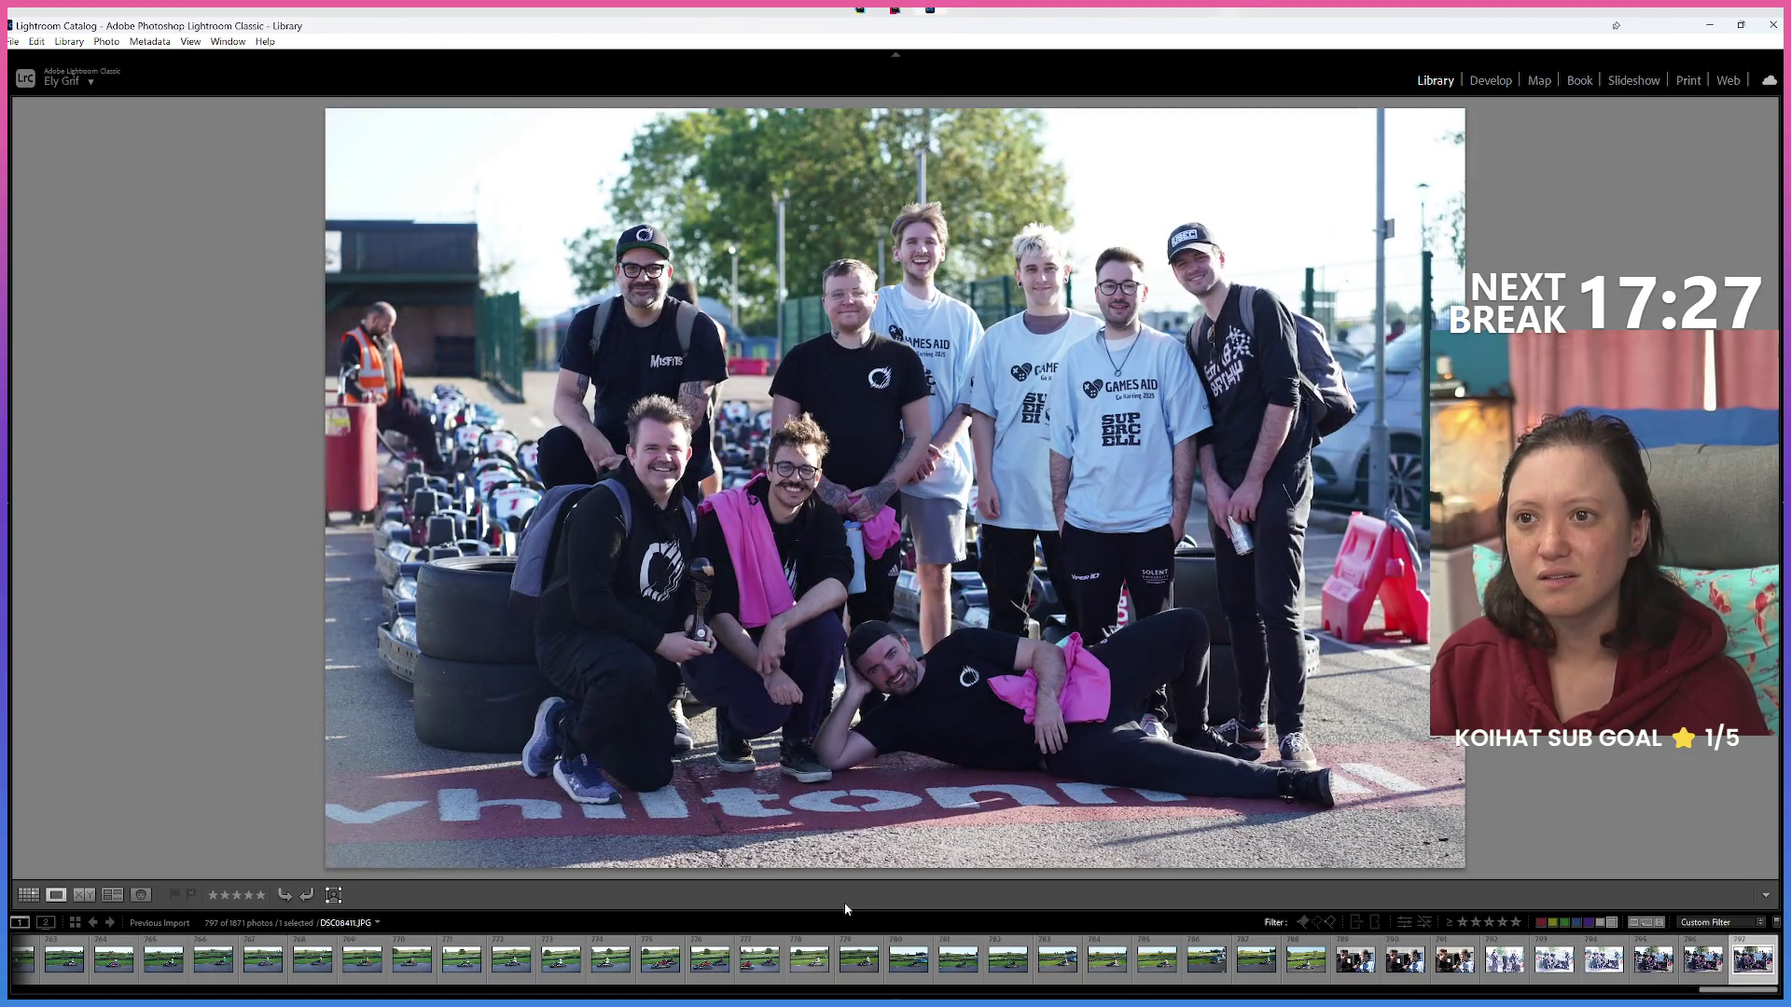
key("shift+o")
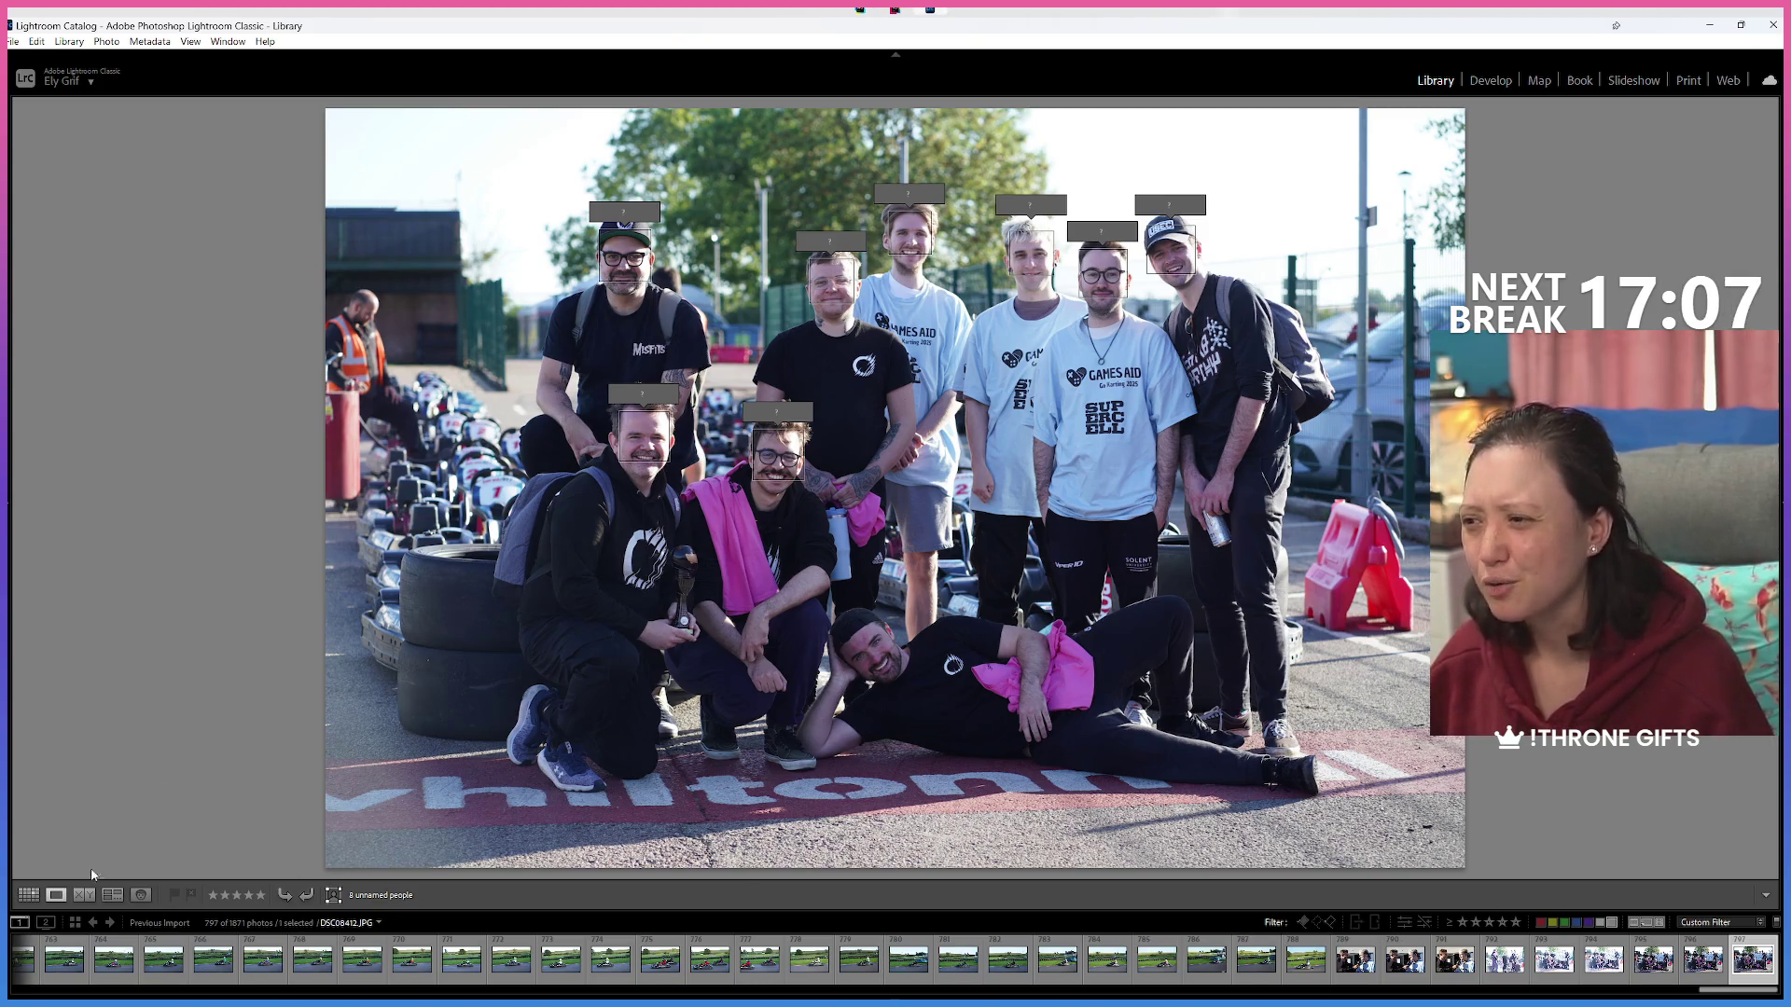
left_click(351, 899)
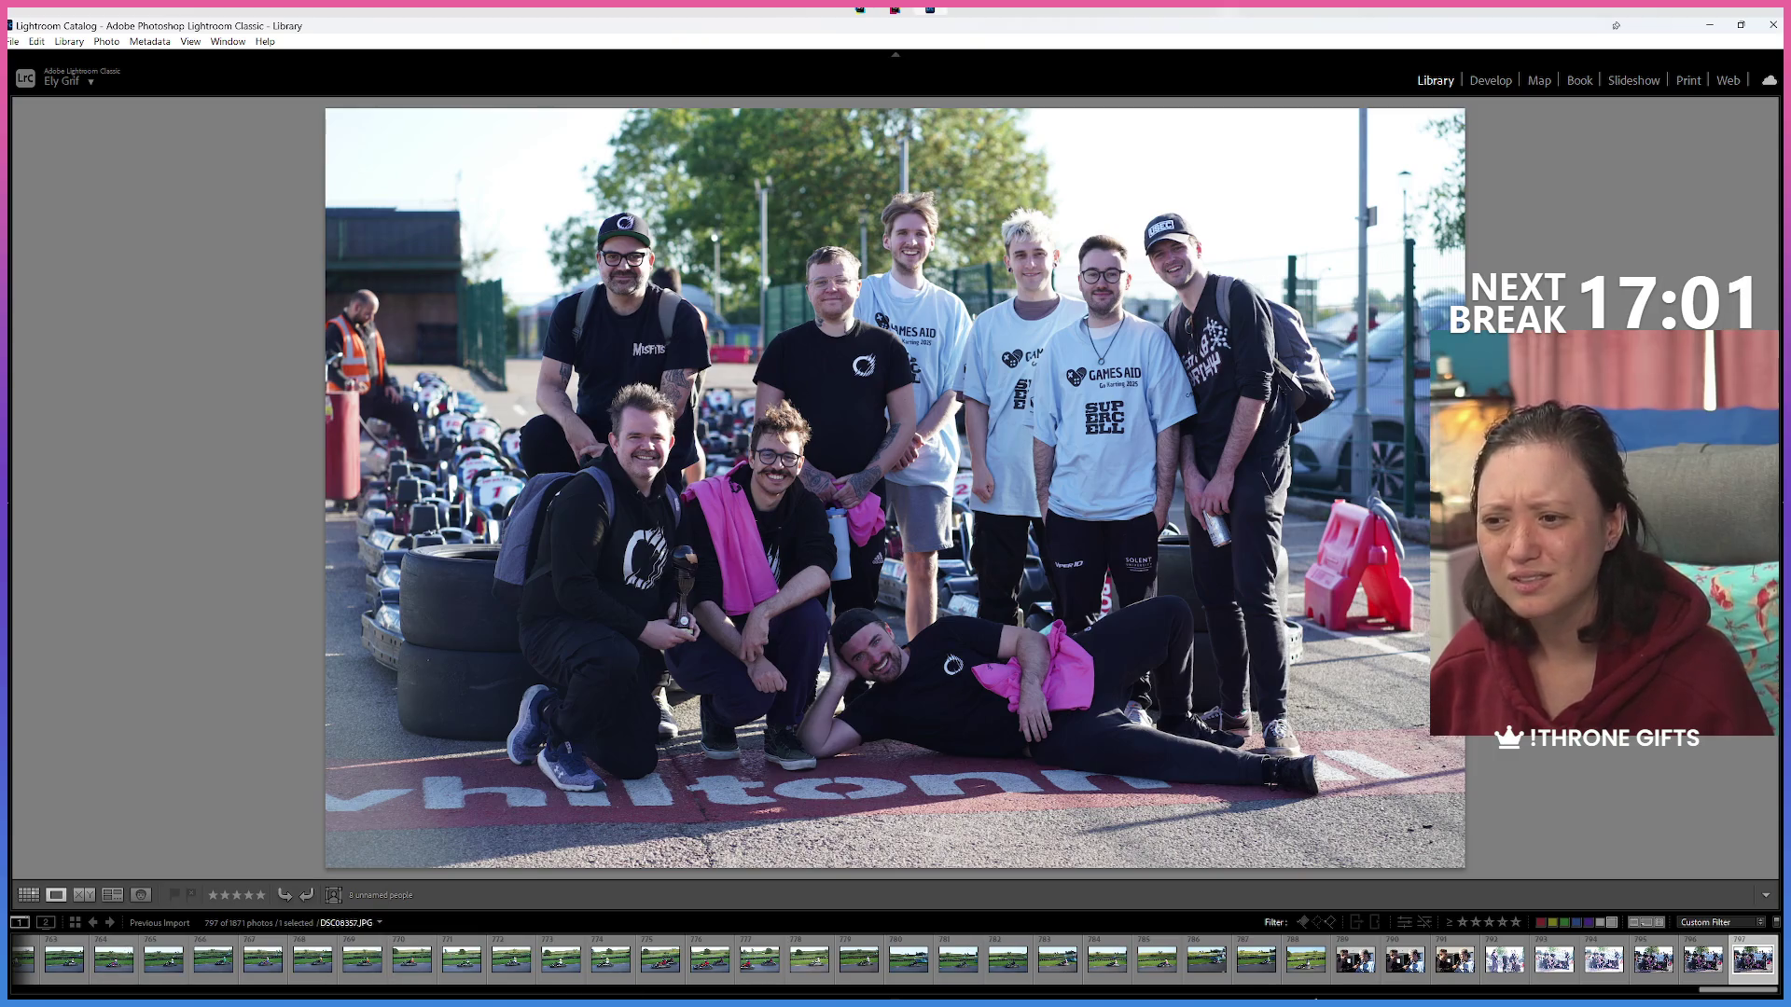
Scroll through the filmstrip while group shot DSC08412 stays displayed.
left_click_drag(1724, 995, 810, 990)
scroll(895, 959, "up", 3)
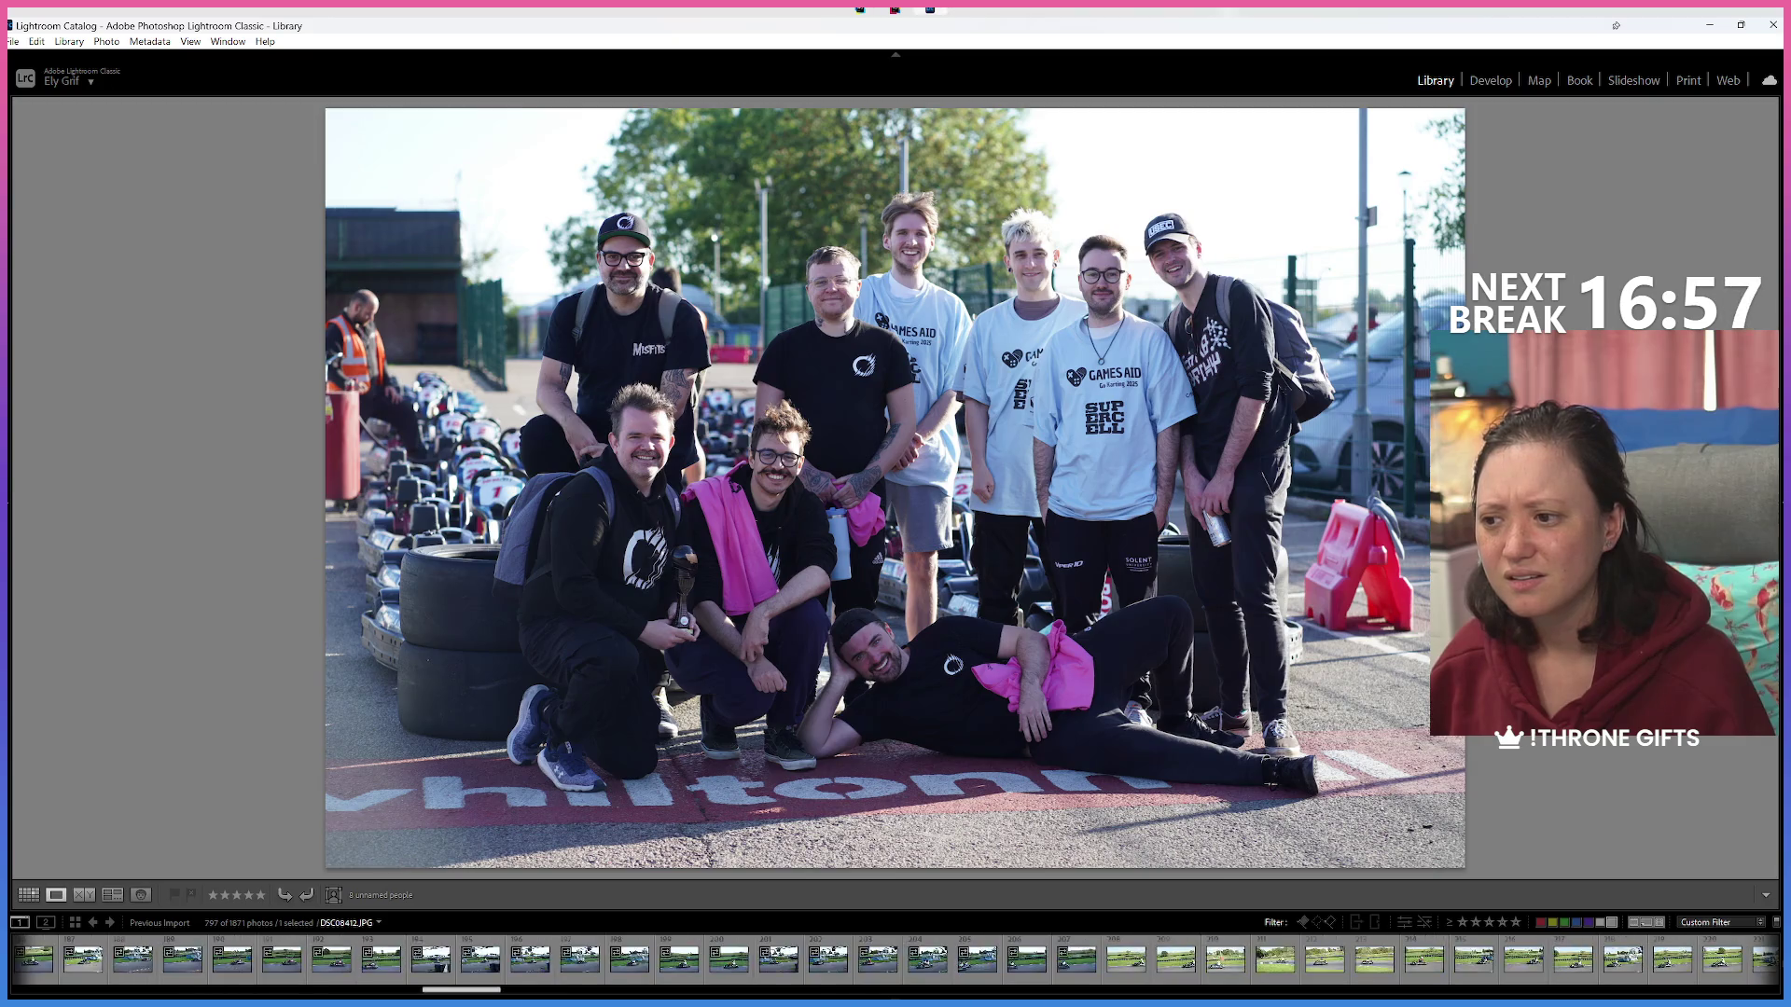
scroll(896, 959, "down", 1)
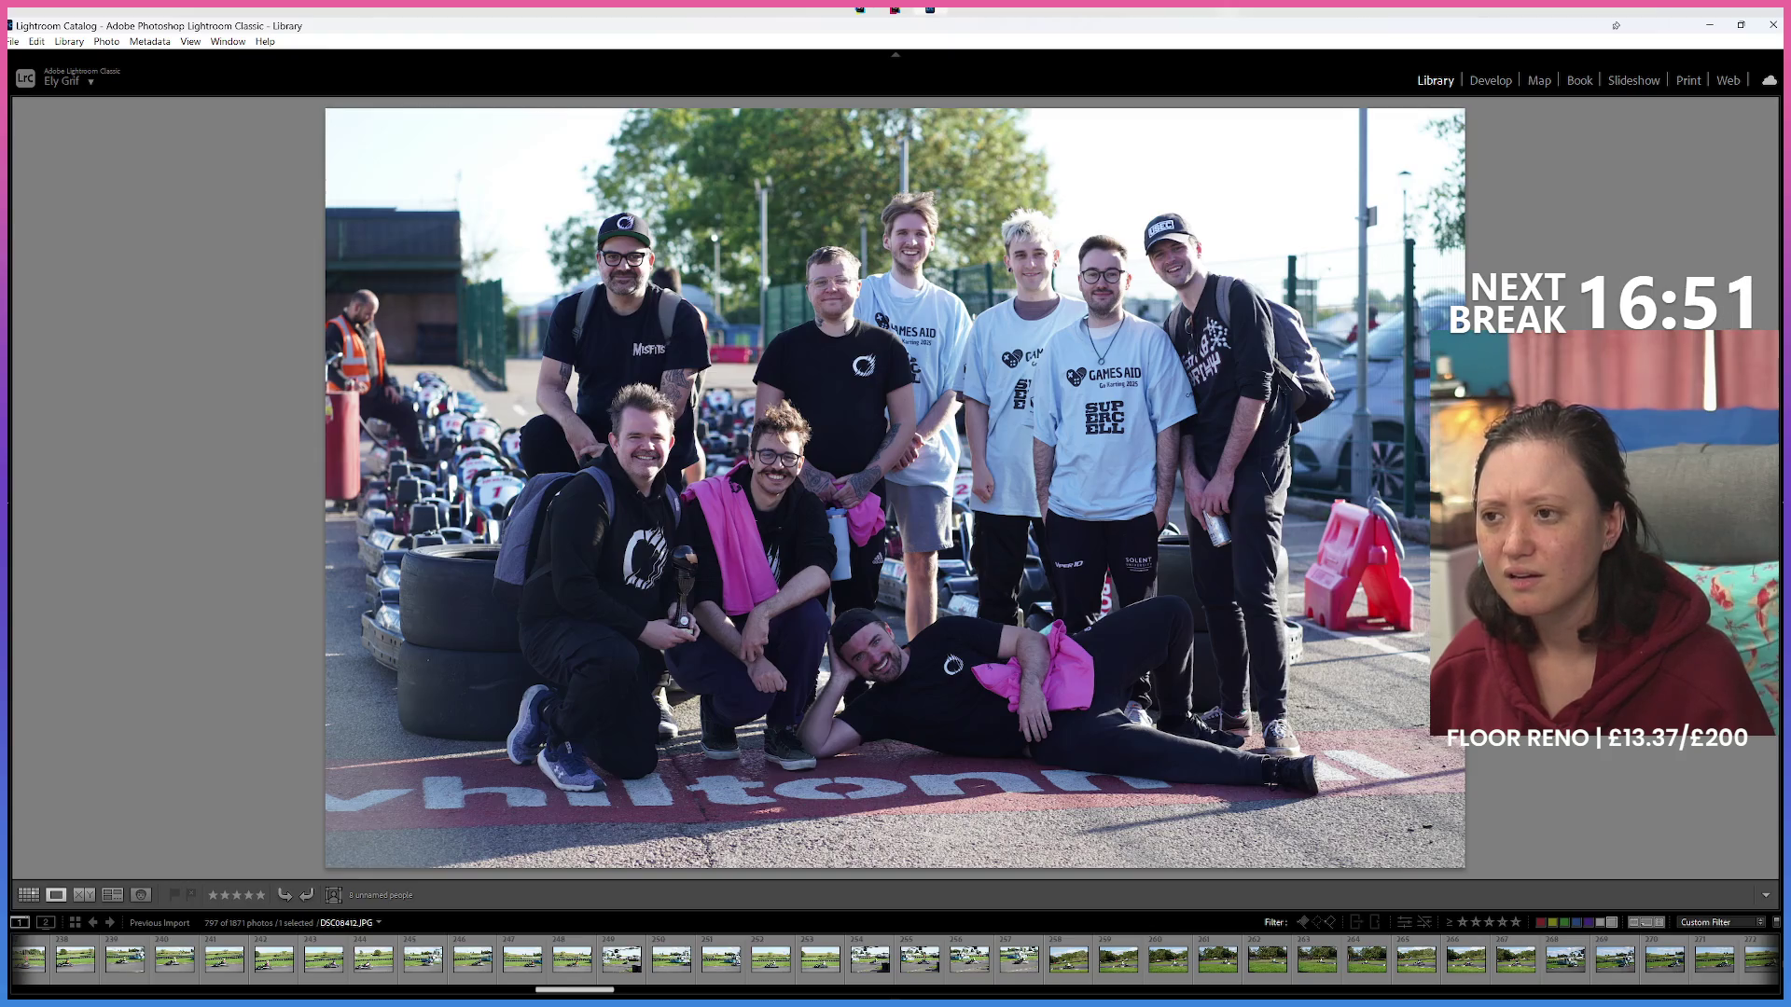
scroll(896, 960, "down", 10)
scroll(1690, 973, "down", 20)
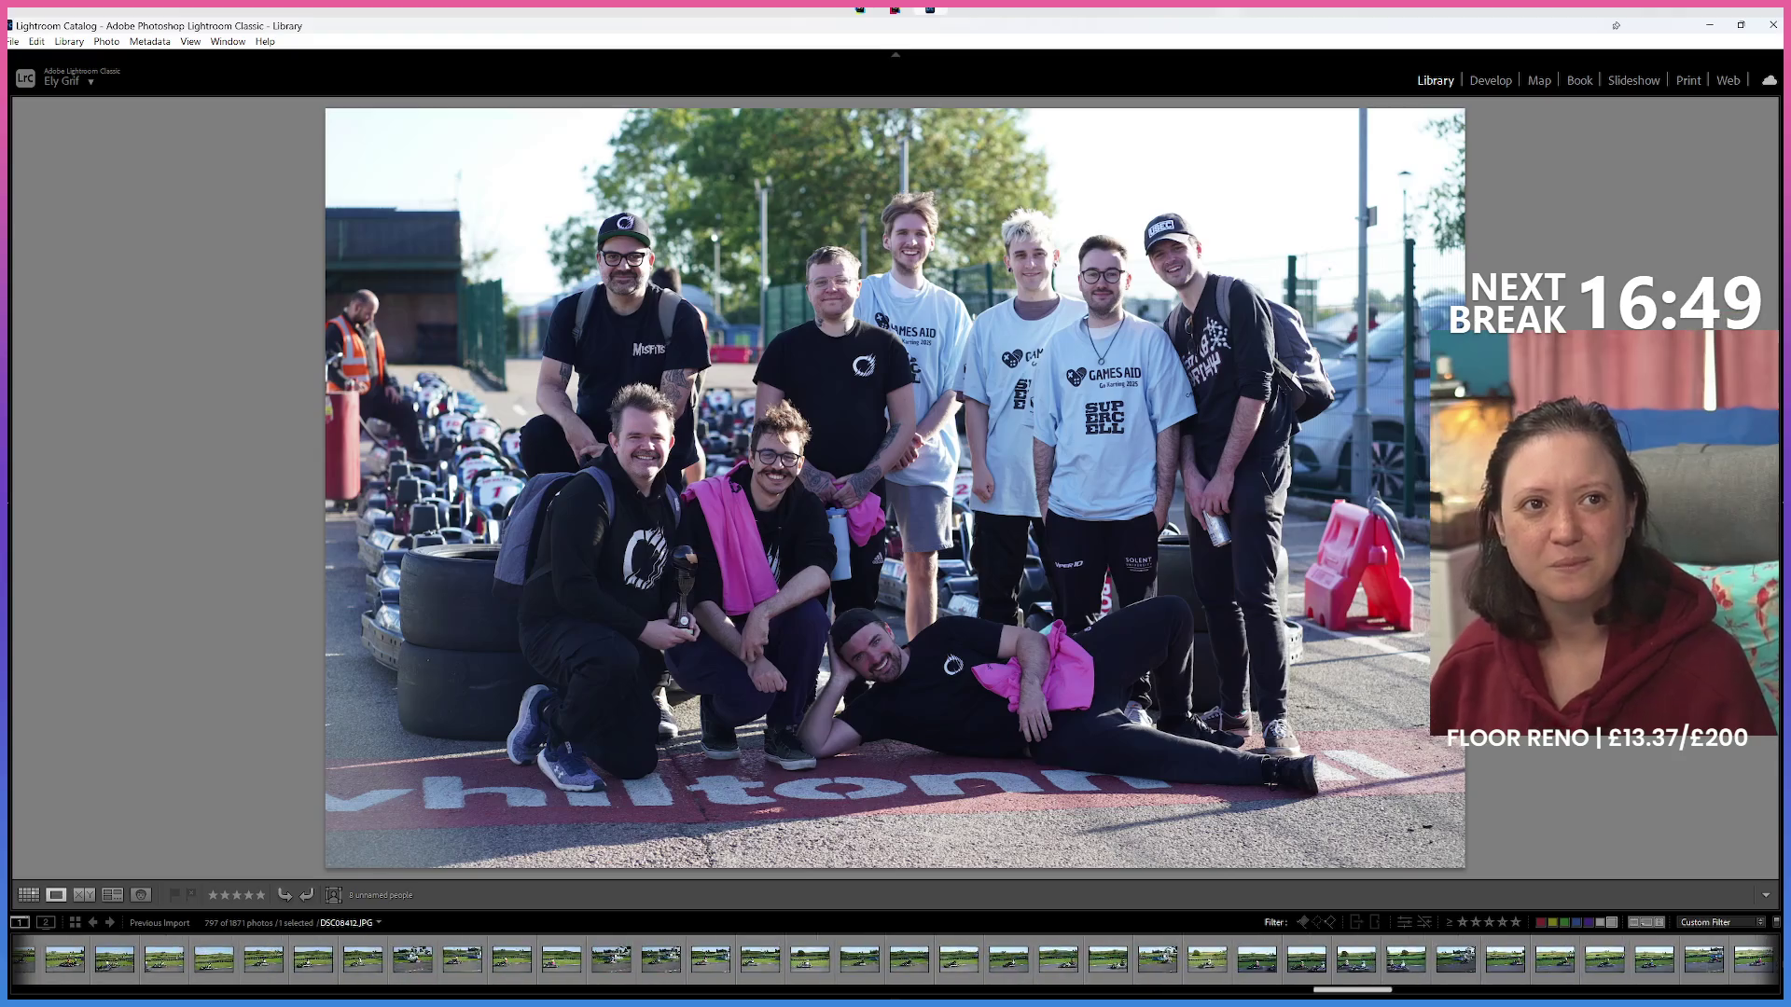
scroll(1690, 973, "down", 5)
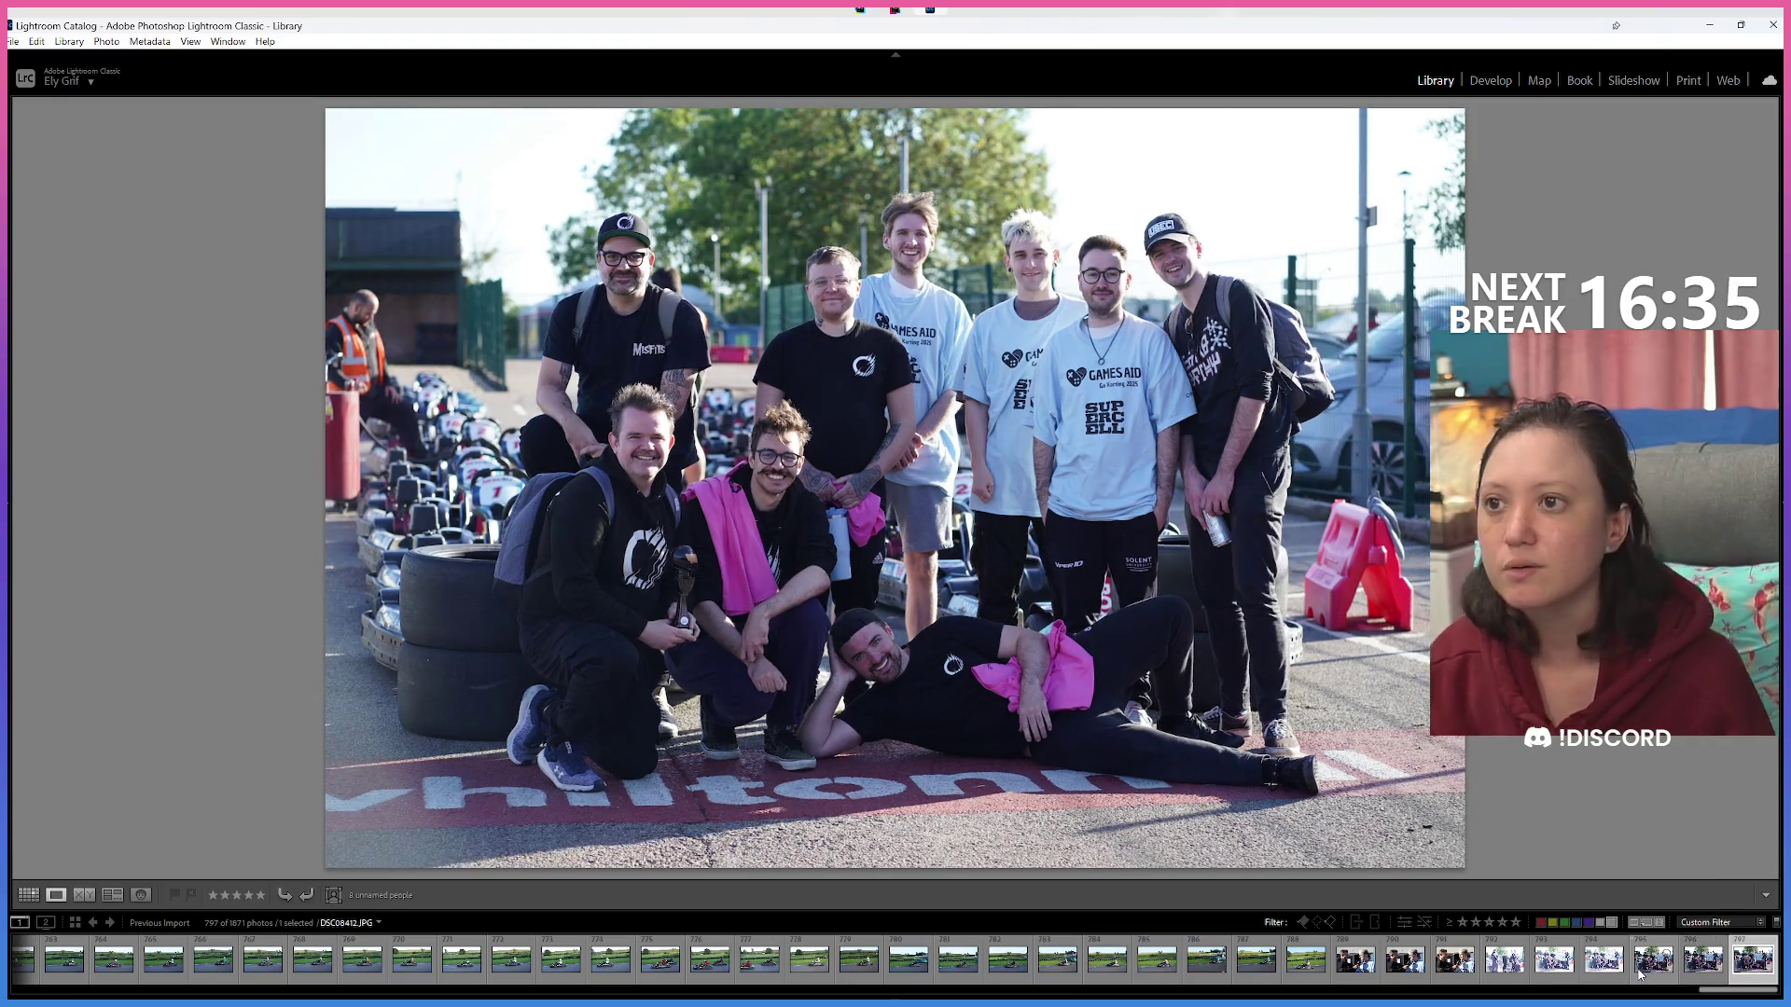
Compare the neighbouring group shots and come back to DSC08412.
key("Left")
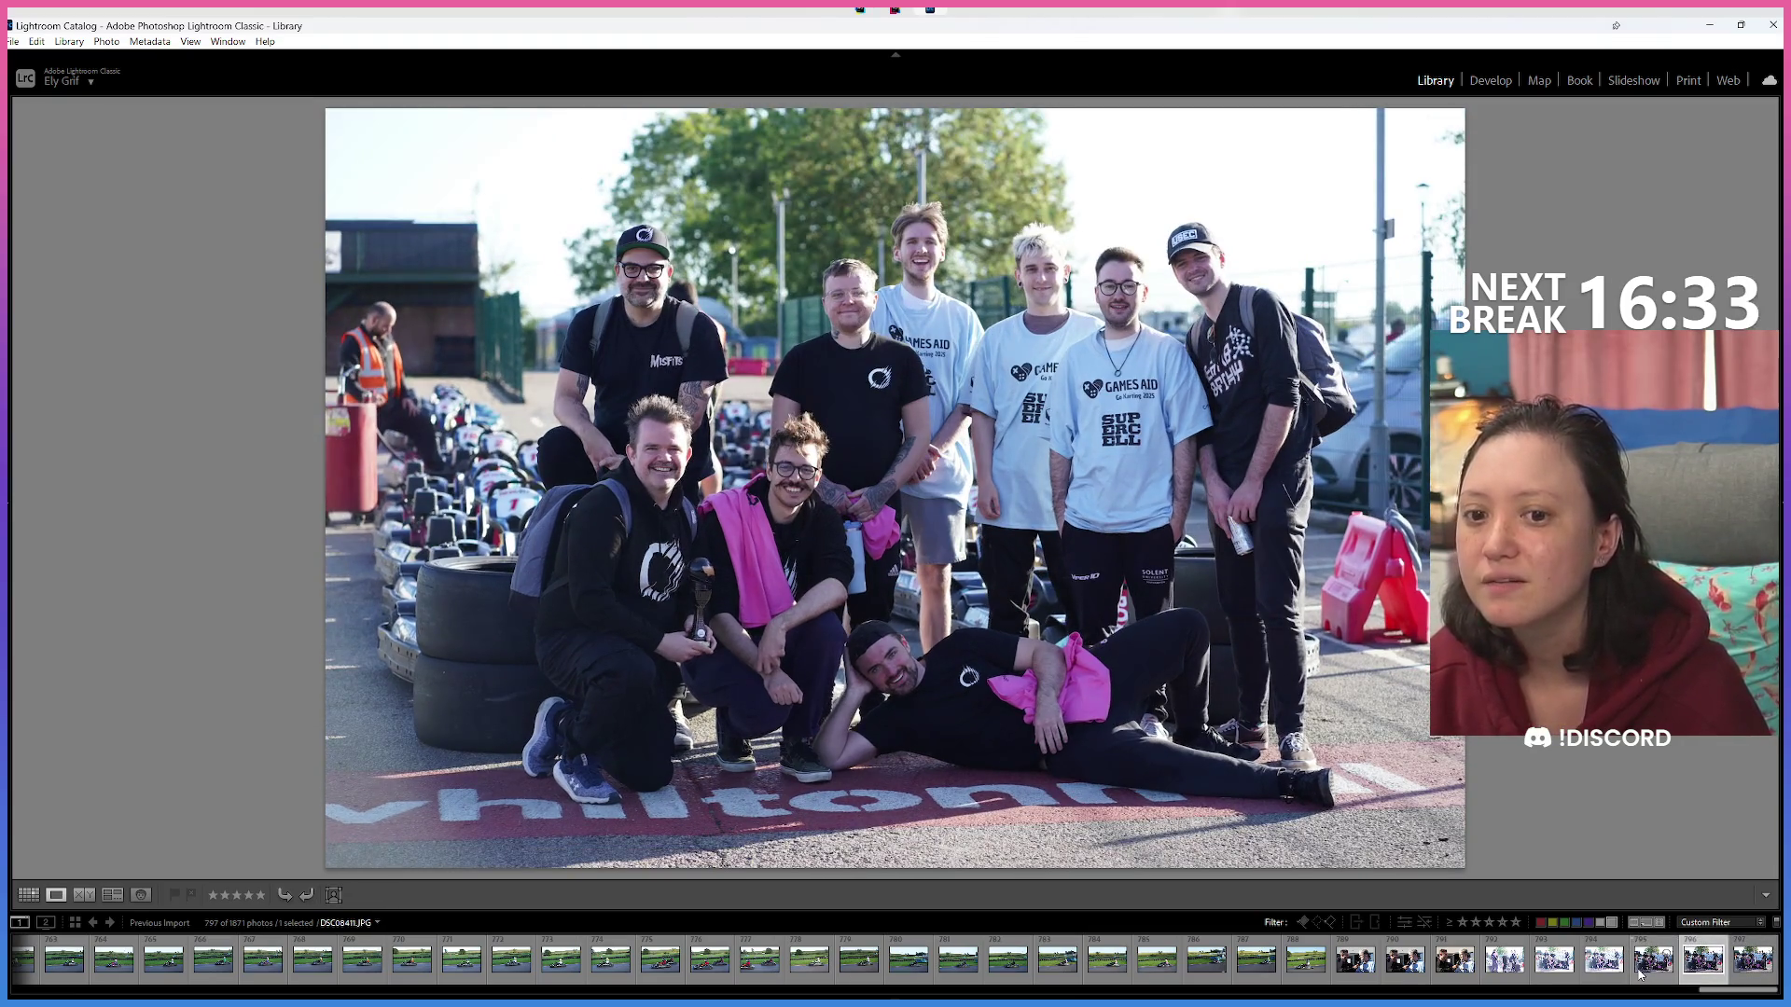
key("Right")
key("Left")
left_click(1641, 974)
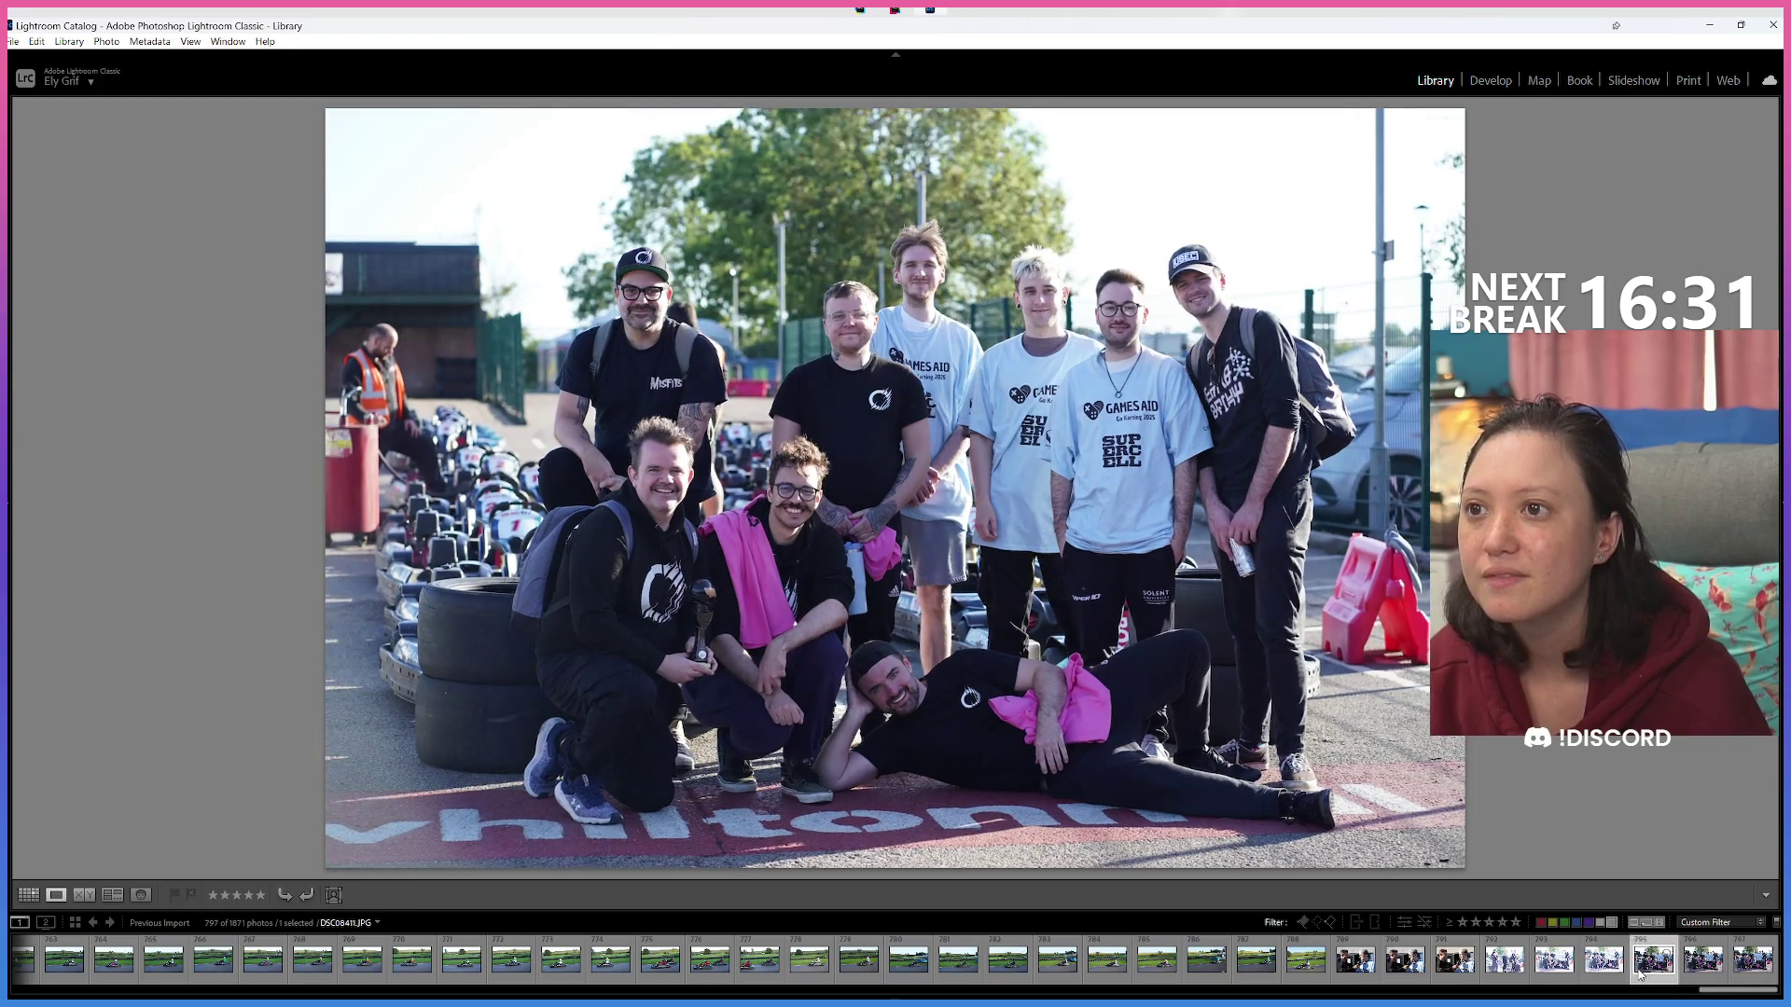
key("Right")
key("Right")
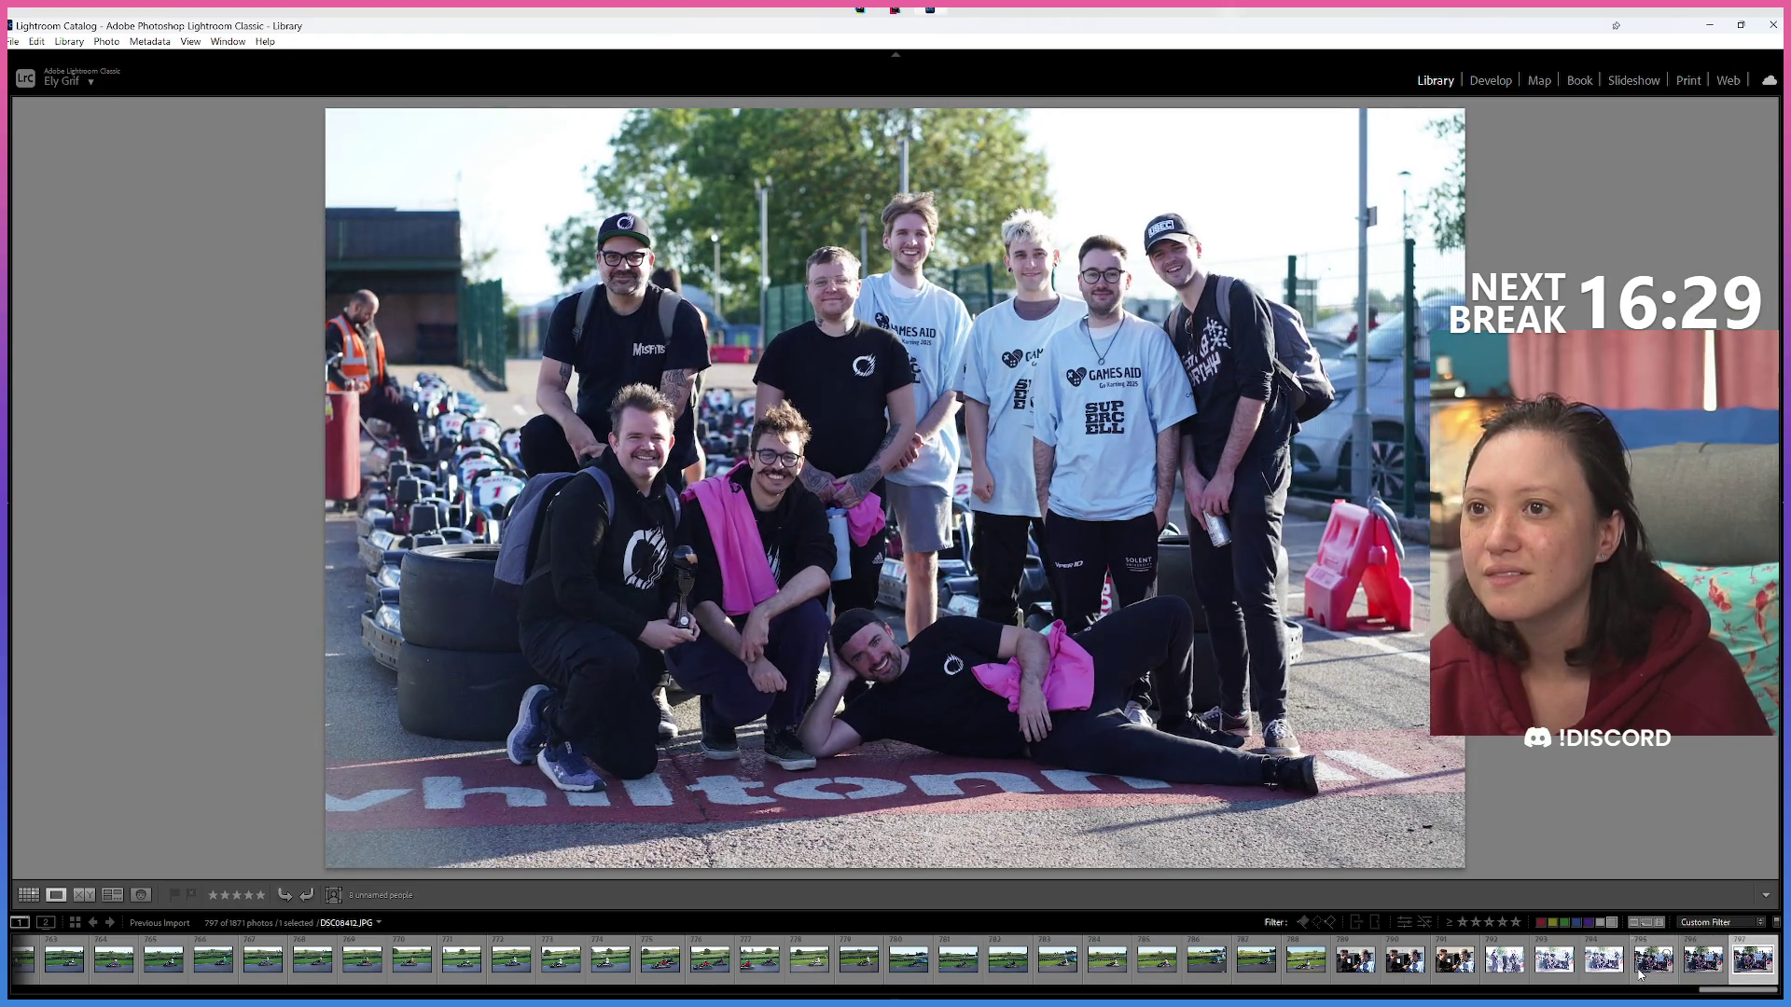
Check face sharpness at 1:1 zoom, then open DSC08412 in the Develop module.
left_click(623, 452)
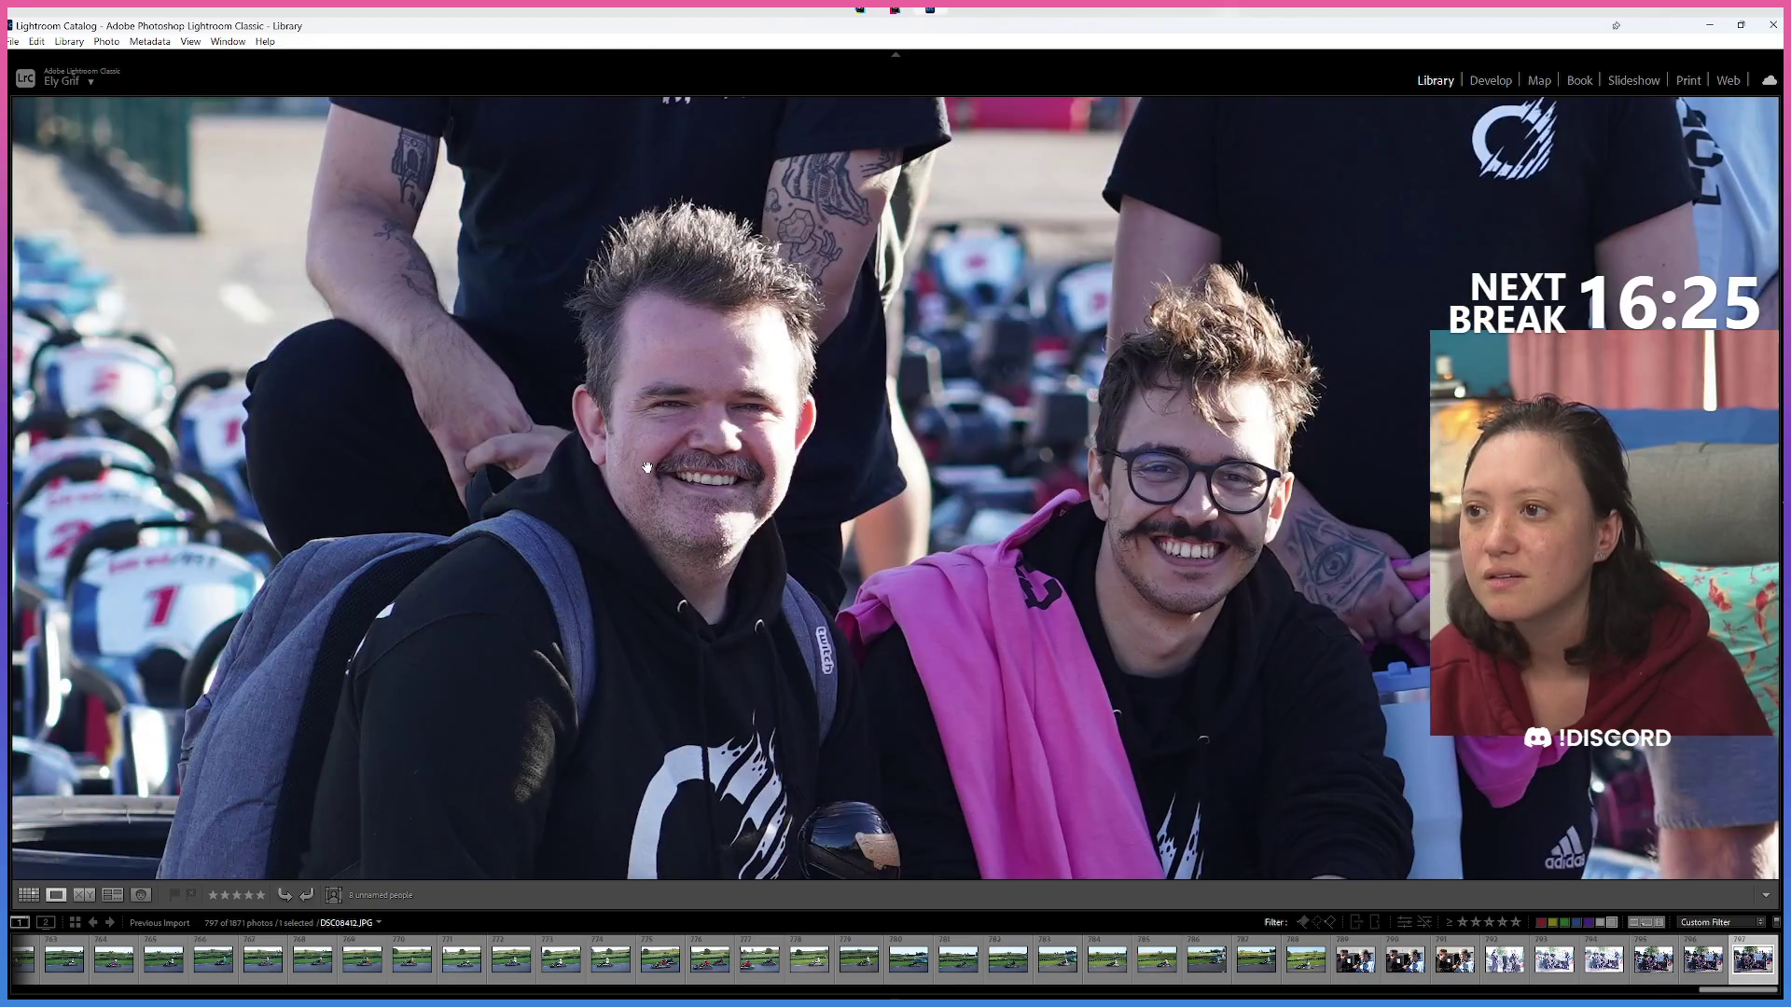
left_click(647, 466)
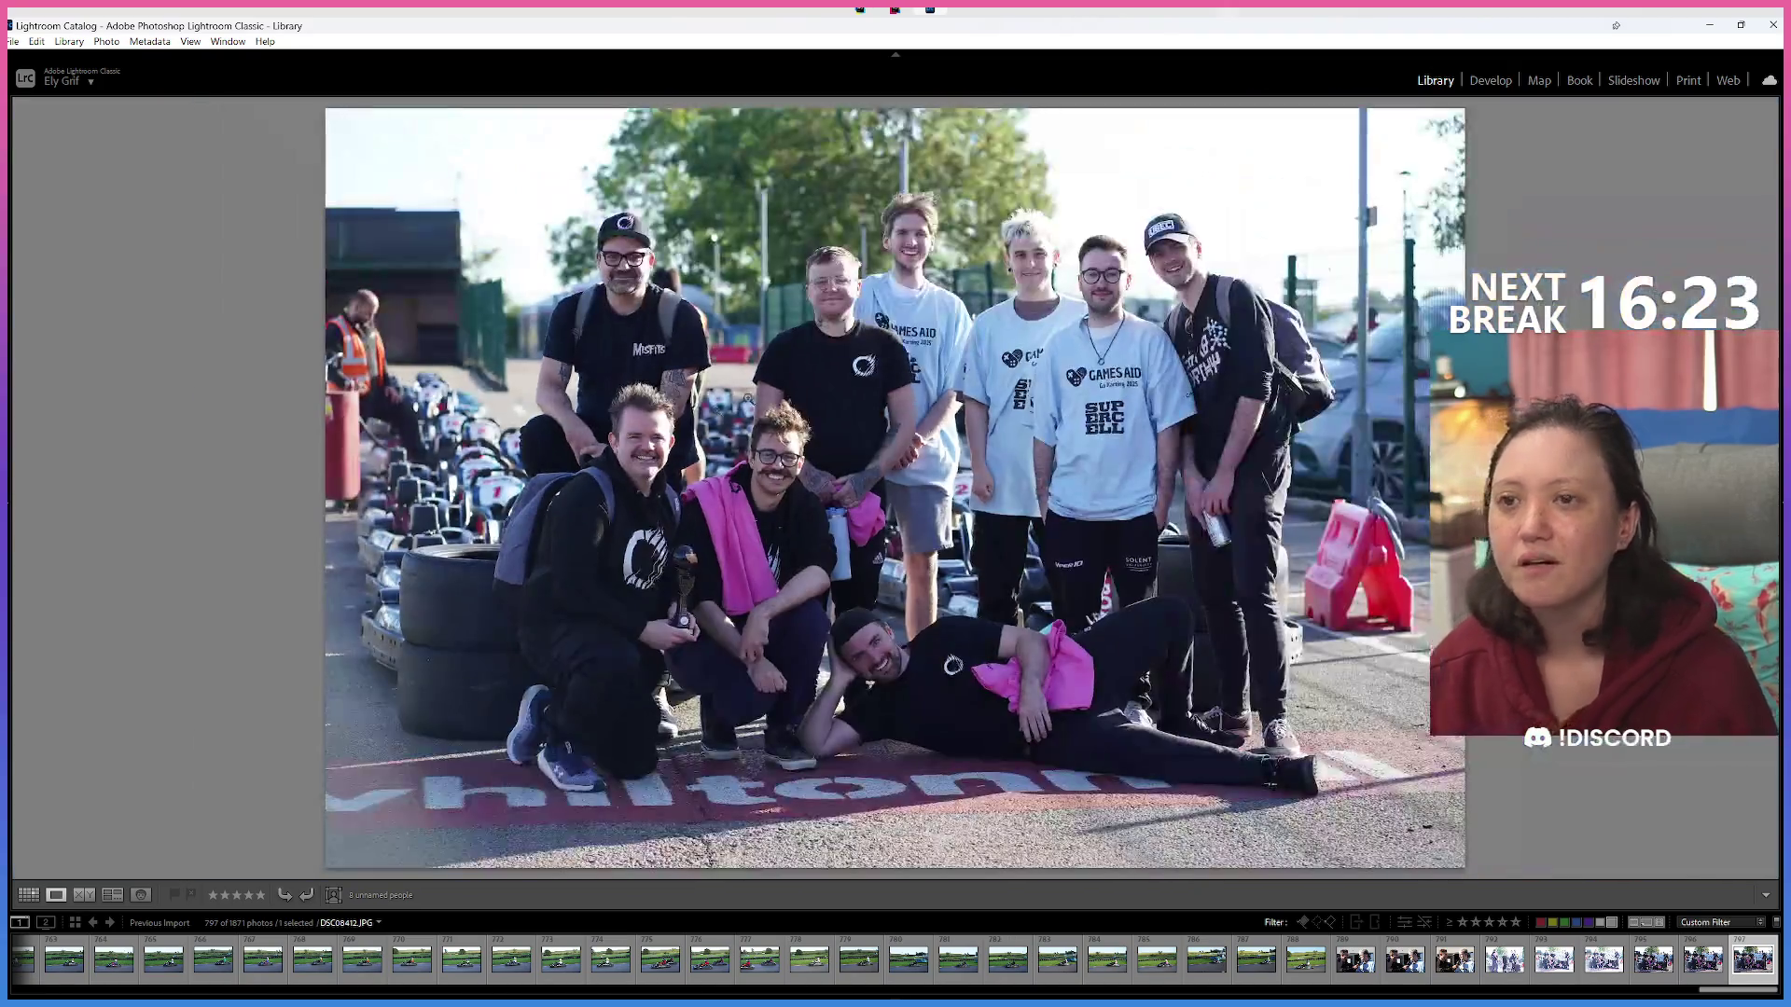
left_click(1491, 81)
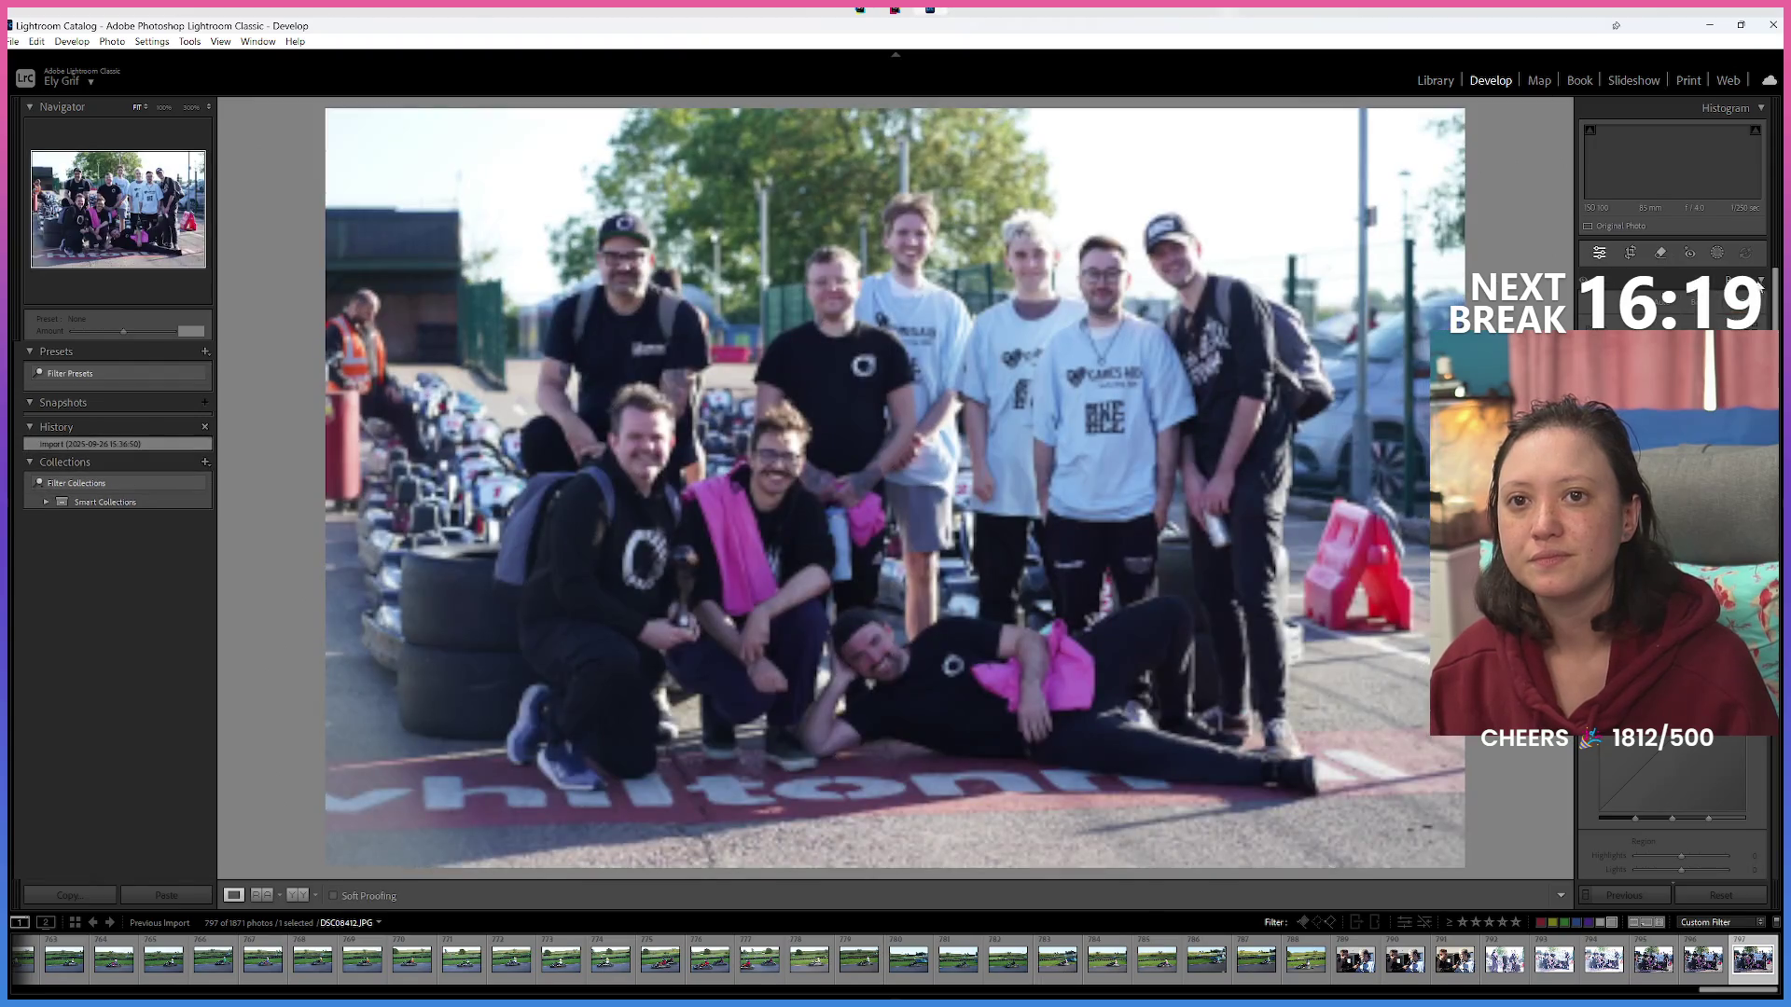
Crop DSC08412 tighter around the team, trimming the left edge and top sky, and apply.
left_click(1629, 253)
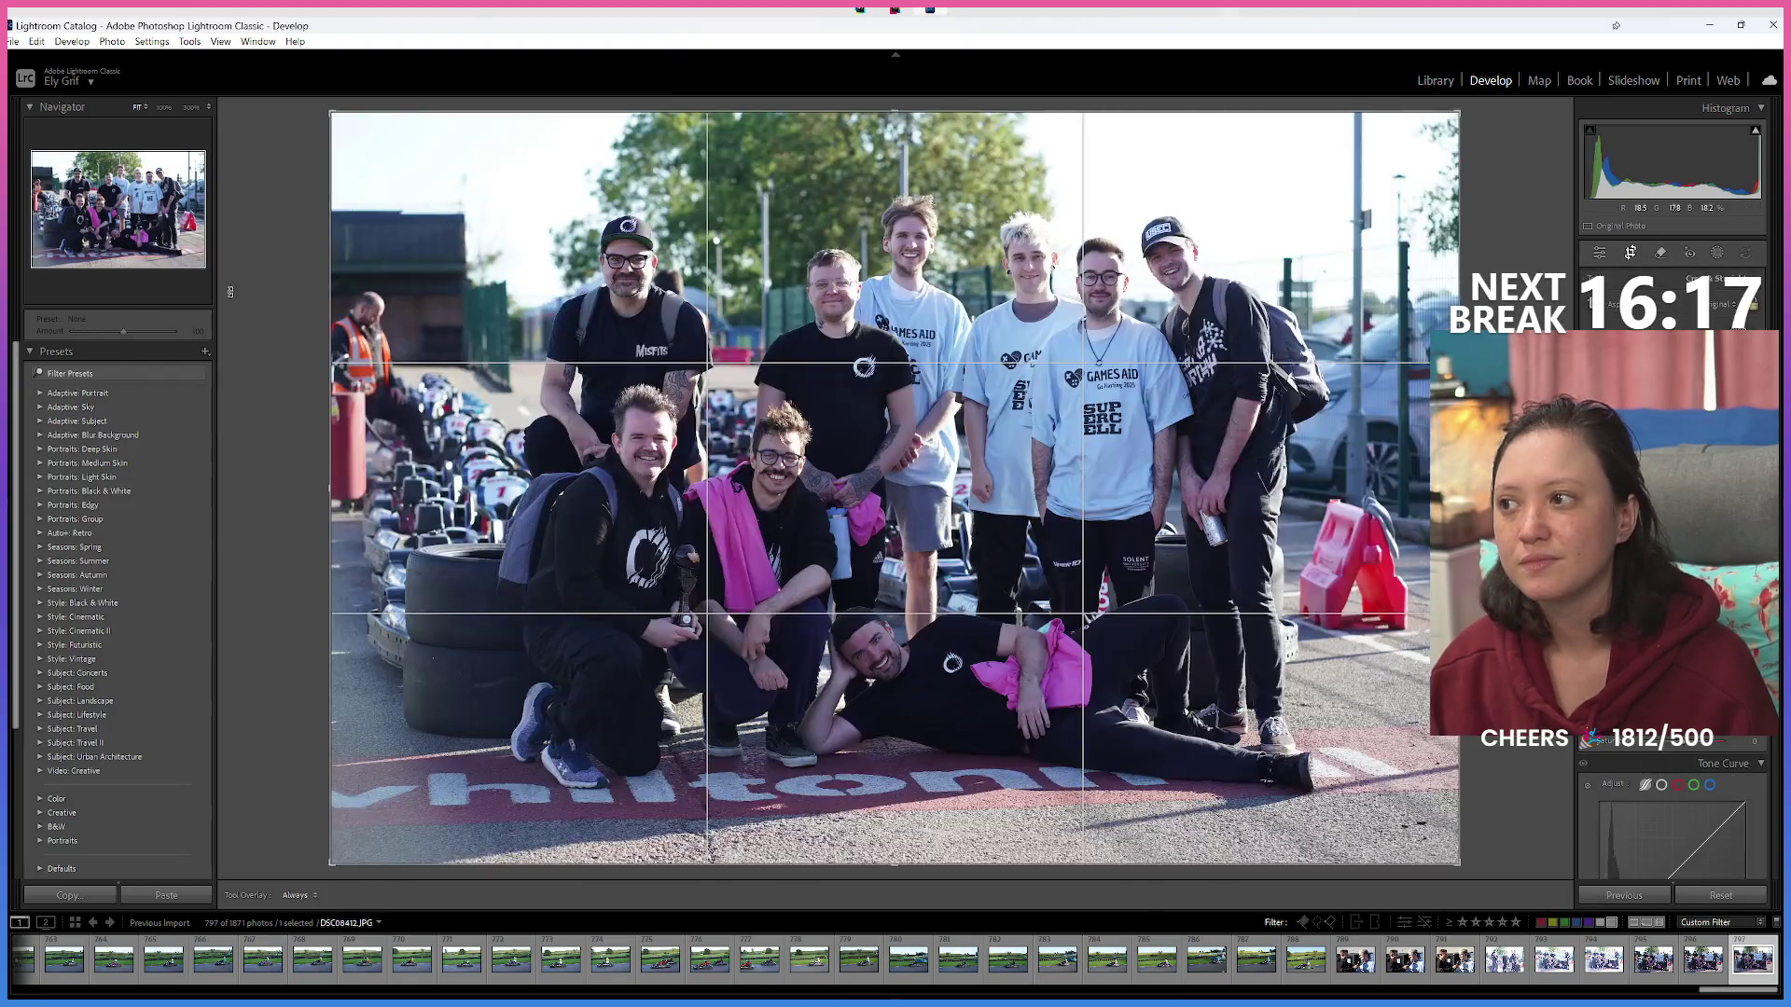
left_click(12, 372)
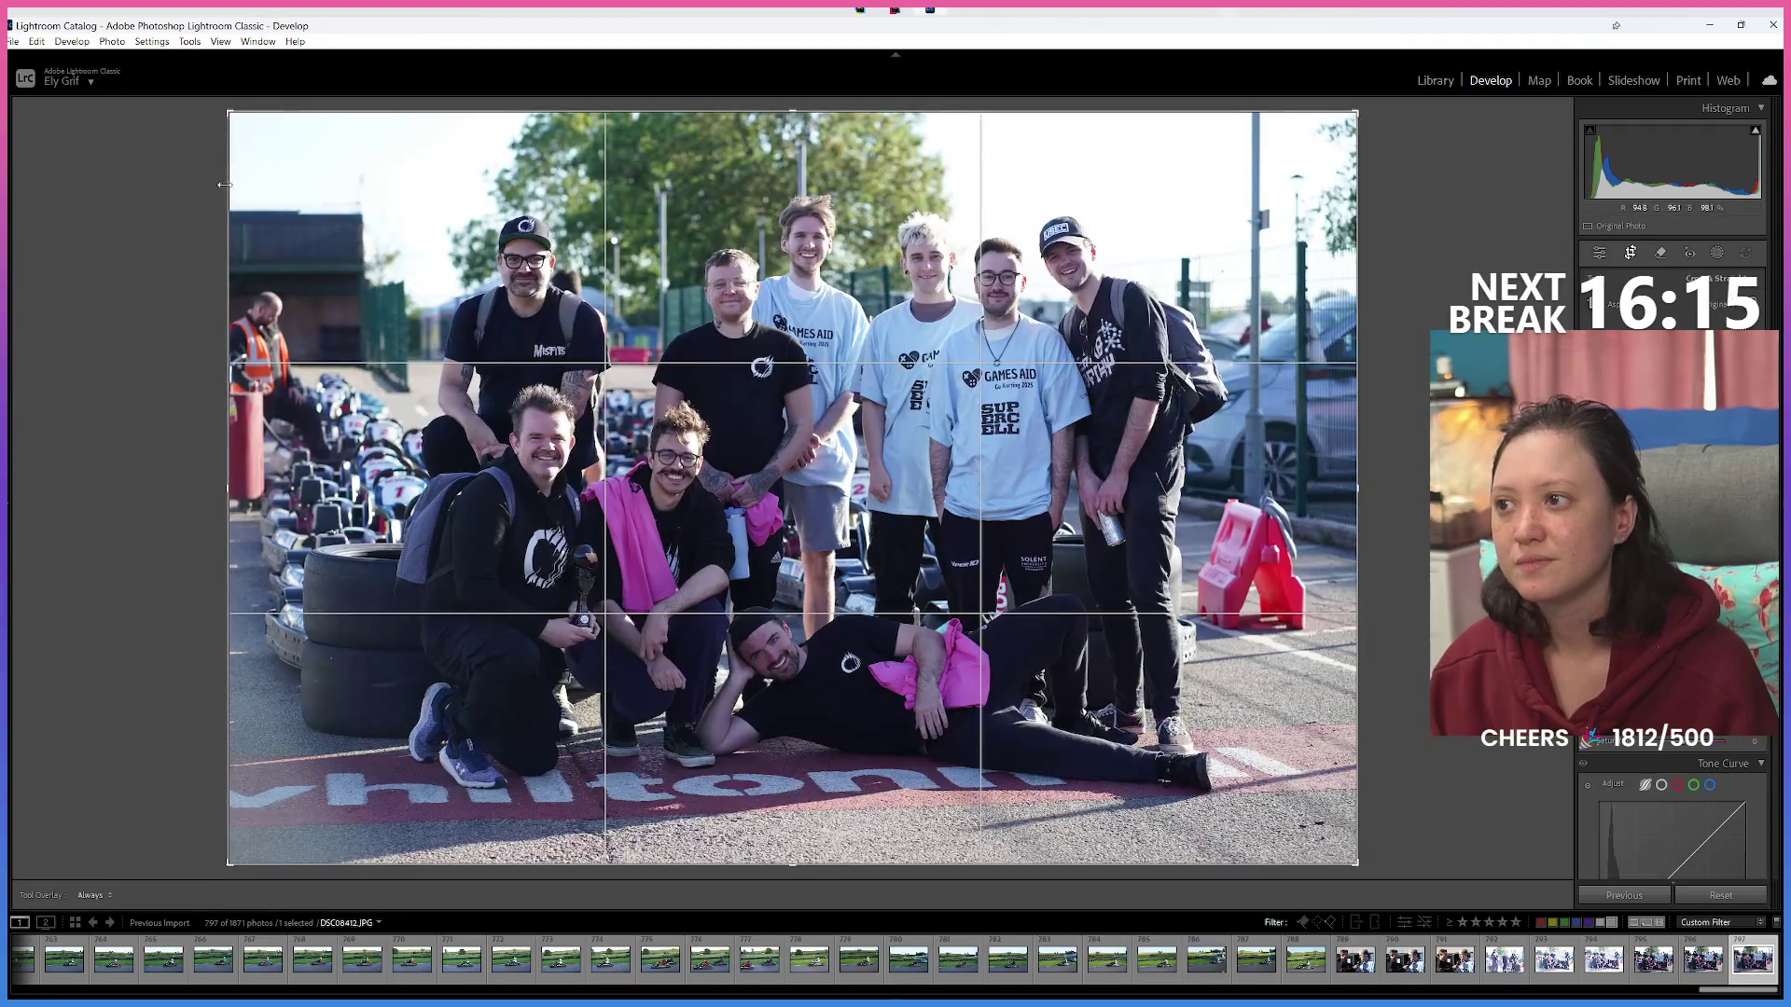
left_click_drag(231, 122, 258, 133)
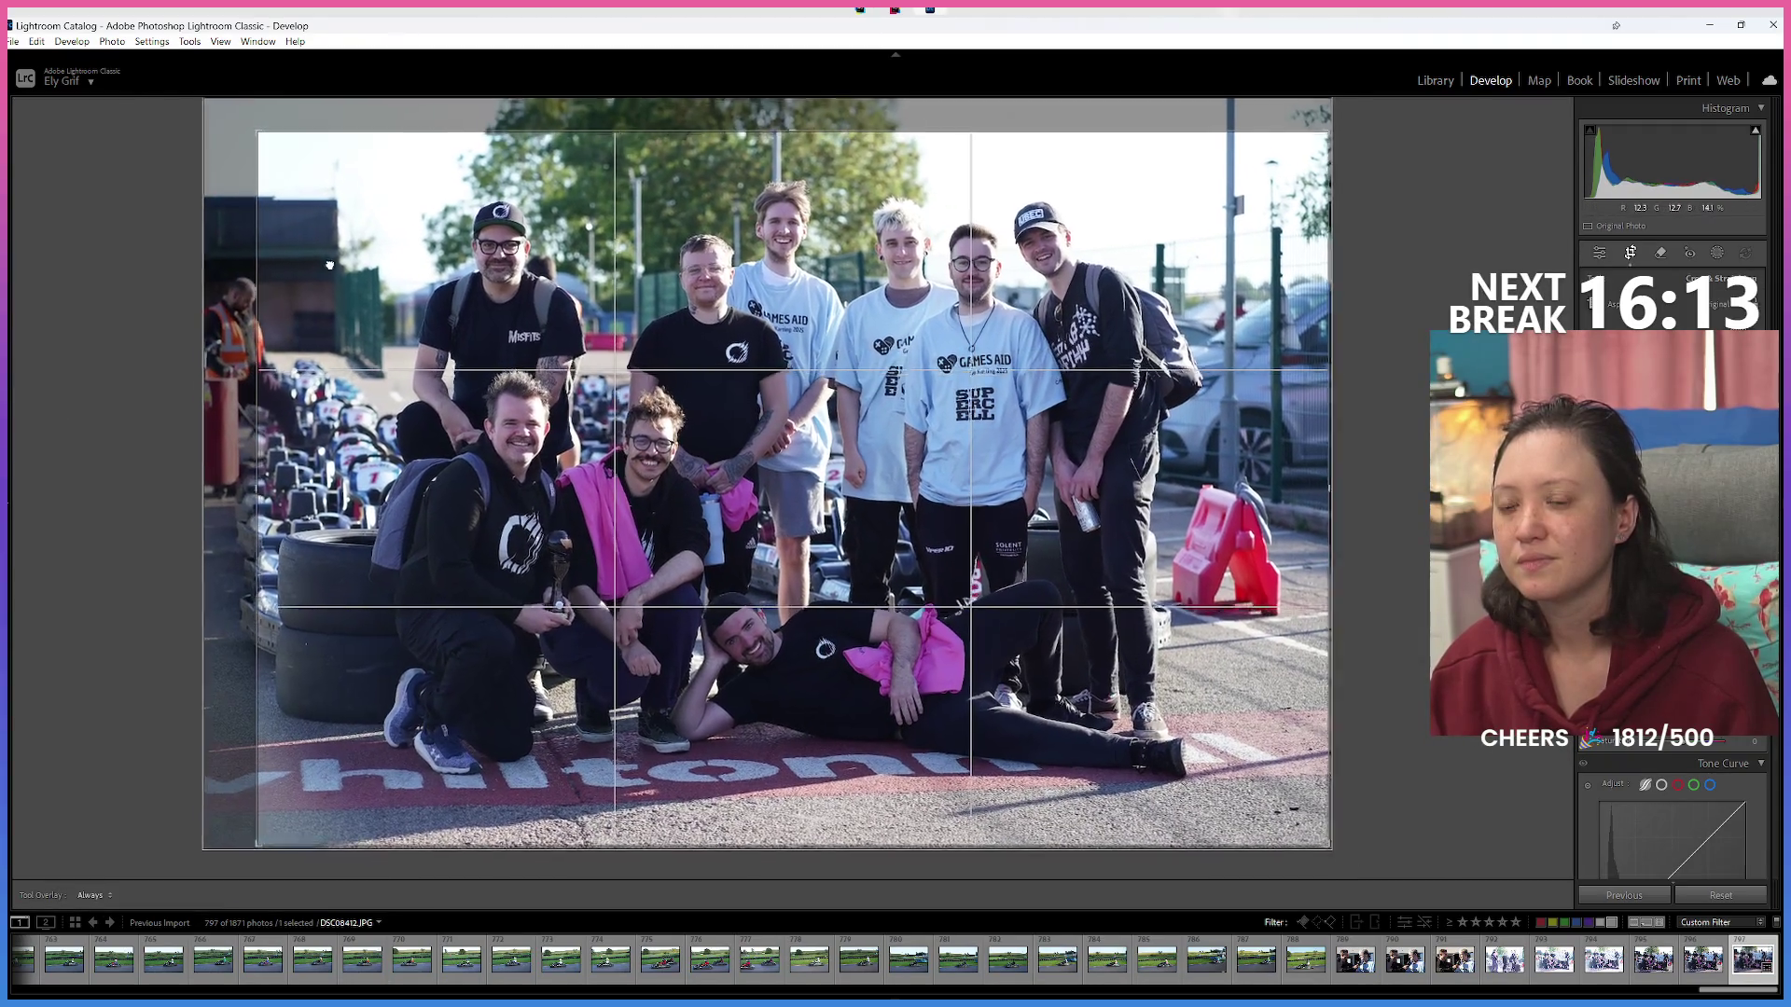
mouse_move(336, 284)
left_mouse_down()
mouse_move(372, 273)
mouse_move(344, 265)
left_mouse_up()
left_click_drag(1327, 133, 1285, 155)
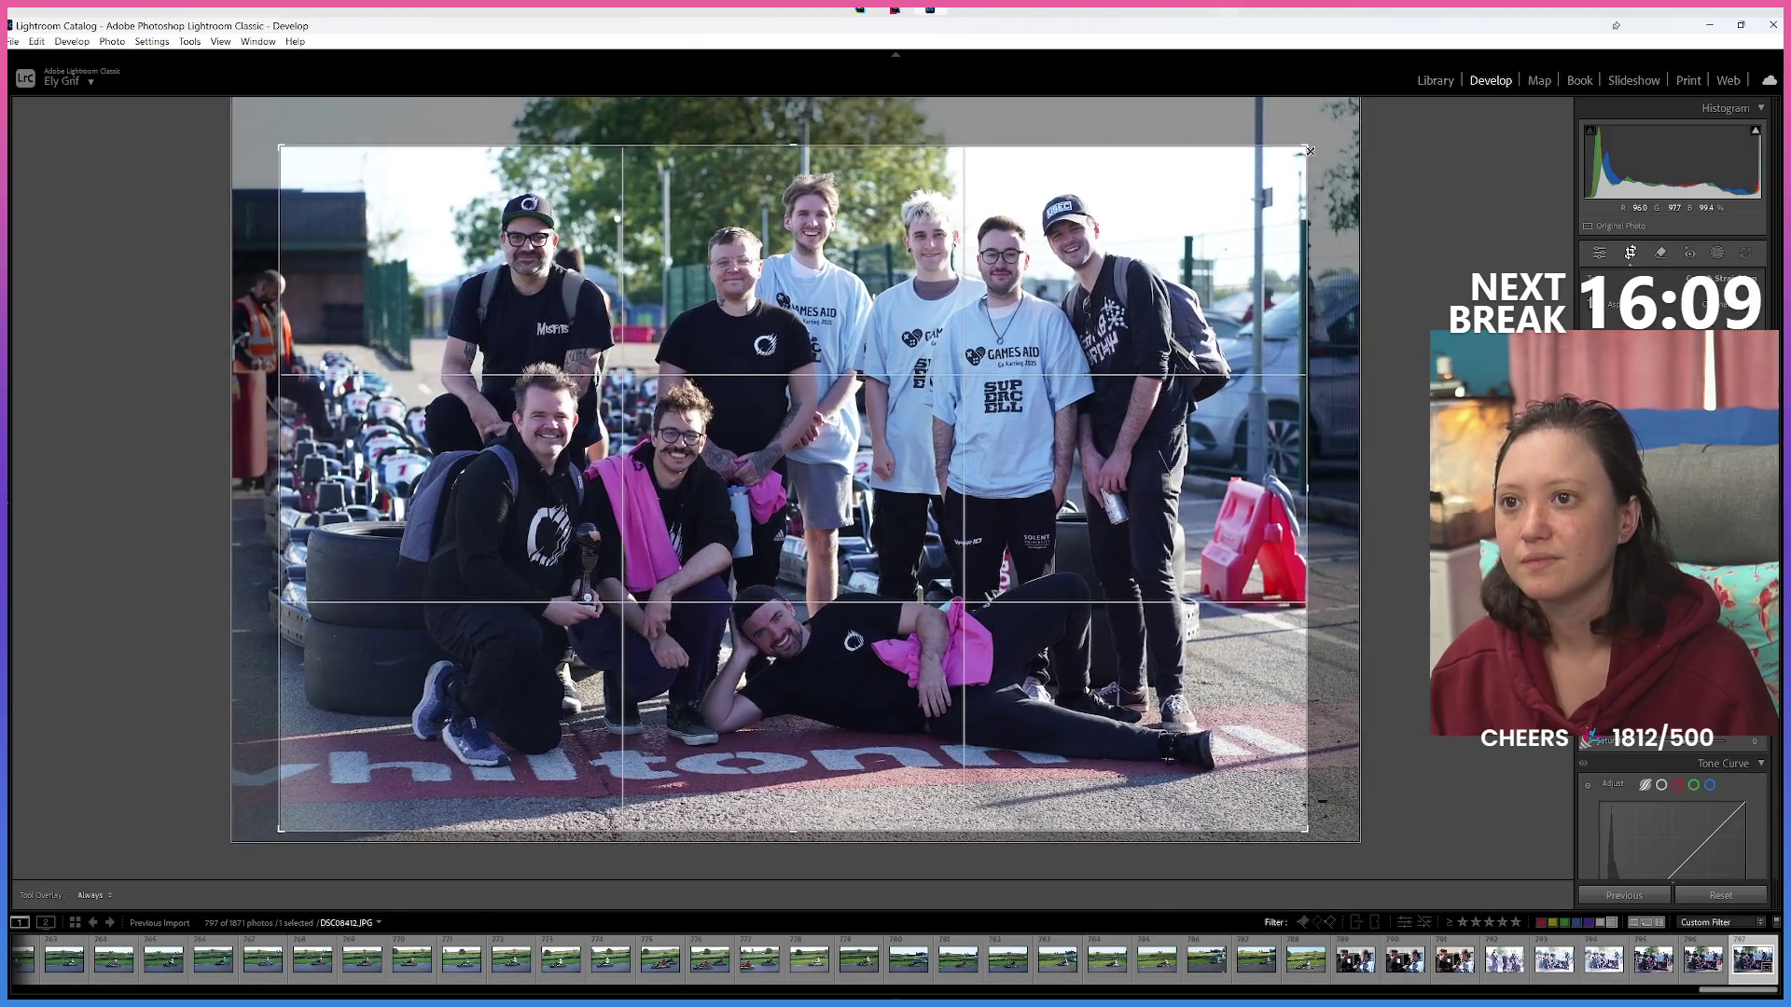
key("Return")
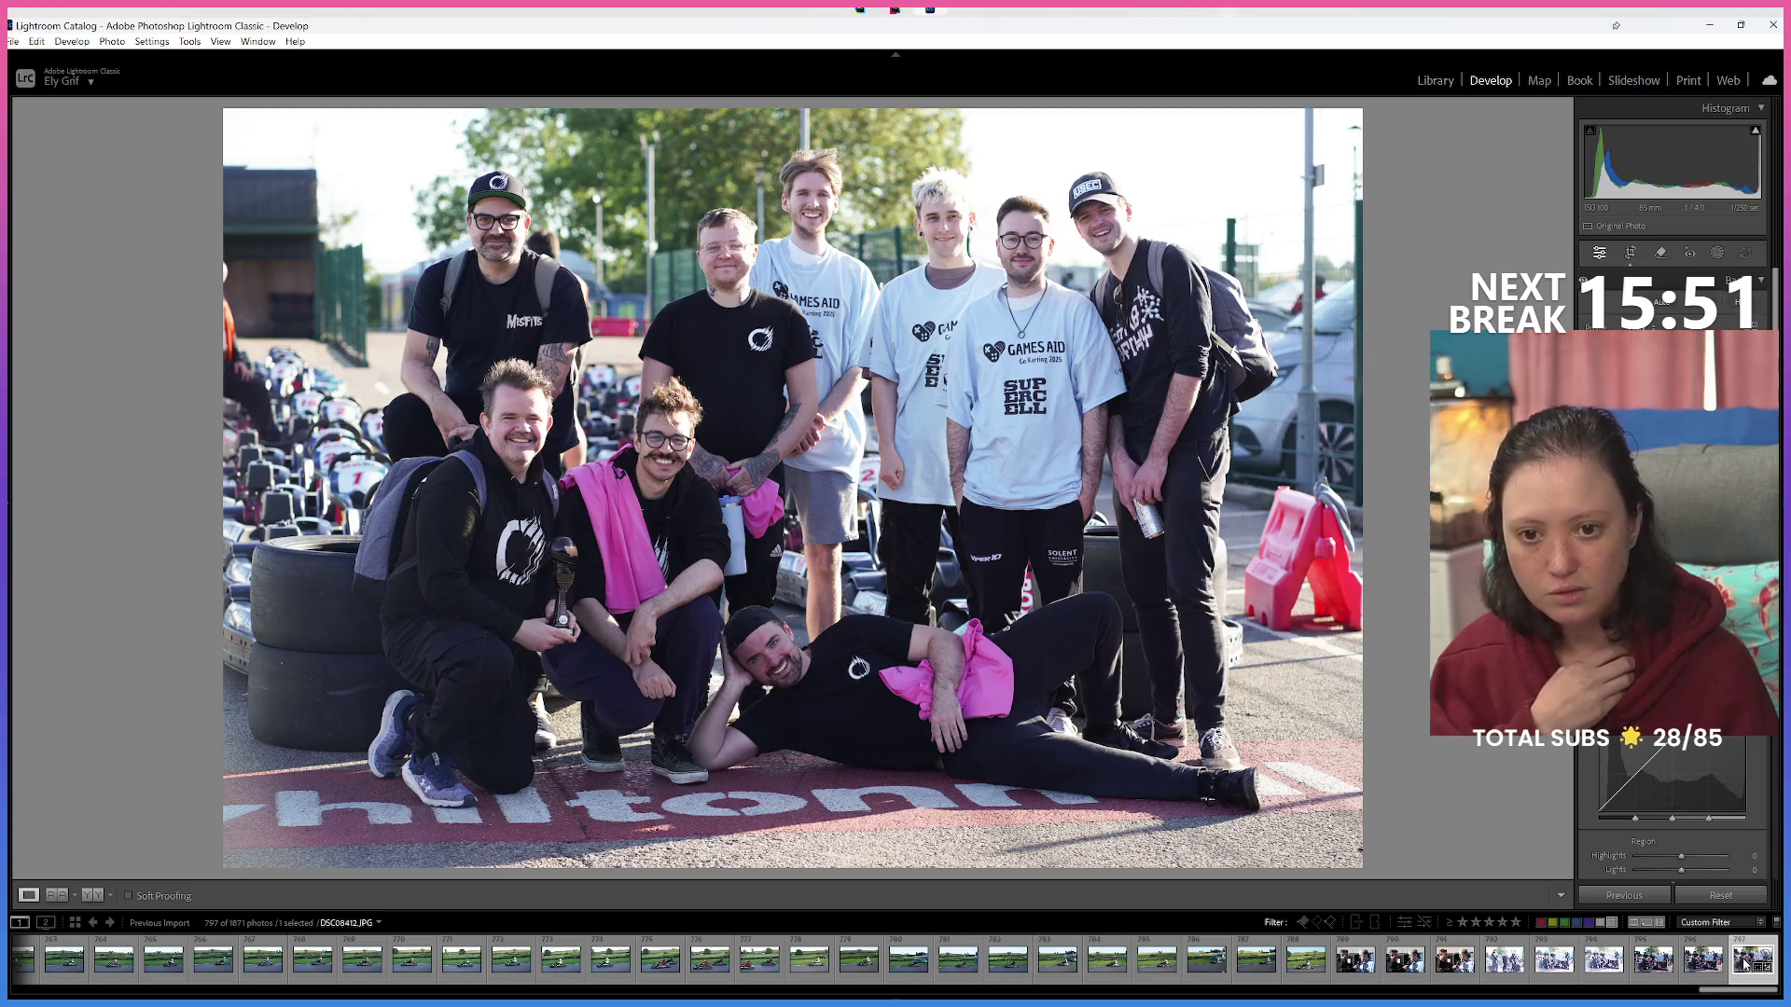
Label the group photo Green and filter to Labeled Green or Unlabeled (1078 photos).
key("8")
key("Right")
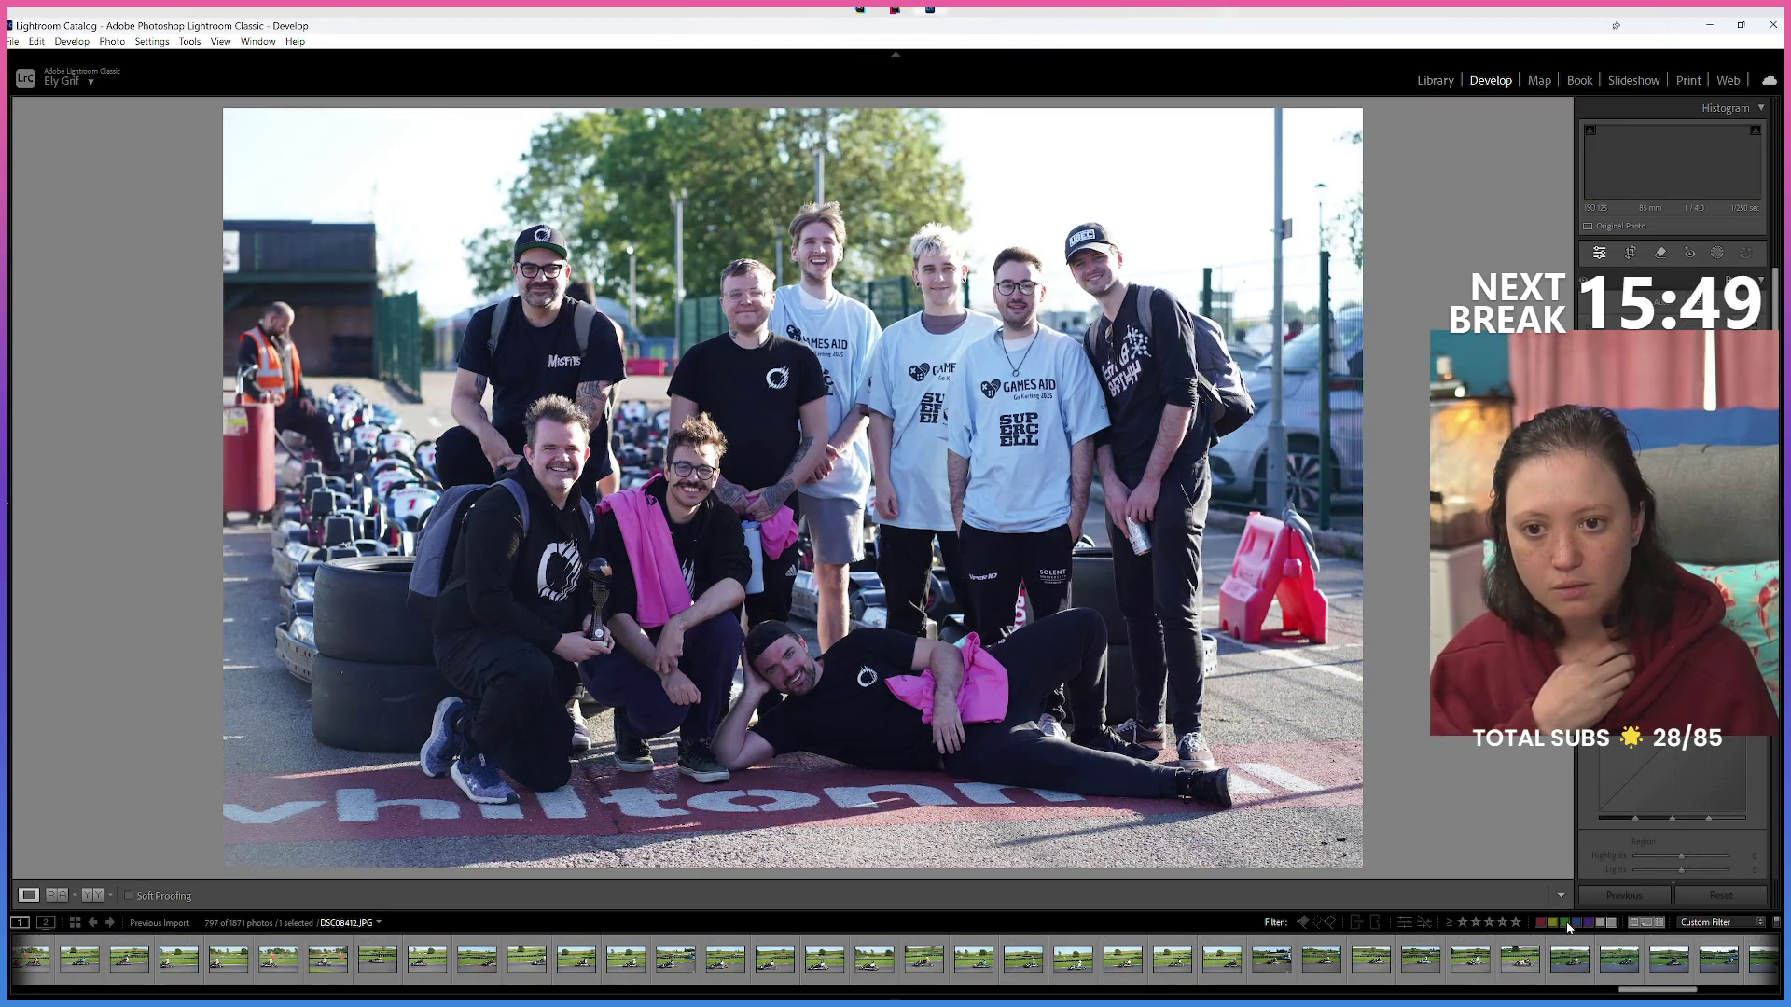
key("ctrl+l")
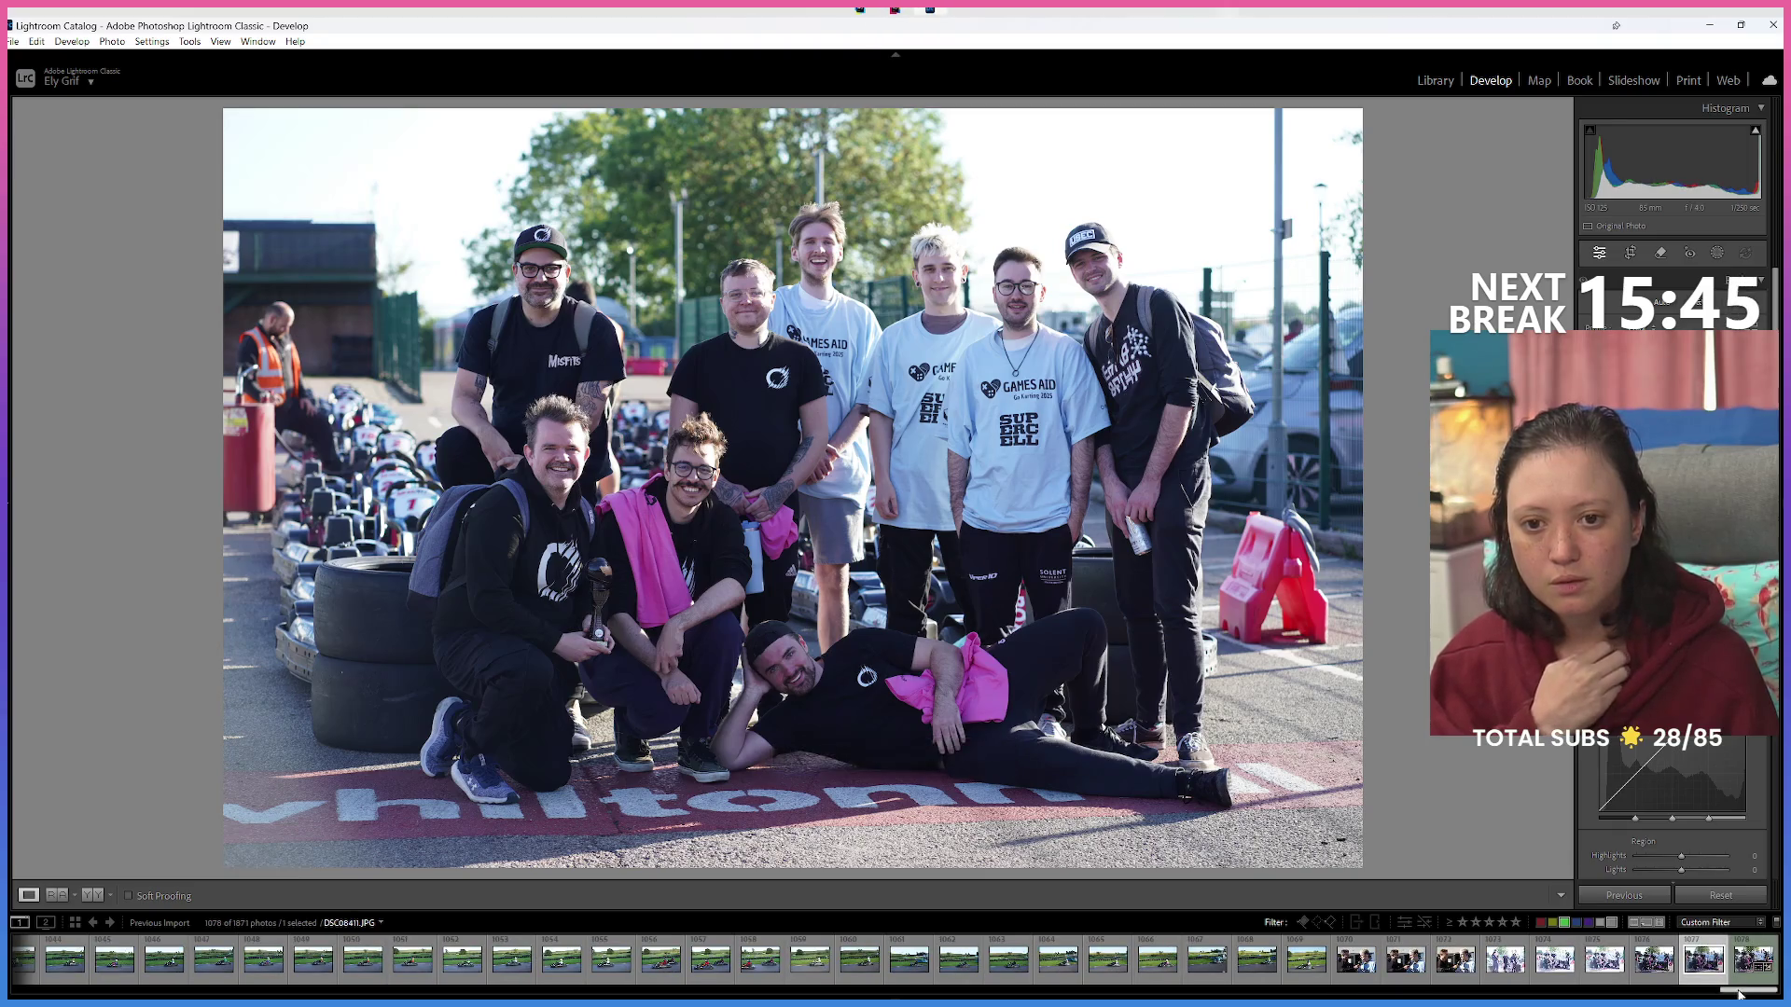
Scroll the filmstrip and select kart photo DSC05956.
mouse_move(1229, 990)
left_mouse_down()
mouse_move(339, 997)
mouse_move(1073, 997)
left_mouse_up()
left_click_drag(1256, 993, 1460, 985)
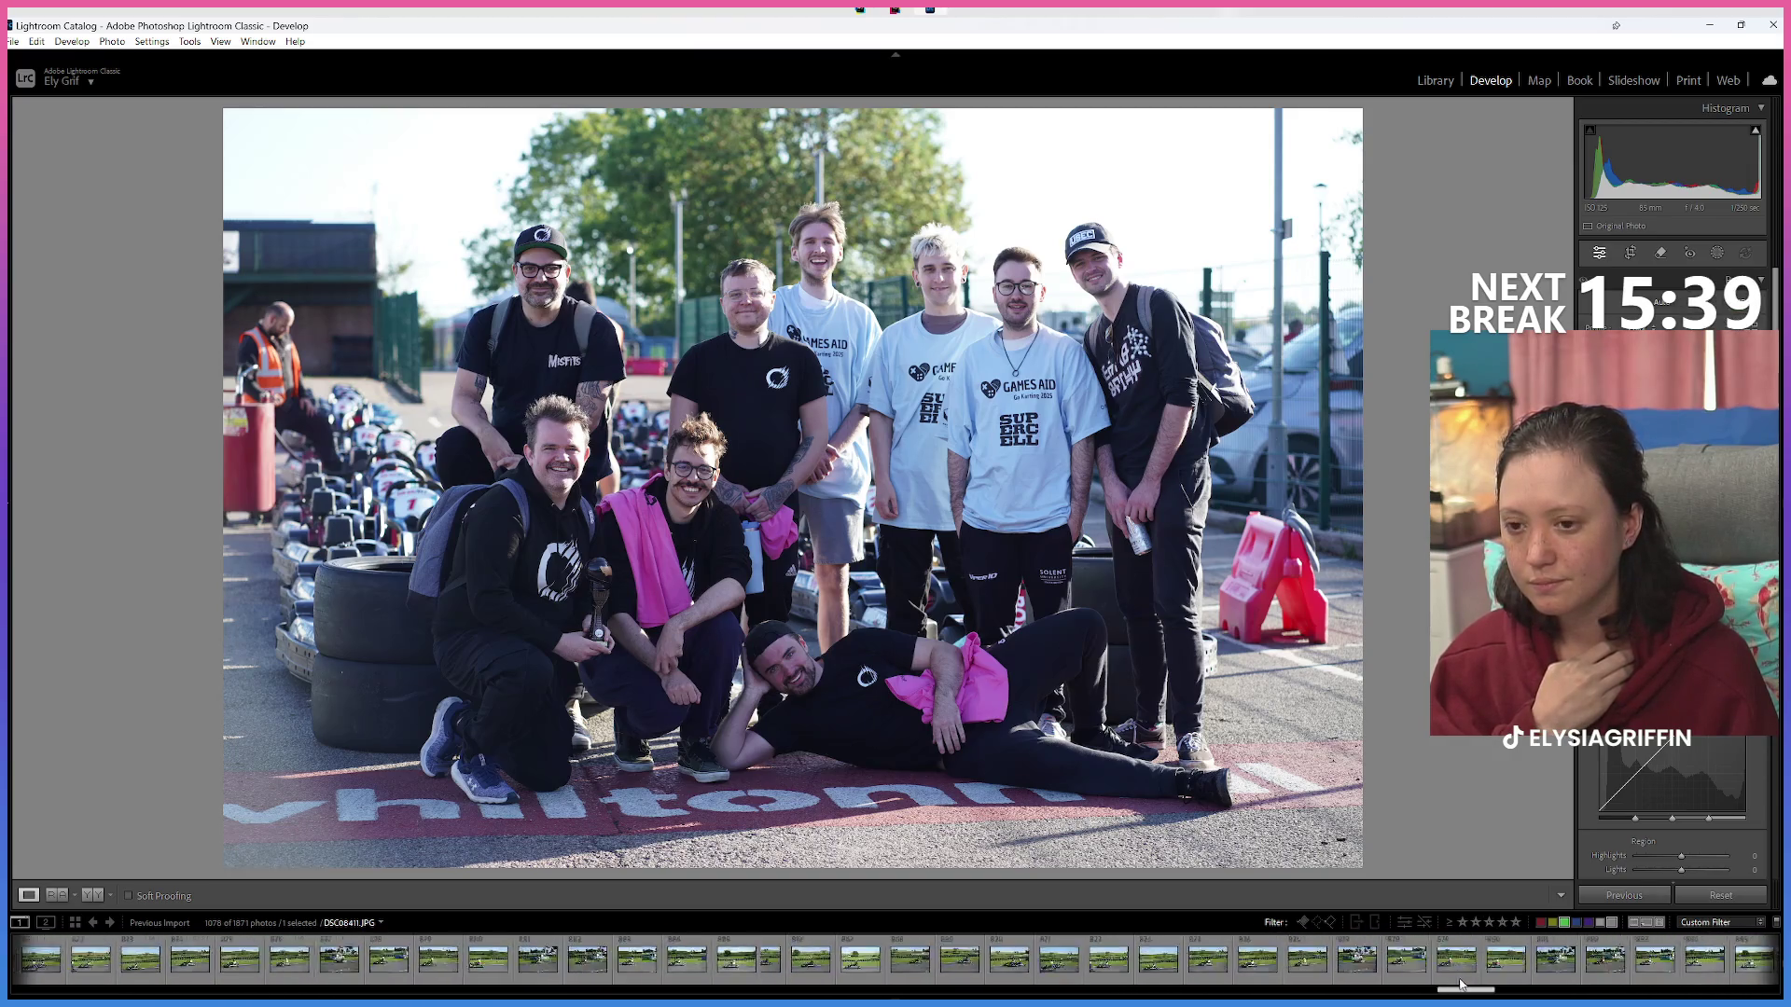
mouse_move(1634, 978)
left_mouse_down()
mouse_move(1737, 970)
mouse_move(1577, 991)
mouse_move(42, 991)
left_mouse_up()
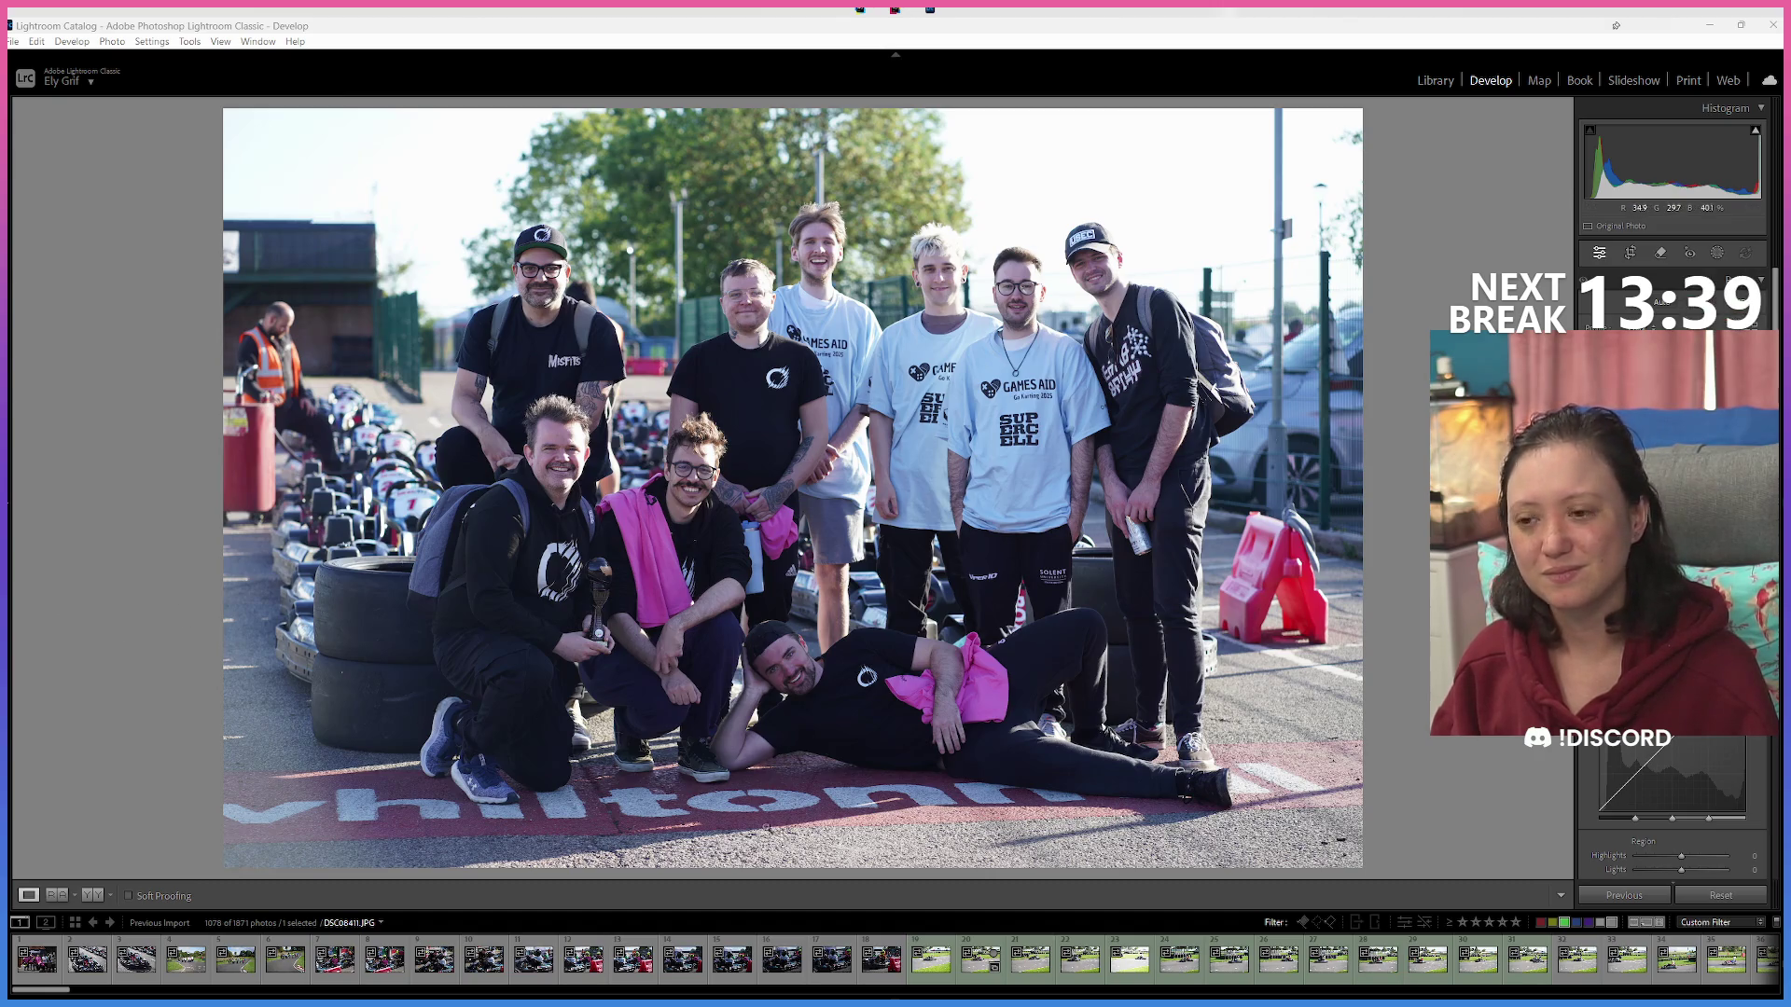
left_click(914, 974)
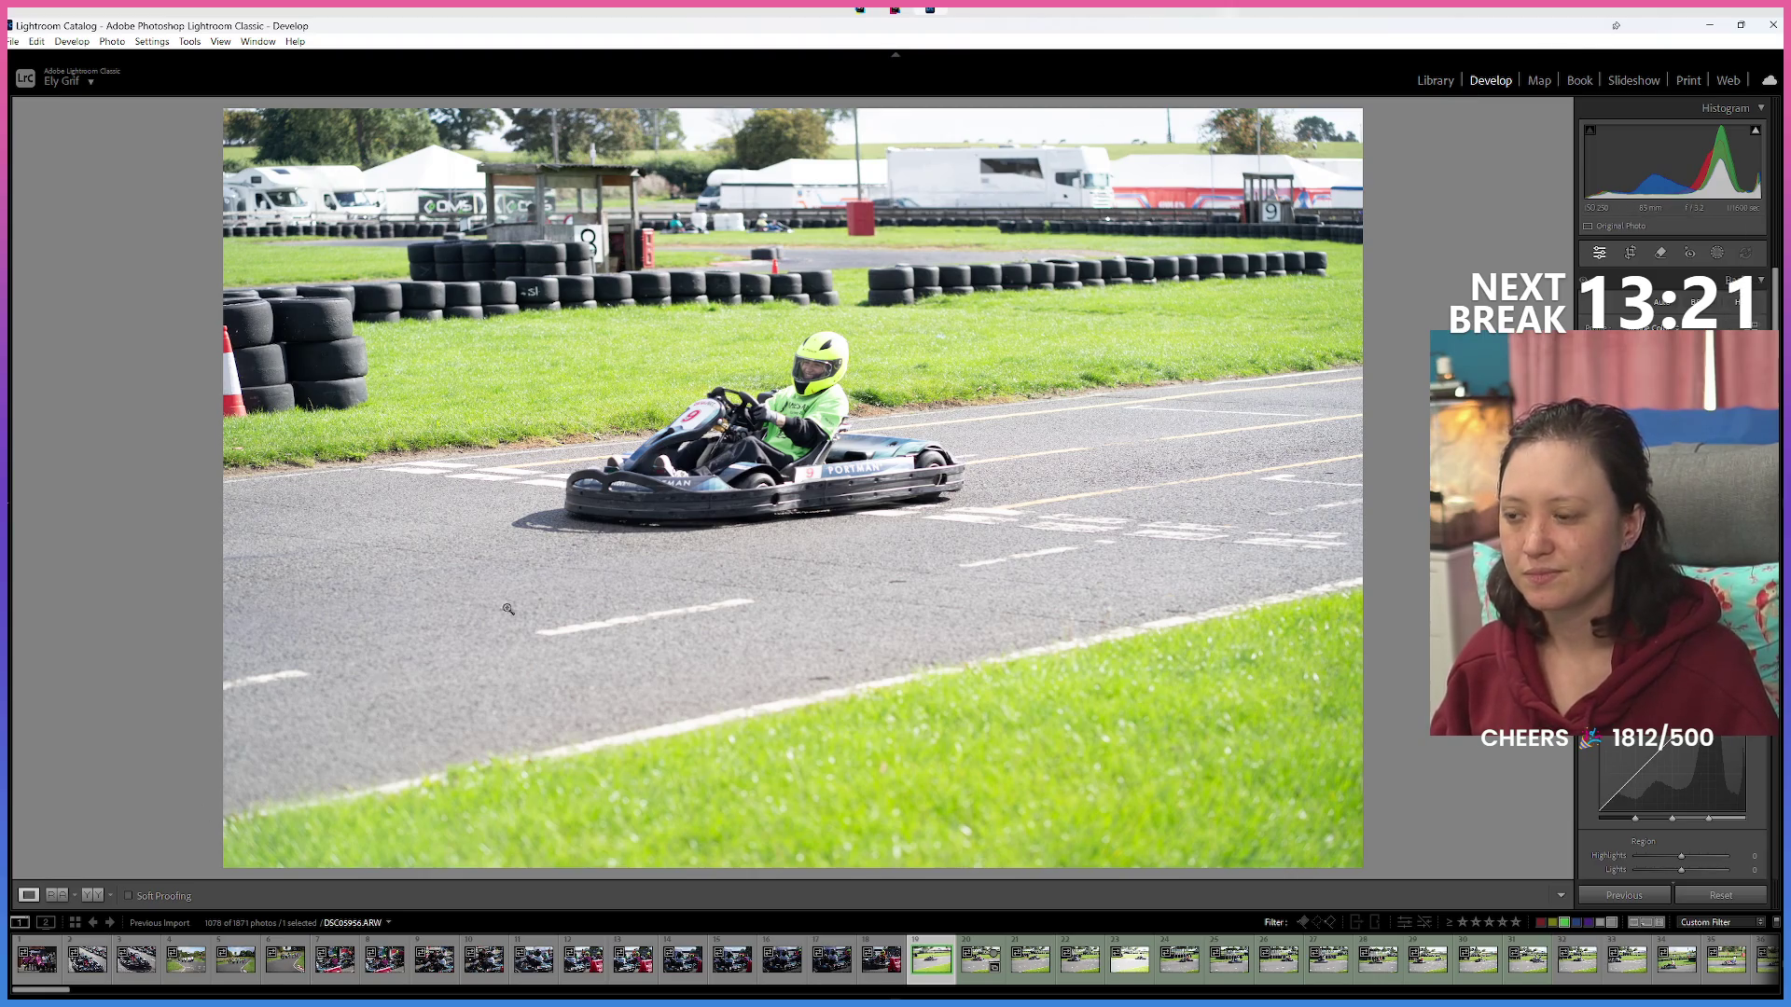
left_click(1435, 80)
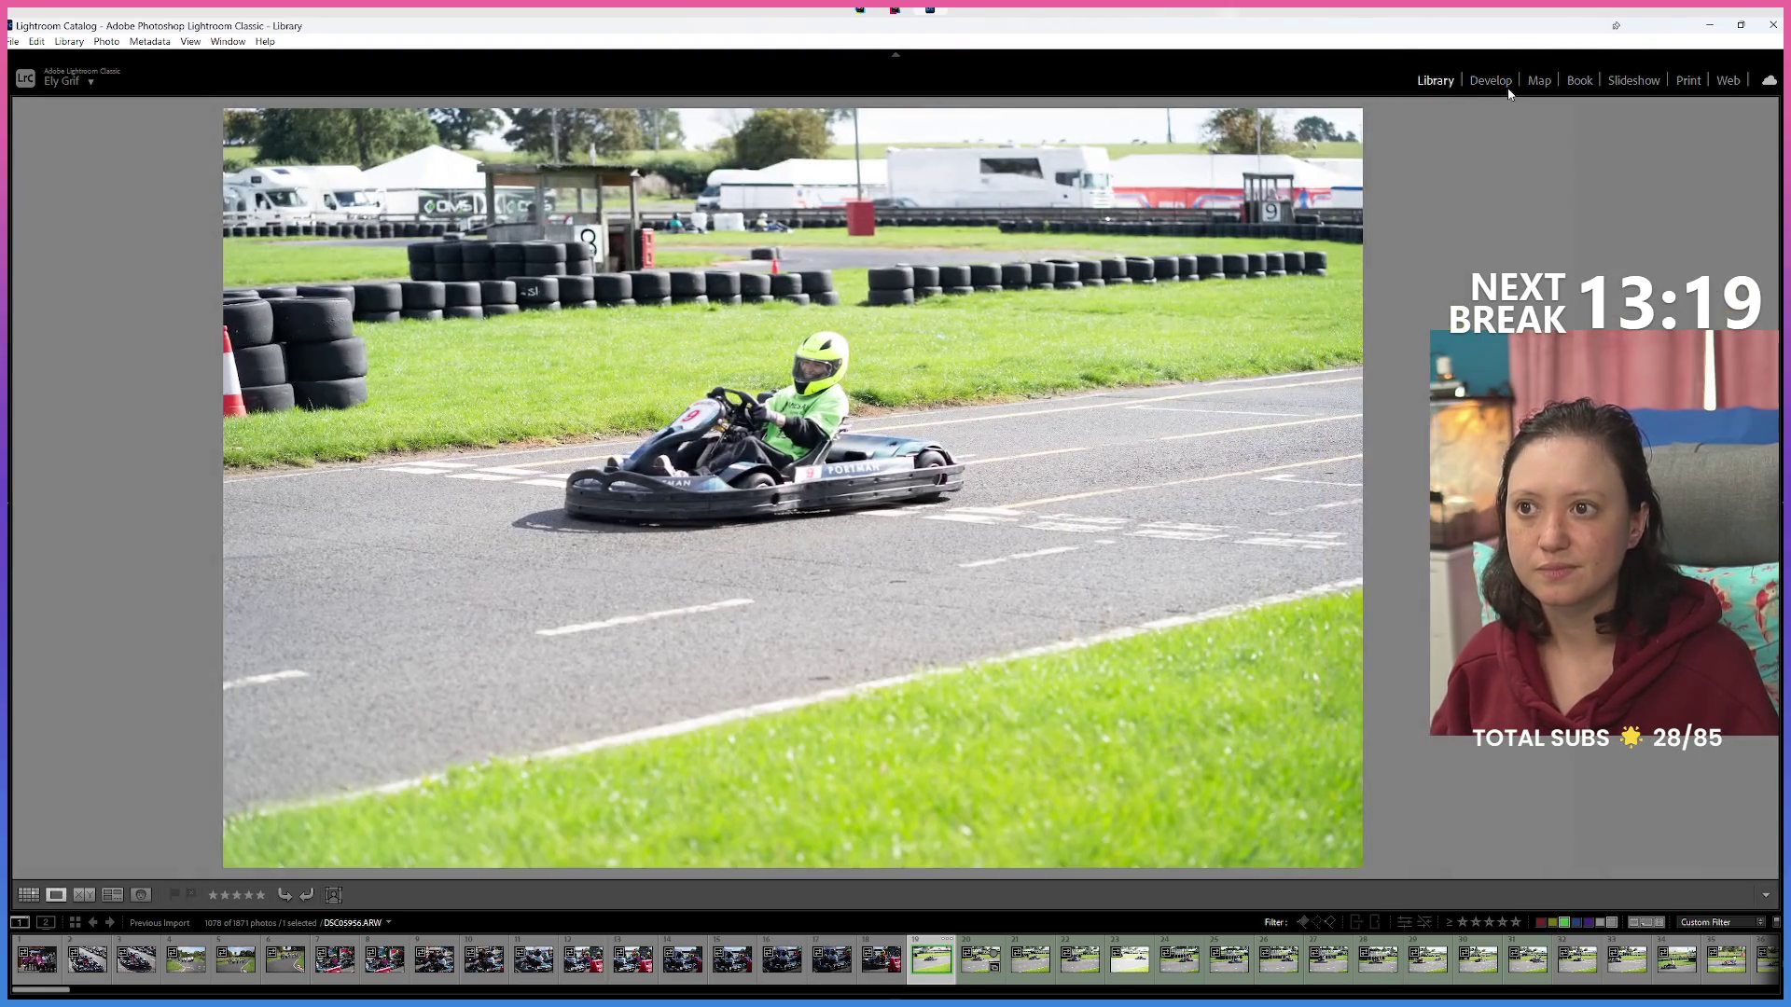
left_click(1507, 86)
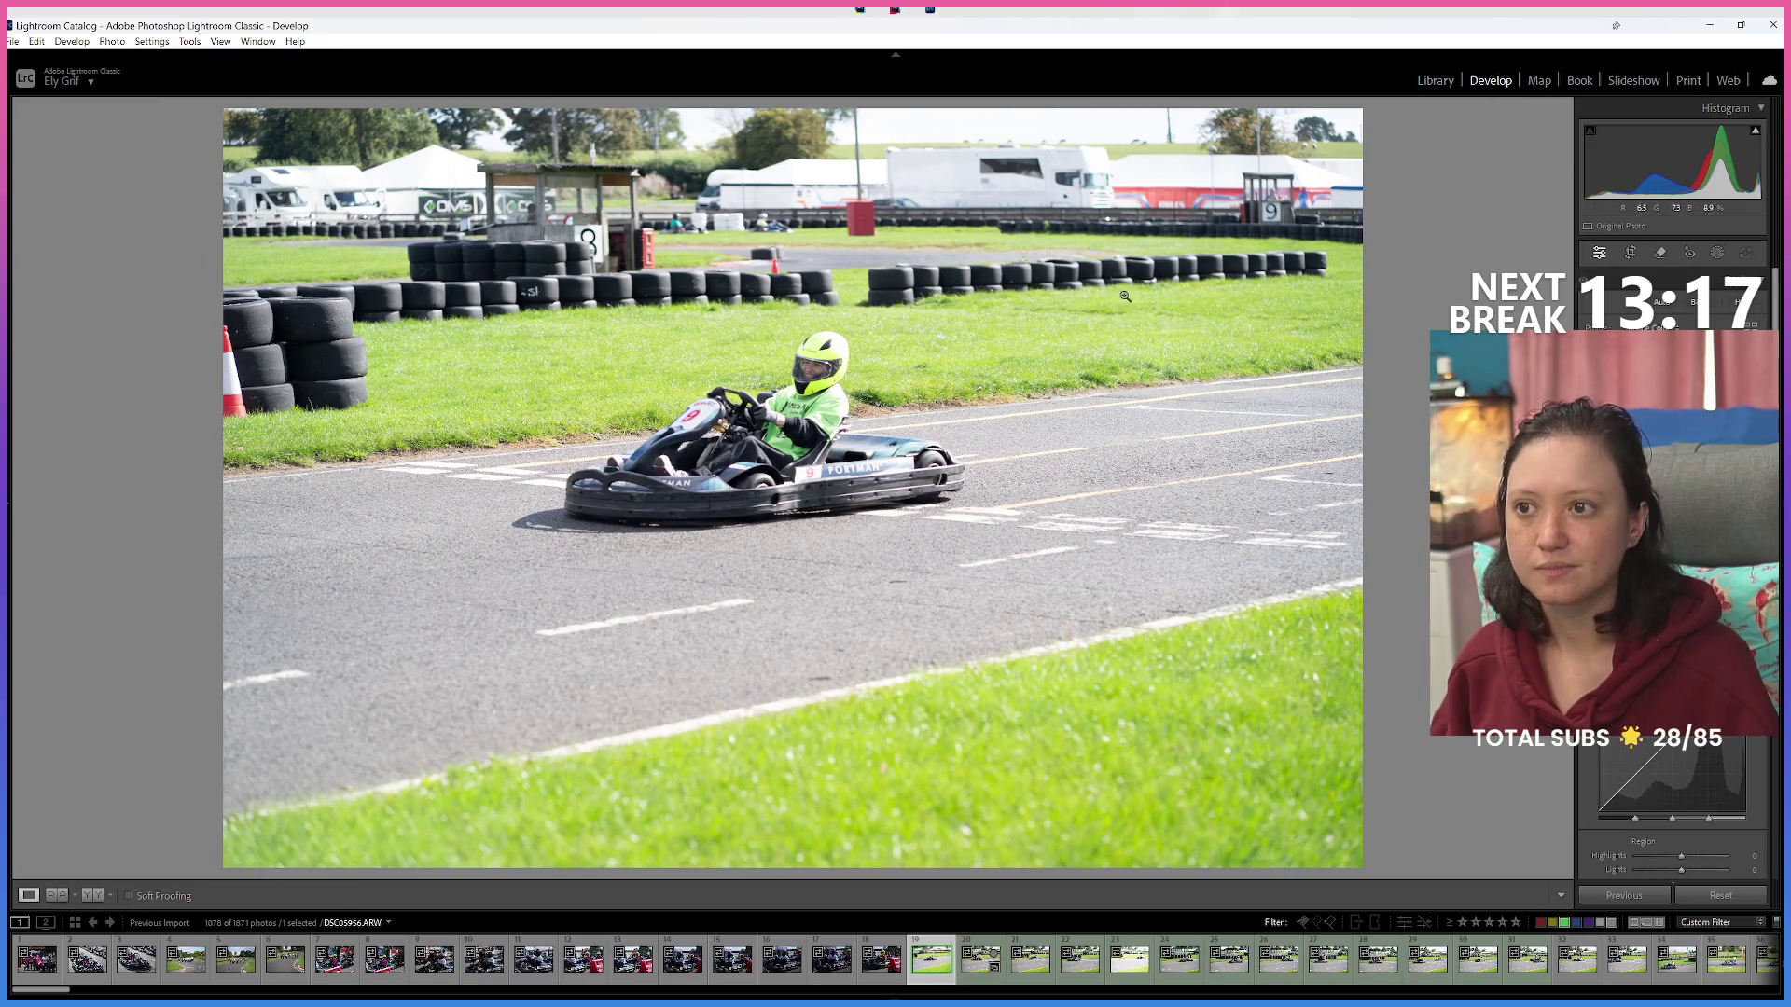
left_click(1444, 82)
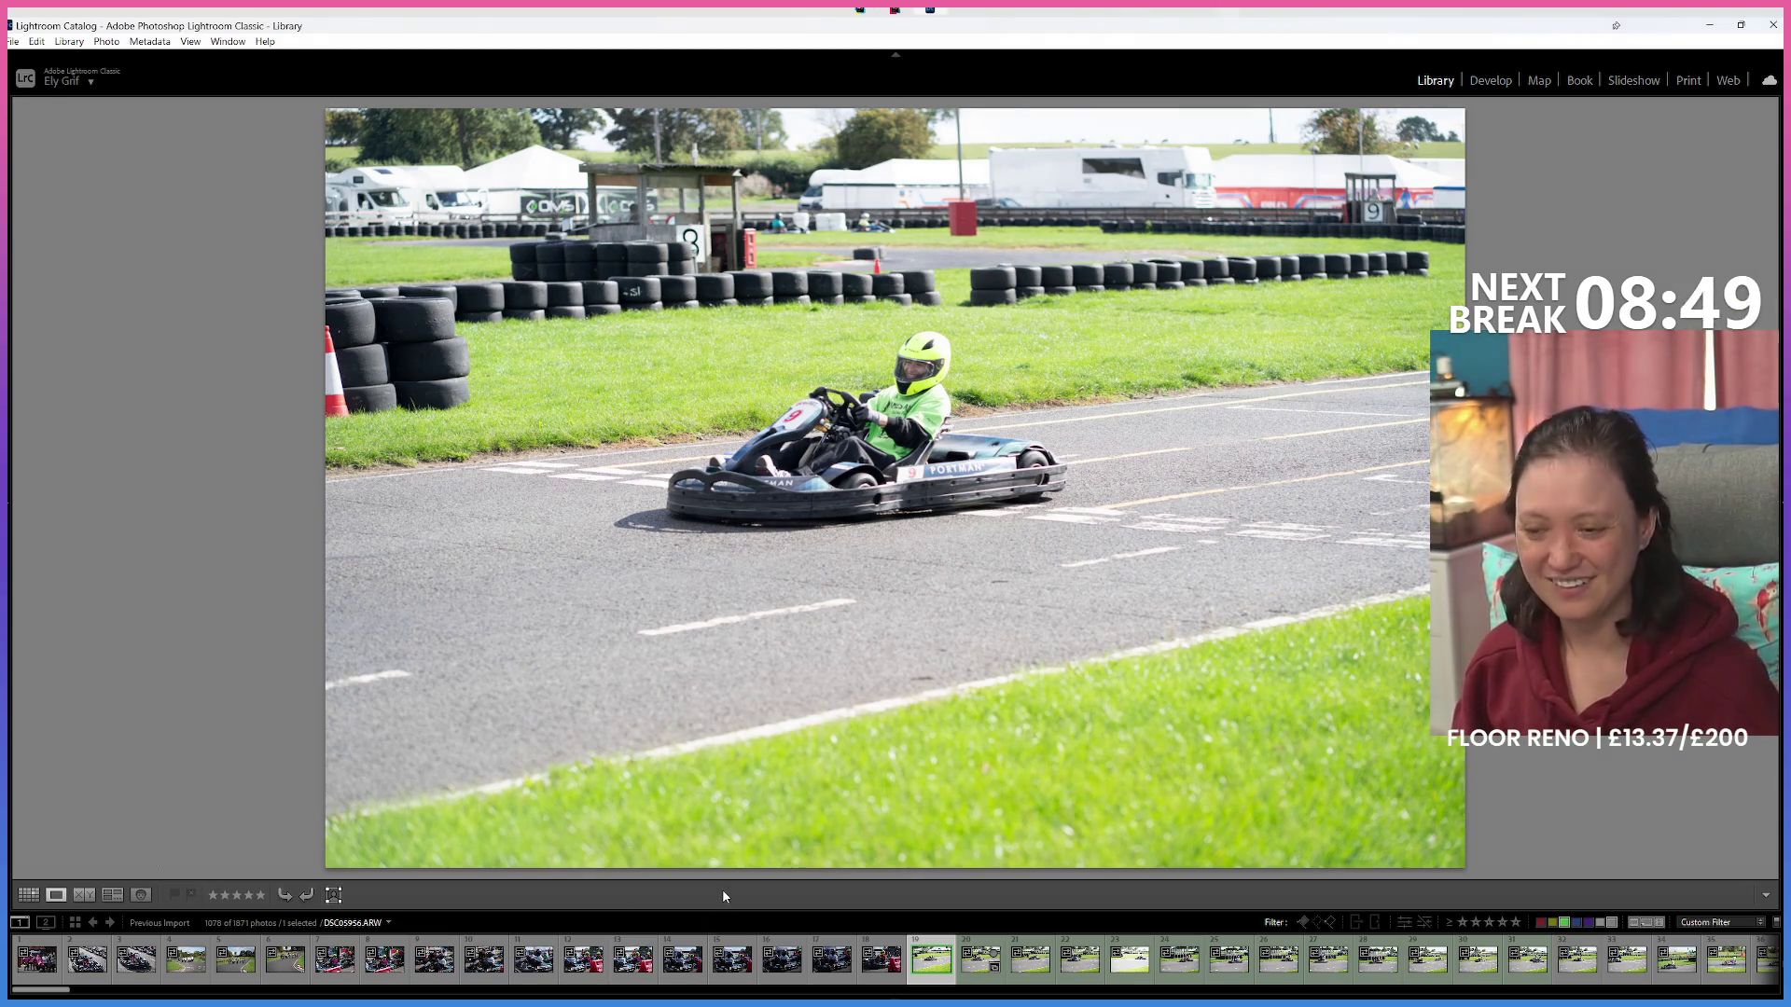
key("Right")
key("Right")
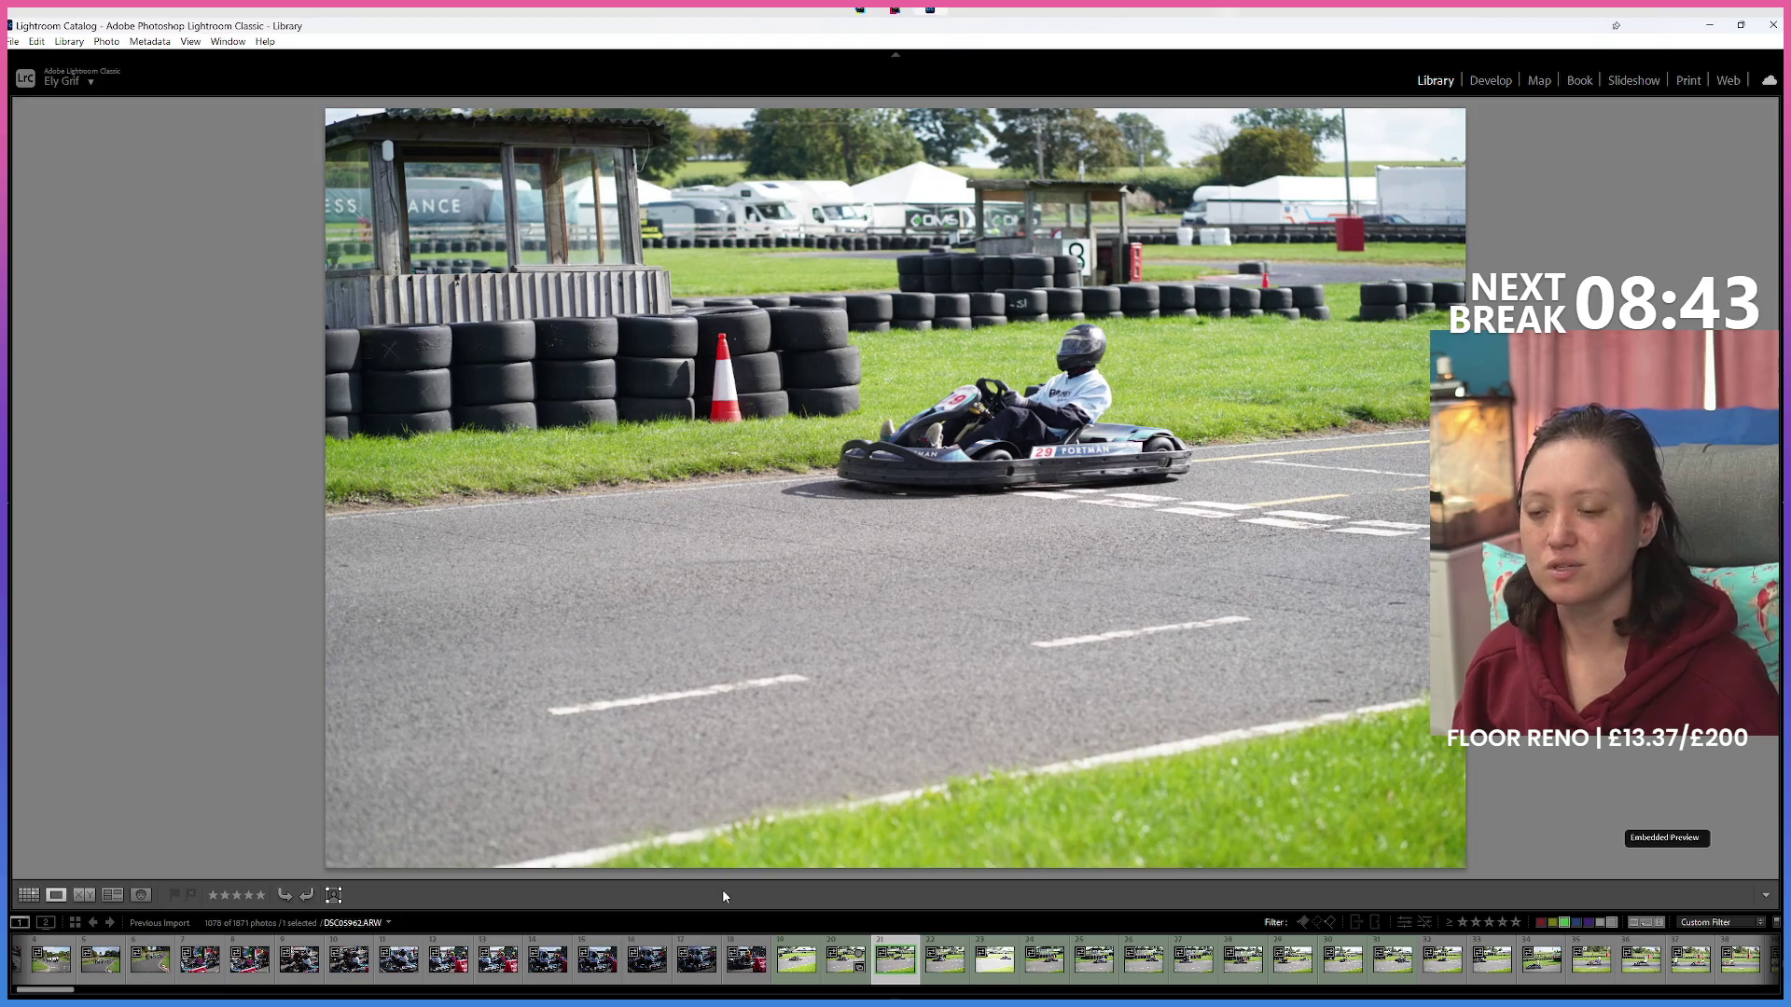
Return to kart photo DSC05956 in Loupe view and dock the left Folders panel open.
left_click(56, 898)
left_click(56, 896)
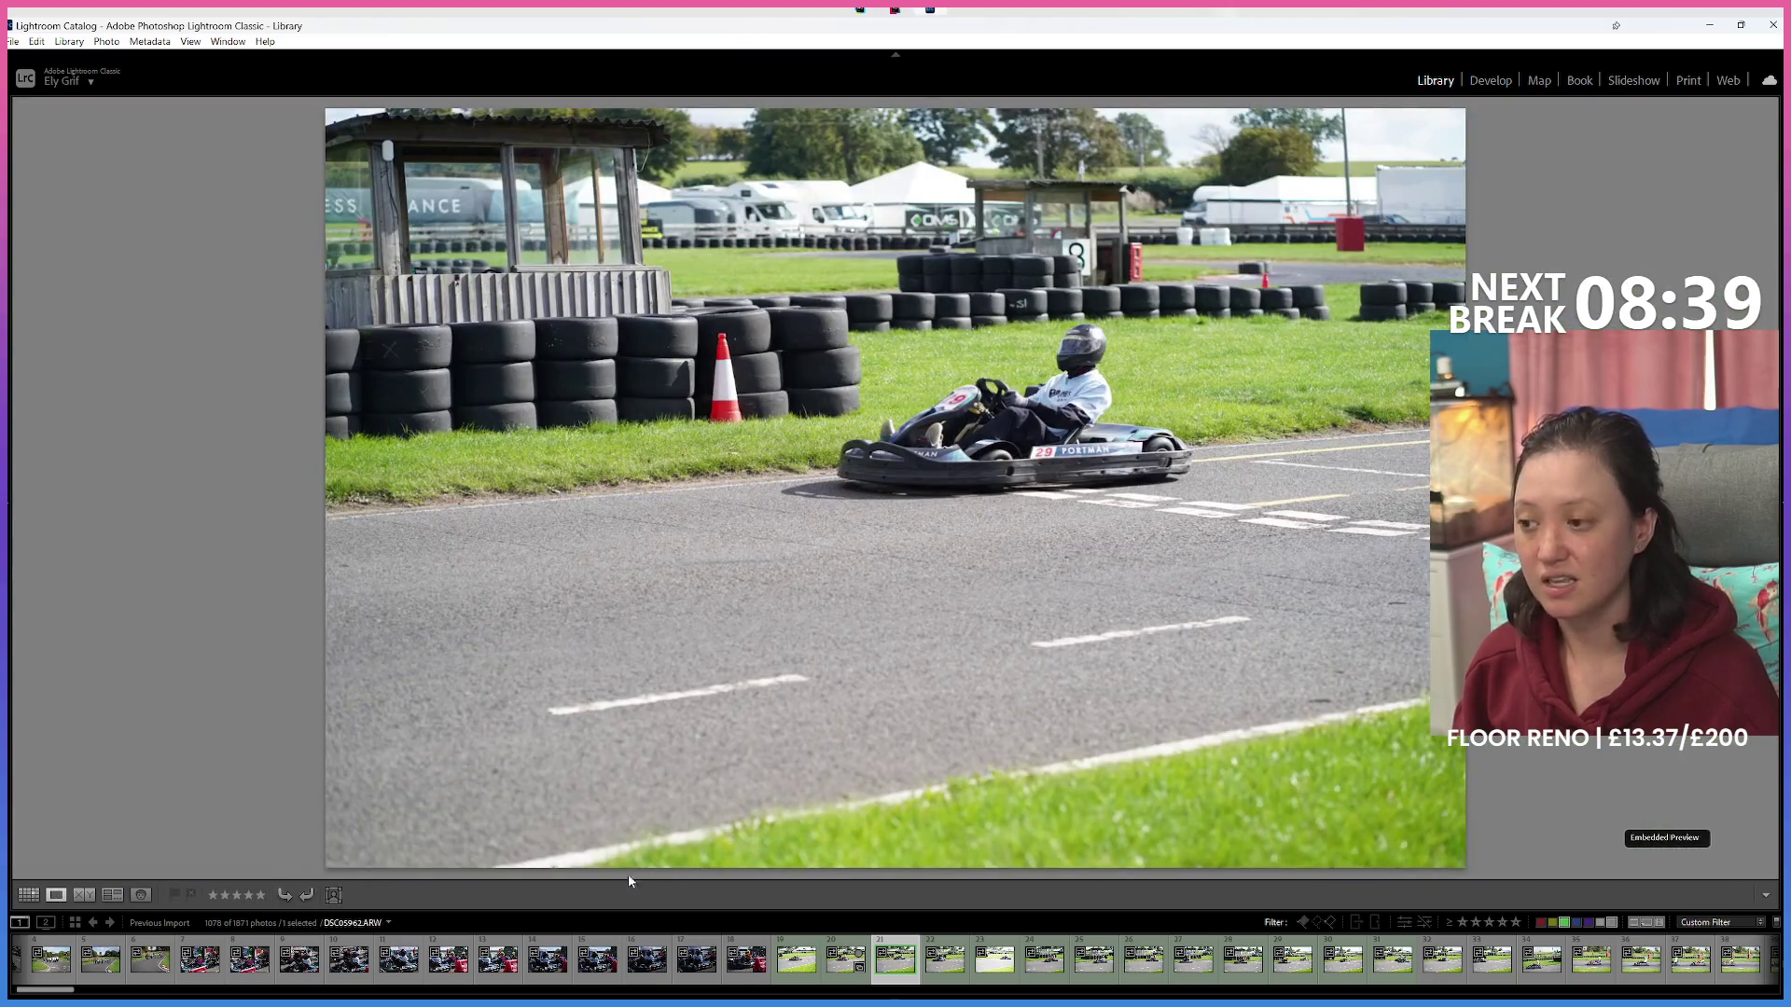
left_click(796, 959)
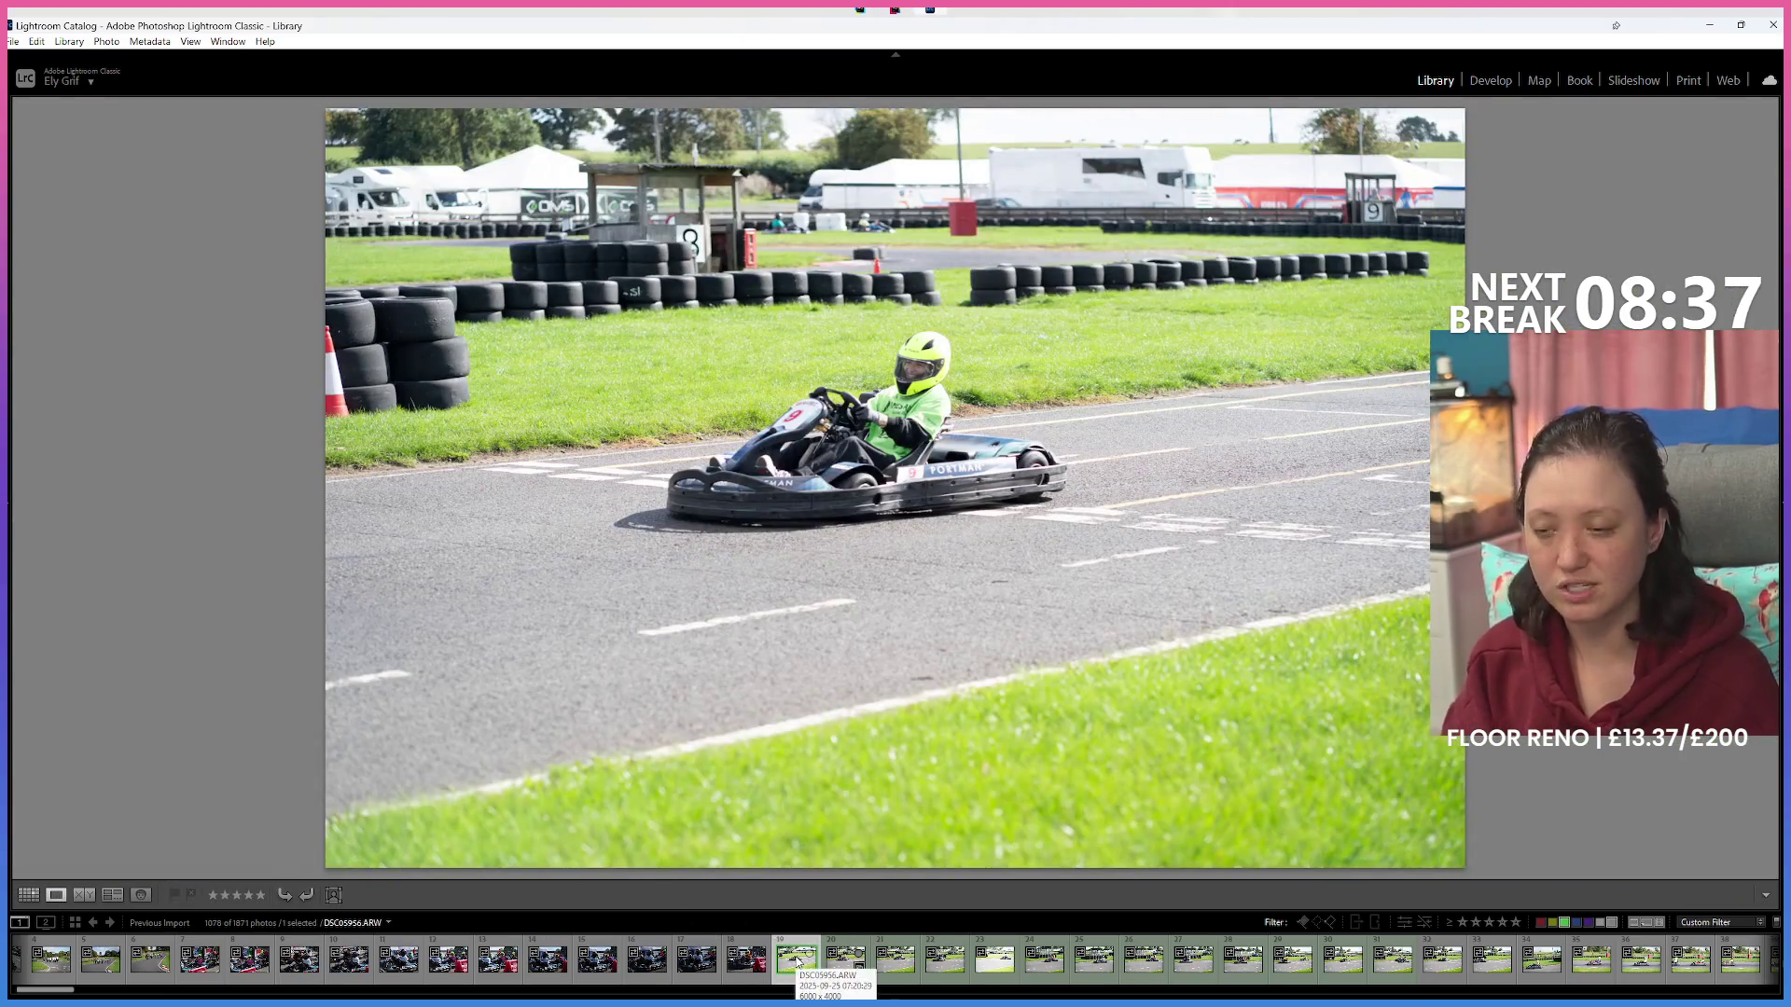
key("Right")
key("Right")
key("Right")
key("Right")
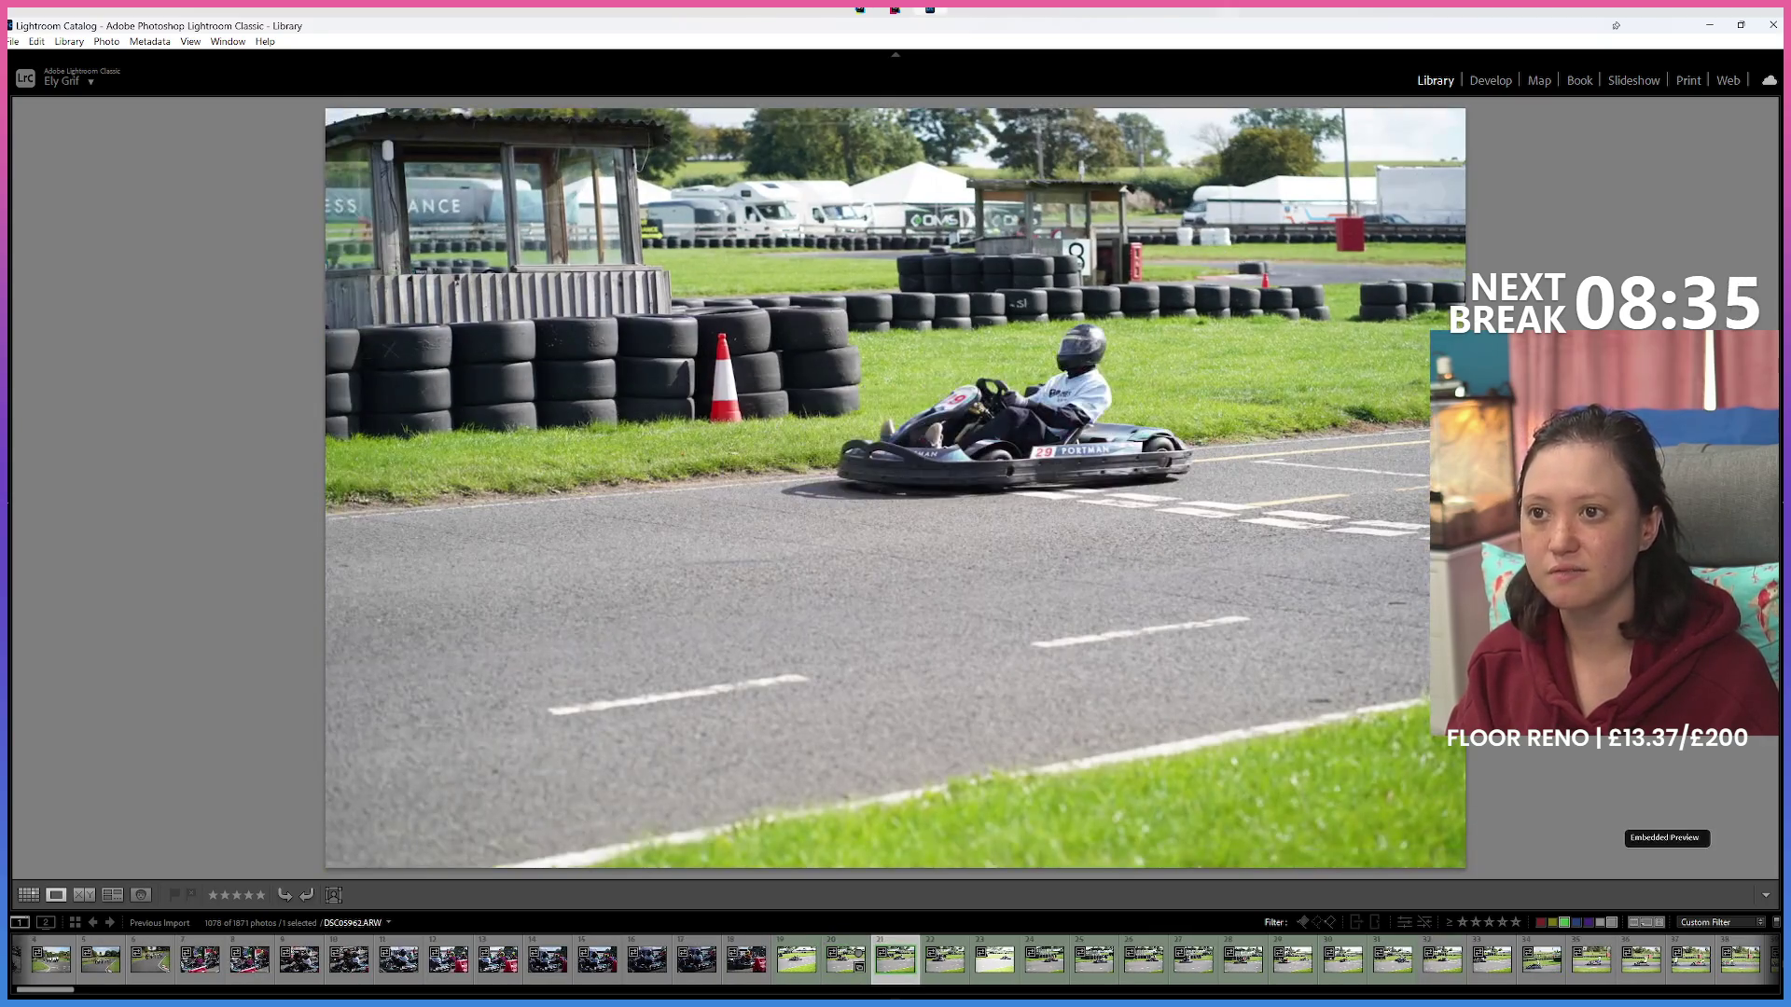
key("Left")
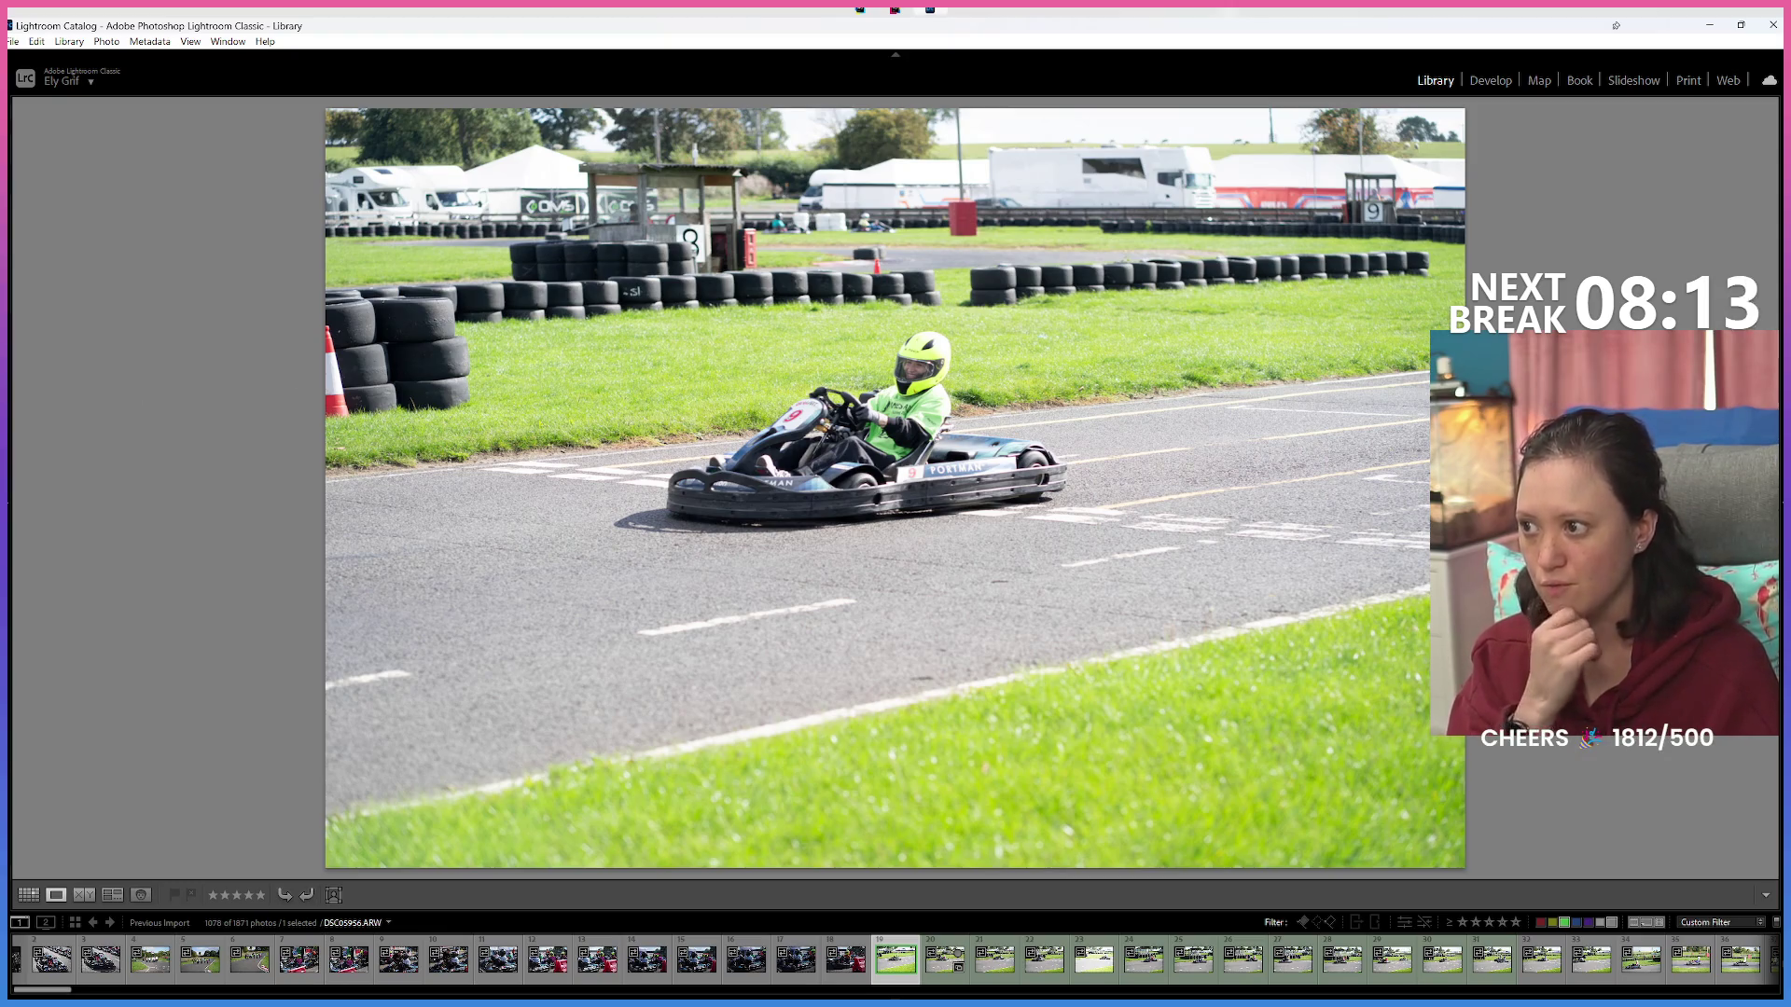
mouse_move(11, 527)
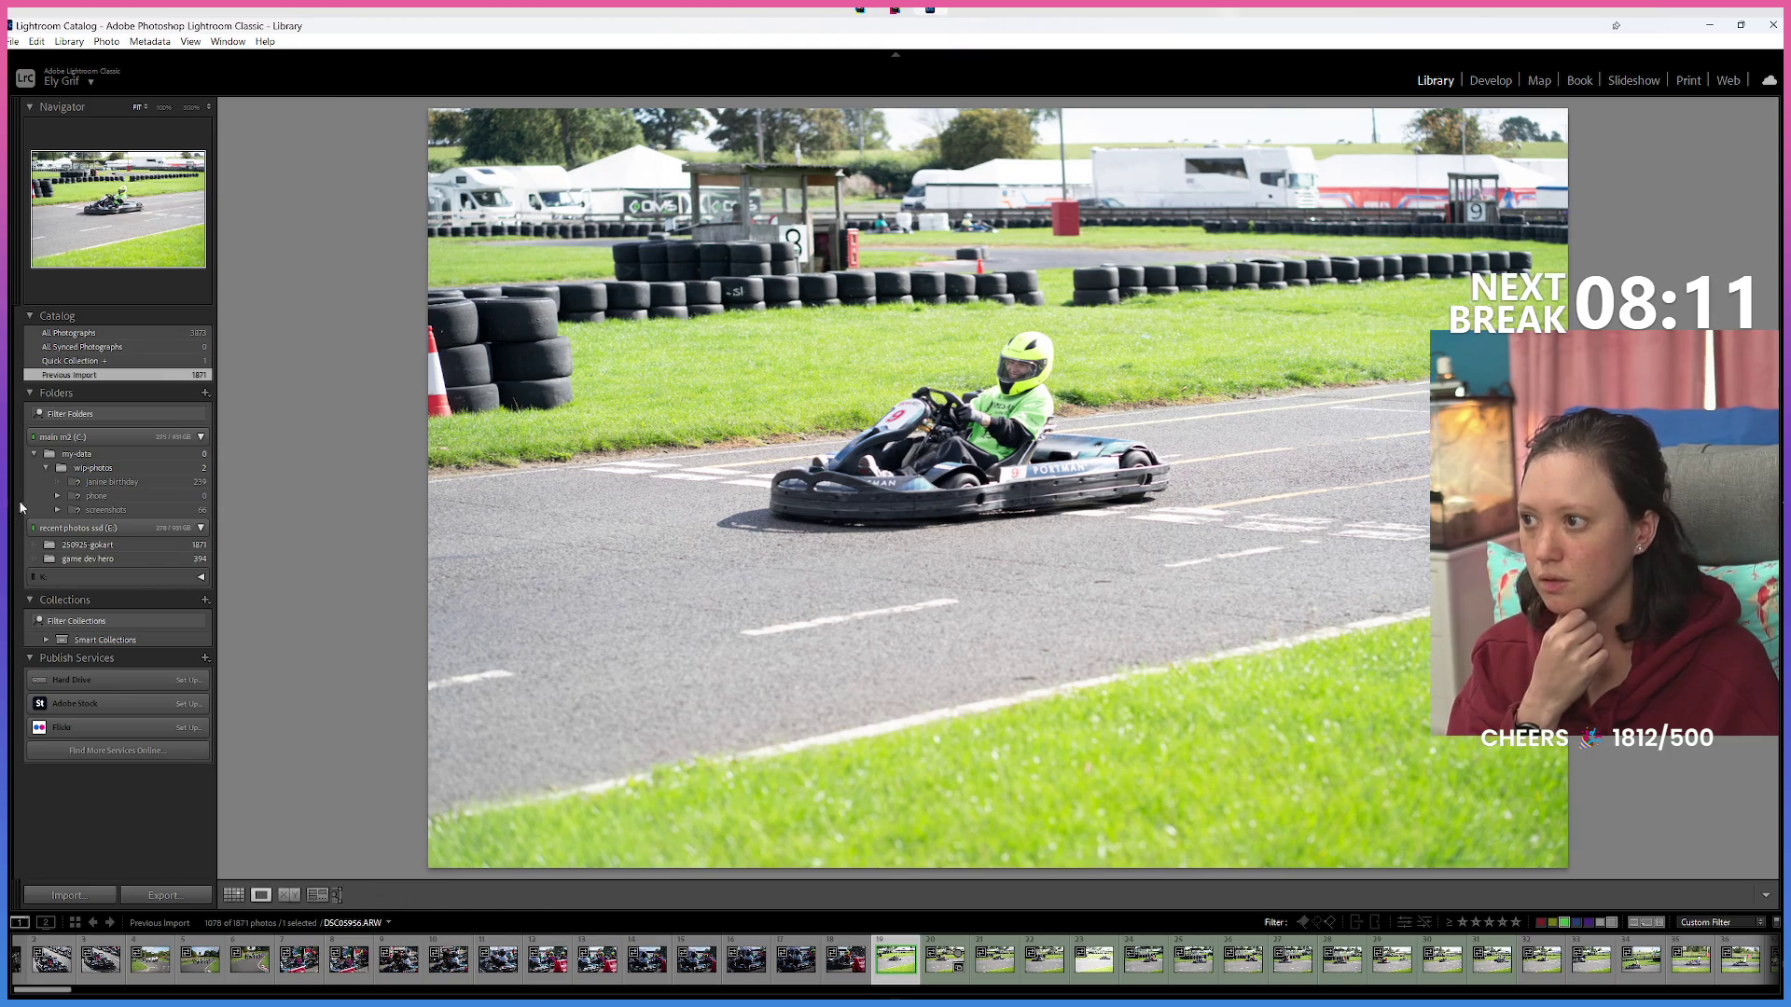
left_click(11, 527)
Use Create Folder Inside on 250925-gokart to add a subfolder named 'Red Kite'.
left_click(34, 453)
right_click(70, 488)
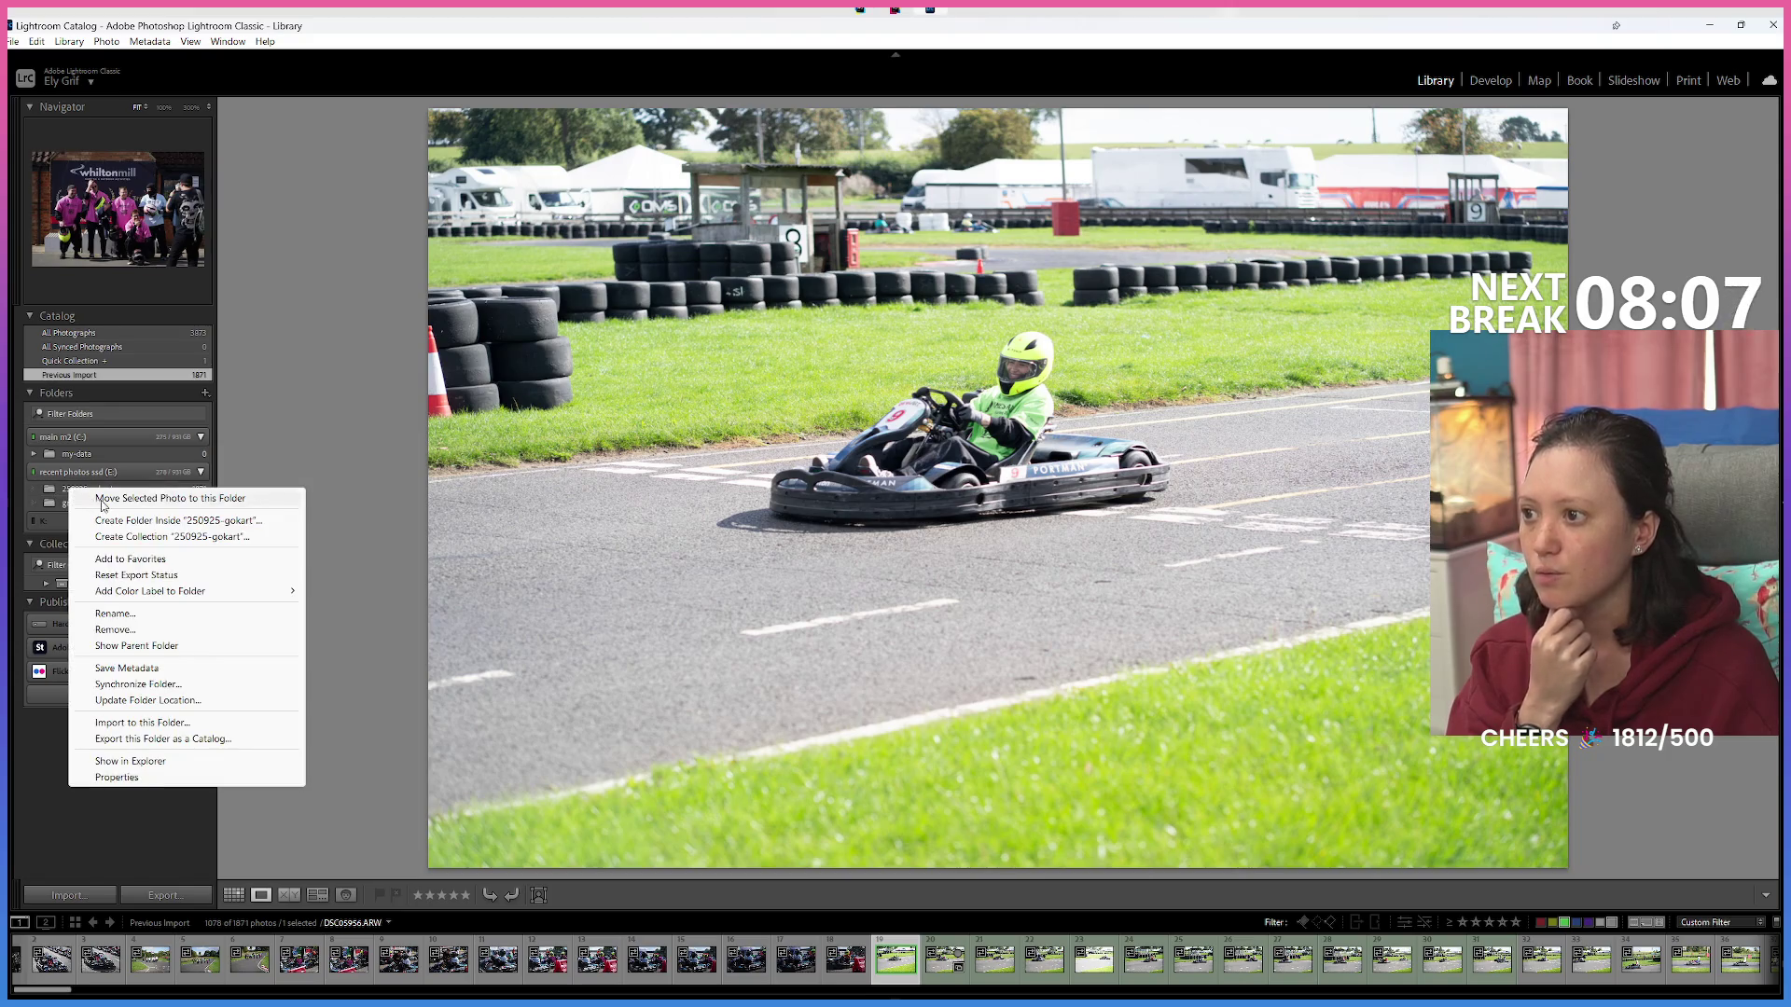
left_click(192, 524)
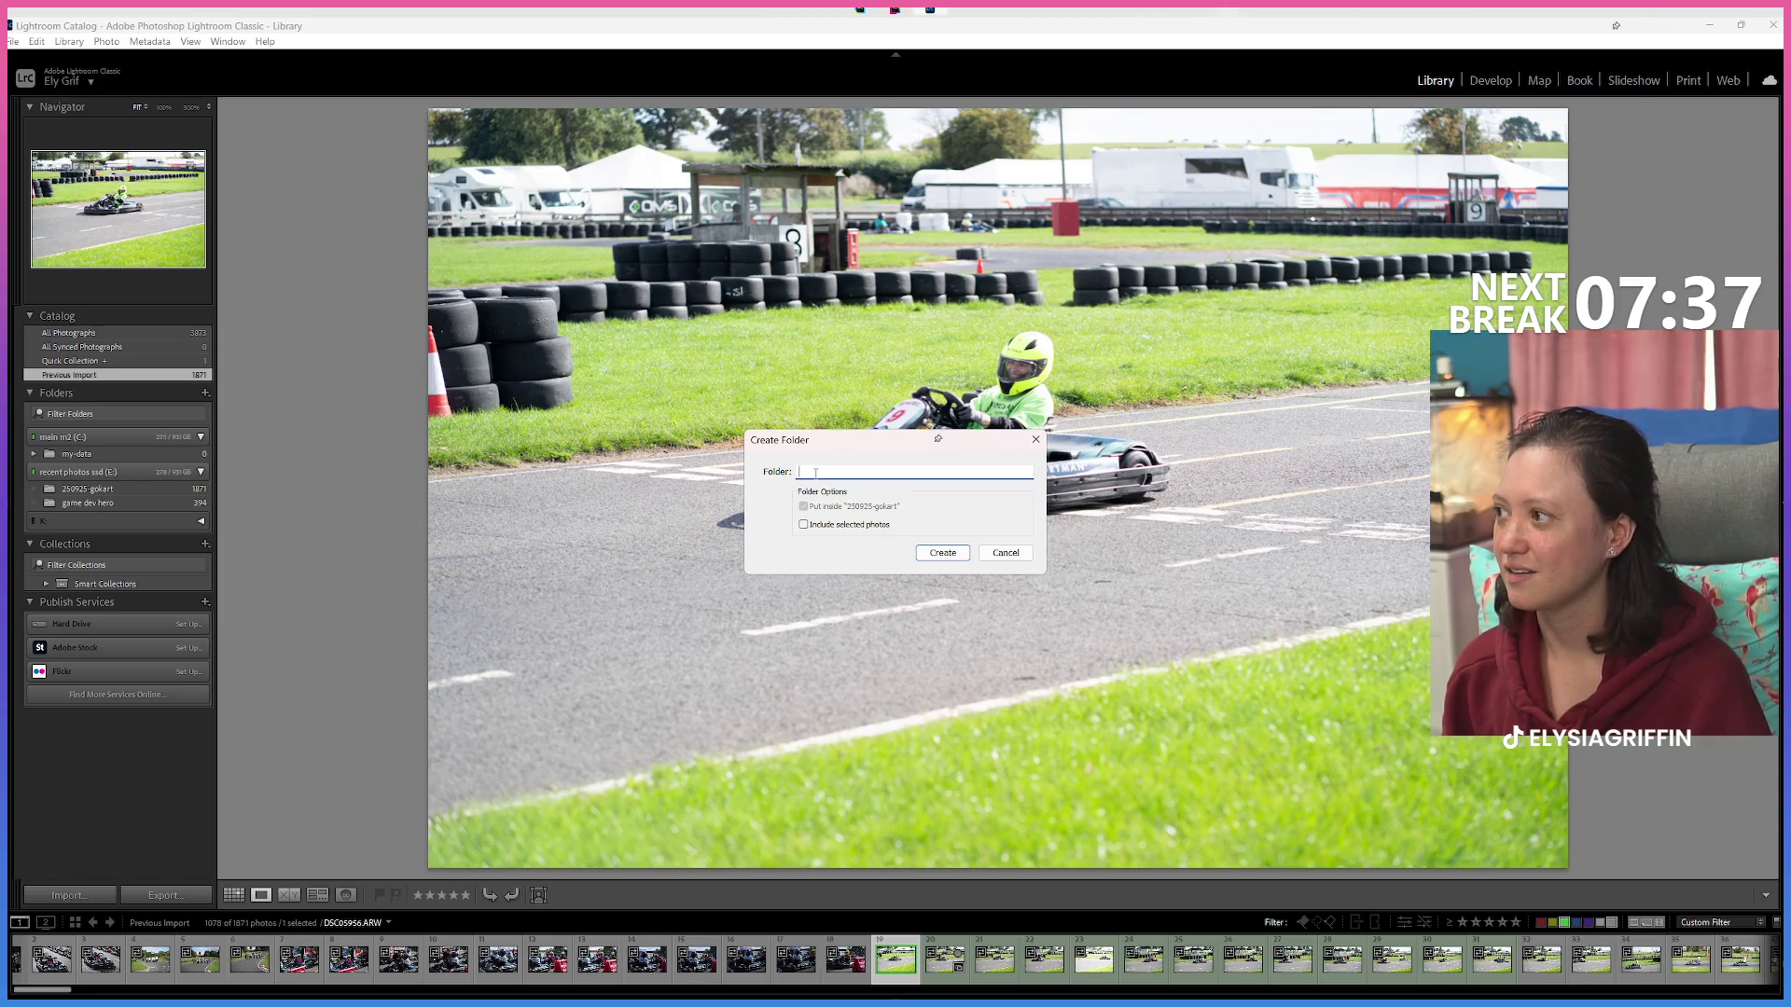
type("RE")
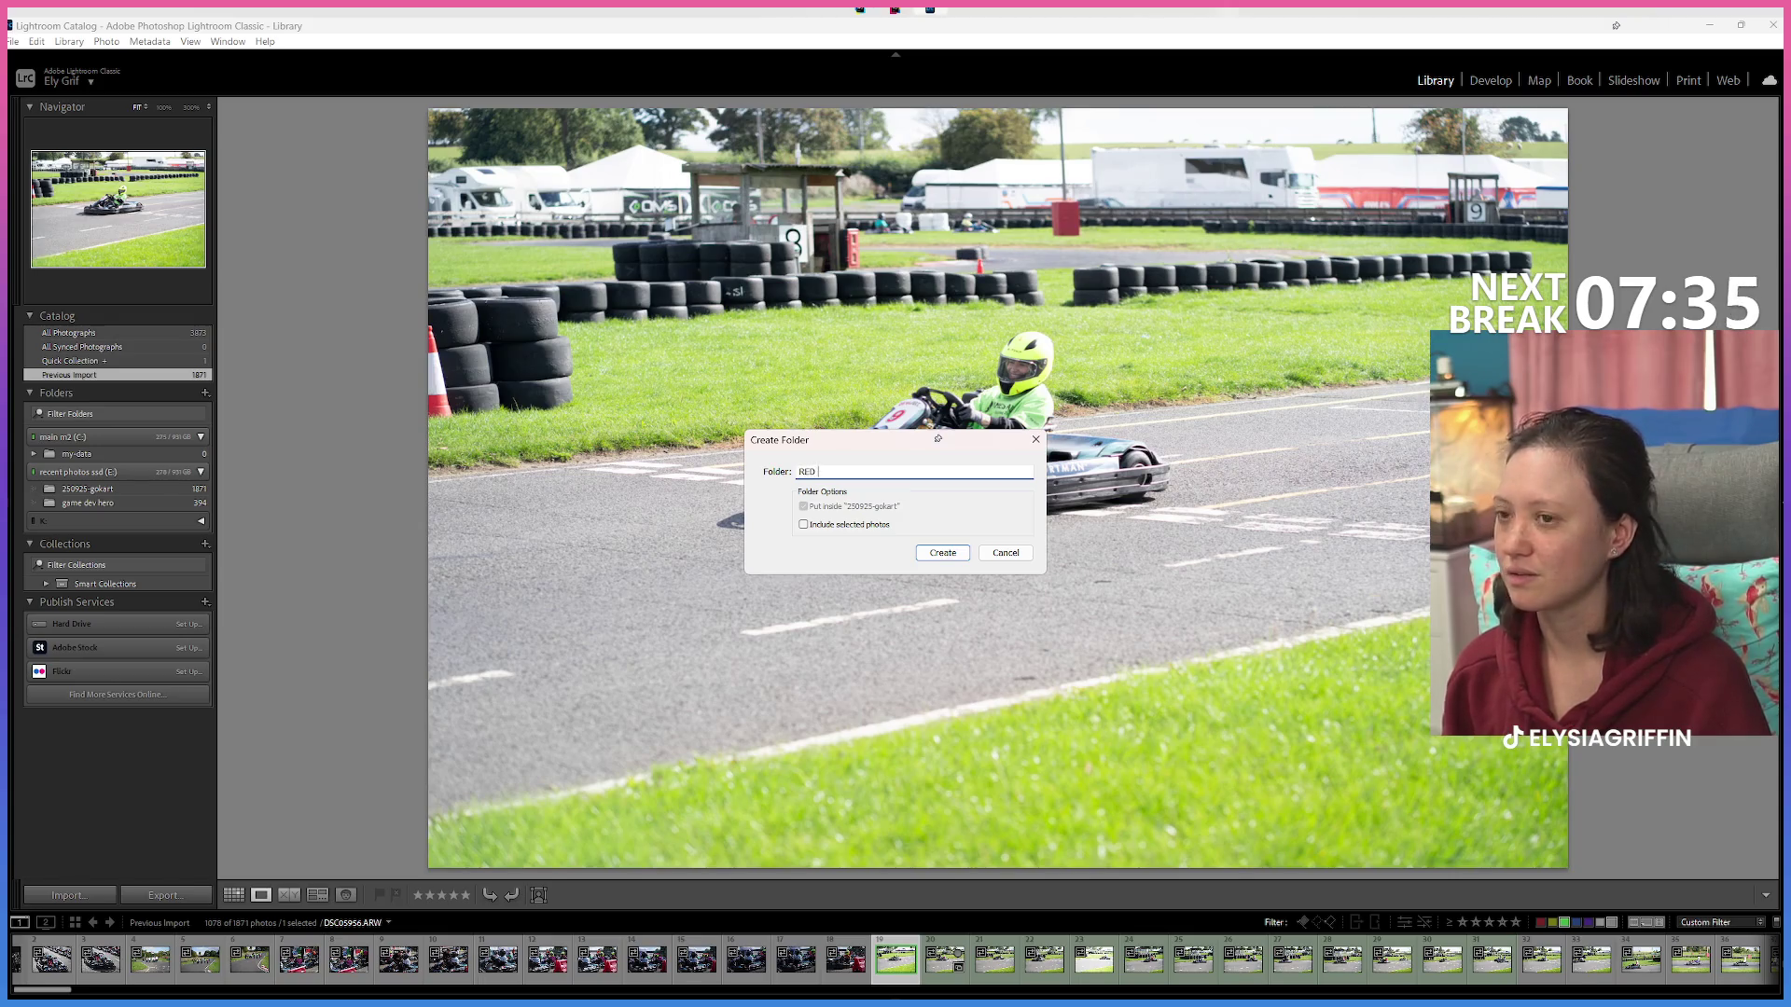
key("BackSpace")
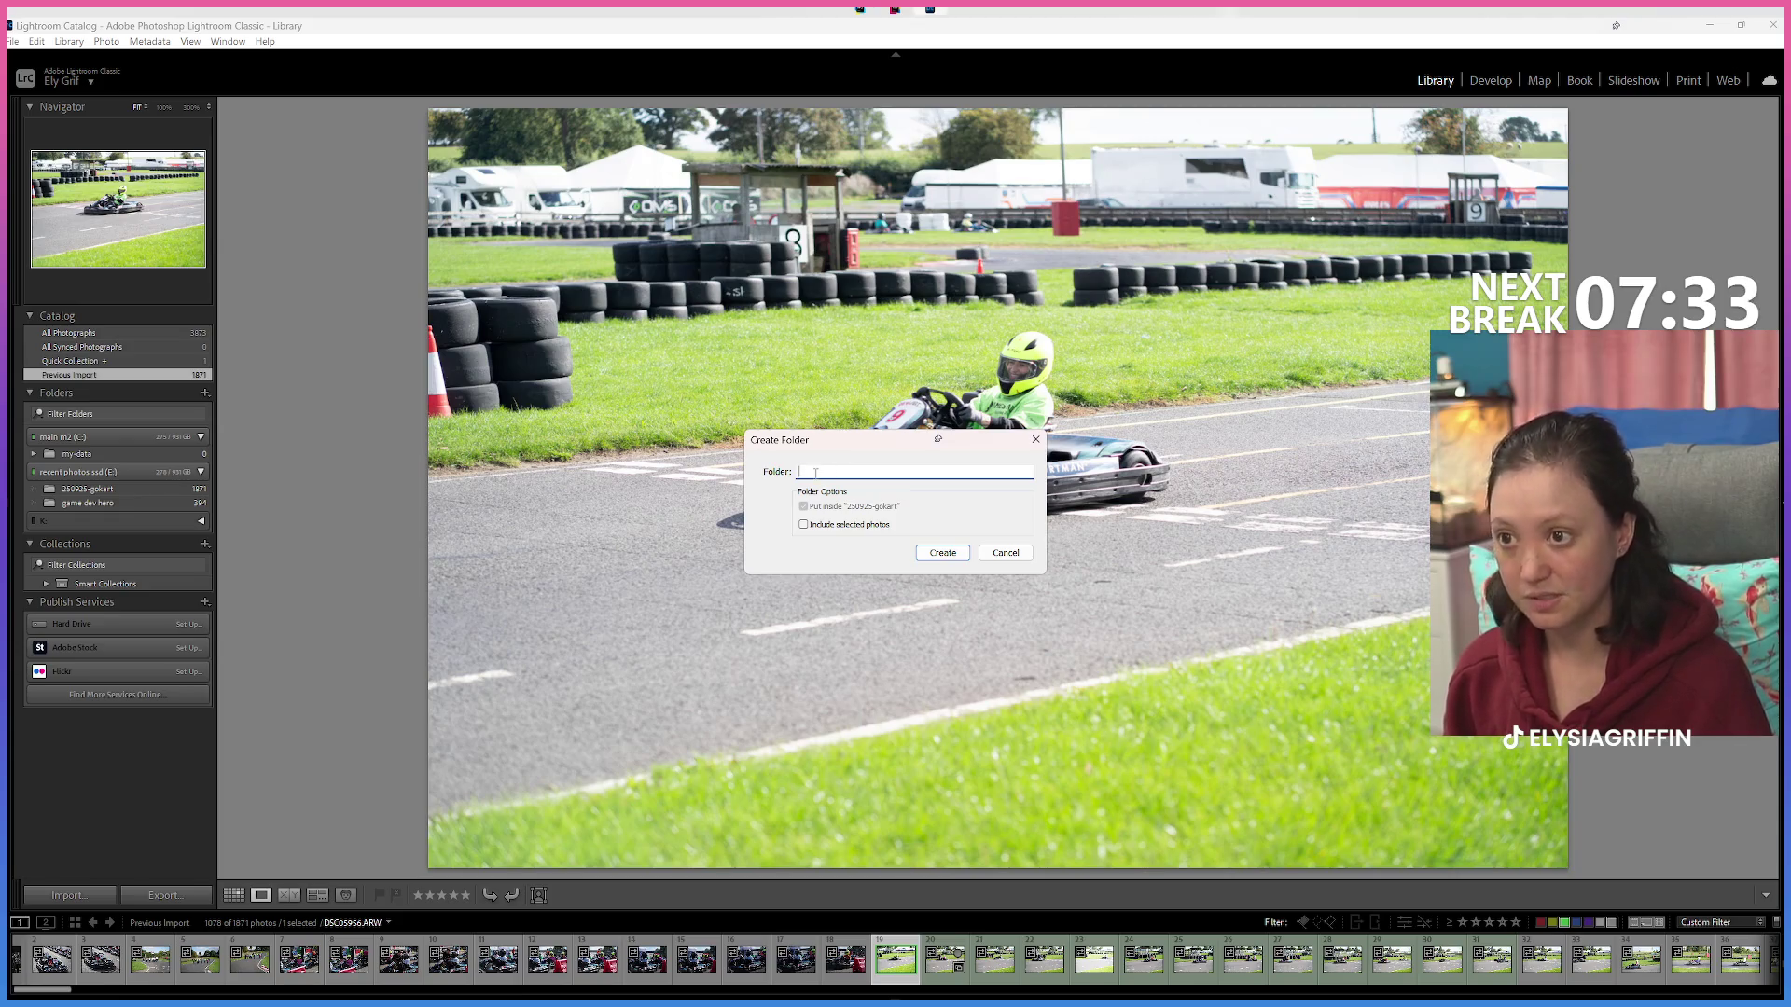
type("Red Kite")
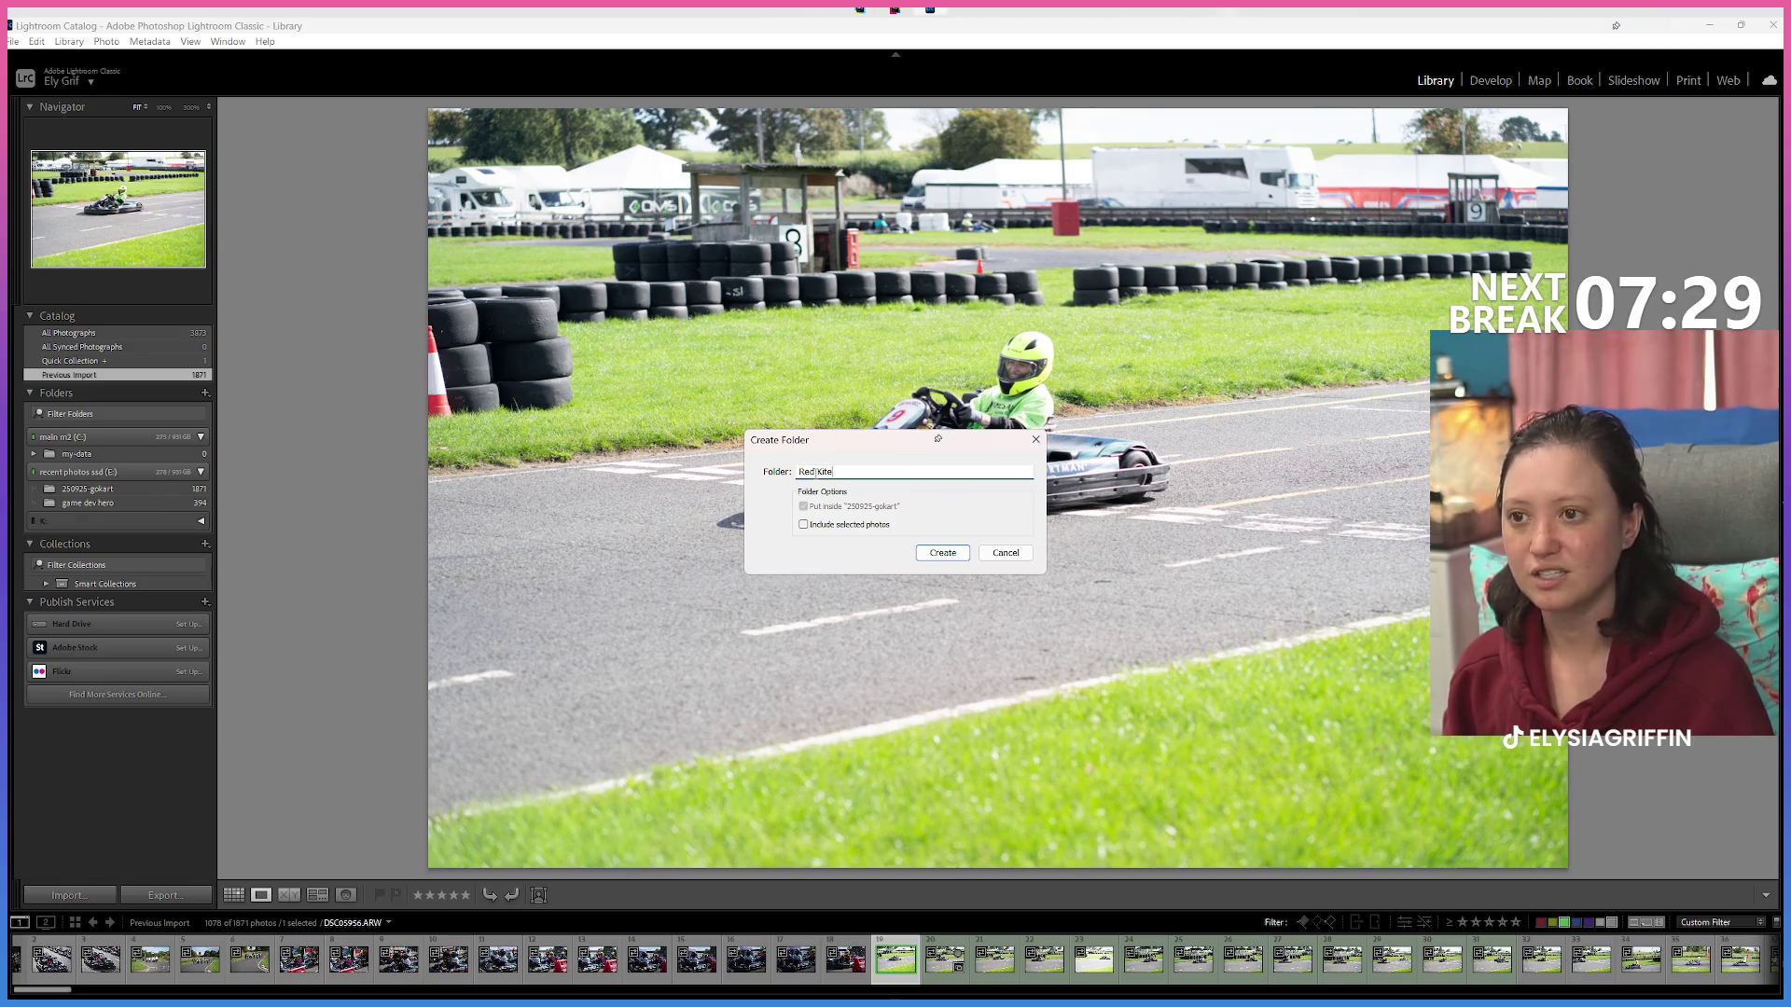
key("Return")
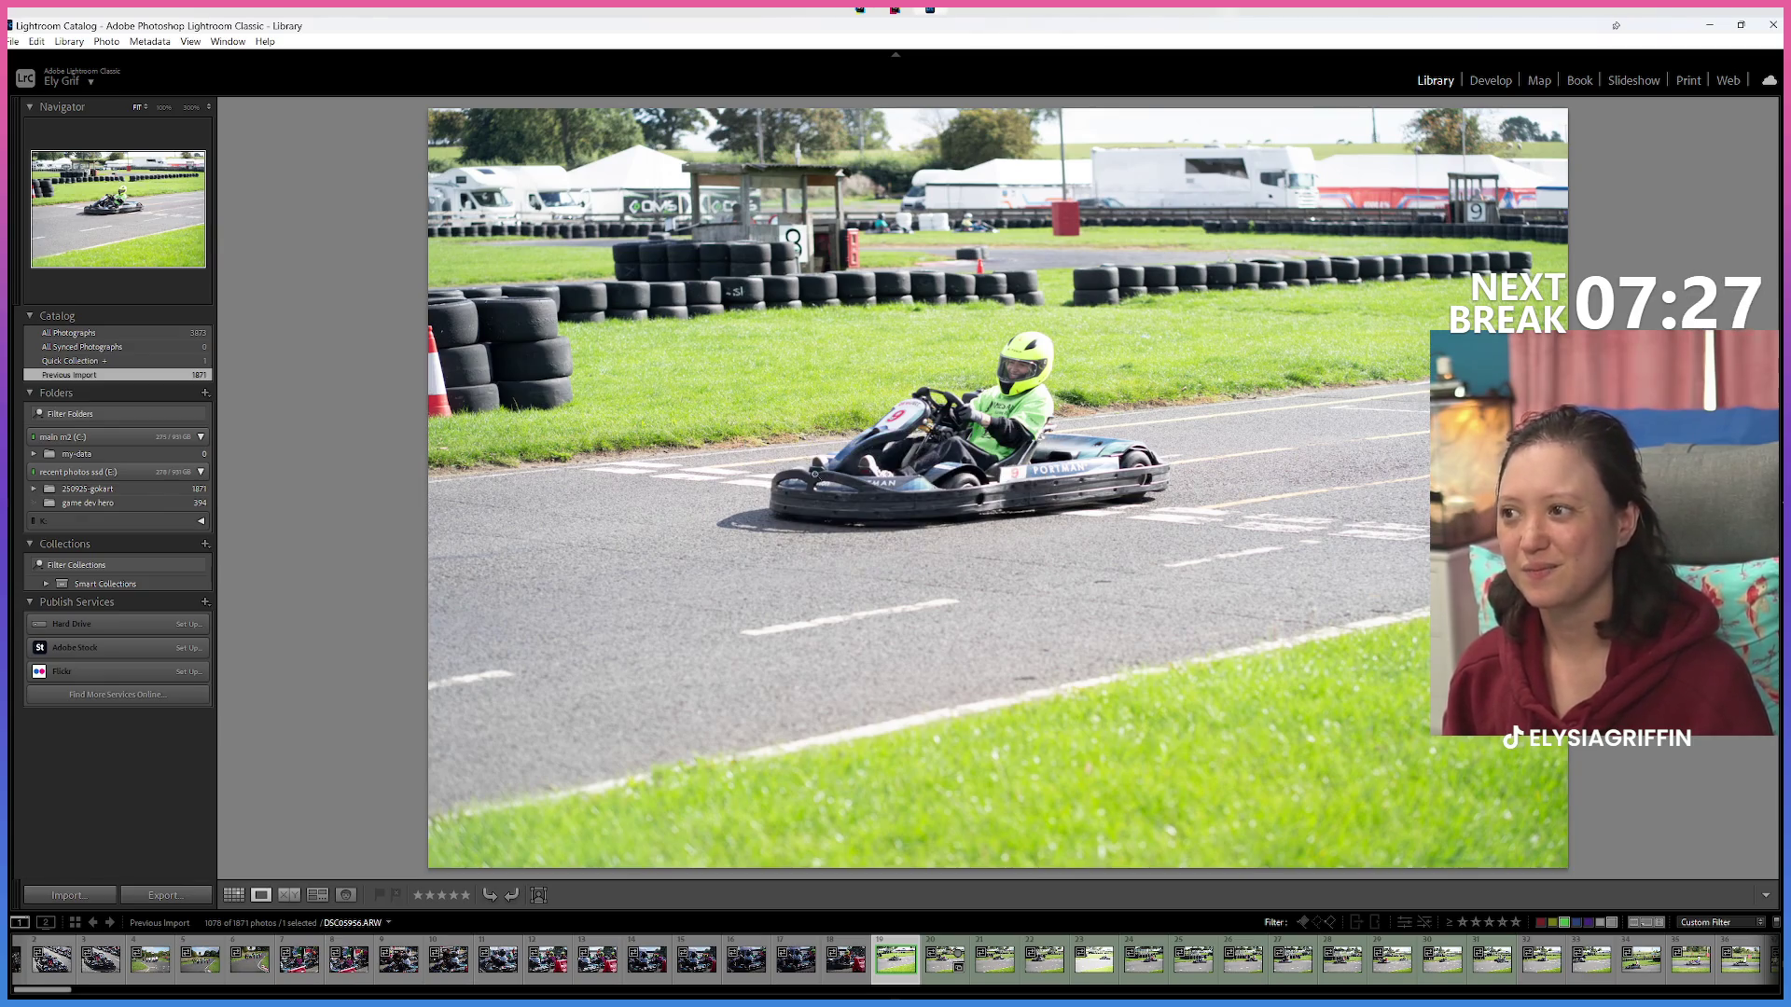
Move the current photo into Red Kite on disk, then right-click the 250925-gokart folder.
left_click(35, 489)
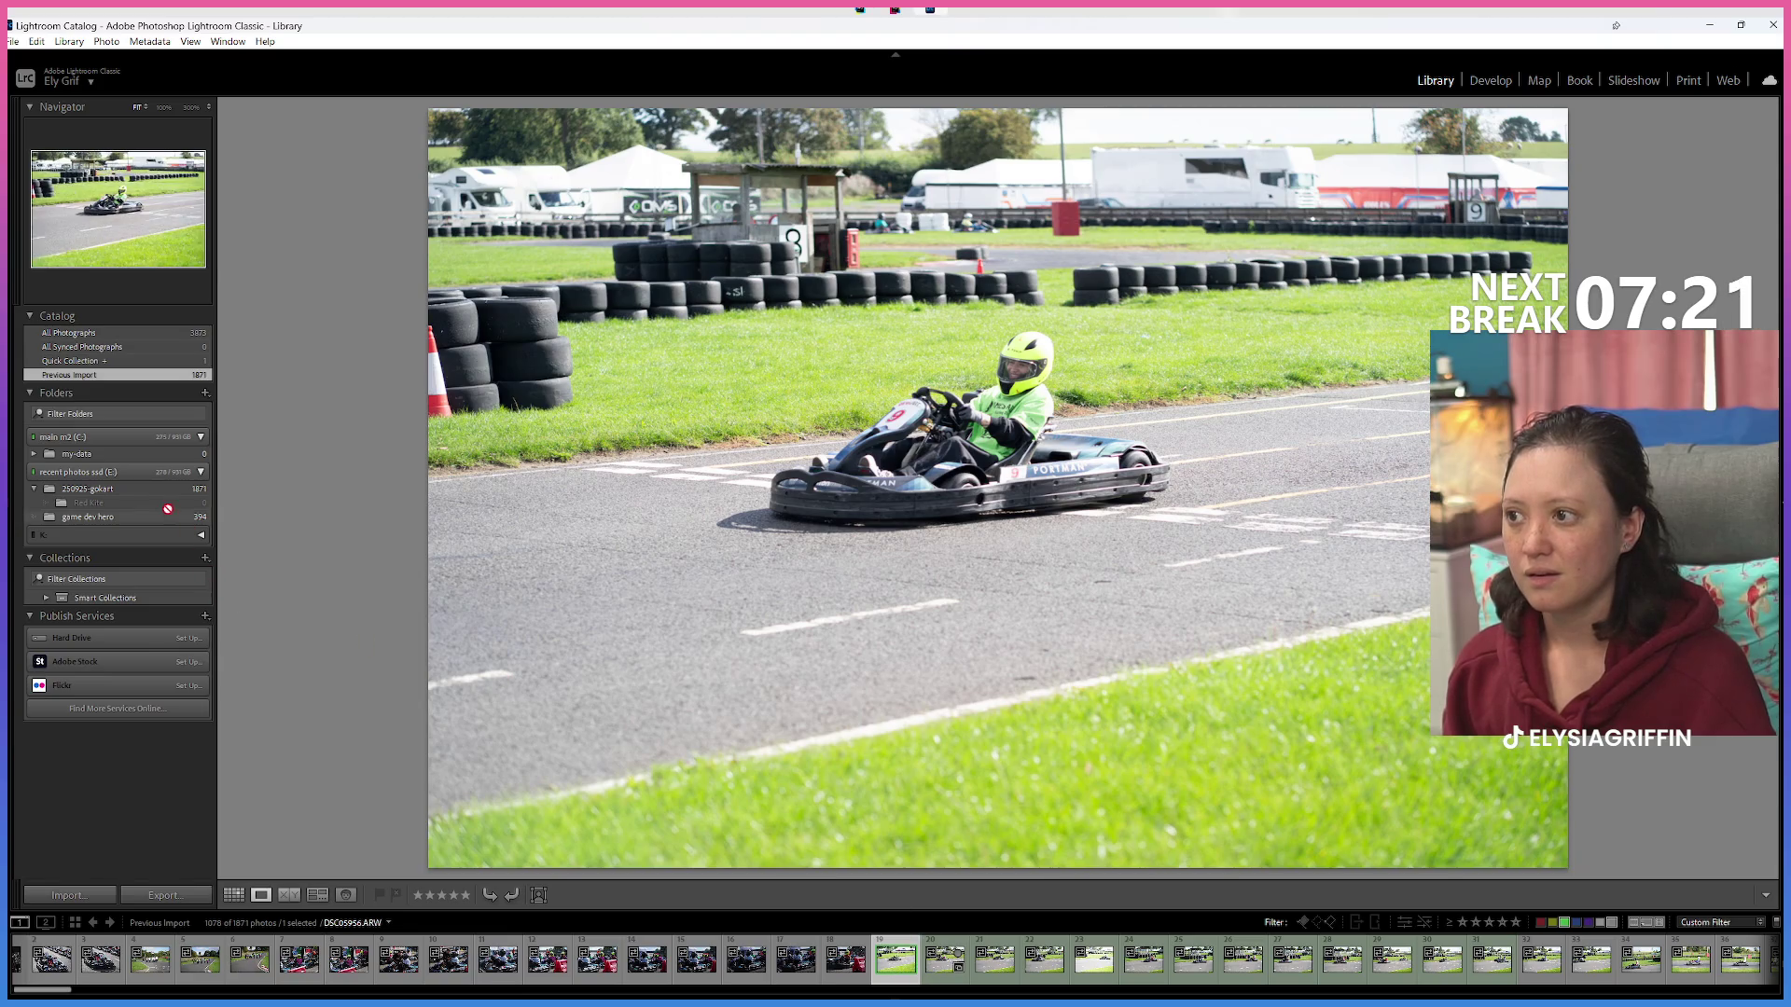
left_click_drag(165, 506, 165, 506)
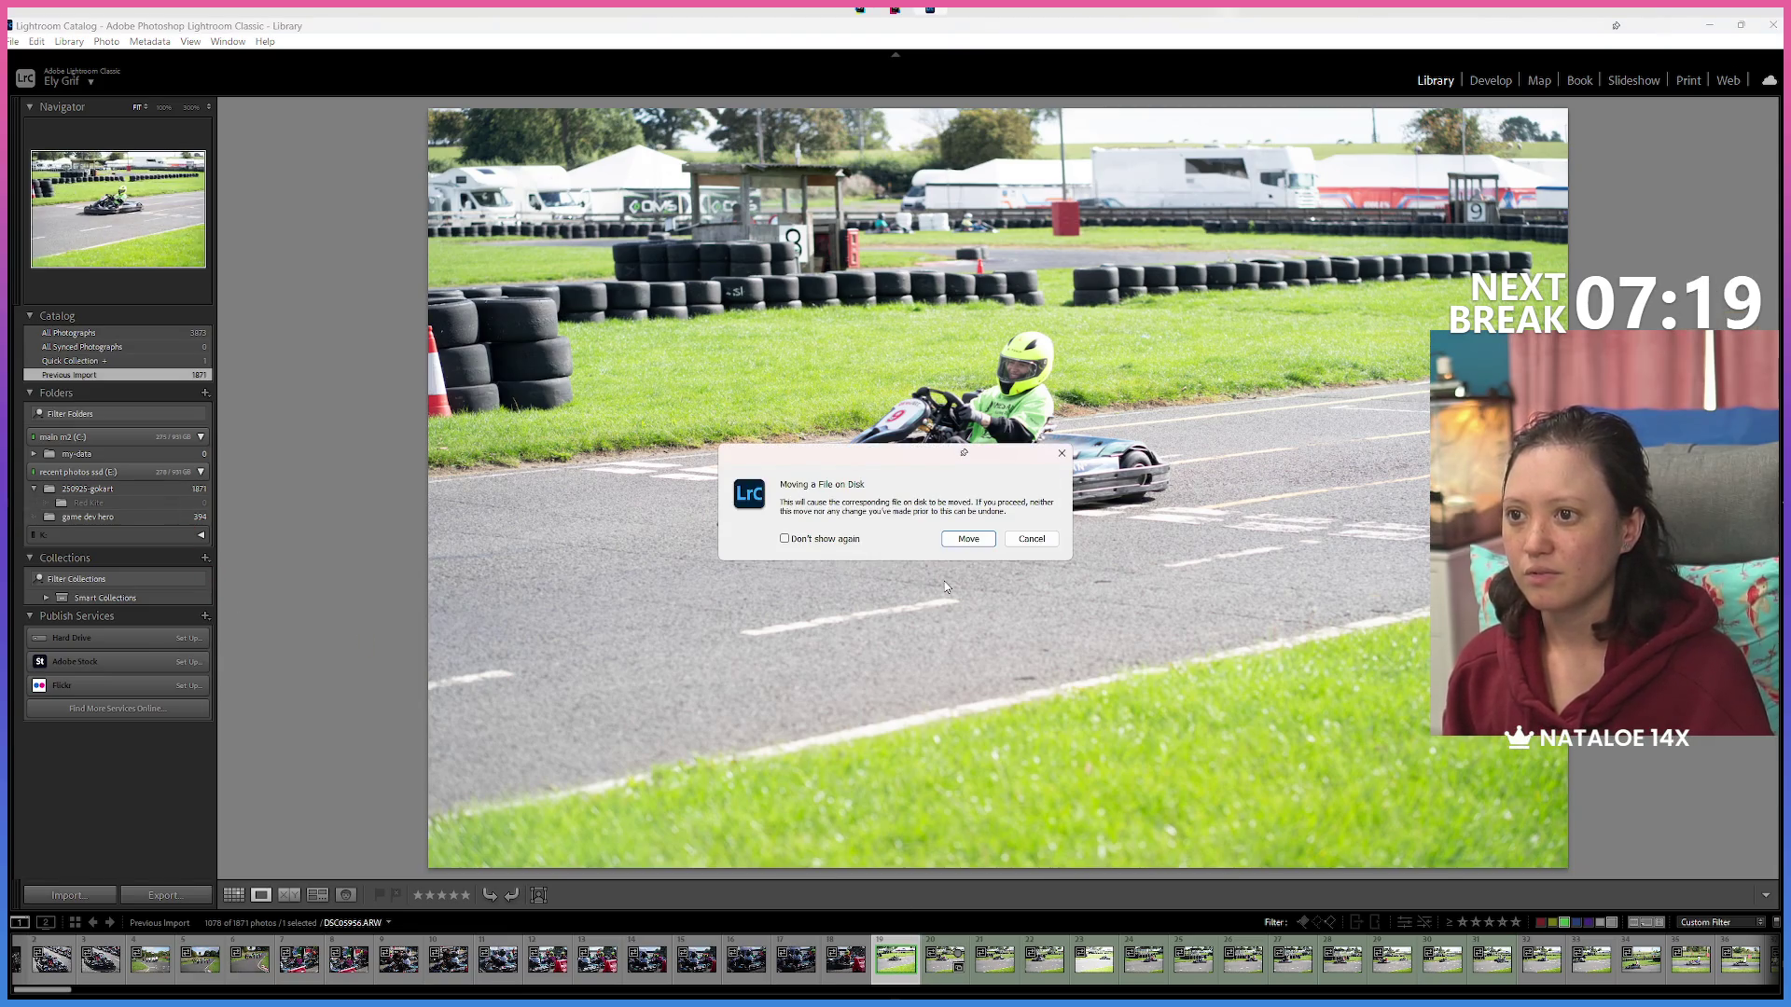
left_click(968, 539)
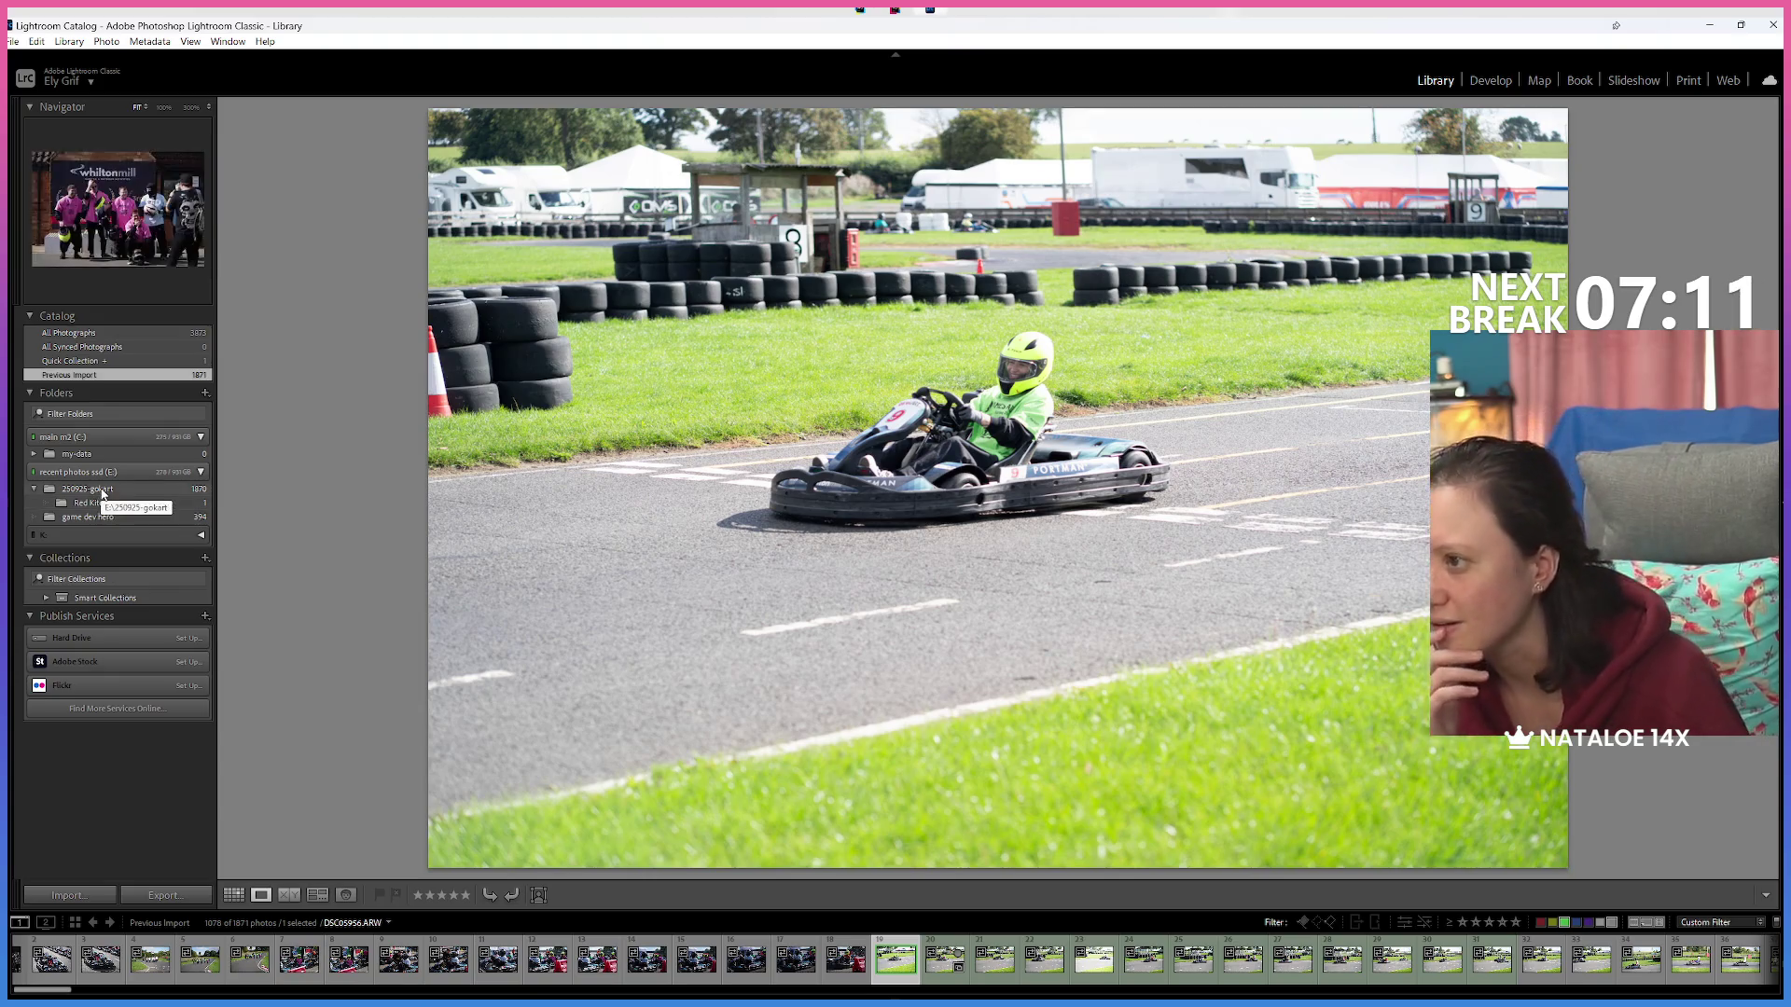
right_click(103, 491)
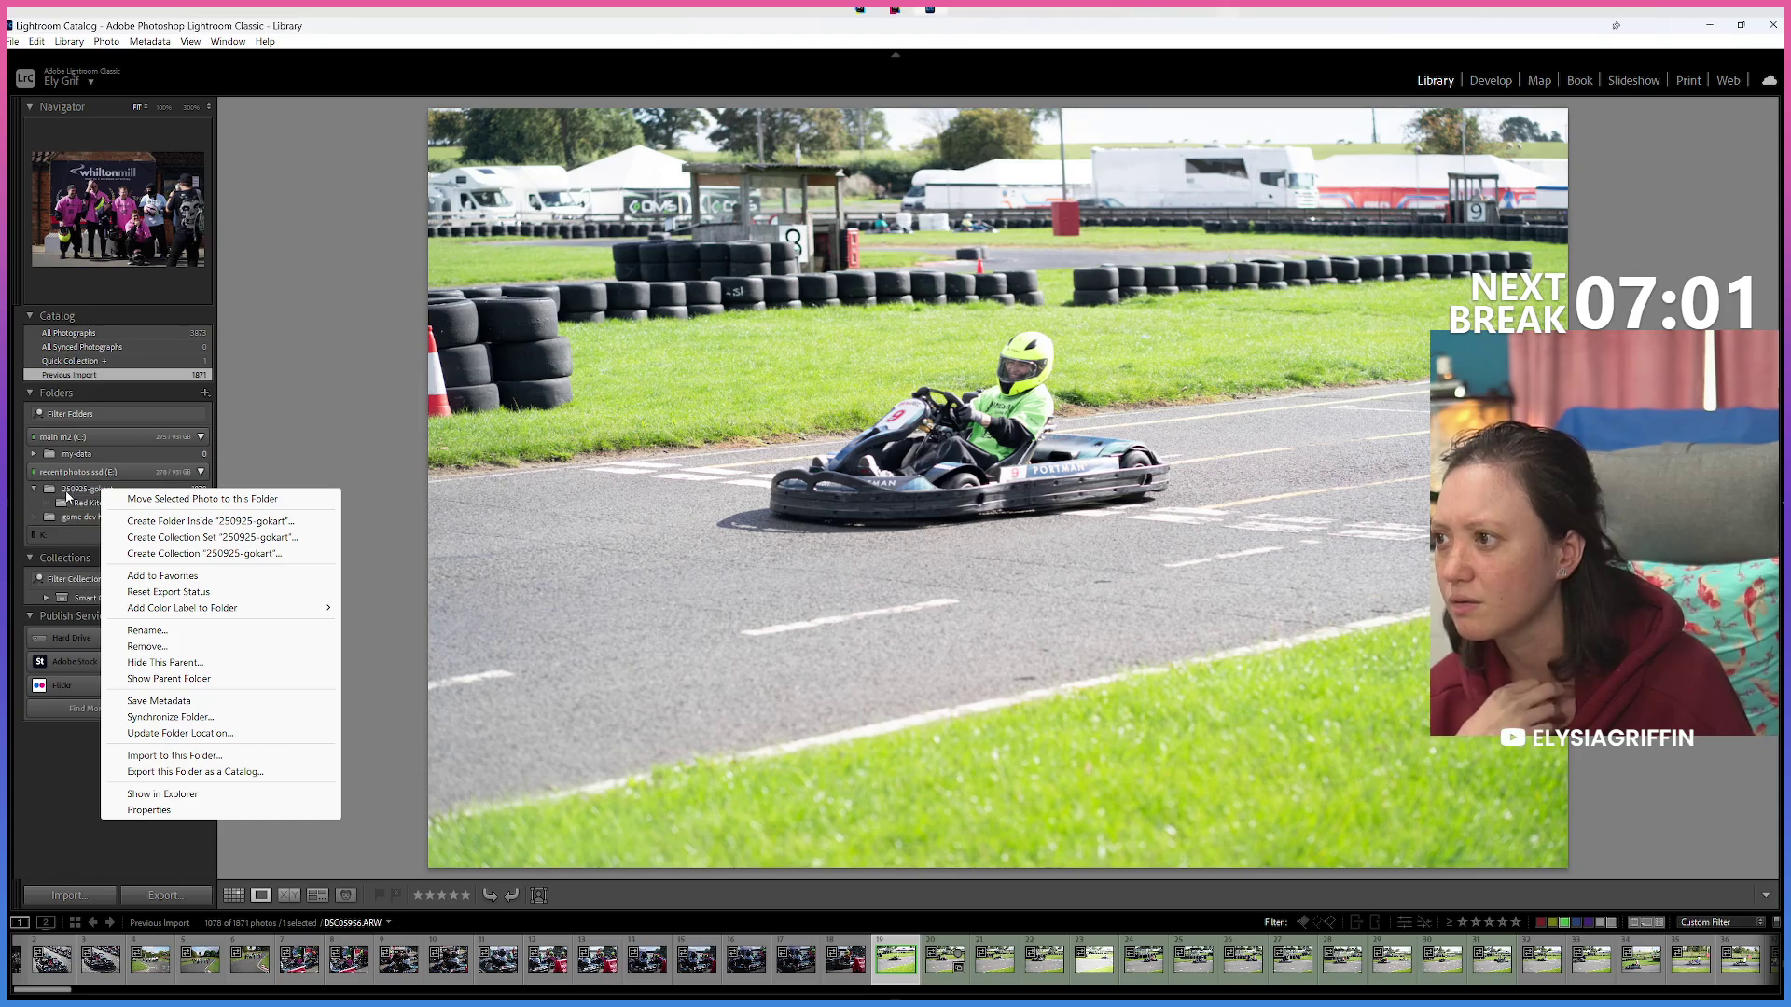
View the Red Kite subfolder, then switch to the 250925-gokart folder's 1870 photos.
left_click(75, 503)
right_click(74, 504)
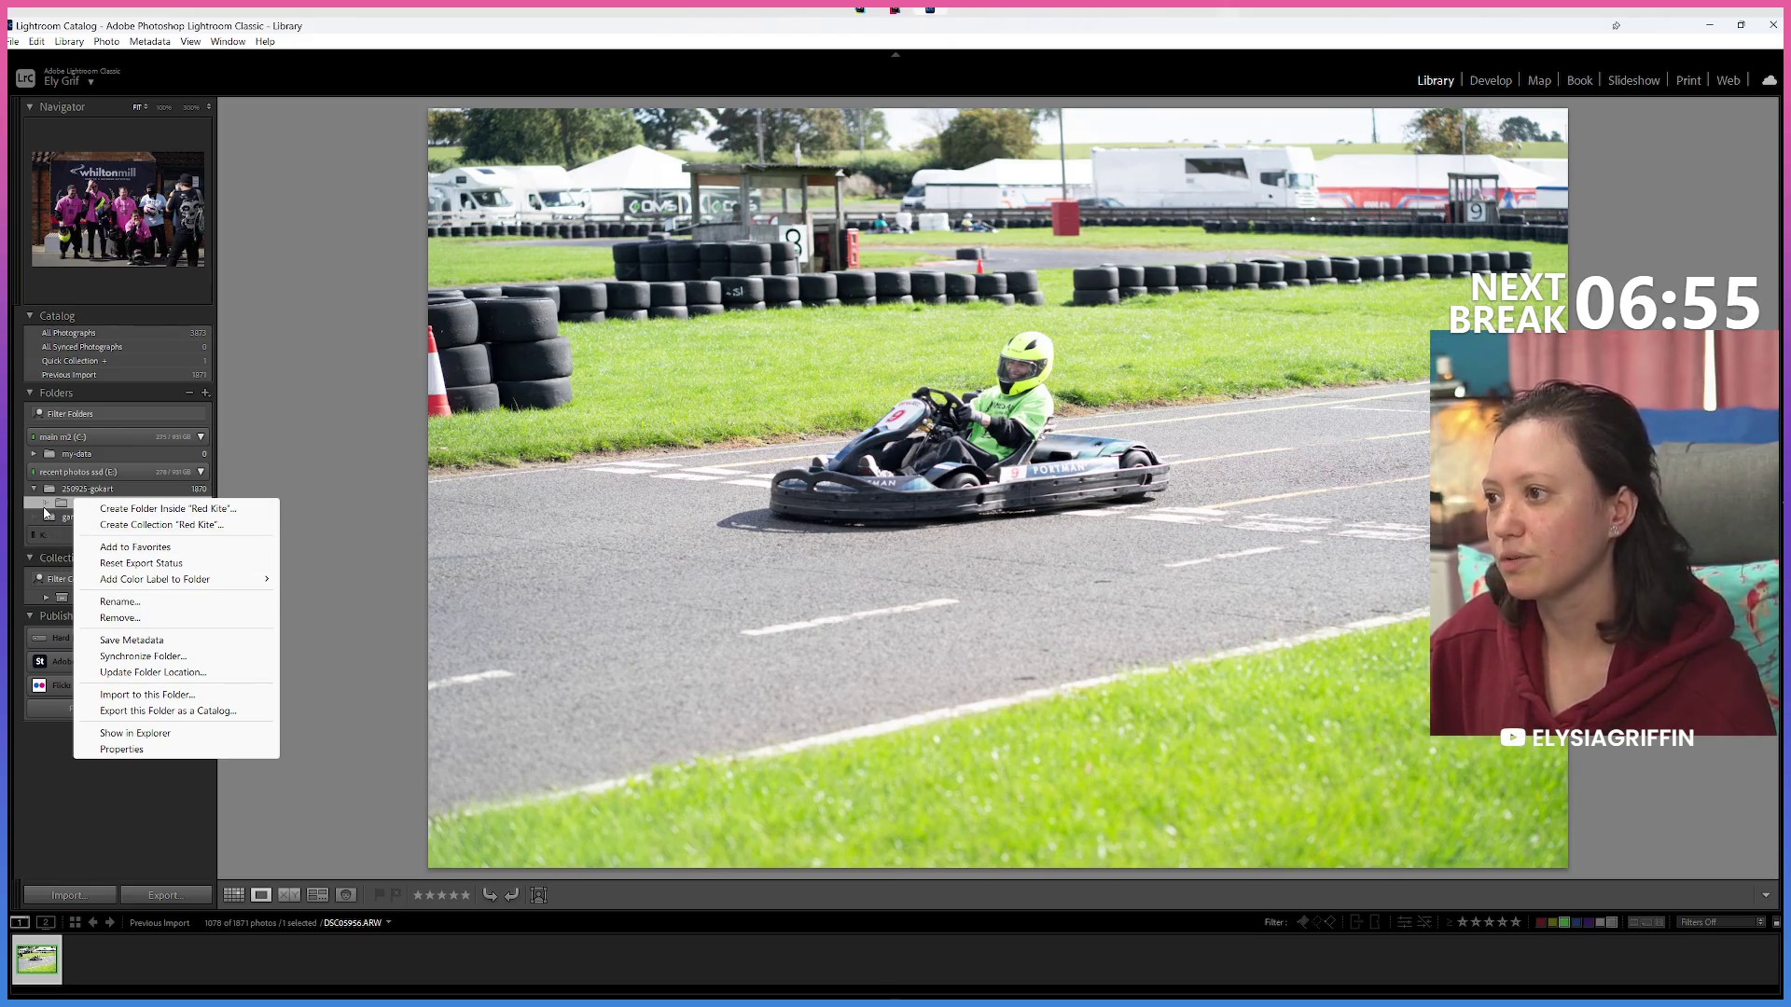
right_click(74, 472)
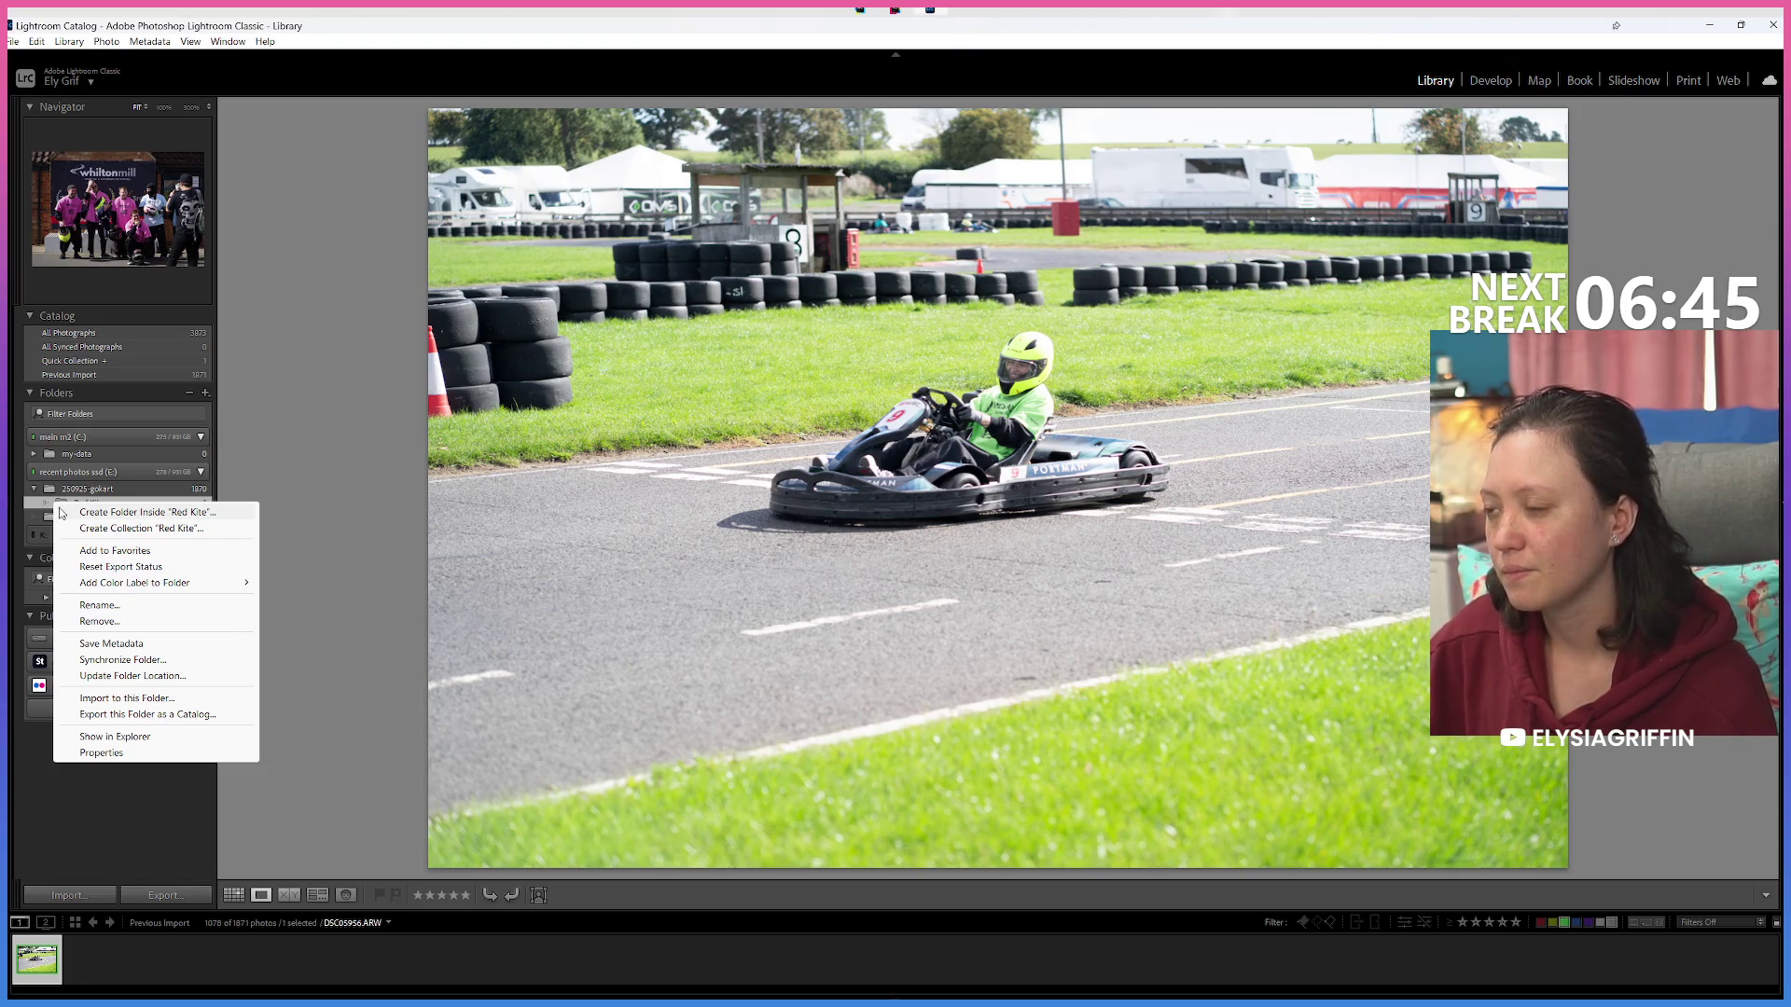
right_click(54, 487)
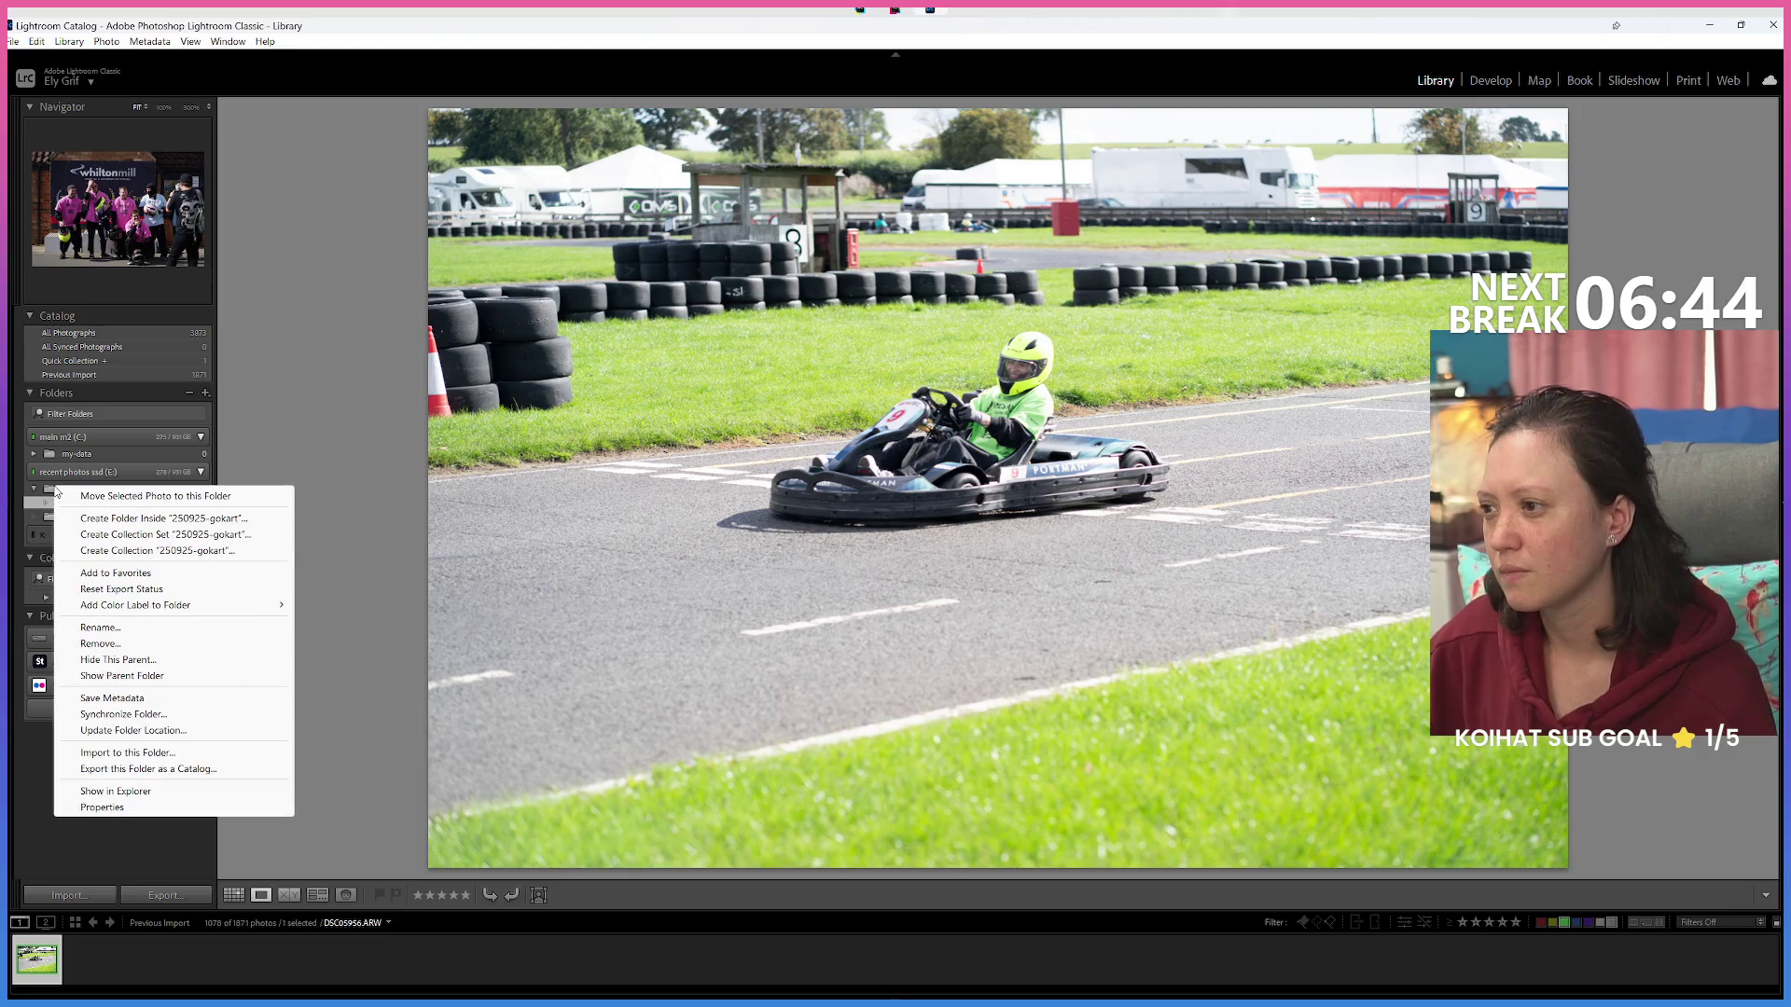
left_click(35, 776)
right_click(172, 492)
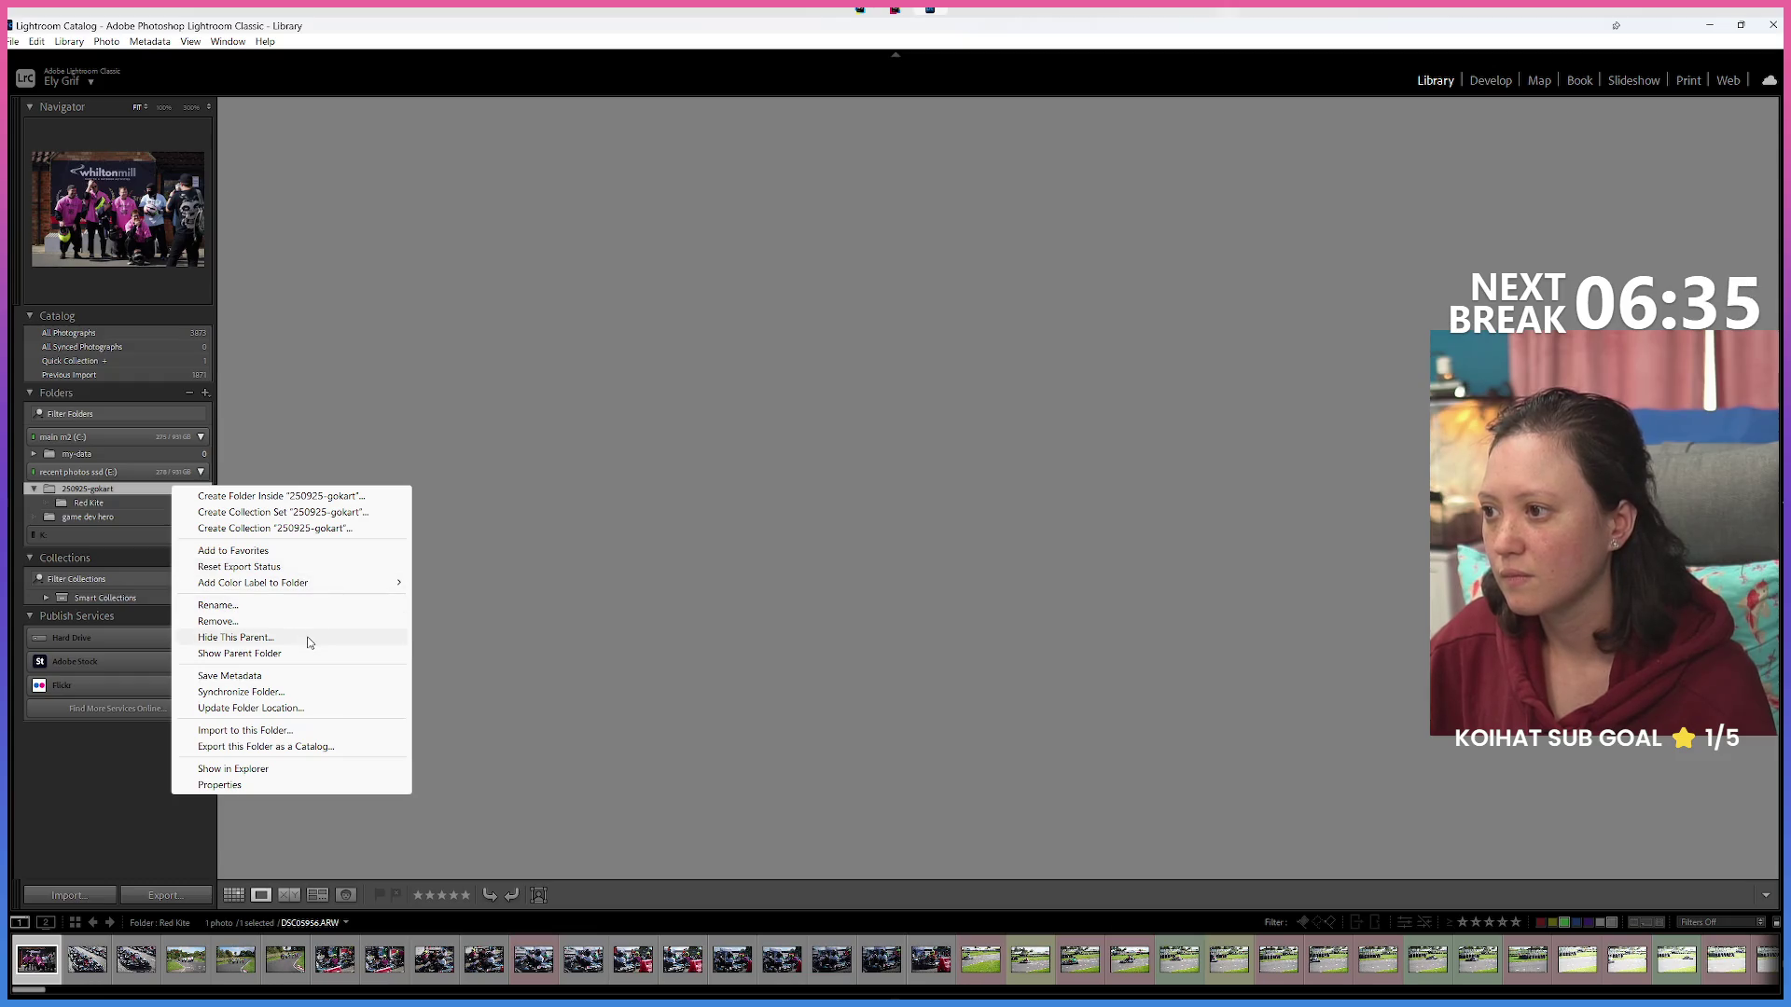
left_click(65, 495)
right_click(67, 492)
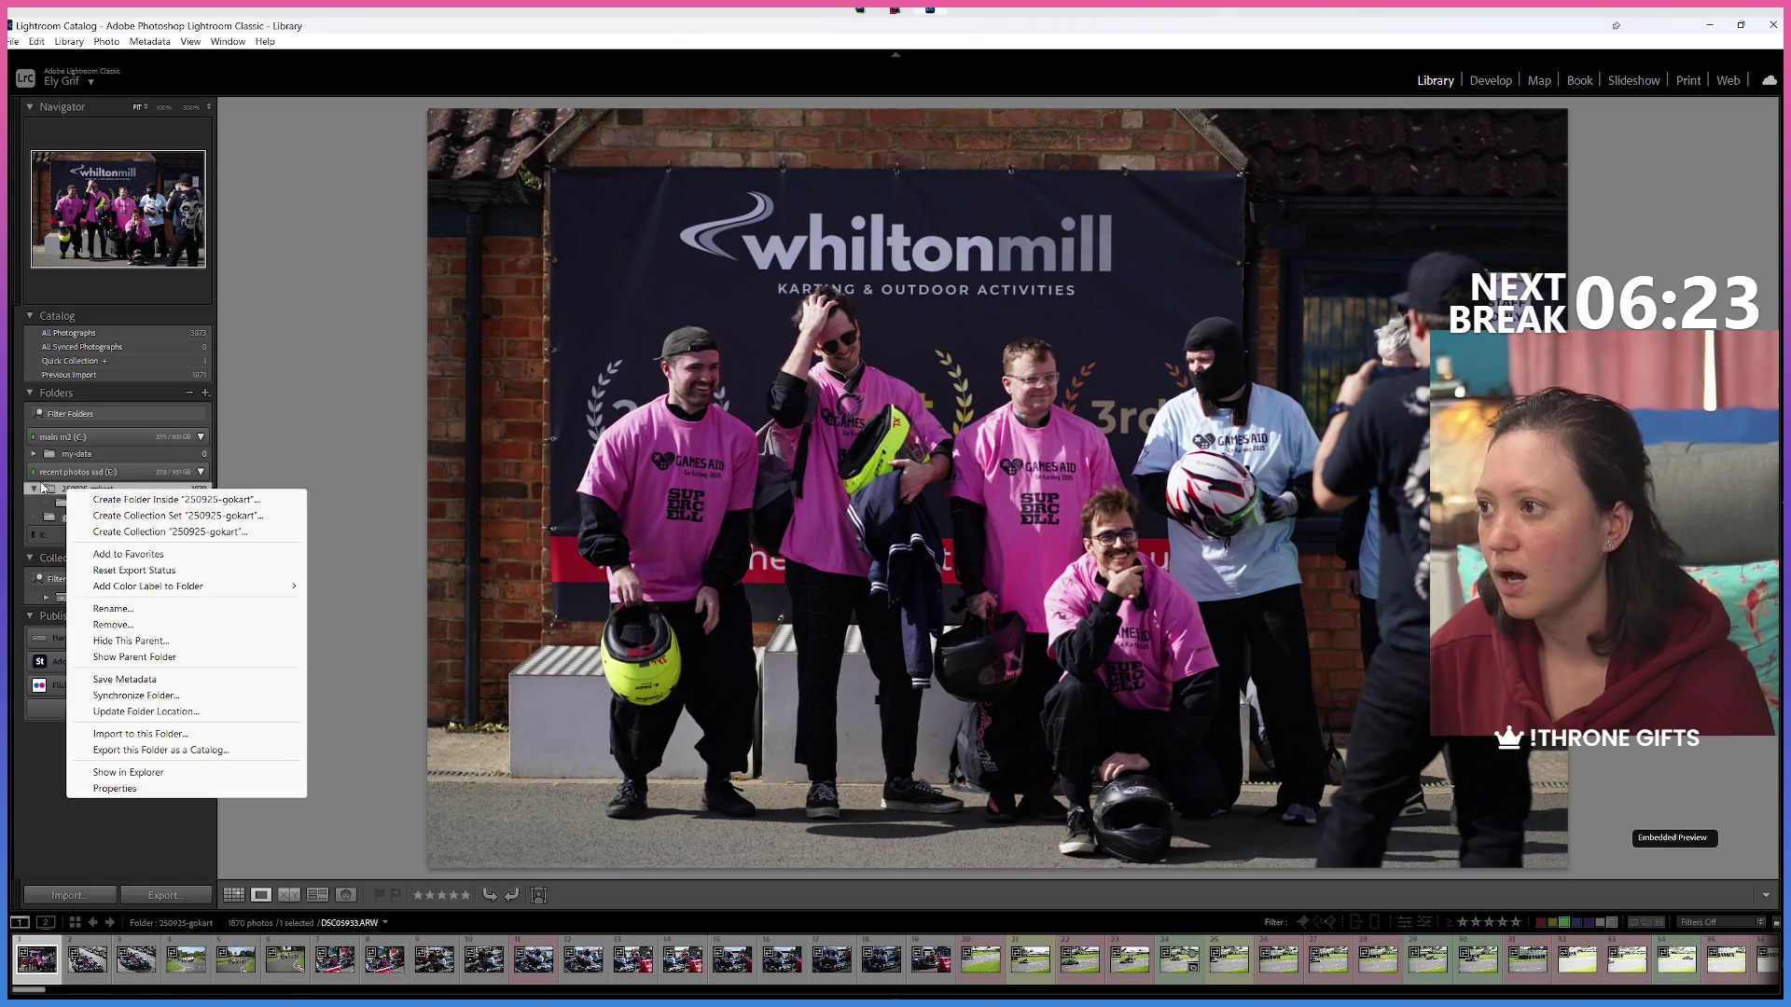
left_click(214, 111)
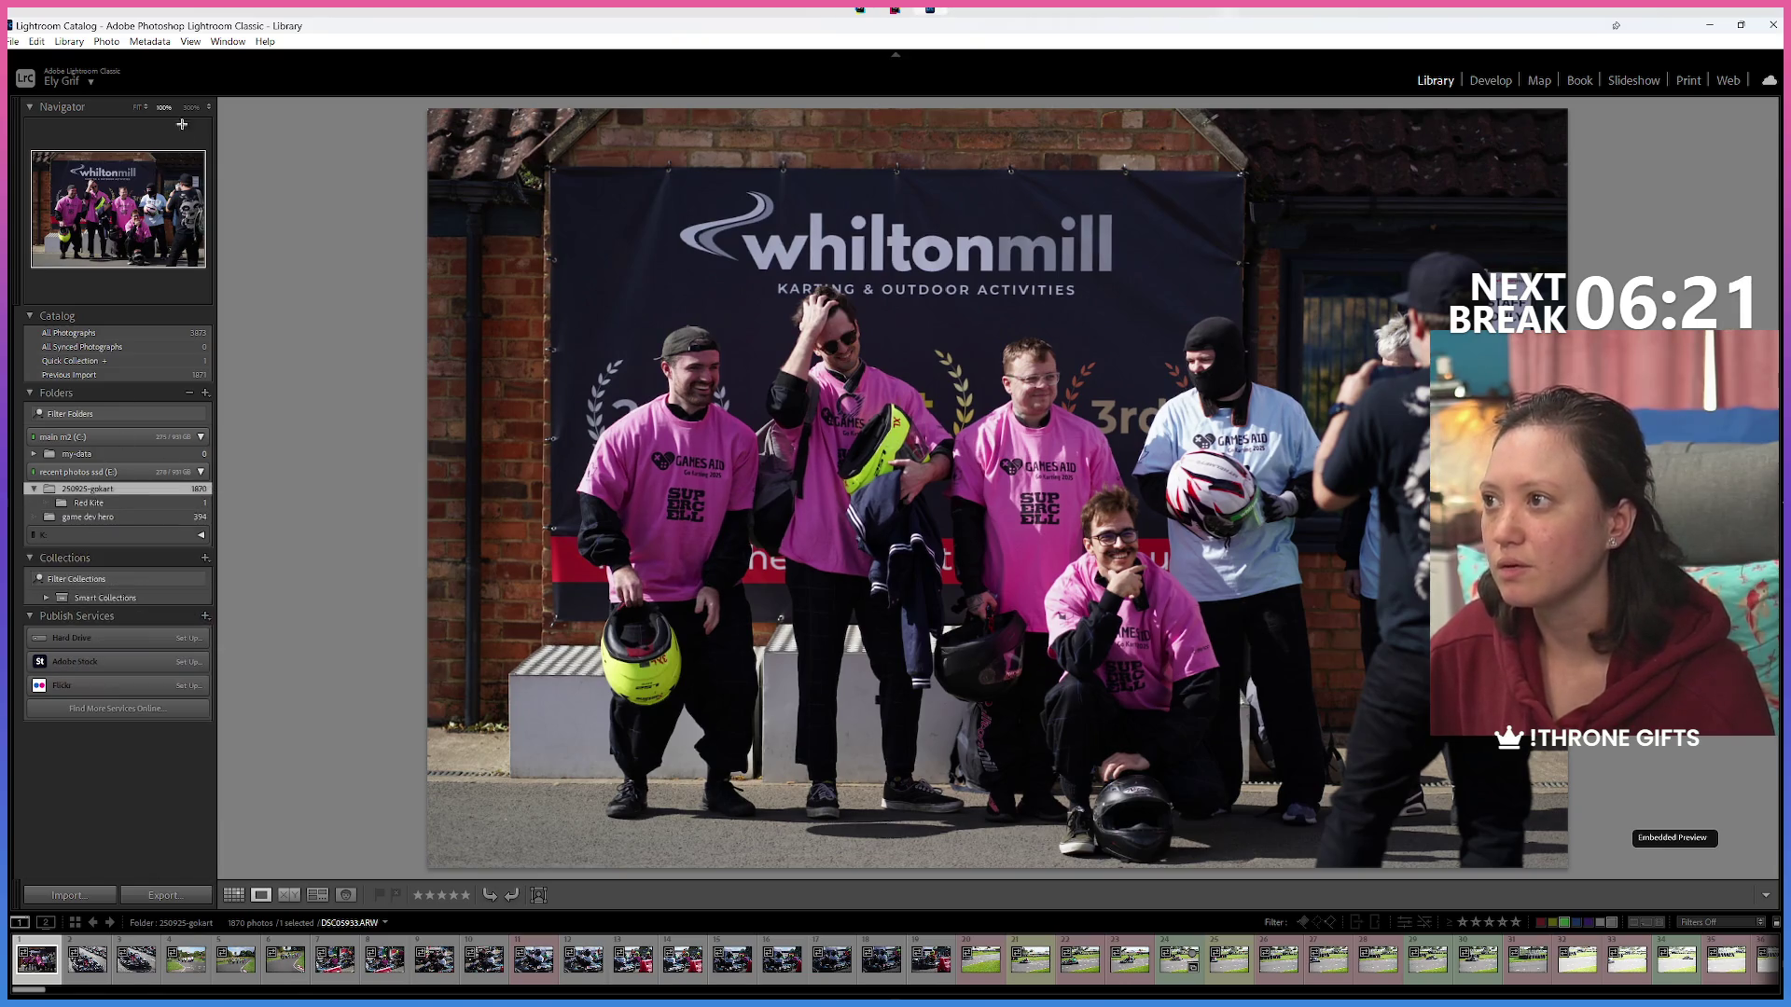
Fit the photo in the preview and turn on Show Photos in Subfolders from the Library menu.
left_click(212, 109)
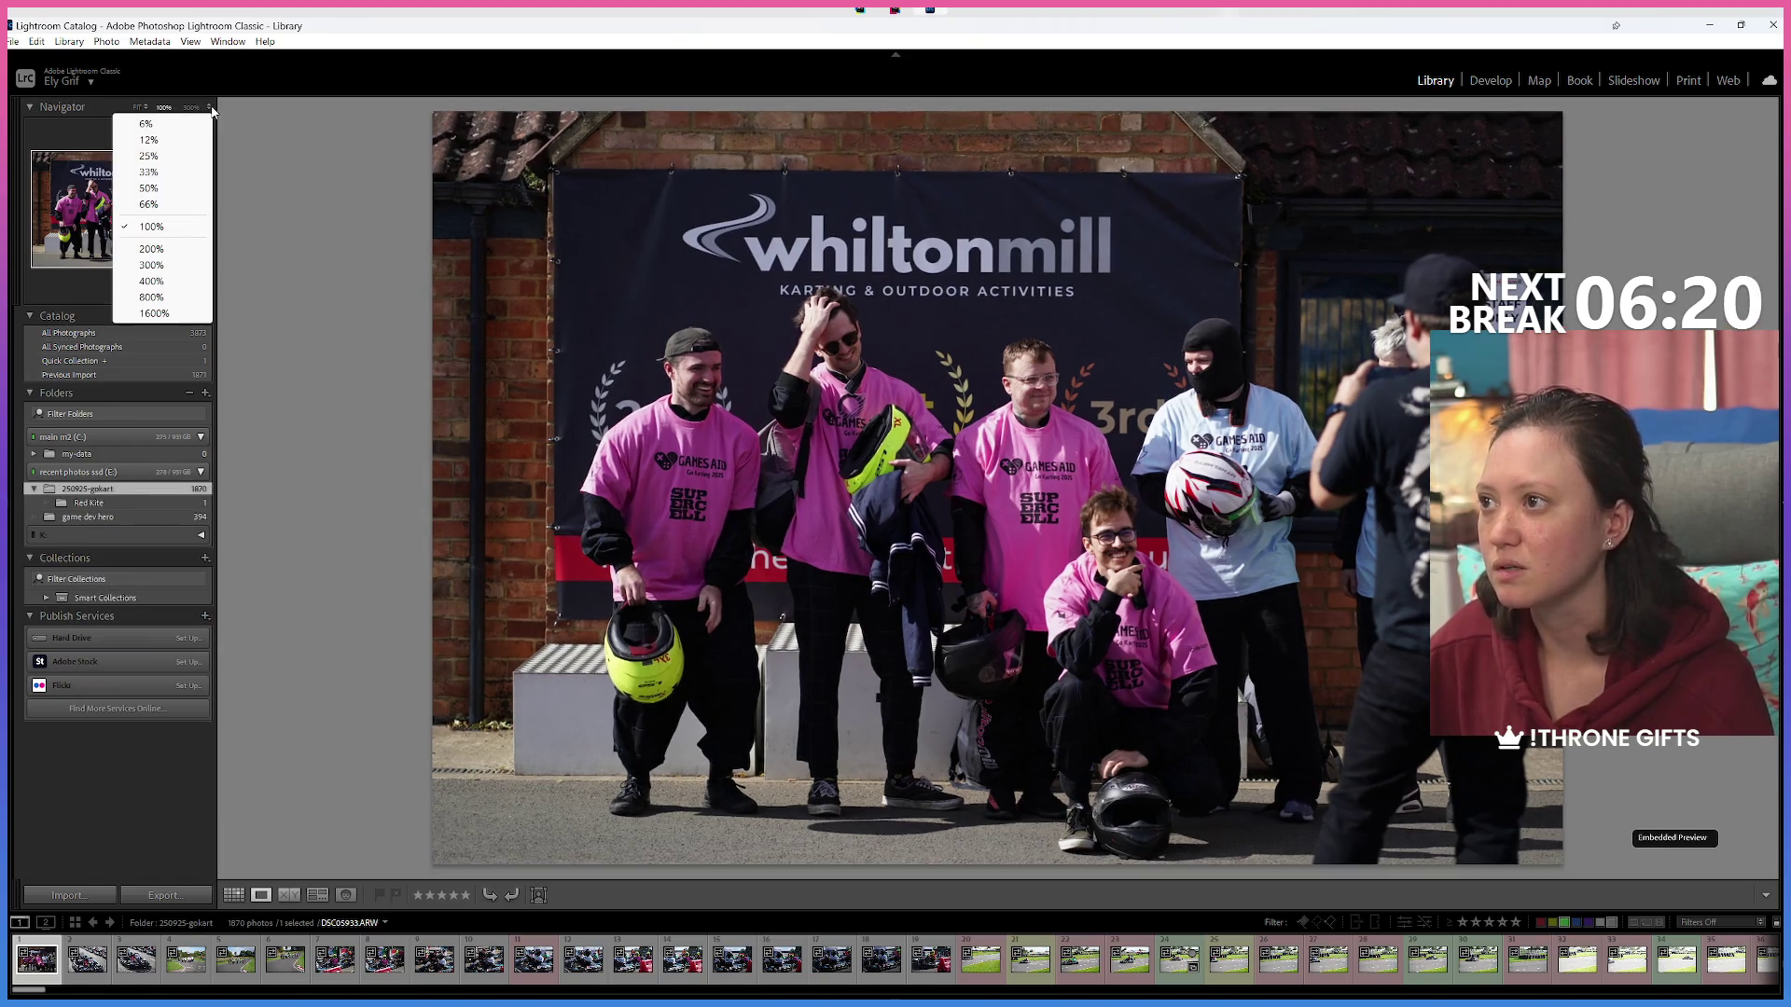
left_click(141, 109)
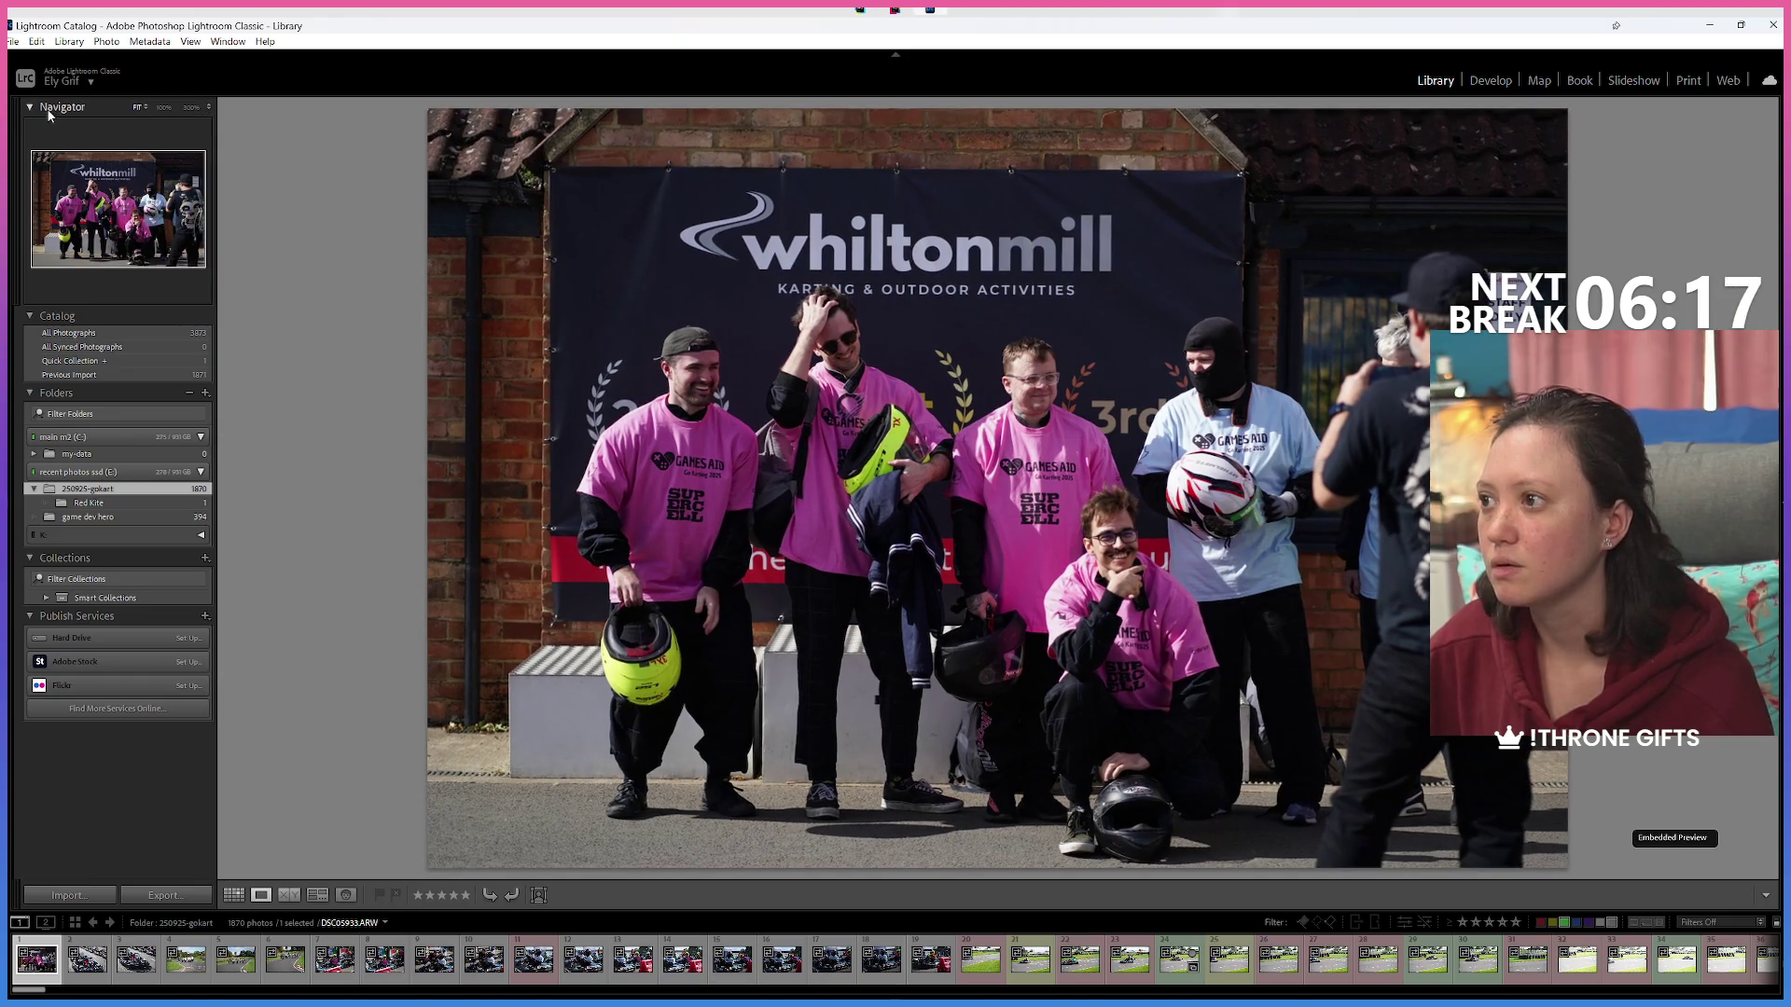
left_click(44, 48)
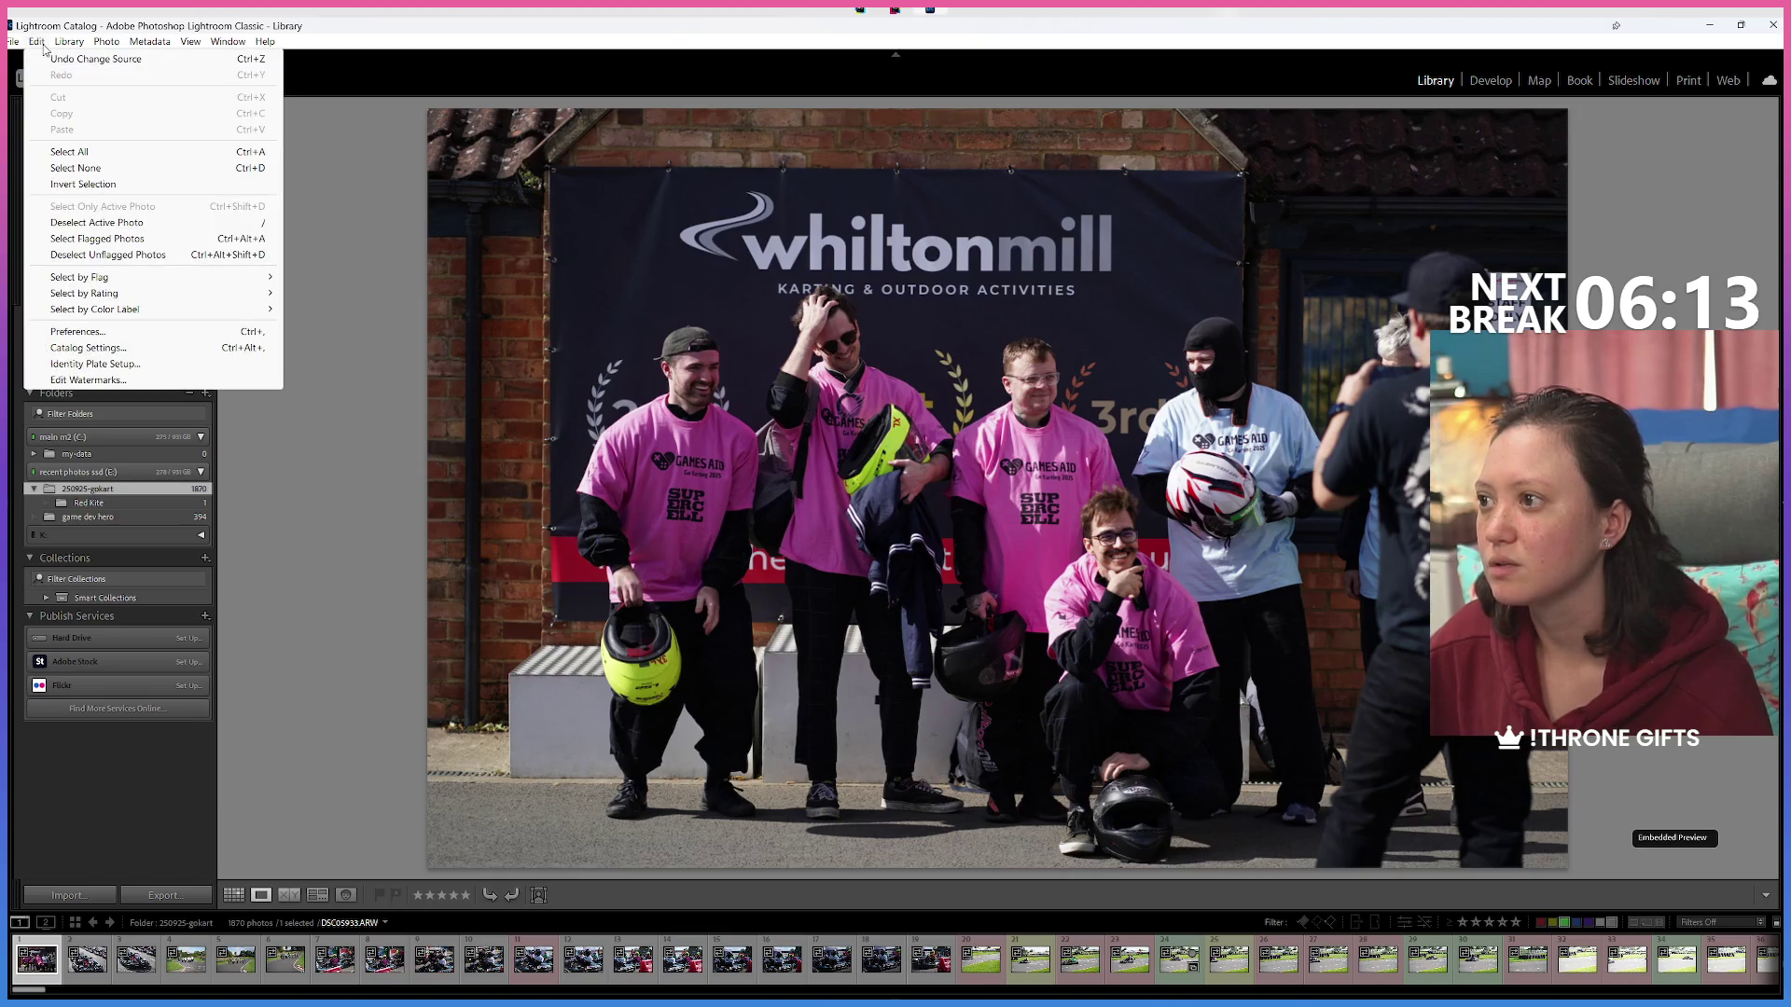
mouse_move(64, 47)
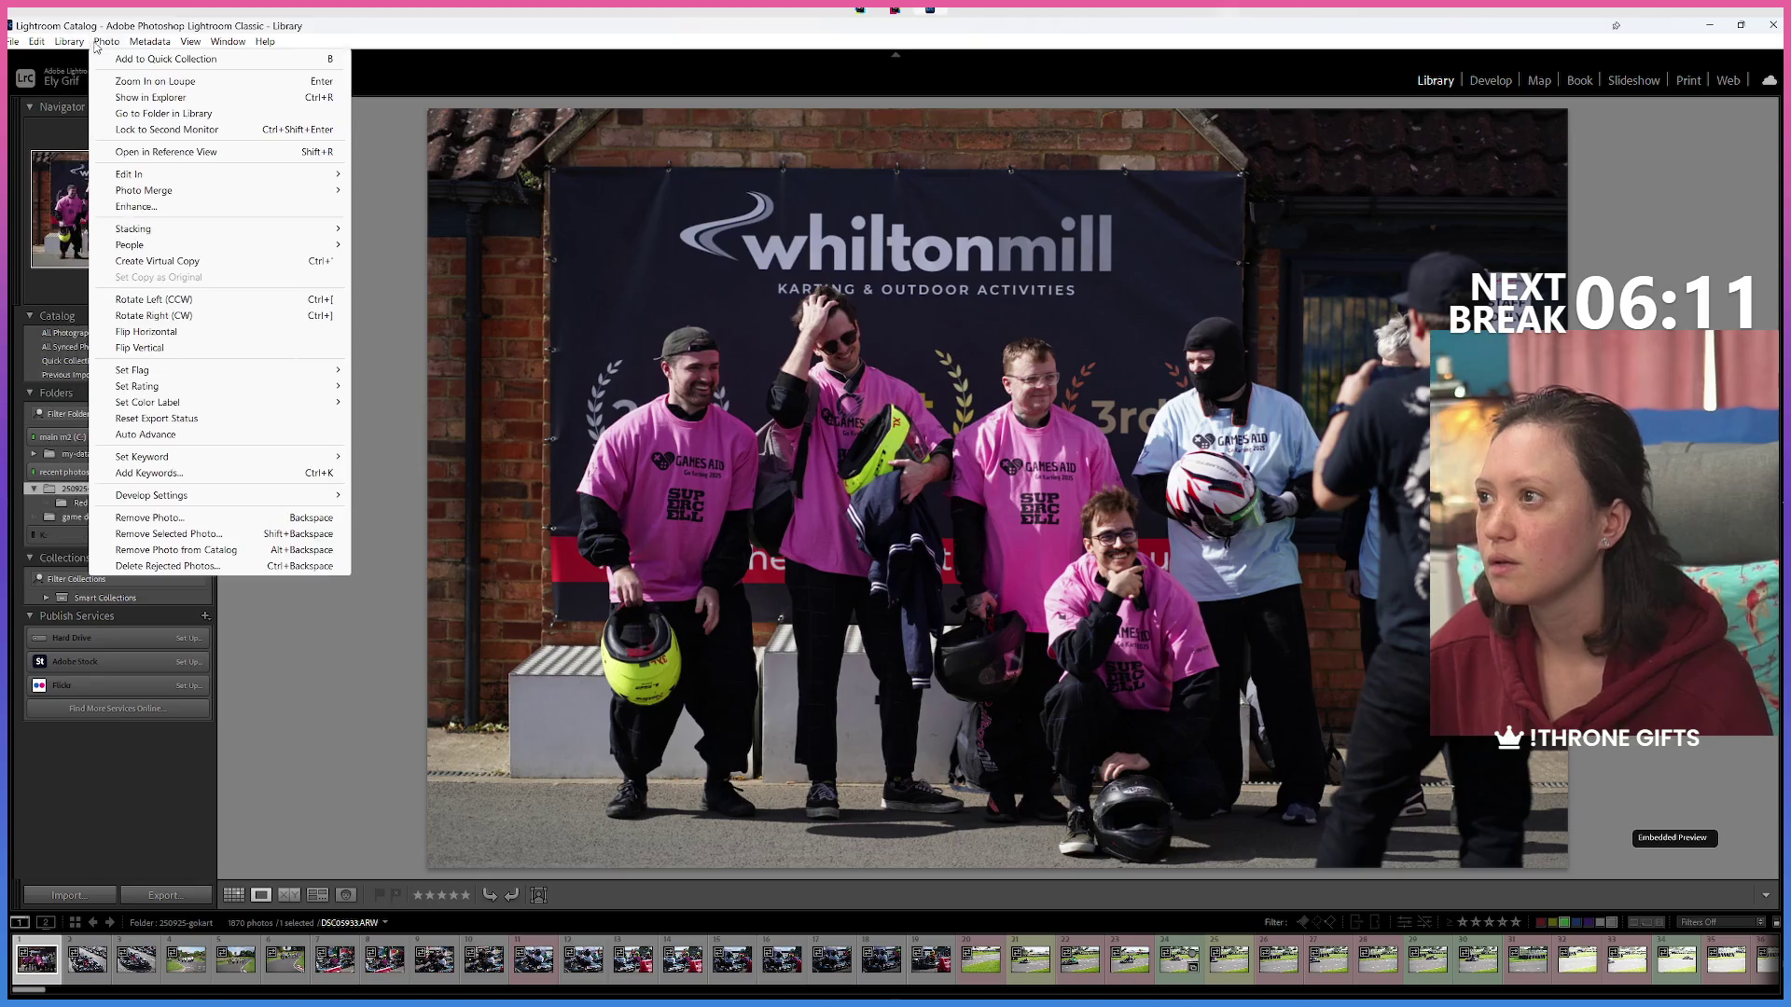
mouse_move(189, 47)
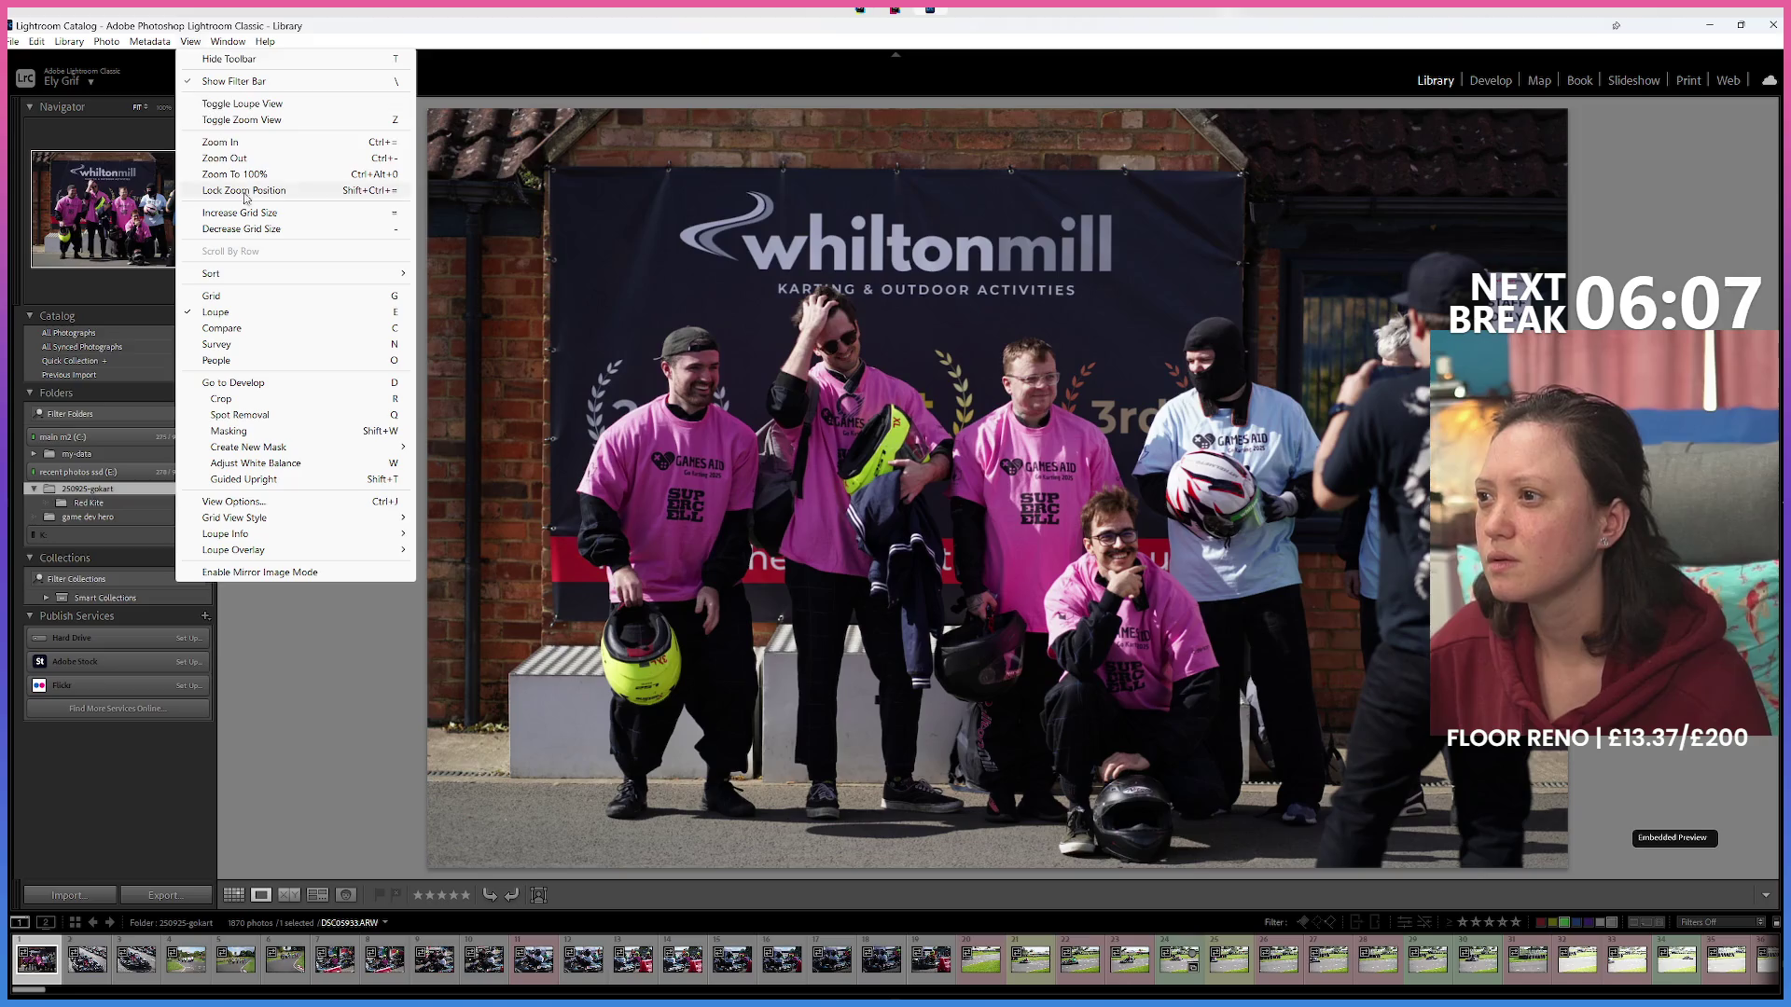
mouse_move(300, 521)
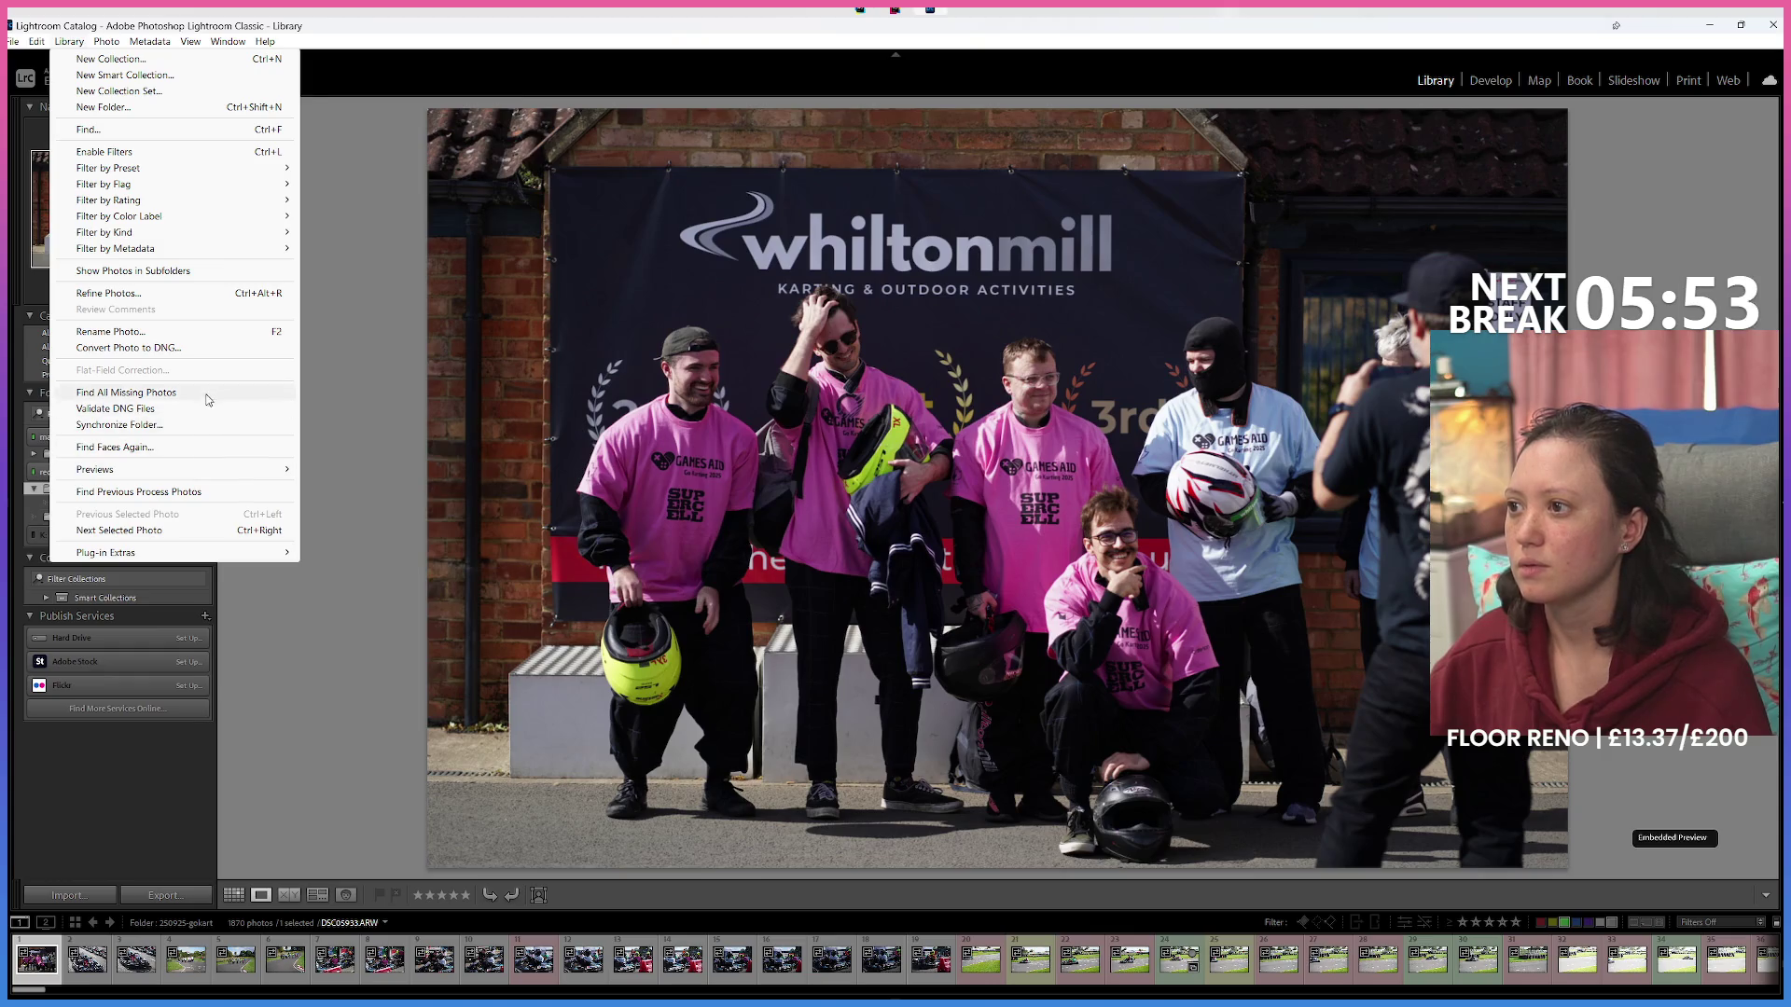
left_click(208, 271)
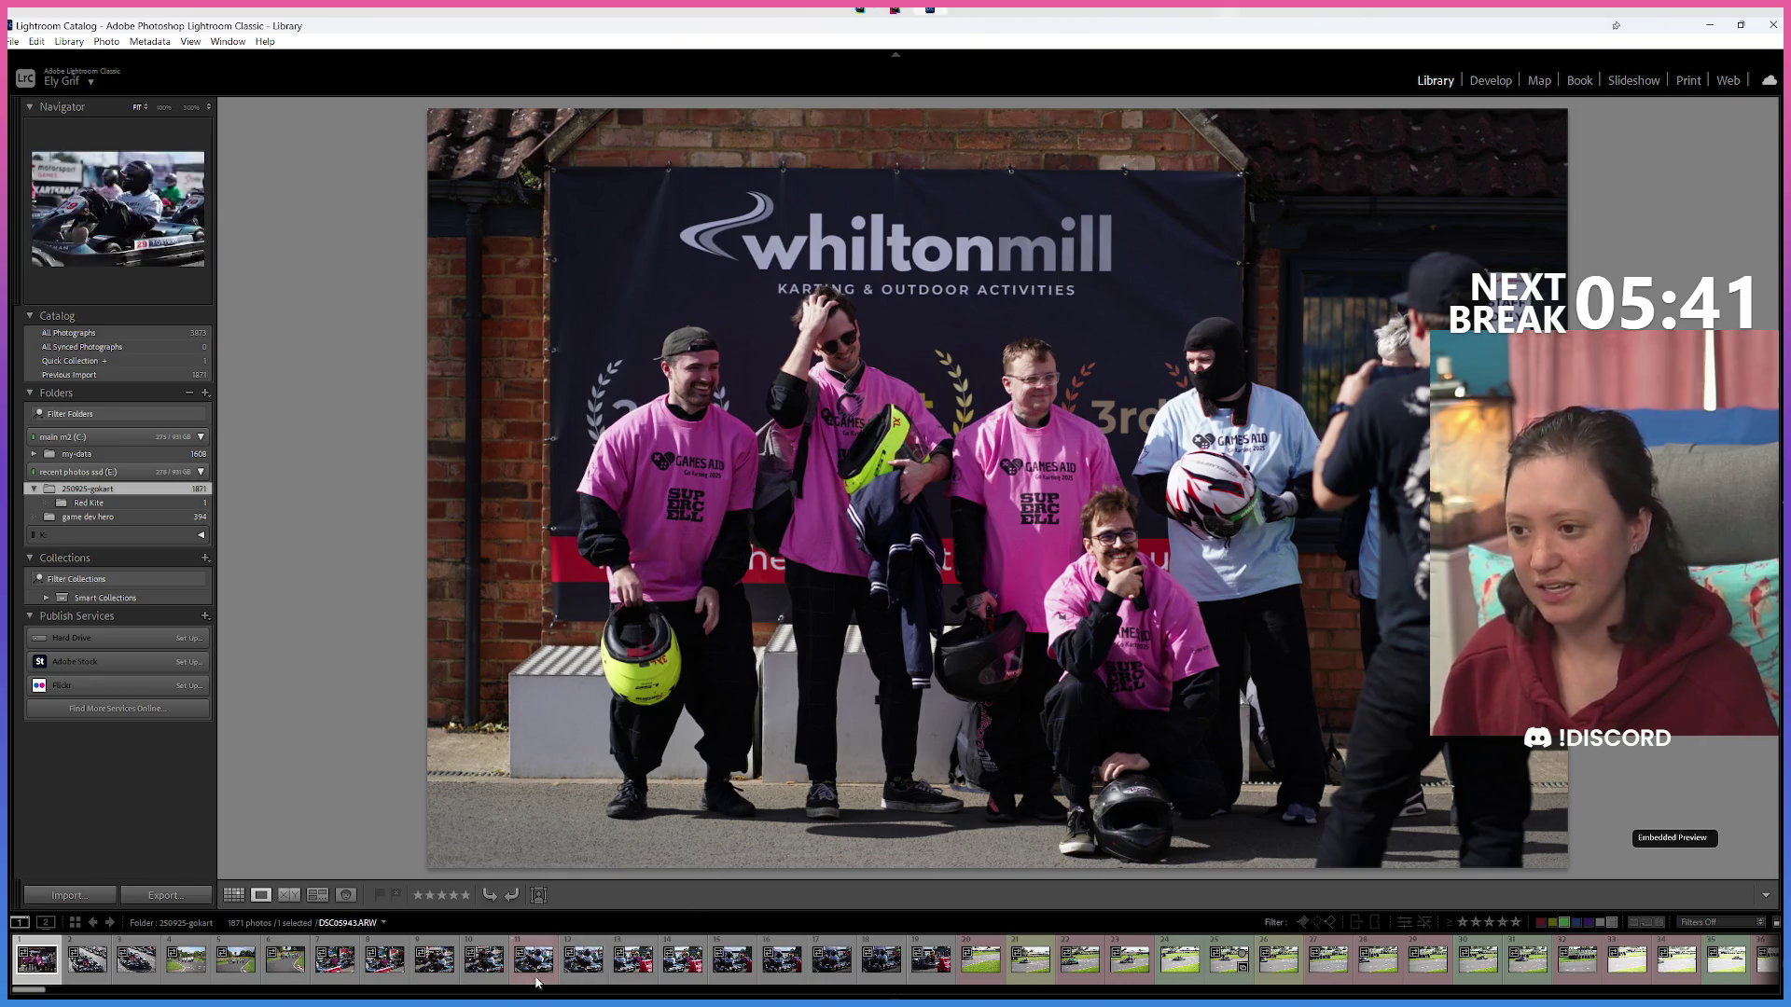
Show the kart-on-track photo from the filmstrip large.
scroll(527, 970, "down", 3)
left_click(404, 966)
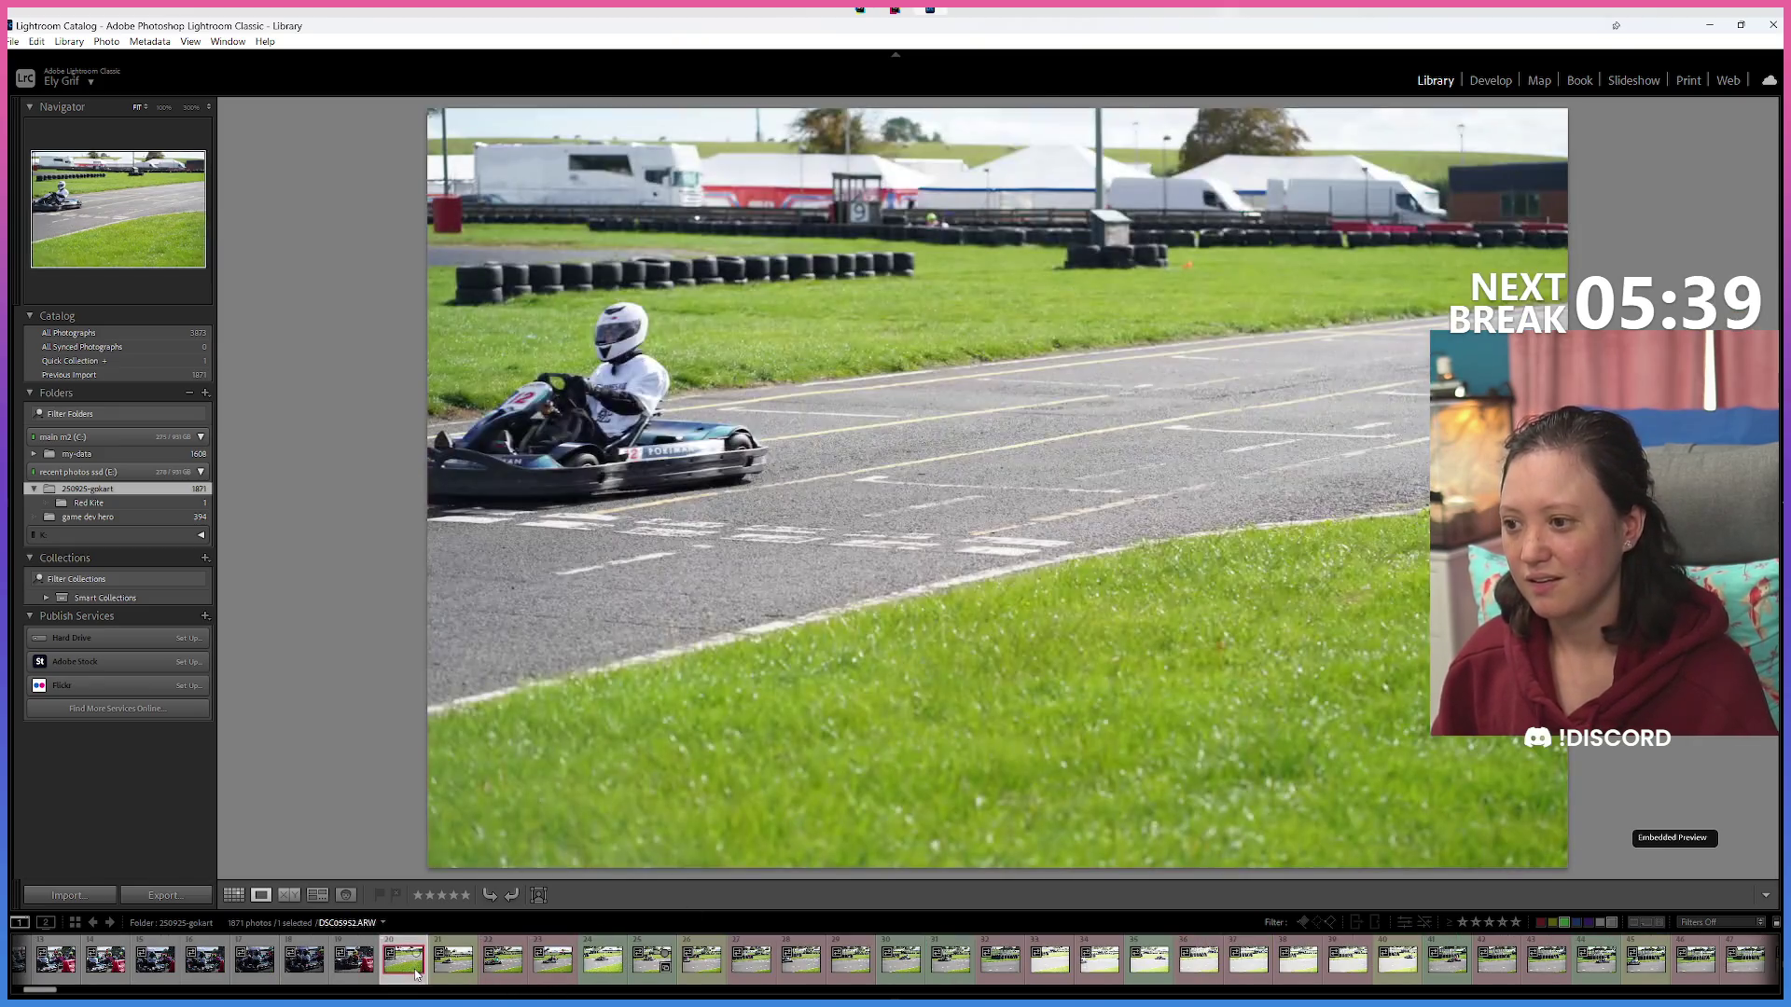
scroll(308, 970, "up", 3)
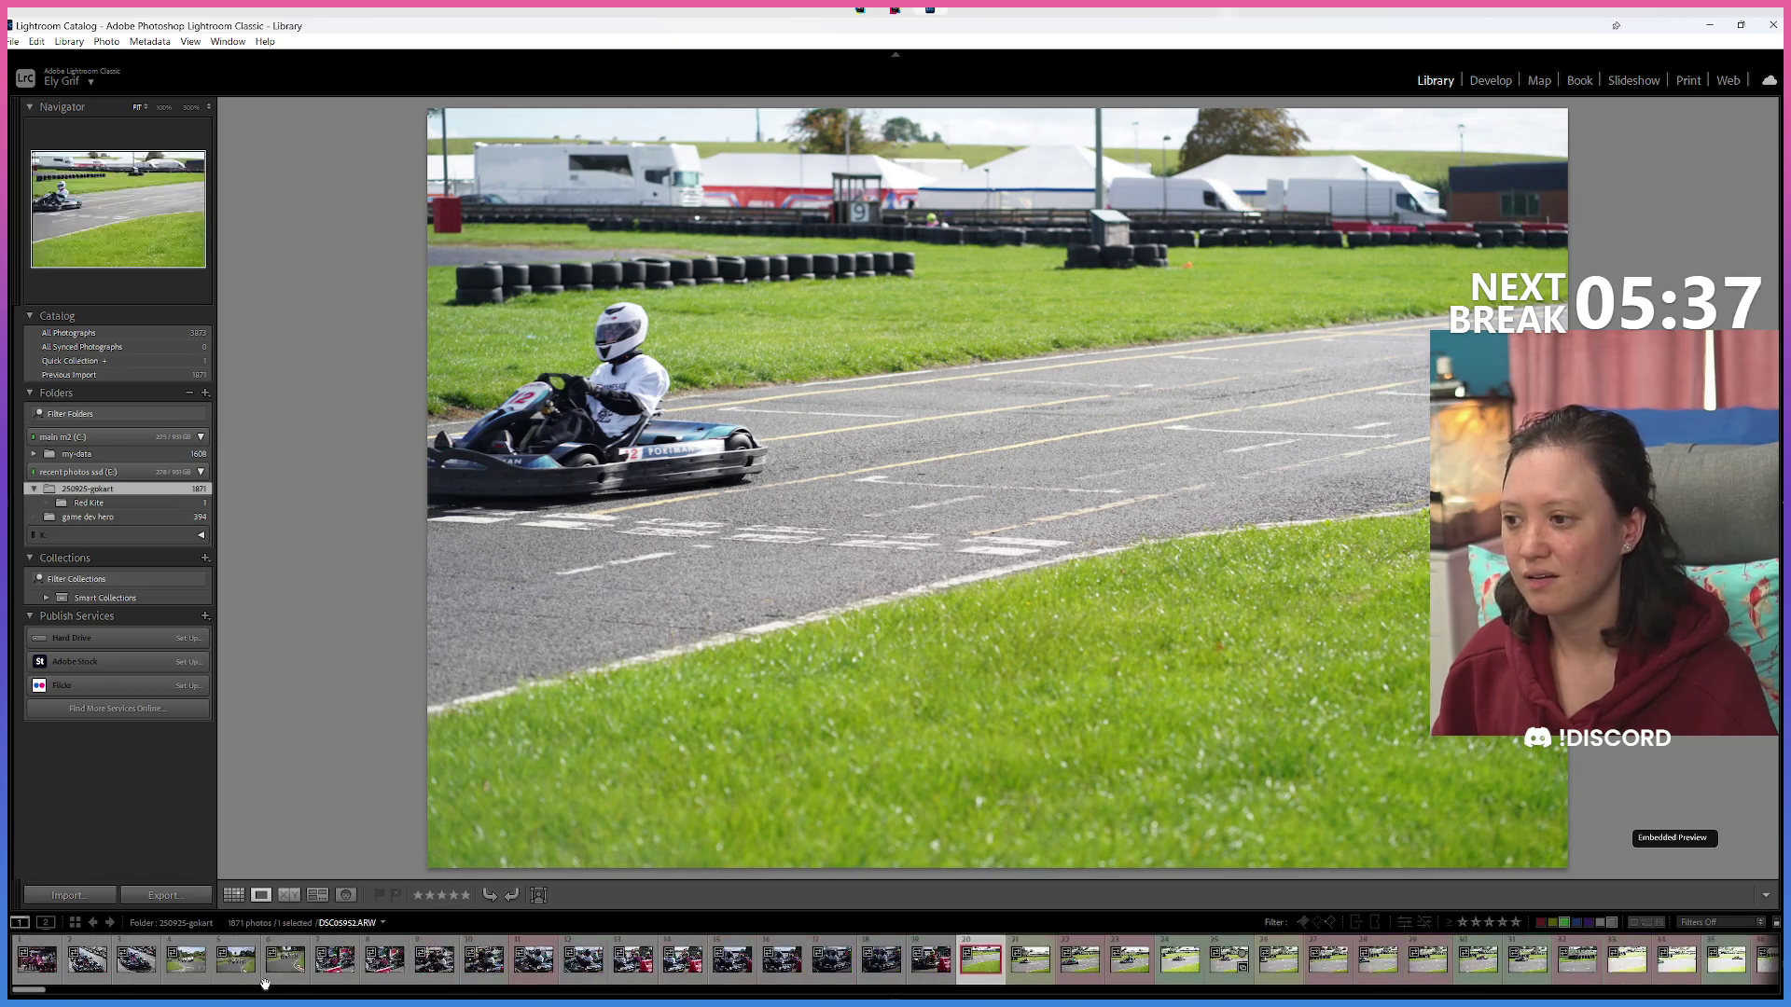
scroll(293, 958, "down", 3)
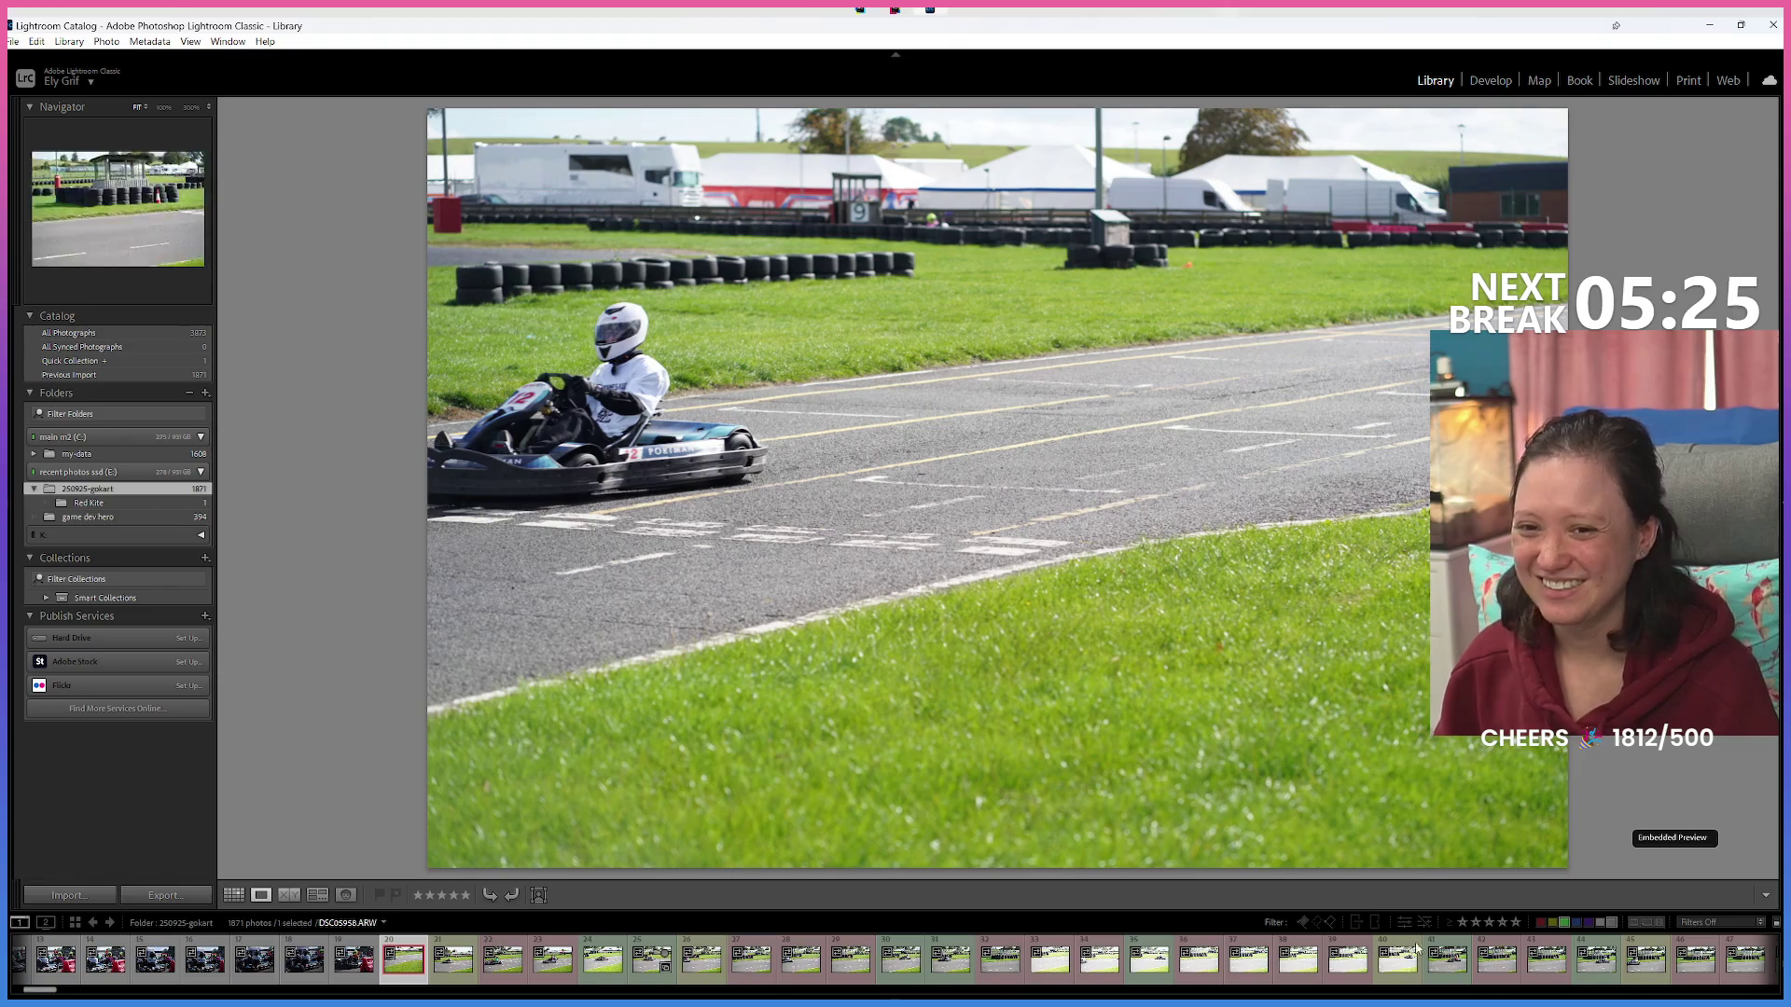
Filter to red-labelled photos only (676 of 1871) and show them as a thumbnail grid.
left_click(1564, 923)
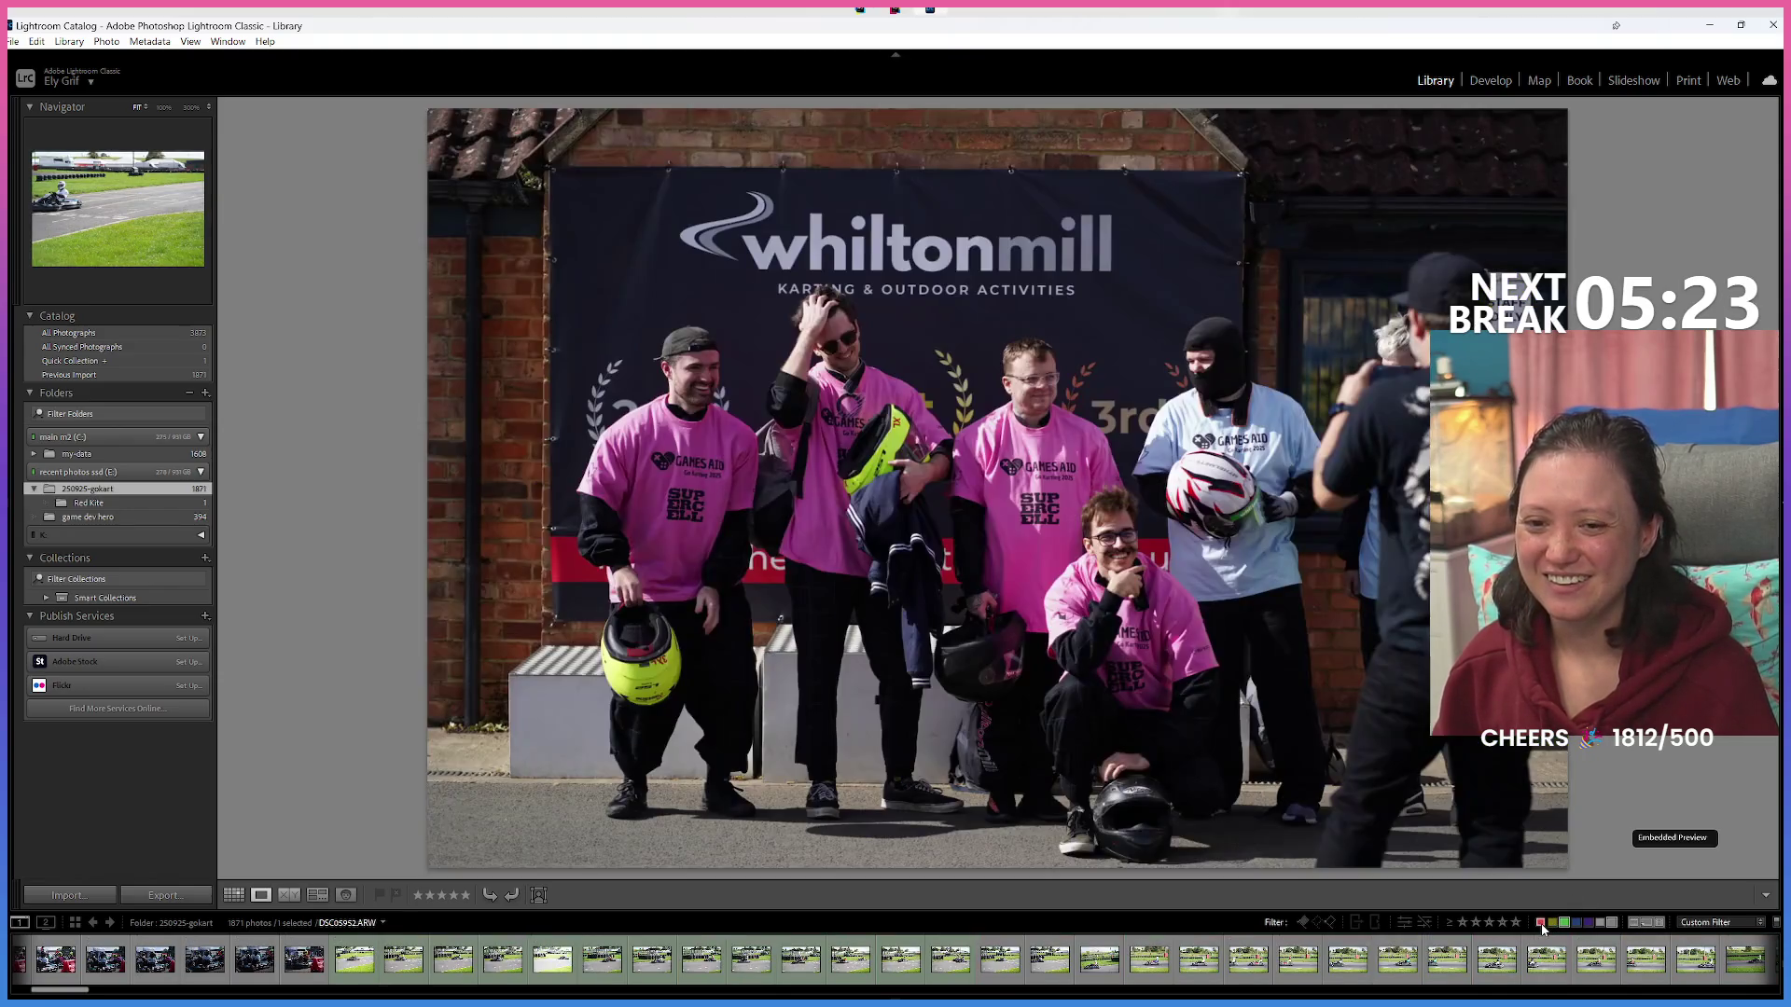
left_click(1565, 923)
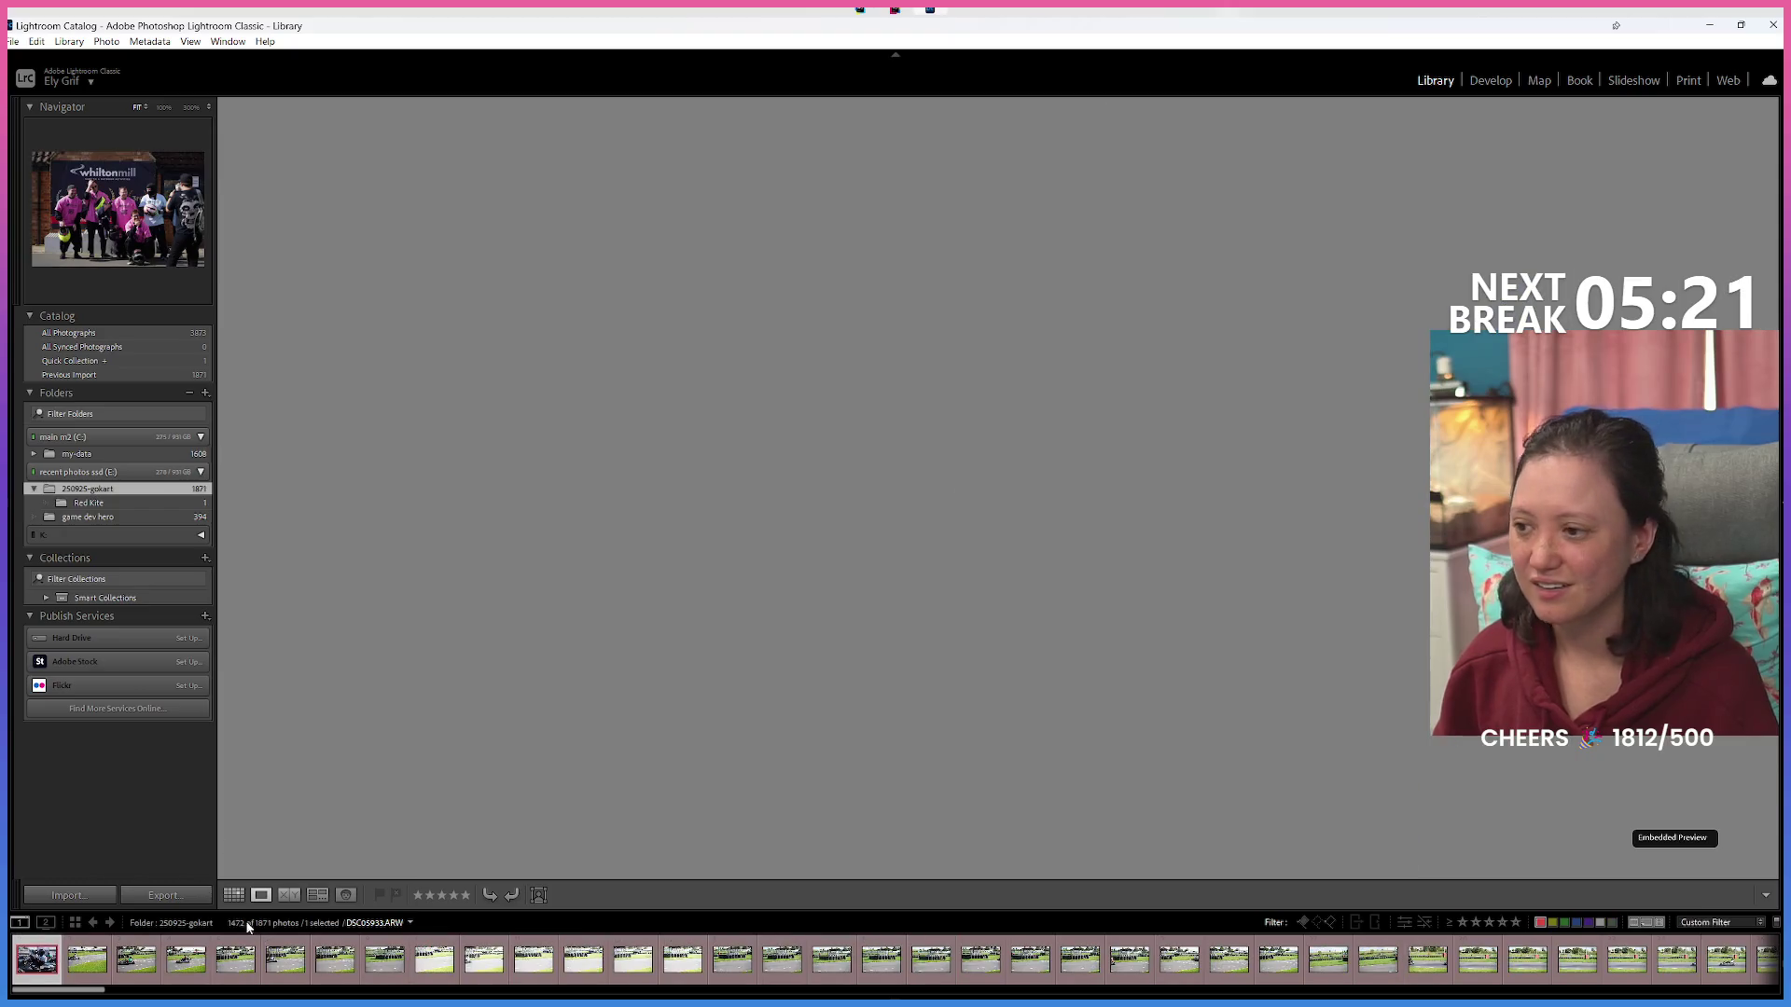
key("6")
left_click(233, 896)
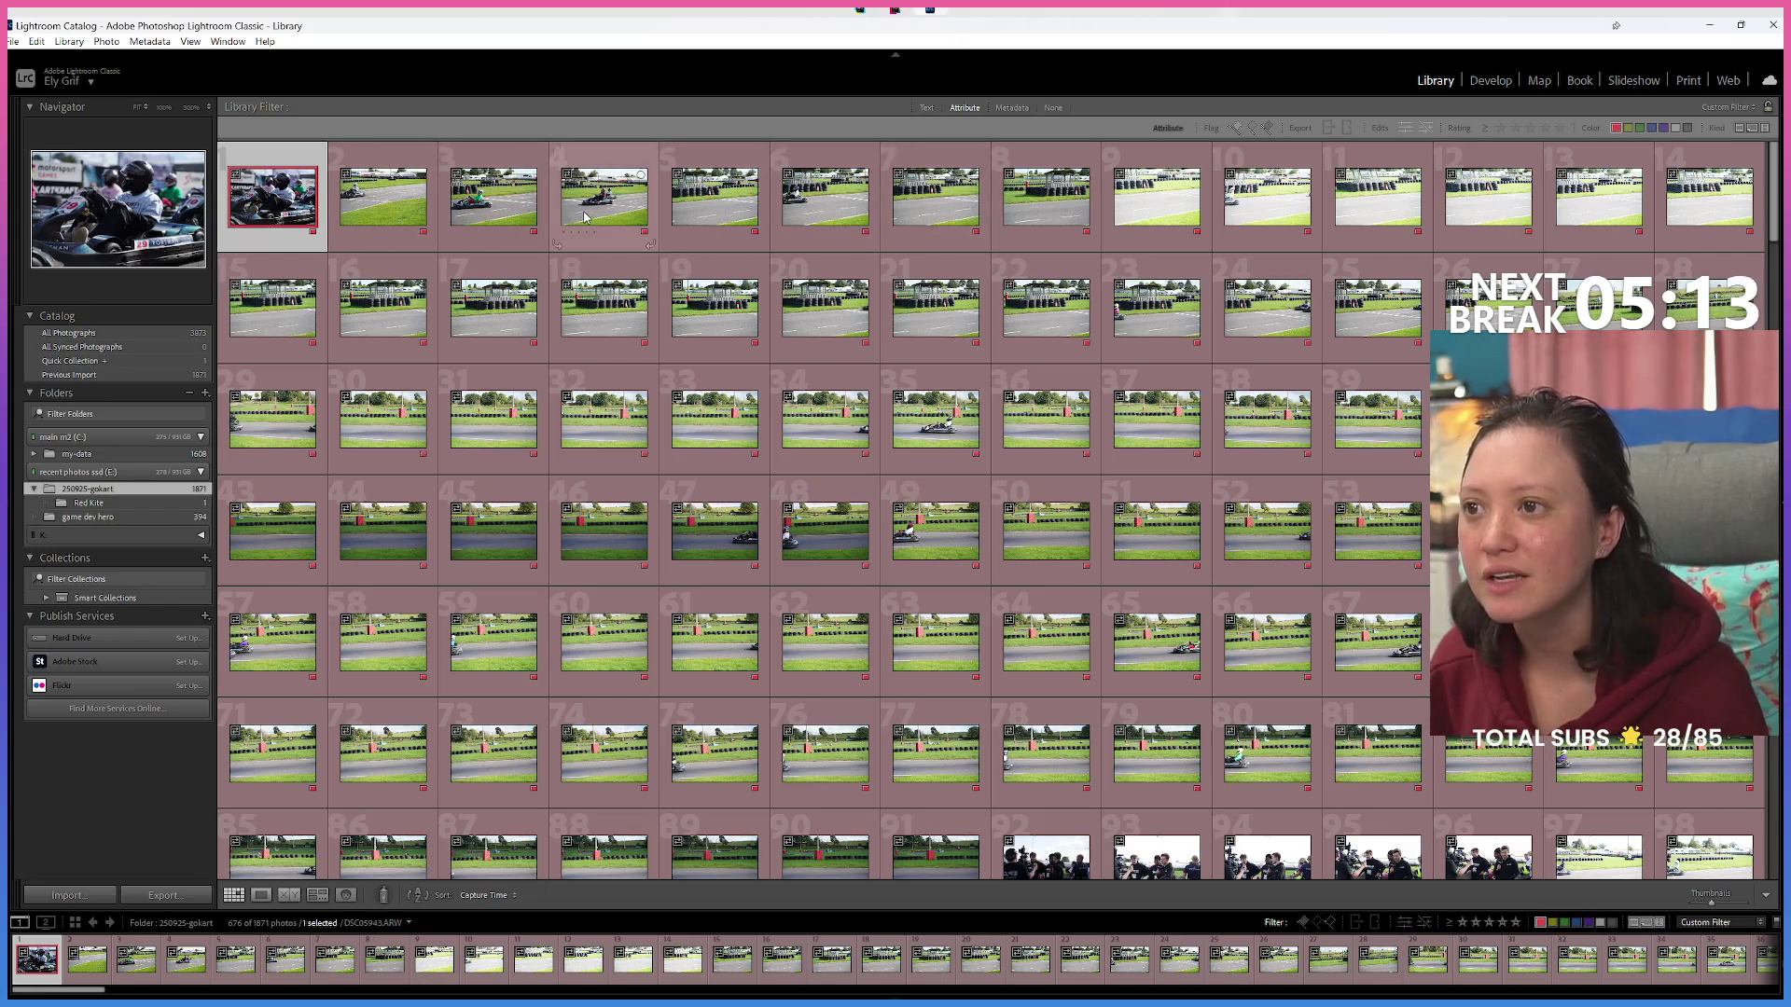
Switch the label filter to yellow and unlabelled photos (913 of 1871) and enlarge the pink-shirted team shot.
scroll(584, 217, "down", 2)
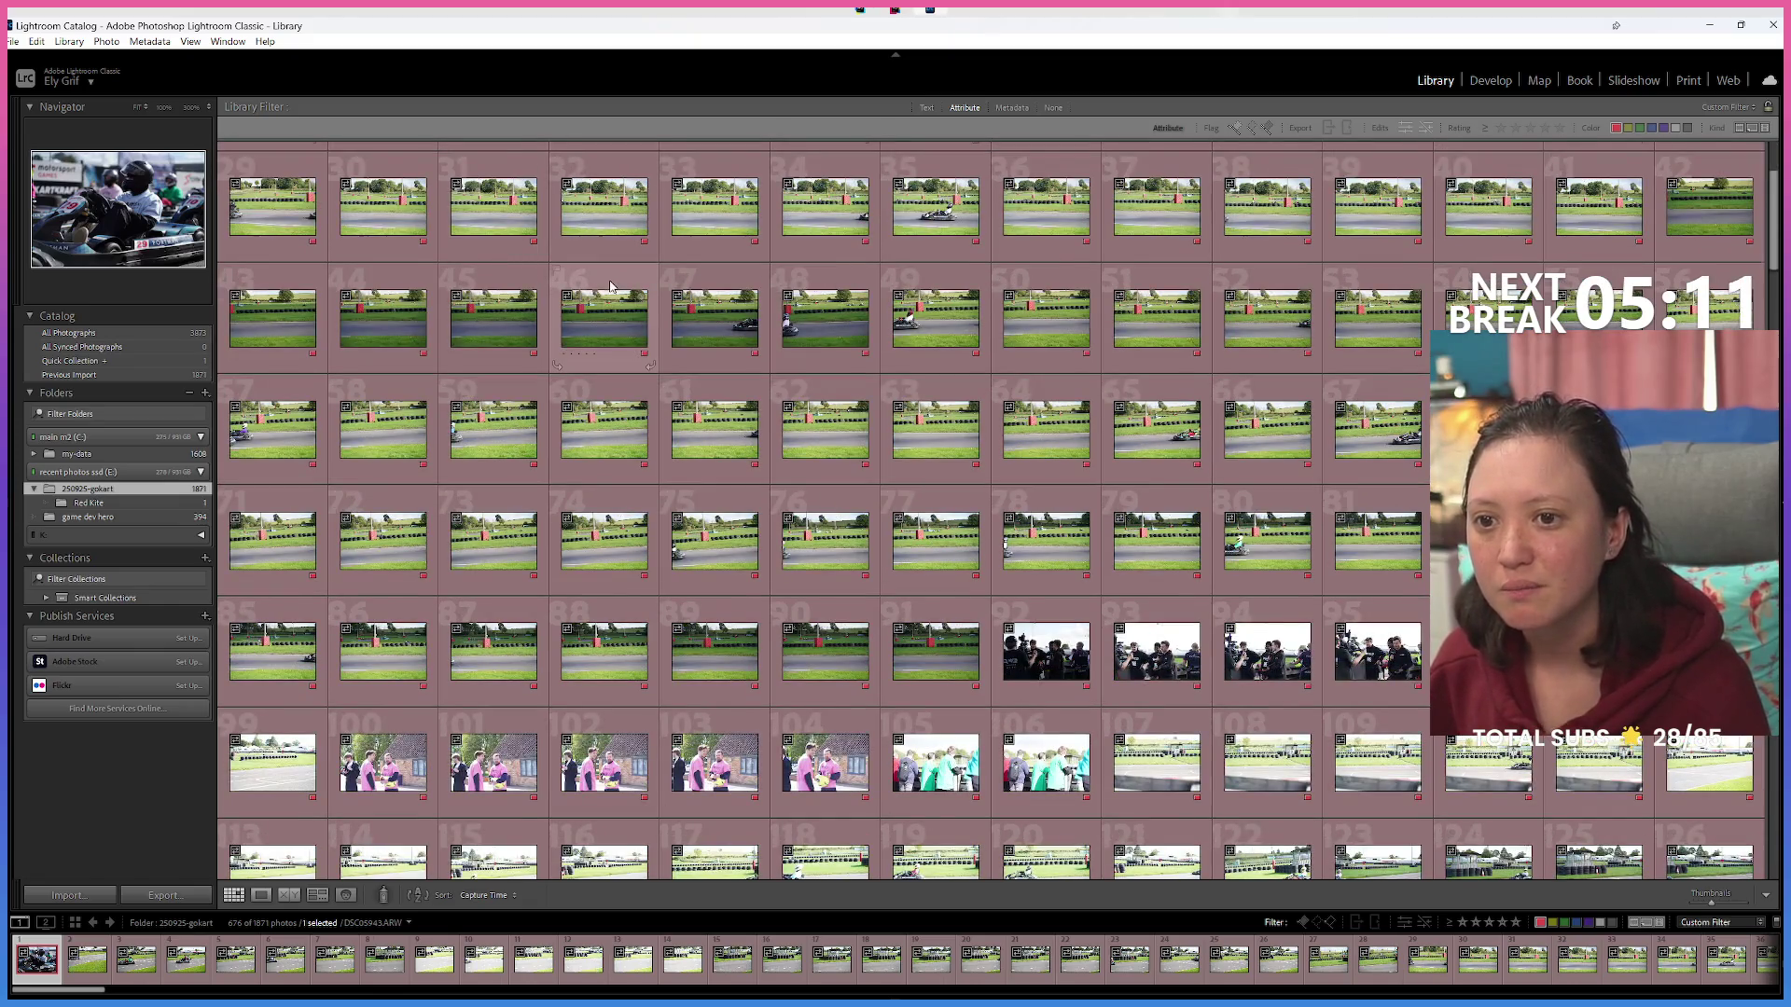
scroll(611, 287, "down", 2)
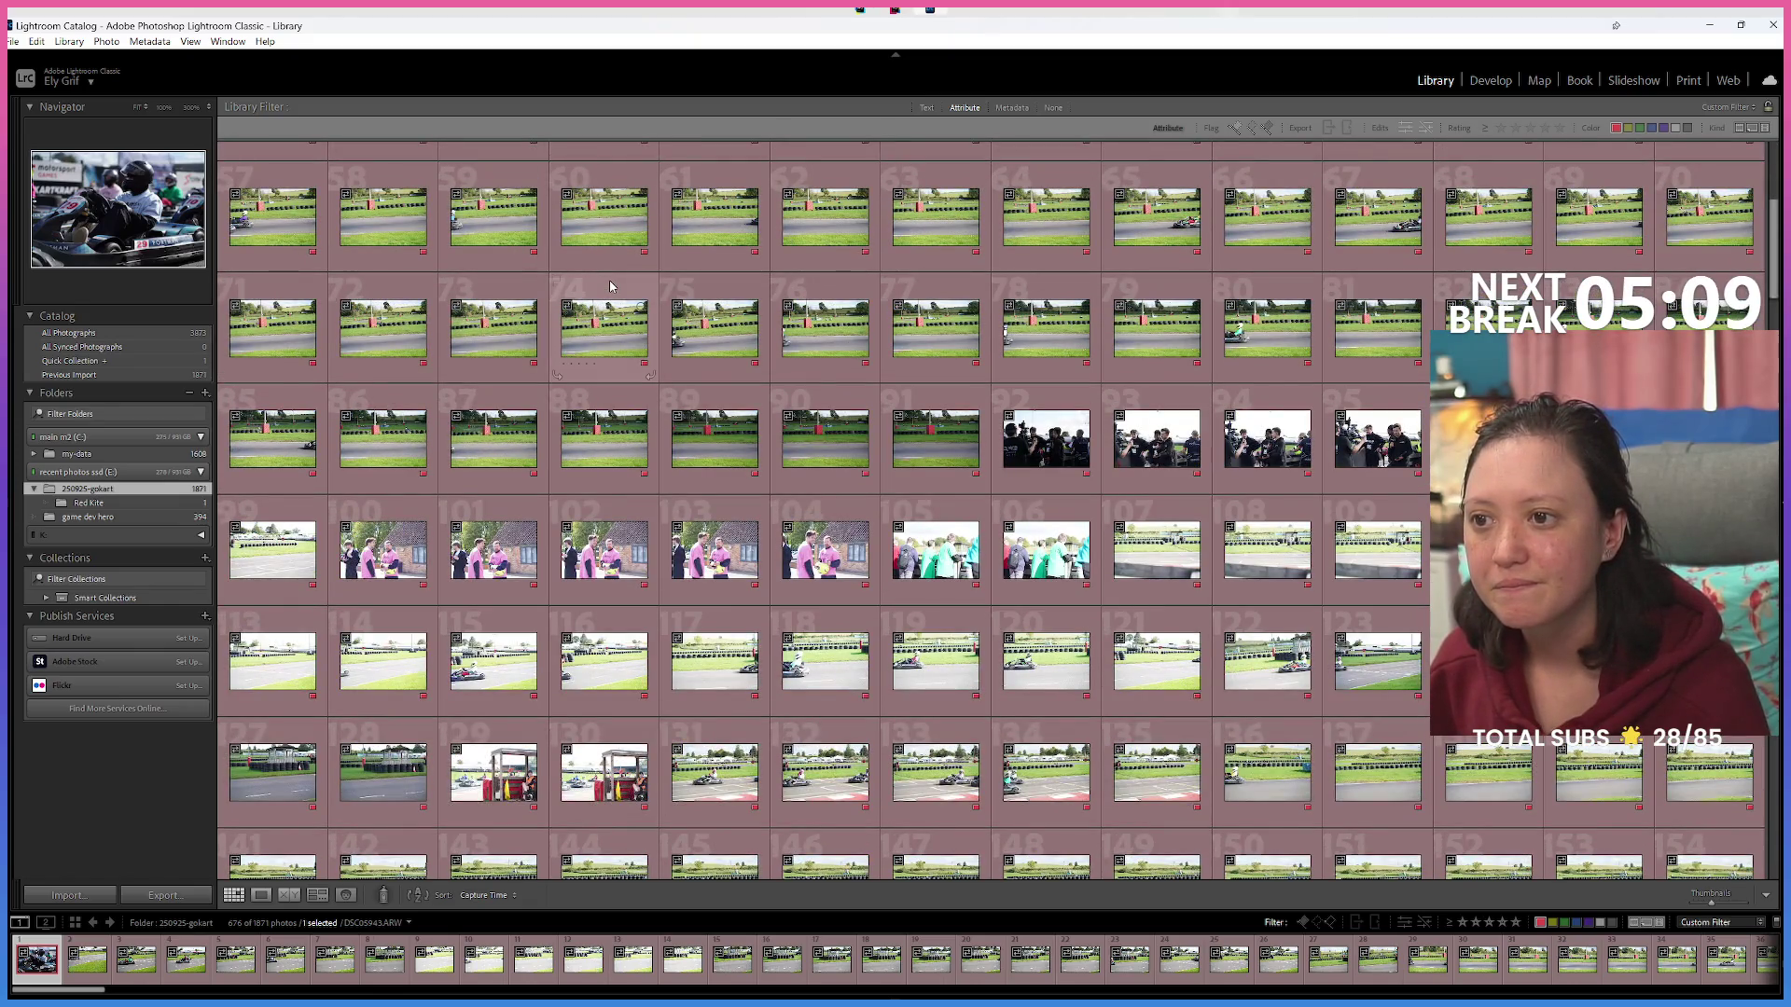
scroll(611, 286, "down", 12)
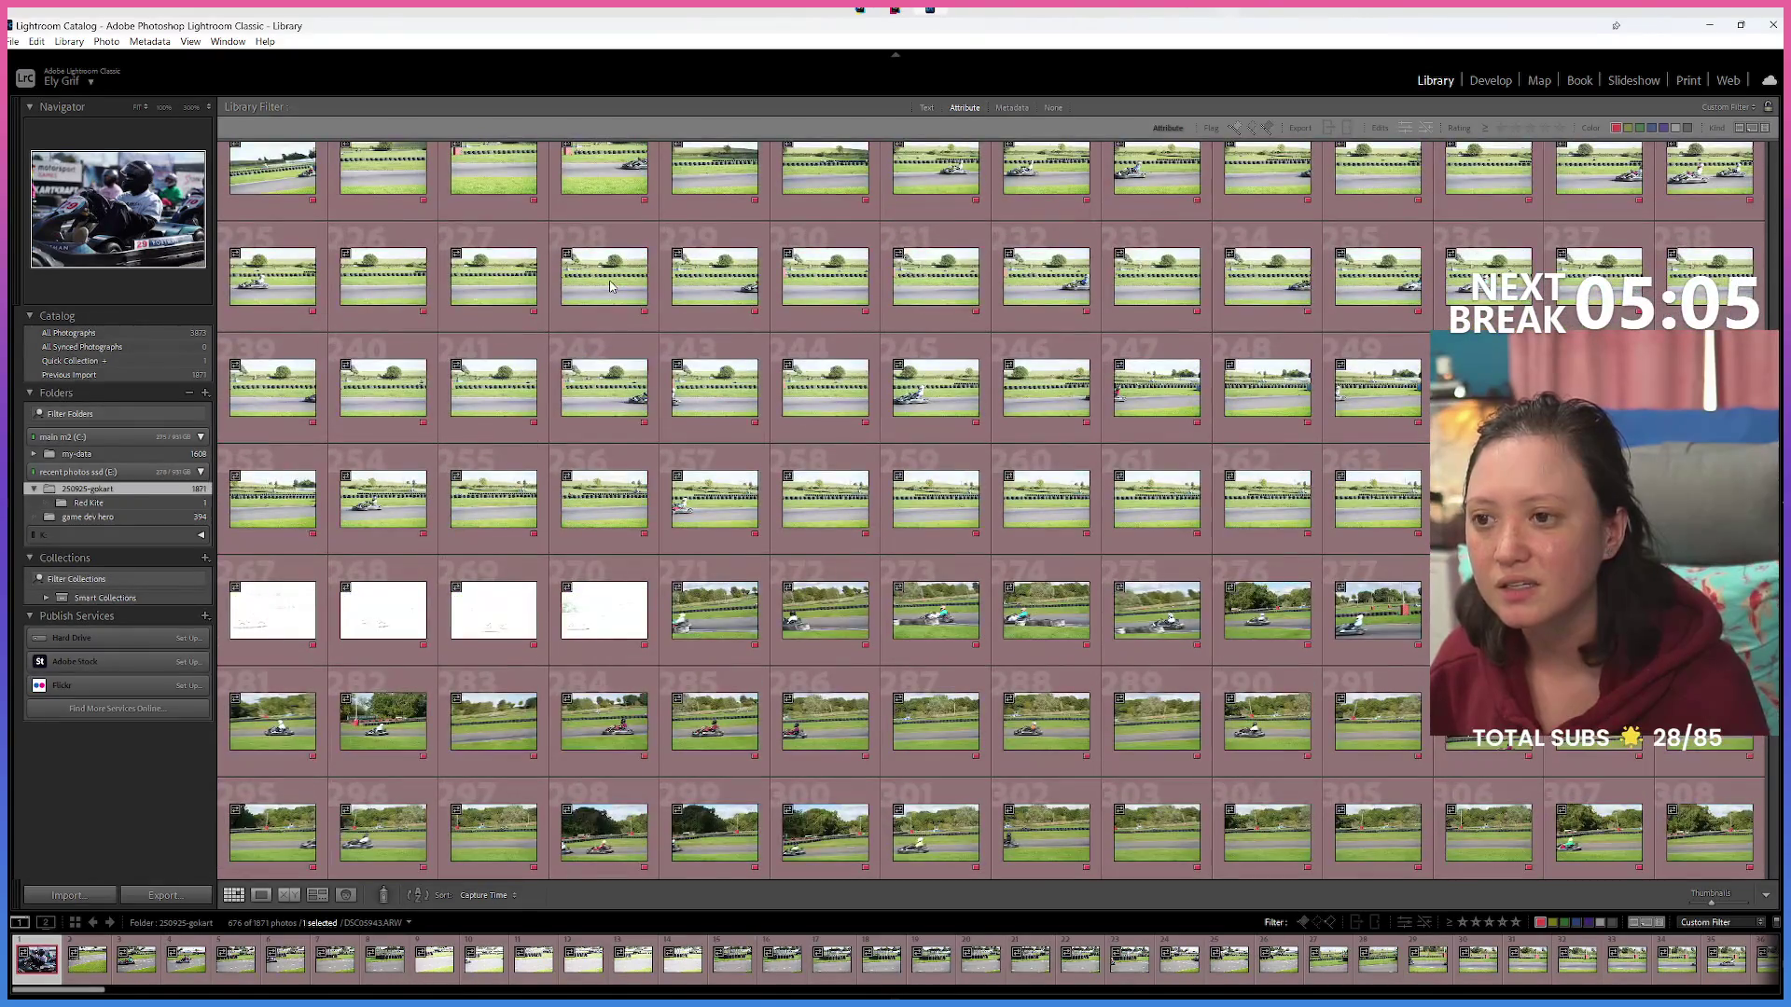
scroll(611, 287, "down", 4)
scroll(611, 286, "down", 4)
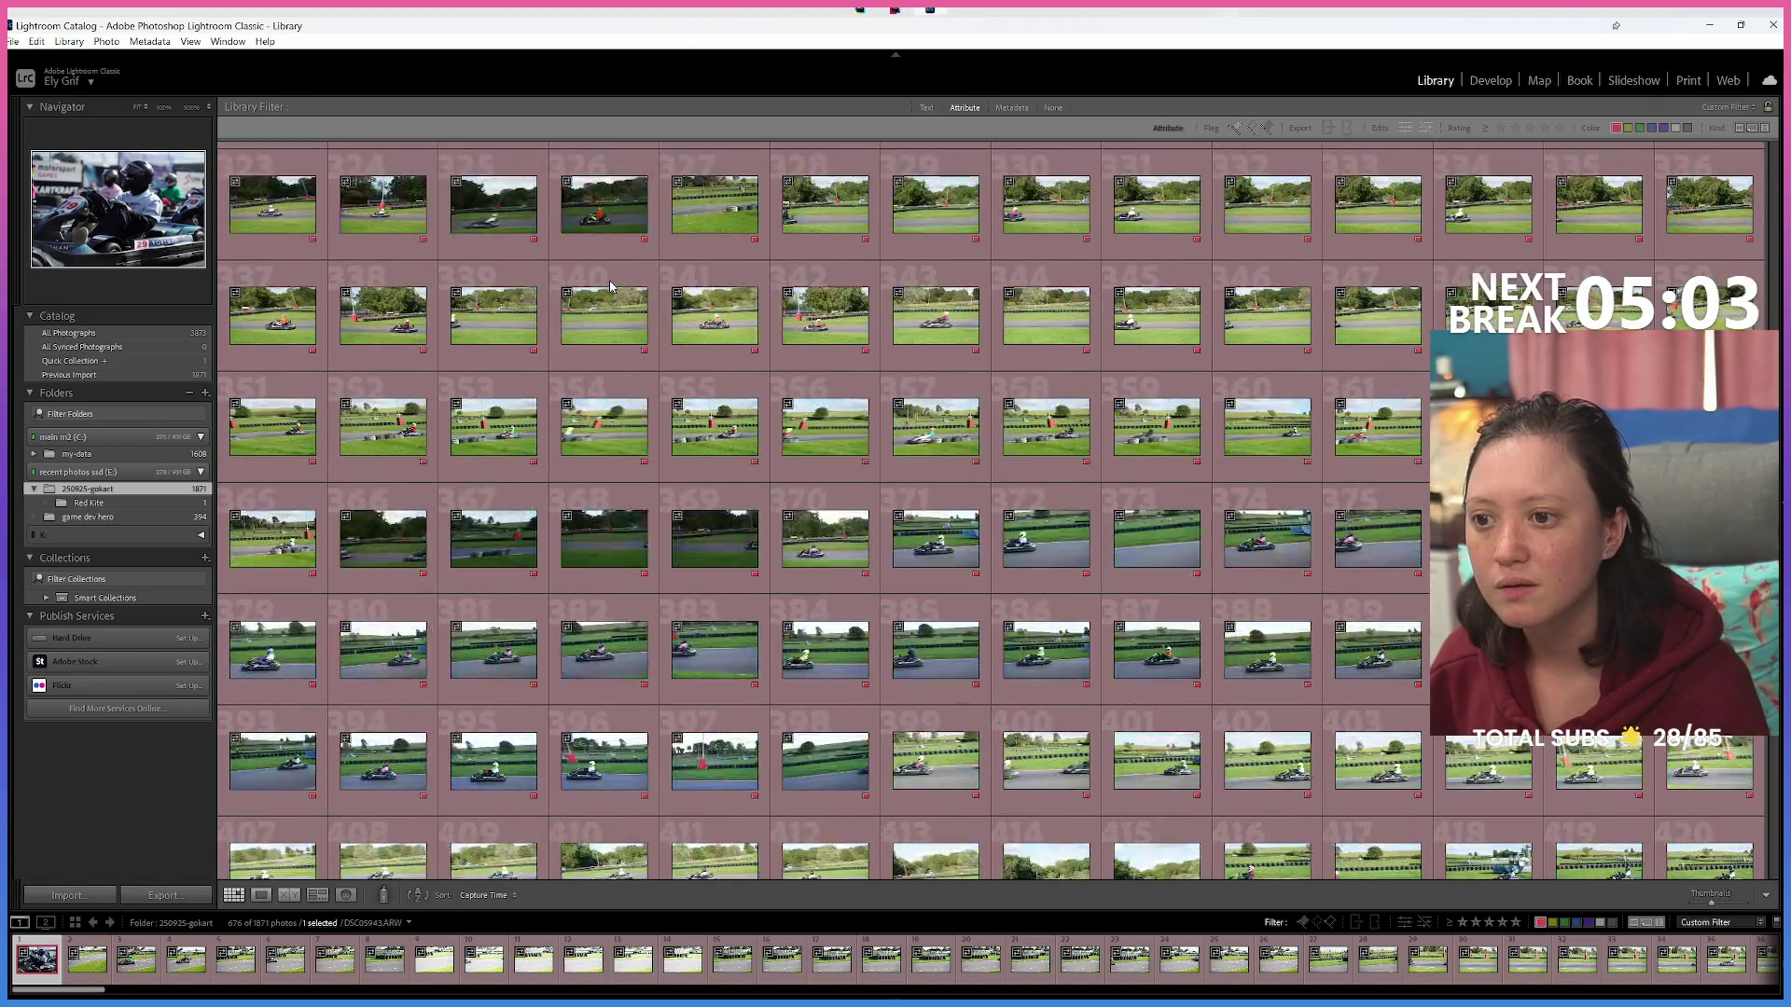
scroll(611, 286, "down", 5)
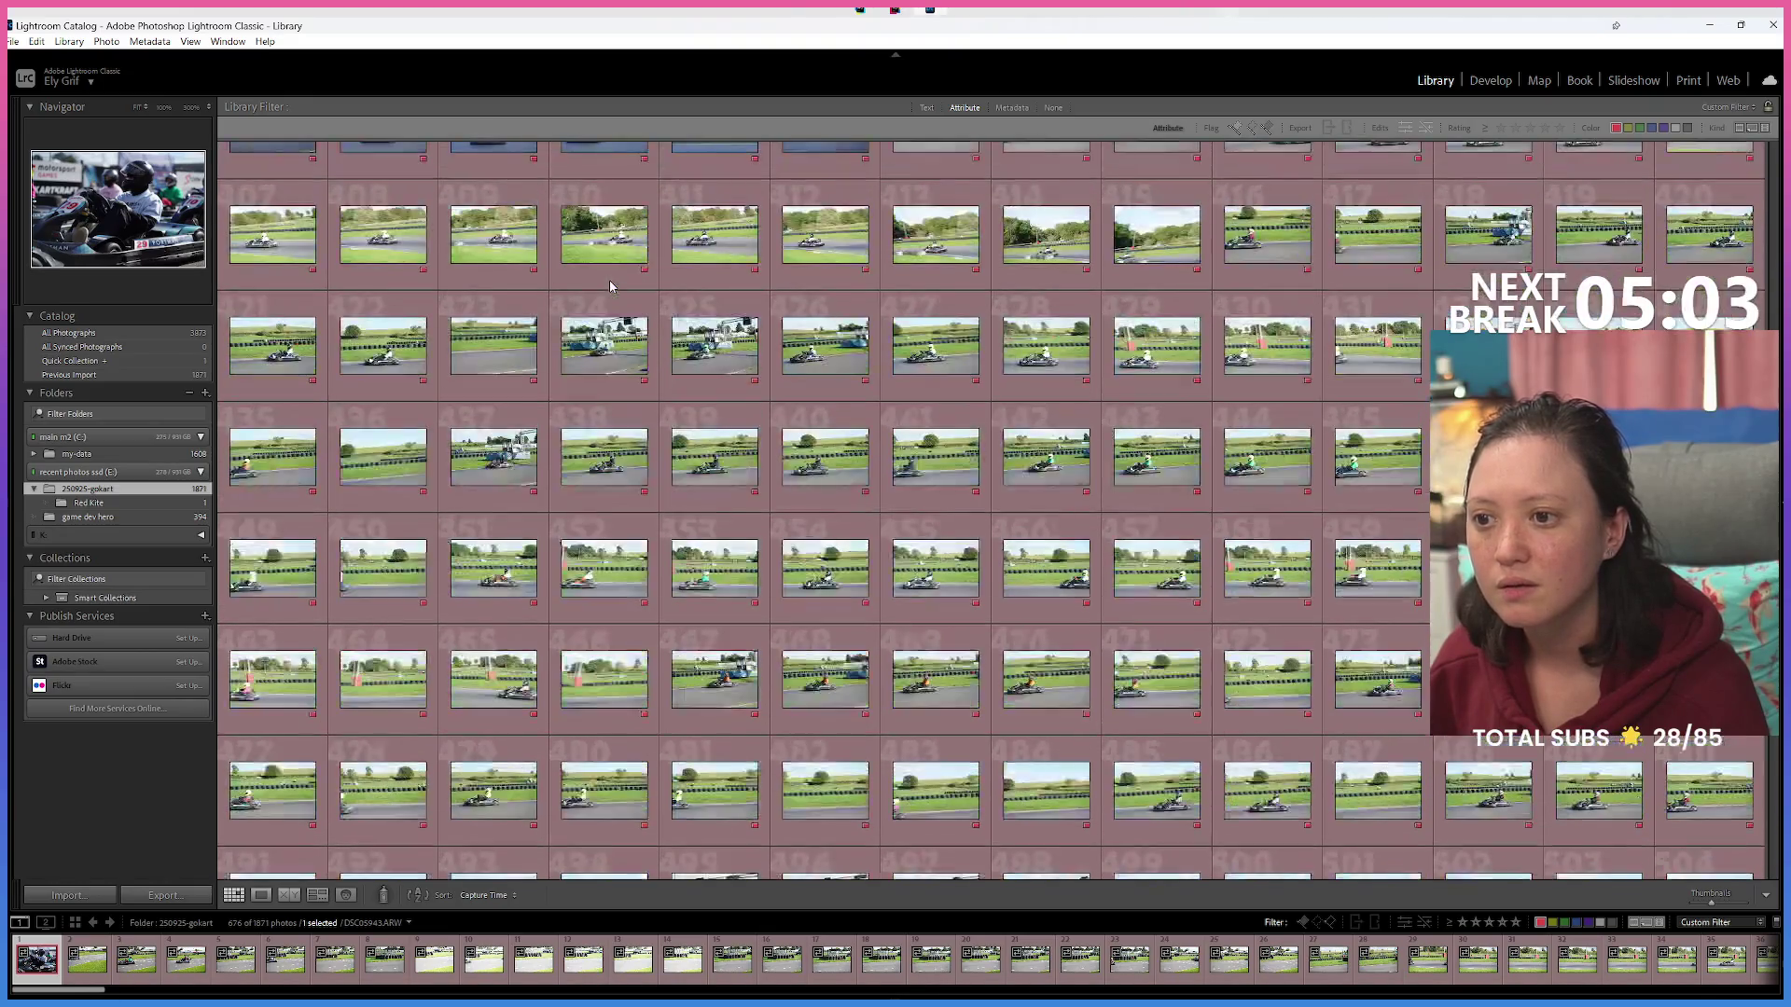
left_click(1540, 923)
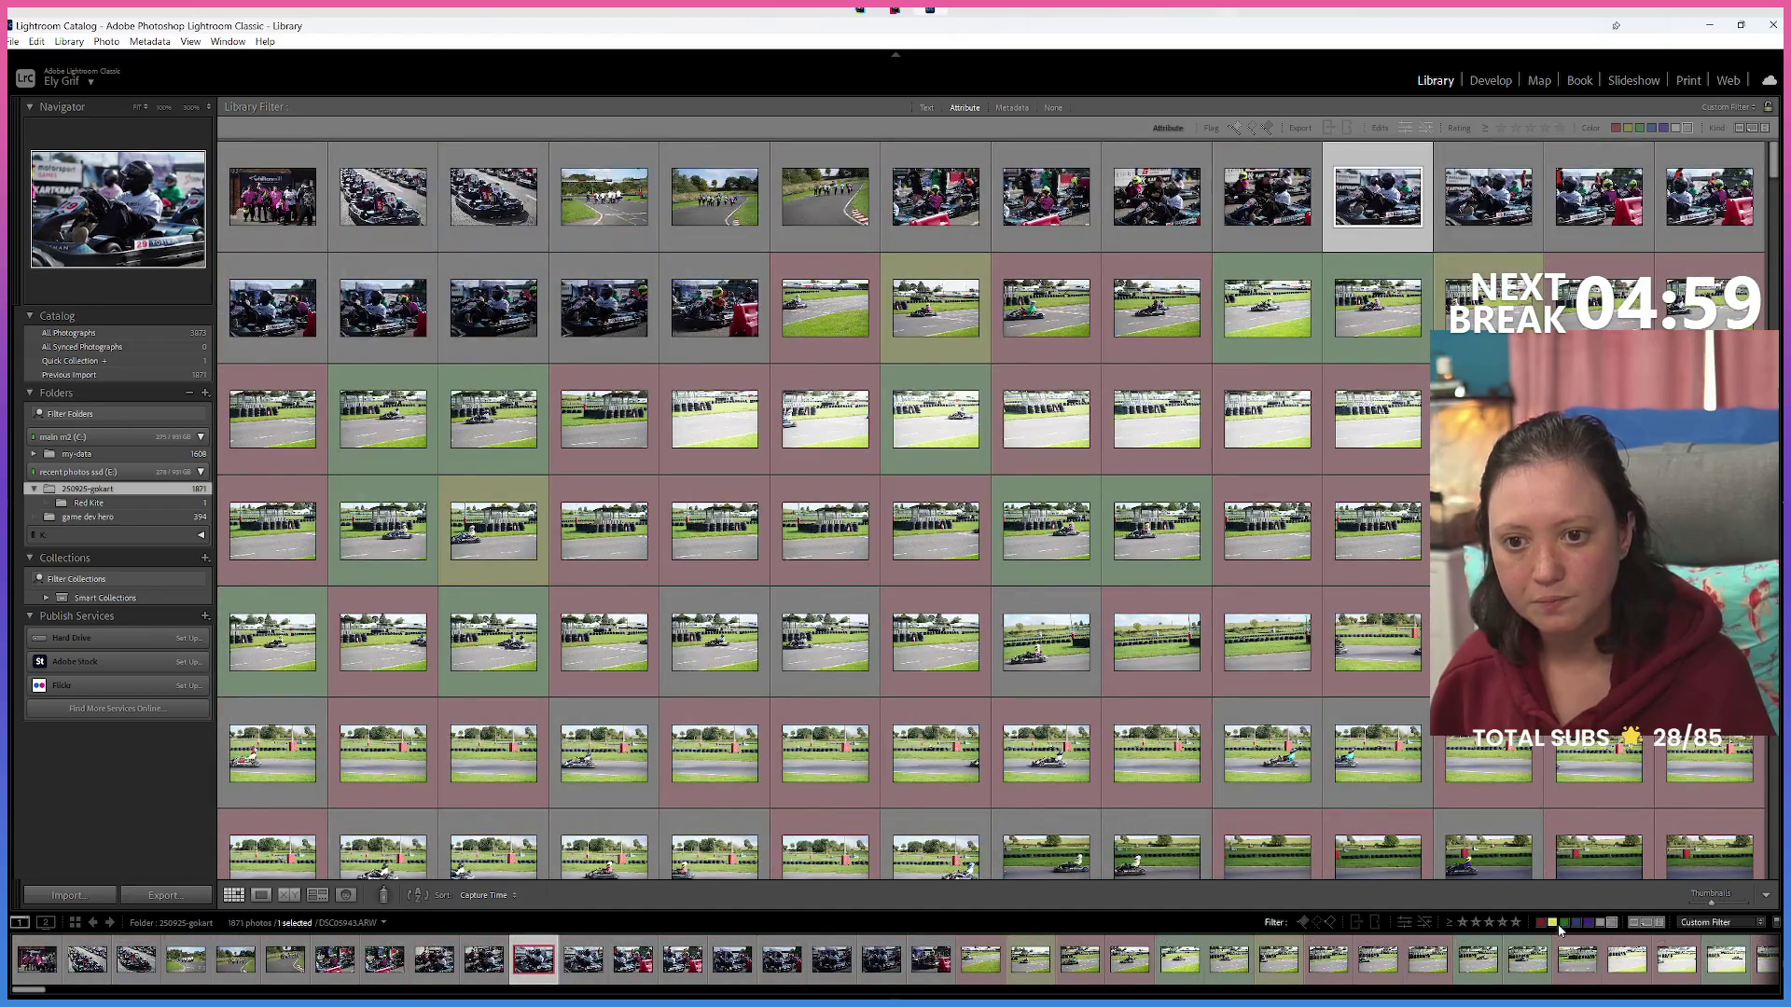
left_click(1560, 925)
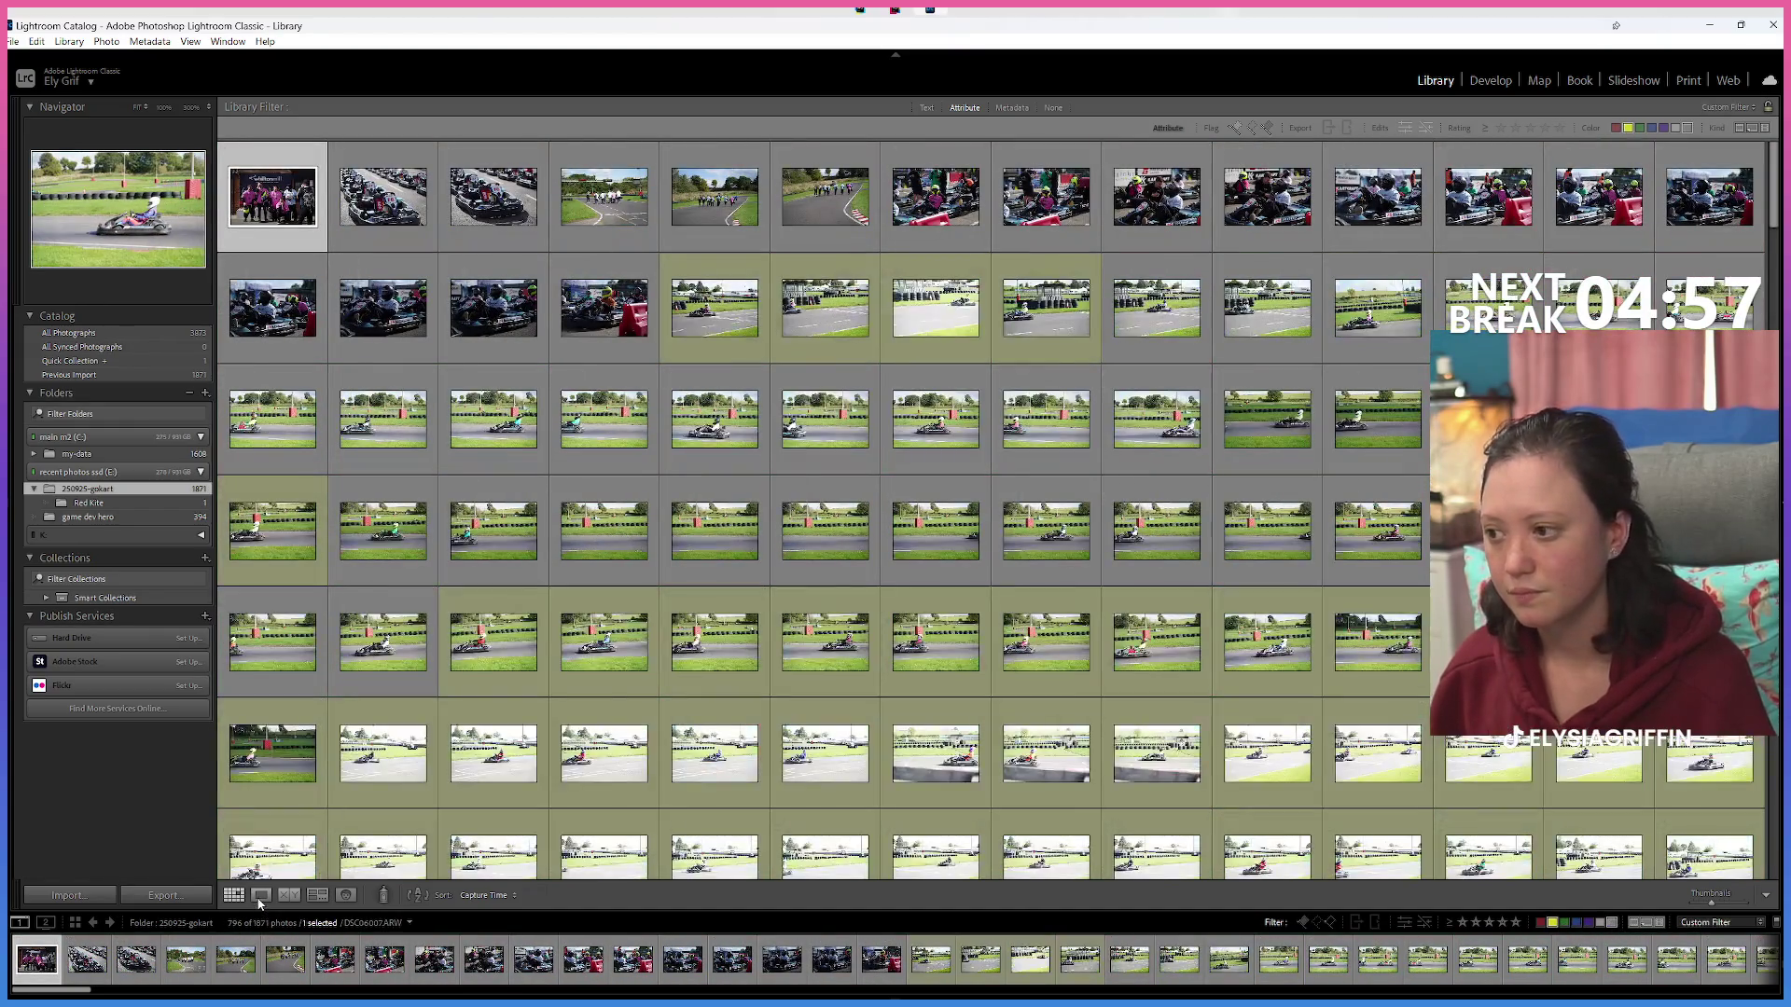
left_click(261, 896)
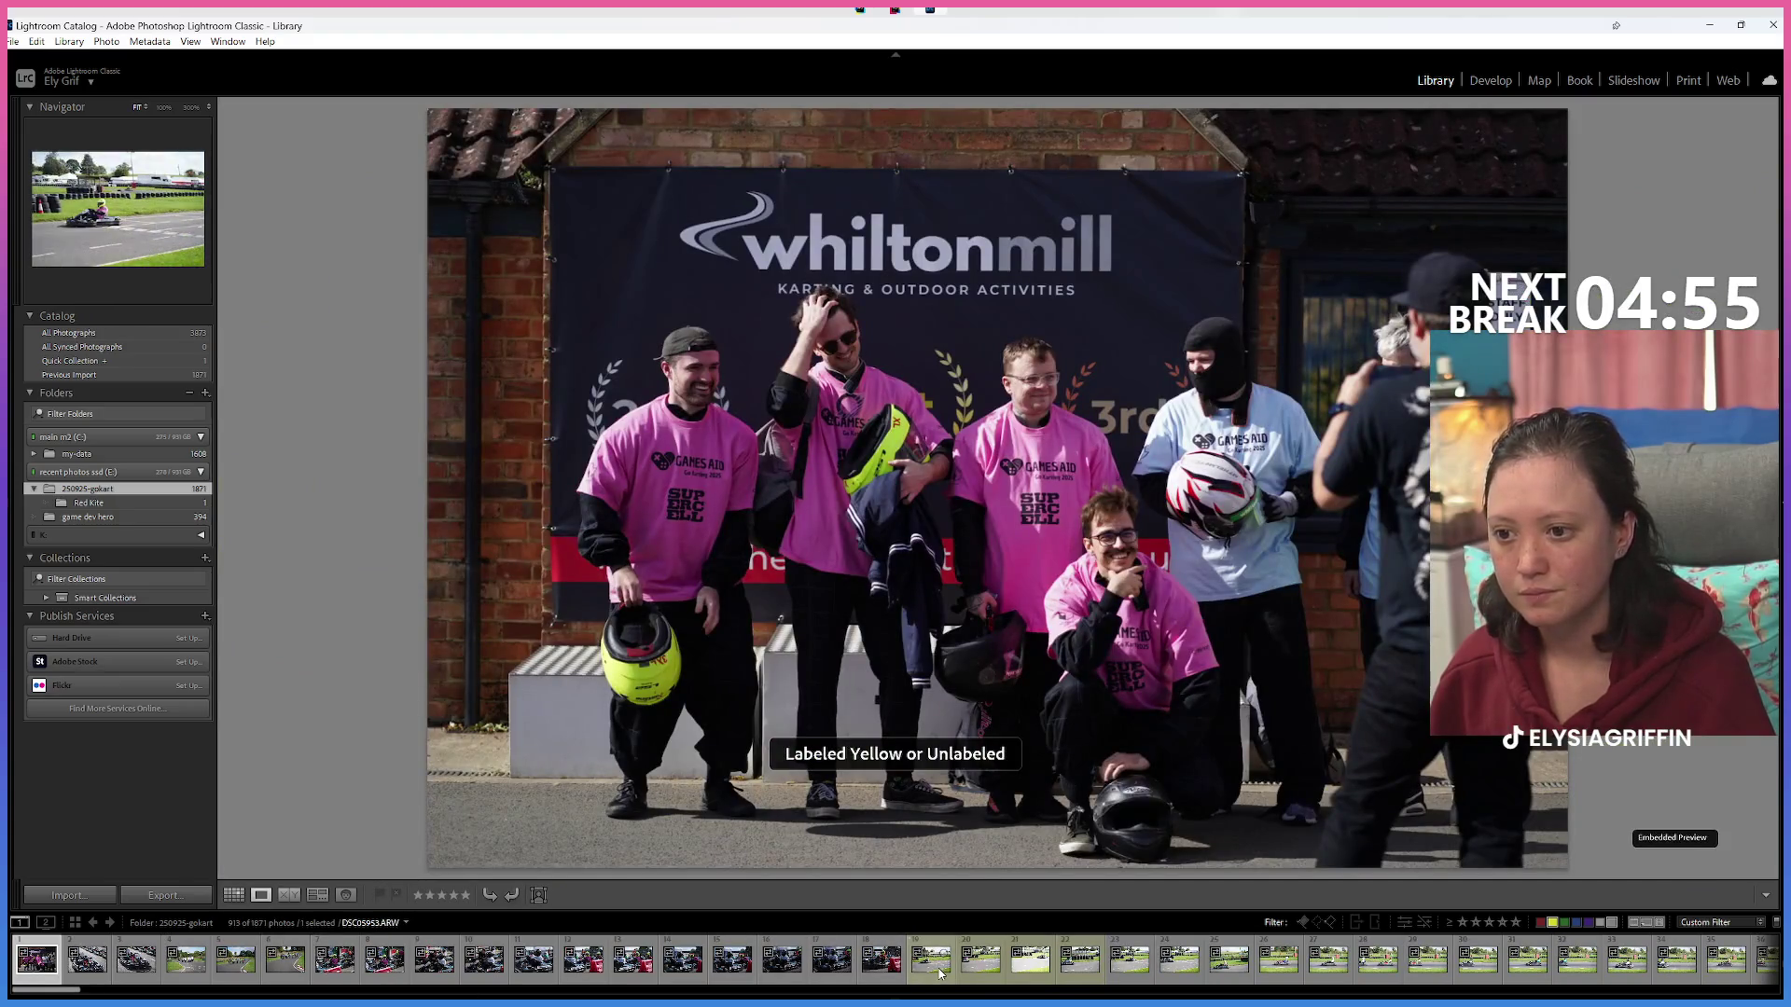
left_click(939, 973)
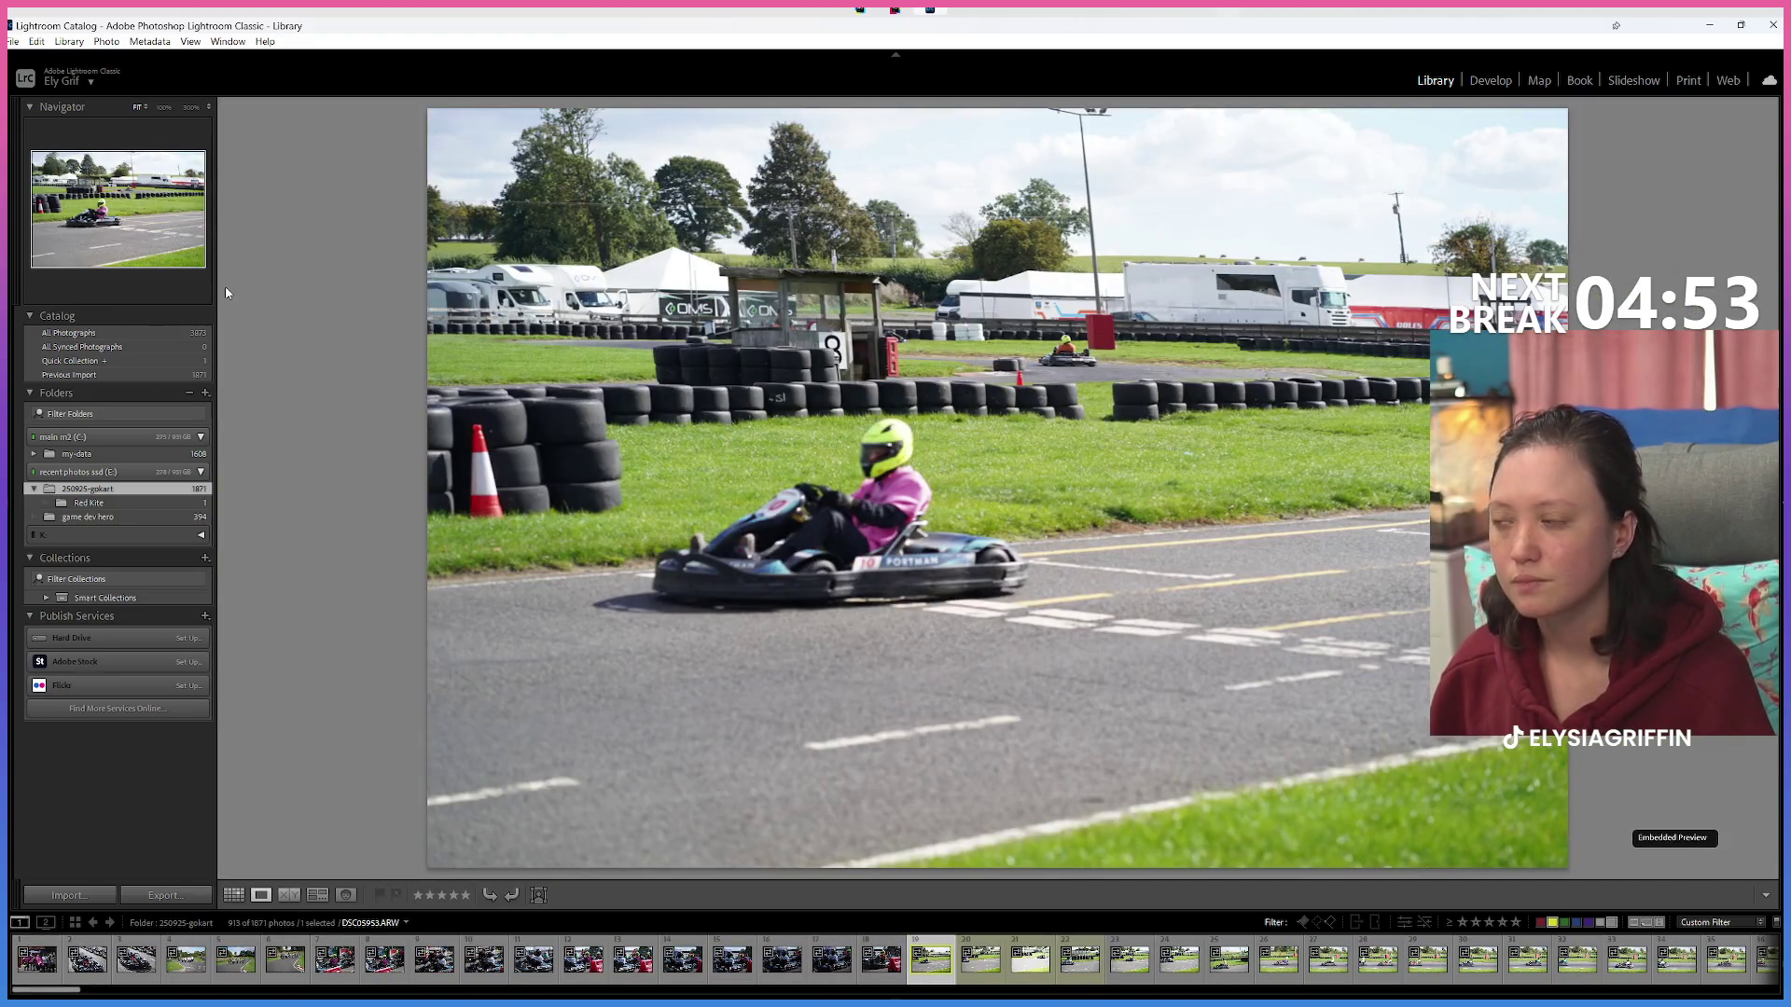
Create driver subfolders 17 waKwale, 16 Runner Duck and 2 Furious Bee inside 250925-gokart.
right_click(143, 497)
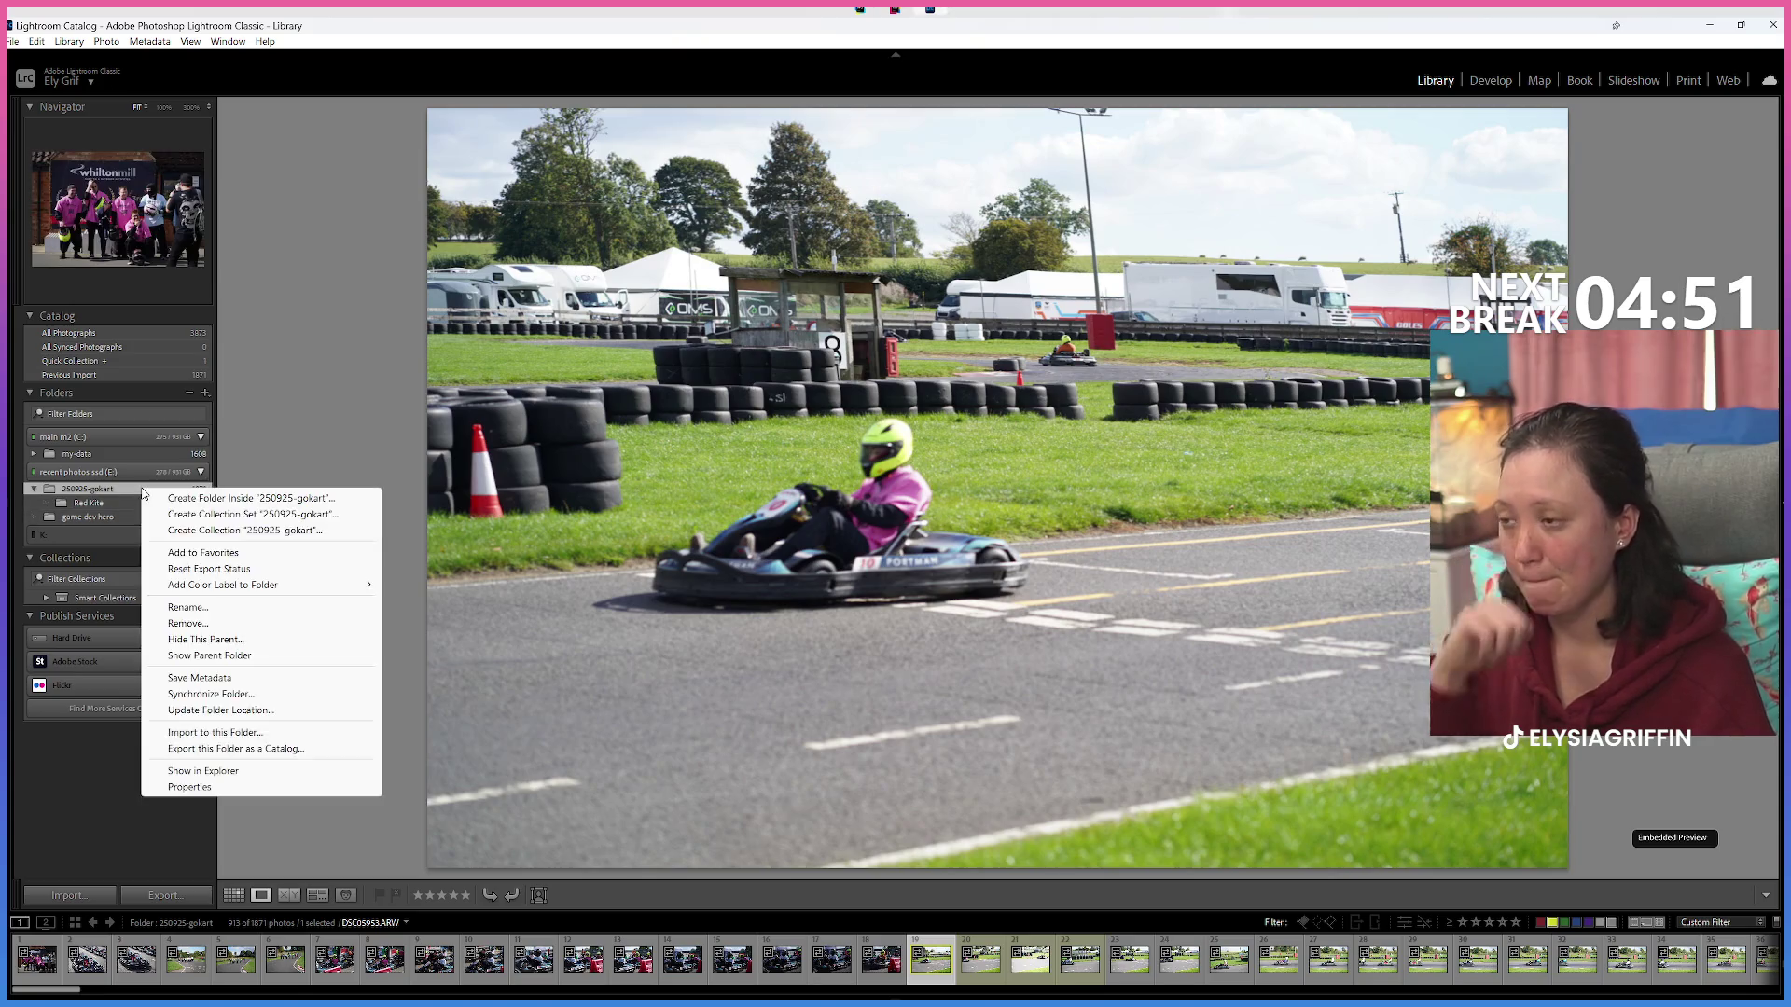
left_click(216, 500)
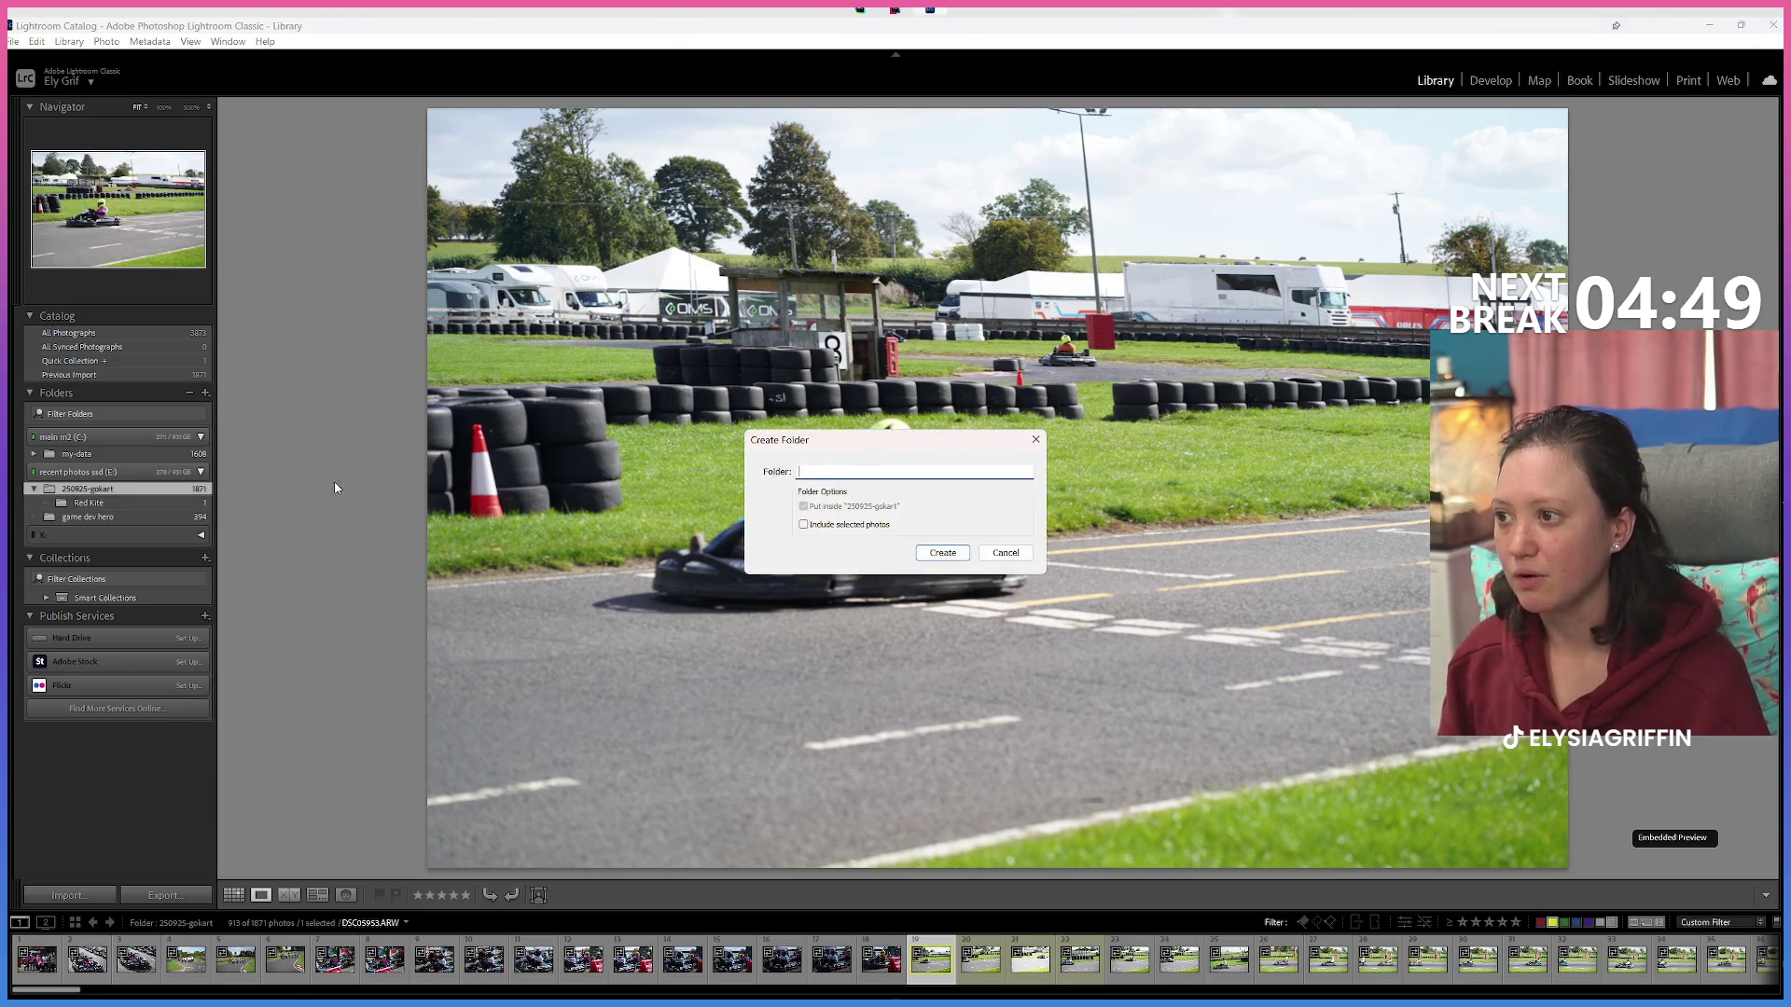
type("17 ")
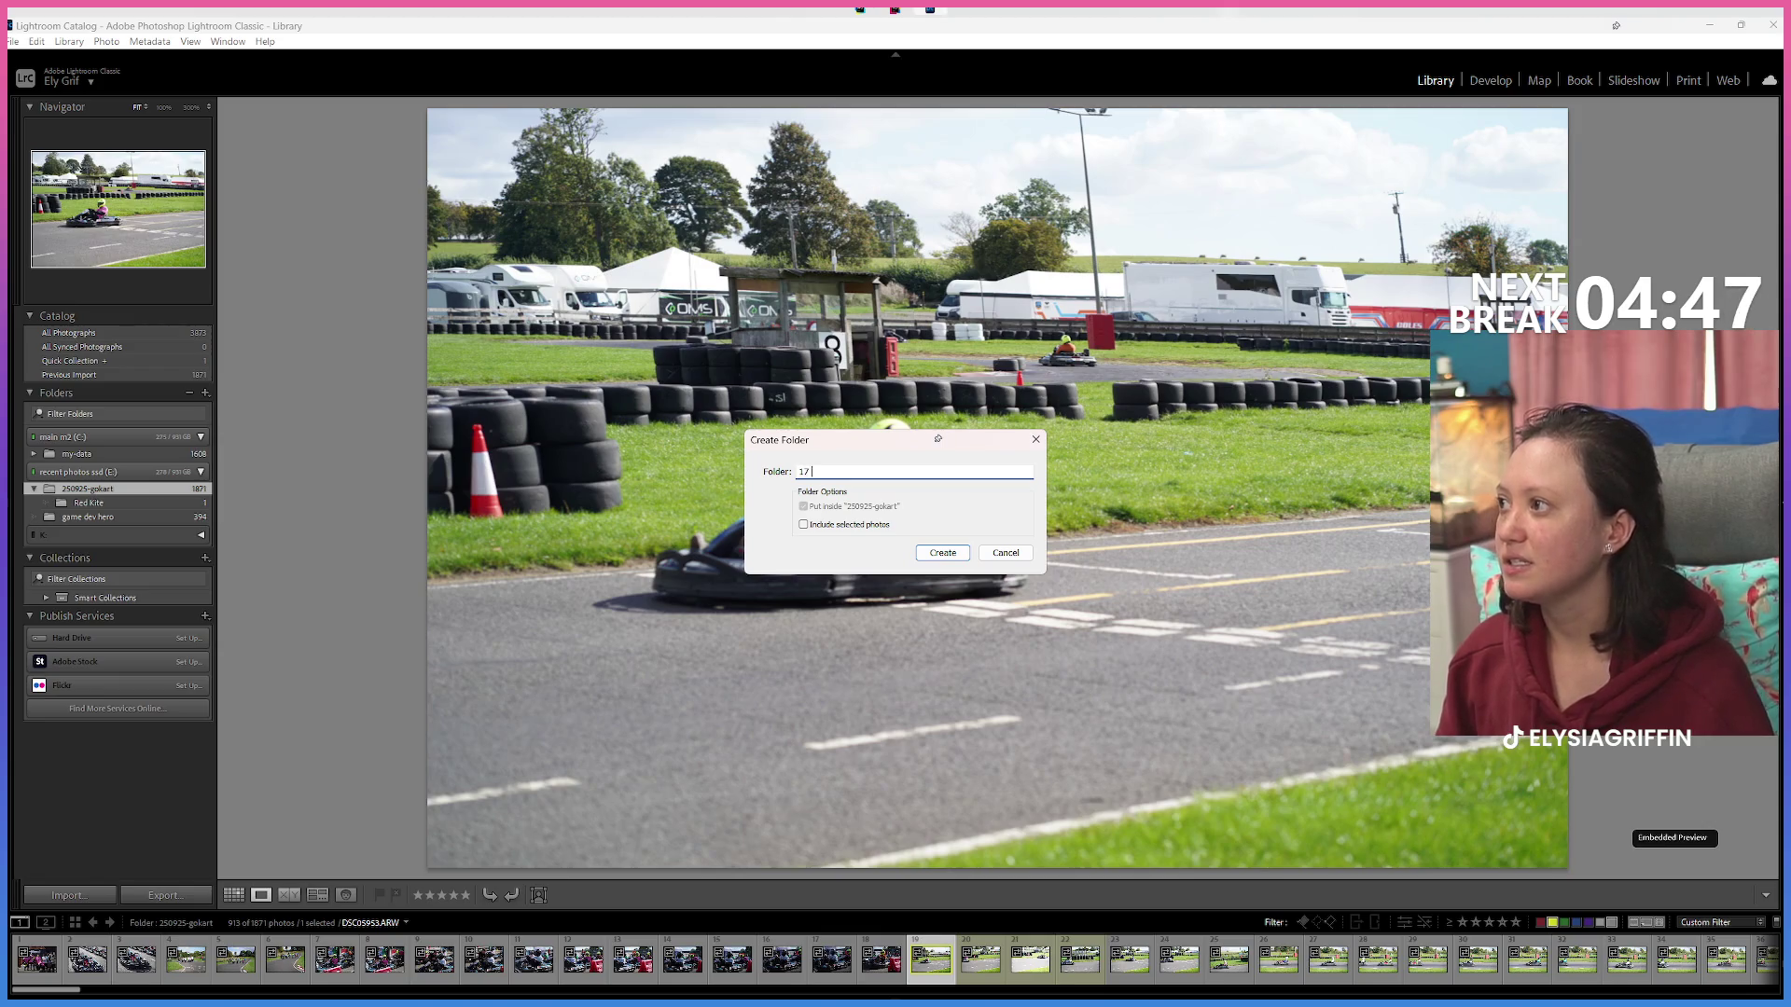
type("wa")
type("Kw")
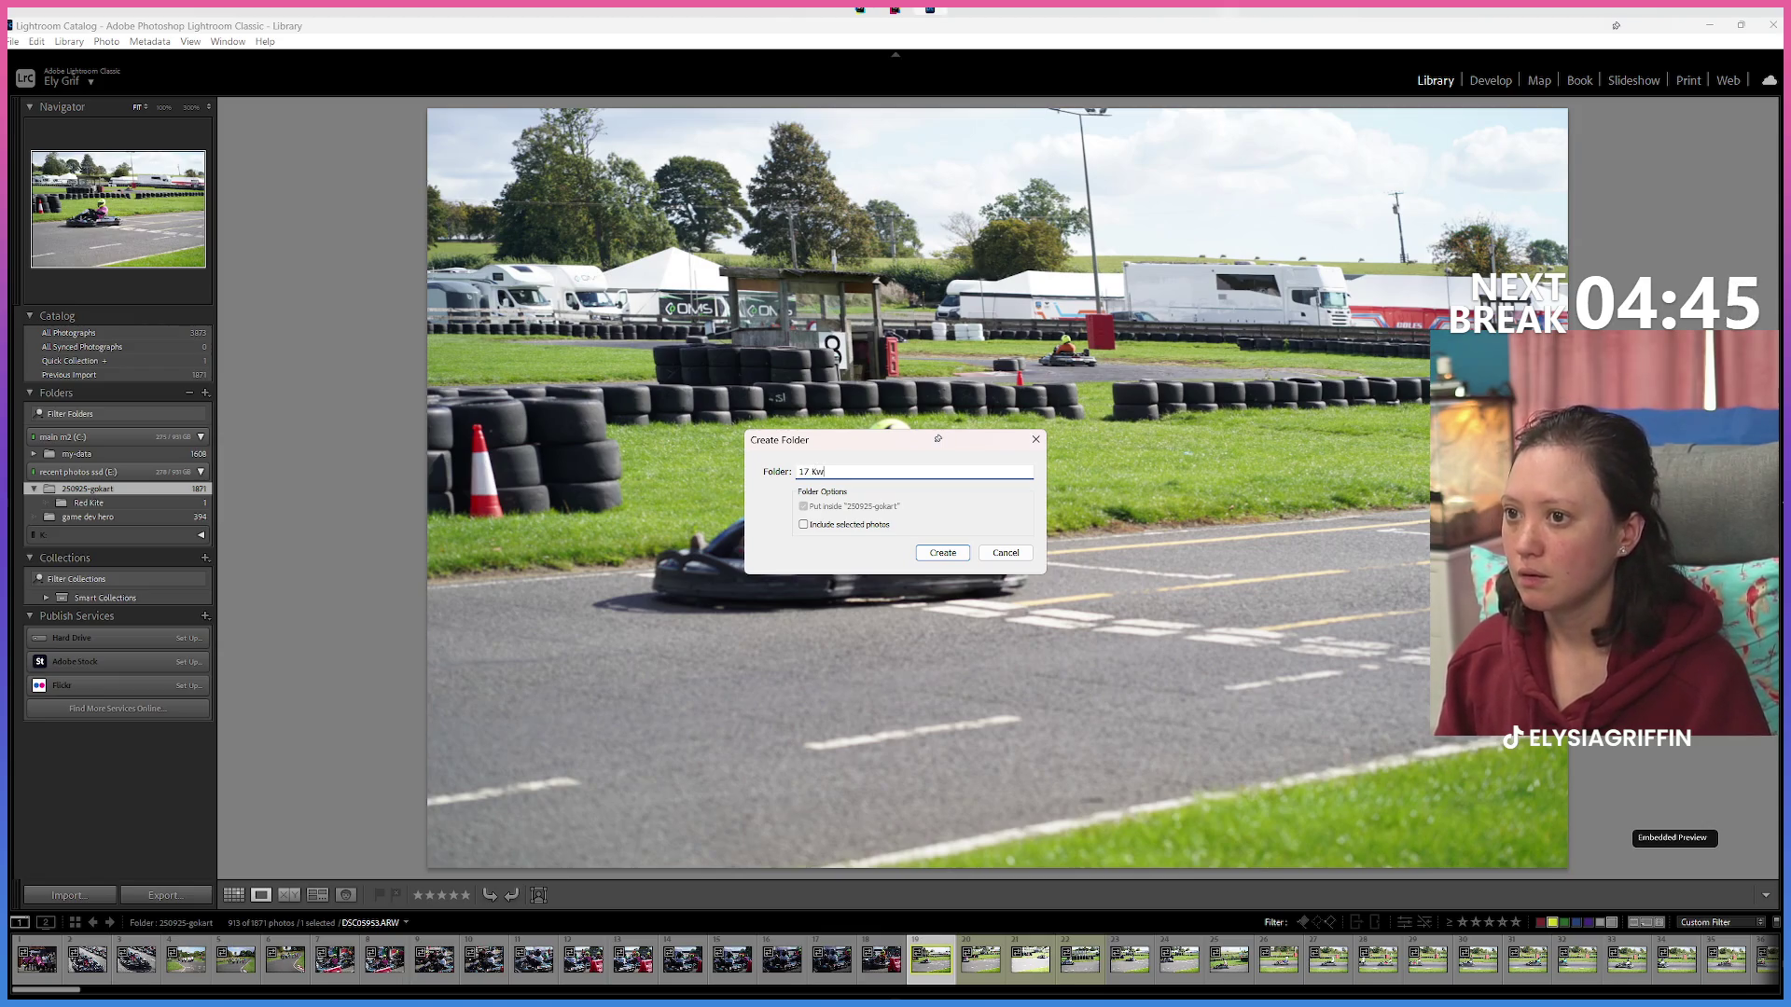
type("ale")
key("Return")
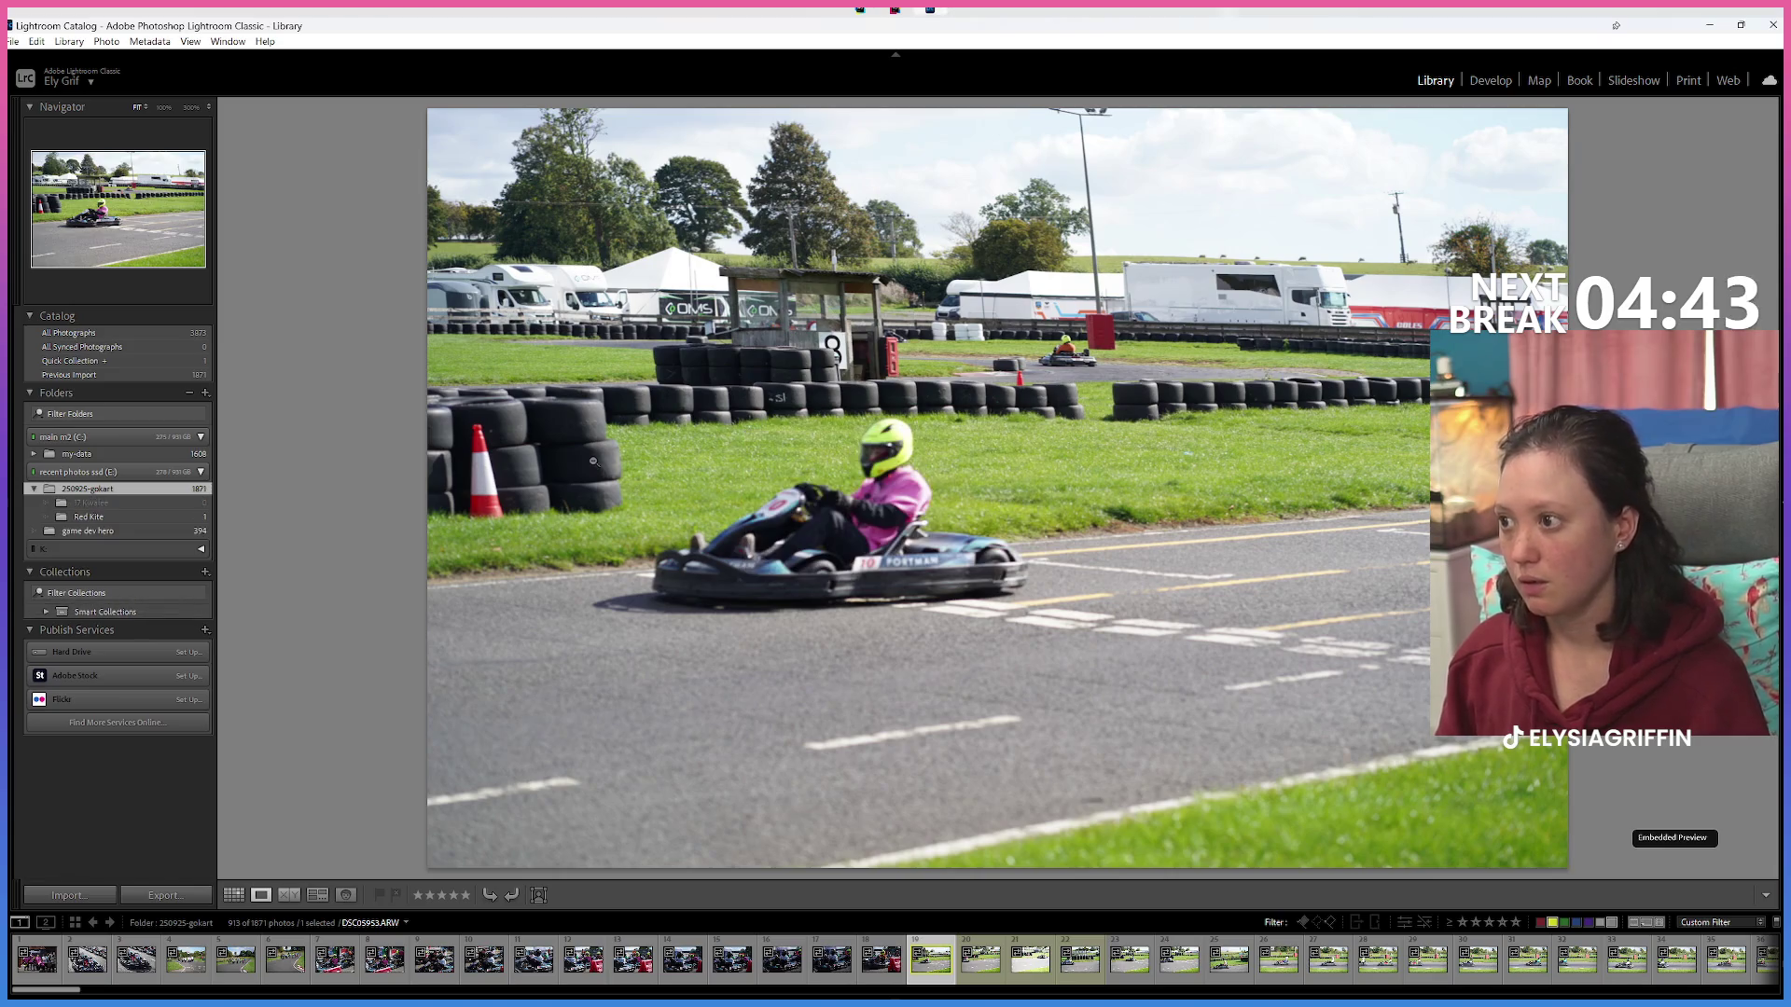
right_click(115, 489)
left_click(138, 502)
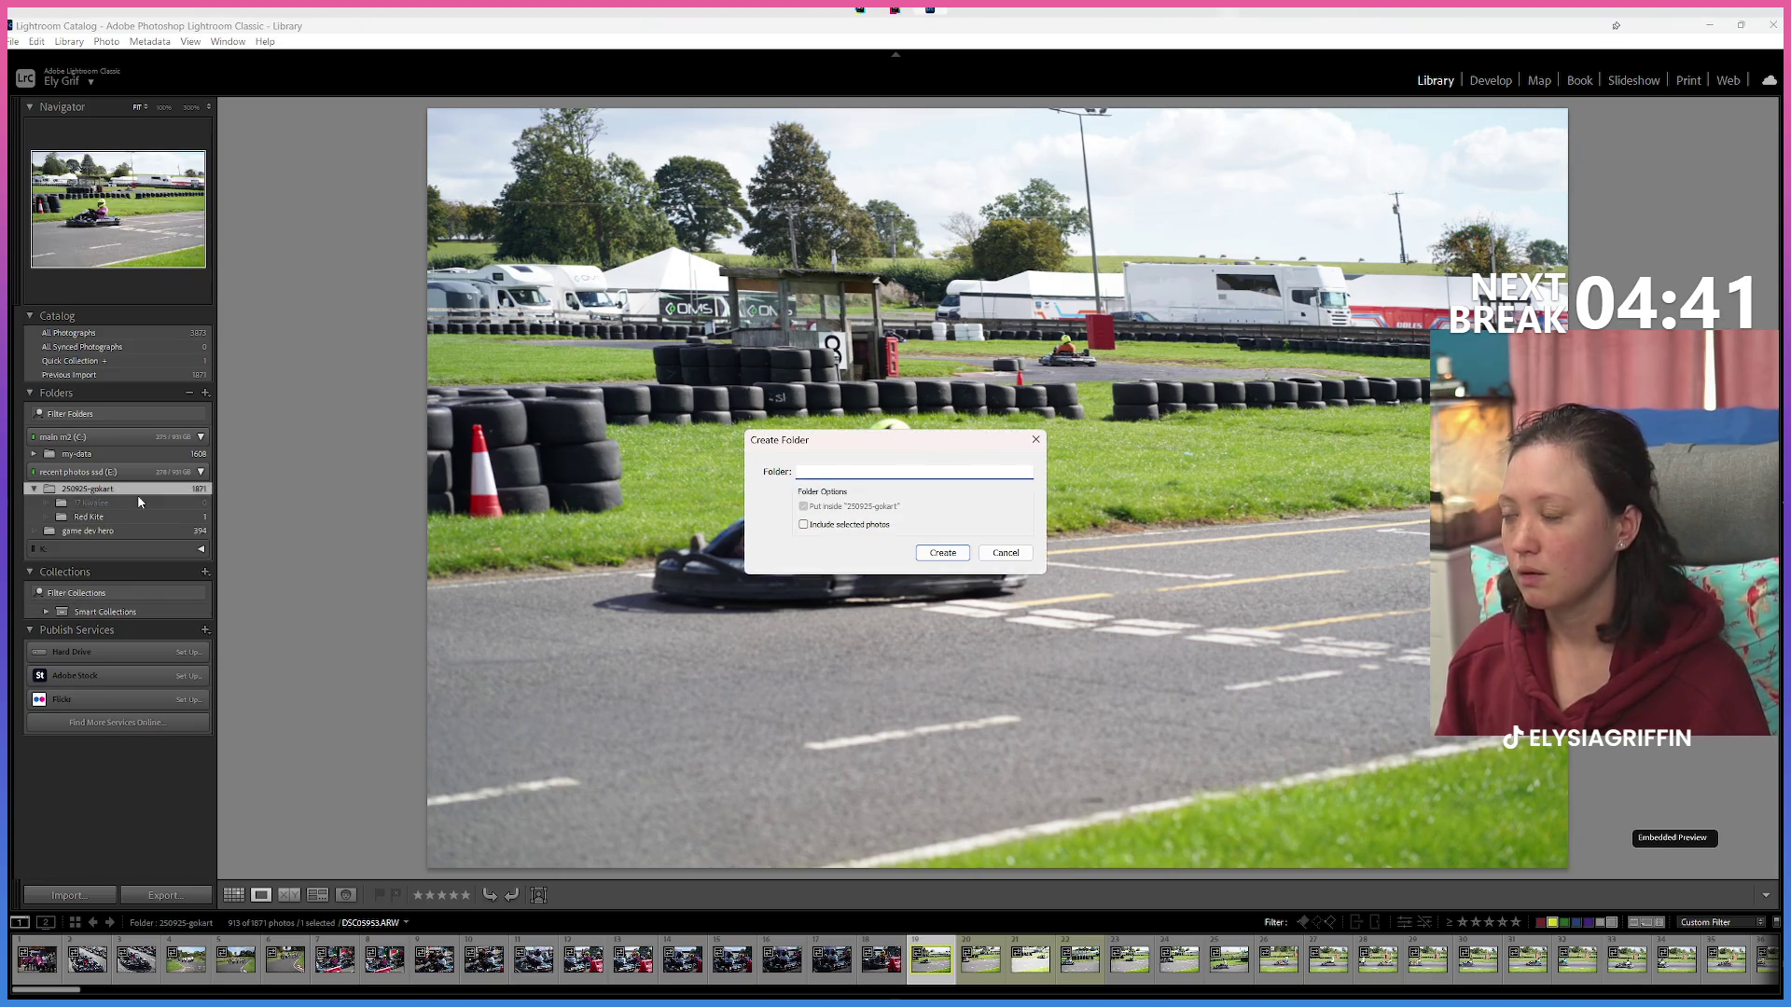
type("16 R")
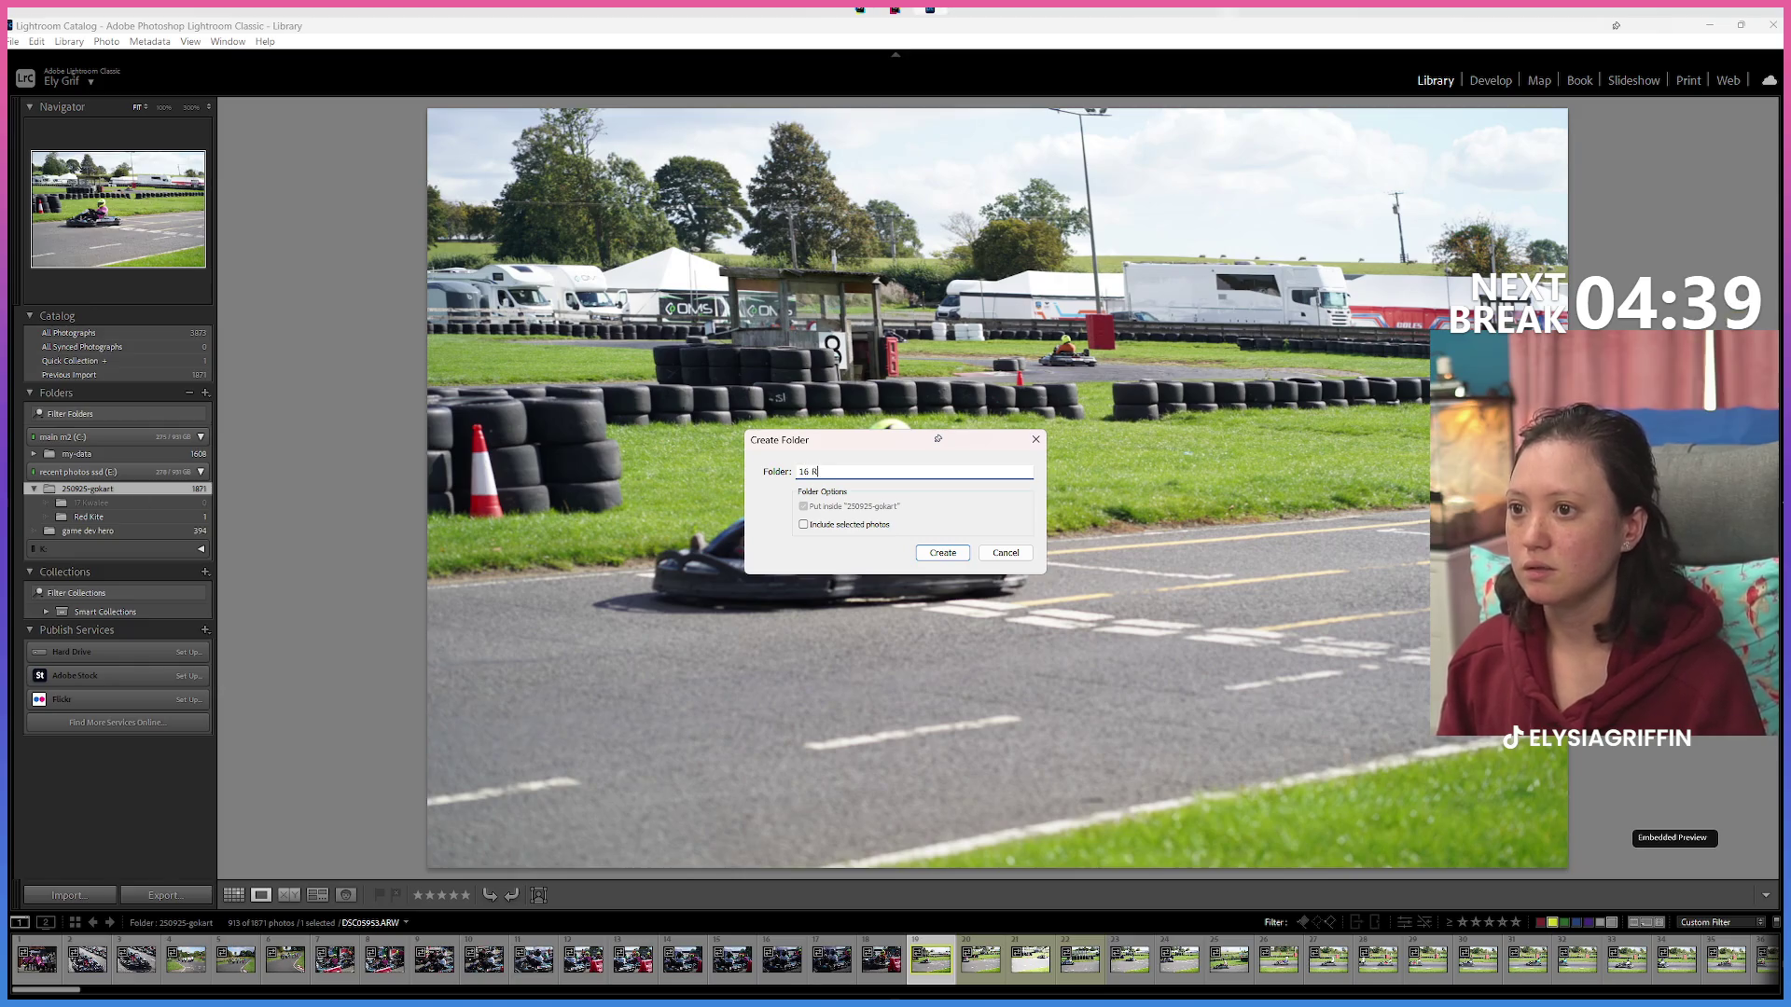
type("unner Duck")
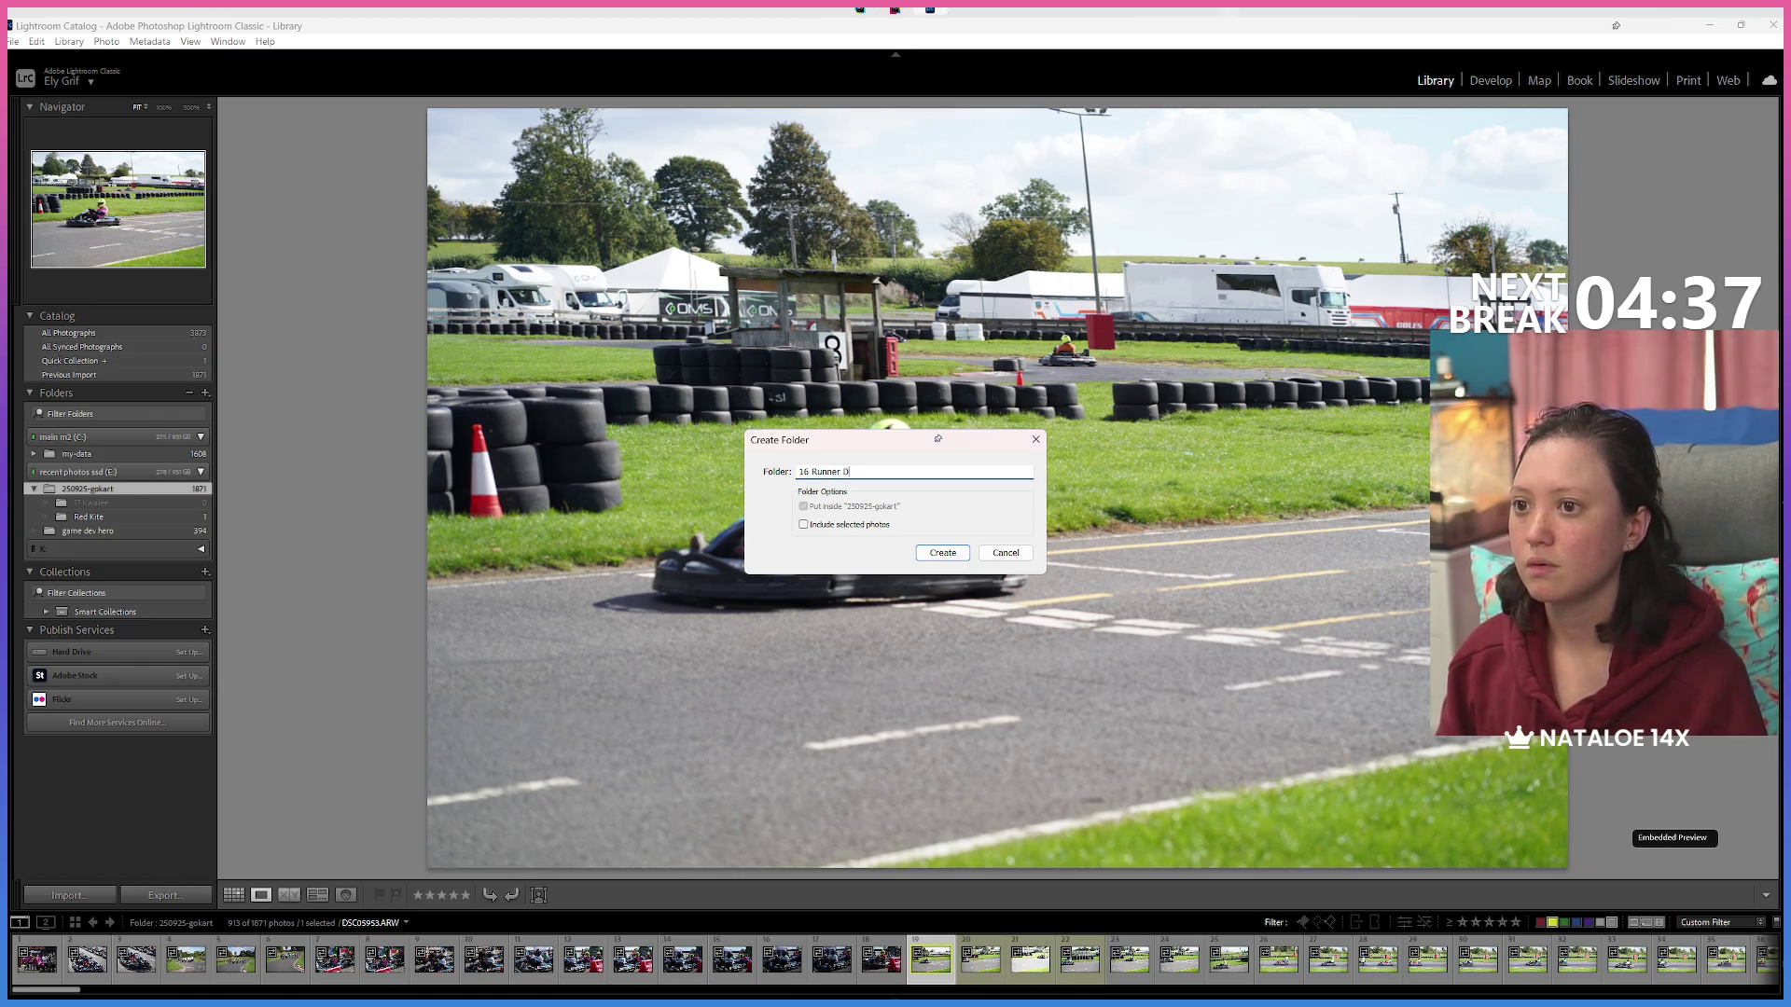
key("Return")
right_click(99, 491)
left_click(149, 497)
type("2 Fu")
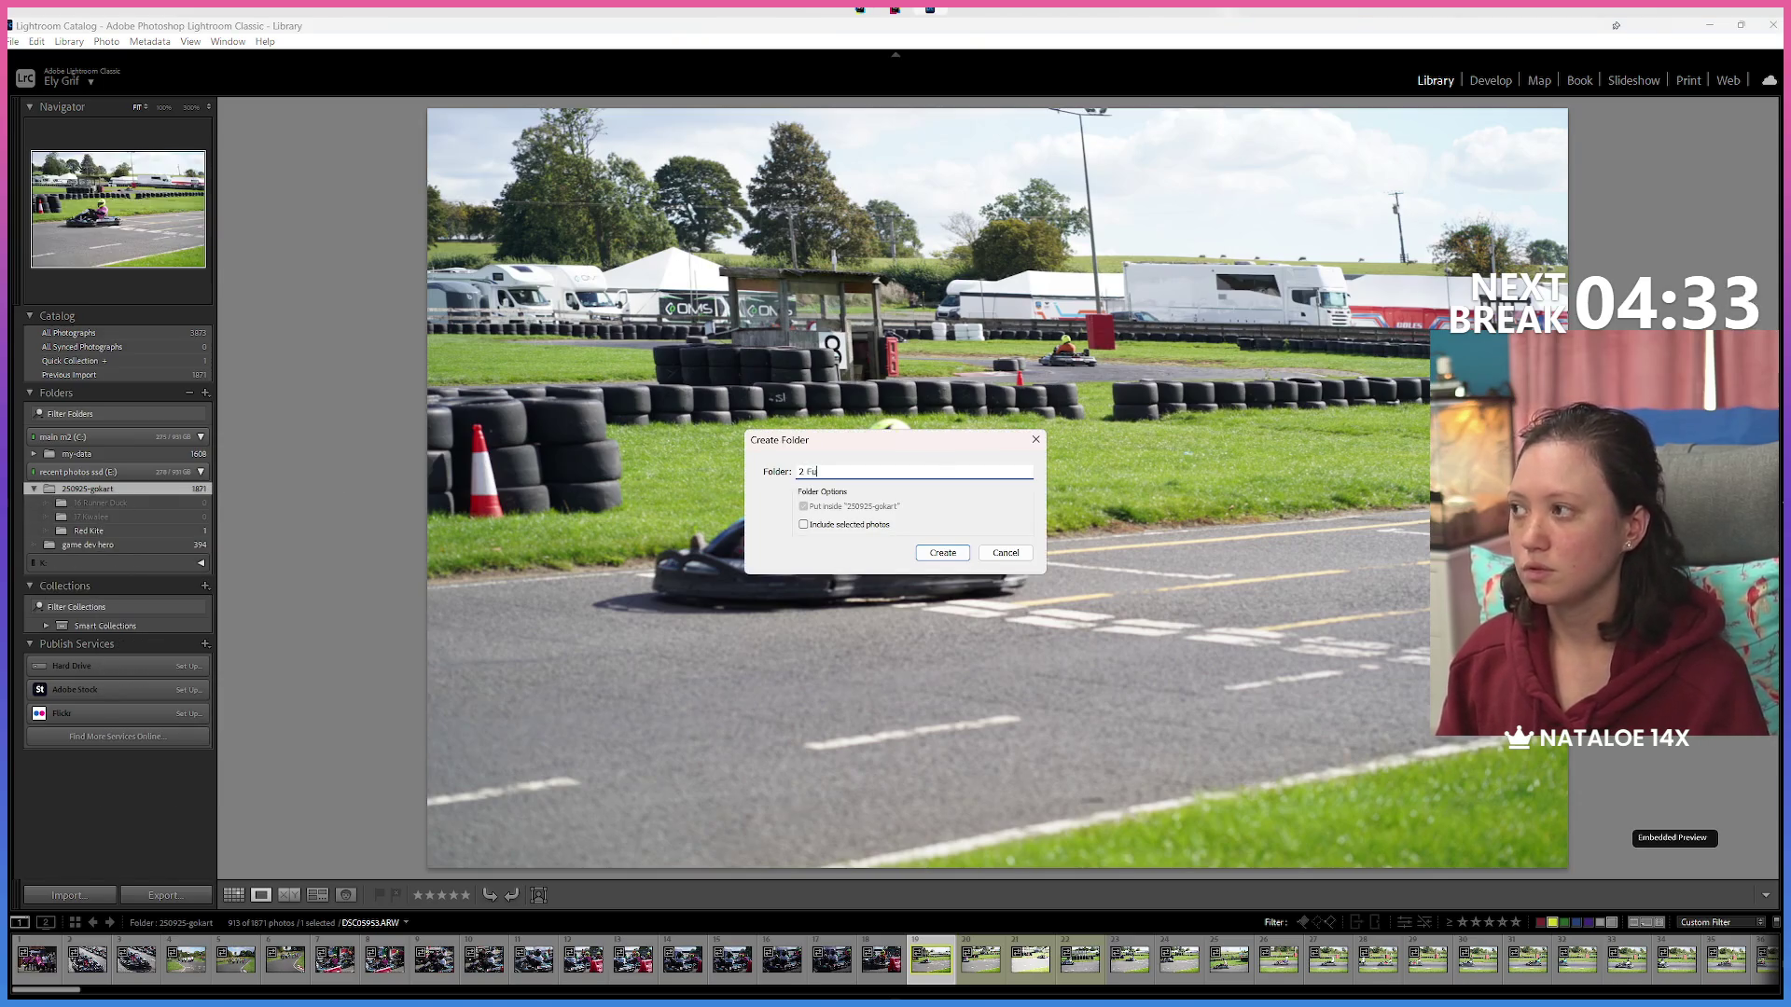
type("e")
key("Return")
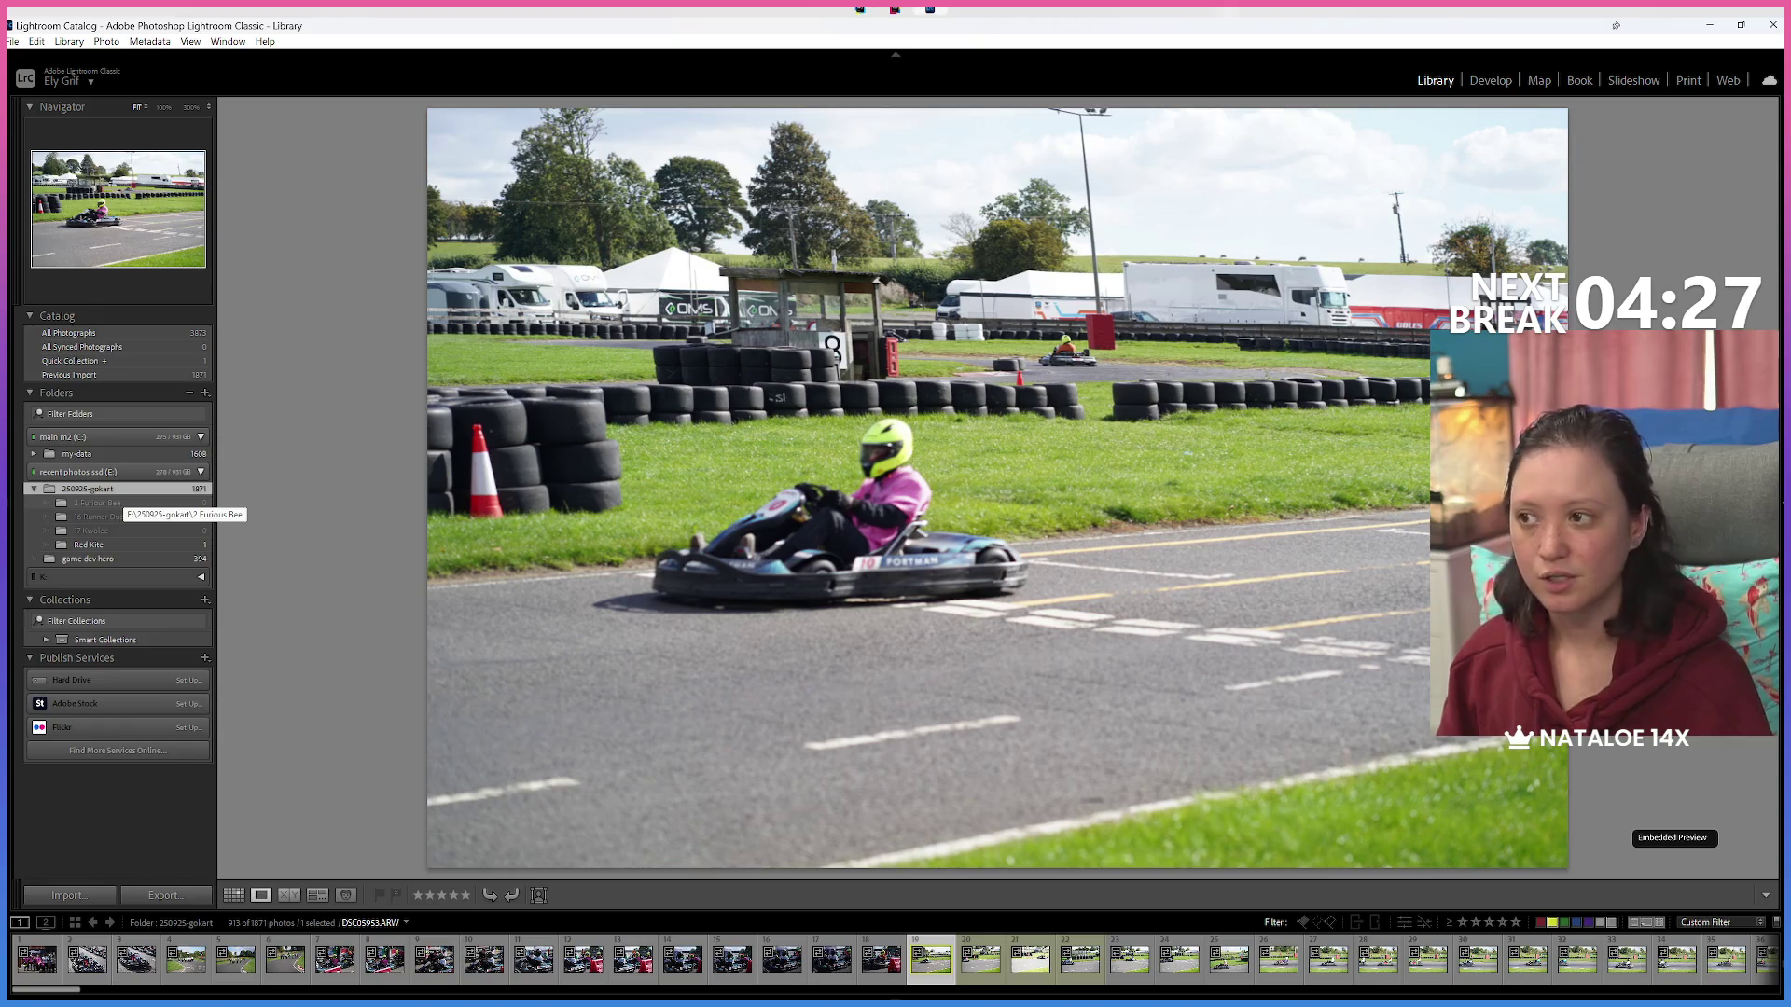
Add the 31 Criterion and Lucid subfolders to the event folder.
right_click(132, 487)
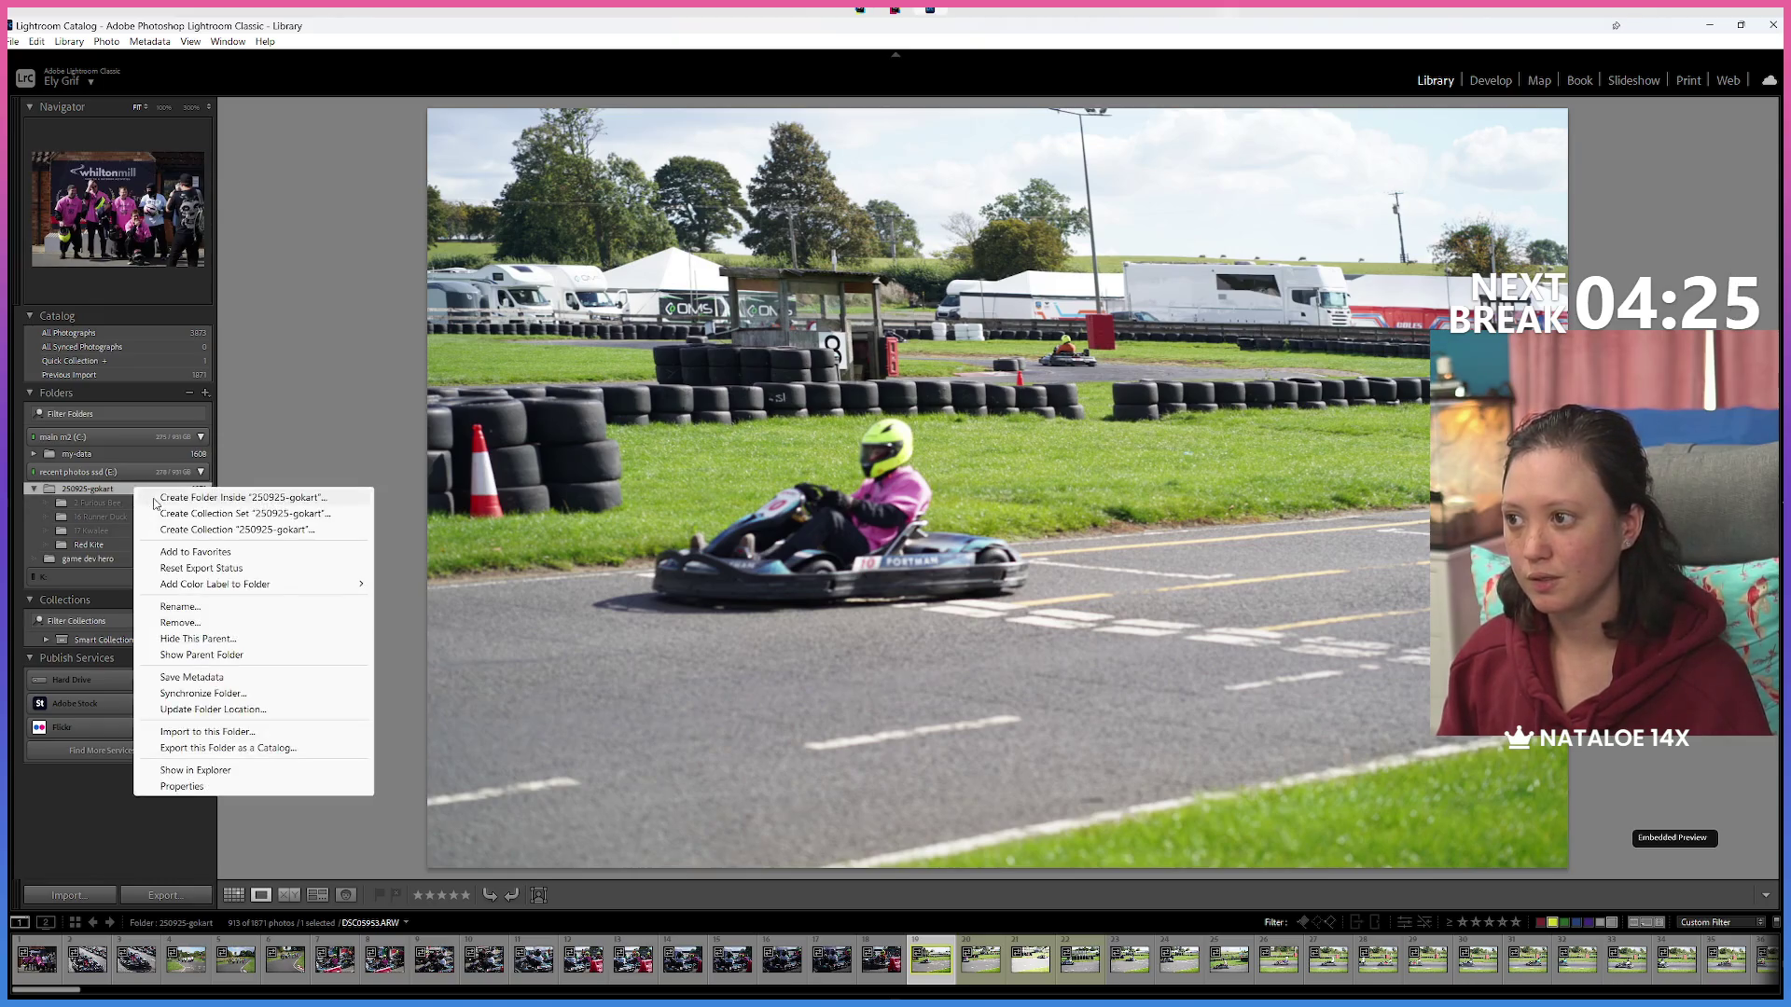
left_click(153, 495)
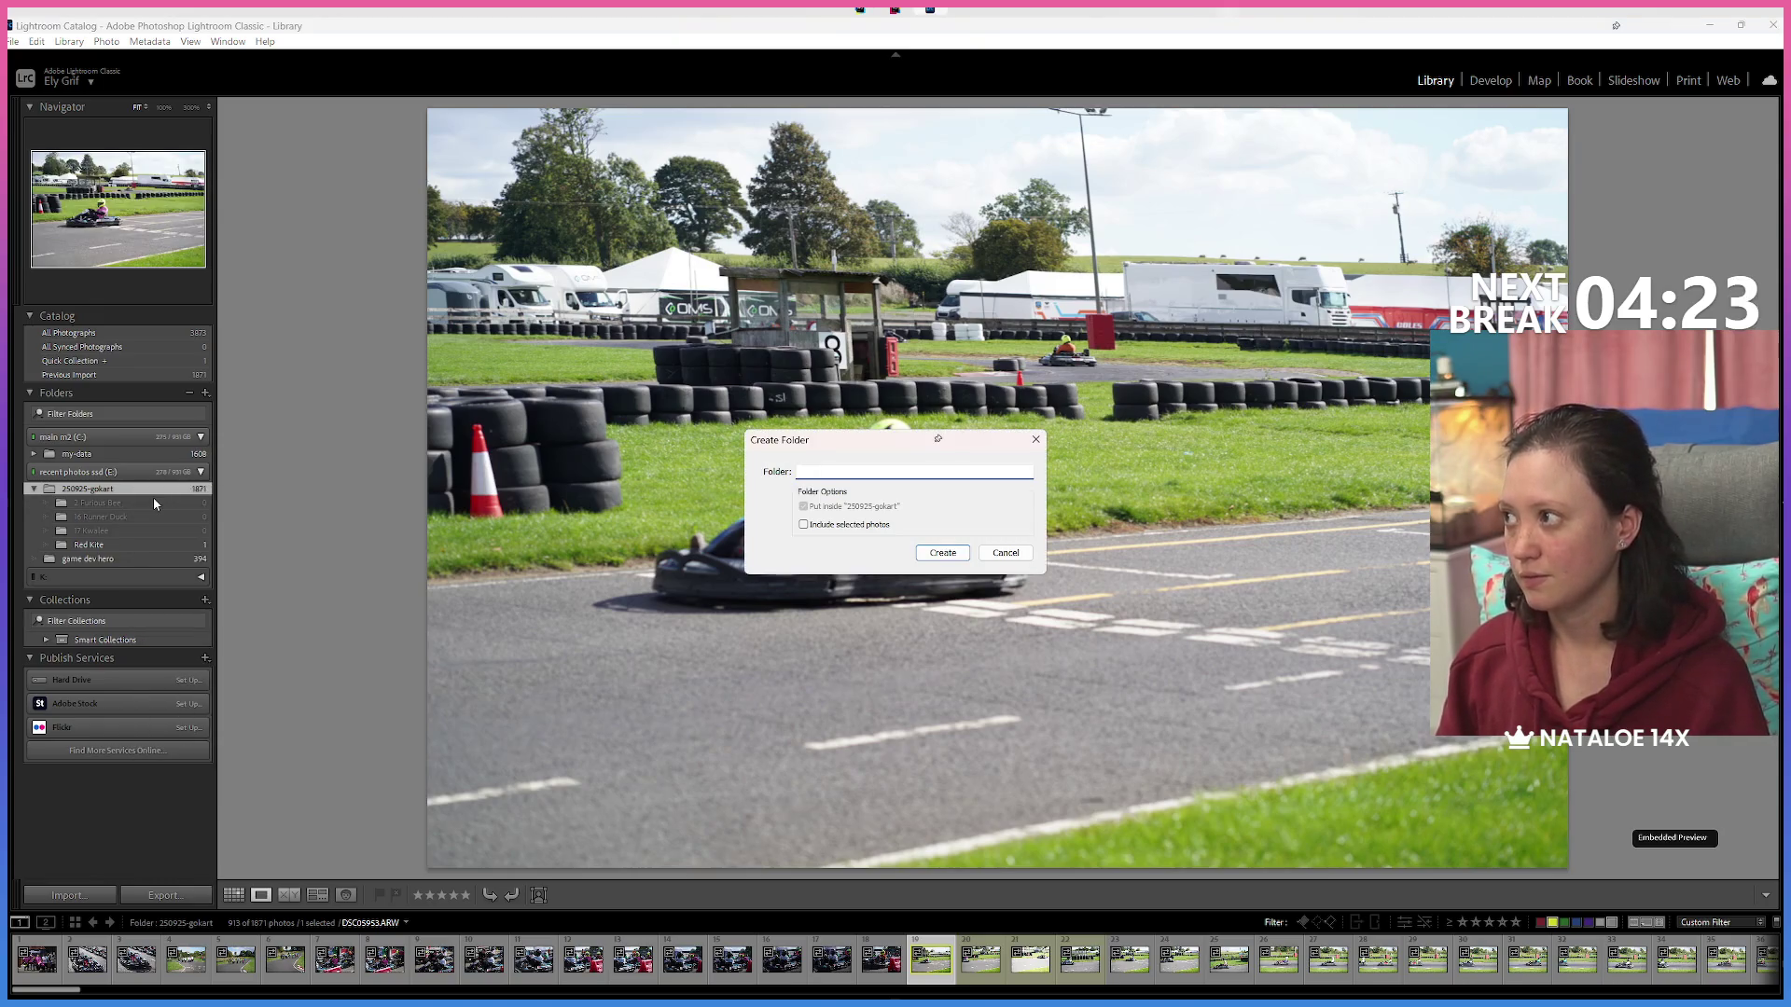
type("31 C")
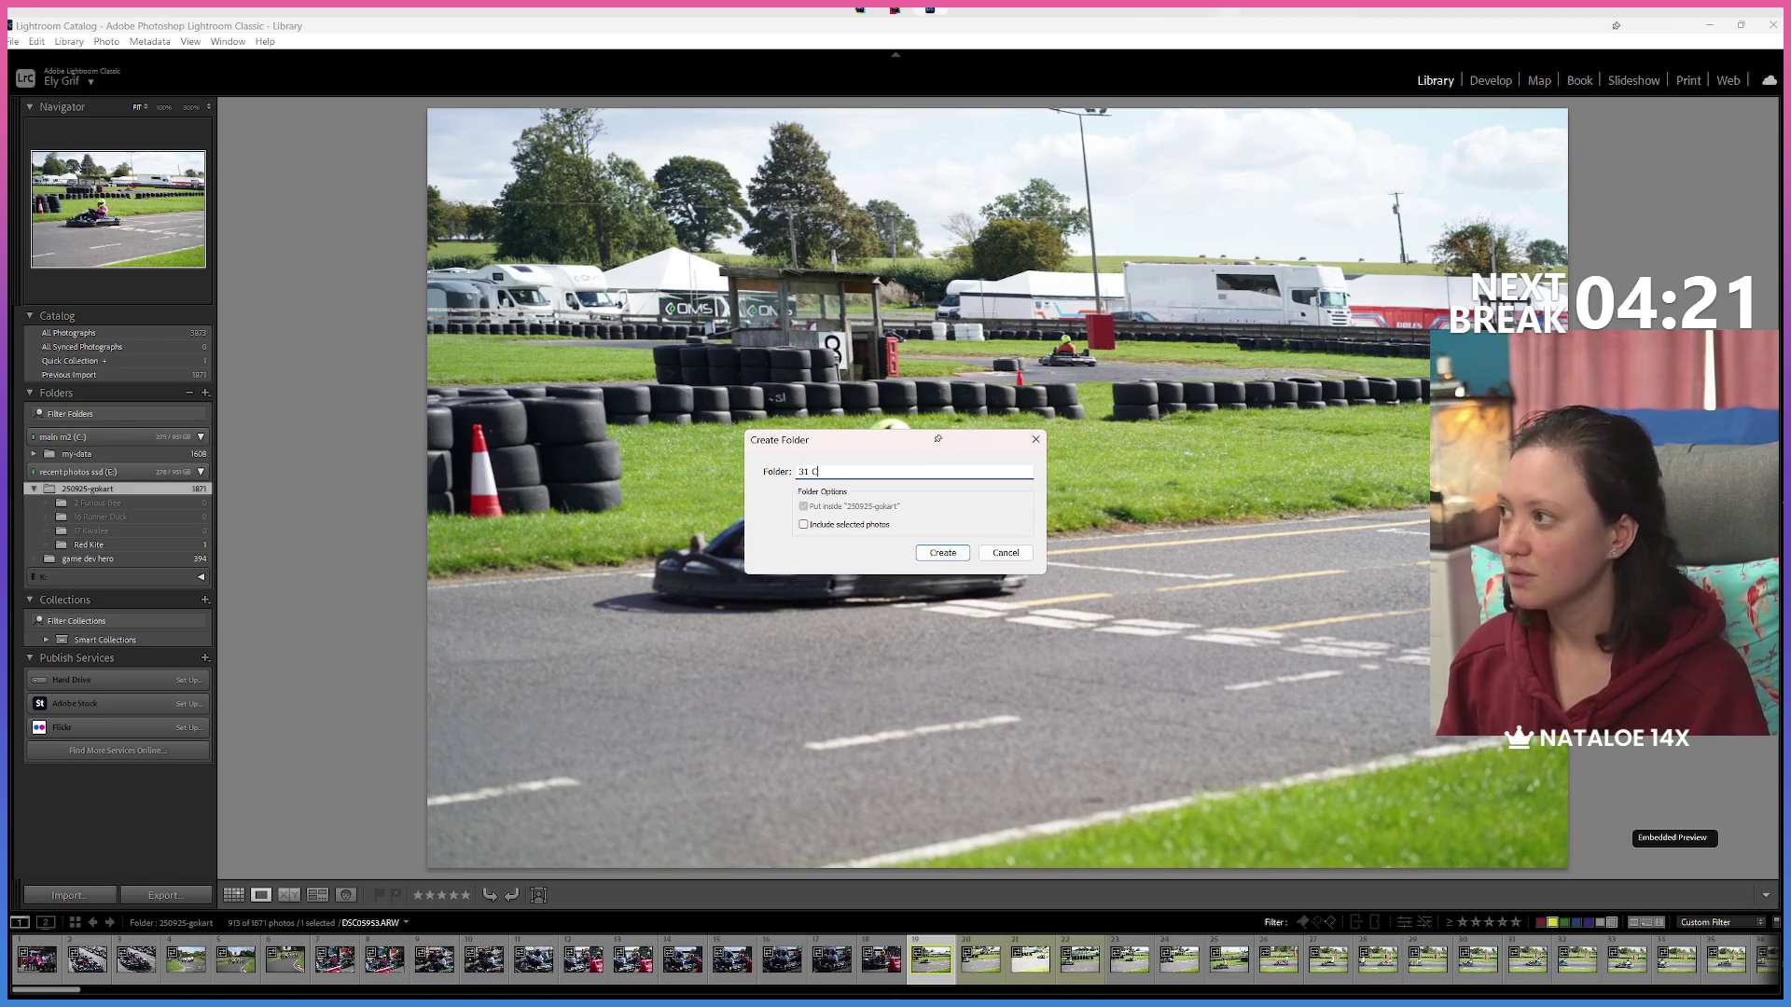
type("ri")
type("on")
key("Return")
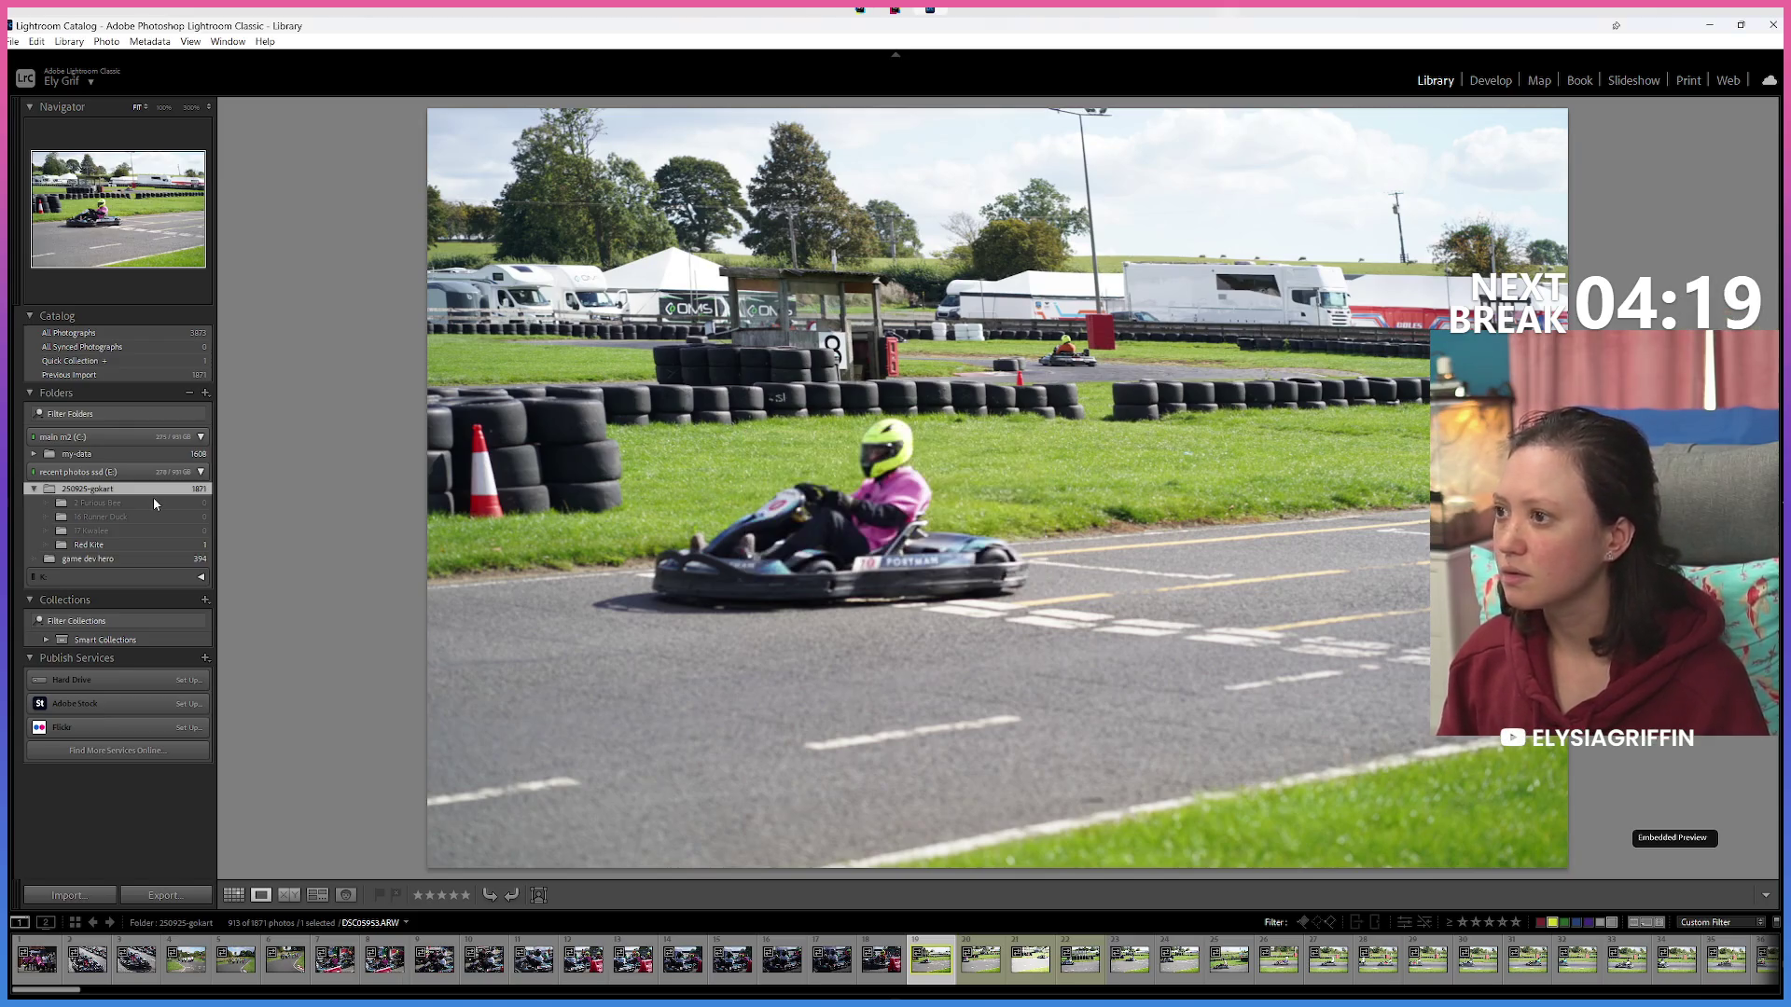
right_click(153, 496)
left_click(191, 500)
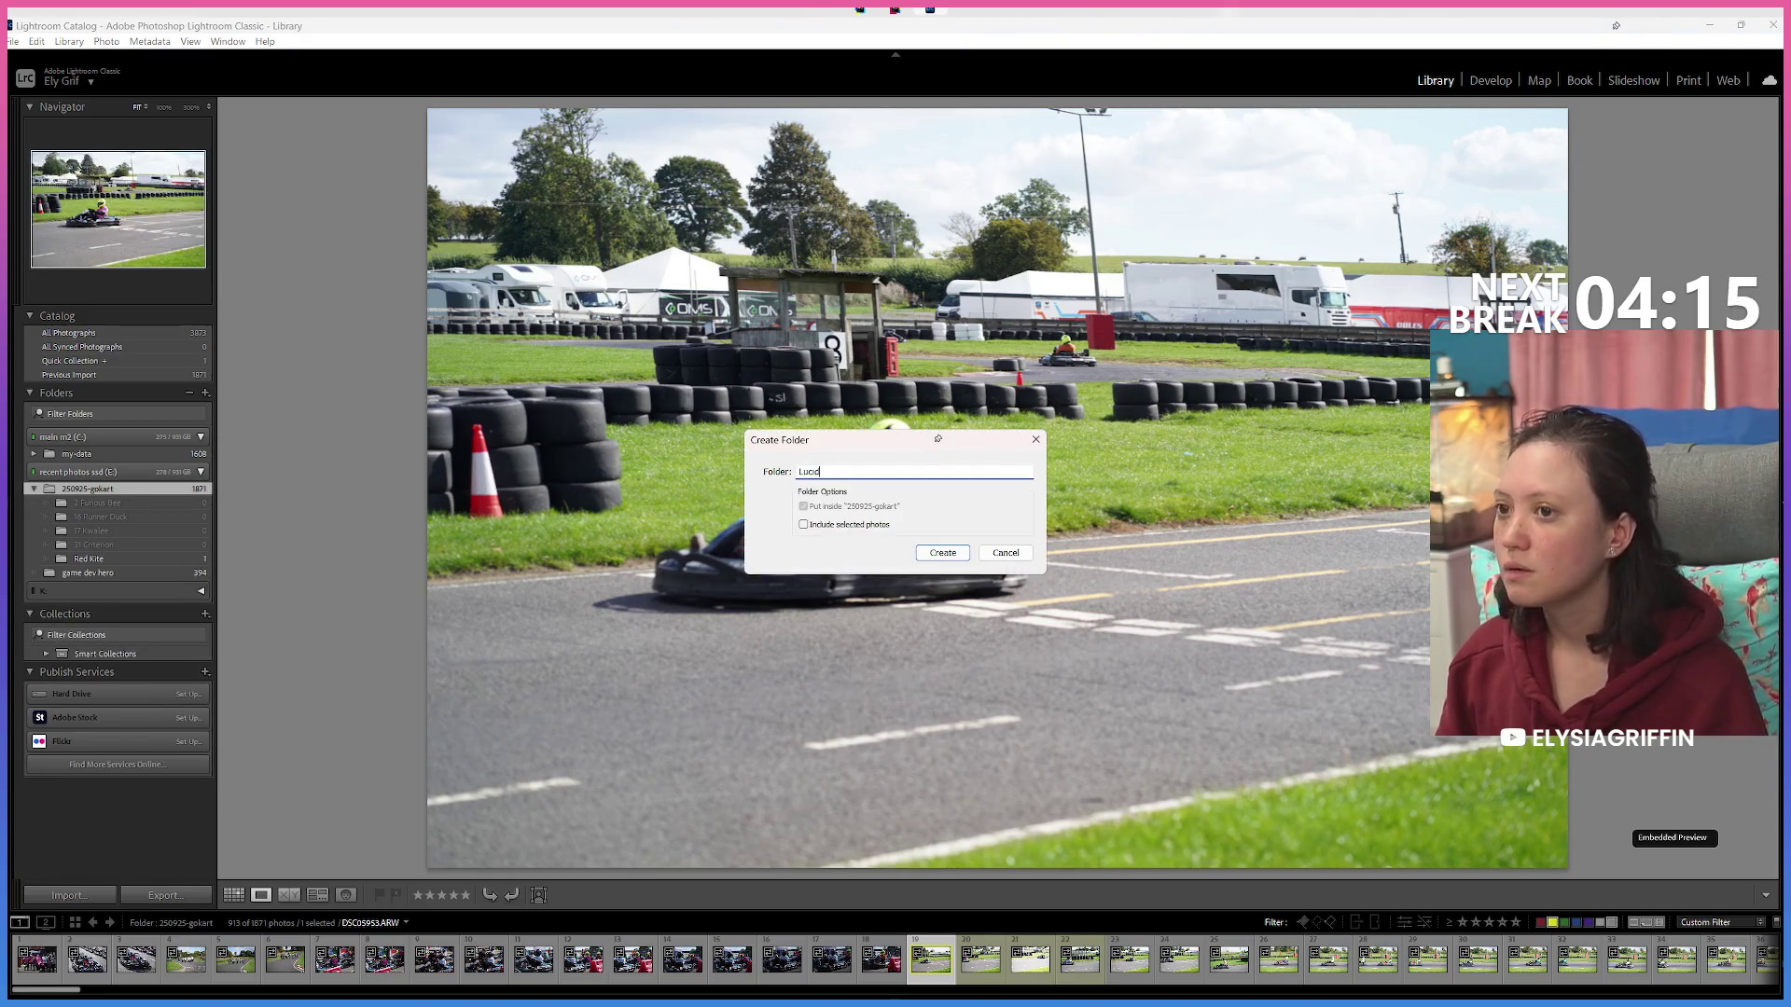
key("Return")
right_click(176, 558)
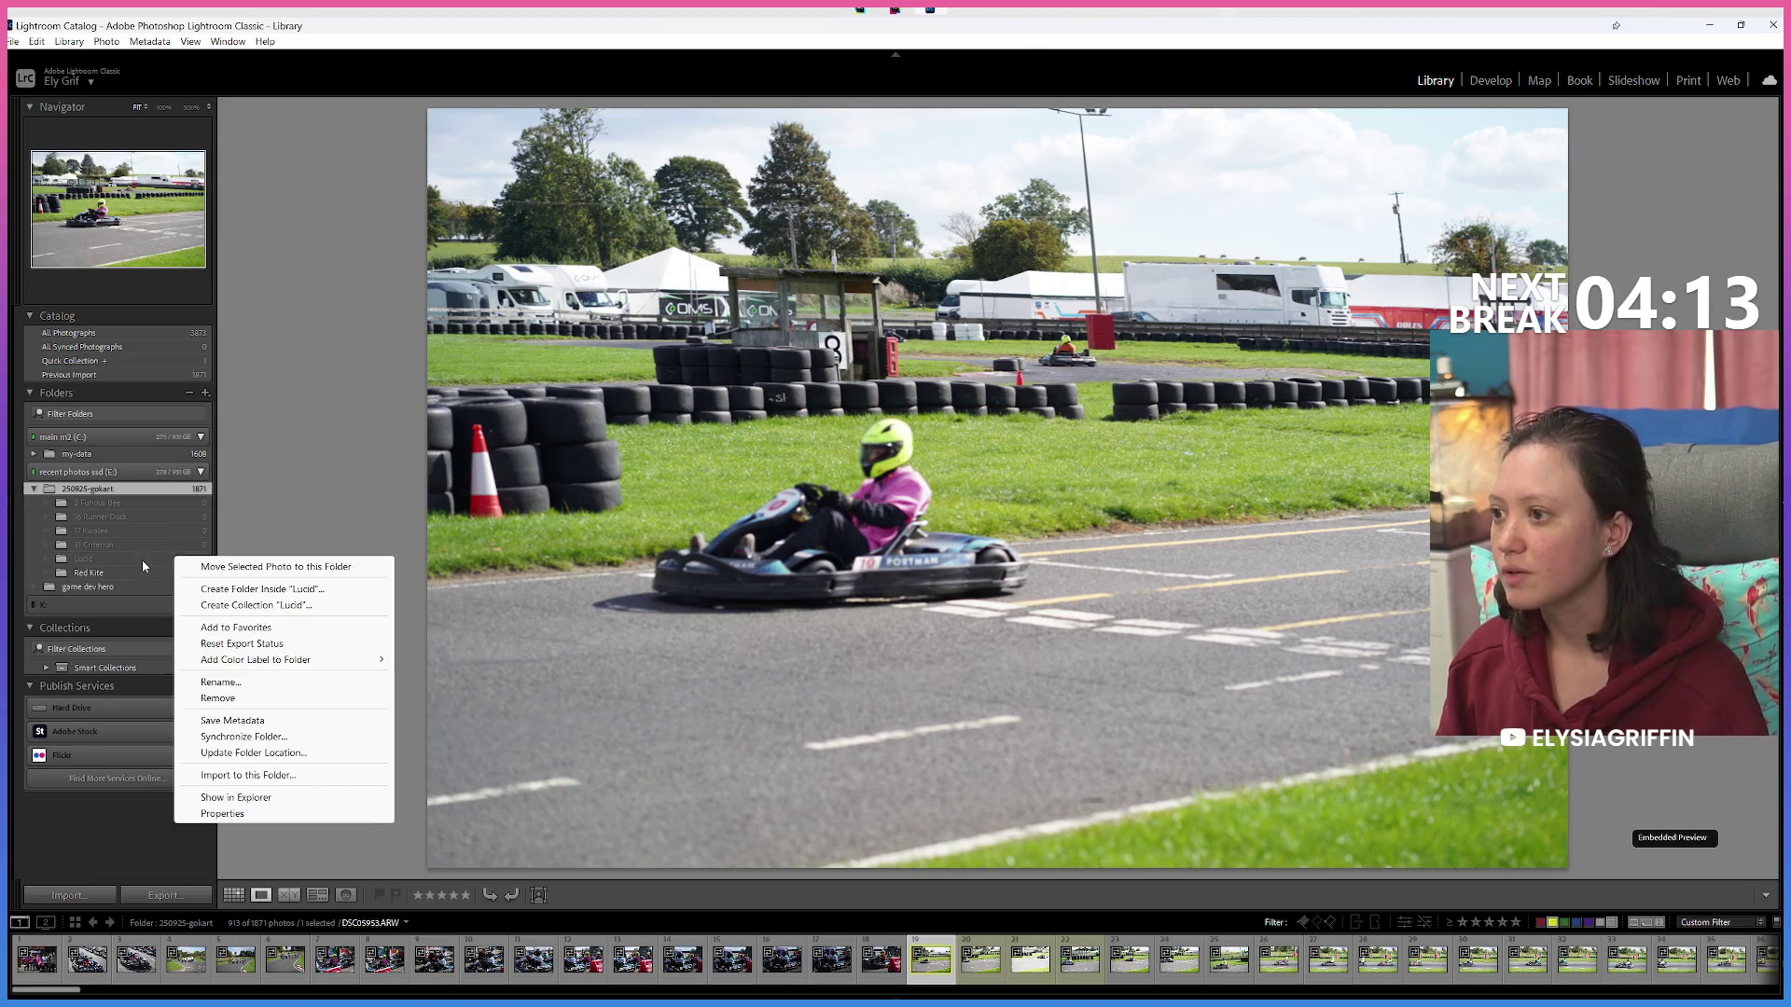
Rename the Lucid folder to 12 Lucid.
left_click(121, 560)
right_click(121, 559)
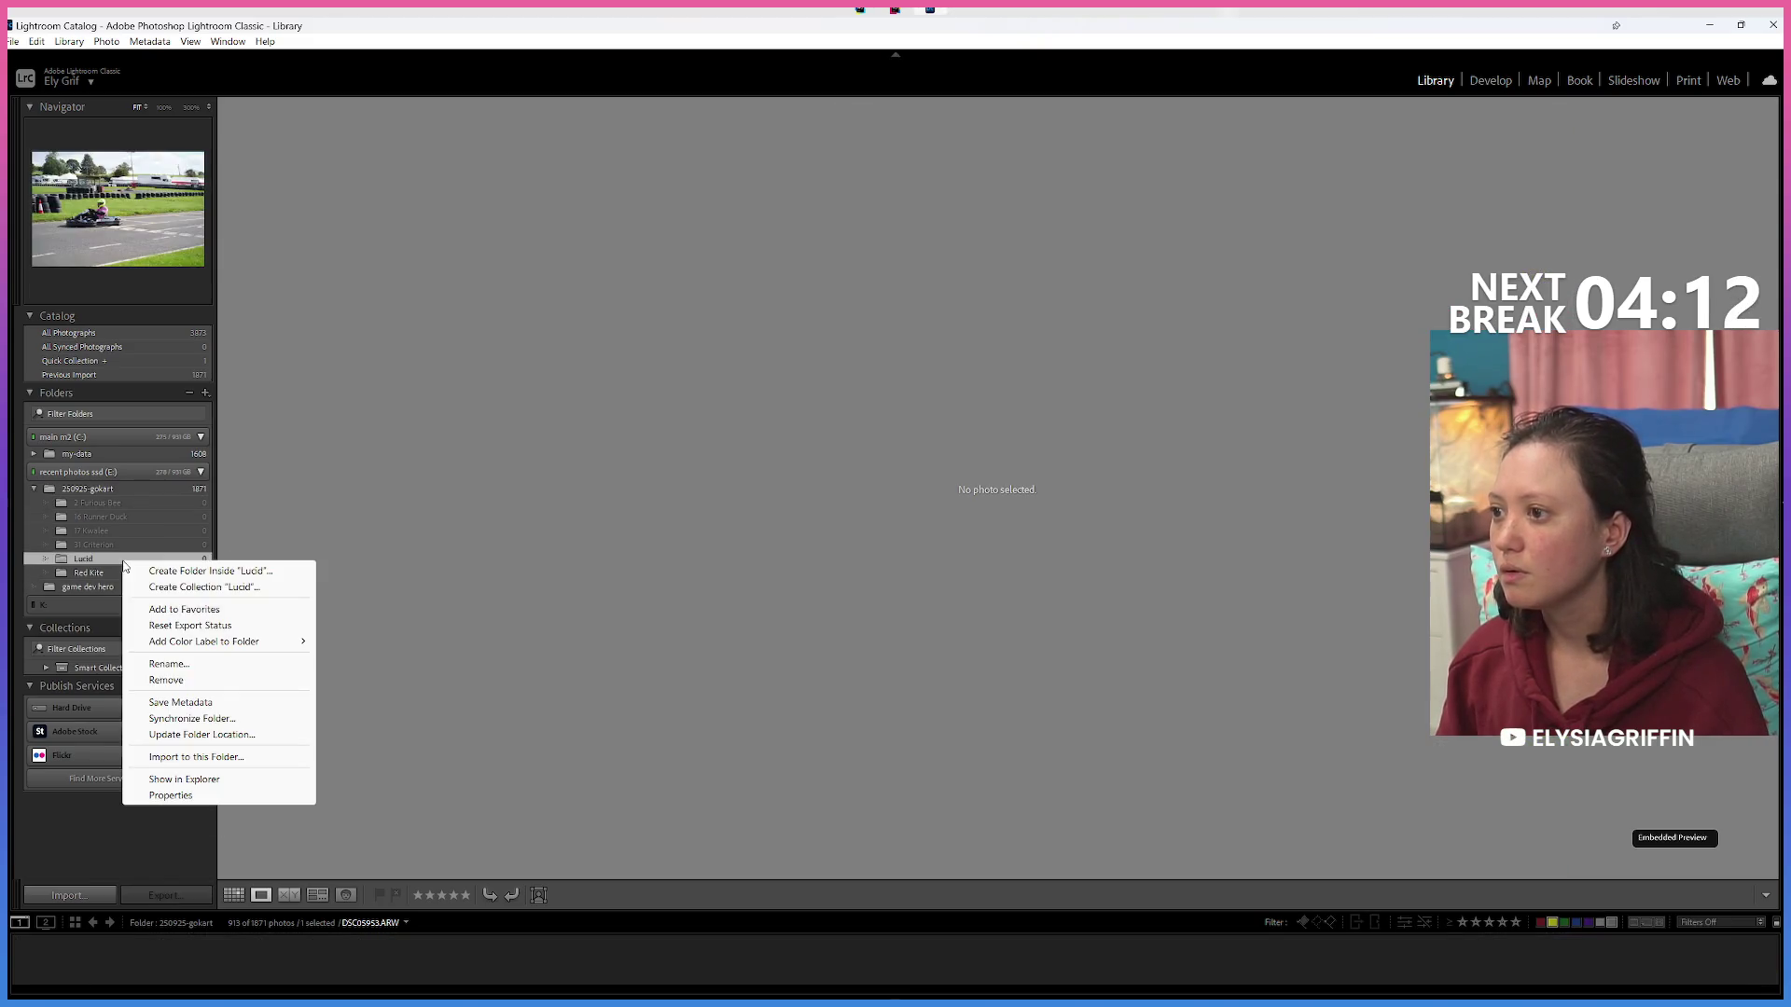
left_click(216, 664)
key("Home")
type("12")
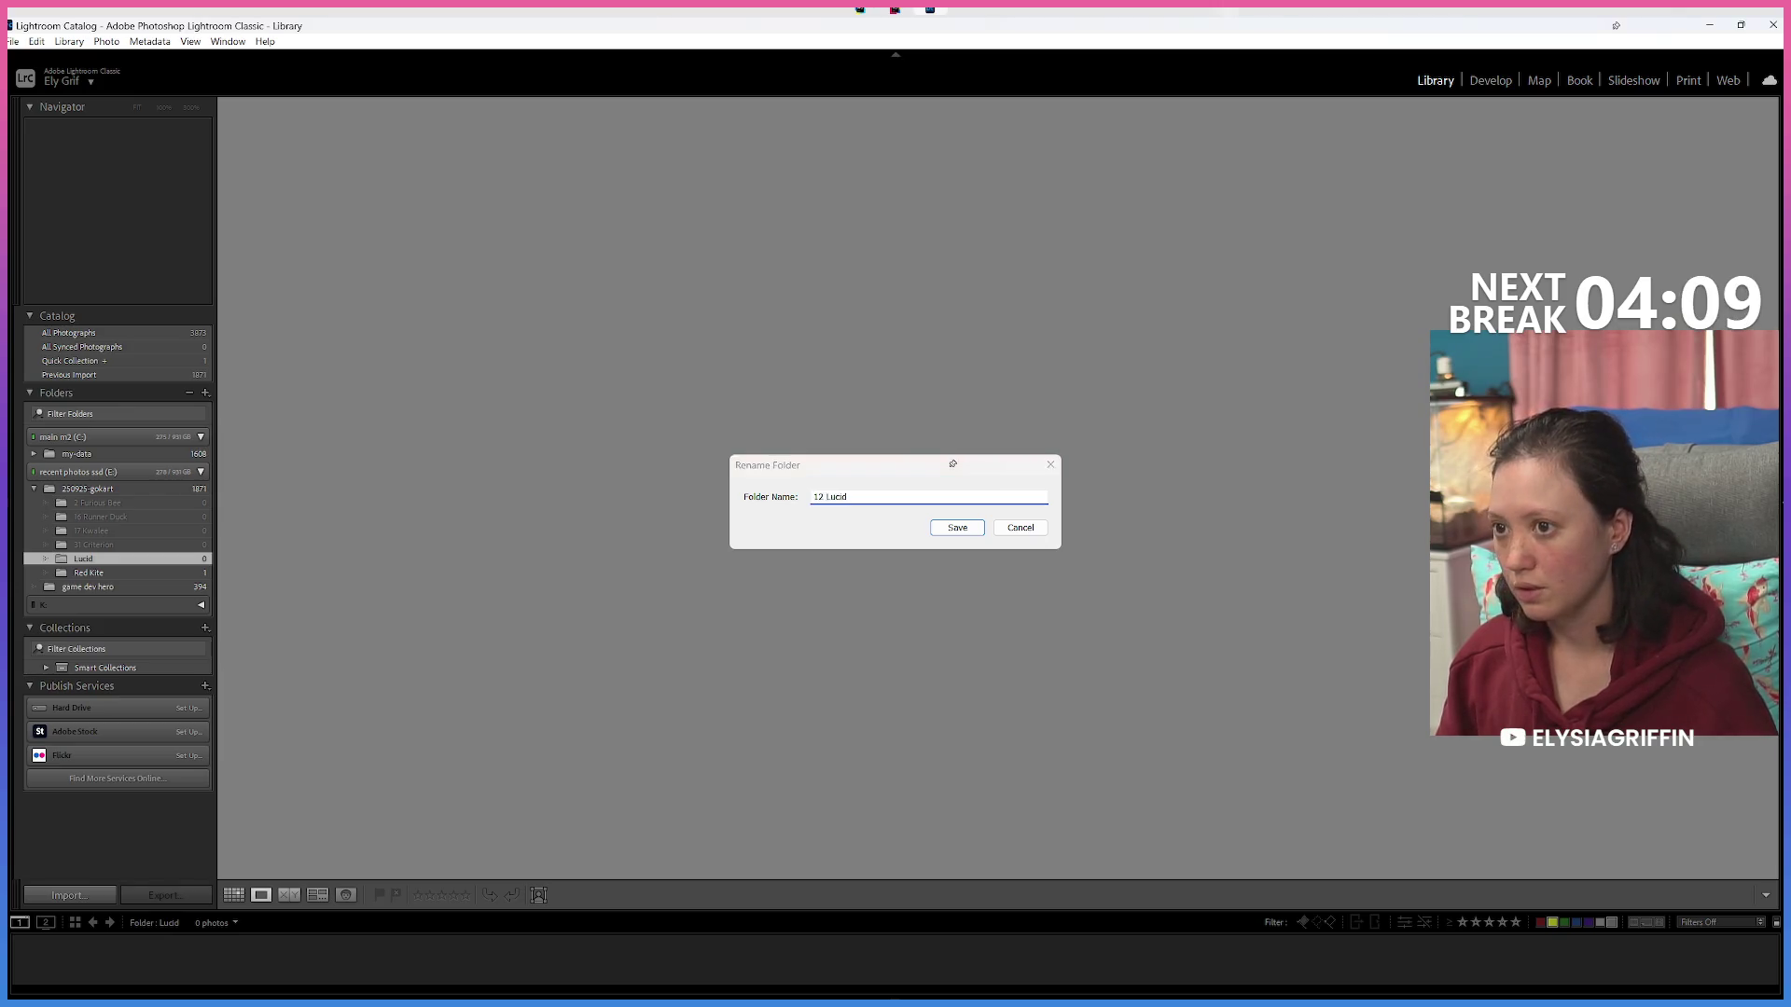
key("Return")
Rename the Red Kite folder to 9 Red Kite.
left_click(160, 573)
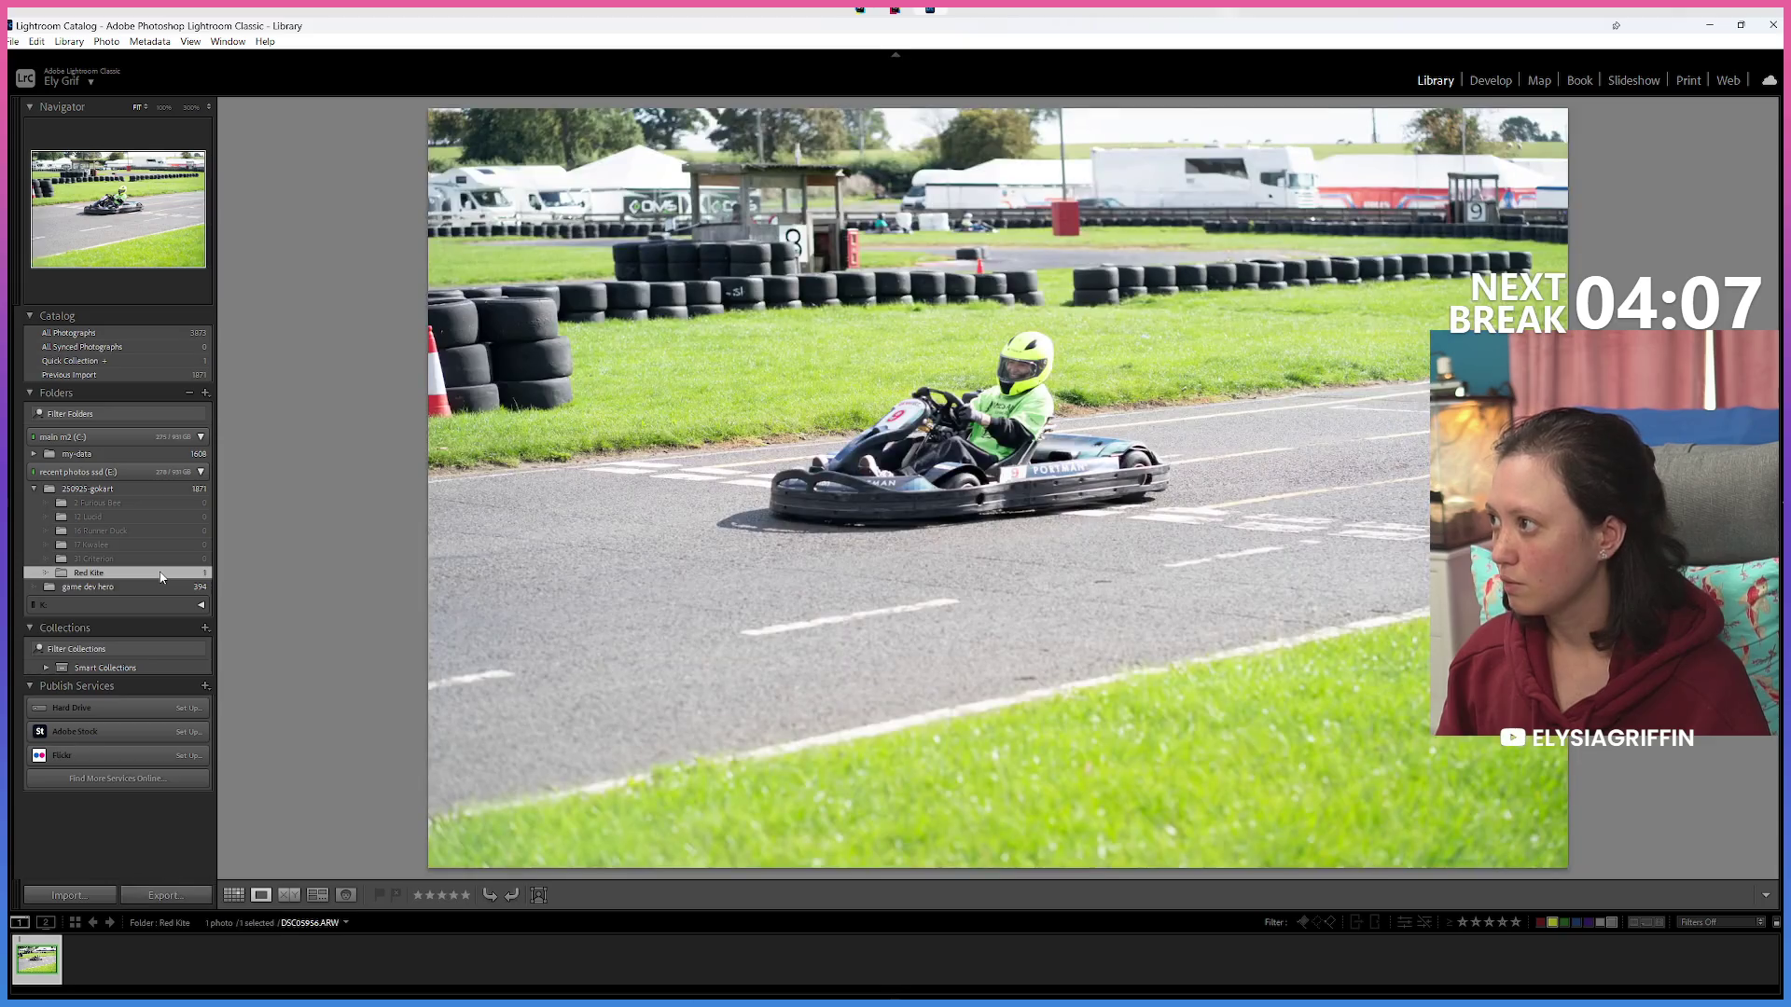
right_click(160, 576)
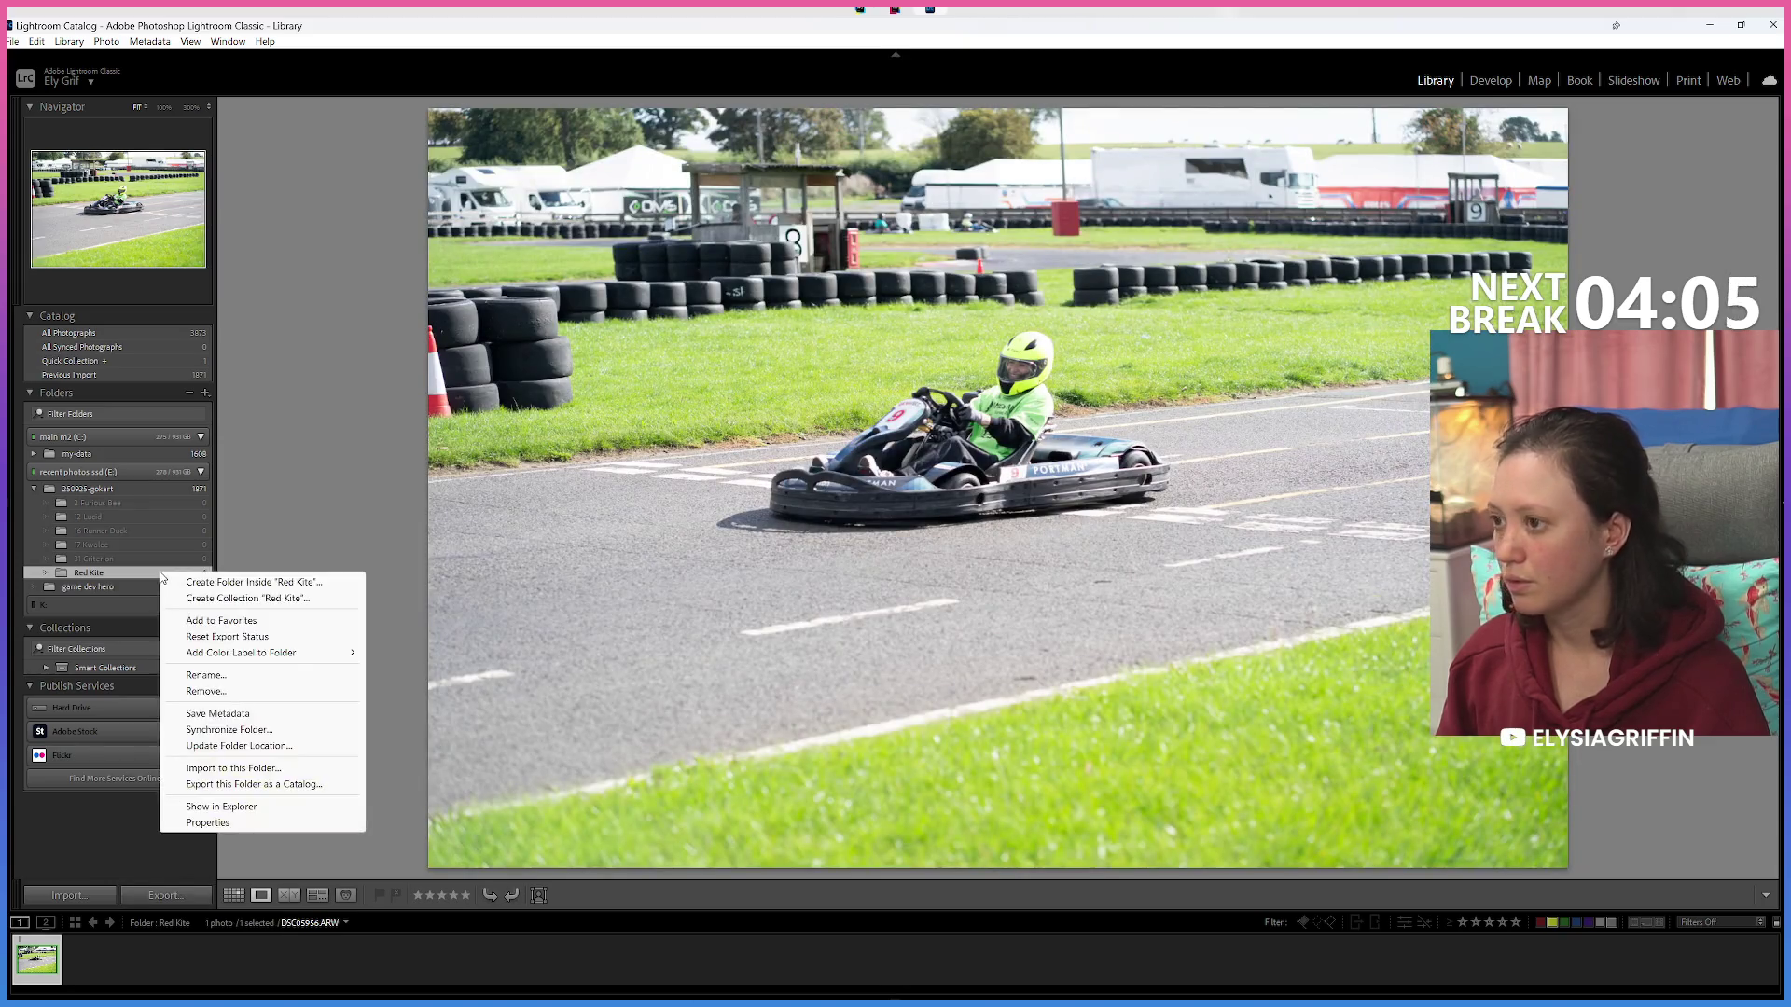
left_click(205, 675)
type("9Red Kite")
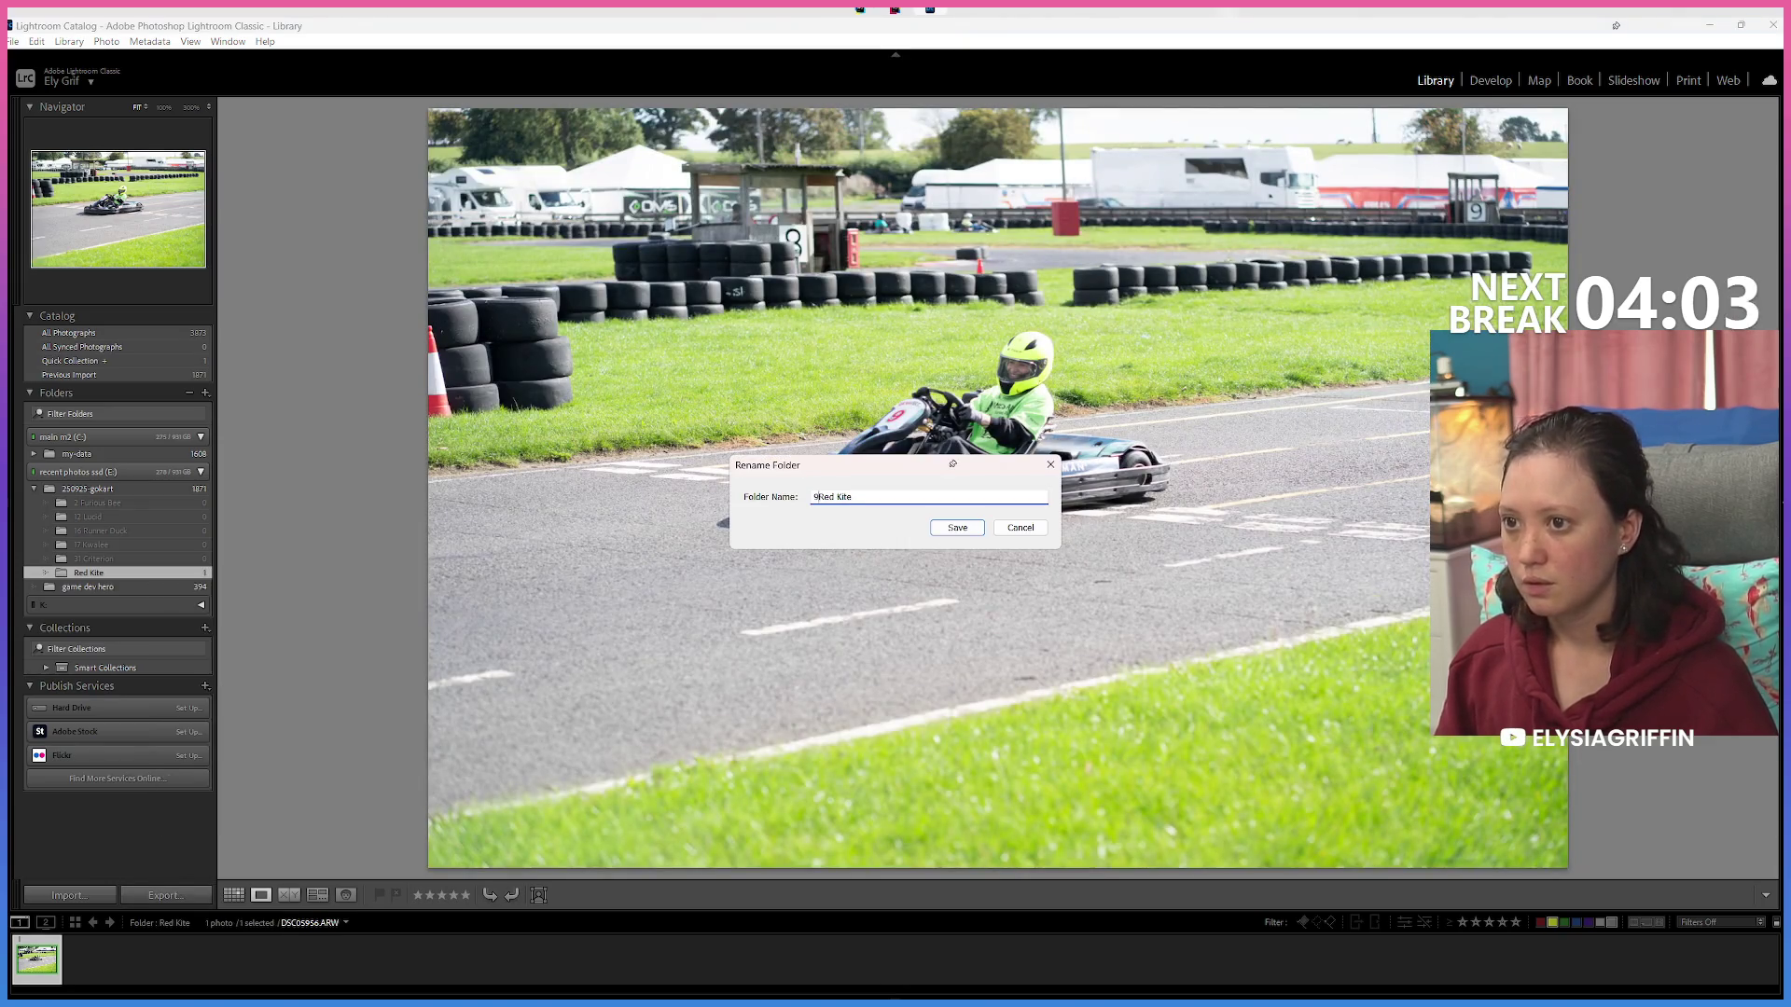
key("Return")
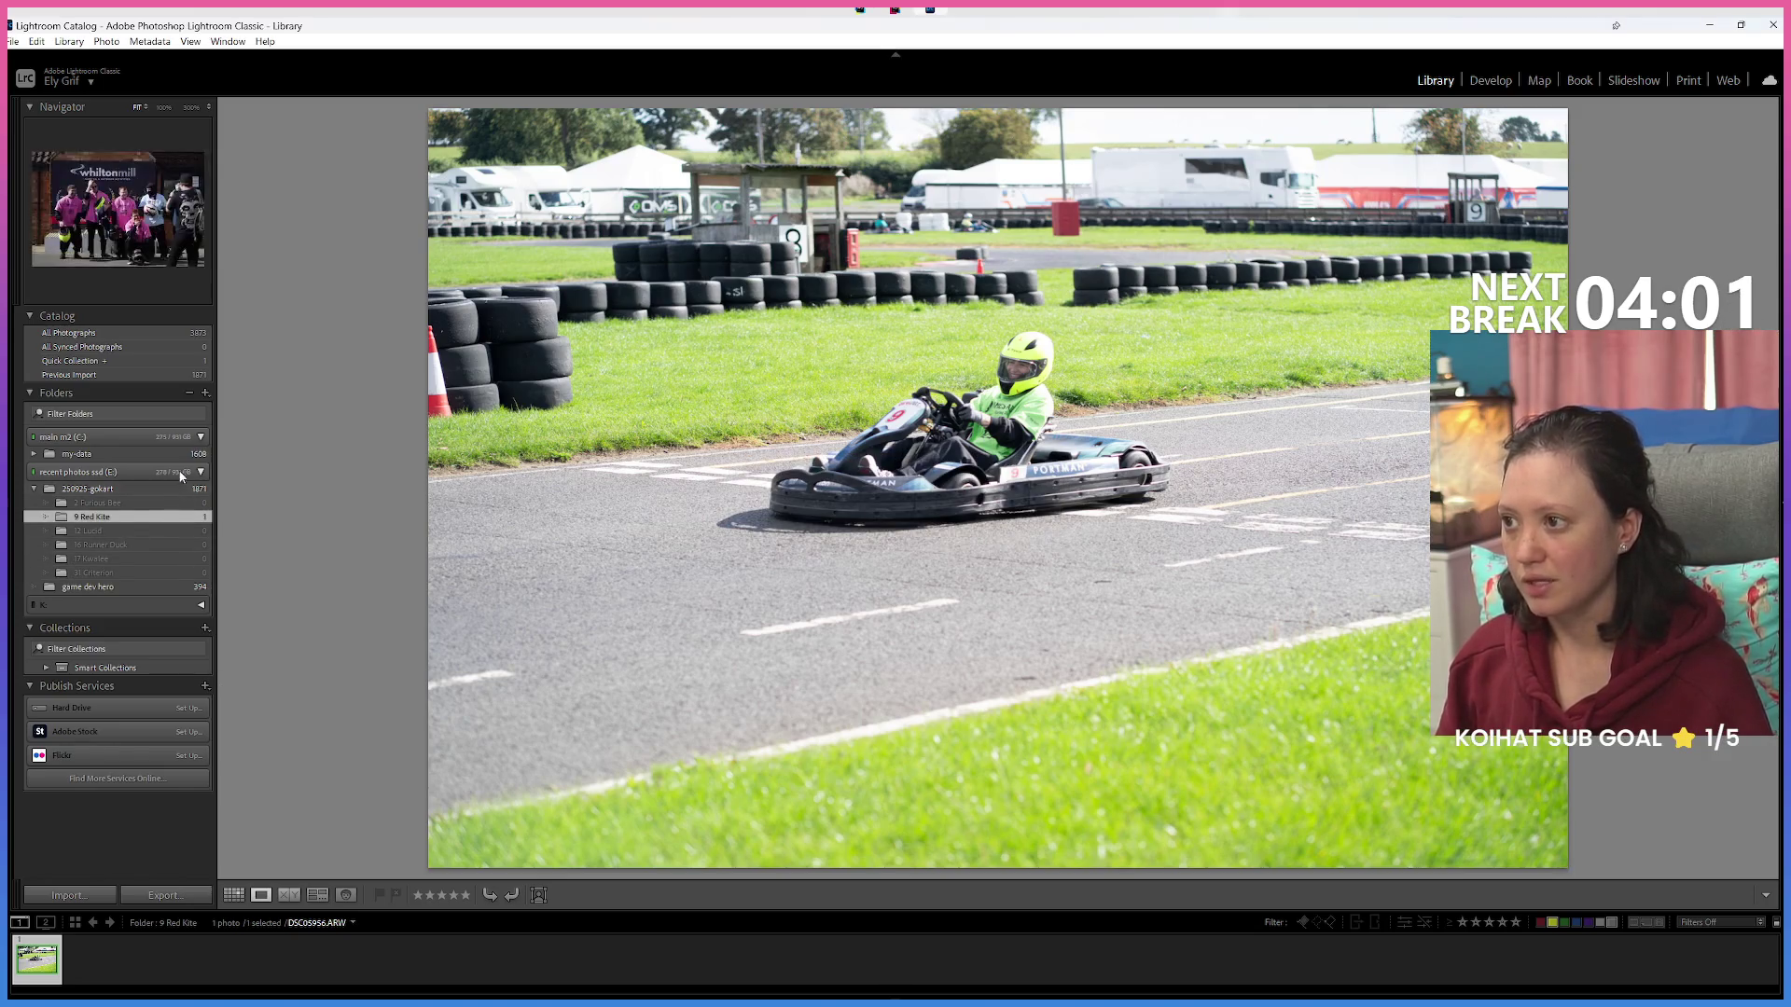
right_click(130, 491)
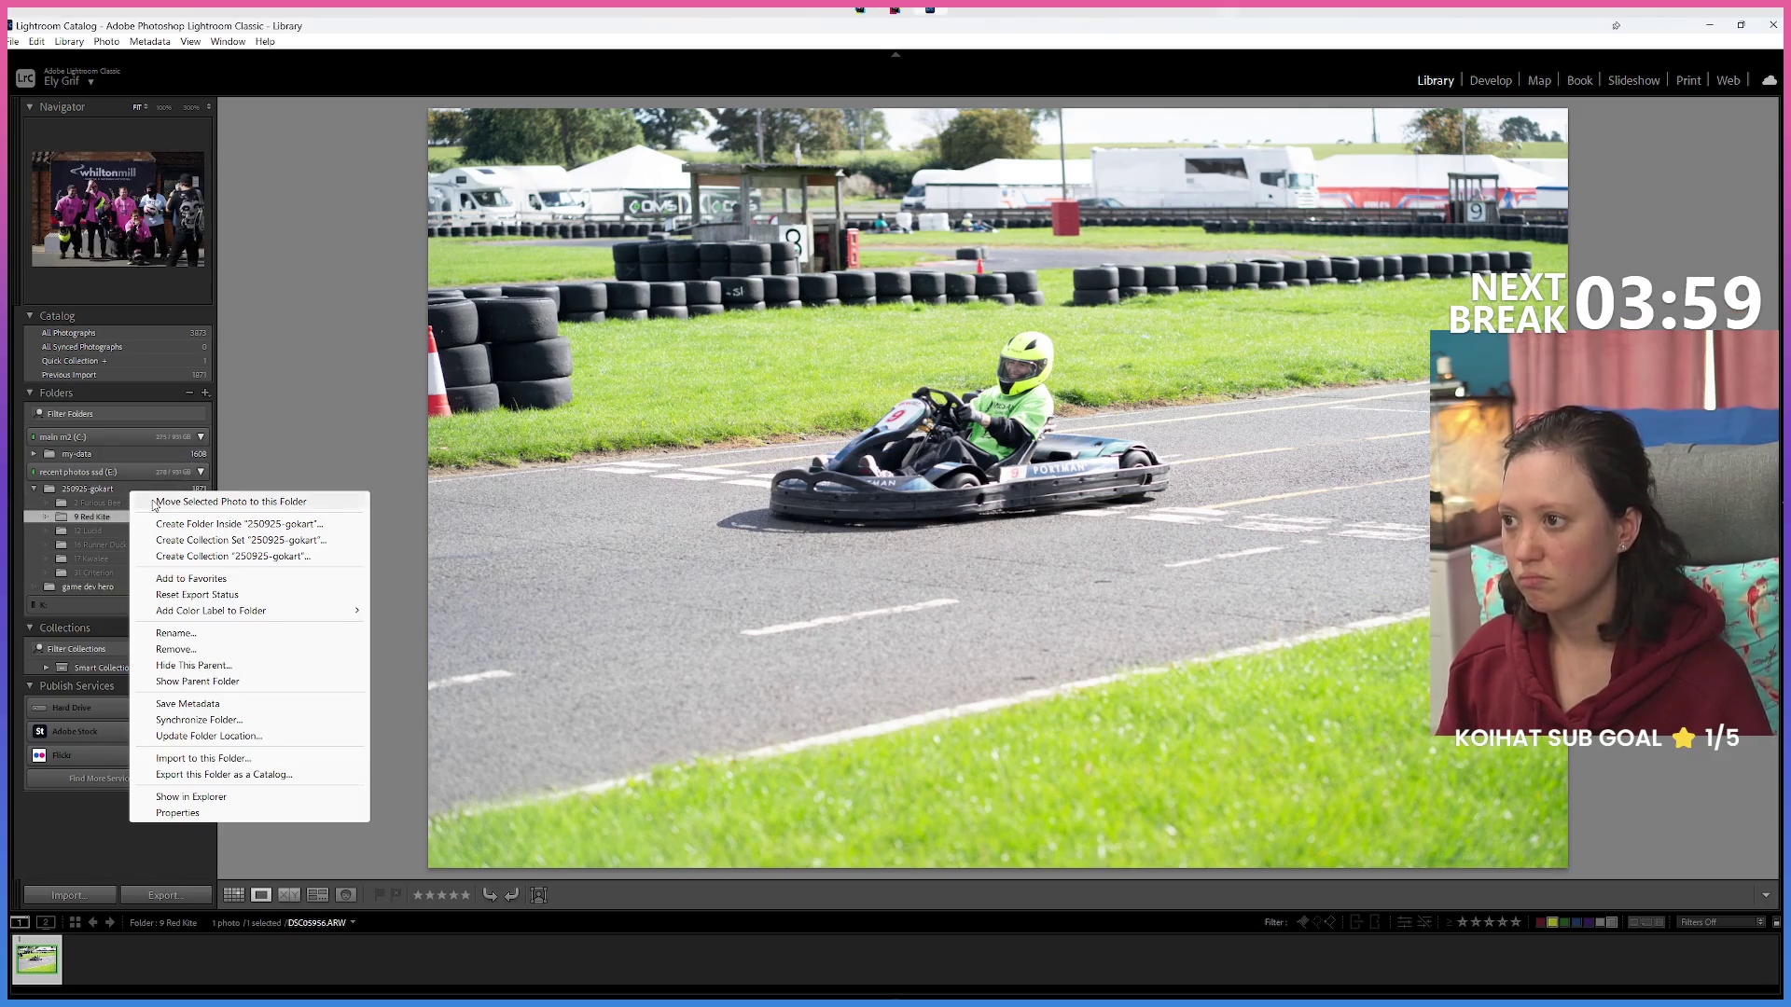
Create the 1 Maverick subfolder inside 250925-gokart.
right_click(96, 490)
left_click(132, 524)
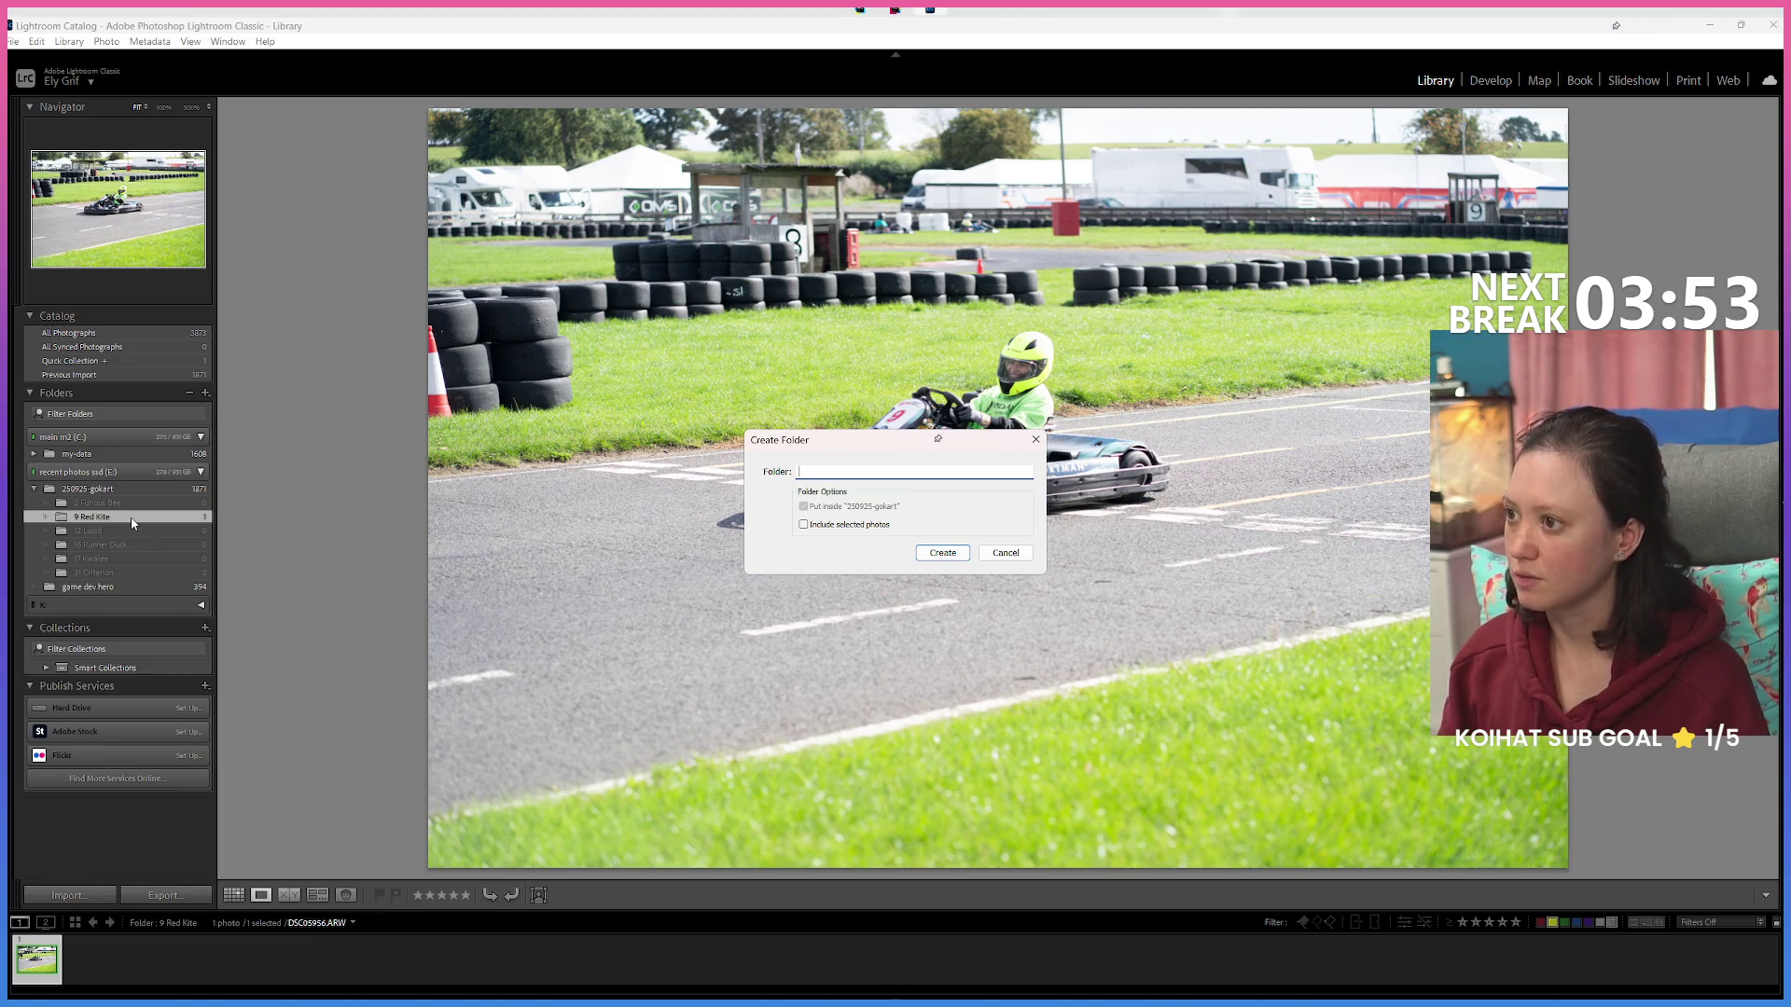
type("1")
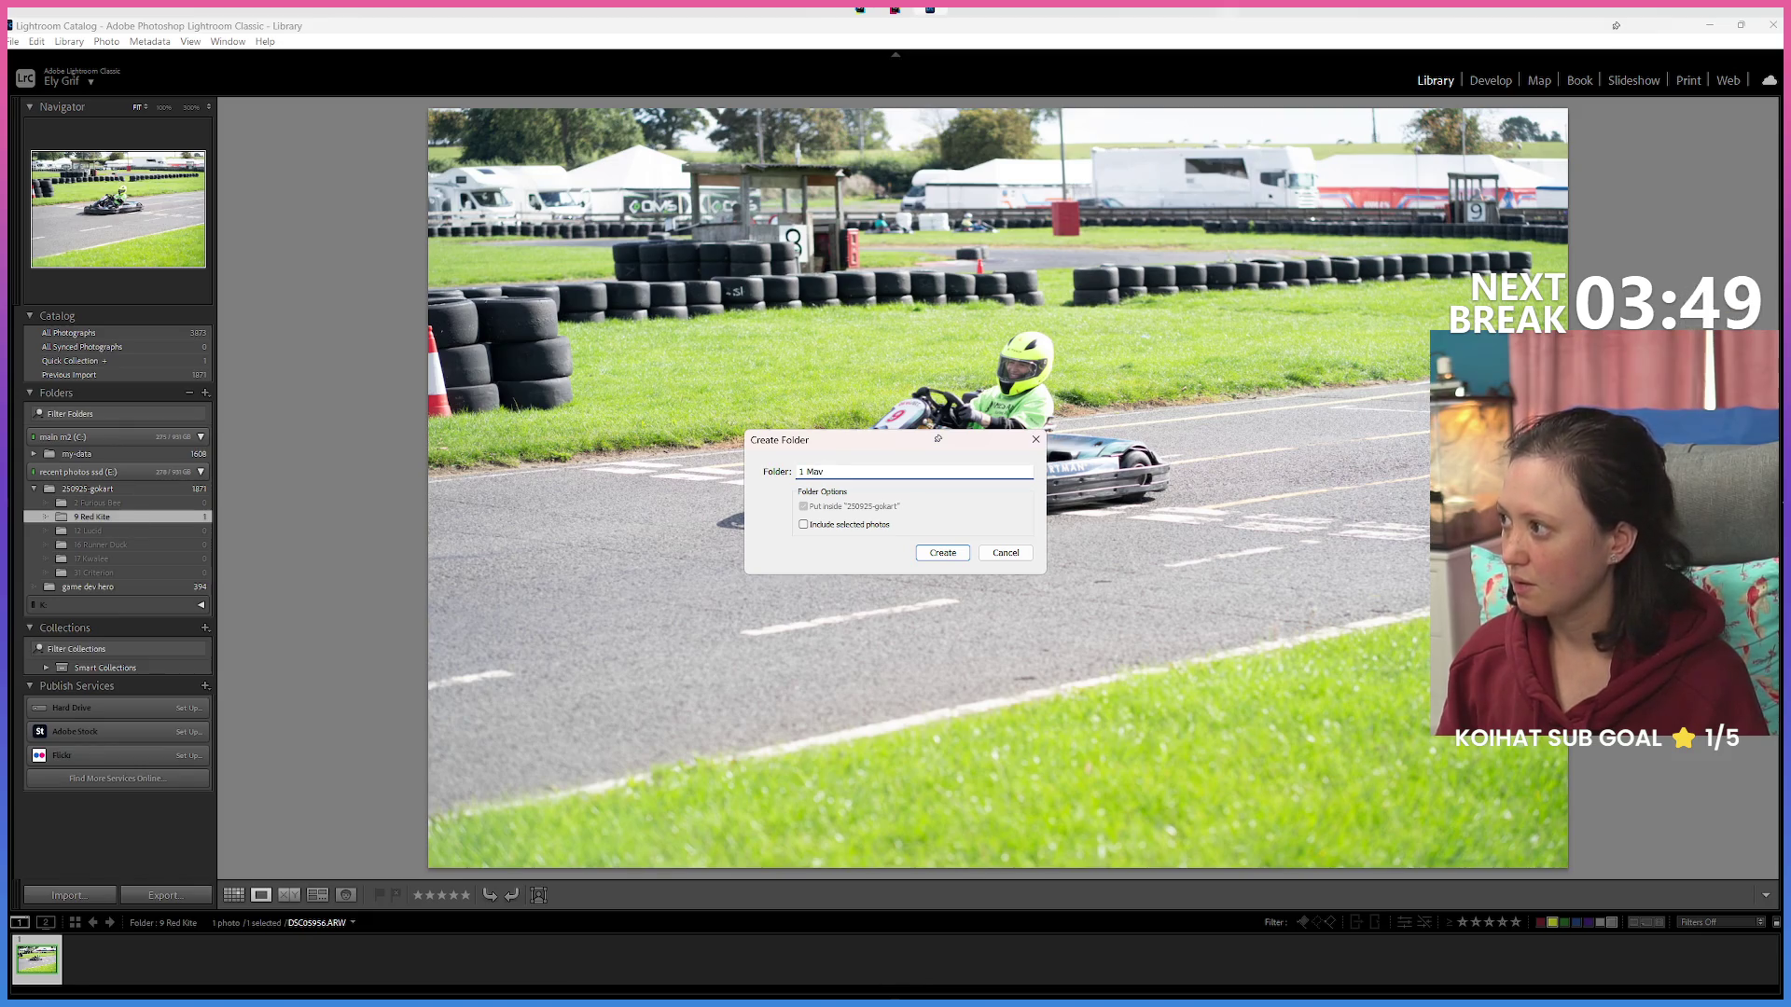
type(" M")
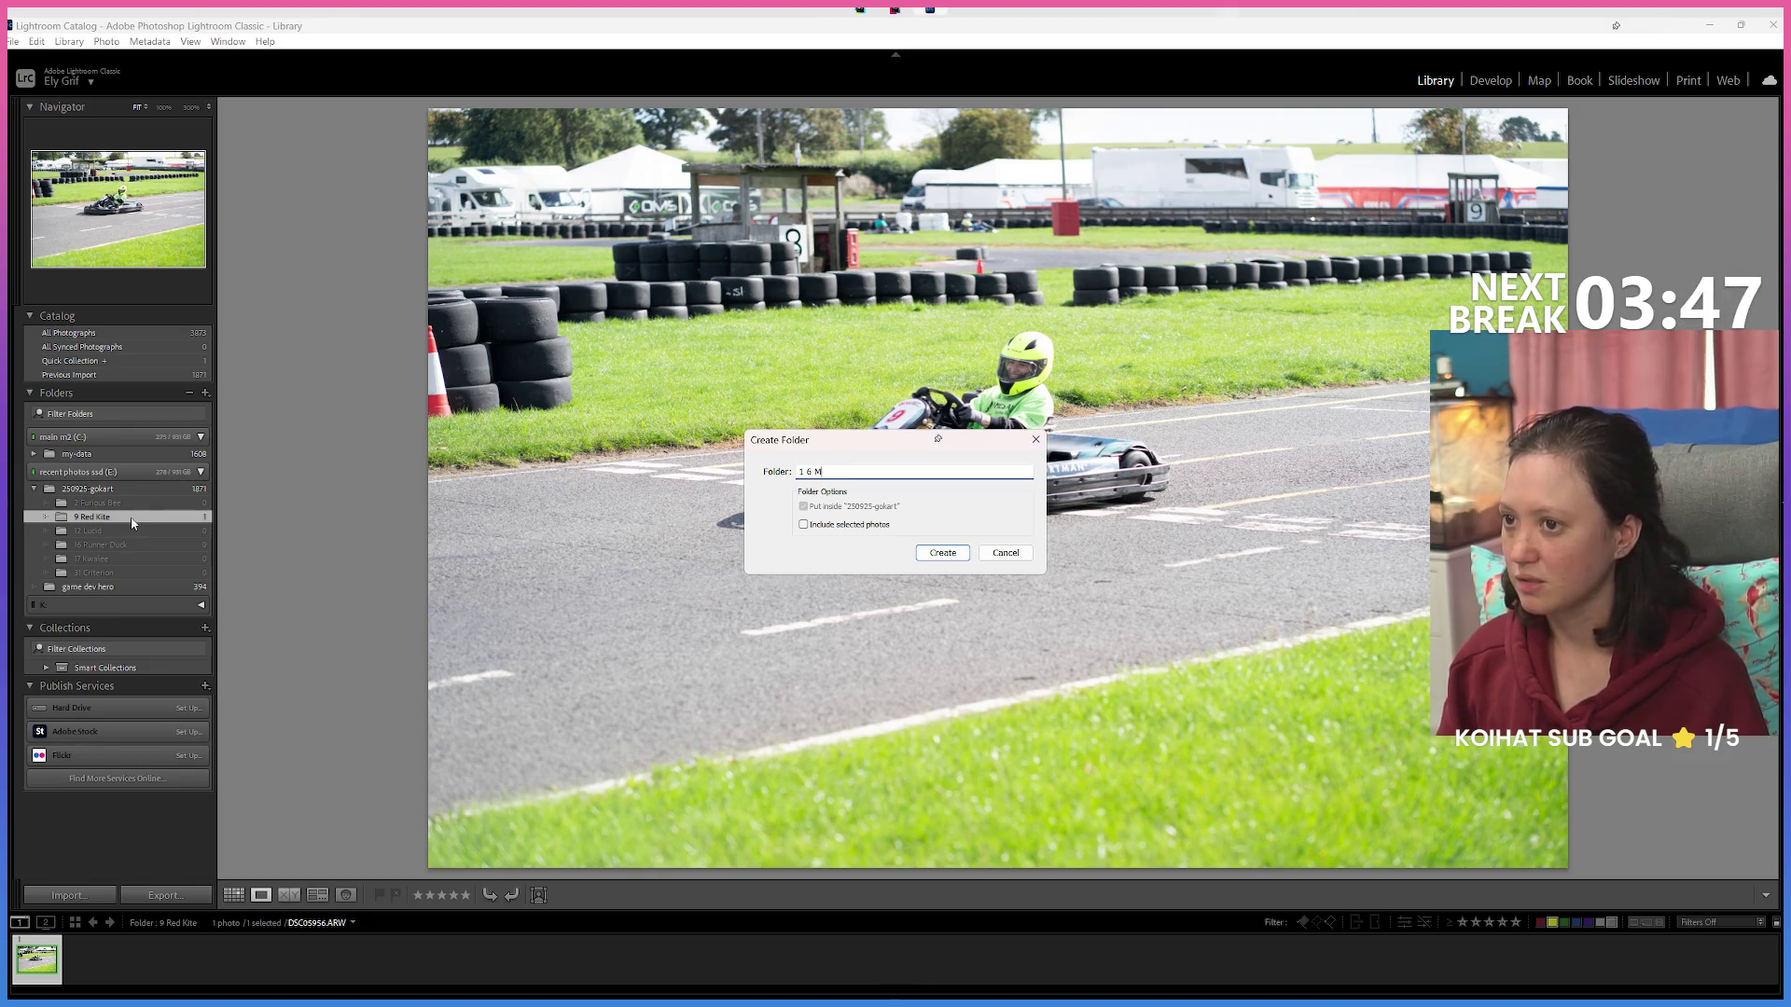
type("averick")
key("Return")
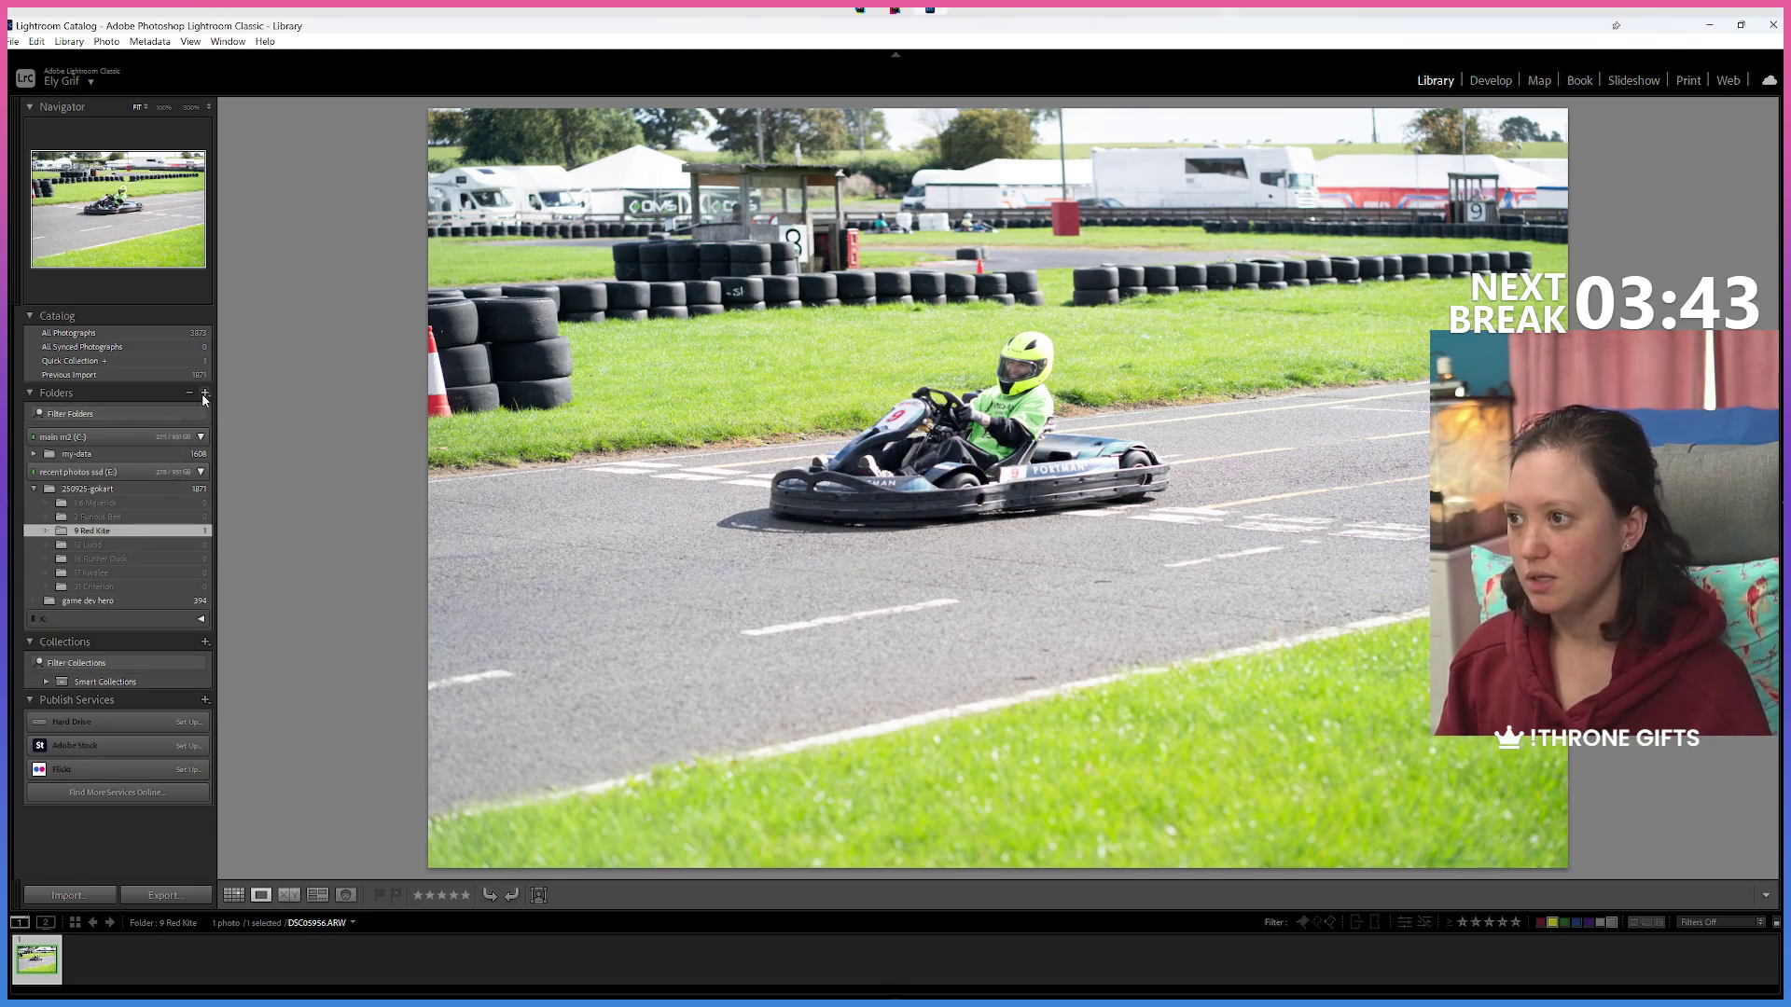
Create the 25 Supercell Hog Riders subfolder inside the event folder.
left_click(147, 487)
right_click(152, 495)
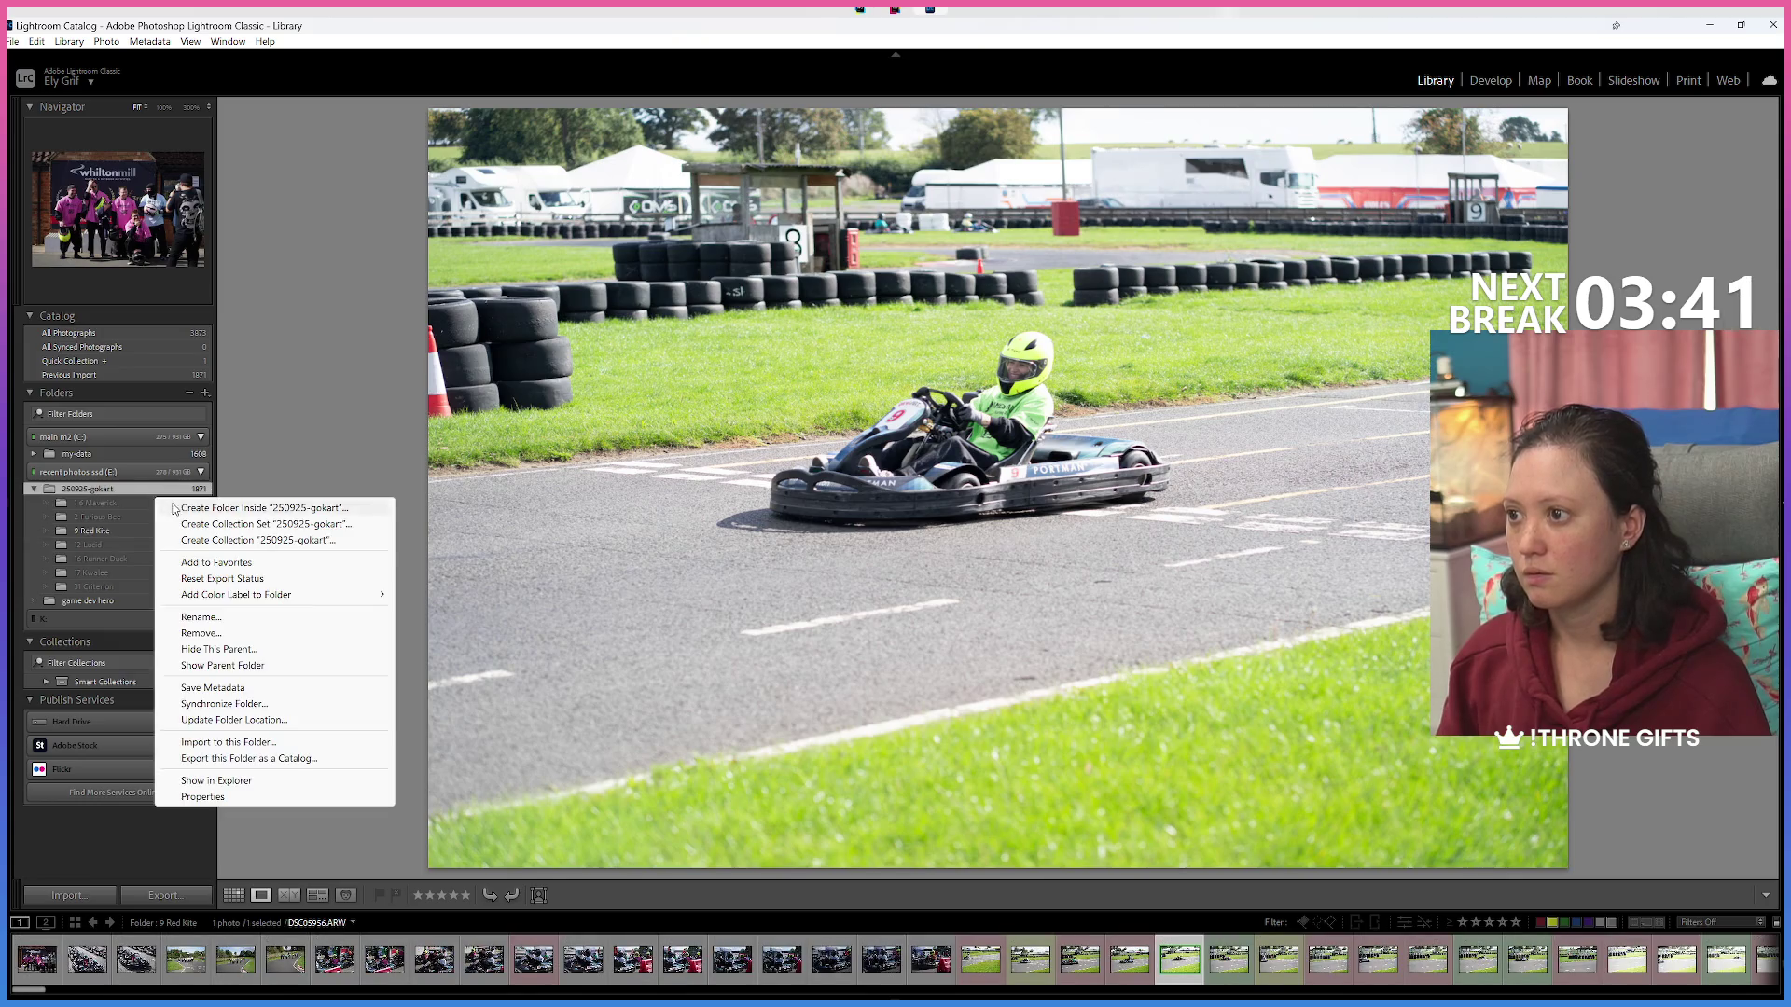
left_click(173, 508)
type("25 Superc")
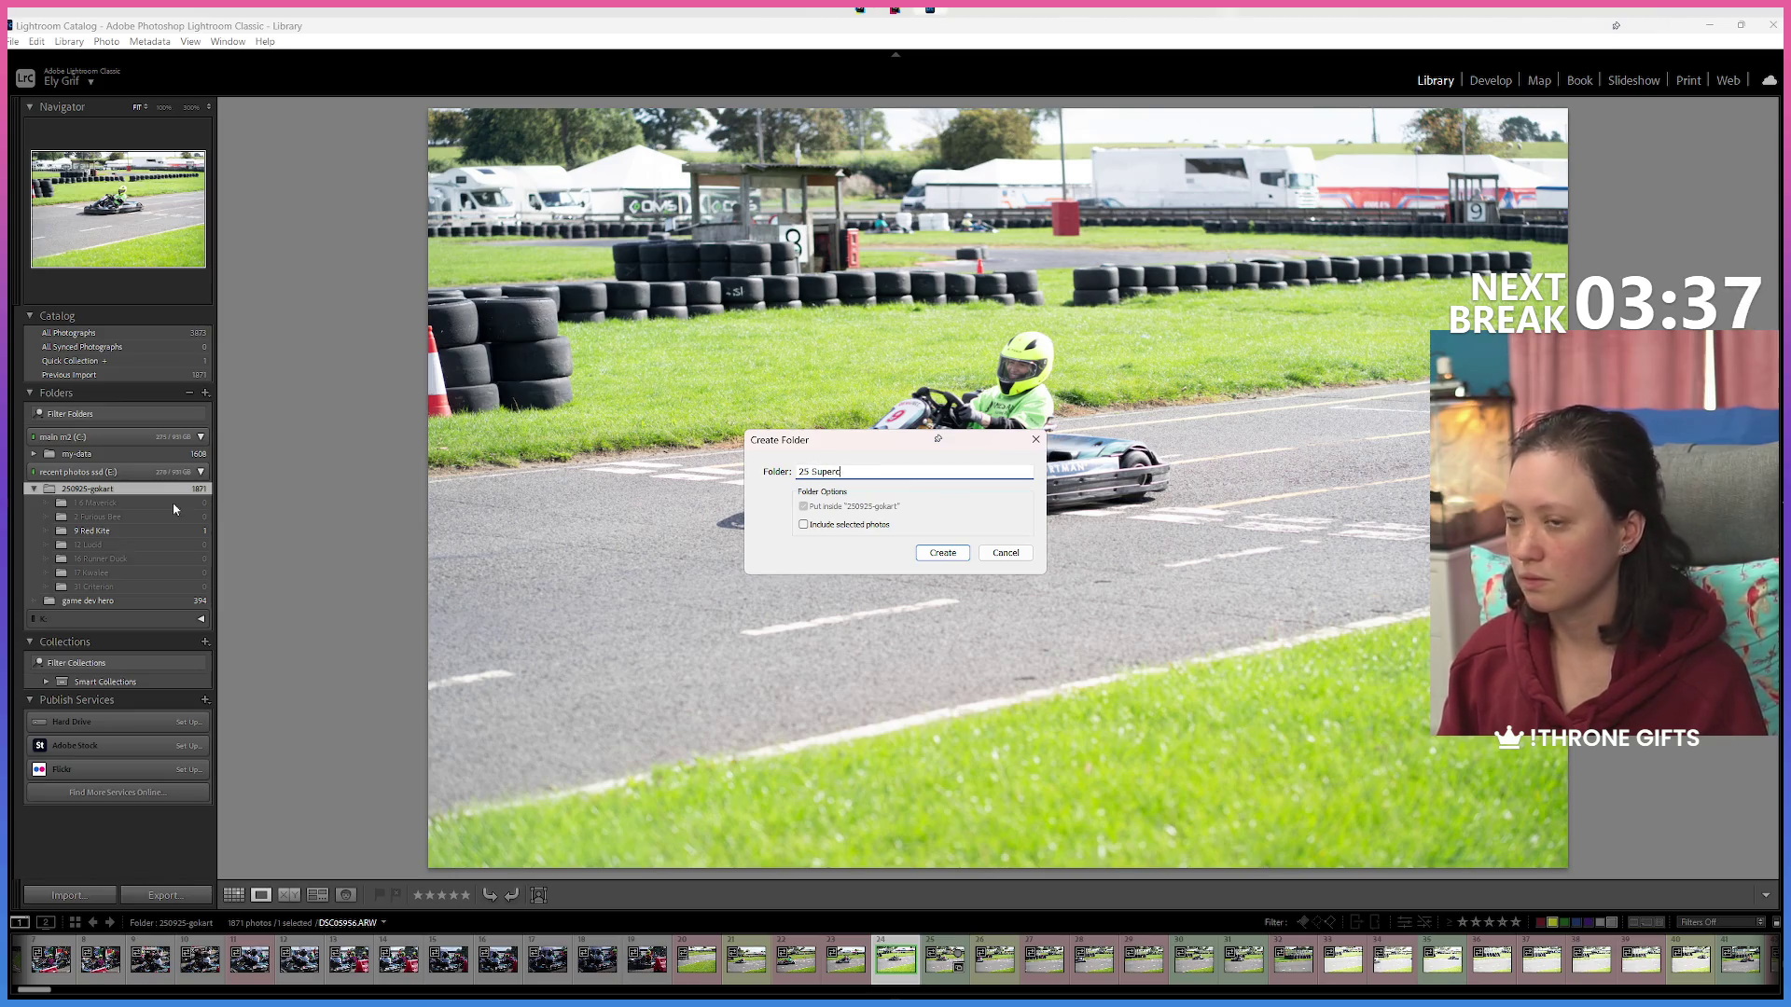
type("ell Hog R")
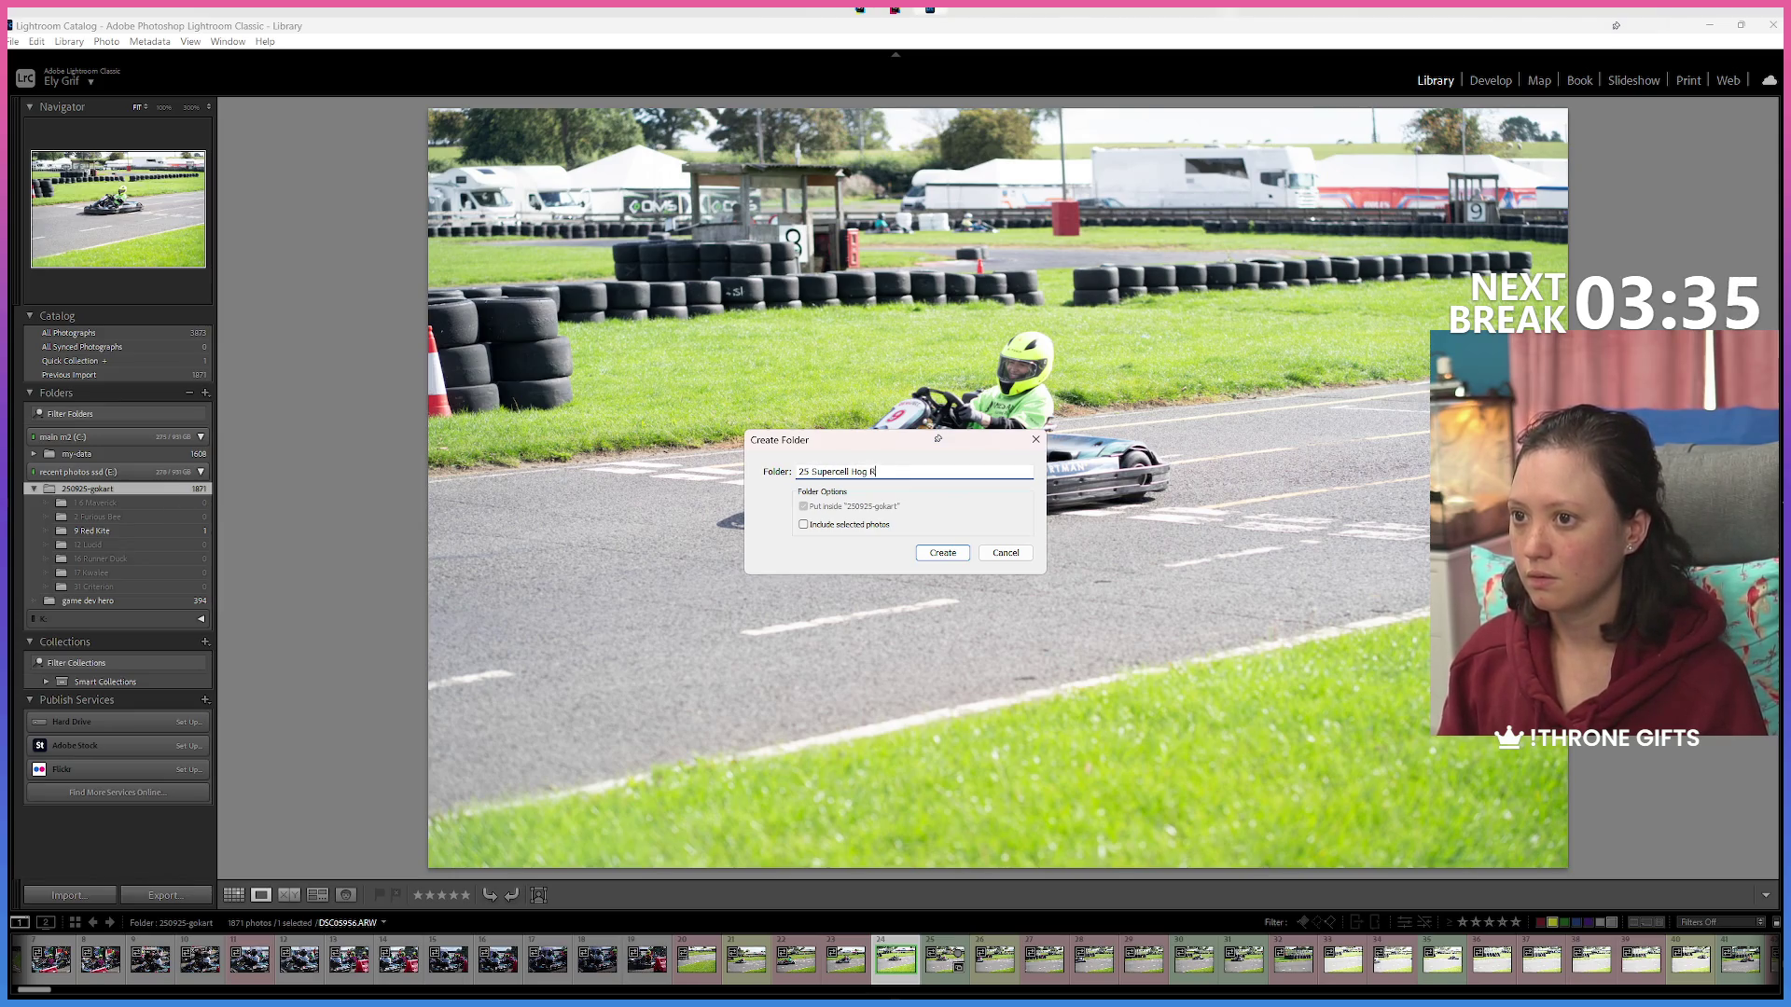
type("iders")
key("Return")
right_click(187, 488)
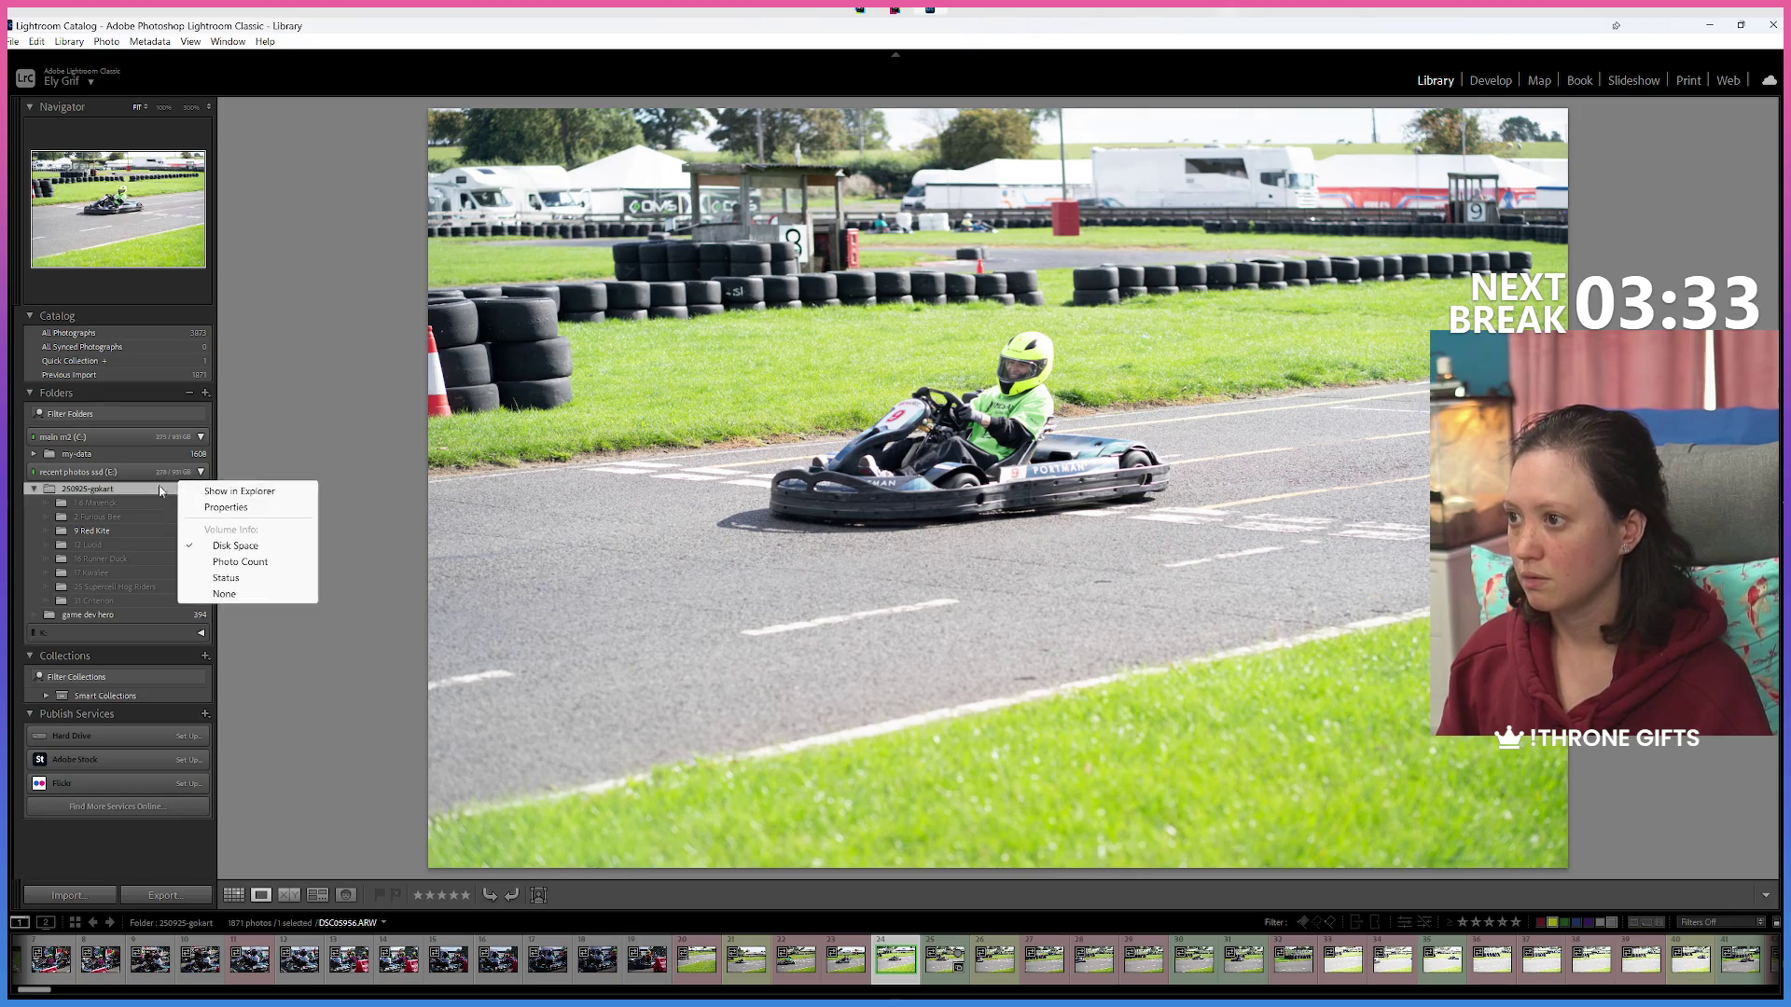
left_click(181, 503)
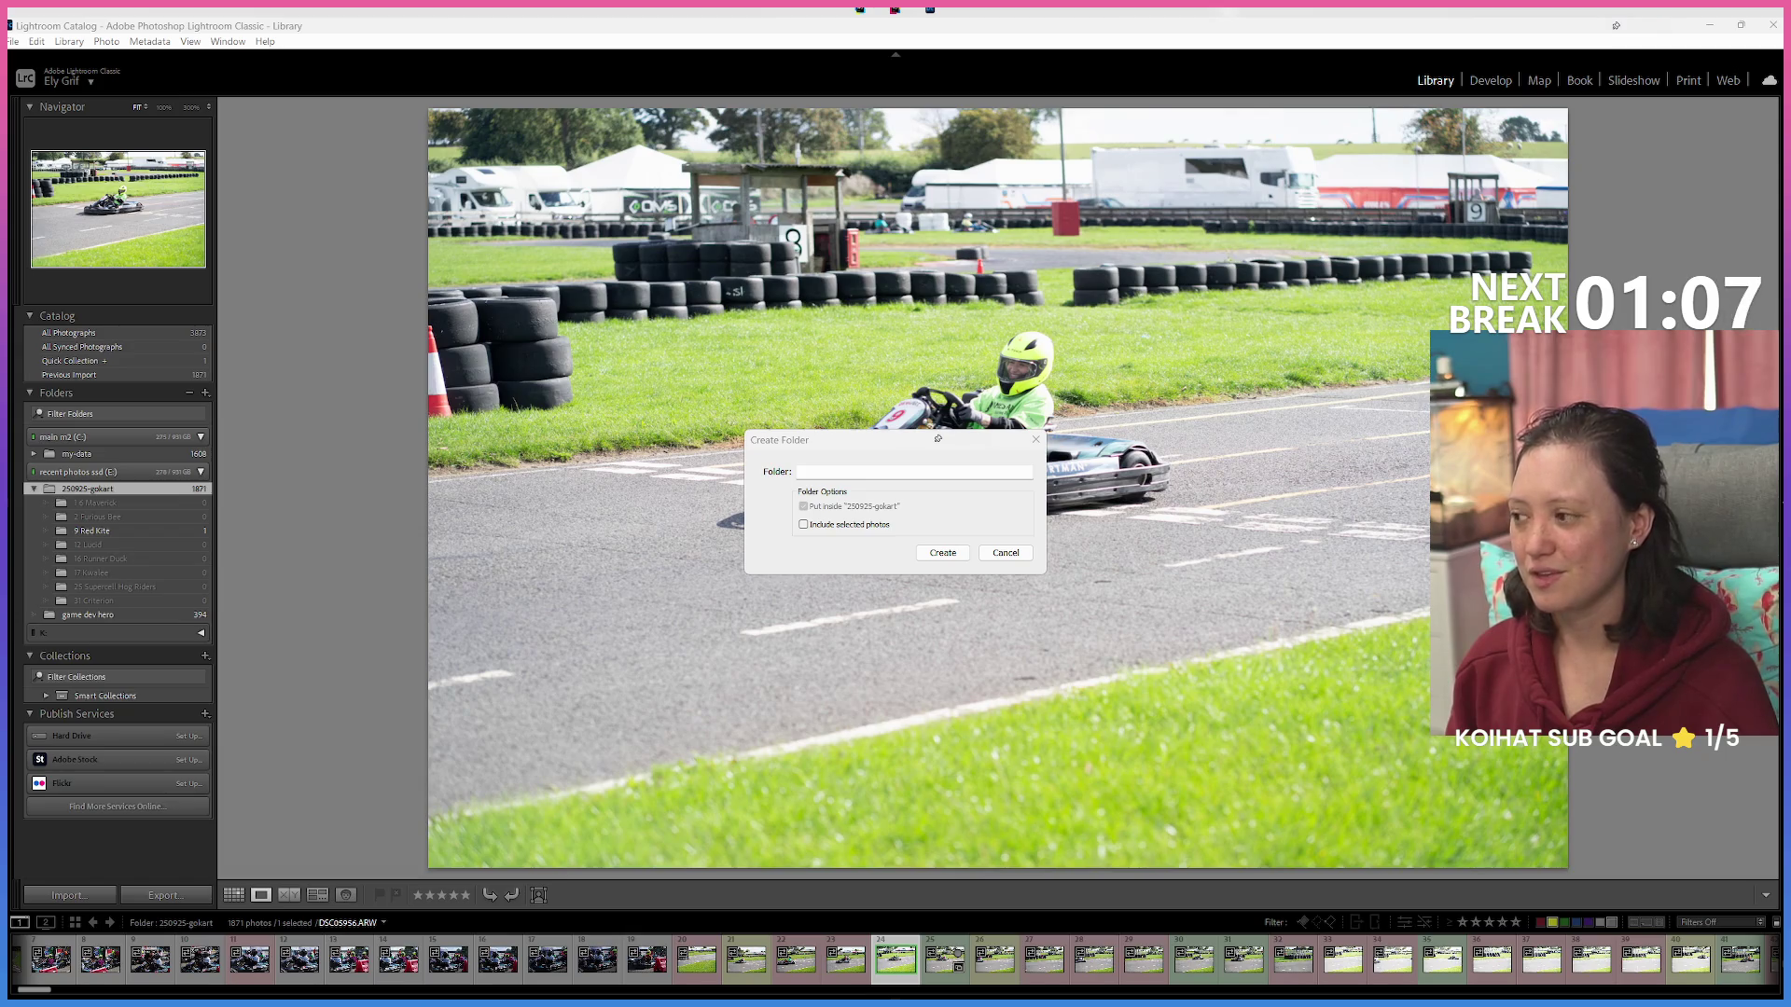
Put the cursor in the Create Folder dialog's Folder name field, ready for the next name.
left_click(824, 472)
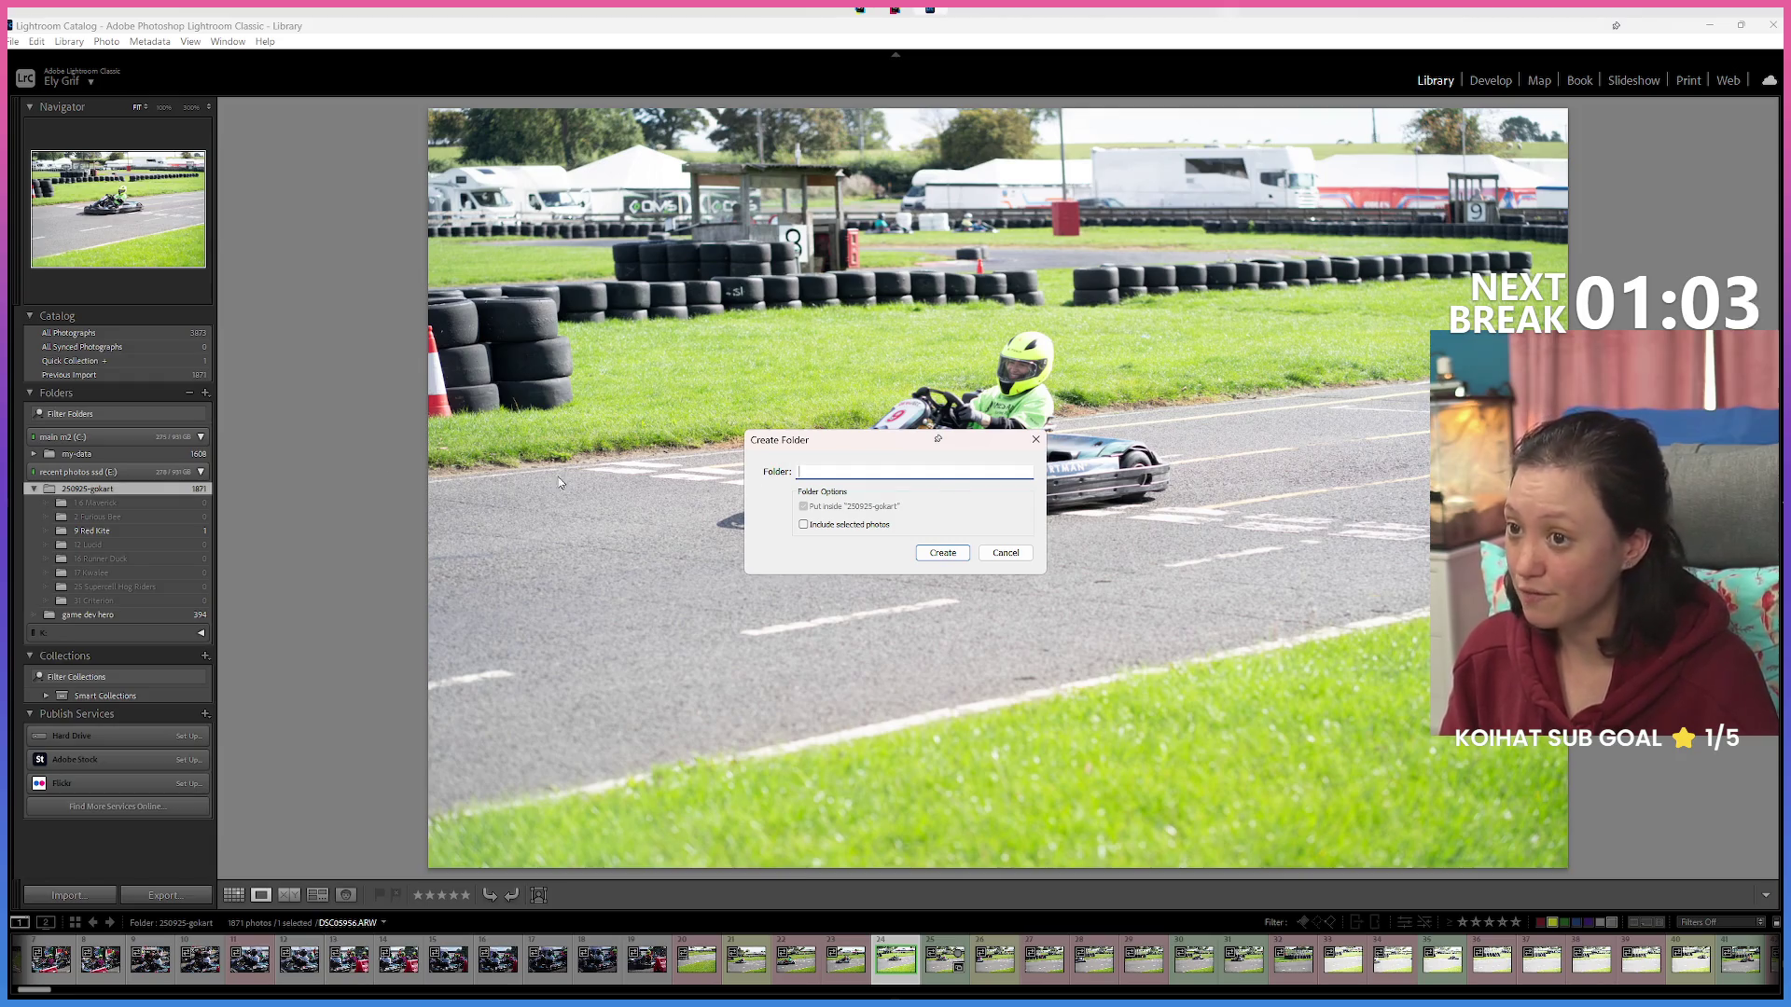
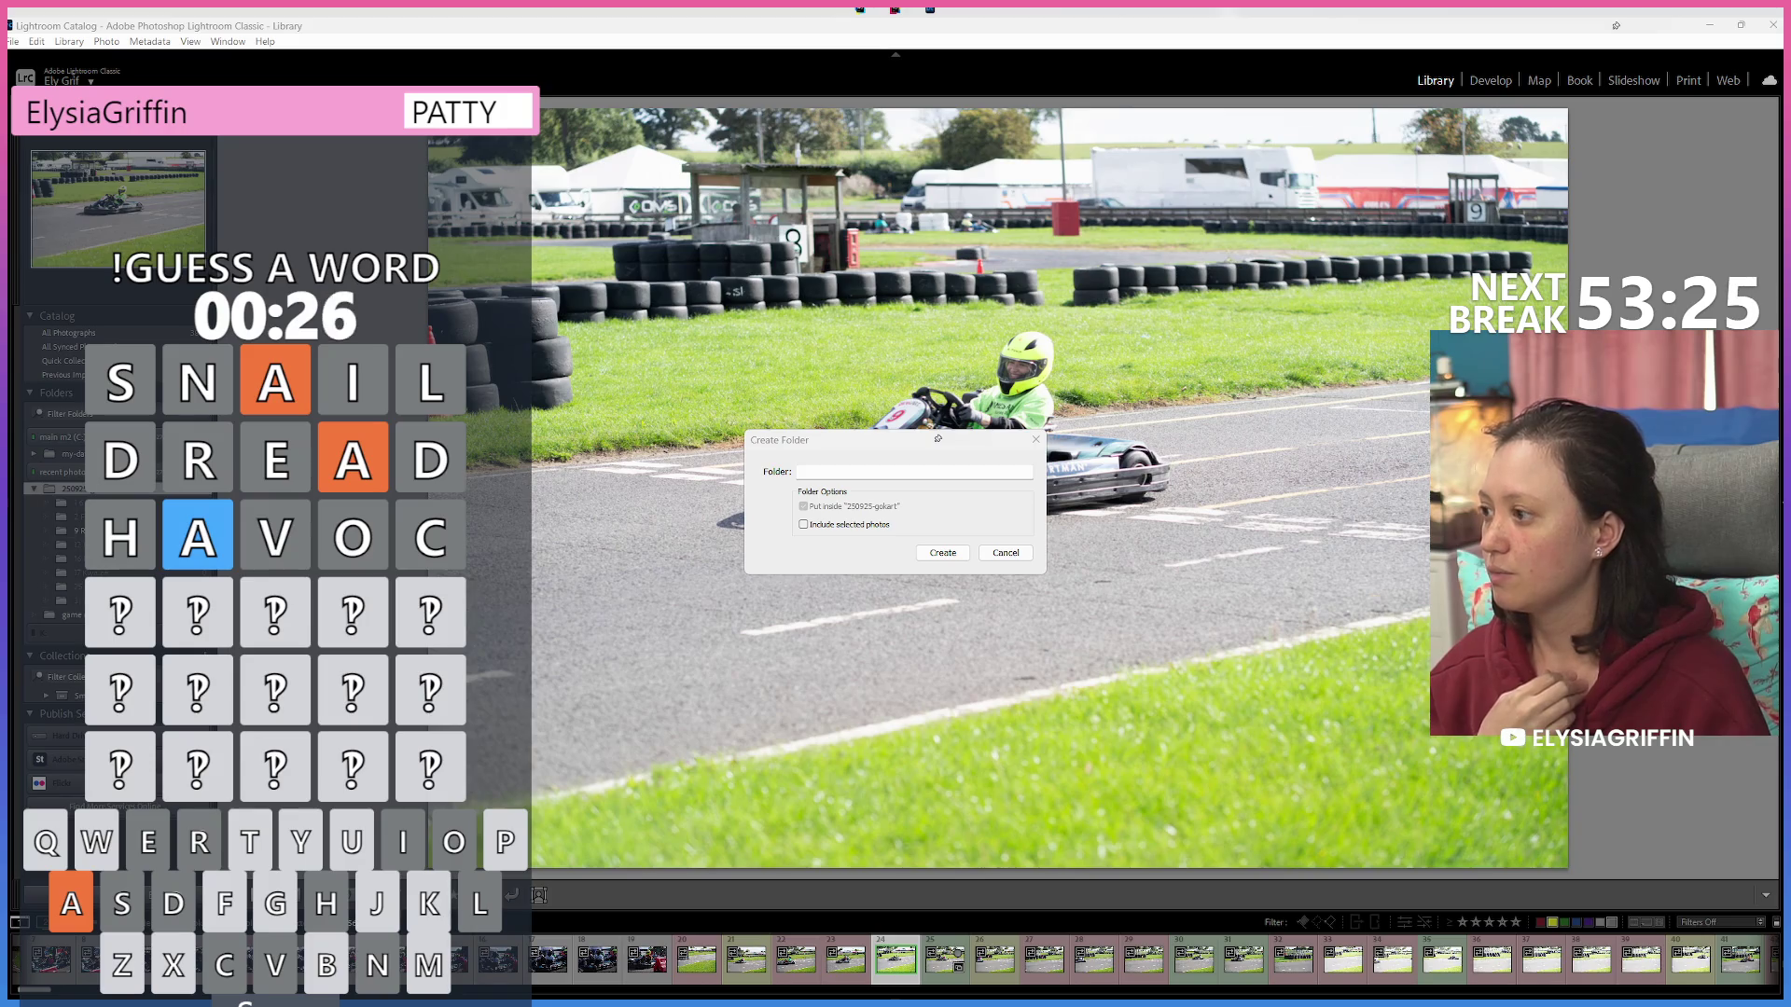
Drag the Create Folder dialog up and left off the kart and refocus its empty Folder field.
left_click(886, 476)
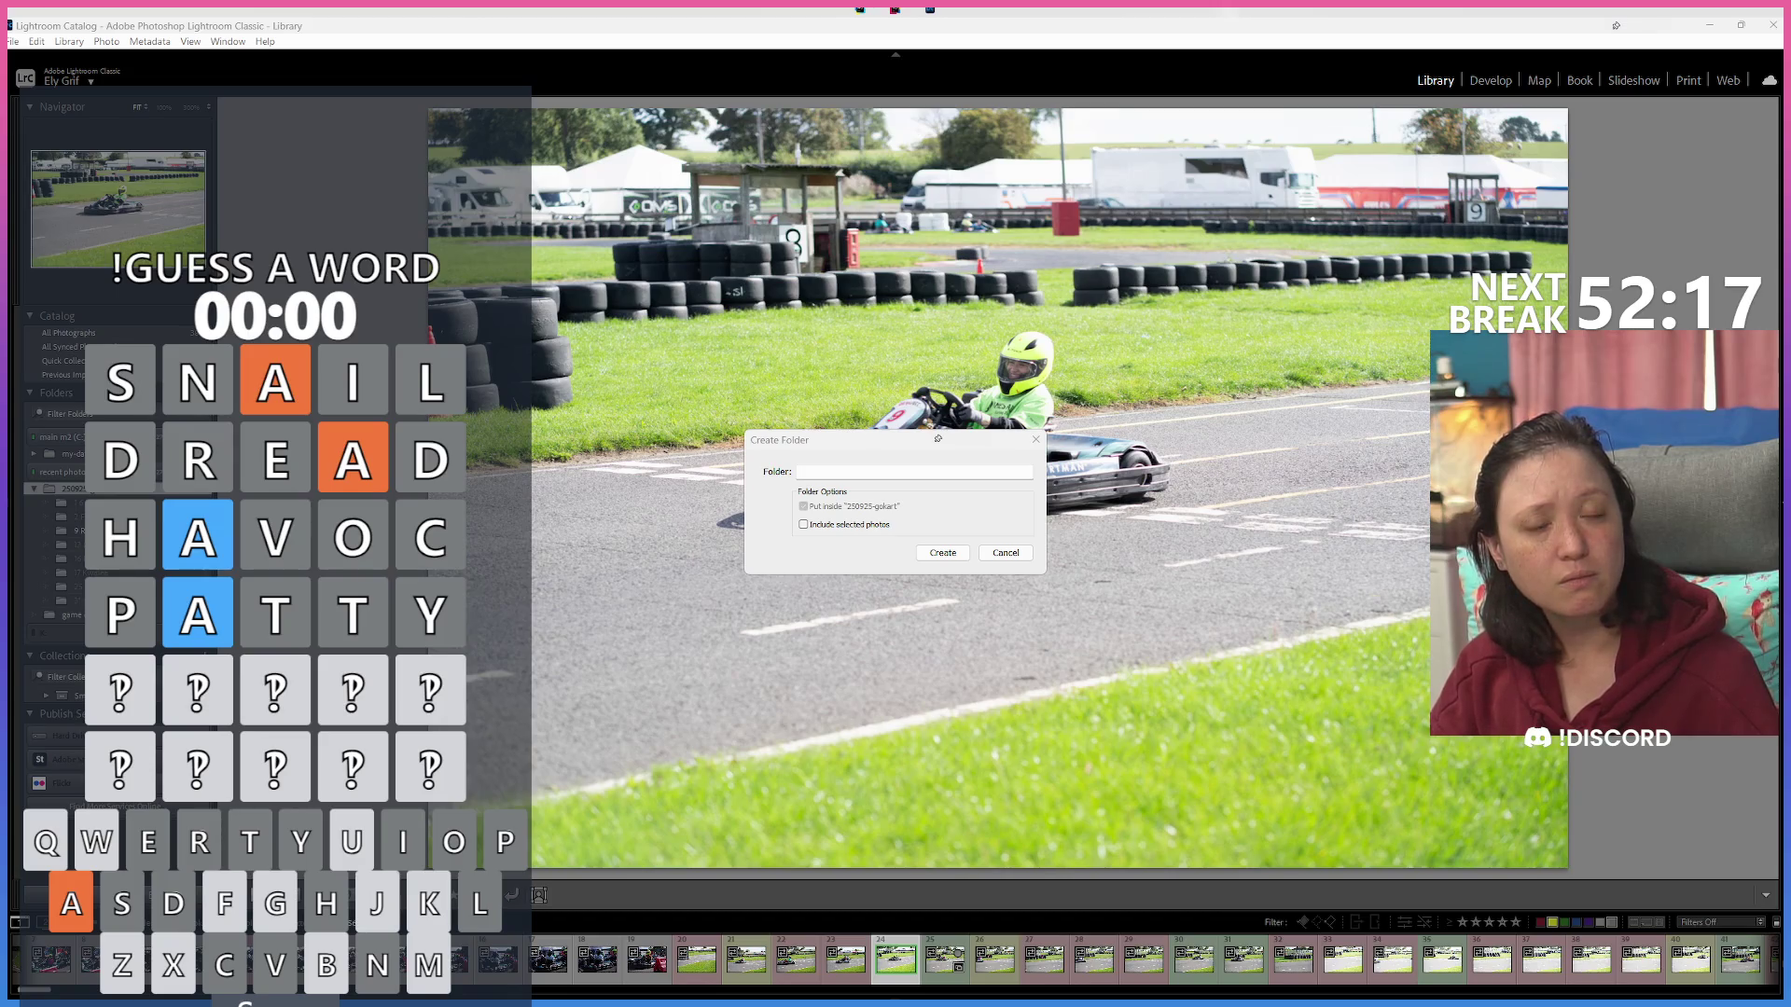
left_click(952, 472)
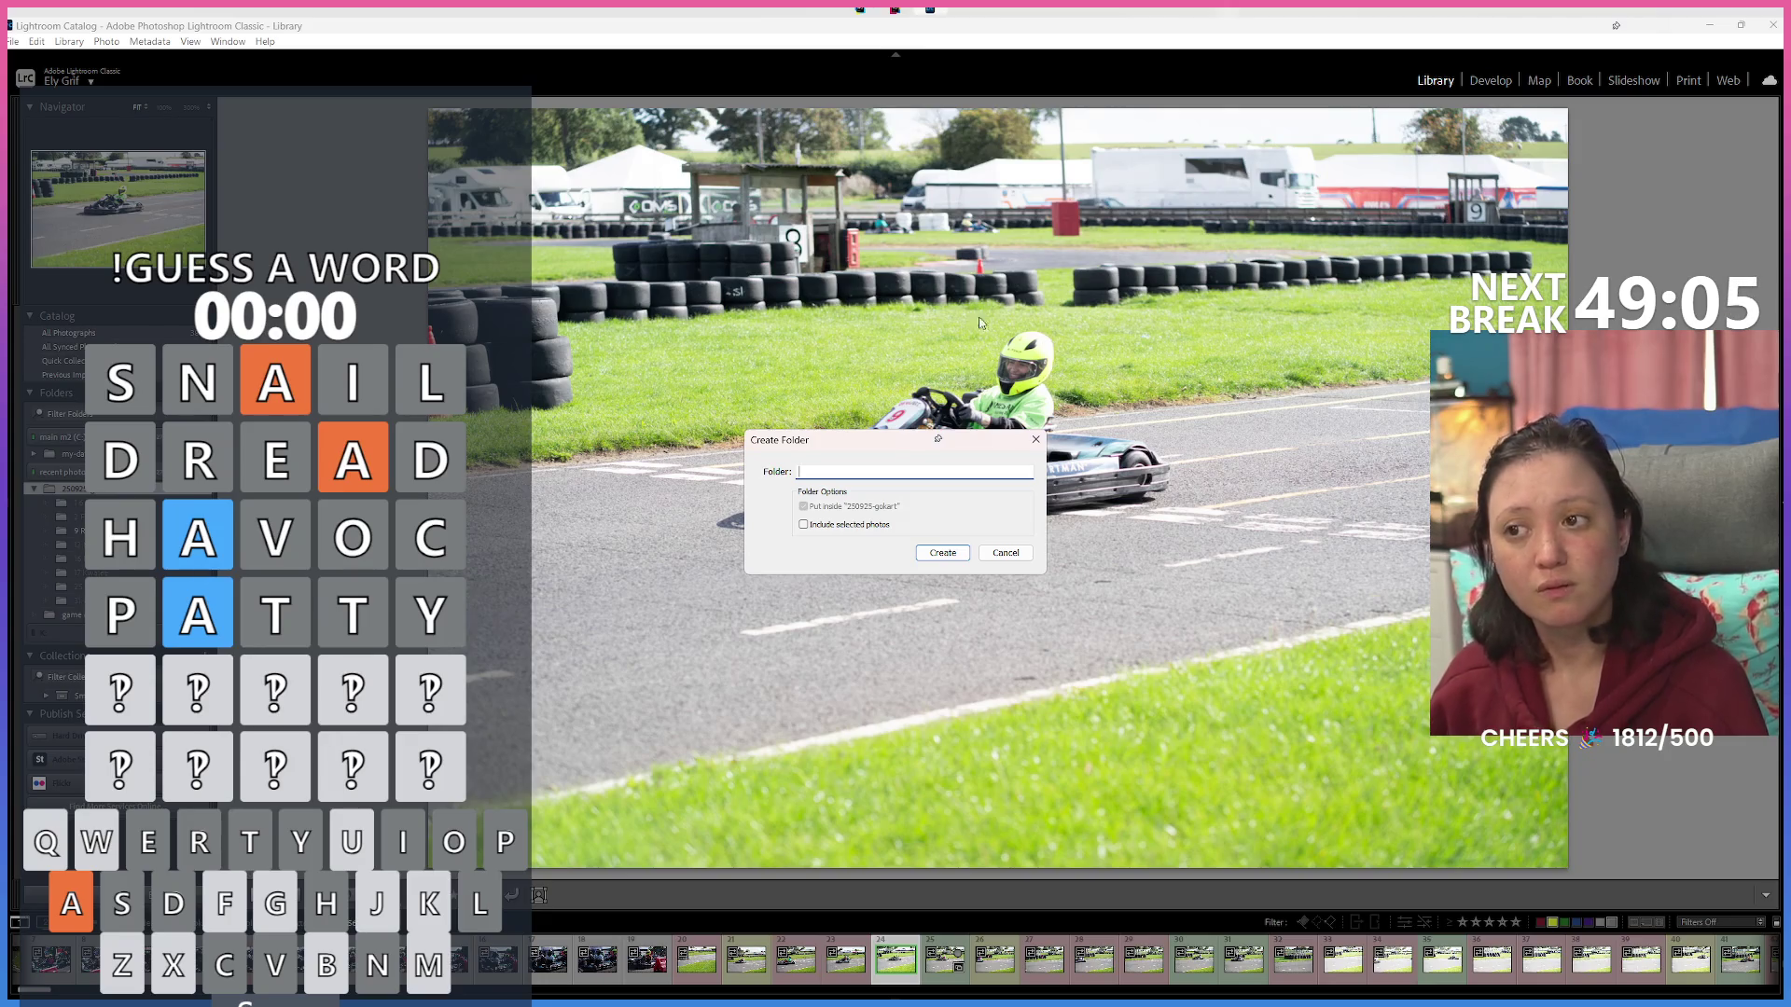
mouse_move(875, 449)
left_mouse_down()
mouse_move(815, 432)
mouse_move(732, 331)
left_mouse_up()
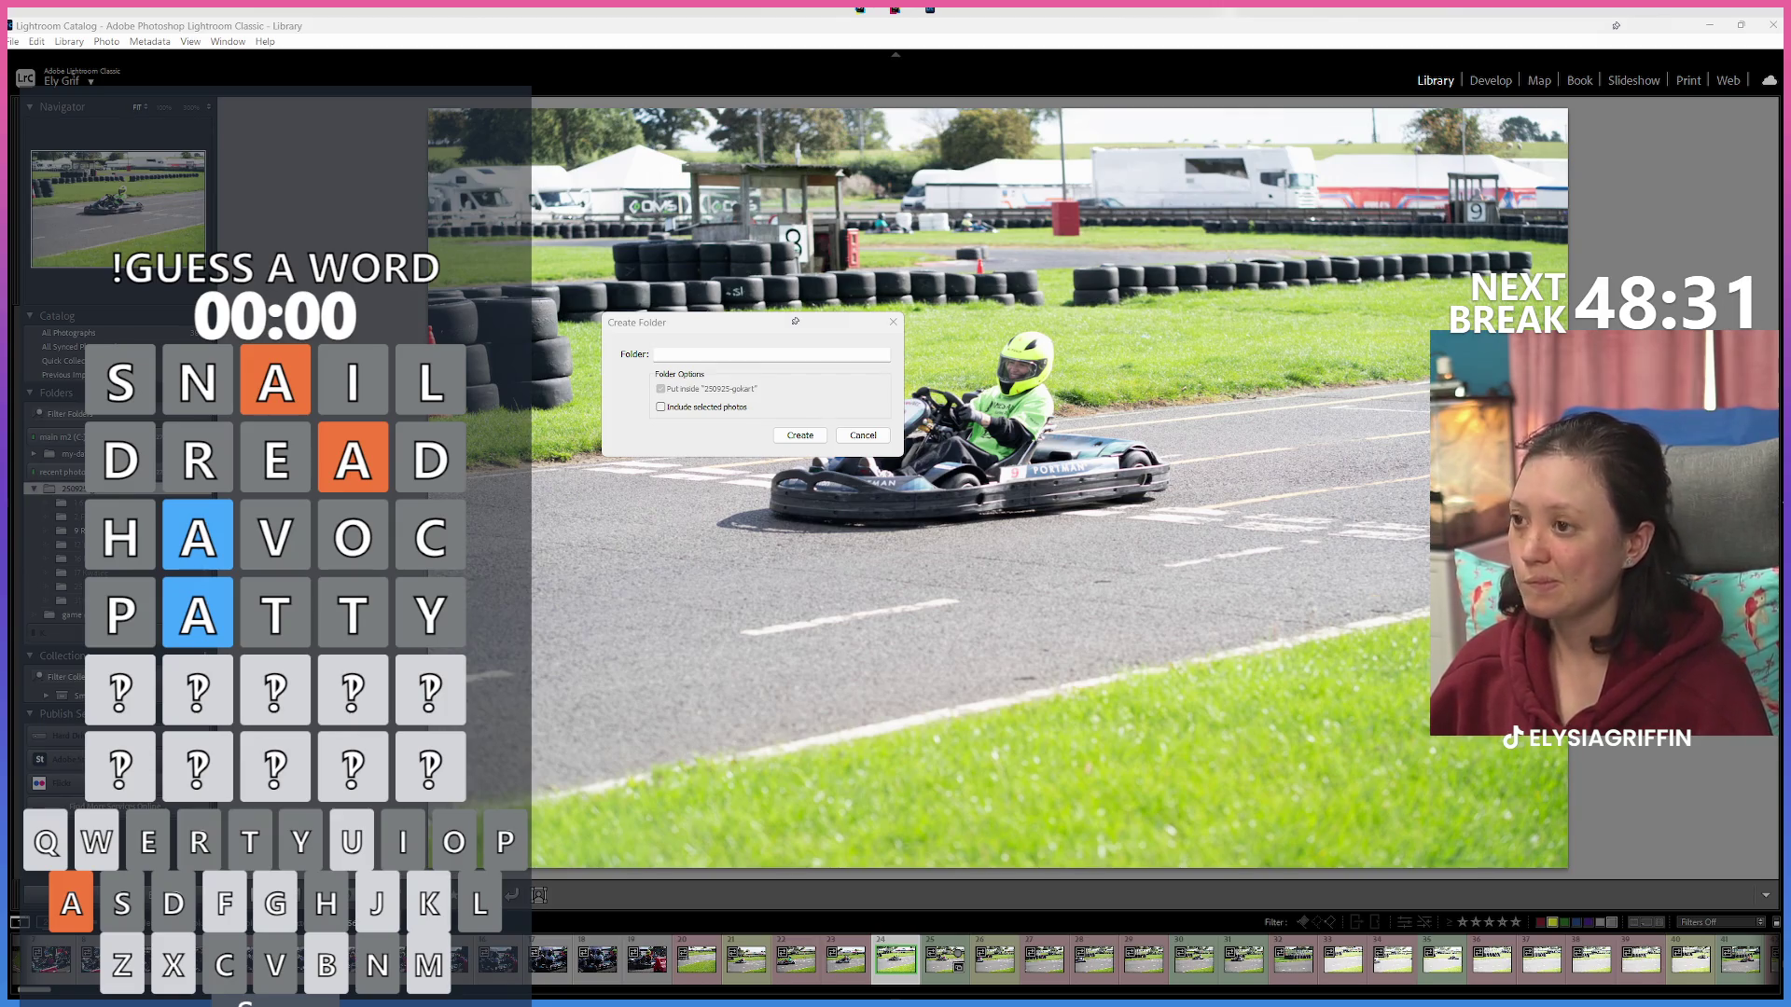
left_click(689, 358)
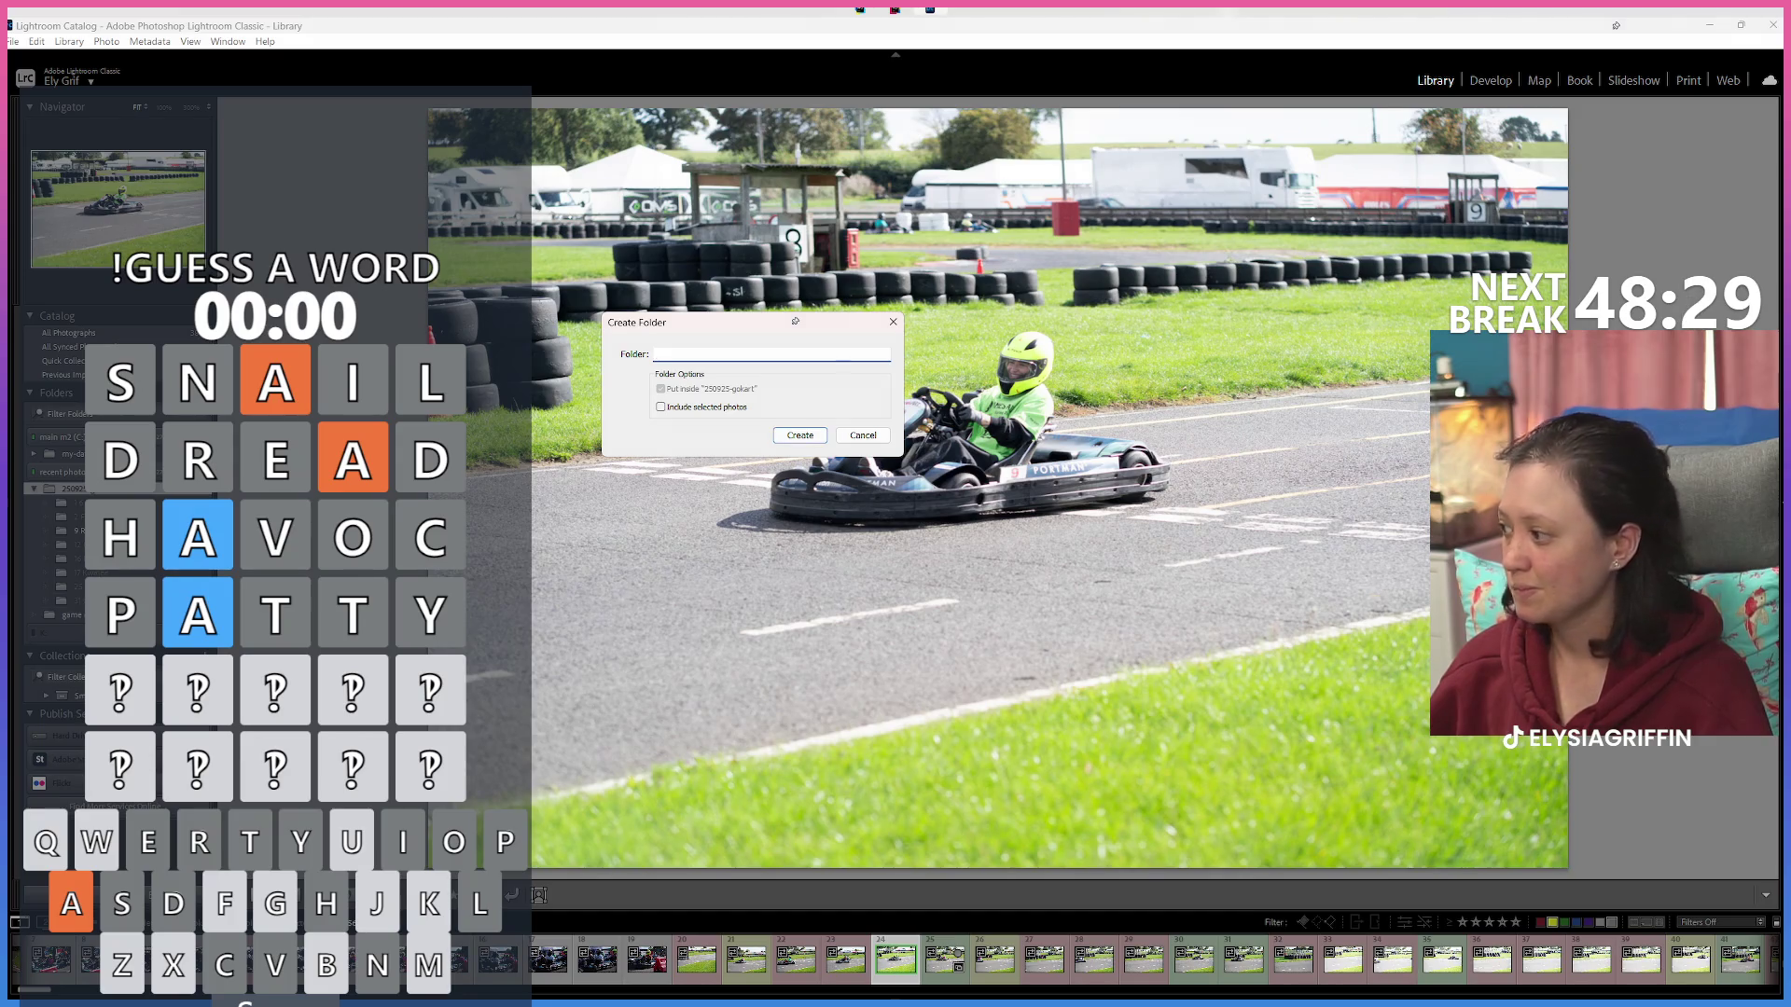
left_click(763, 357)
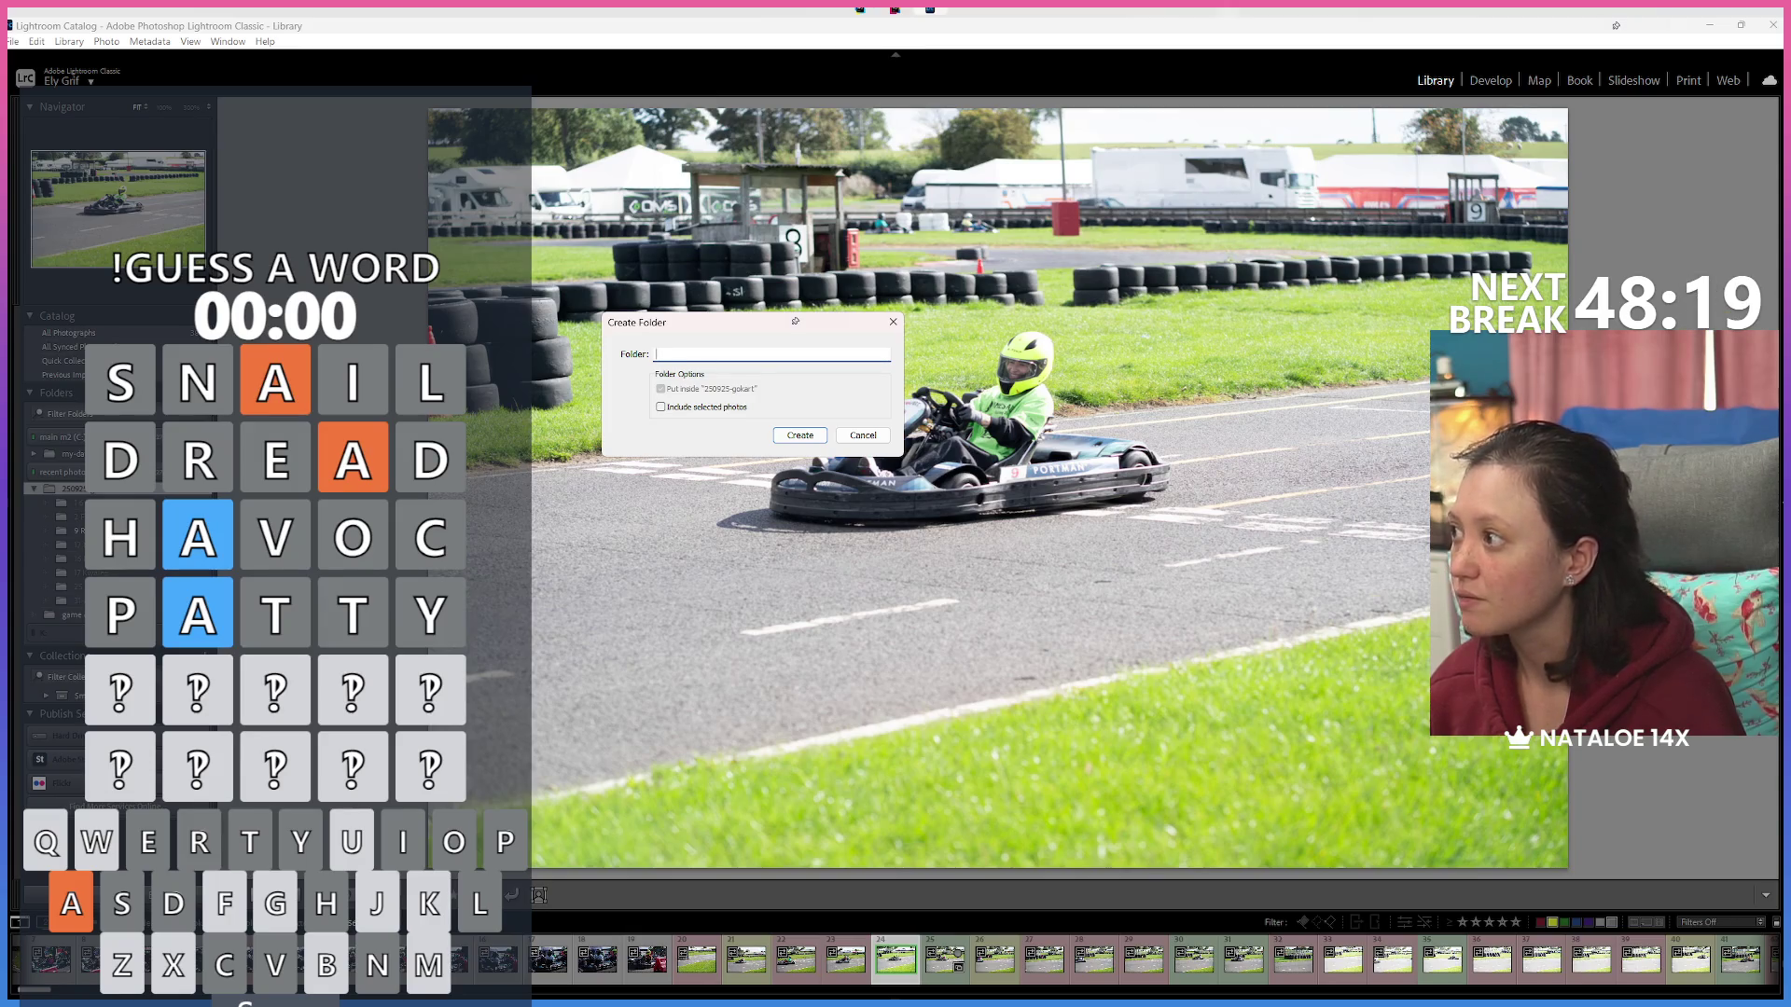
Create the subfolders '21 Tanglewo…' and '5 Rare Limited' inside 250925-gokart.
type("21 Tanglewo")
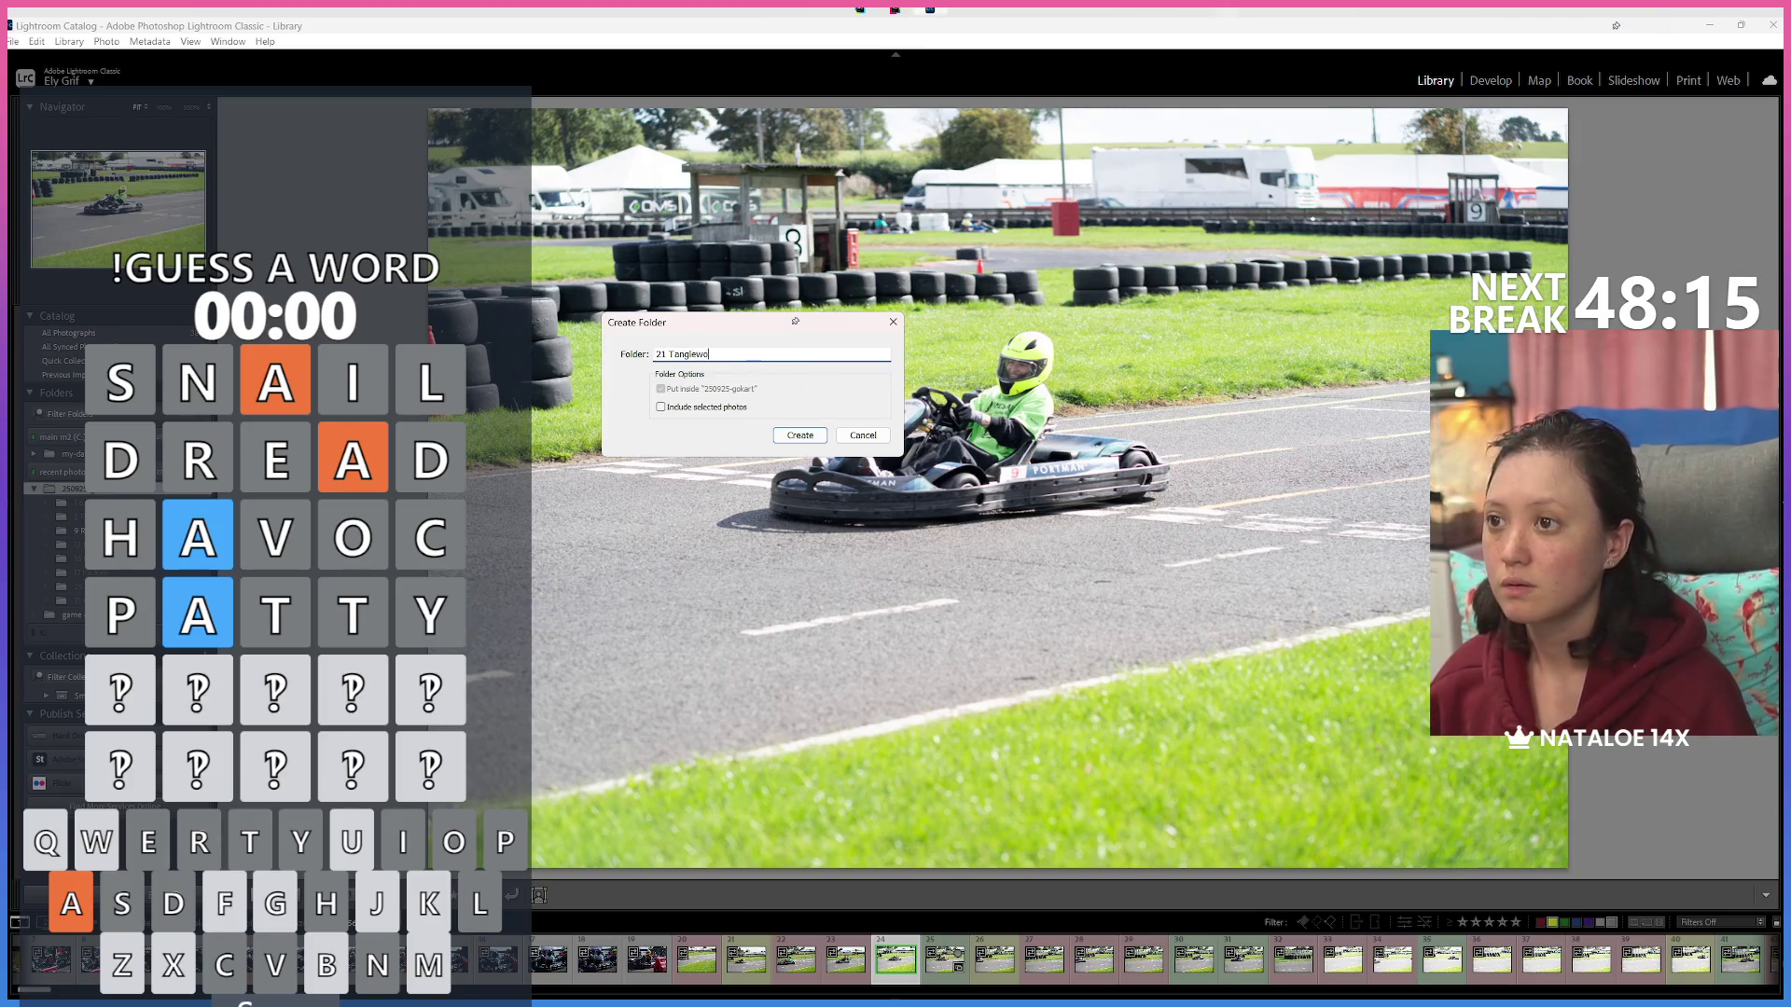
key("Return")
right_click(149, 497)
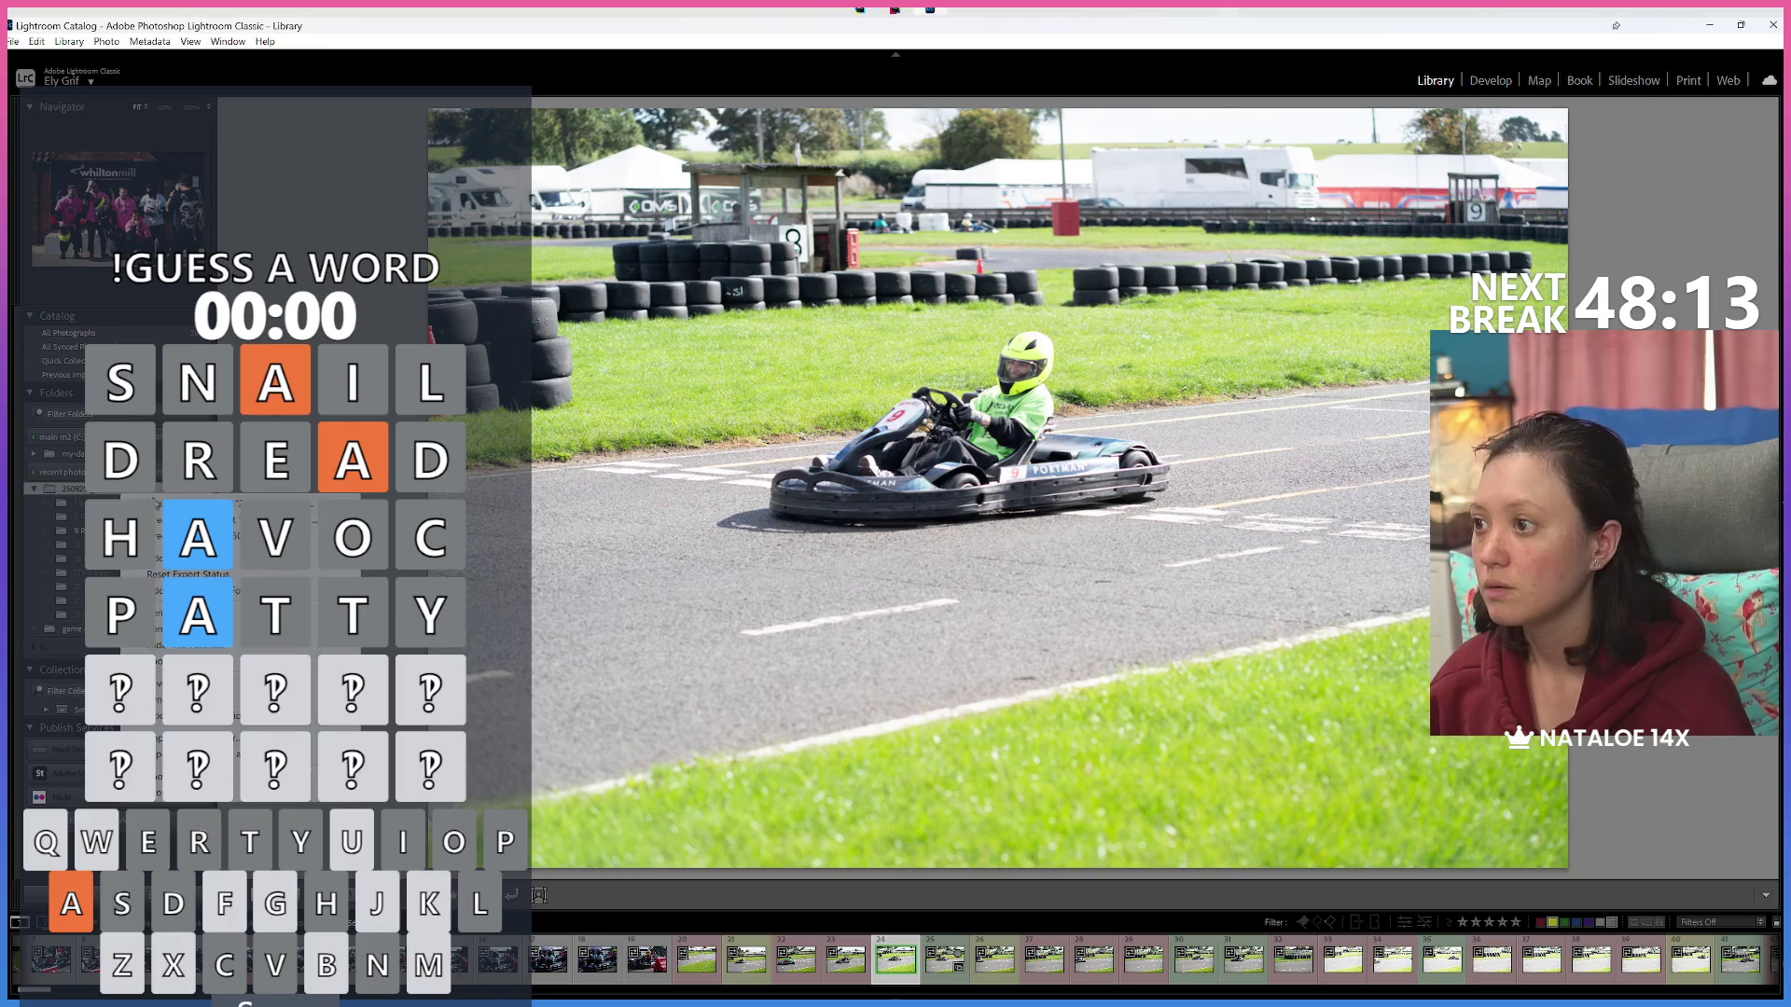
left_click(156, 505)
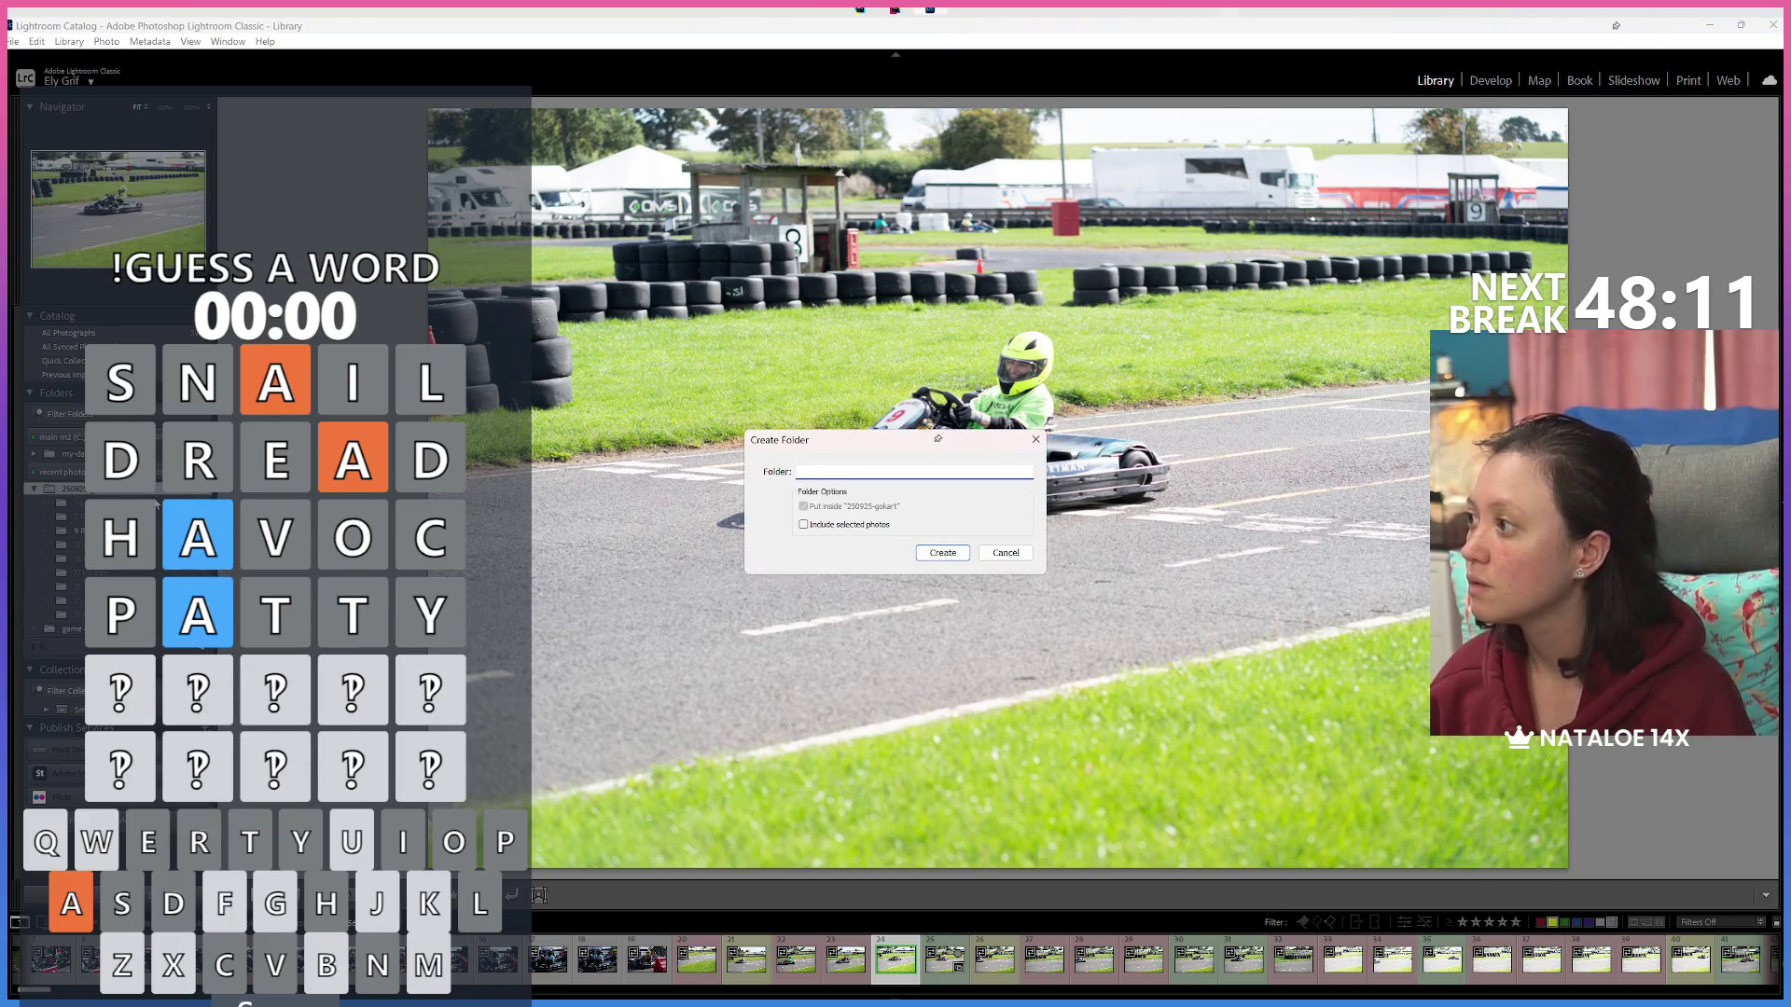
type("5 Rare Limited")
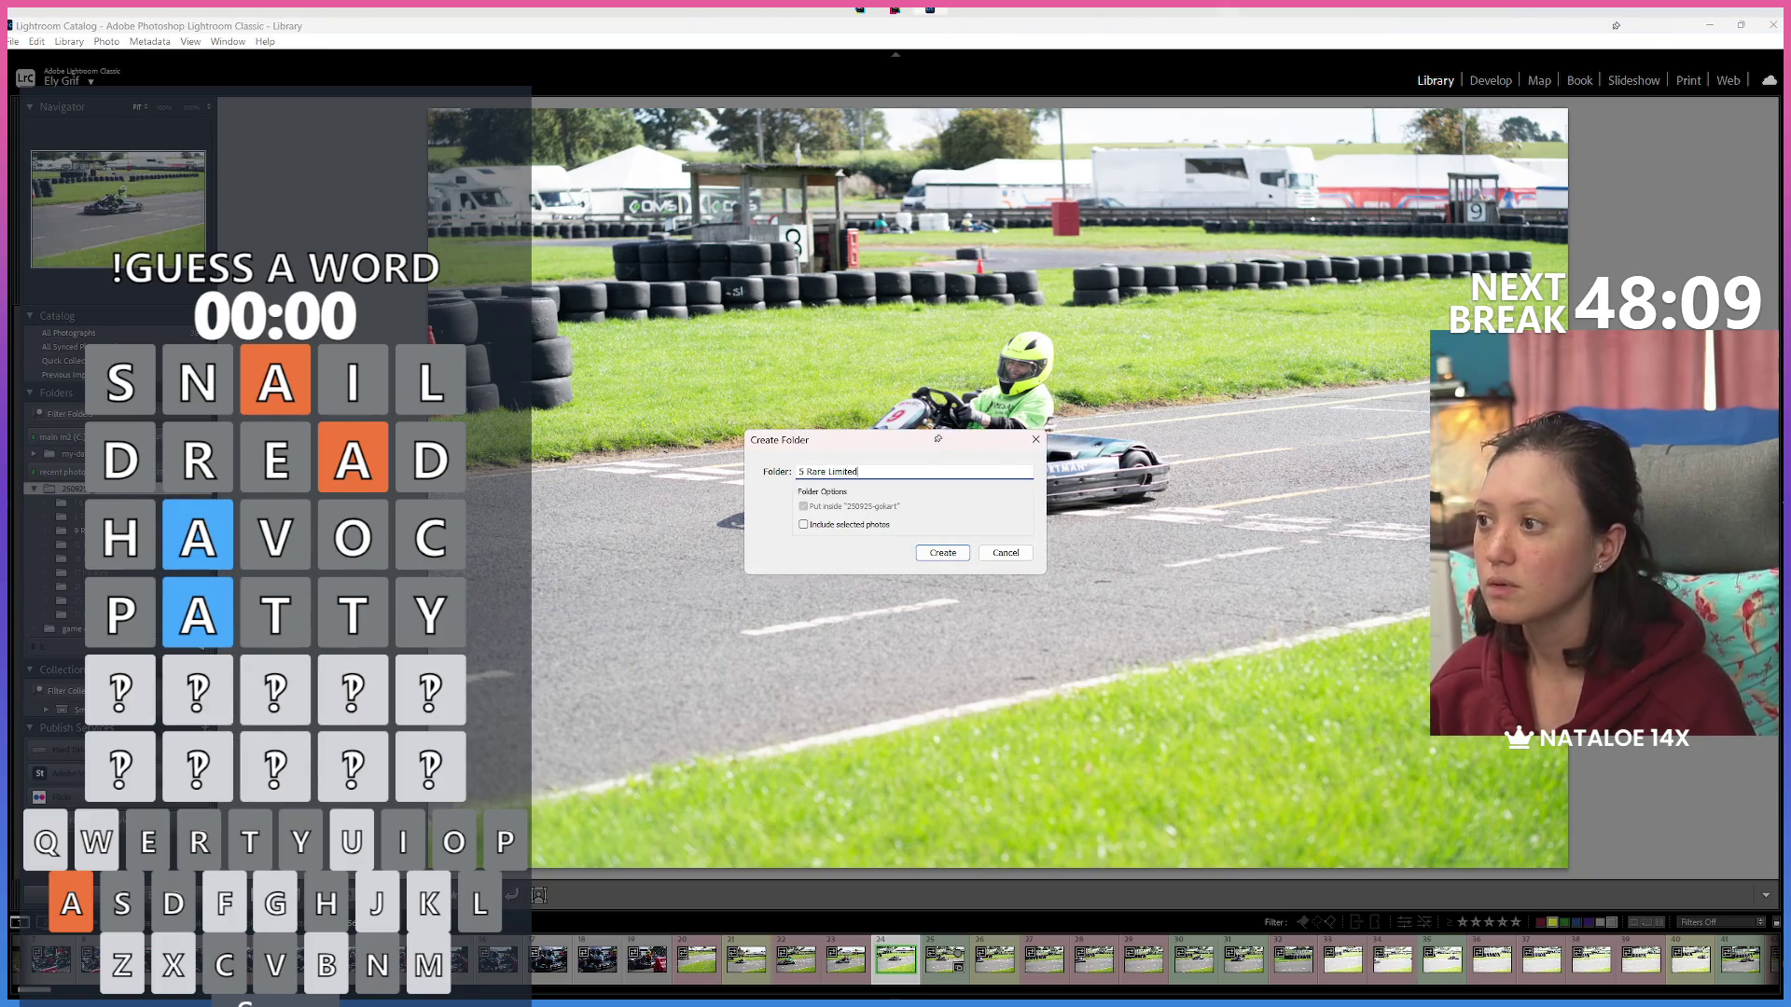
key("Return")
Add two more subfolders, '- karting' and '4 Mini', using Create Folder Inside.
right_click(186, 489)
left_click(234, 507)
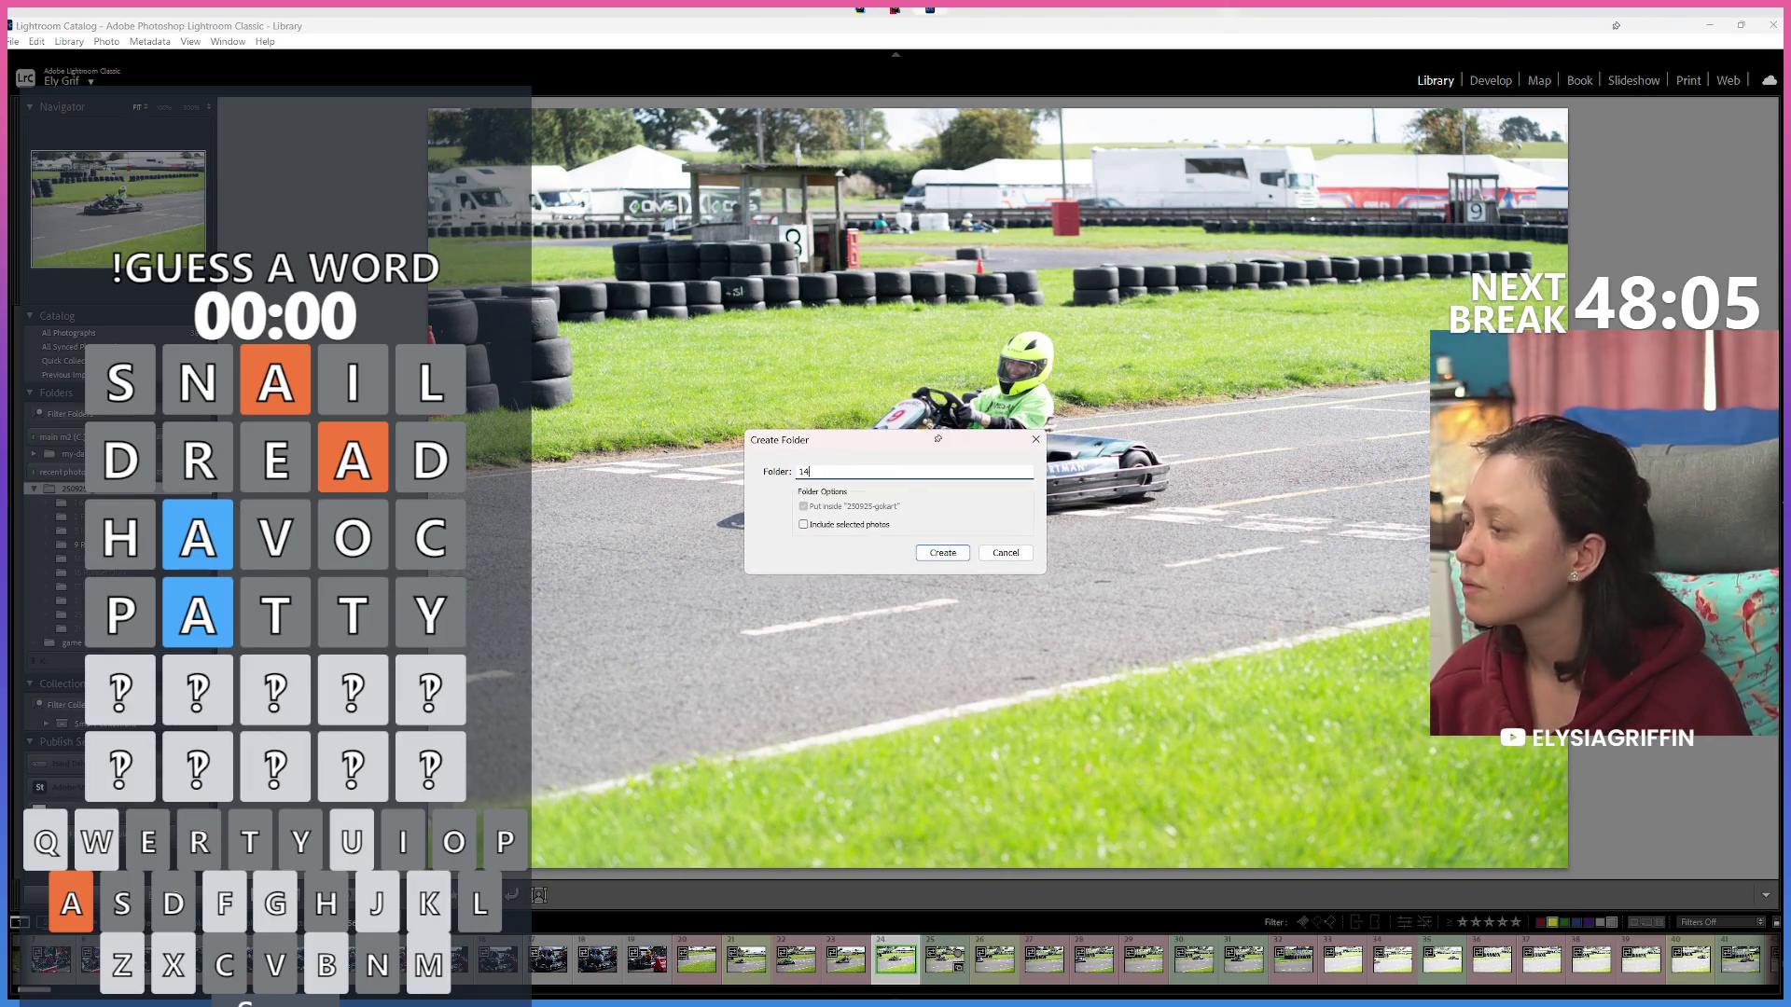
type("- karting")
key("Return")
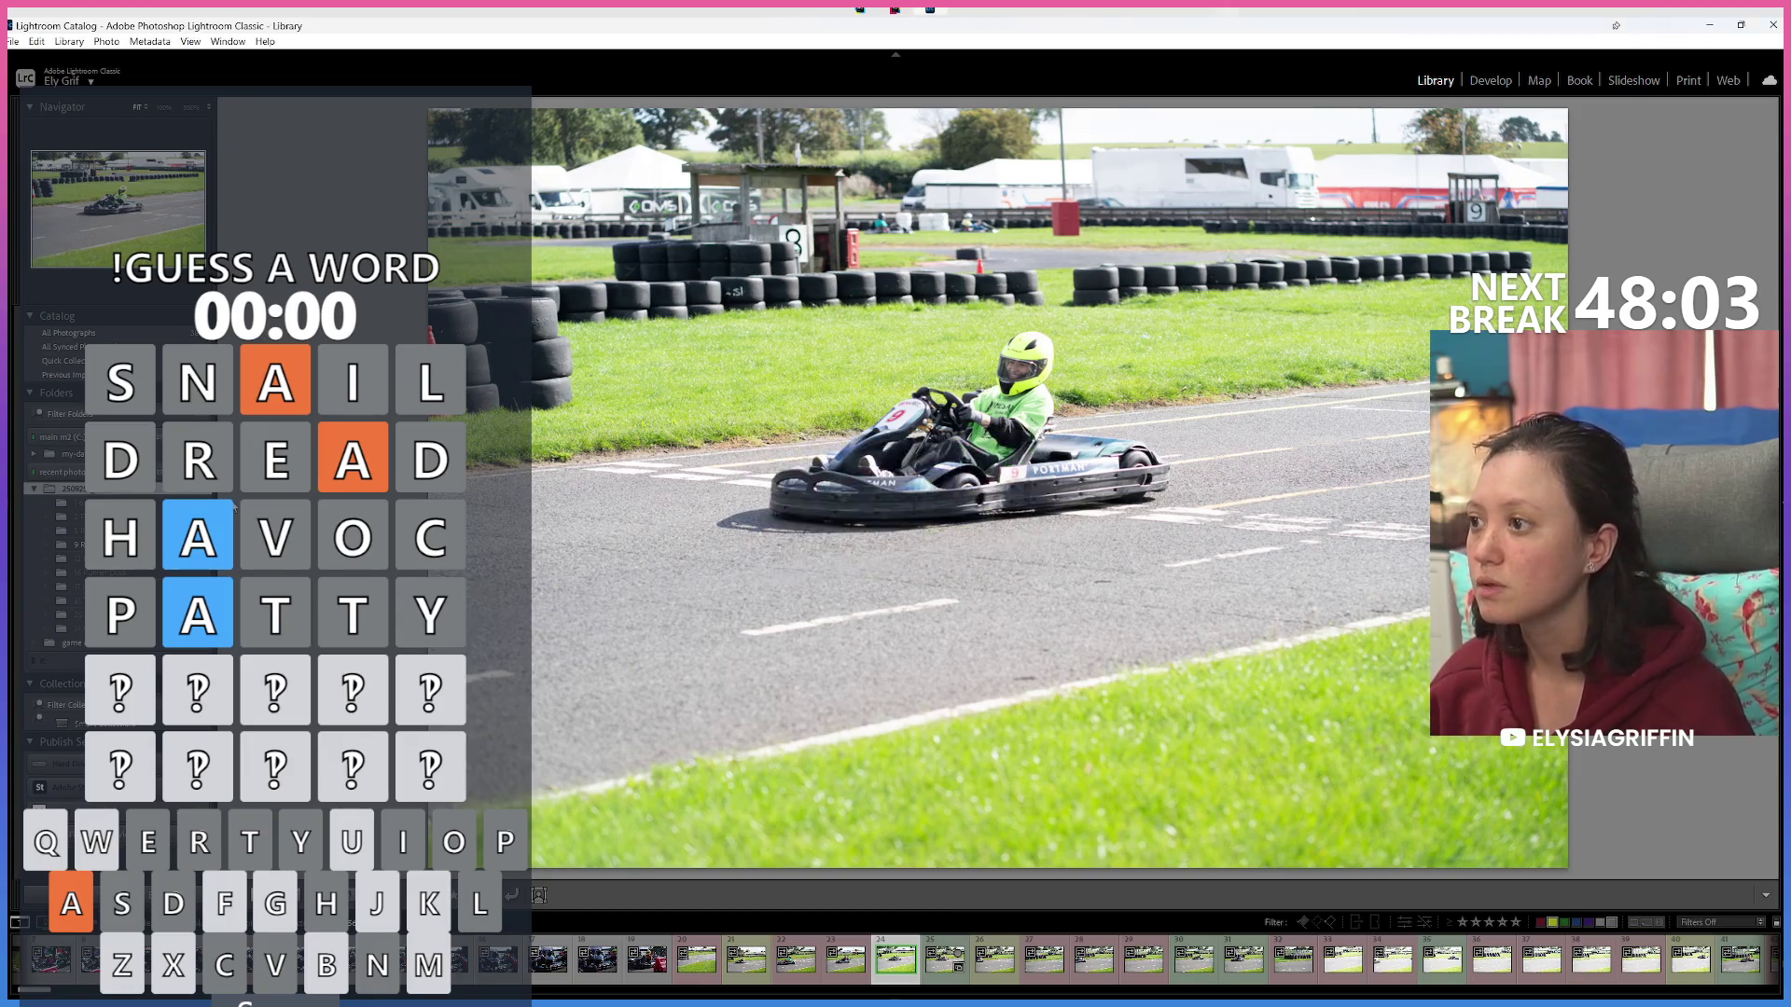
right_click(233, 506)
left_click(280, 502)
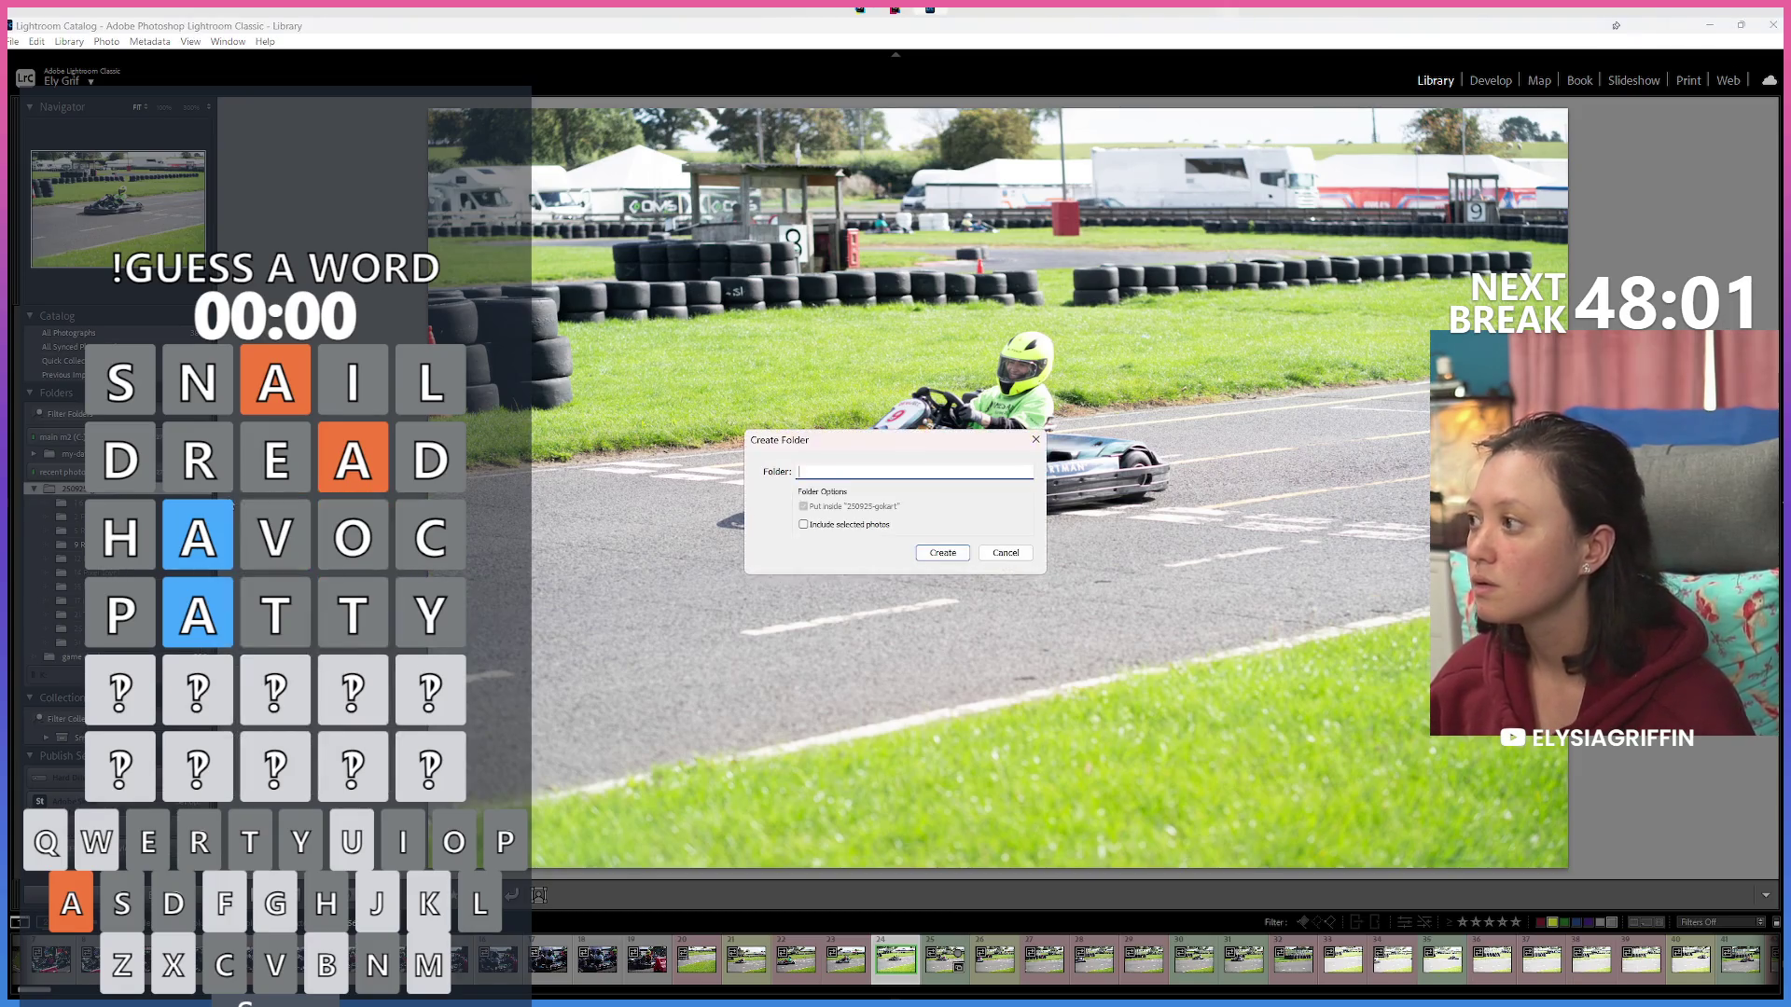
type("Mini")
key("BackSpace")
type("4 Mini")
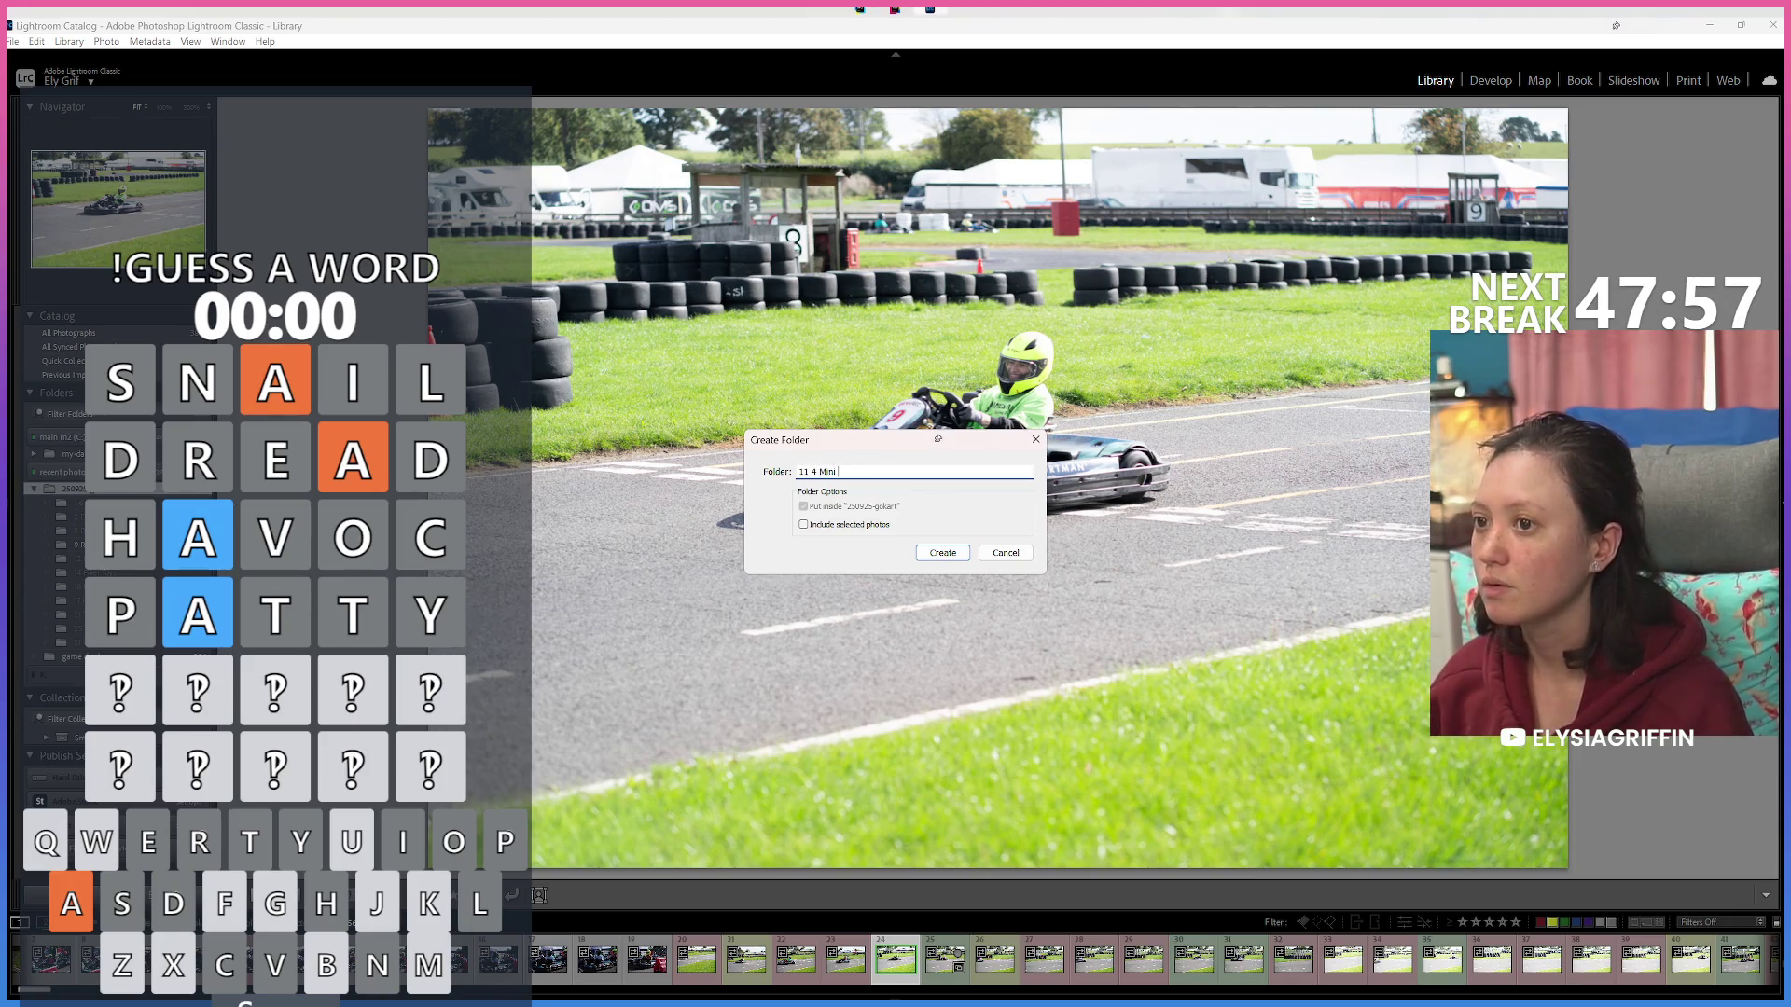
key("Return")
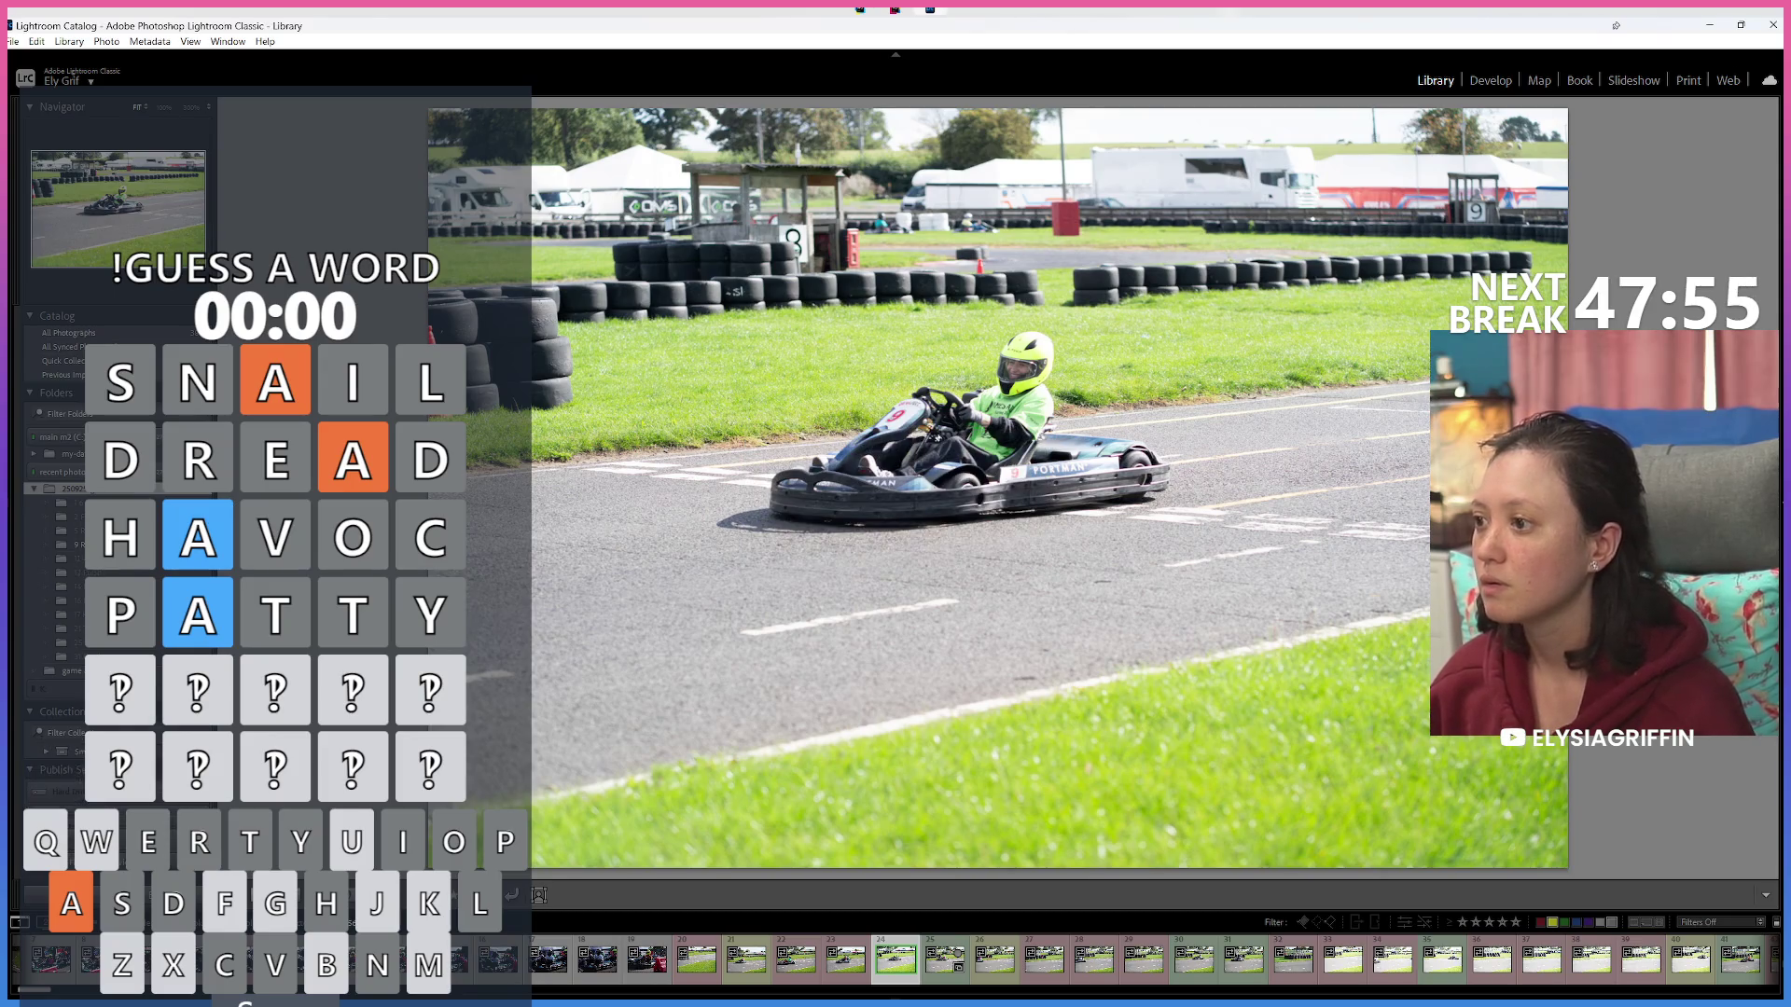
Create subfolders 29 19 10 Flix Interactive, a numbered Development folder, and 30 Export.
left_click(224, 504)
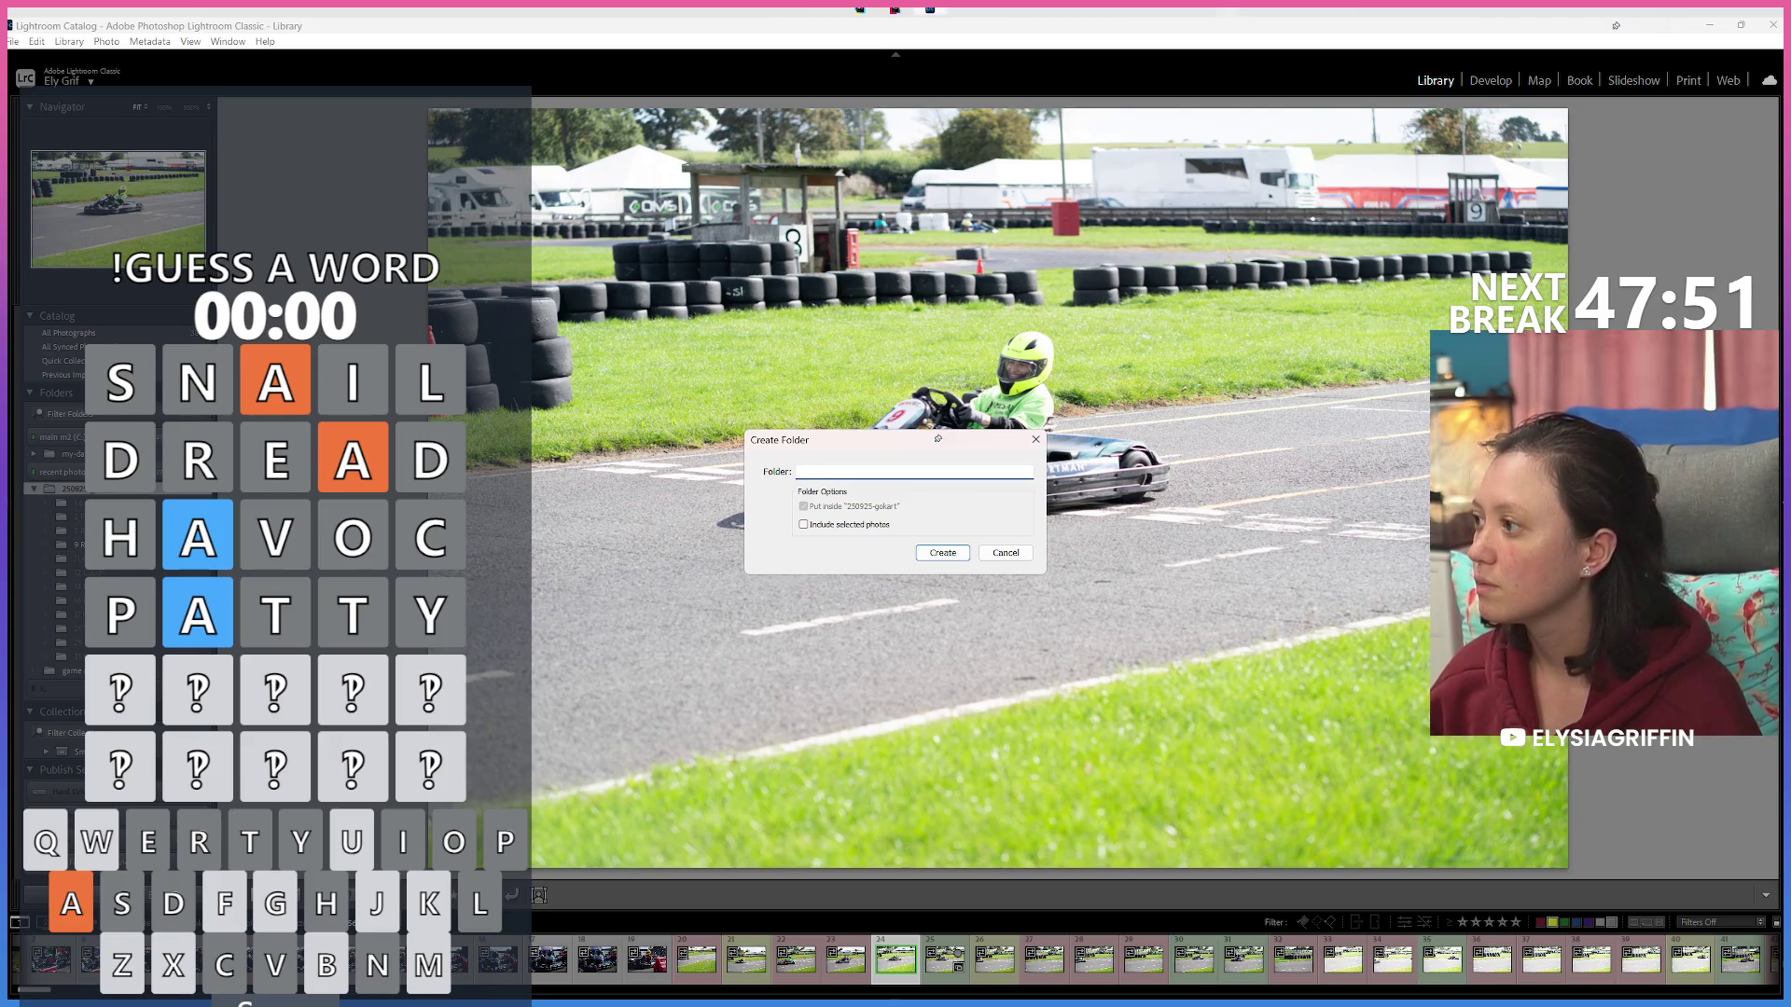
type("2")
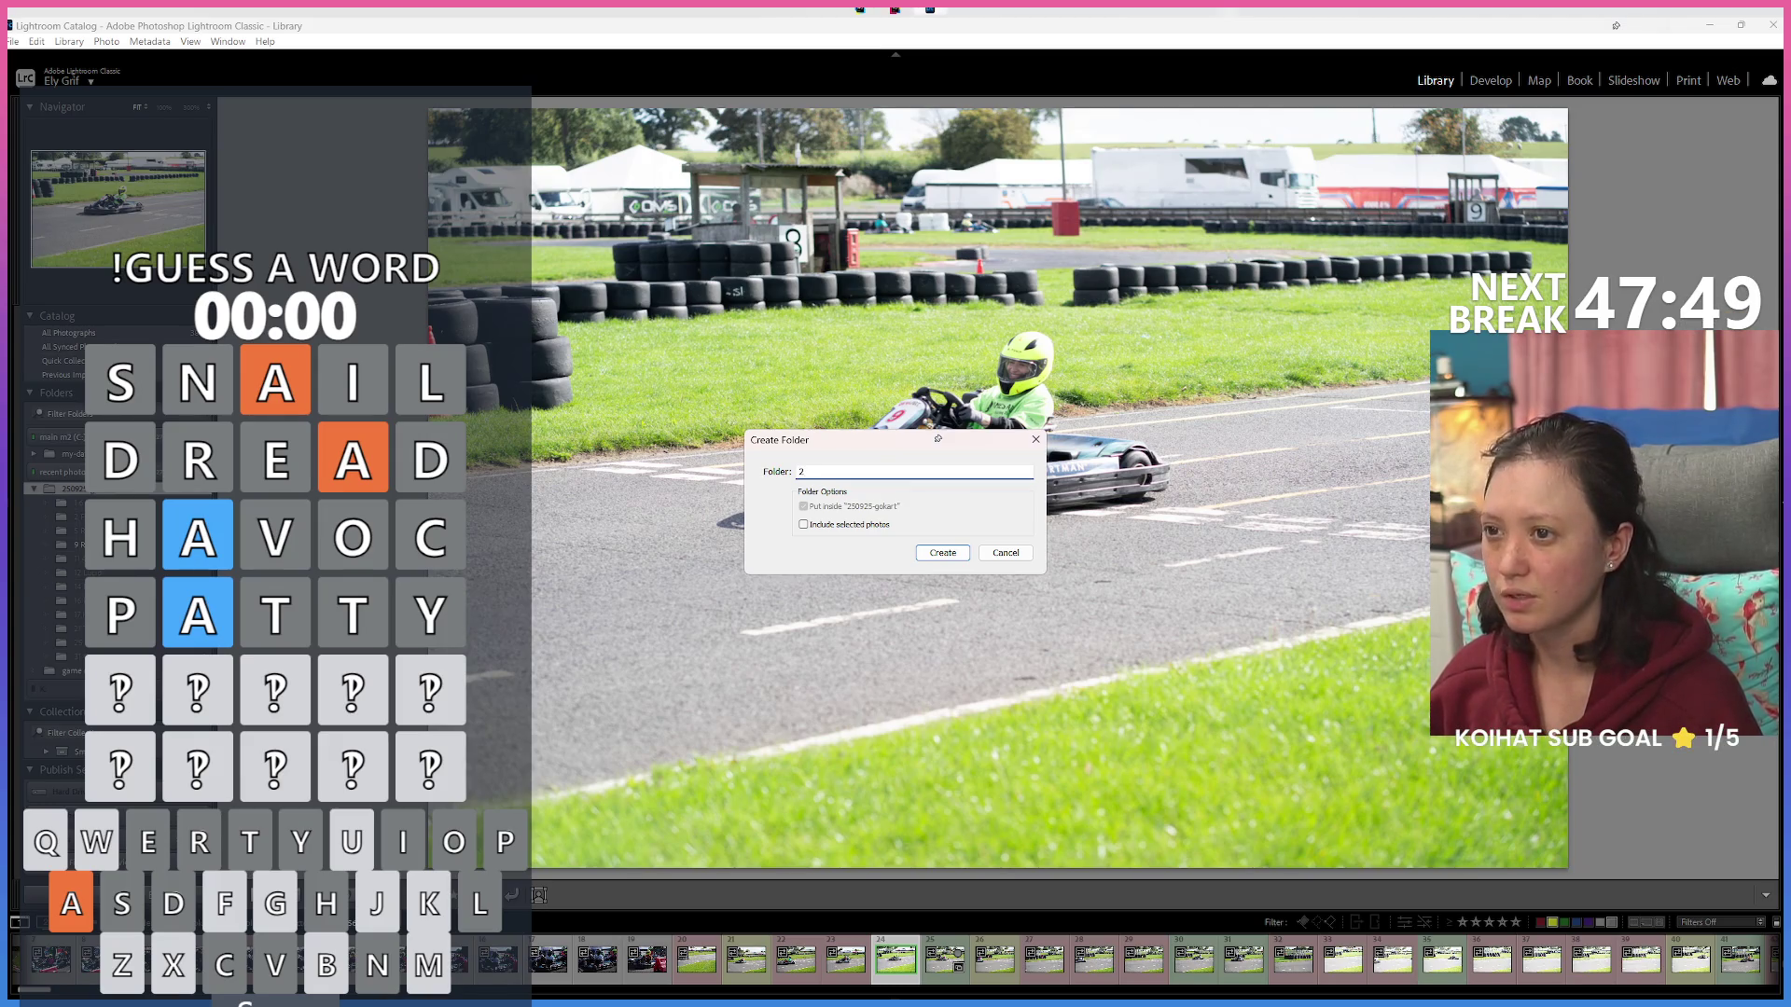
type("9")
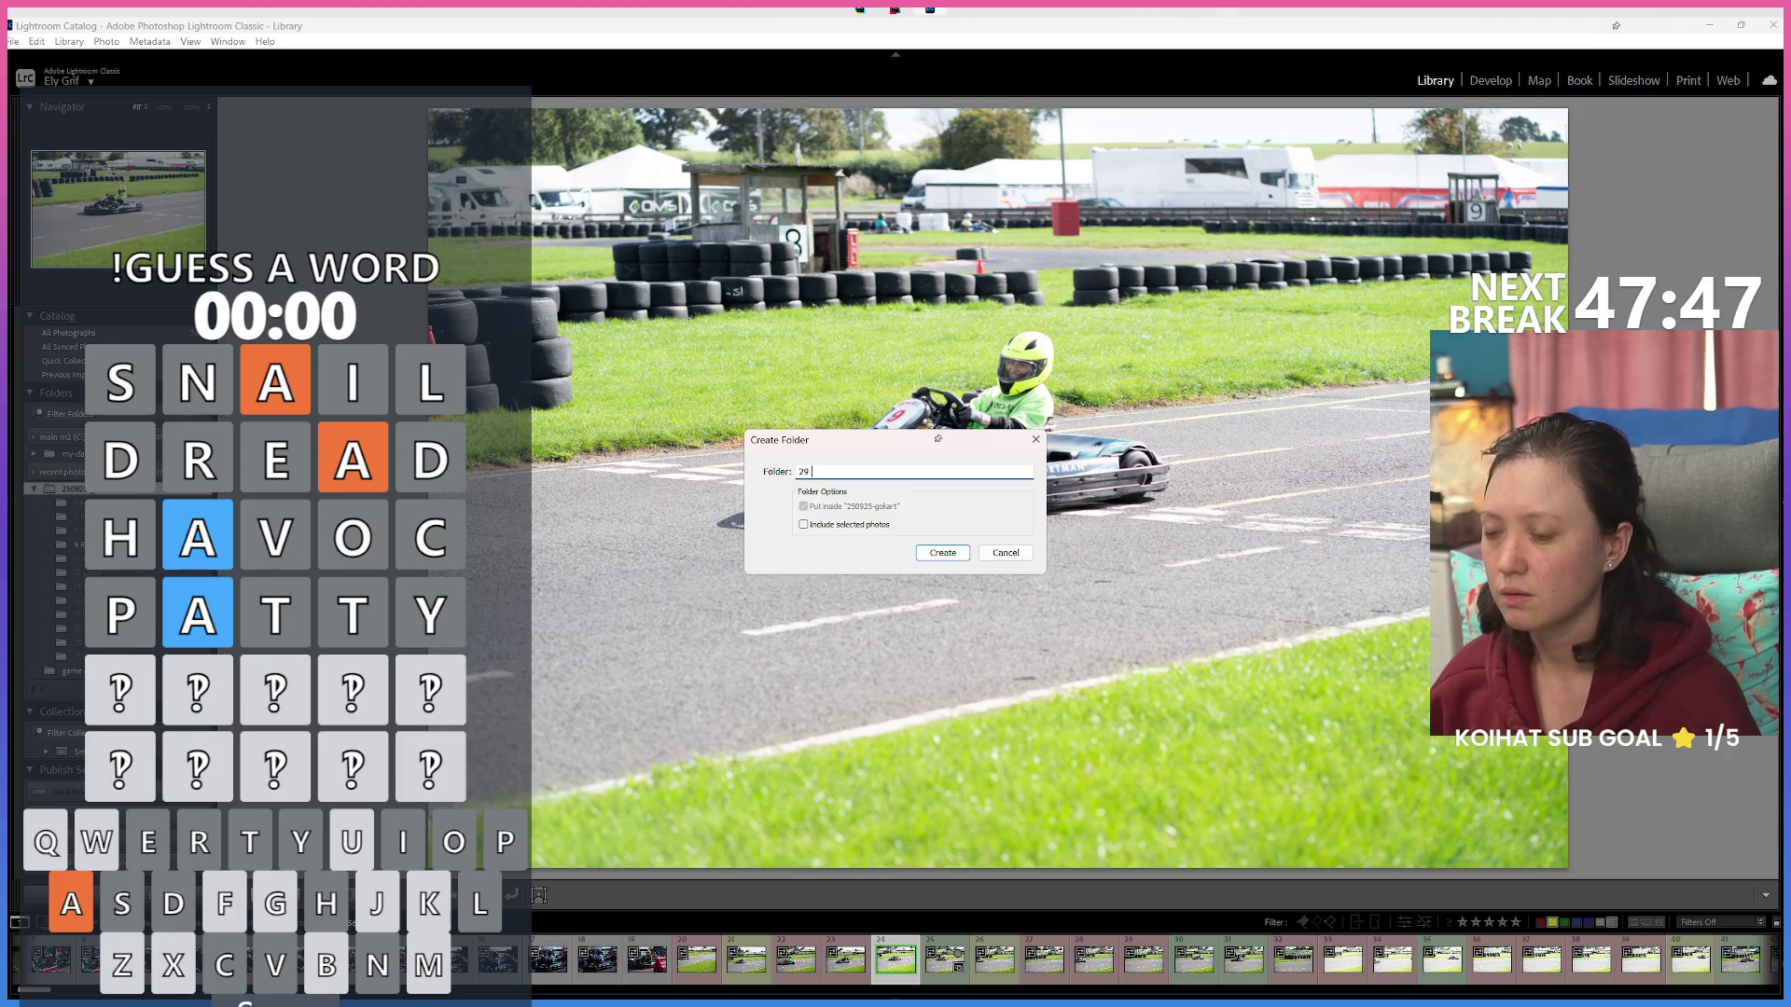
type("19 10")
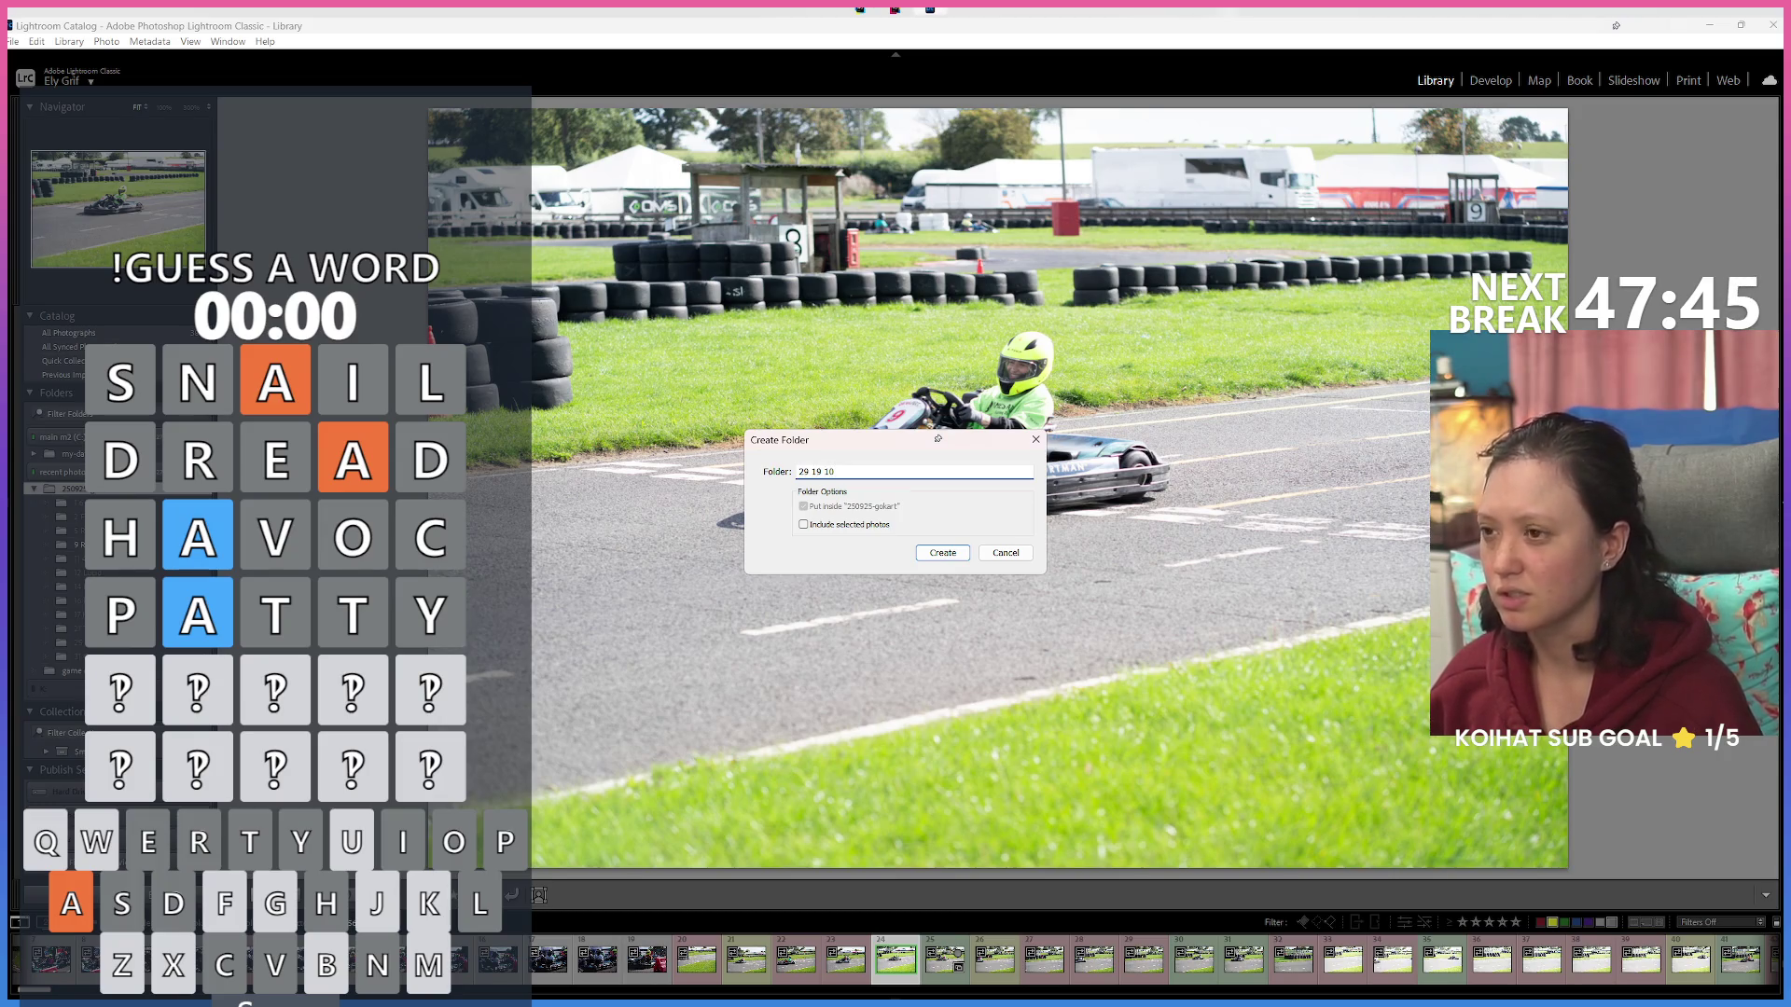
type(" F")
type("lix Interac")
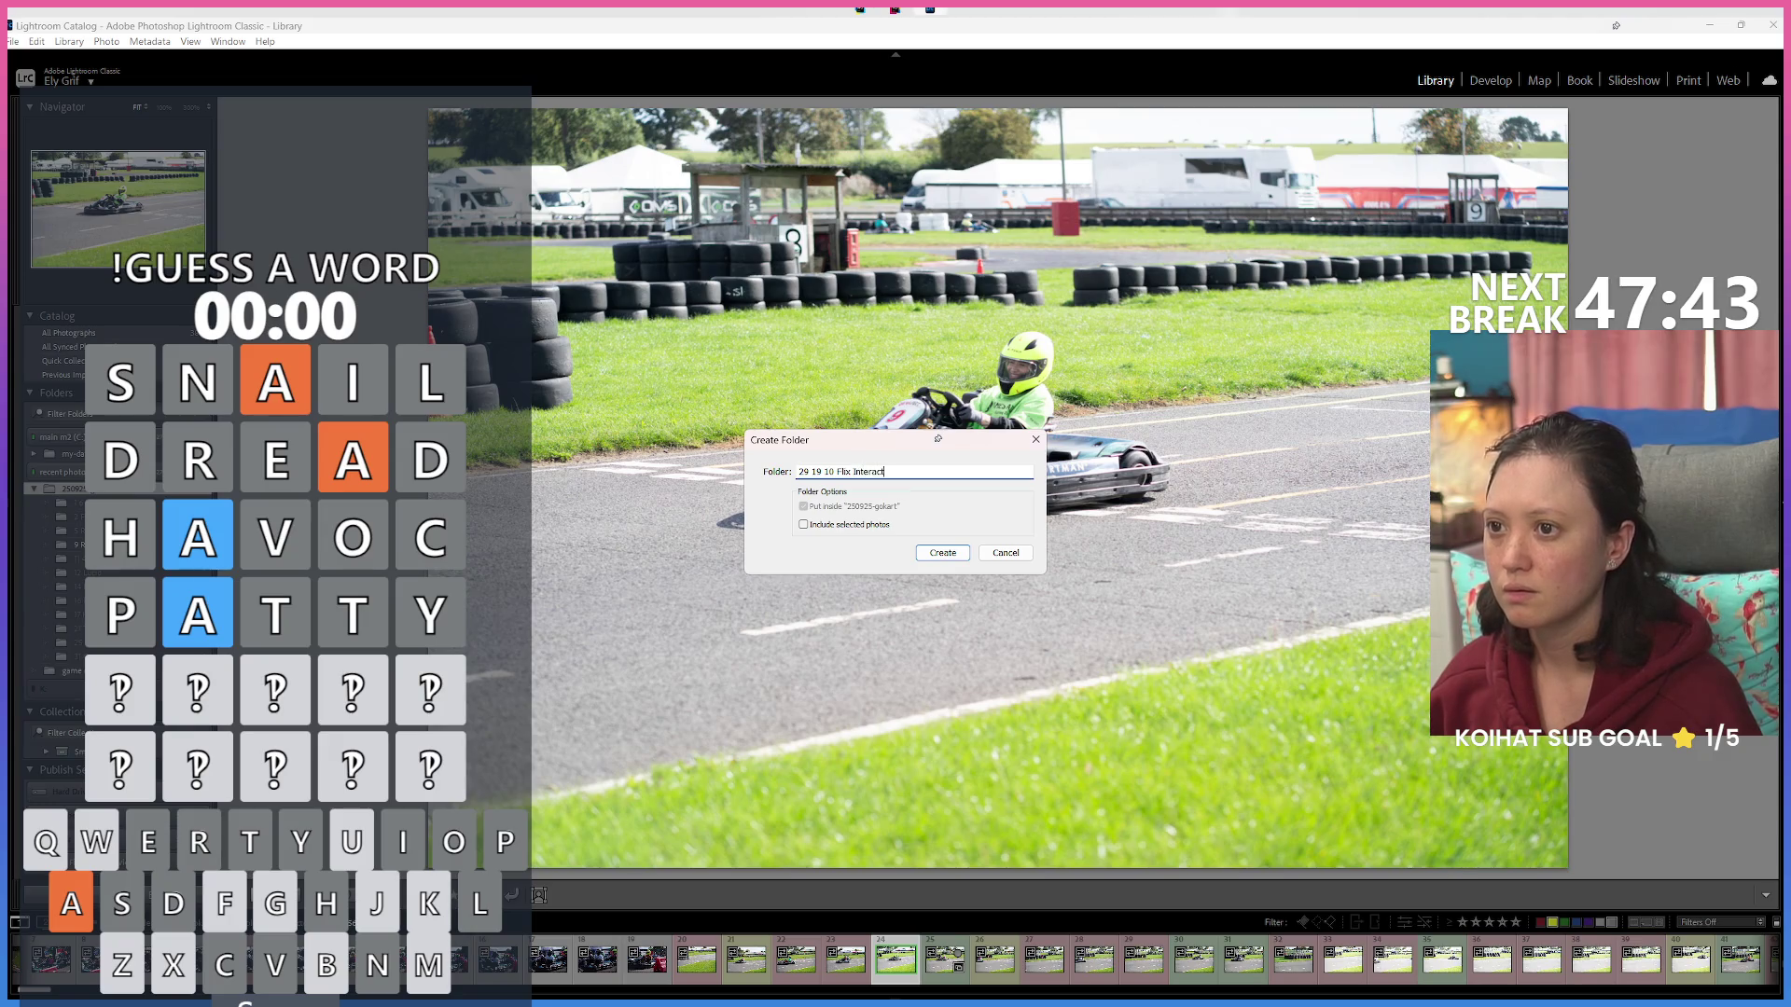
type("t")
key("Return")
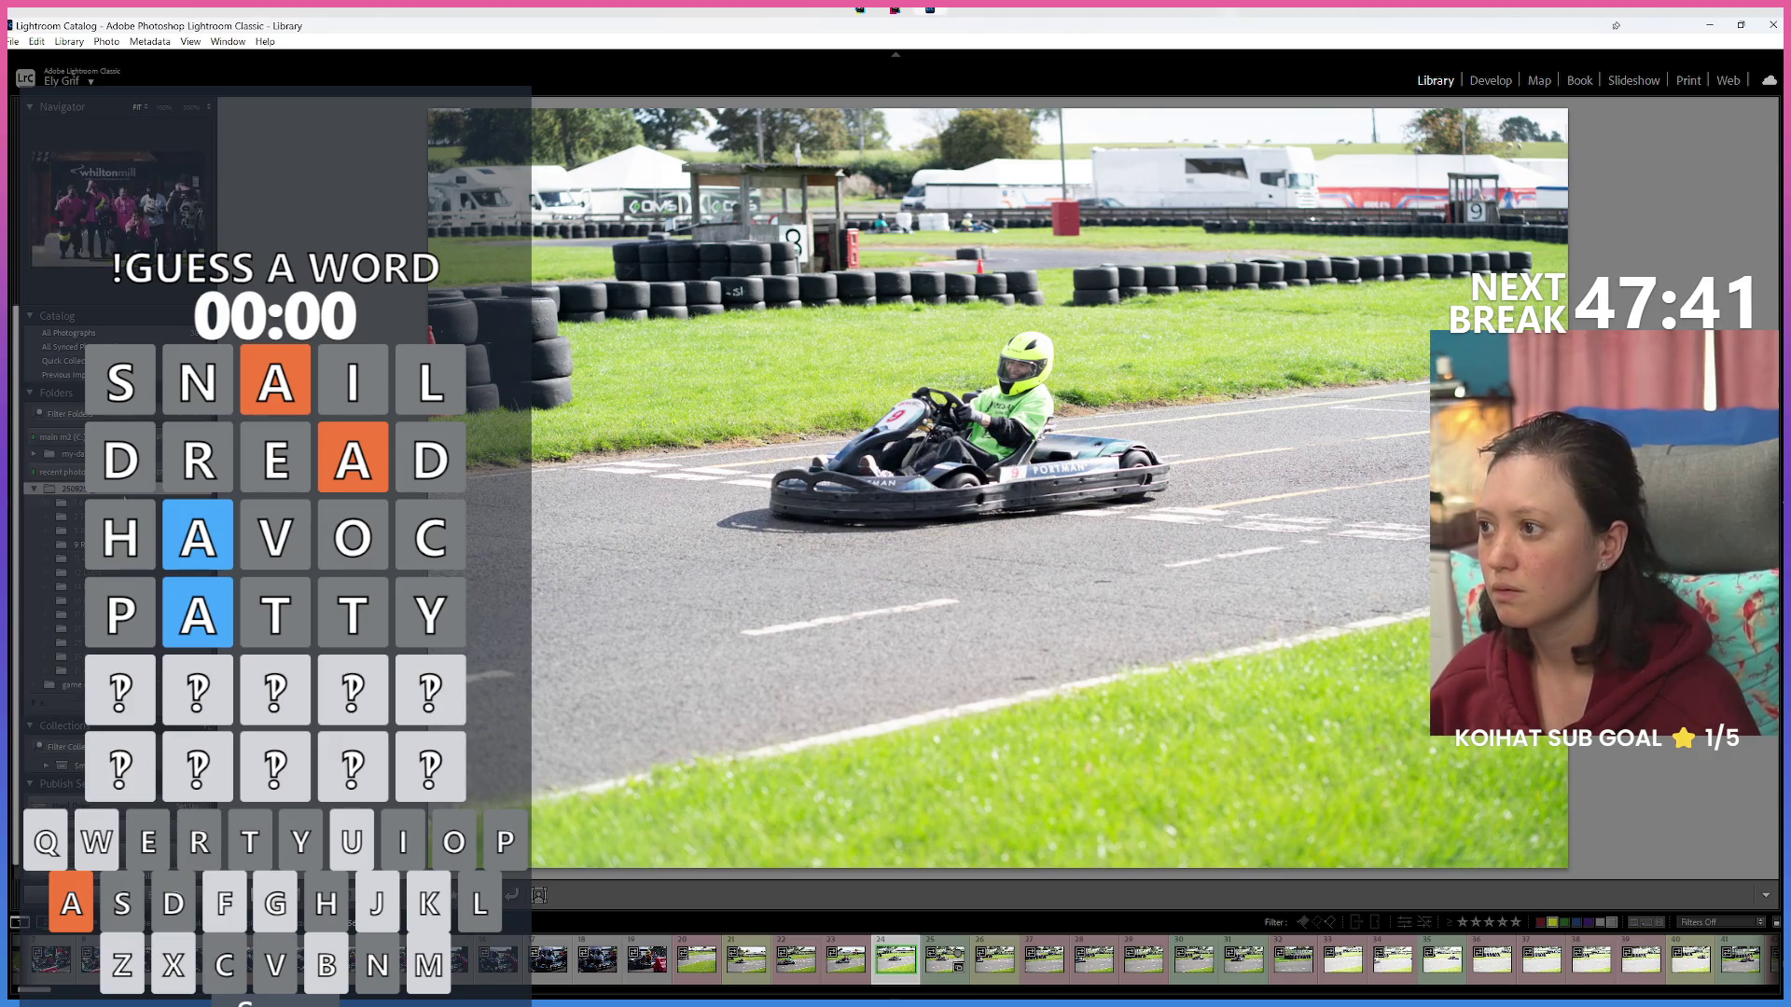
left_click(159, 504)
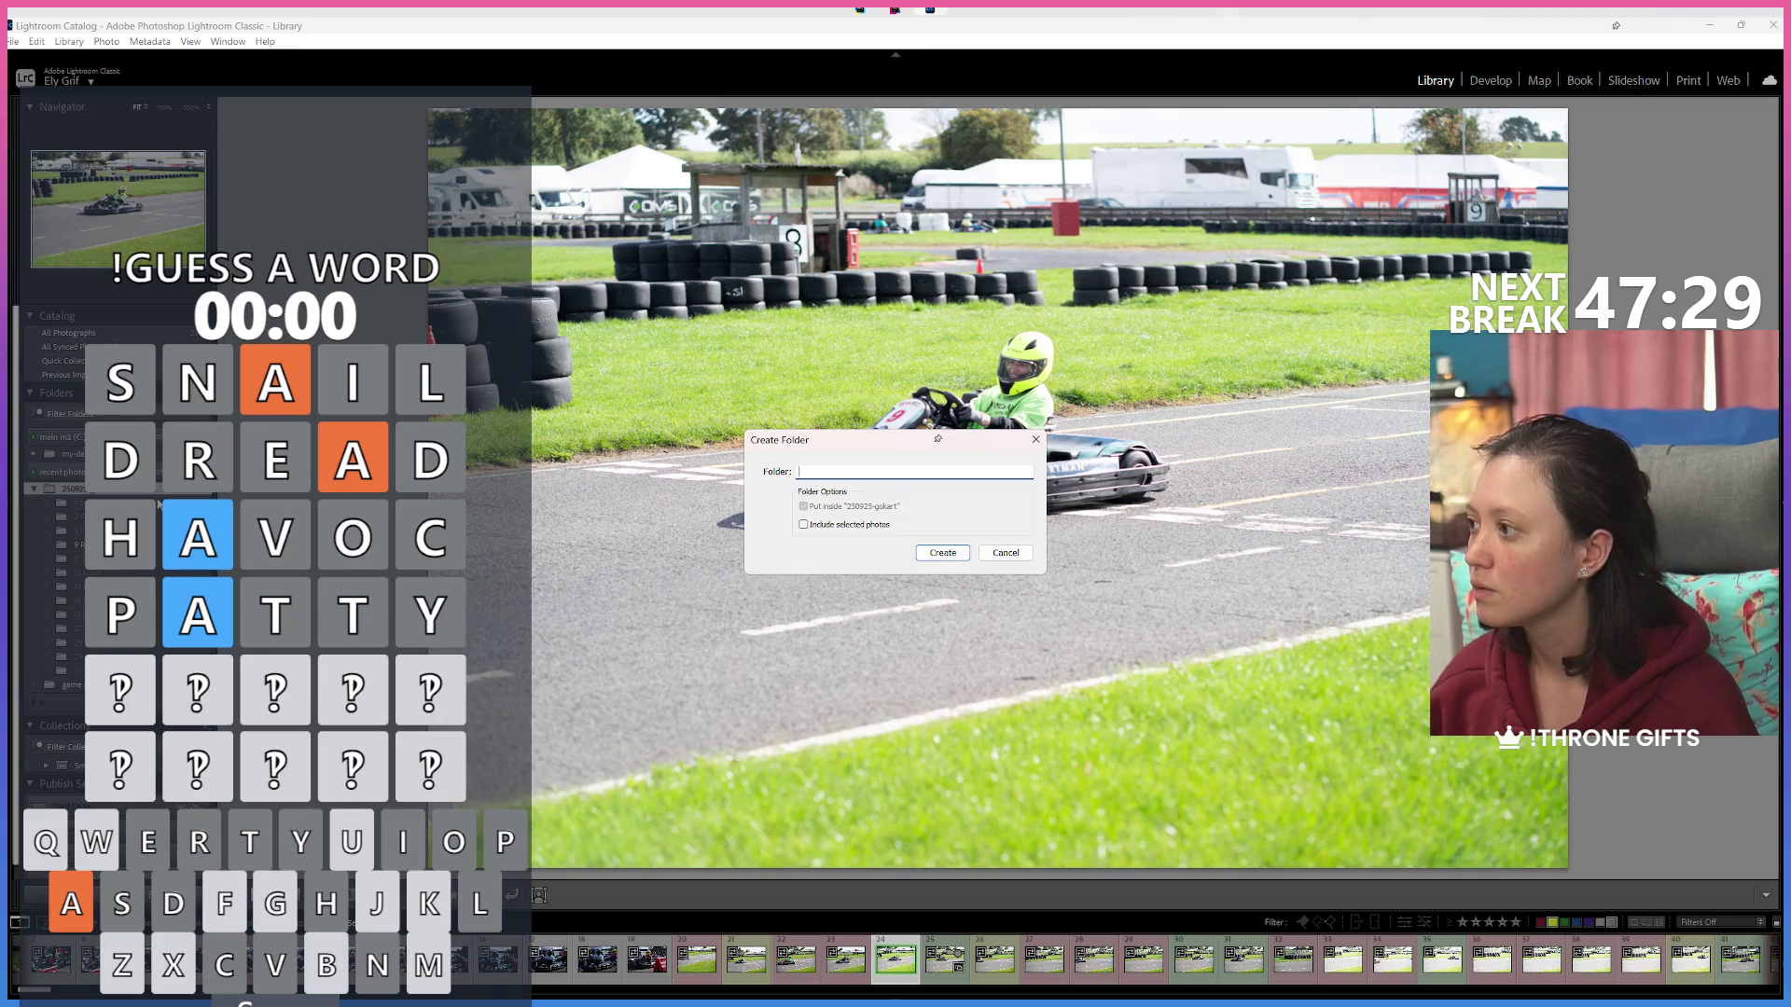
type("2")
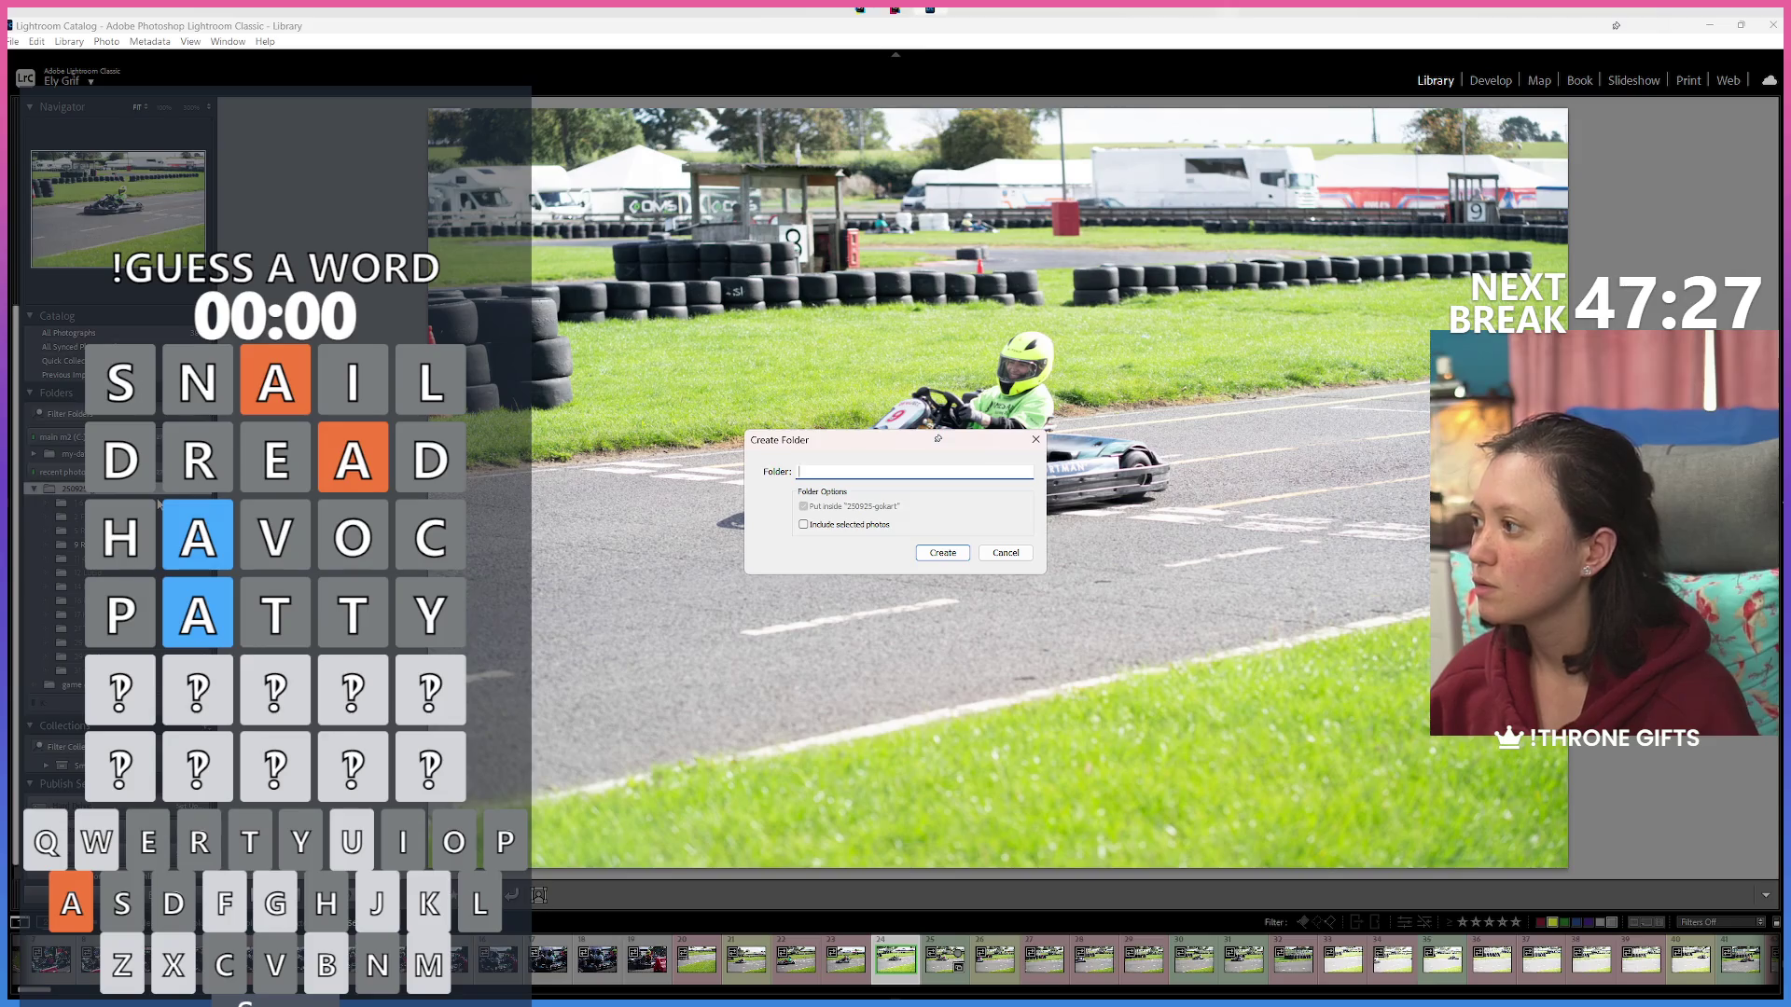
type("0 Devo")
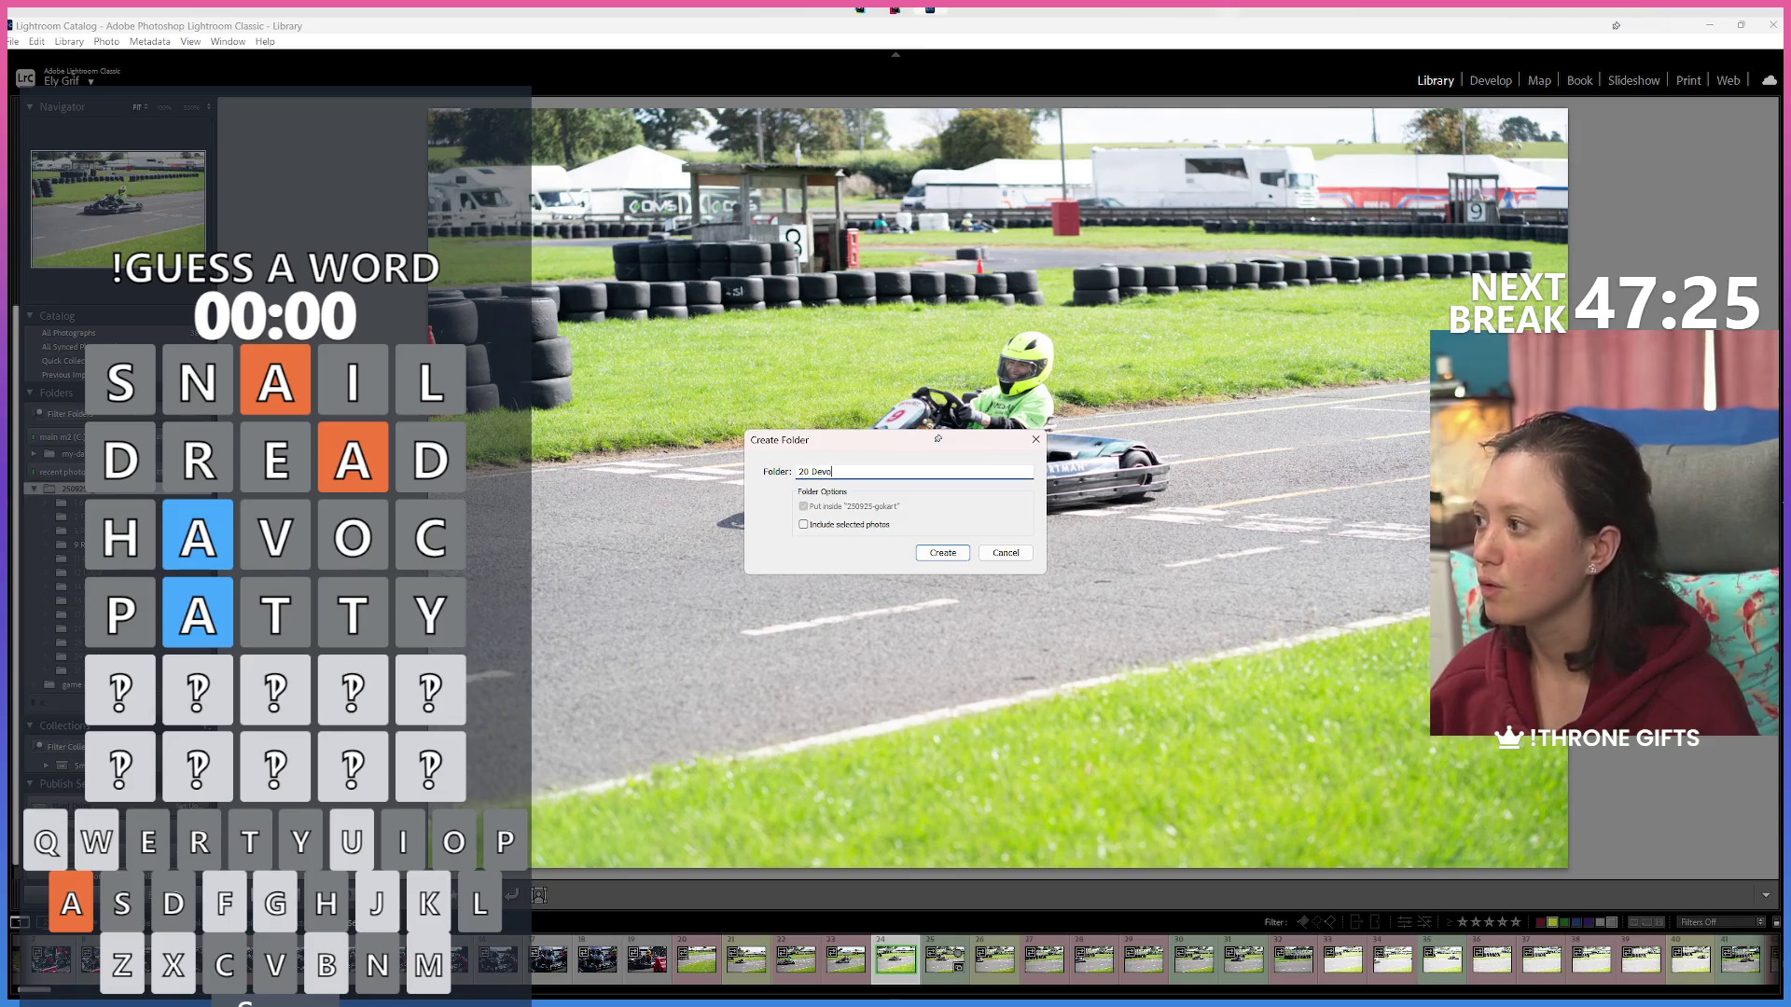
type("elopment")
key("Return")
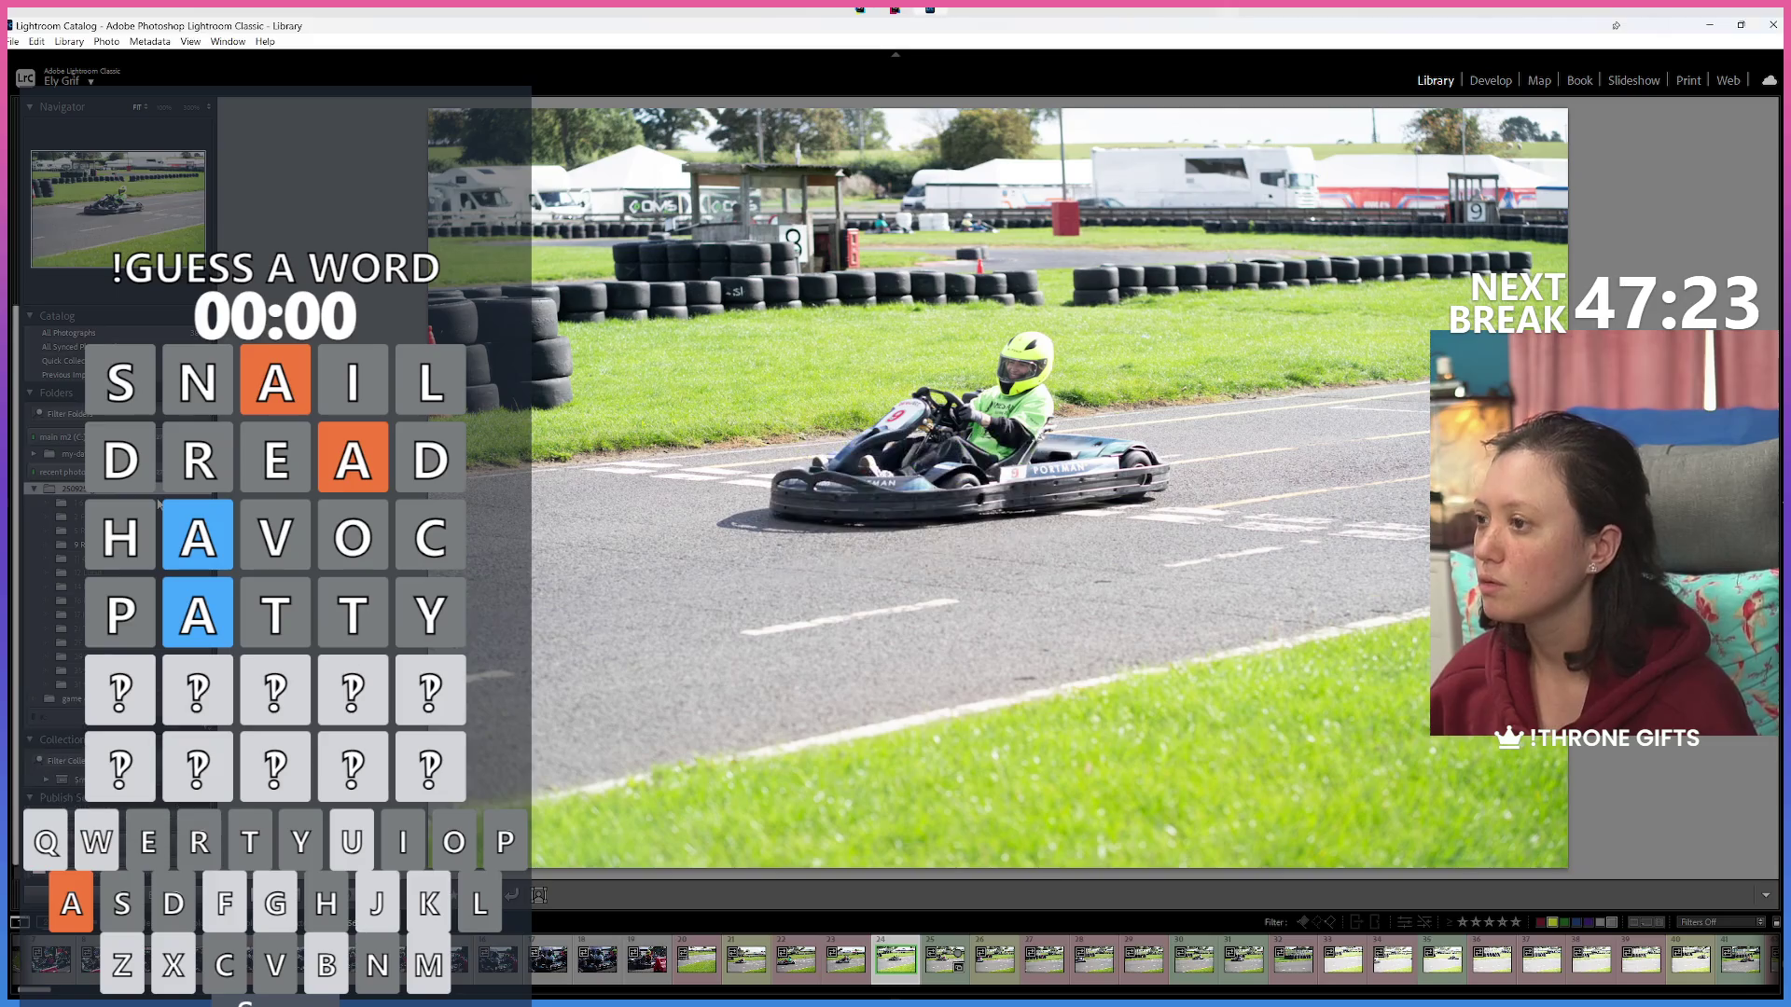
key("ctrl+shift+n")
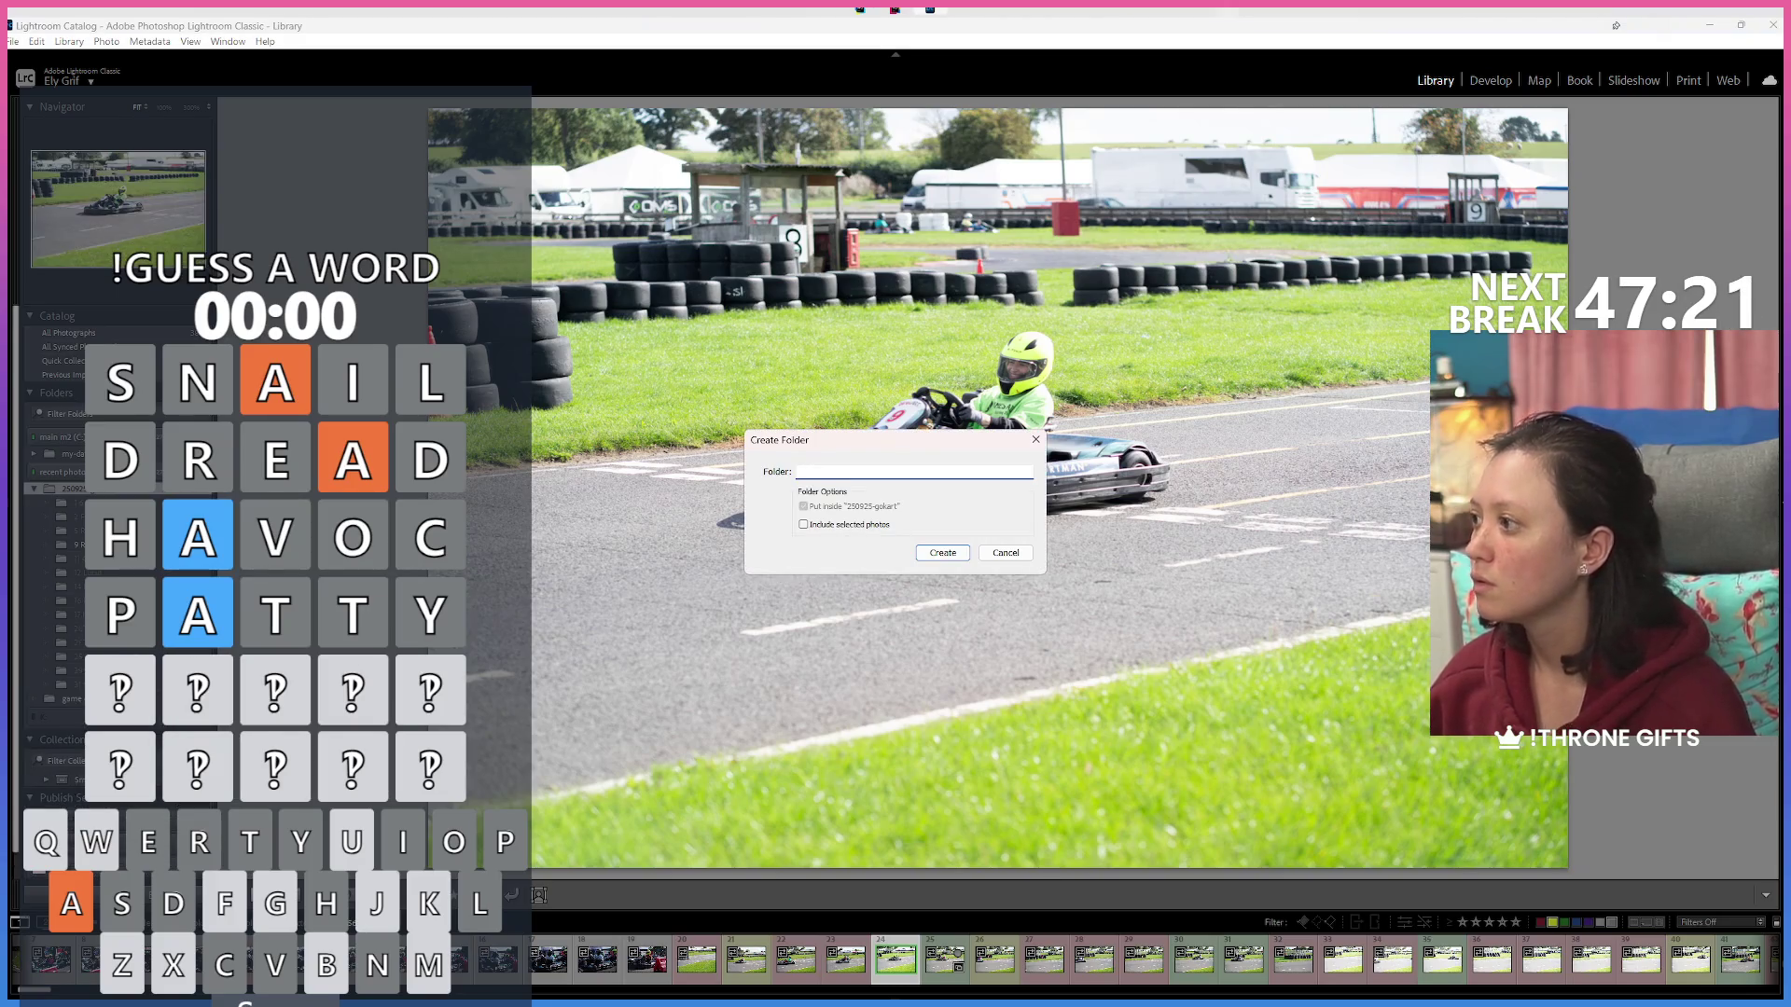
type("30 Export")
key("Return")
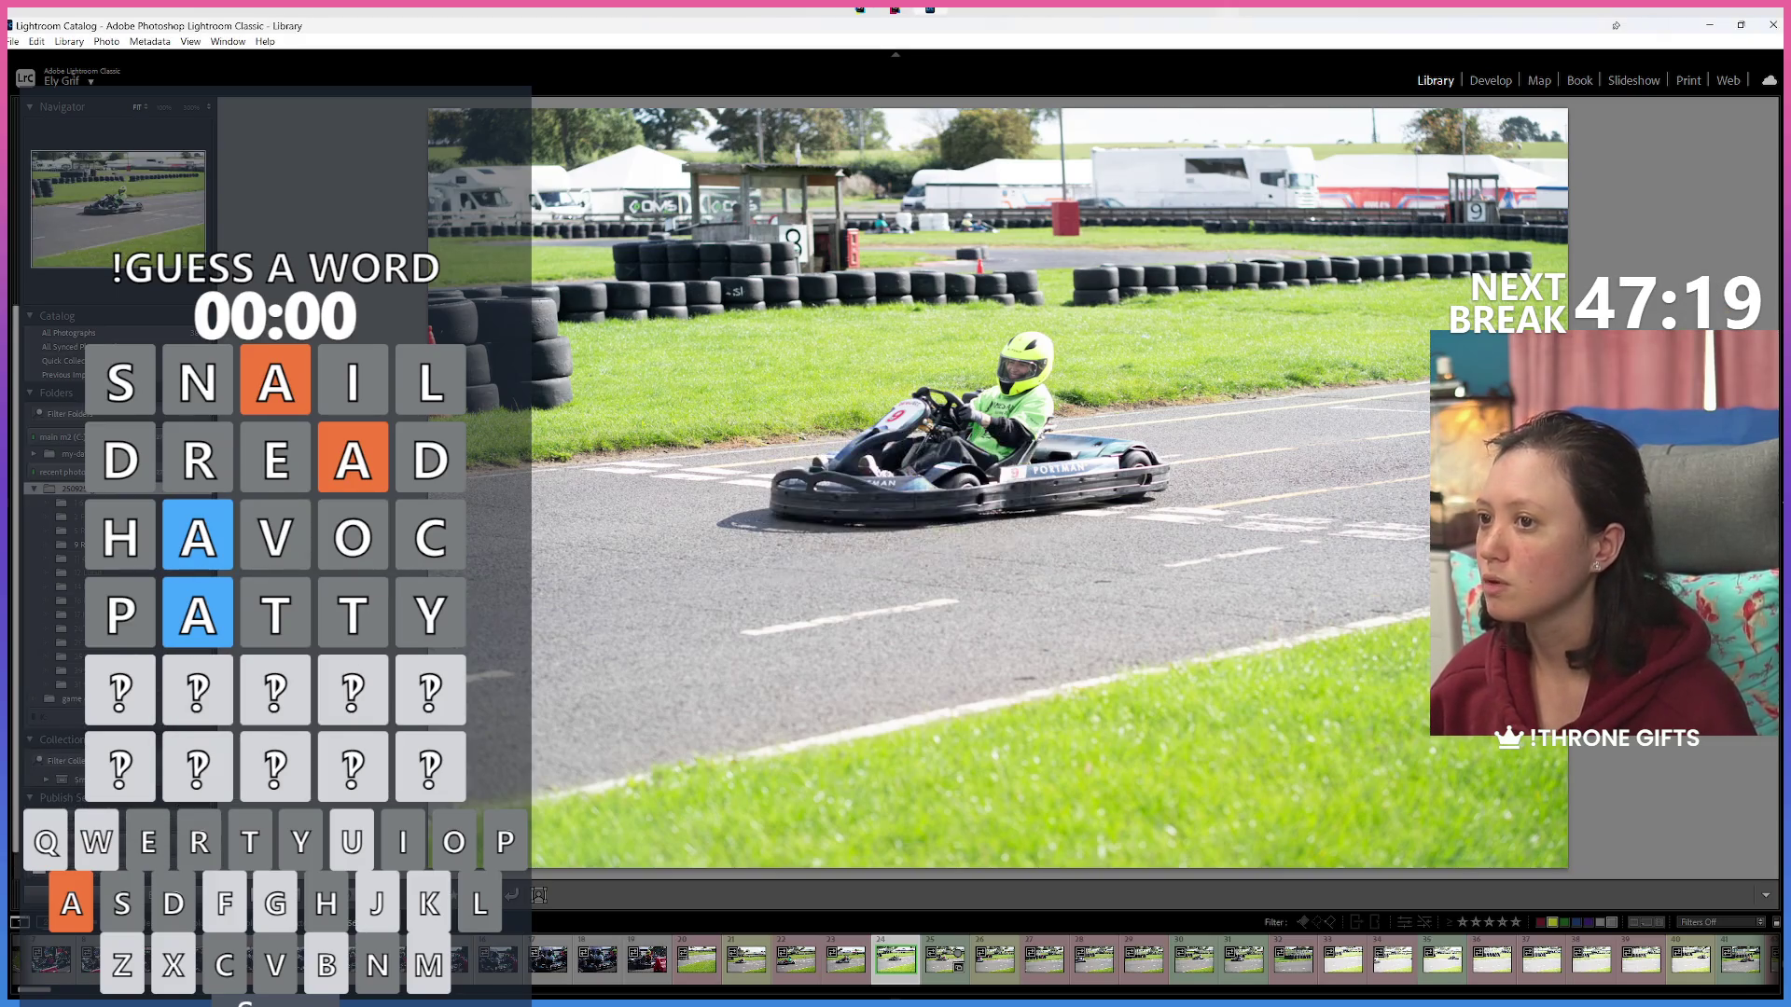
Create subfolders 27 Generation, 18 CCP and 32 Activision Blizzard inside 250925-gokart.
right_click(56, 492)
left_click(140, 515)
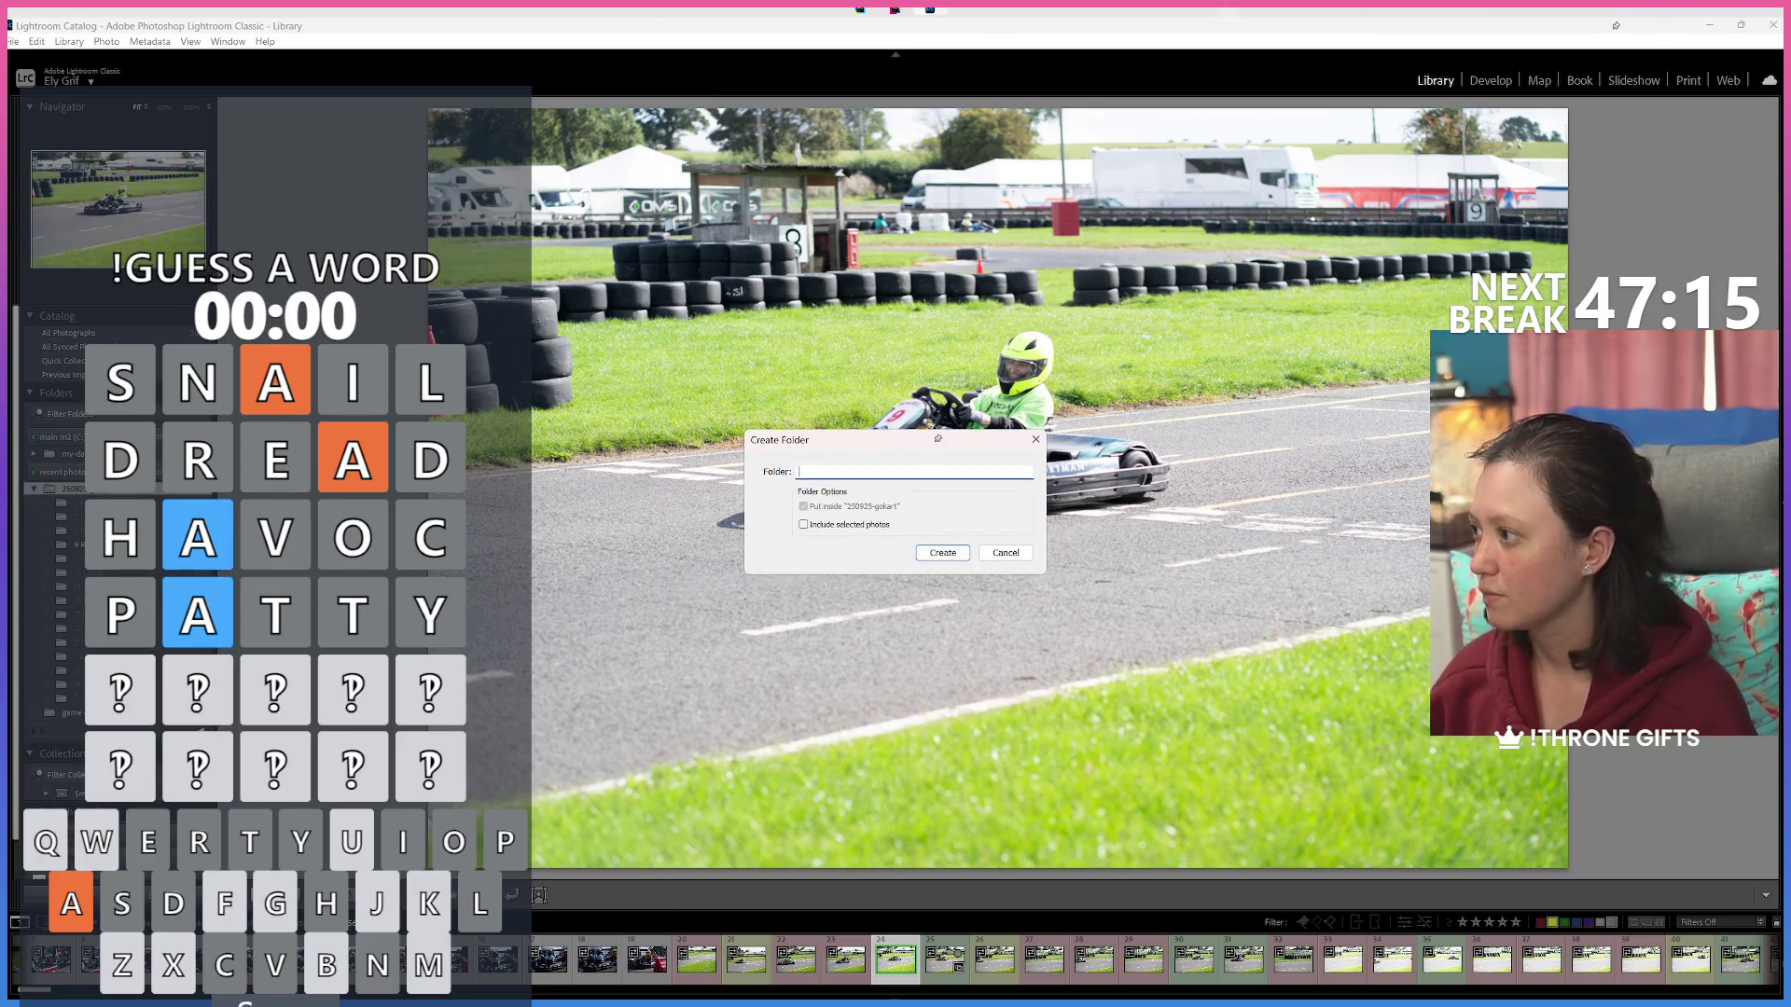
type("27 Generation Spe")
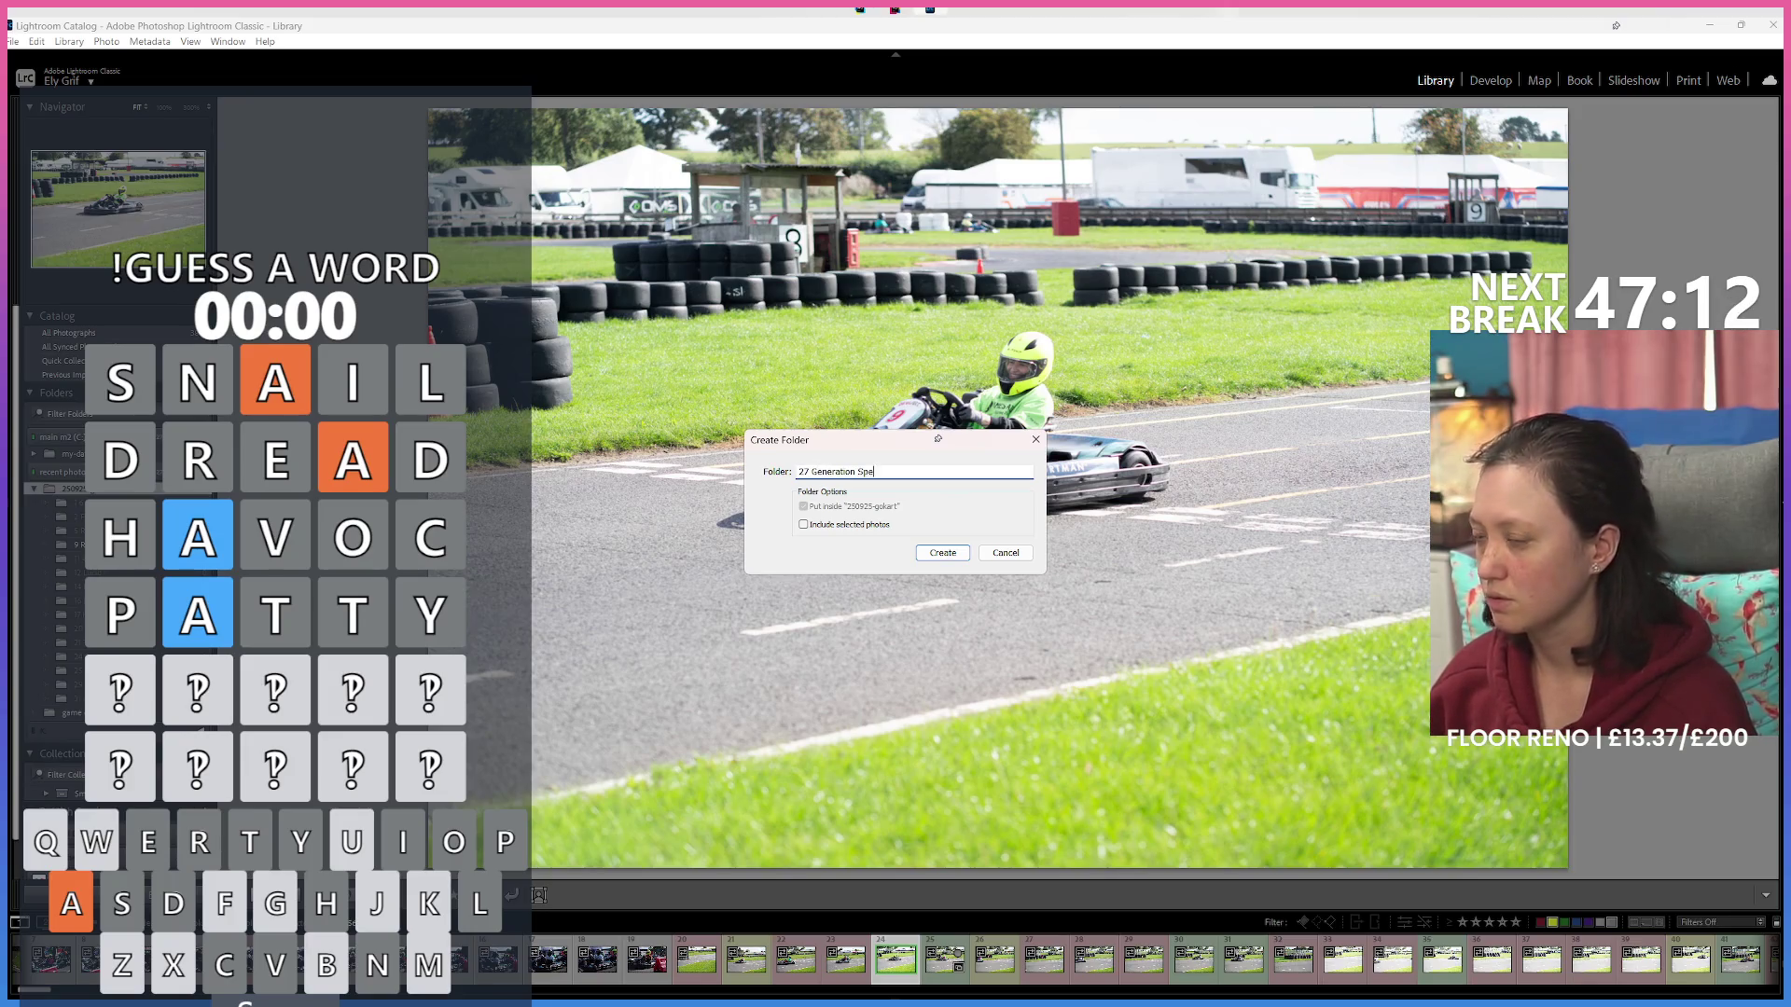
key("Return")
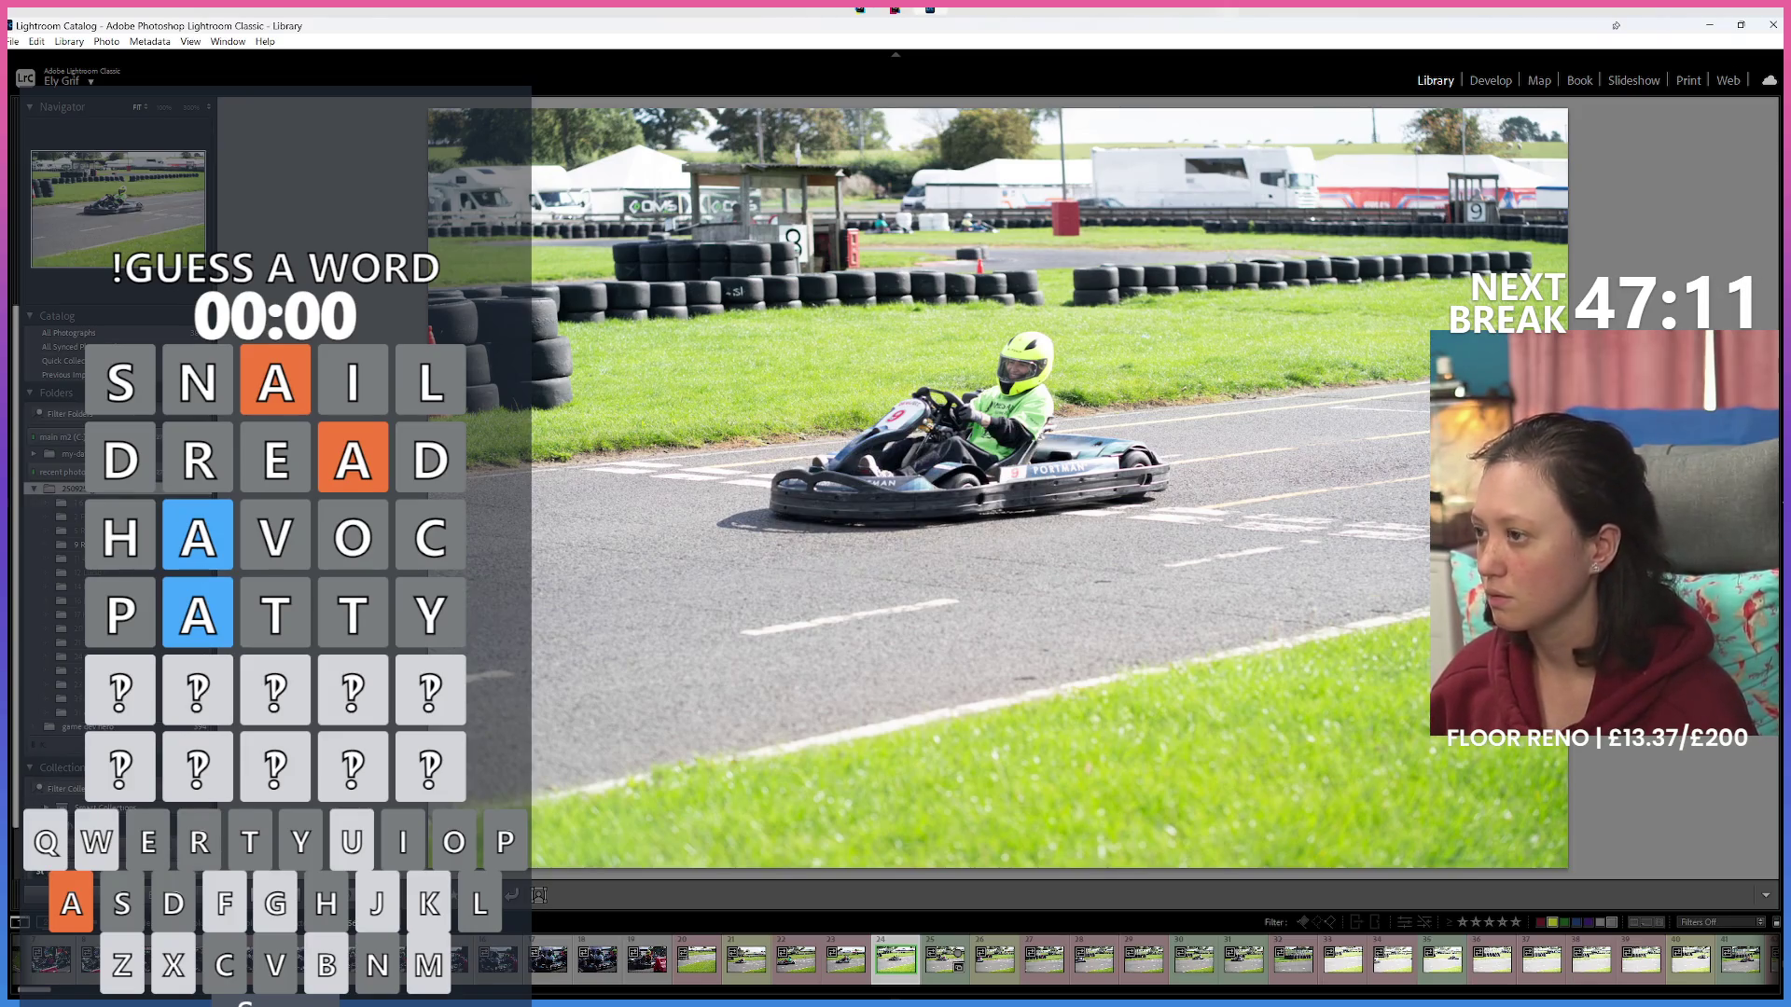
right_click(175, 495)
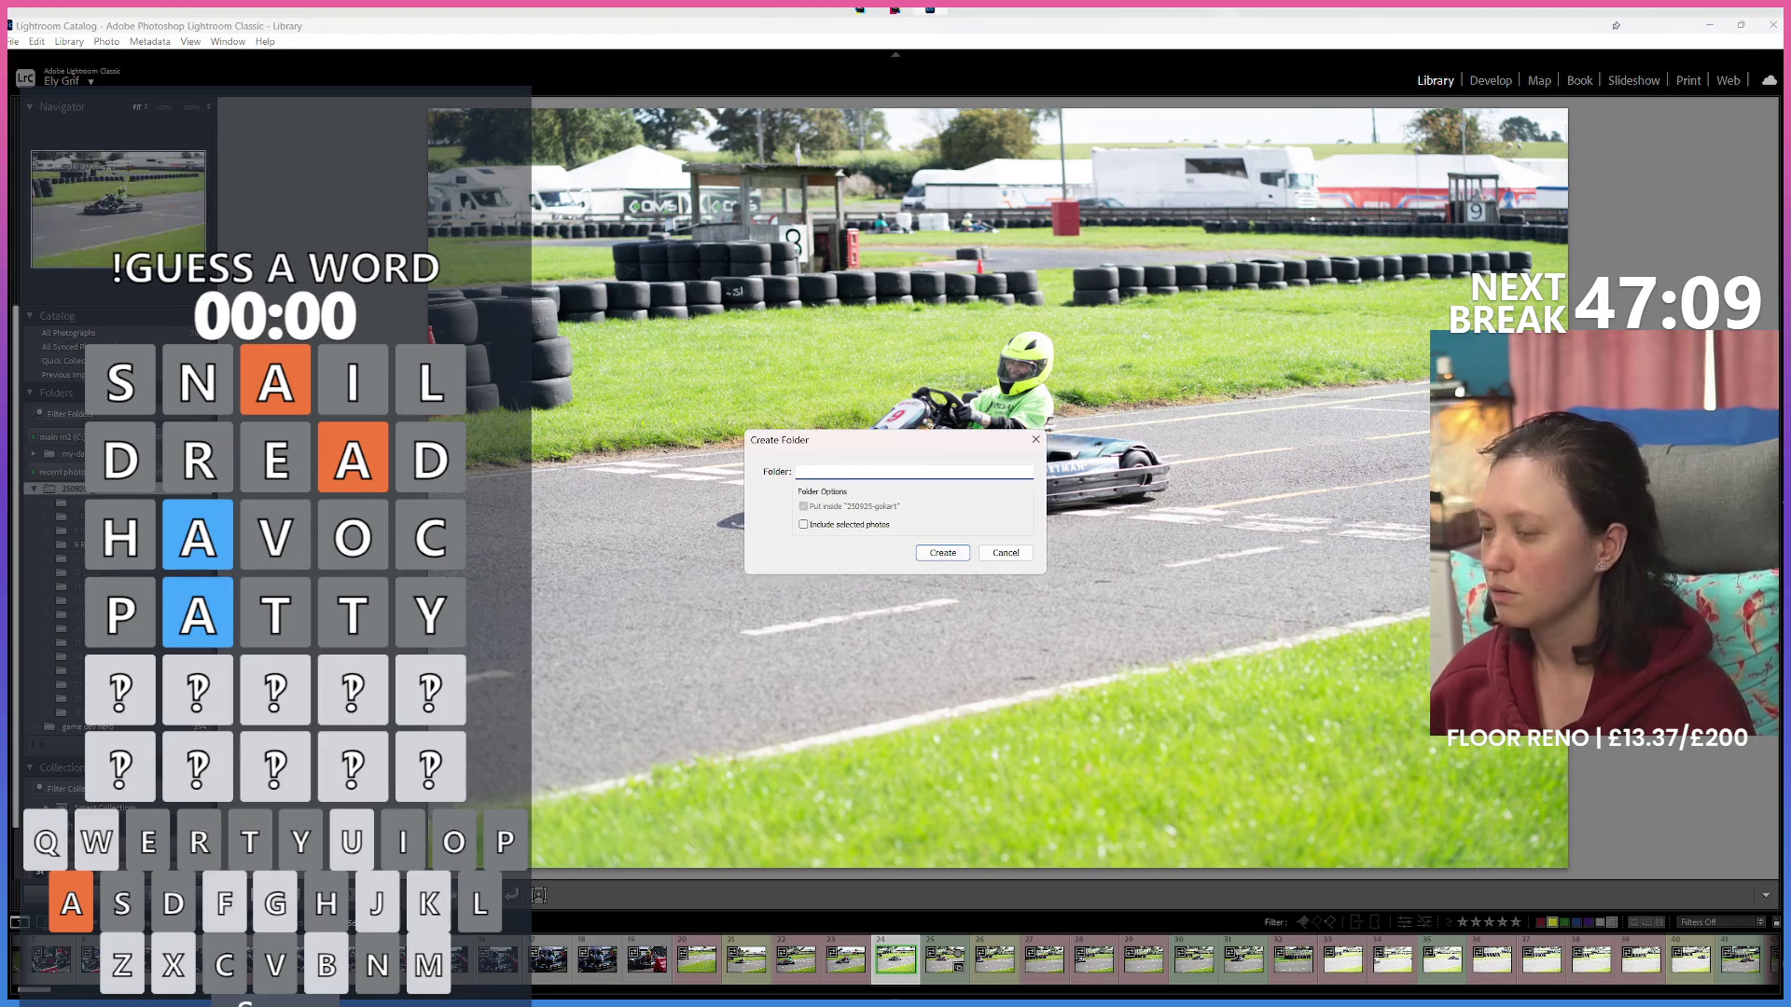
type("18 CCP")
key("Return")
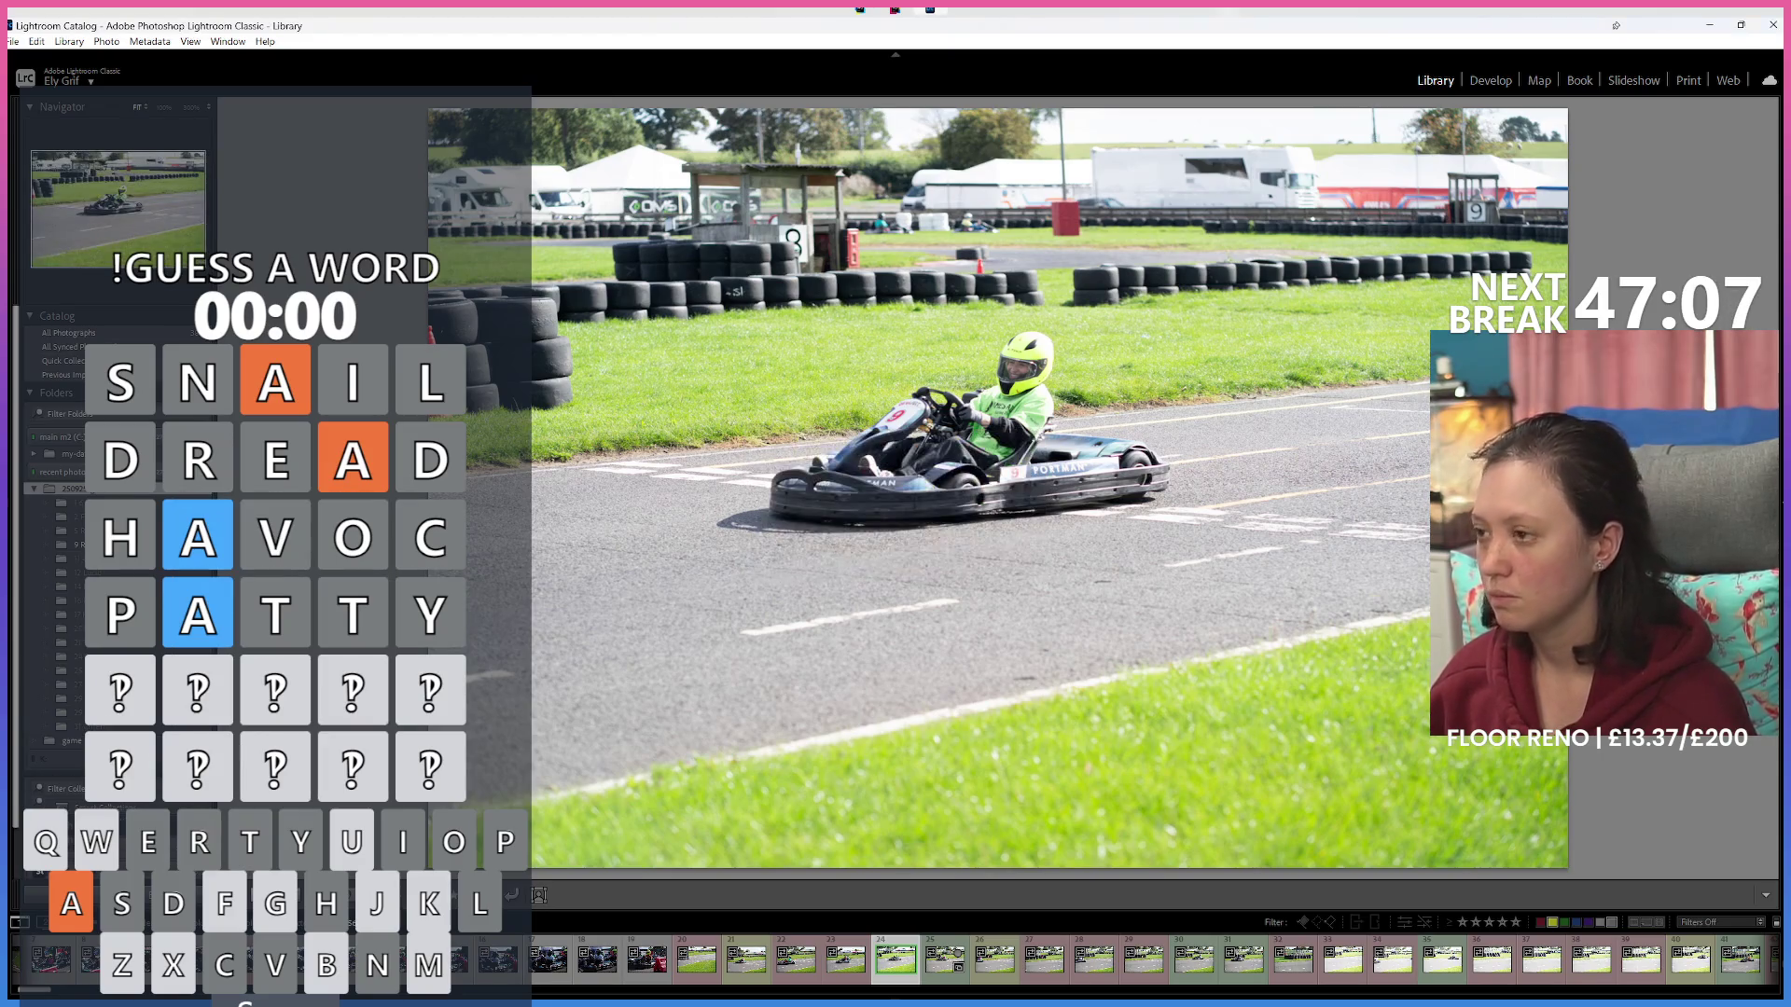
right_click(202, 496)
left_click(233, 496)
type("32")
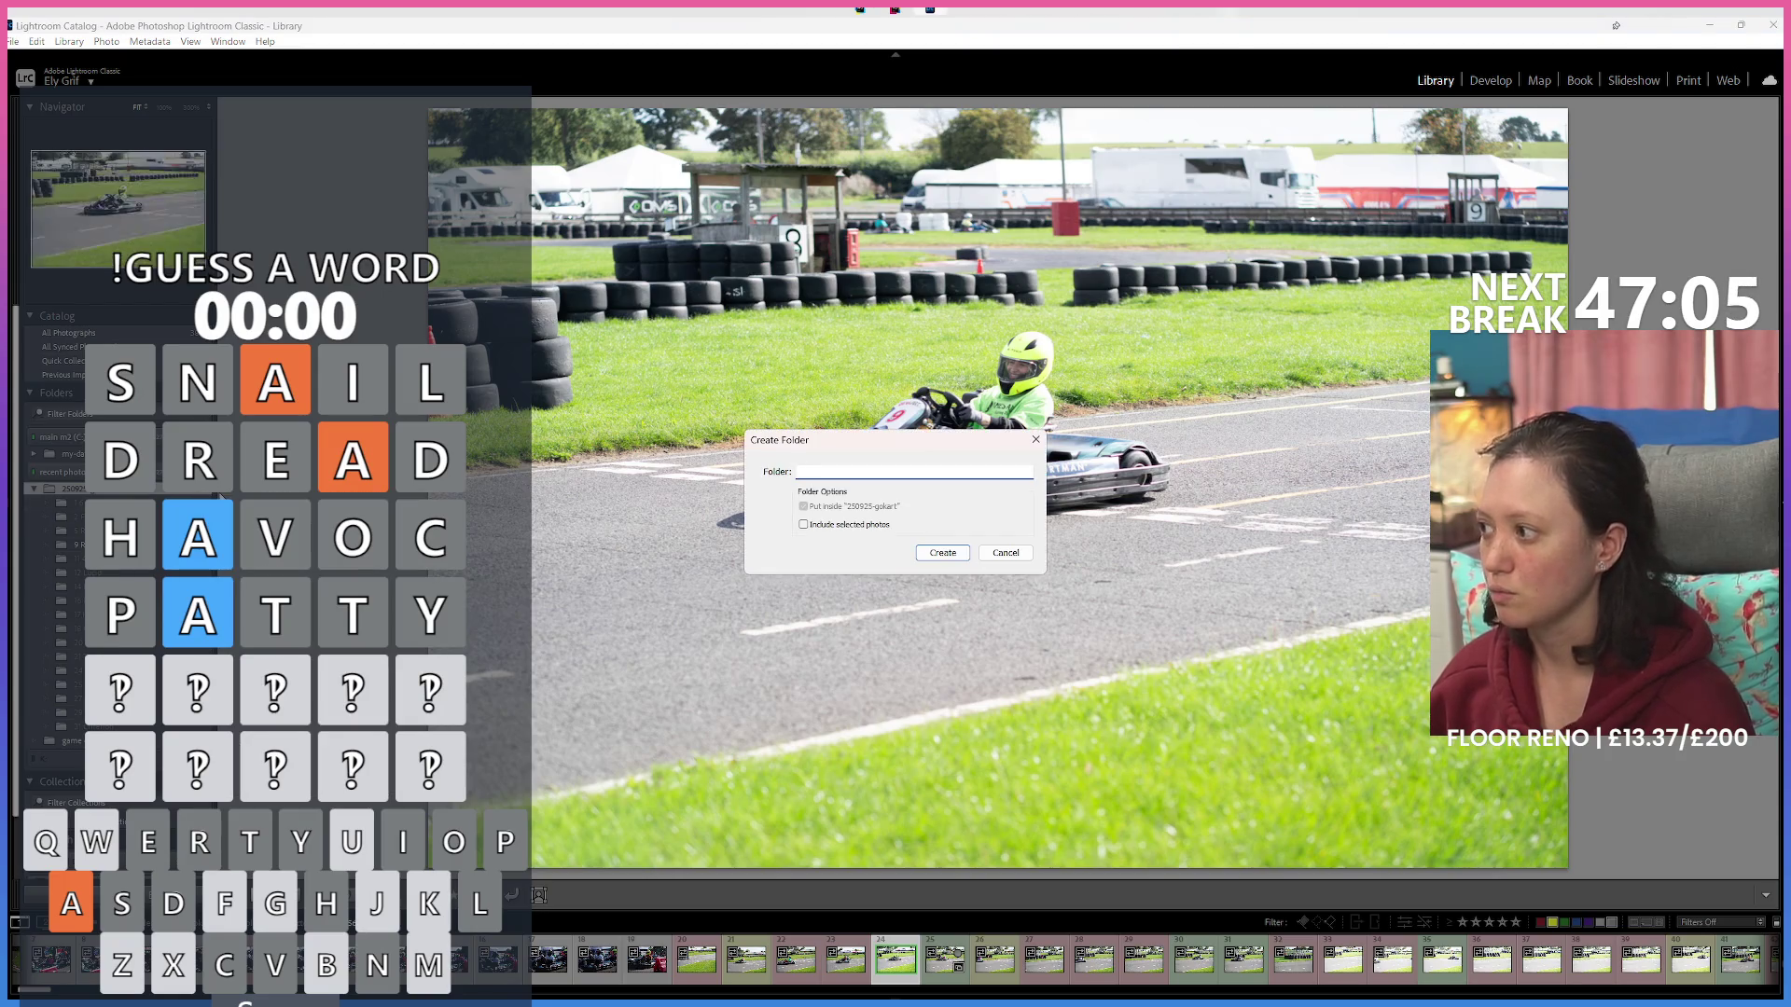
type("d")
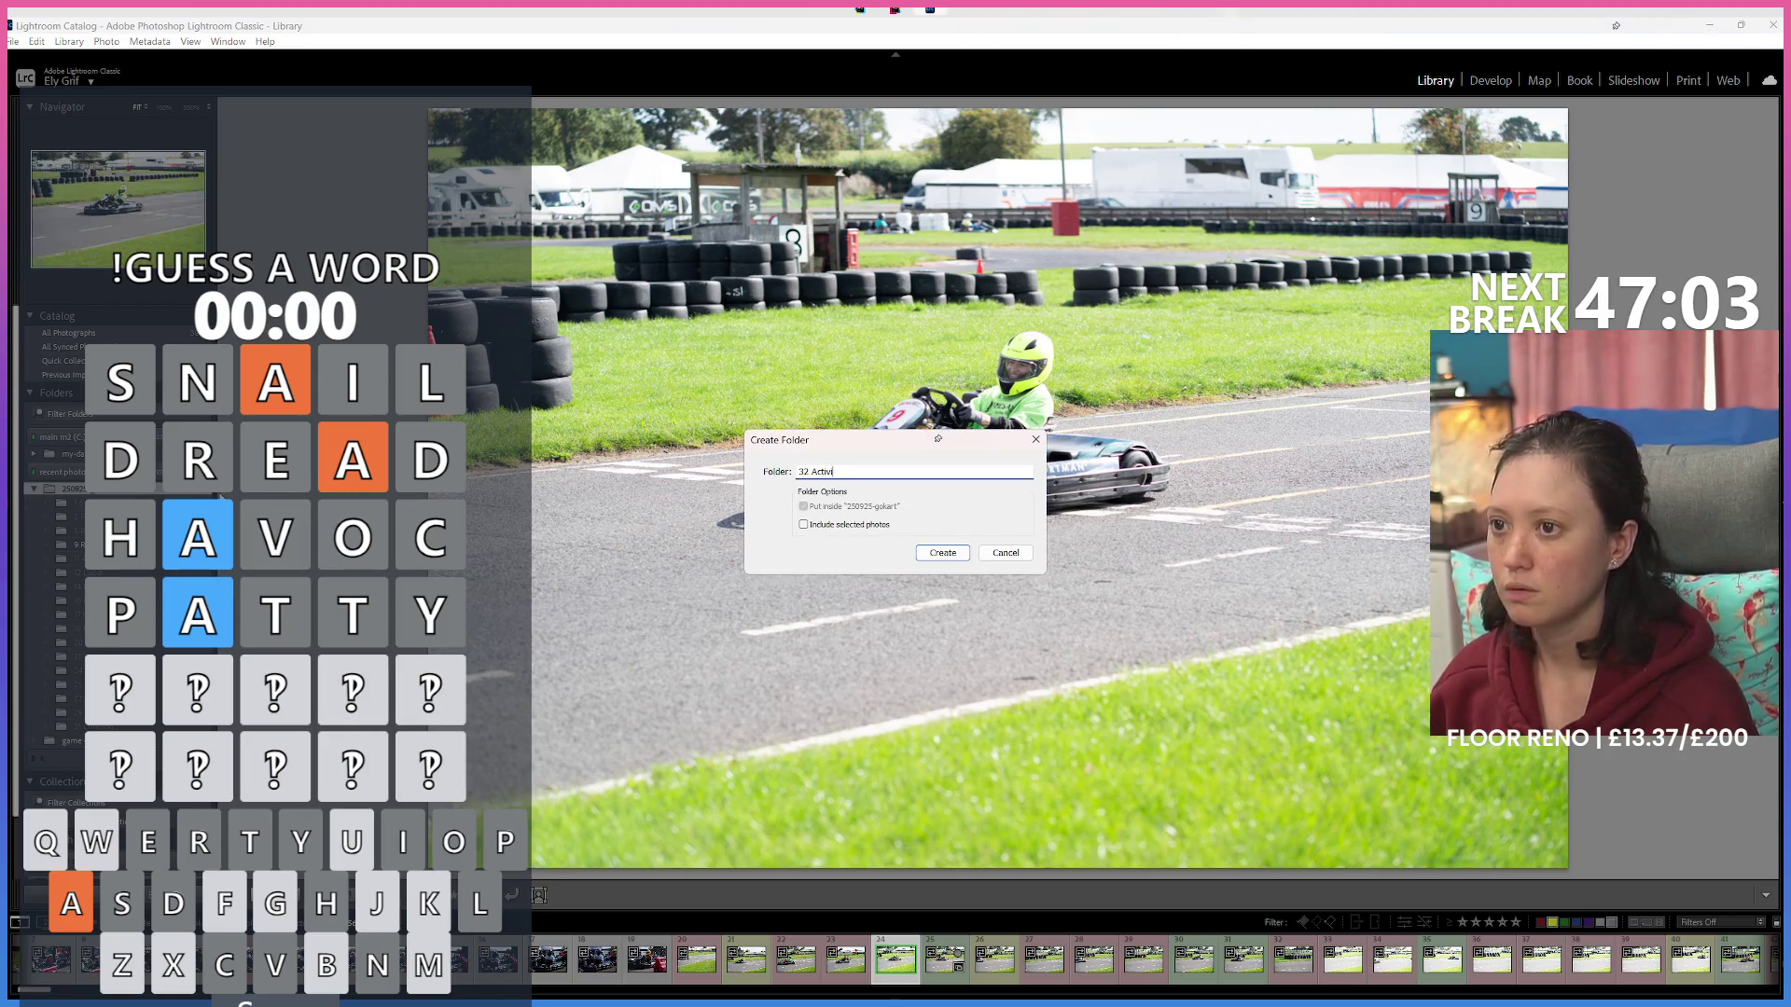
type("sion Blizzard")
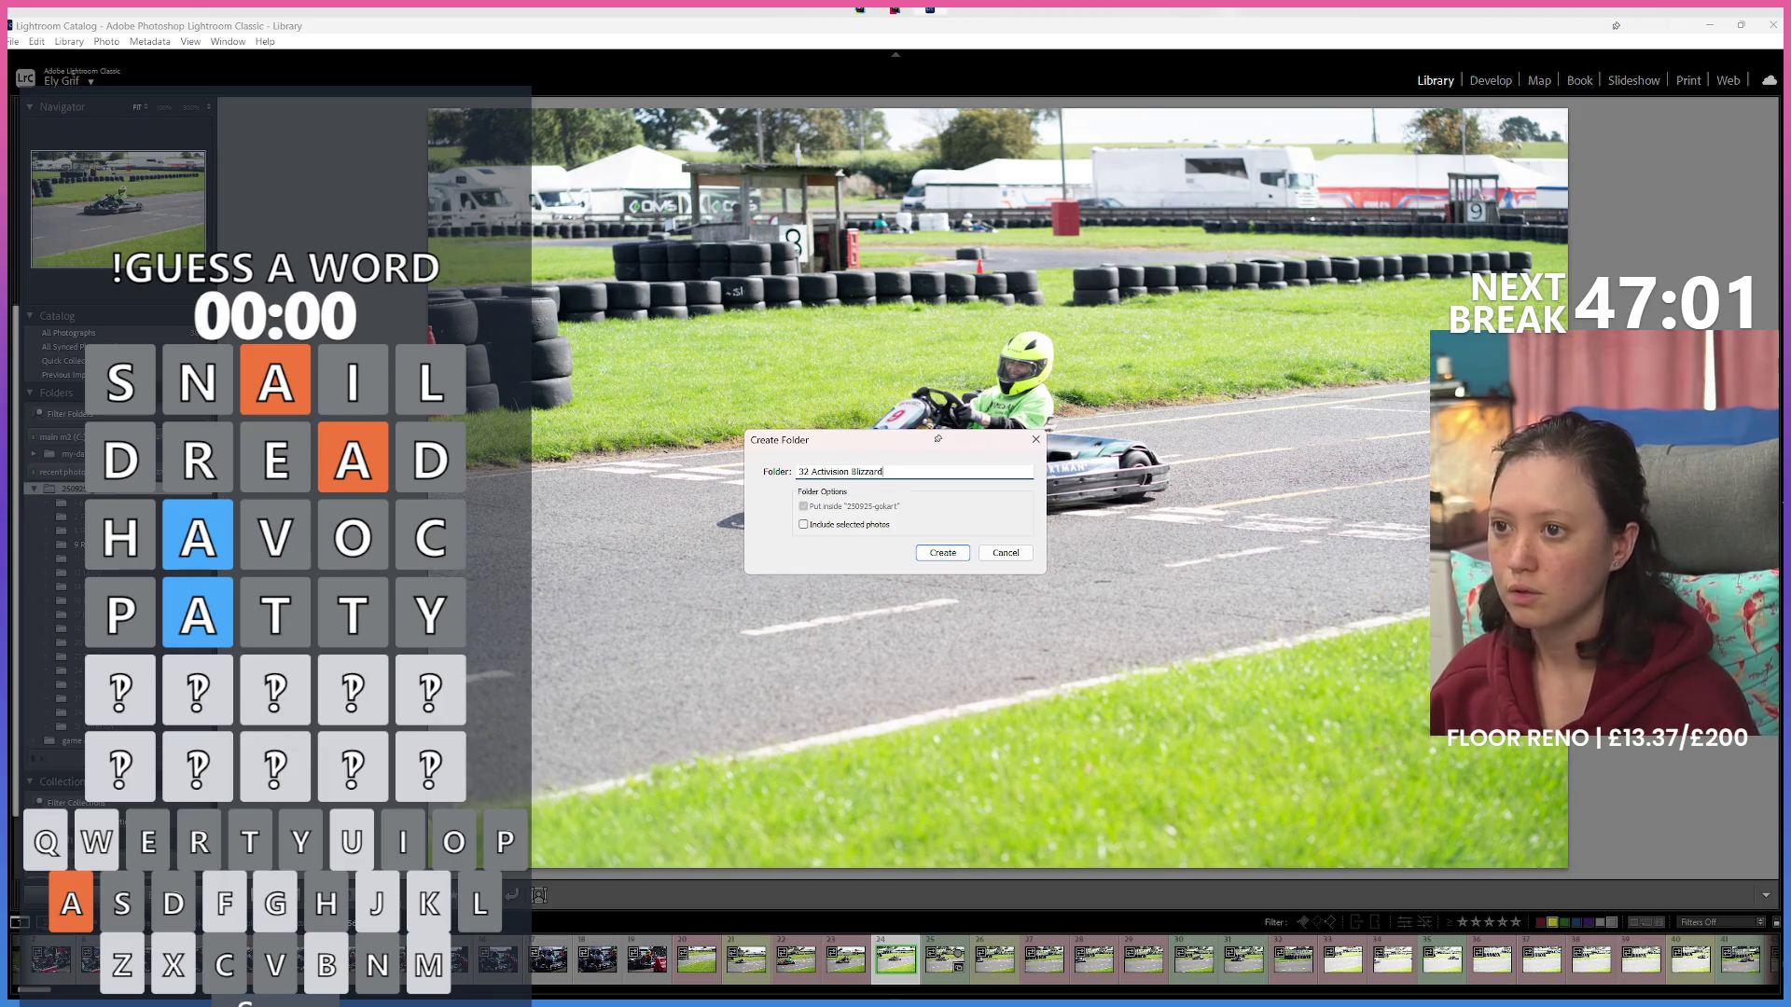
key("Return")
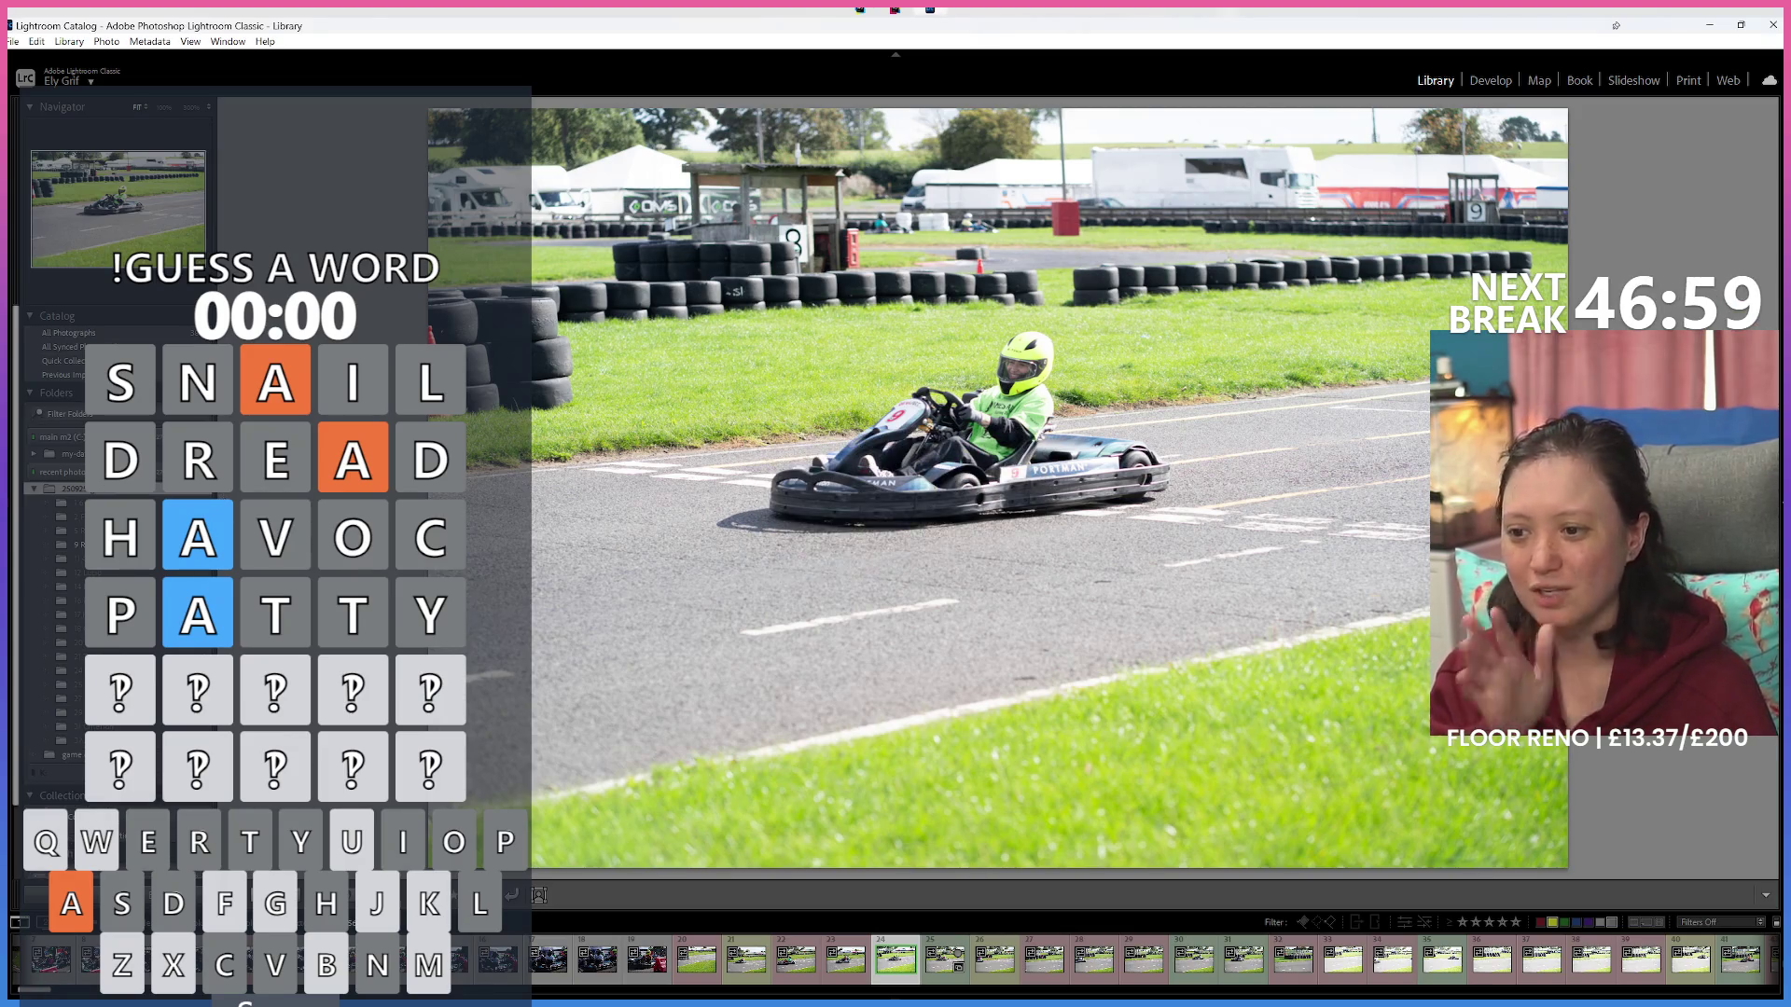
Filter the filmstrip by one colour label, open a karting shot and view it at actual size.
left_click(1616, 923)
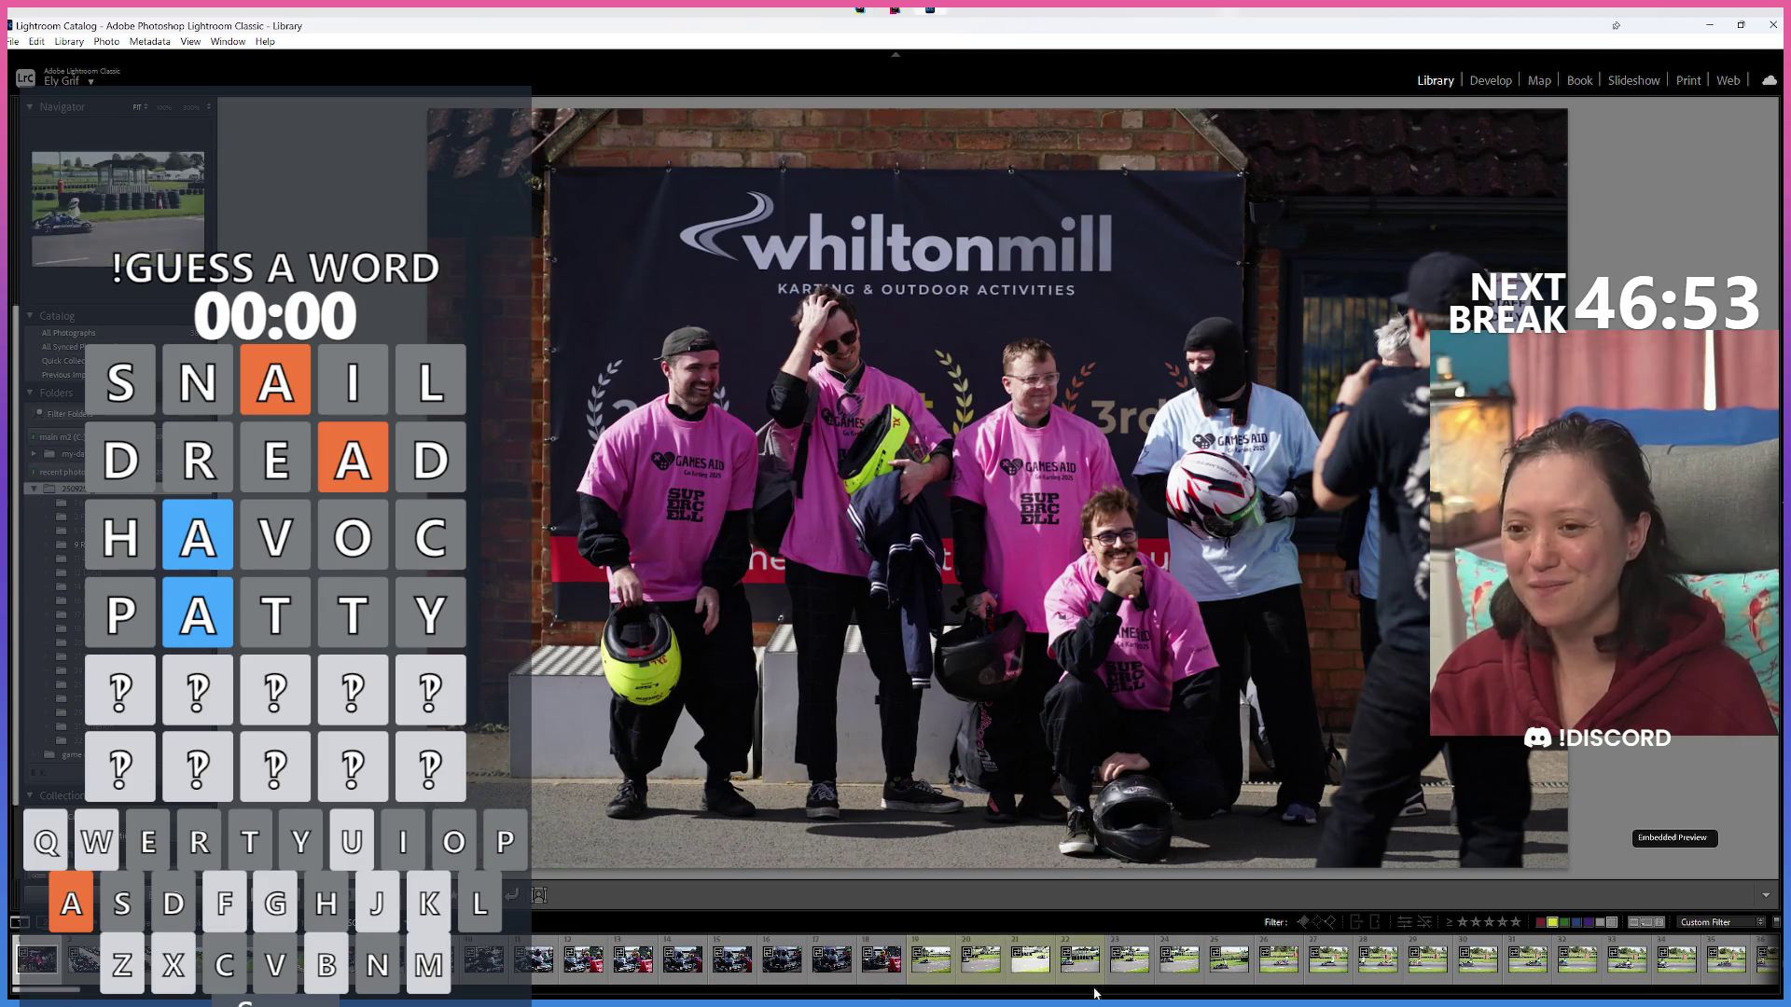
left_click(914, 965)
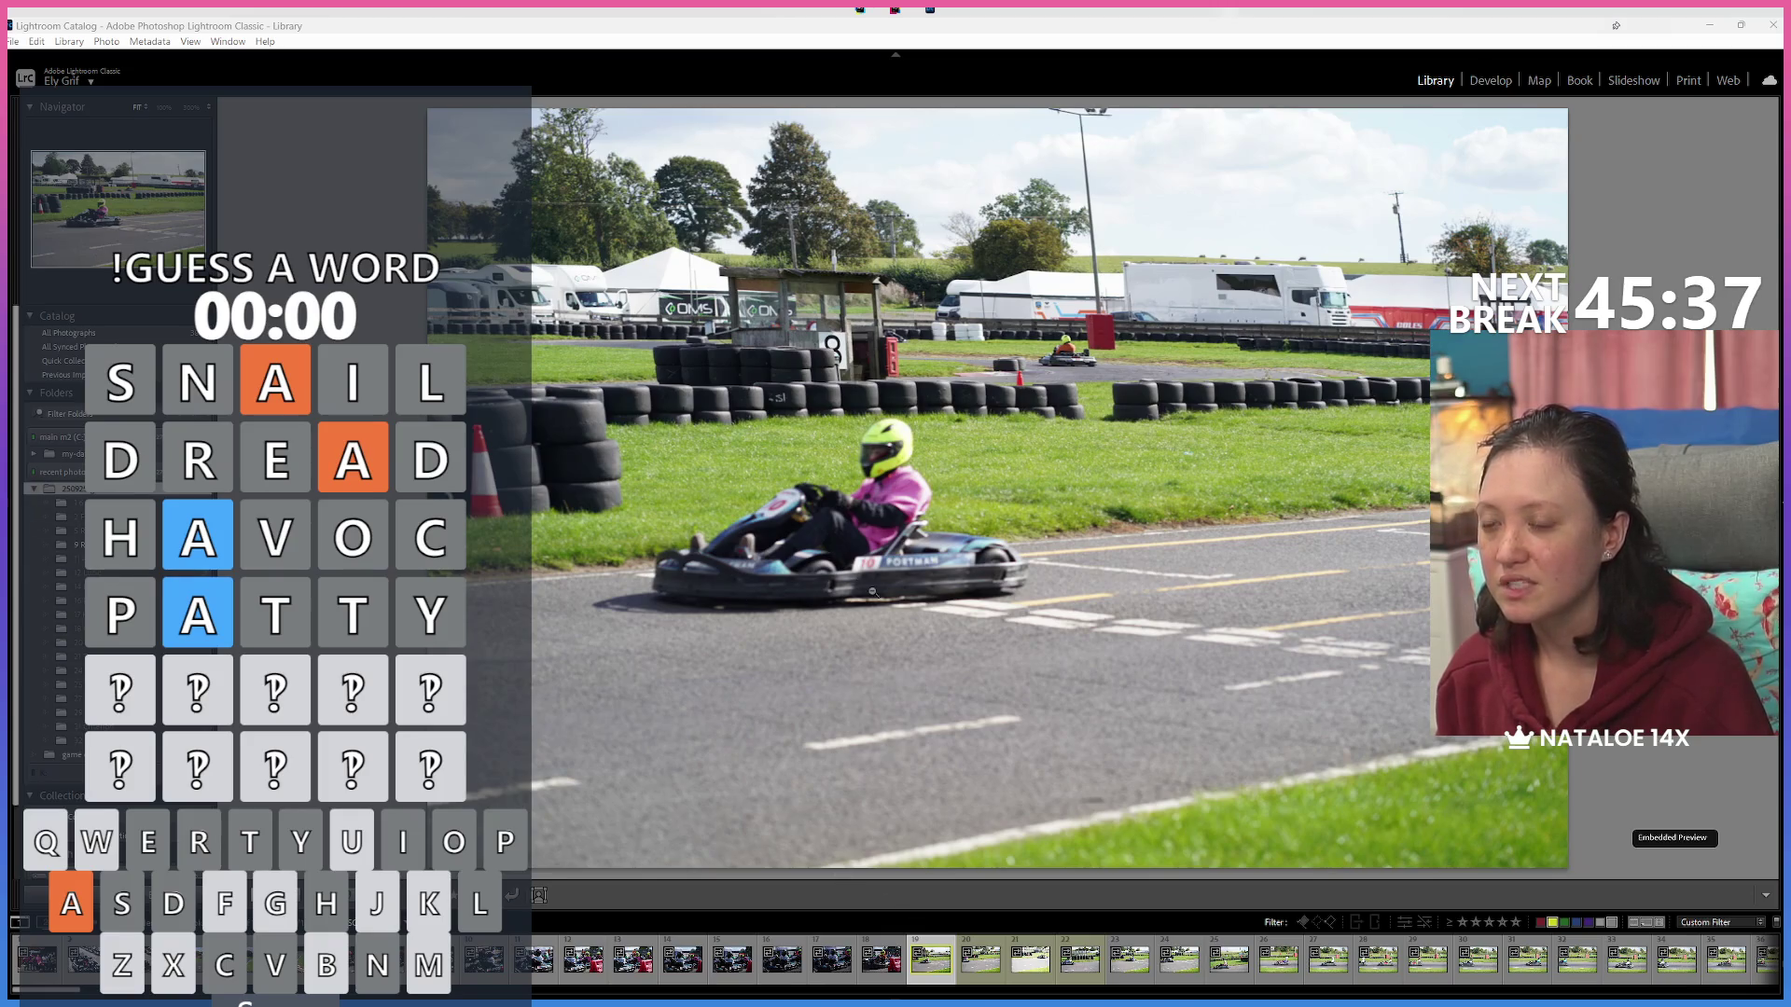
left_click(805, 596)
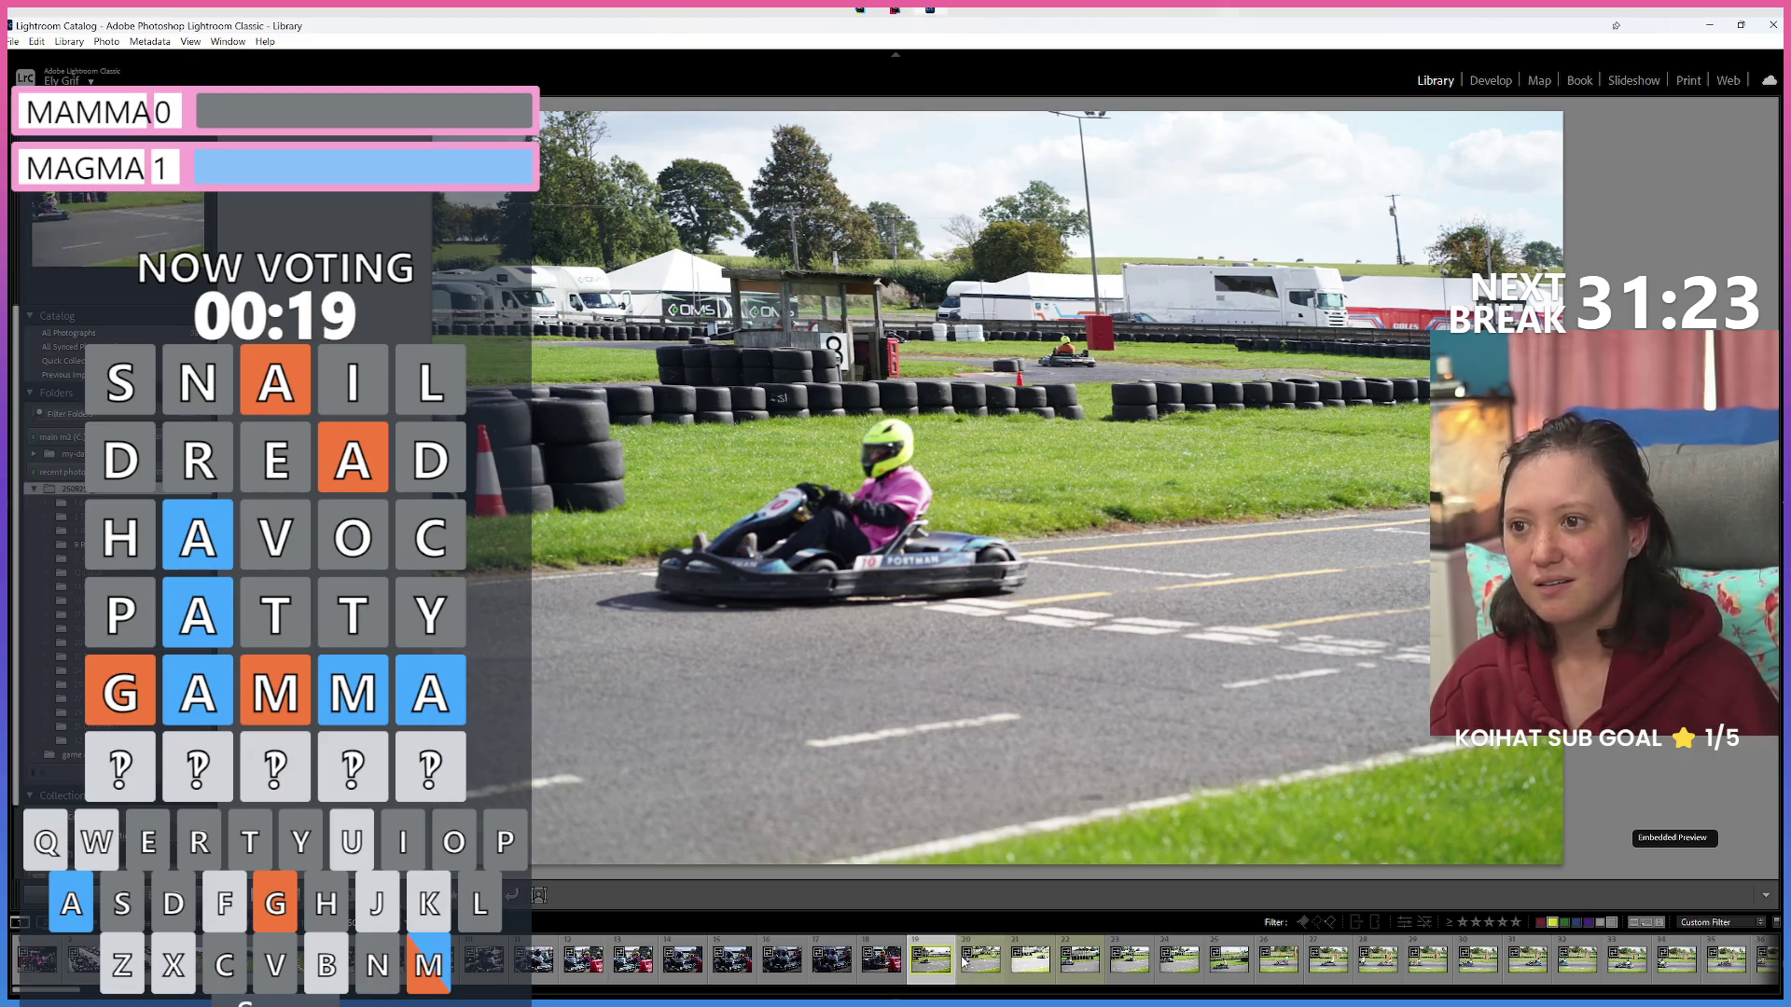
Switch to the thumbnail grid and keep the photos sorted by Capture Time.
left_click(964, 961)
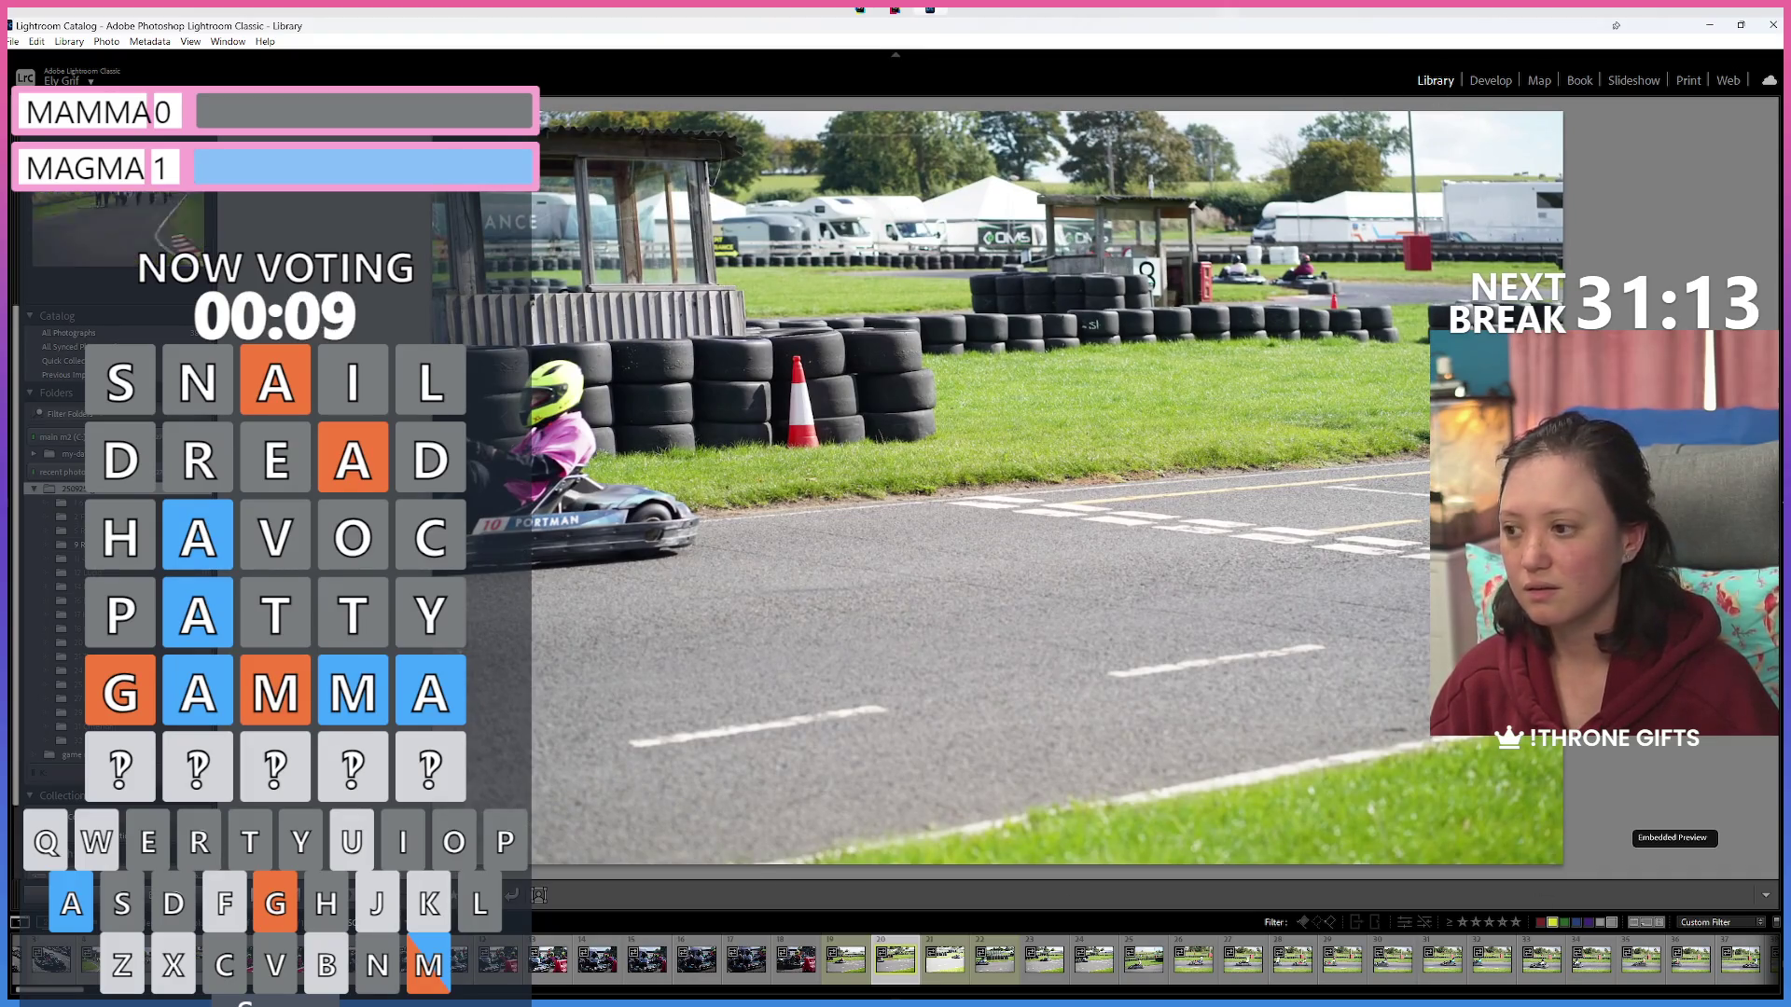
key("g")
left_click(471, 893)
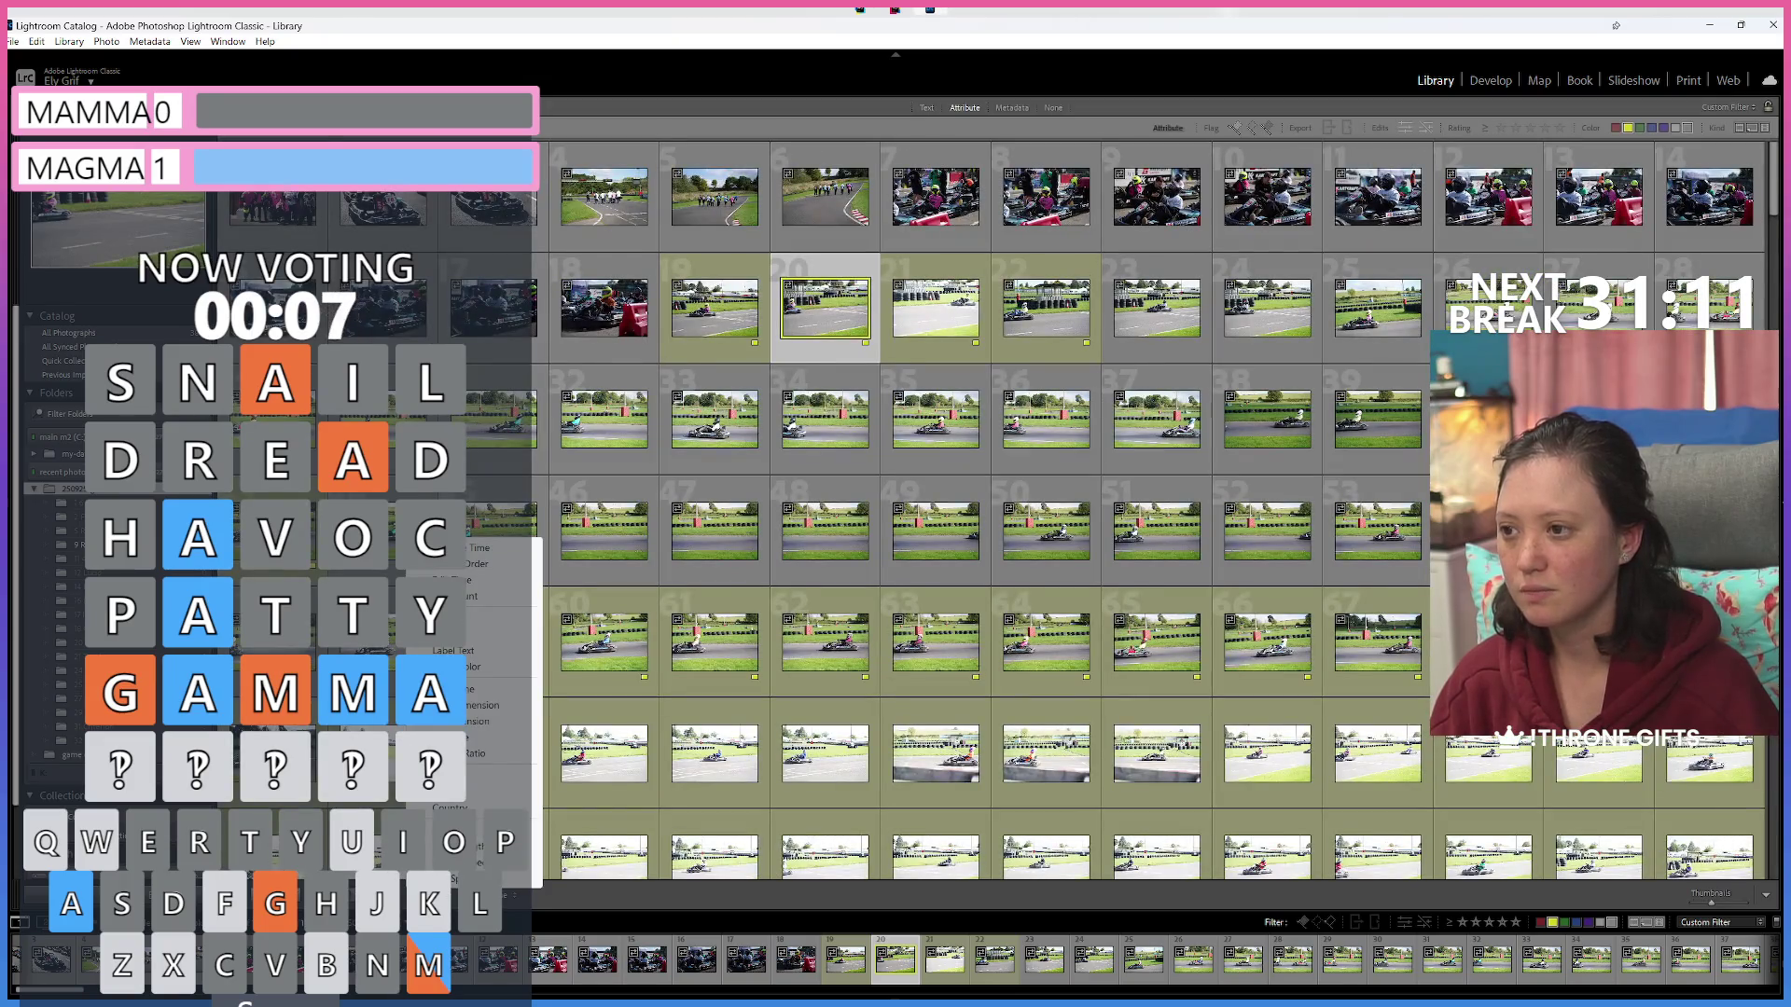
left_click(484, 552)
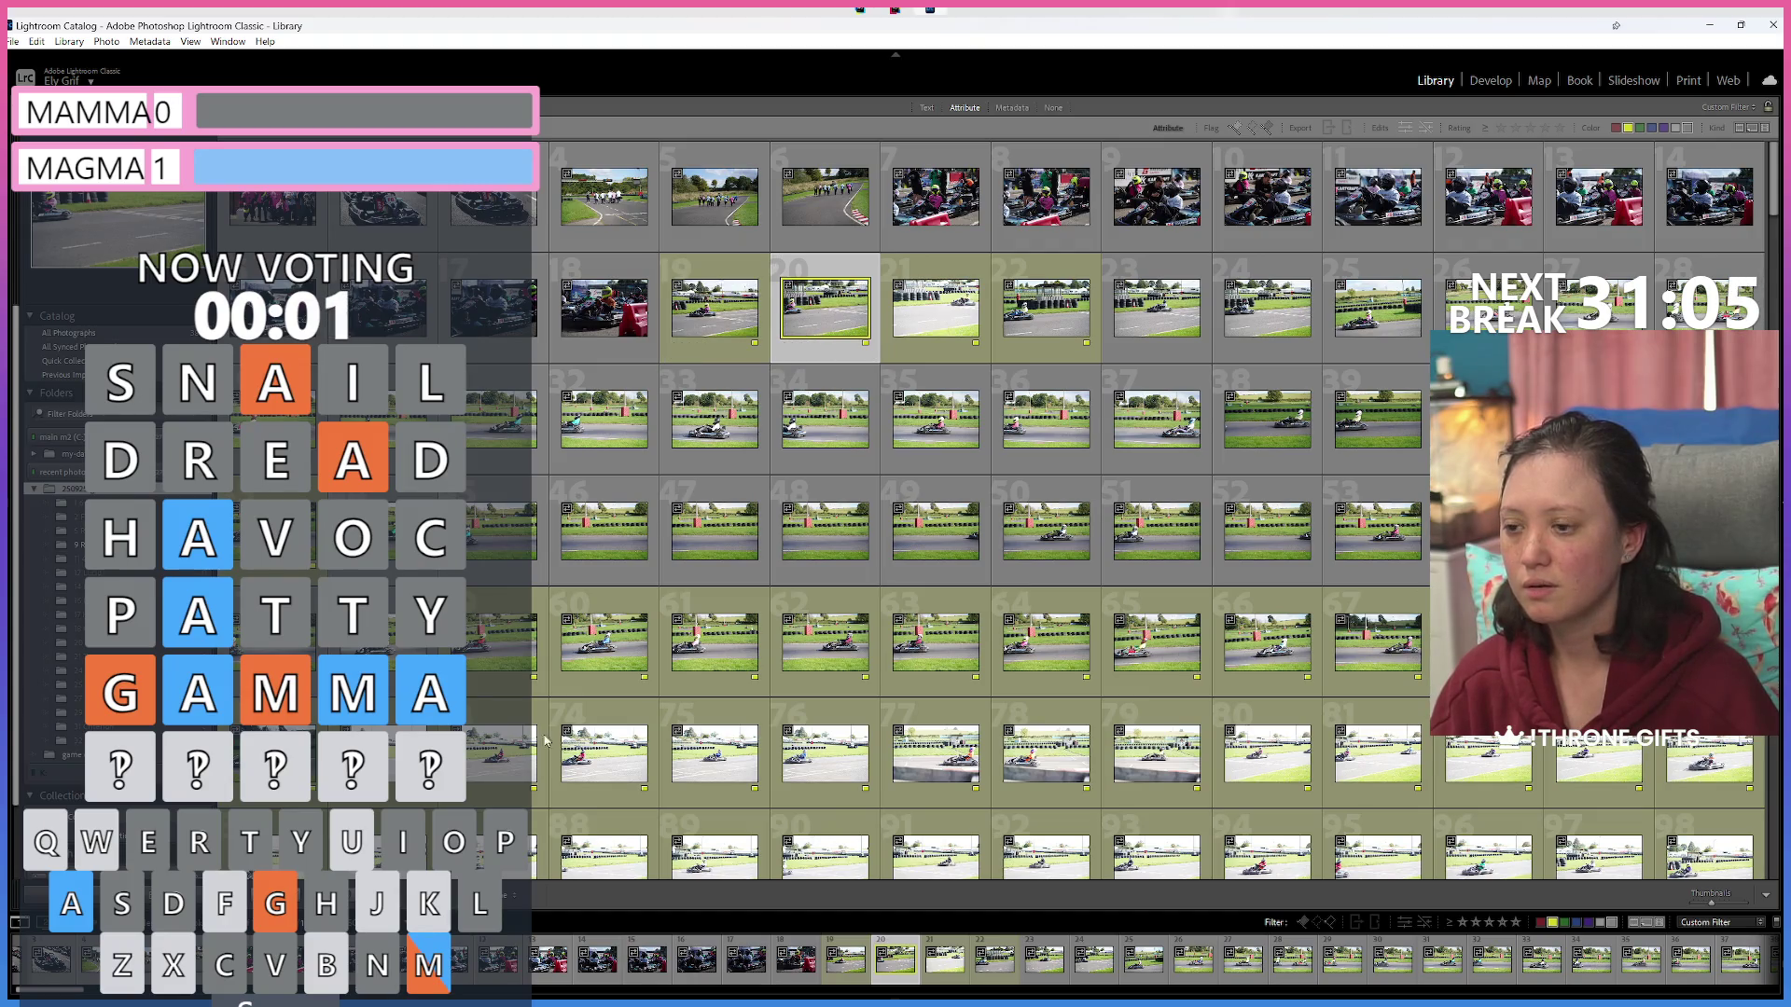
Return to Loupe and step from photos 20 and 21 onward to the kart 16 tyre-wall shot.
key("e")
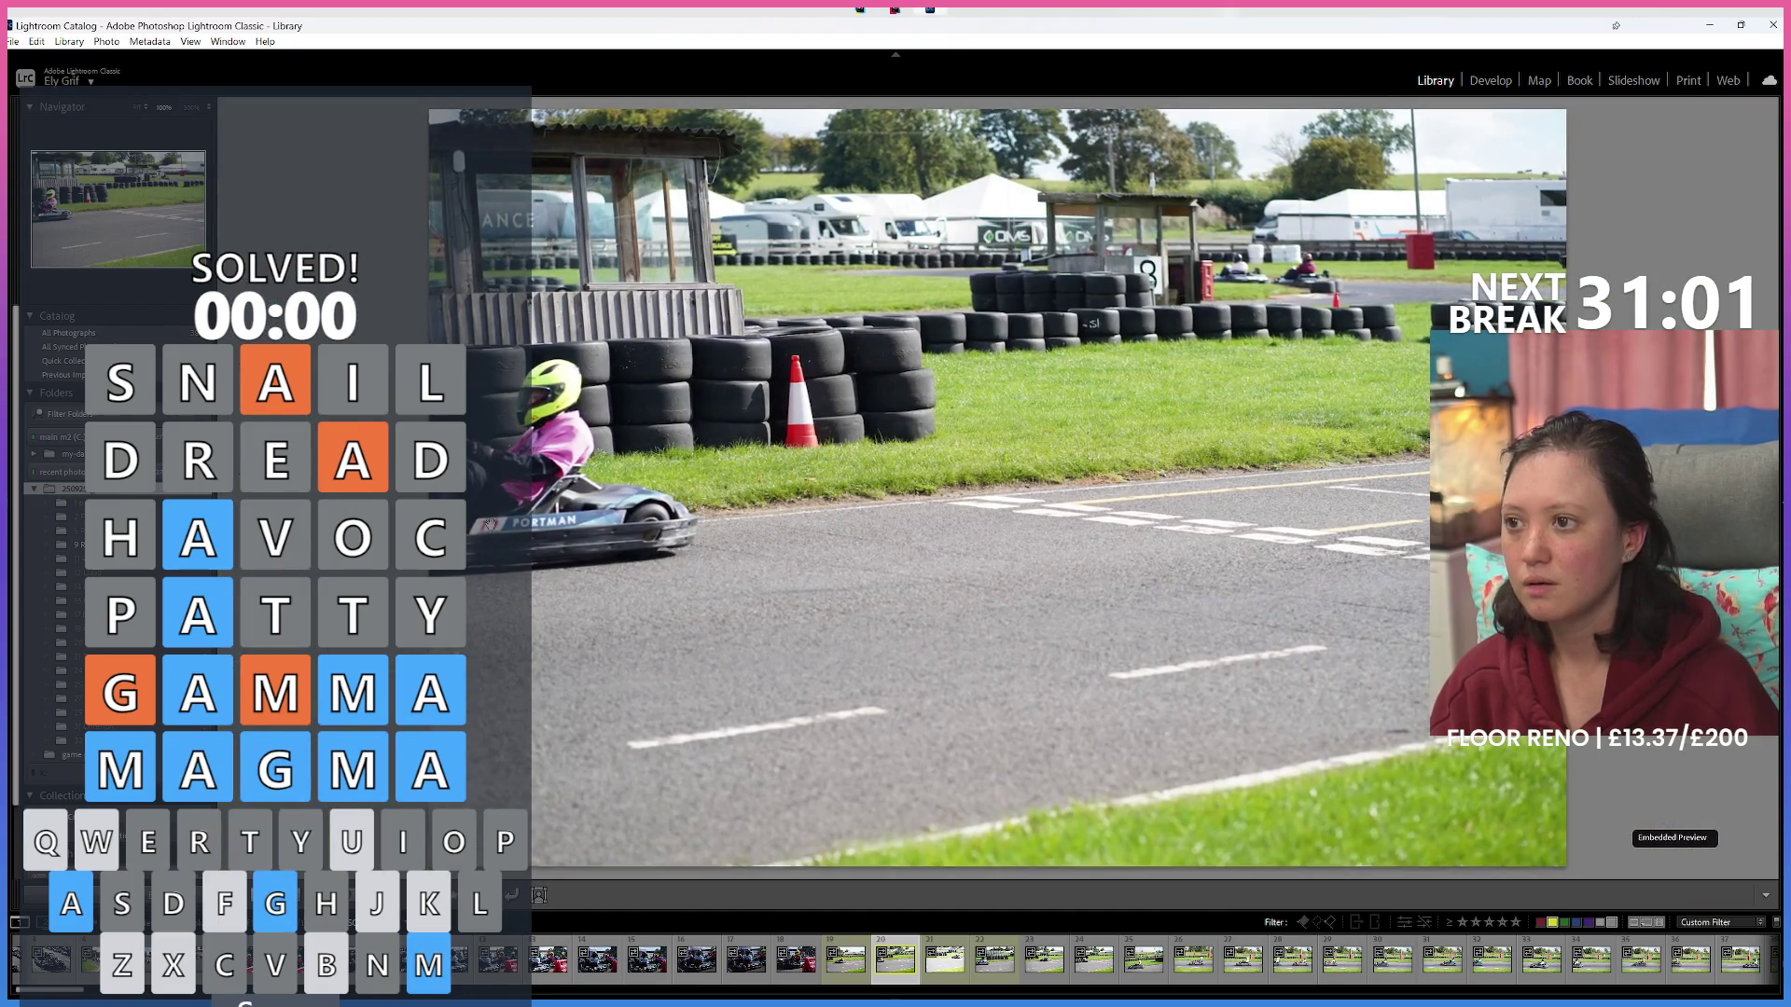
left_click(942, 984)
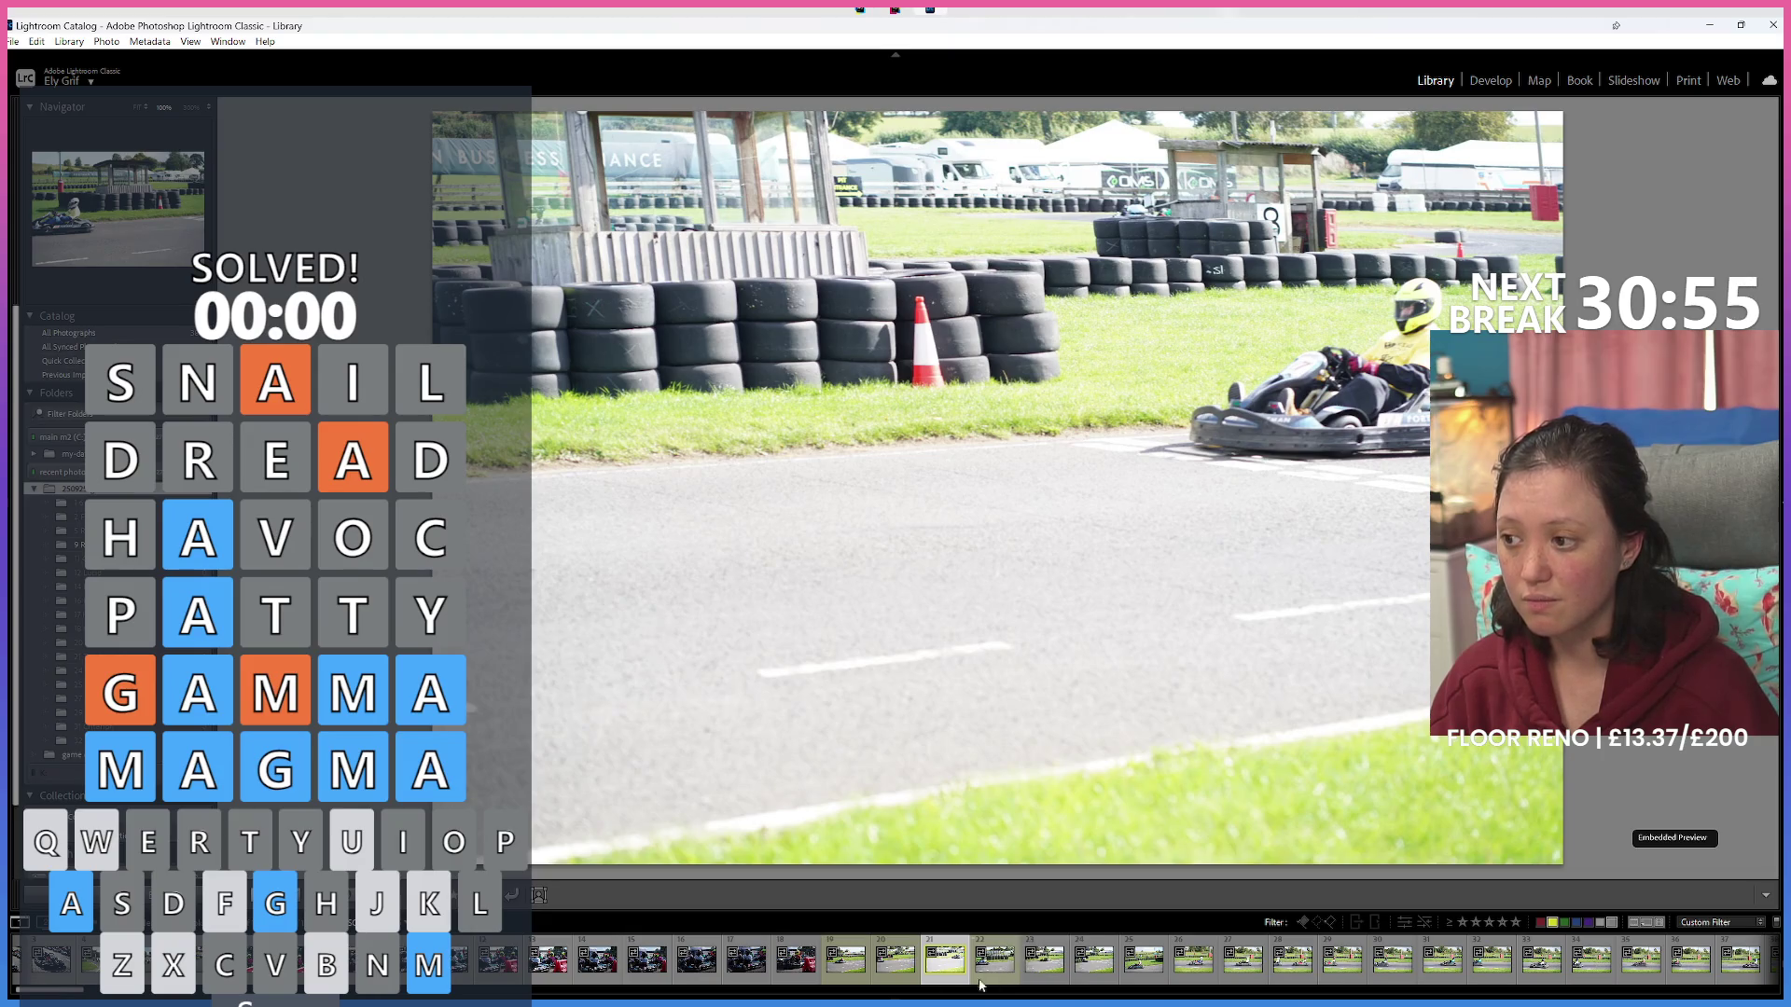
left_click(855, 970)
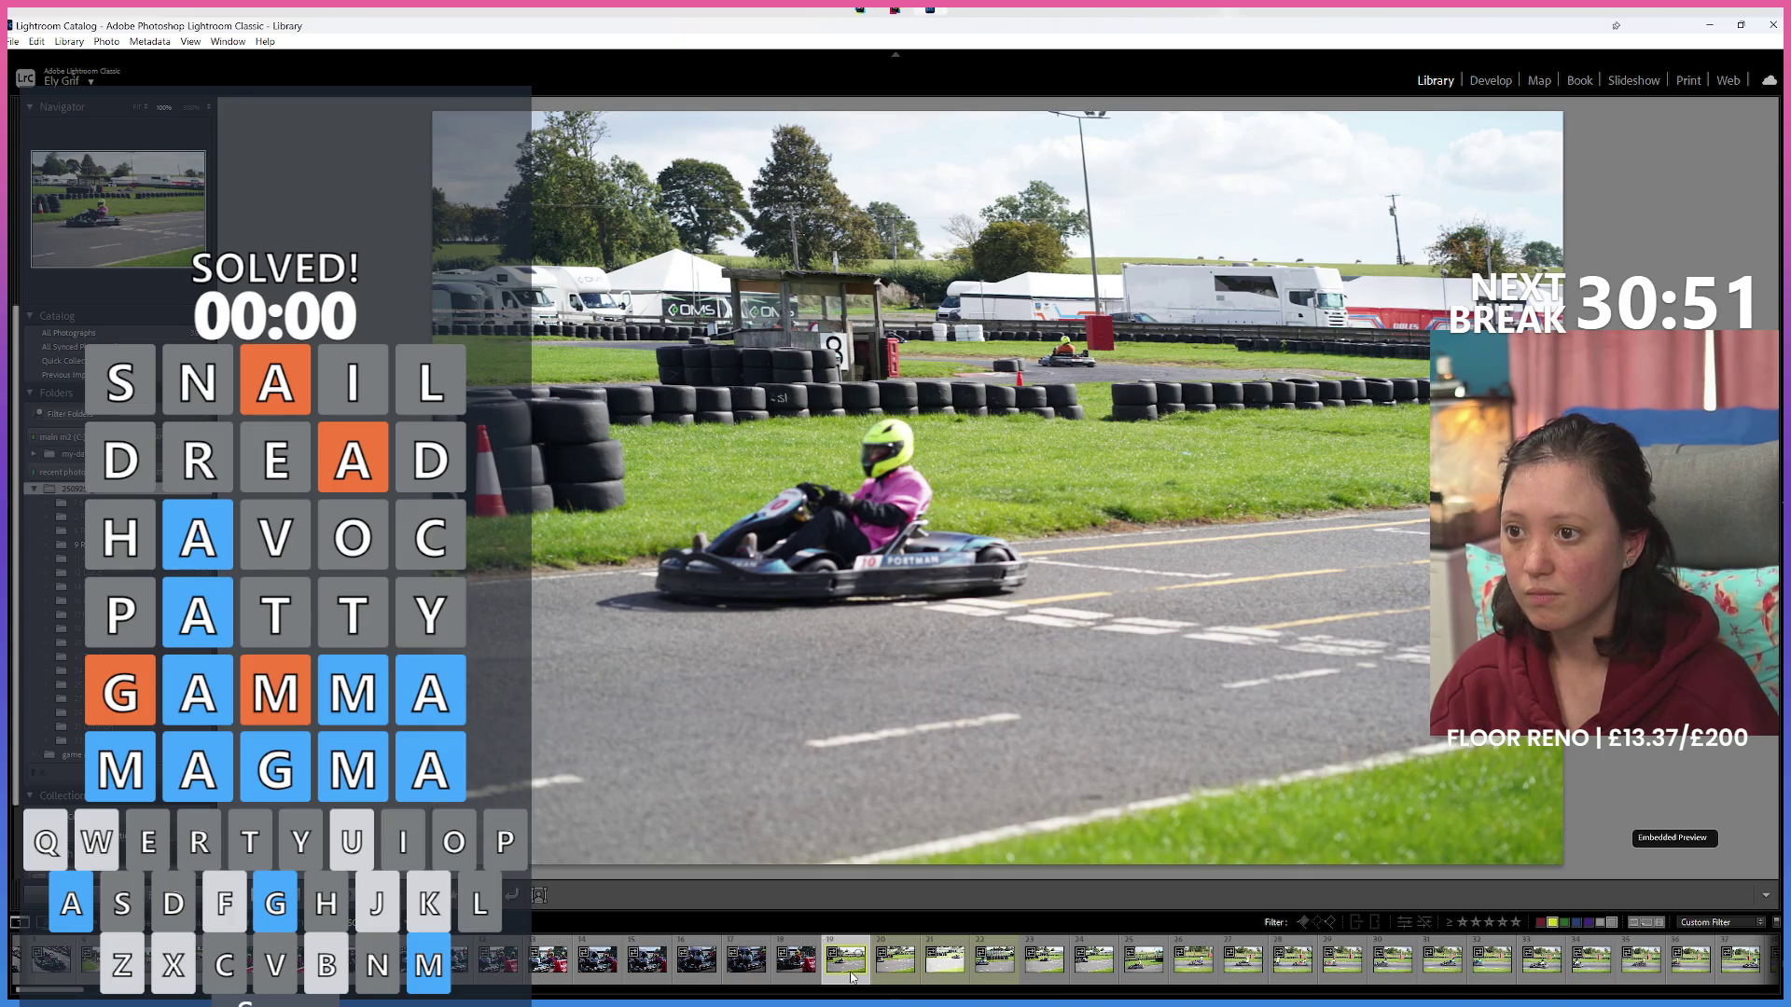
left_click(945, 965)
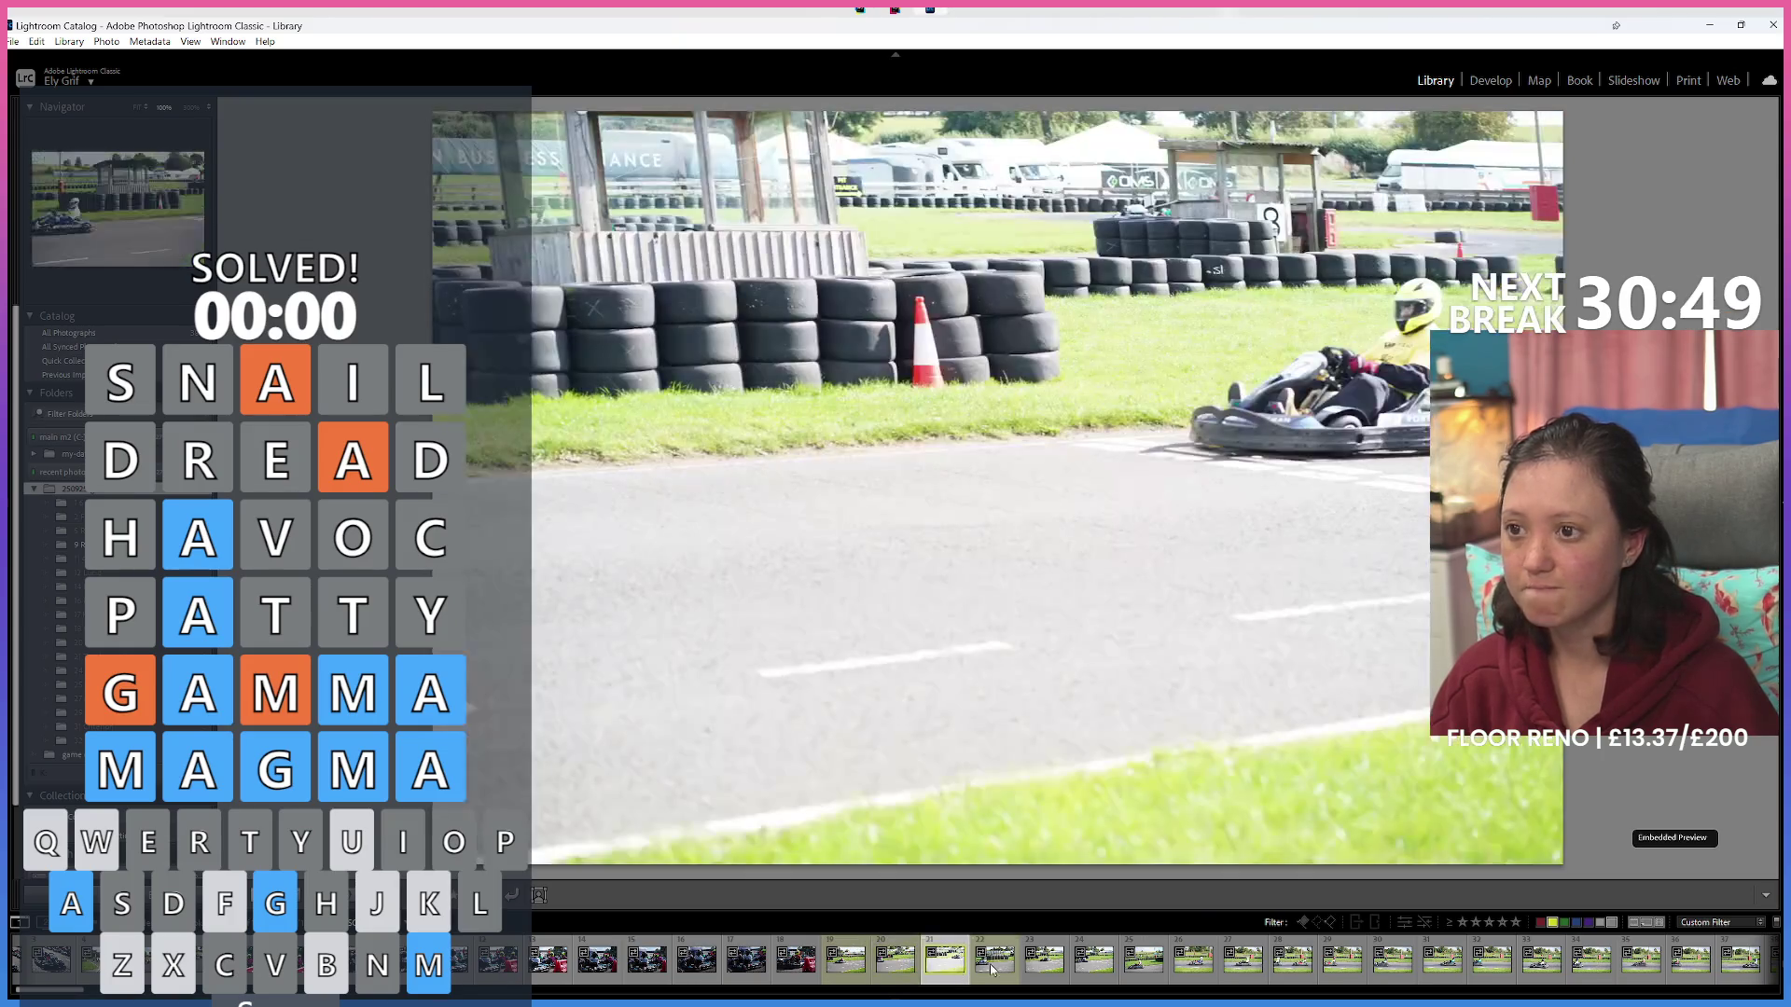
left_click(996, 972)
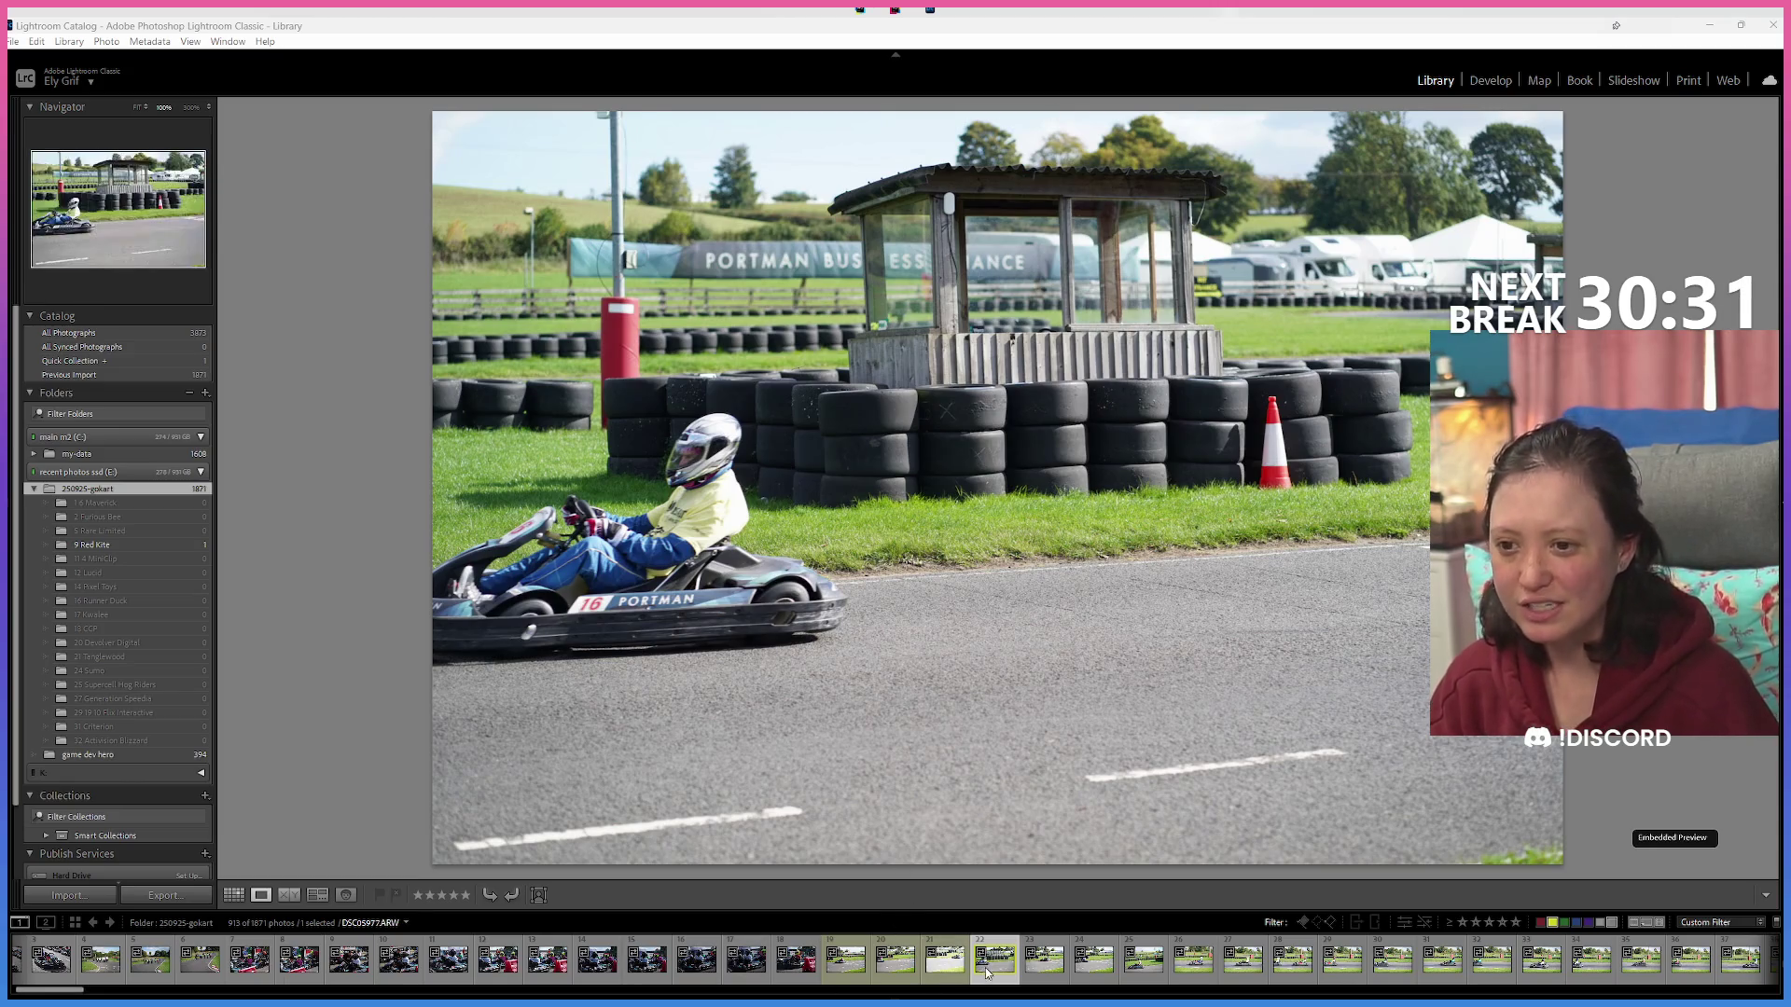
Drag the kart 29 photo into the 29 19 10 Flix Interactive folder, then open a numbered subfolder.
left_click(1038, 979)
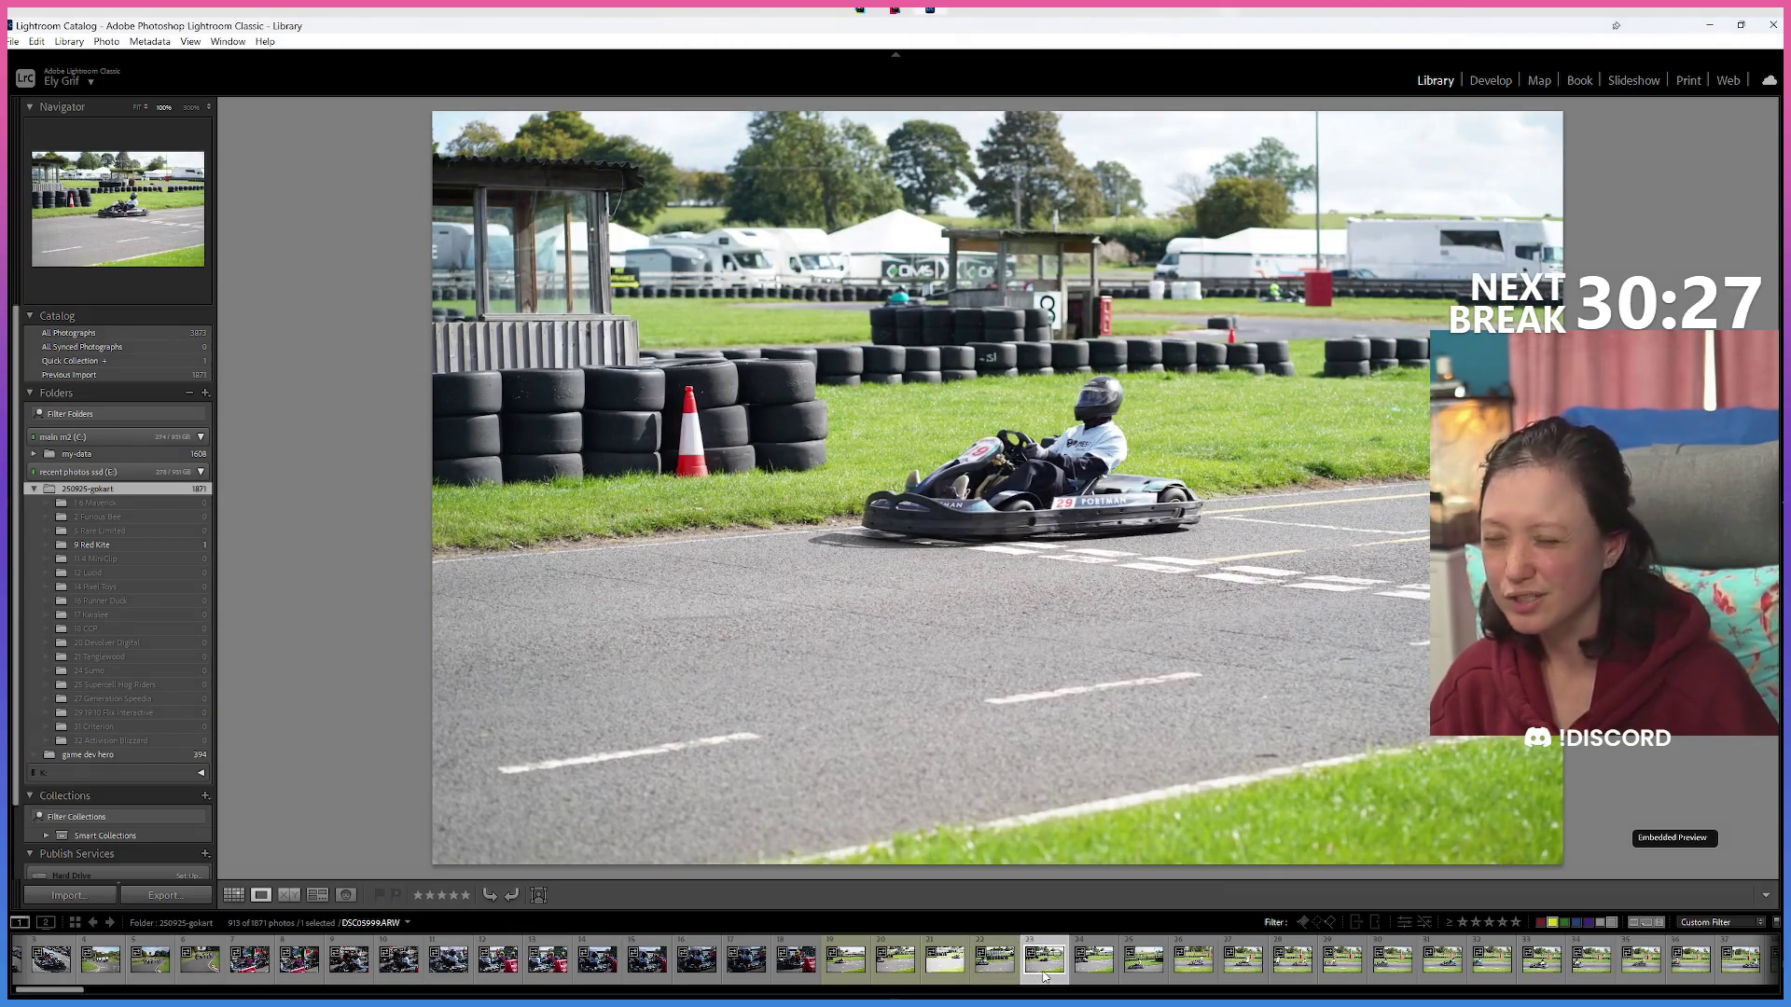
mouse_move(1043, 977)
left_mouse_down()
mouse_move(723, 612)
mouse_move(196, 550)
mouse_move(149, 611)
mouse_move(155, 739)
mouse_move(158, 707)
left_mouse_up()
left_click_drag(146, 546, 154, 724)
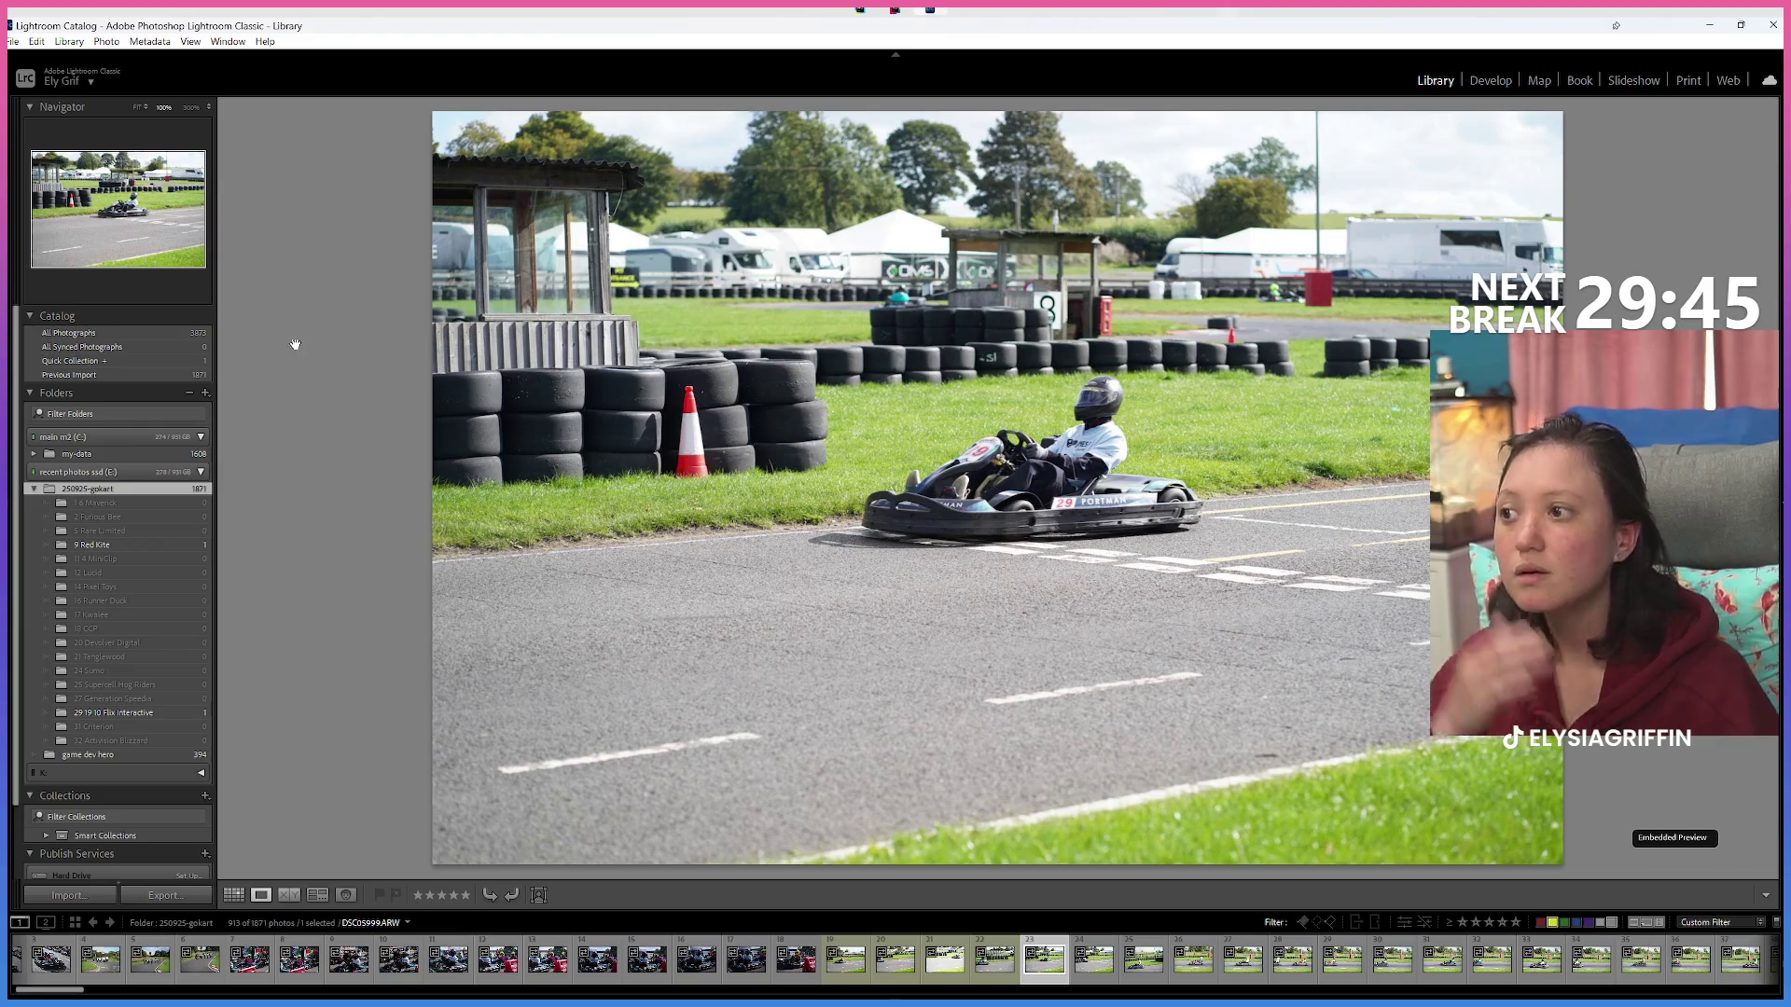
left_click(131, 503)
Turn off Show Photos in Subfolders for 250925-gokart from the Library menu.
left_click(89, 488)
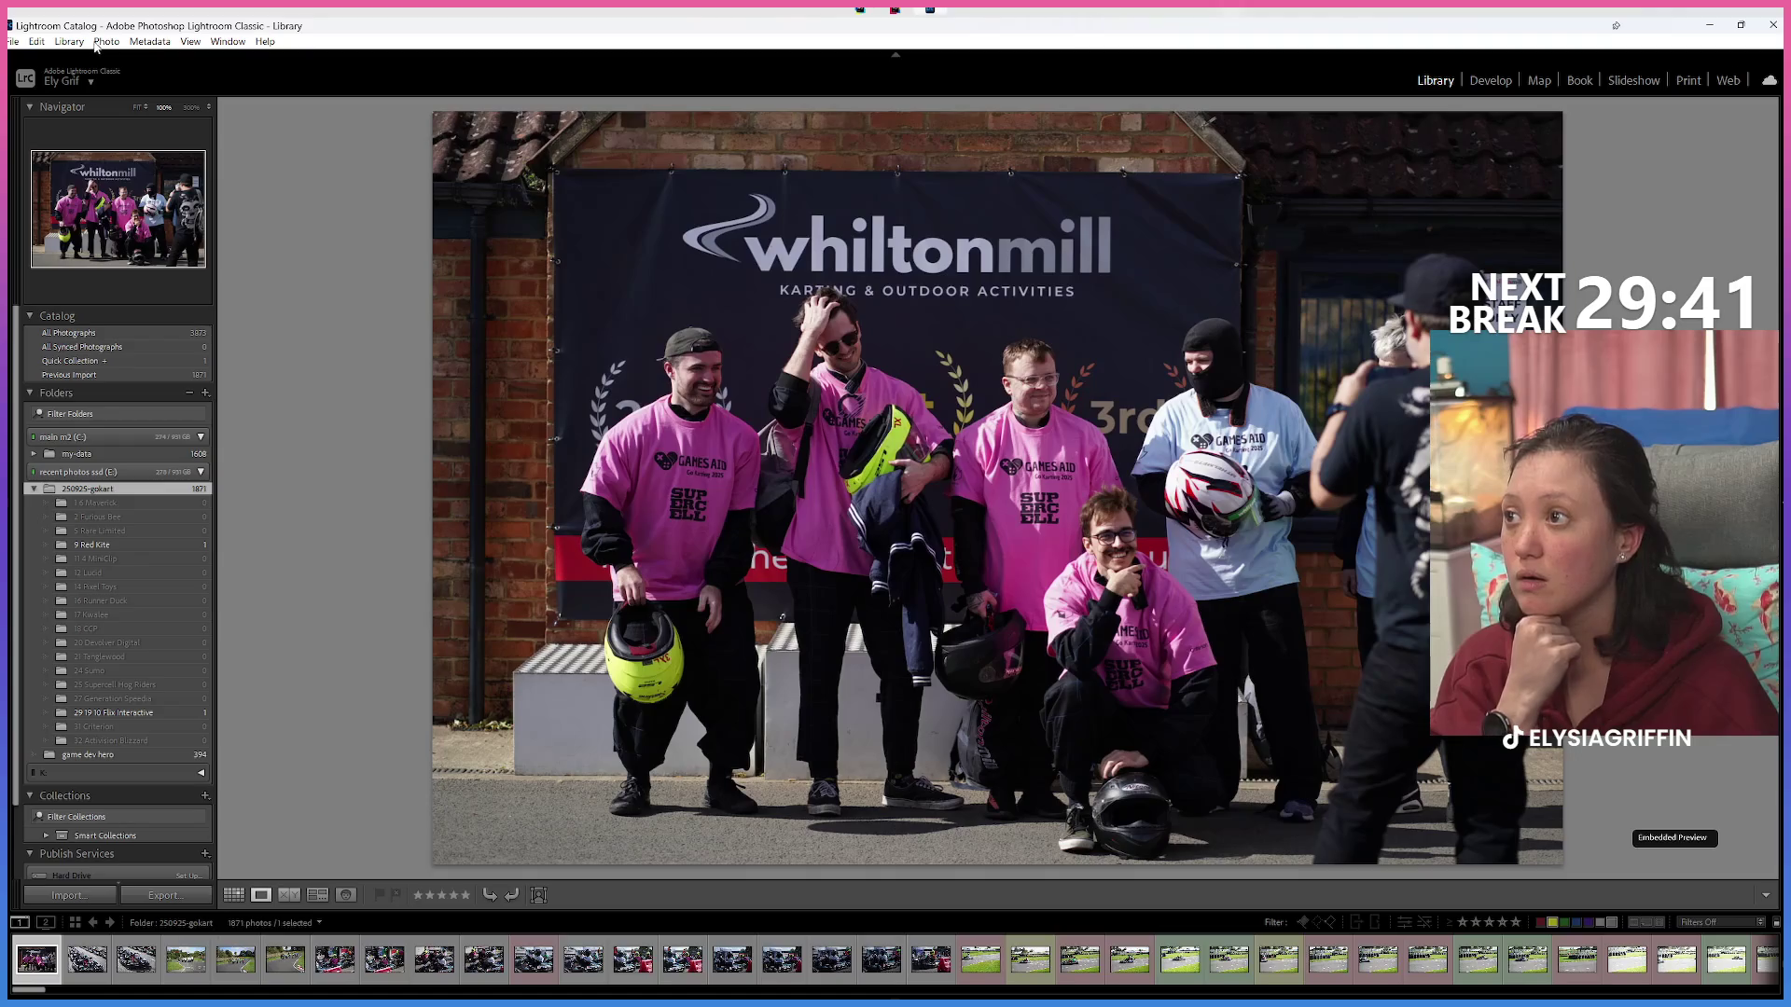
left_click(69, 41)
left_click(69, 41)
left_click(104, 41)
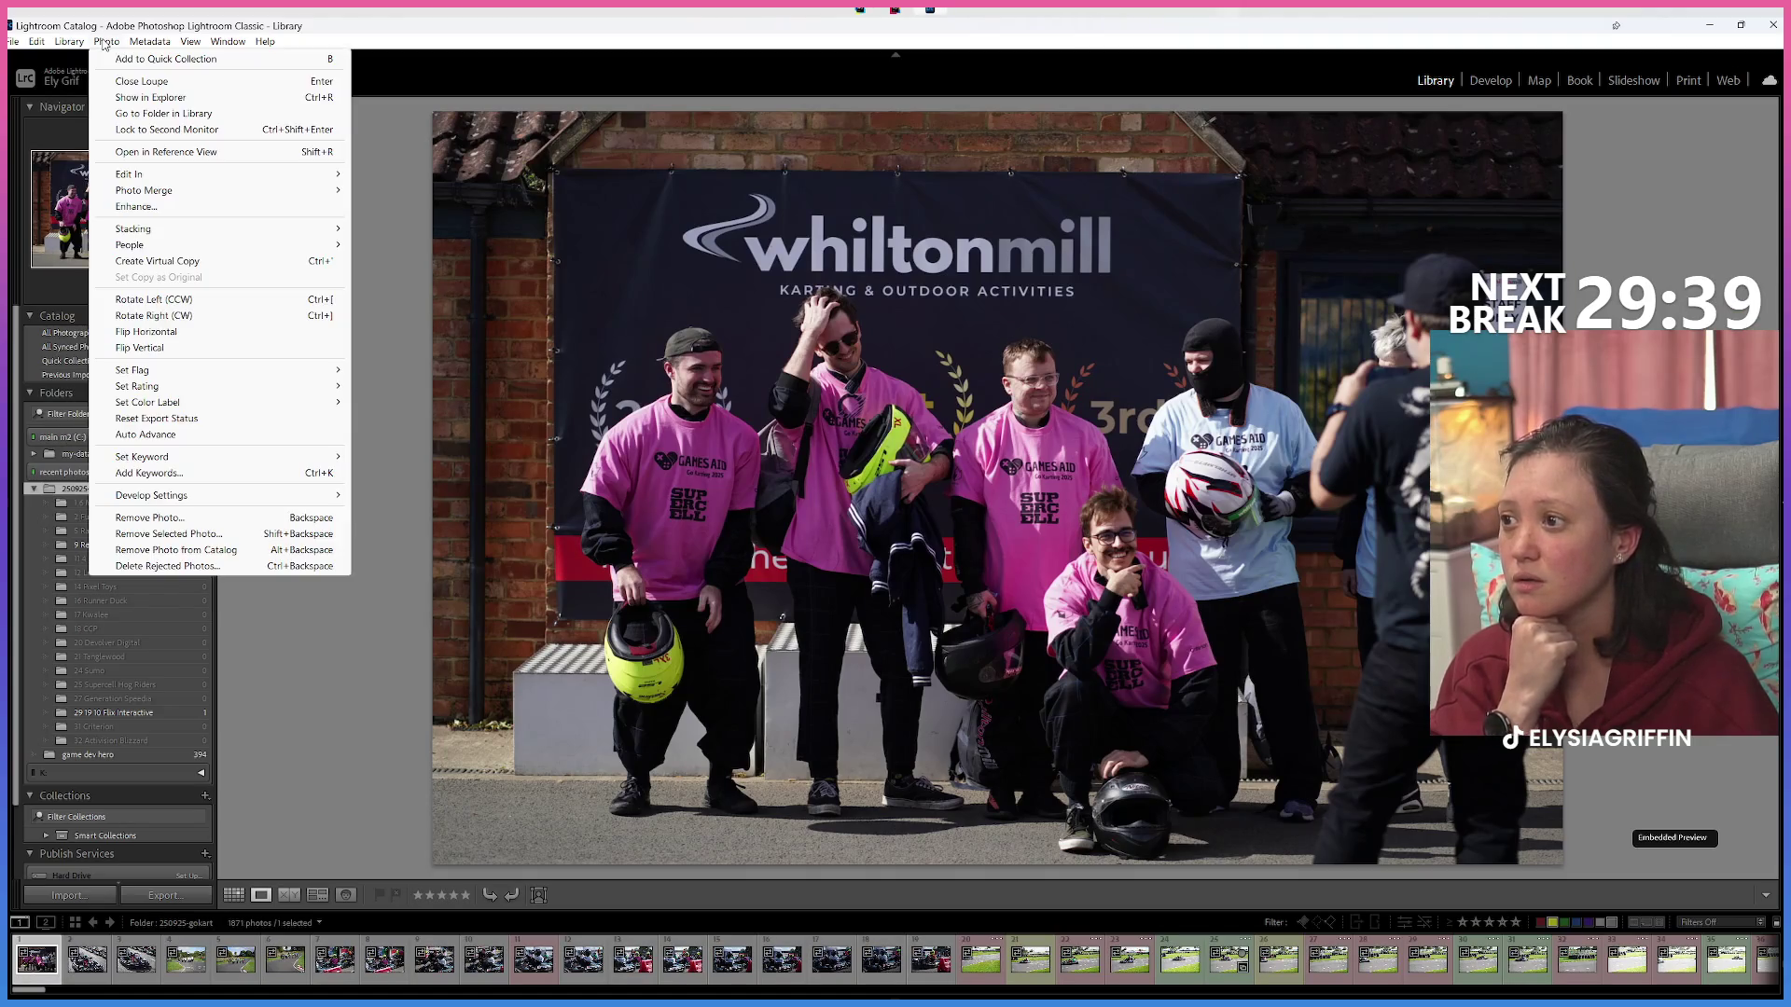
mouse_move(151, 43)
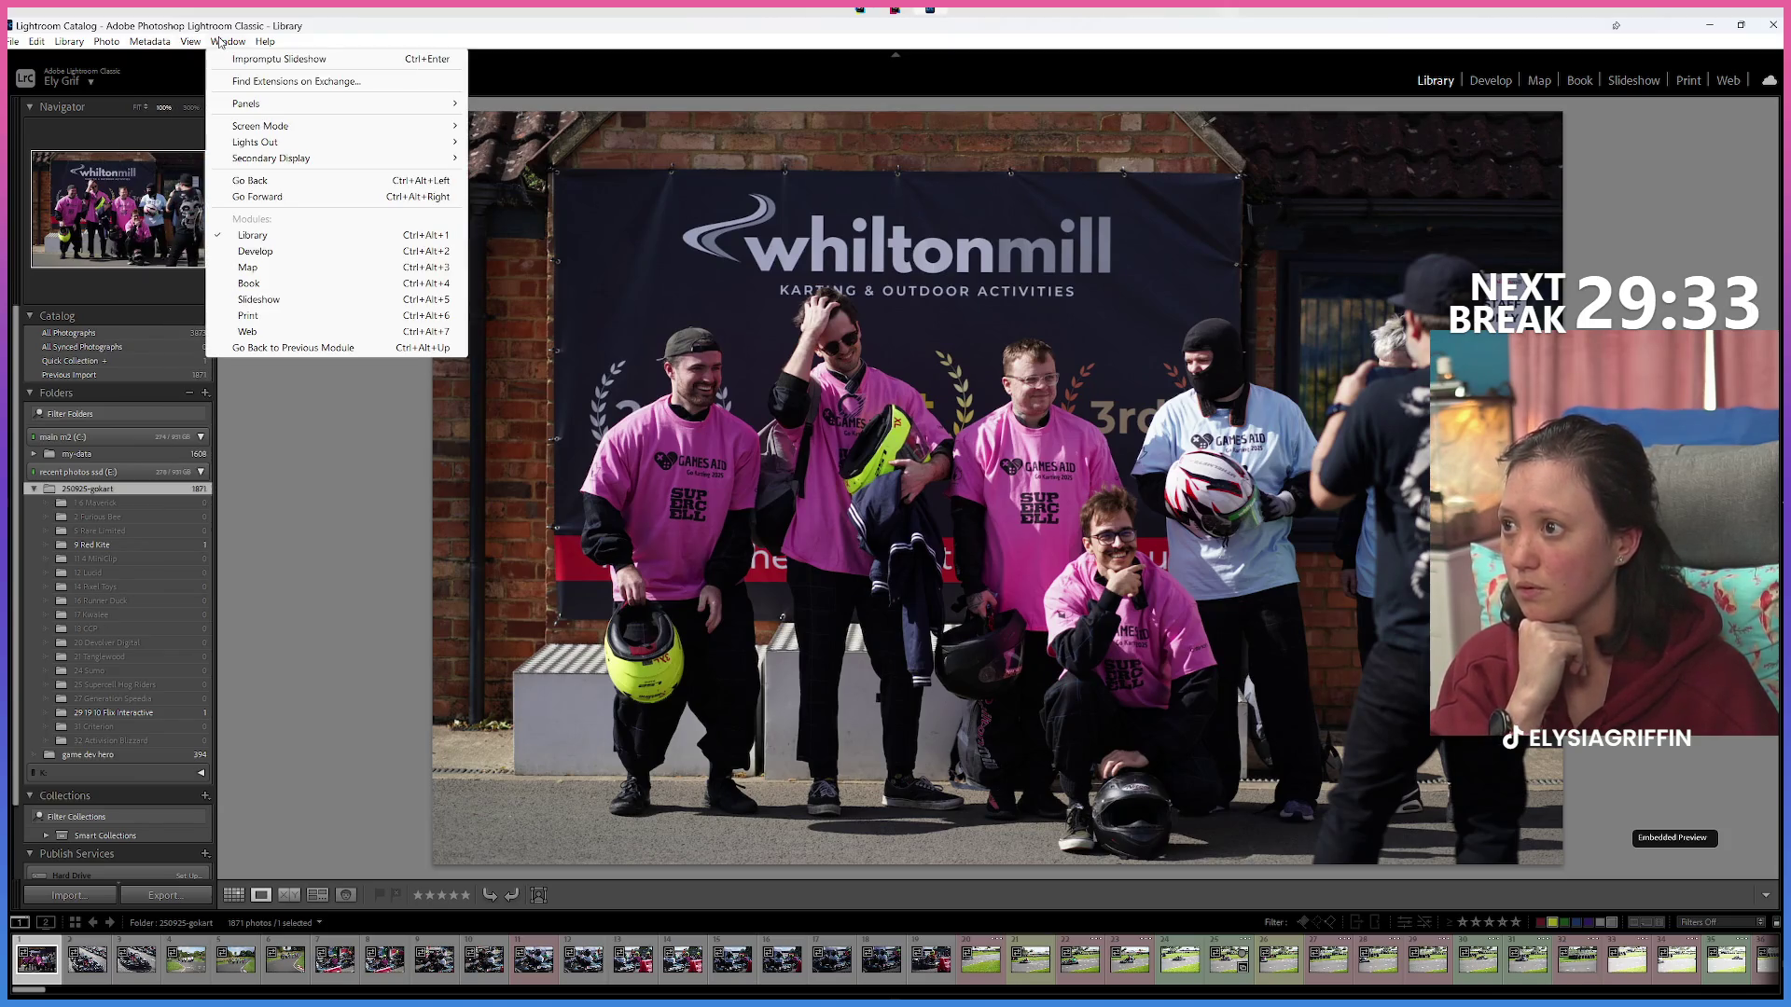
mouse_move(83, 46)
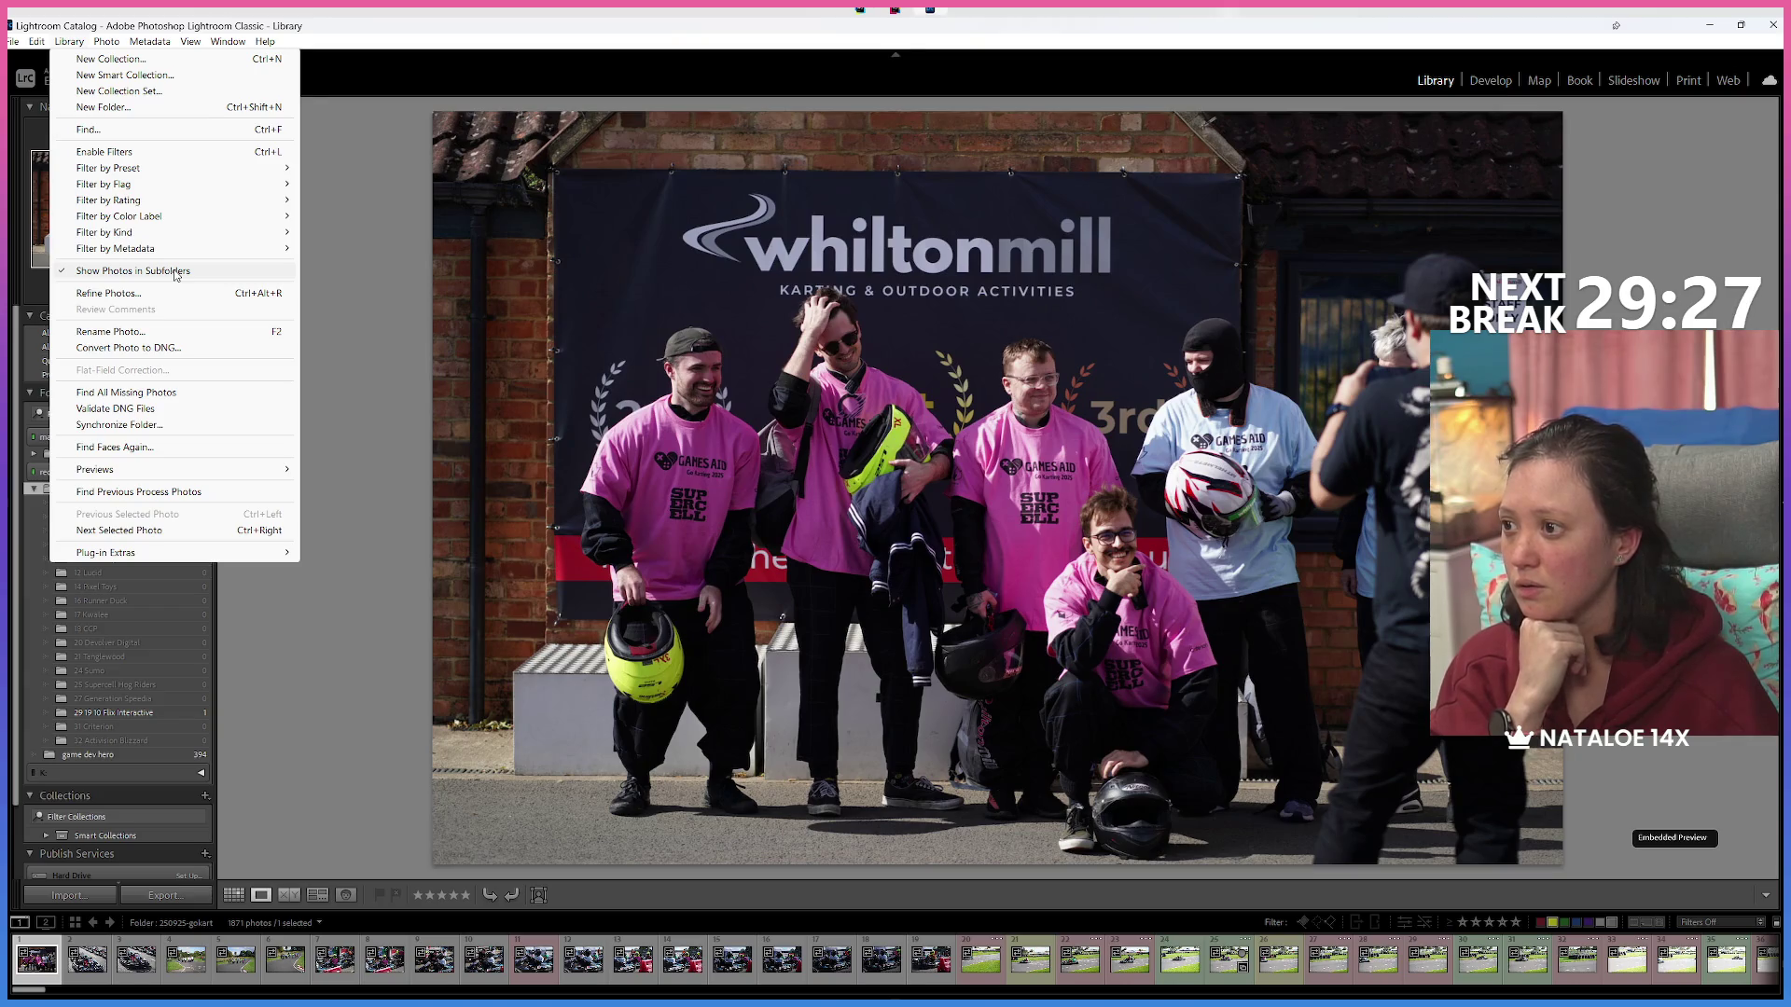
left_click(174, 272)
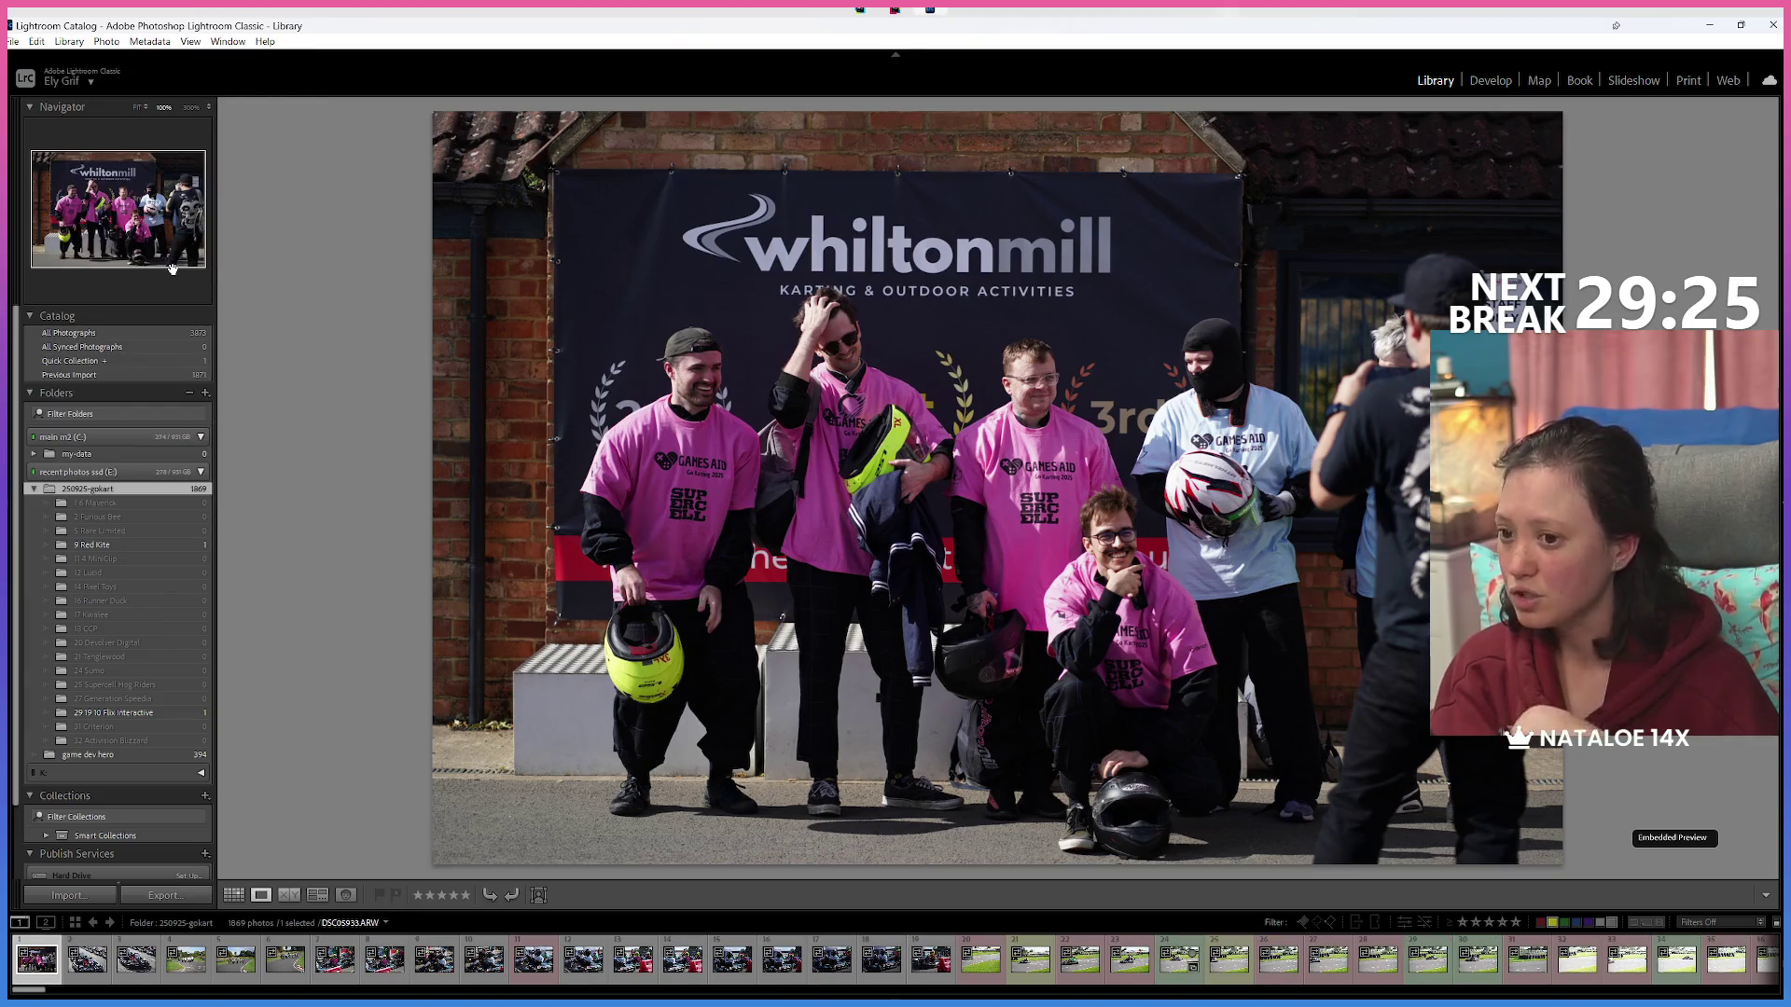
left_click(64, 42)
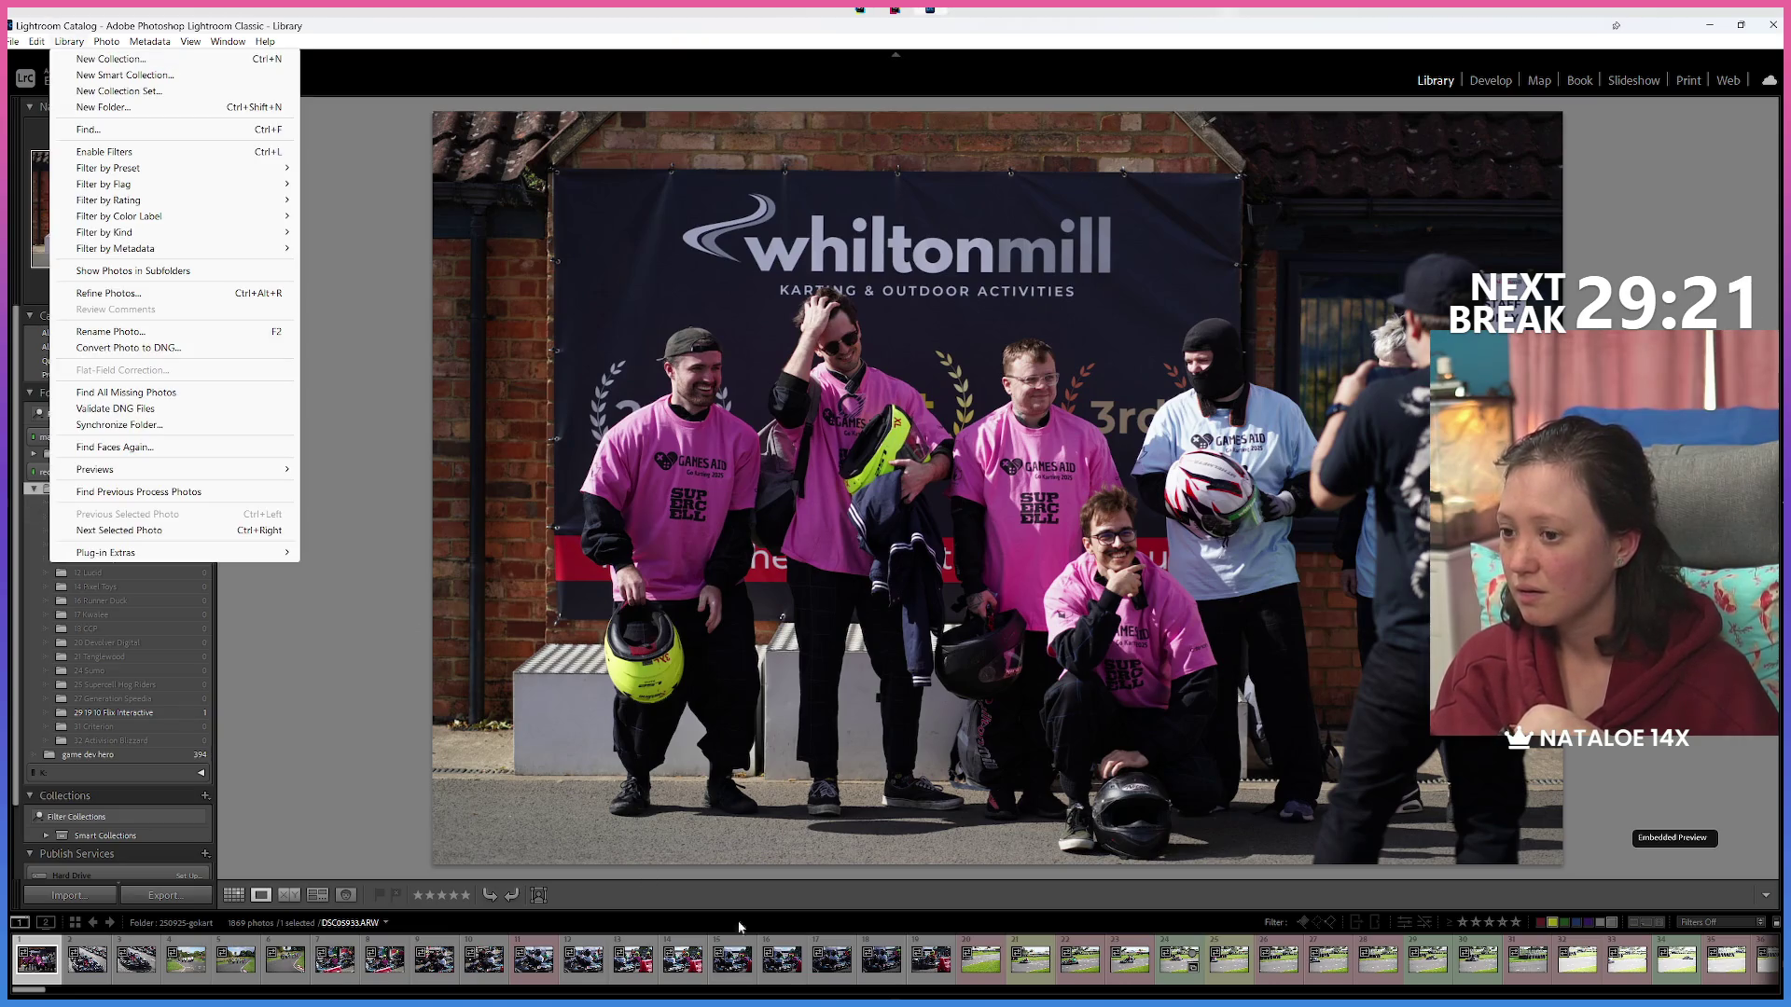
Filter the filmstrip to Unlabeled and drag two kart photos, including kart 29, into their numbered folders.
left_click(980, 959)
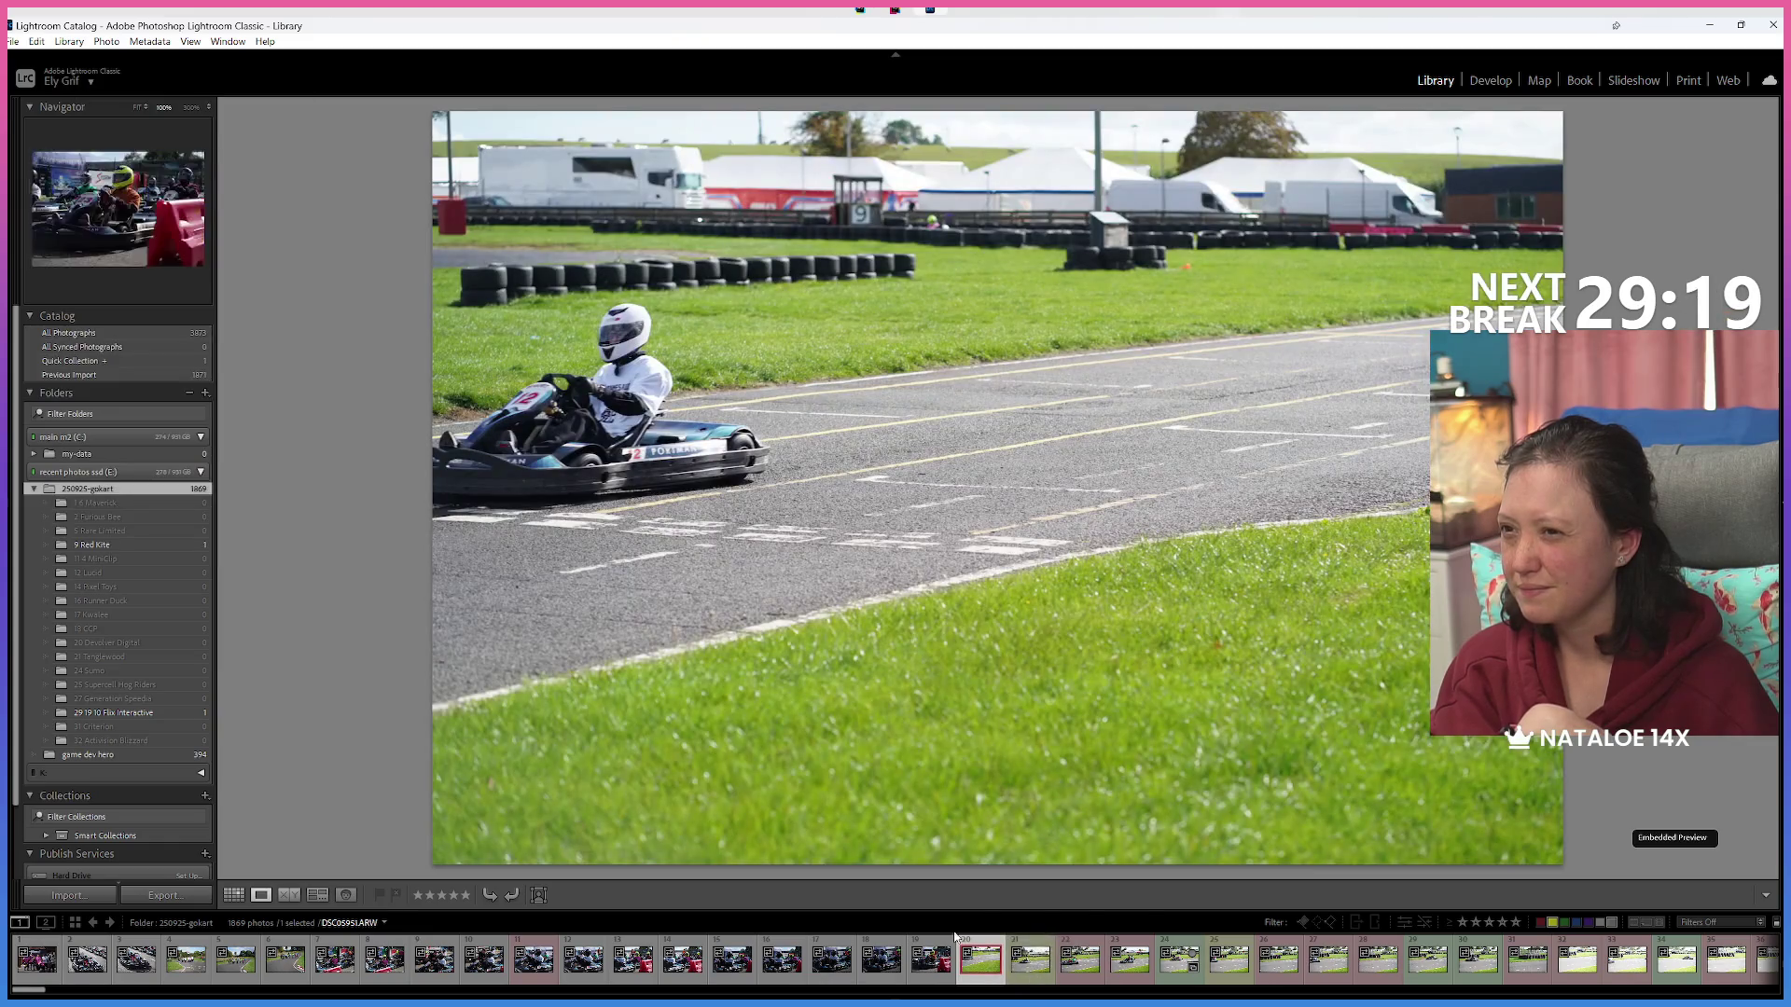
left_click(1611, 922)
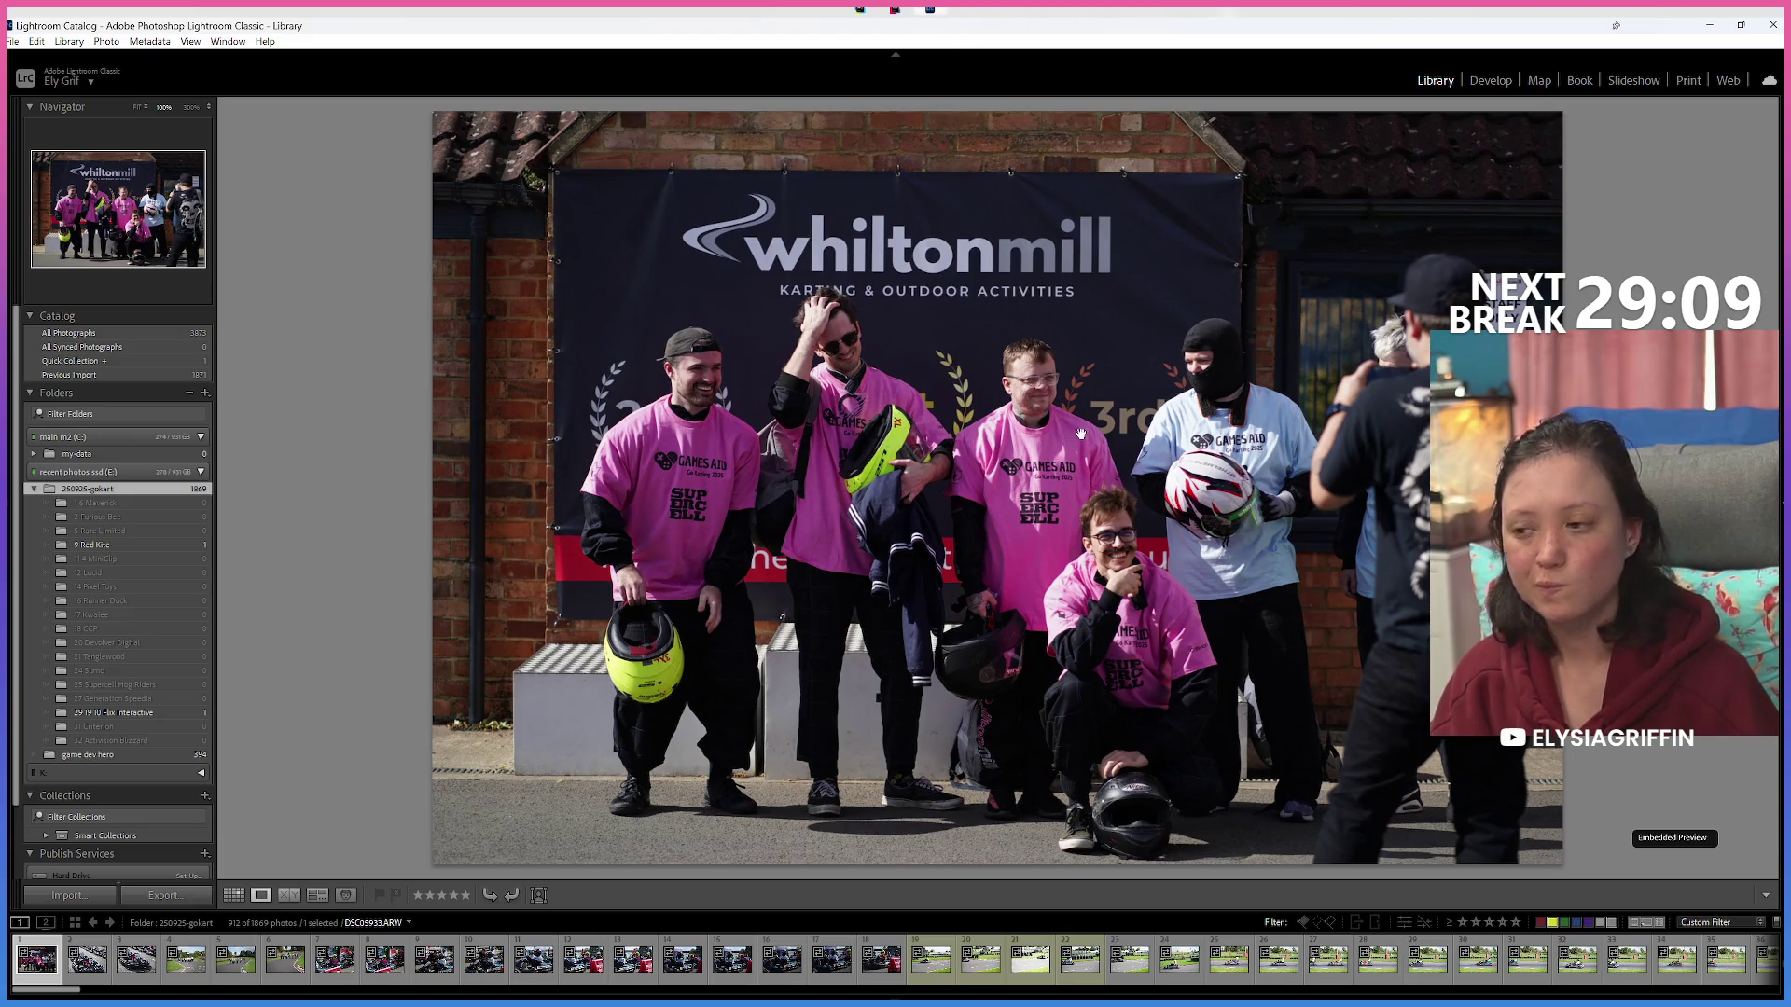
left_click(934, 968)
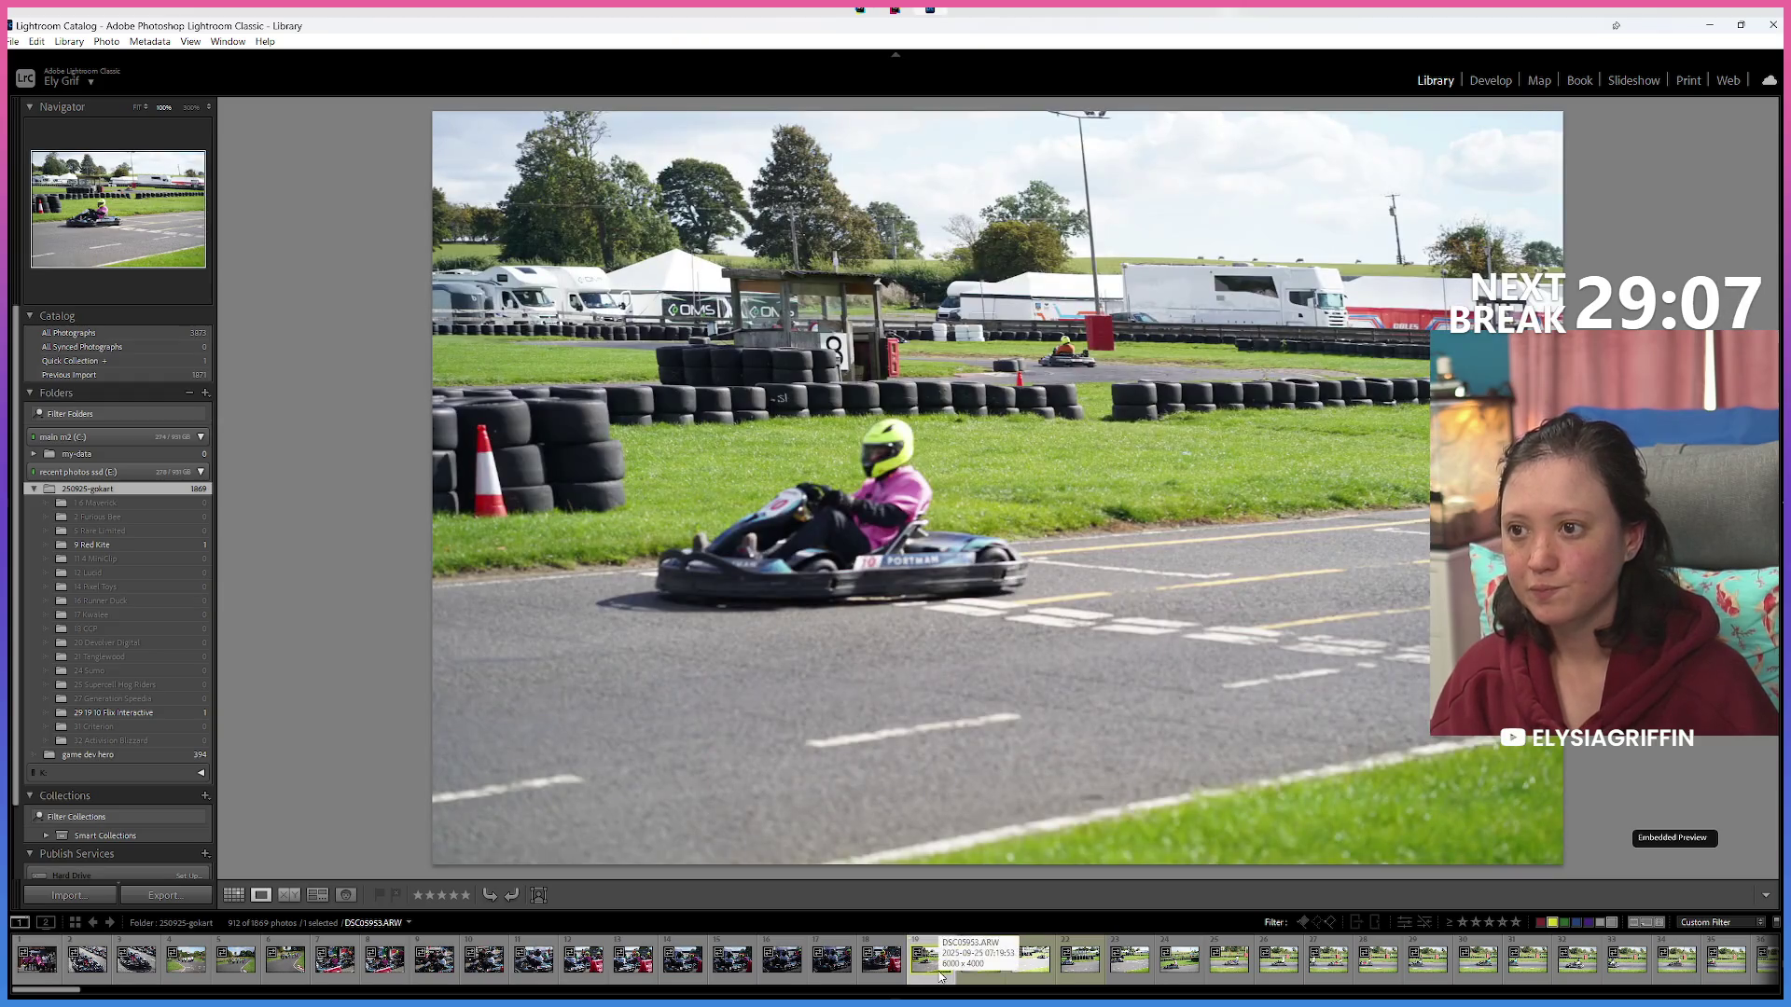
key("Right")
key("Right")
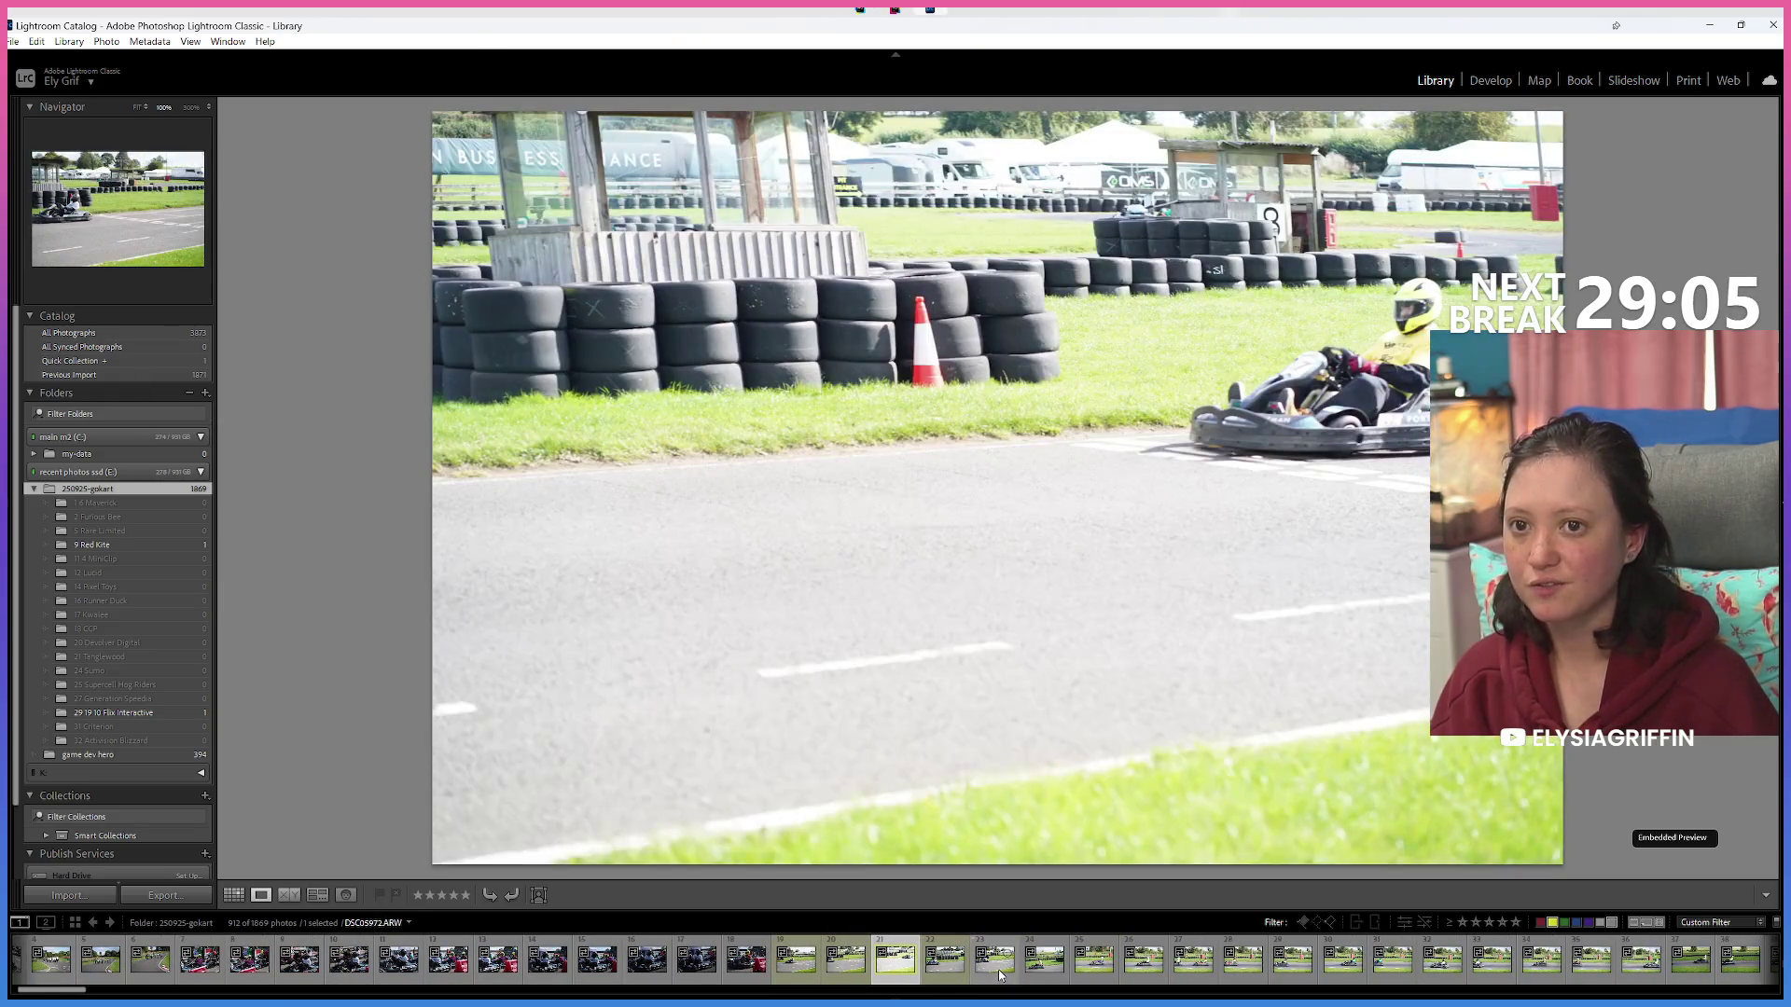
key("Right")
left_click_drag(842, 787, 164, 615)
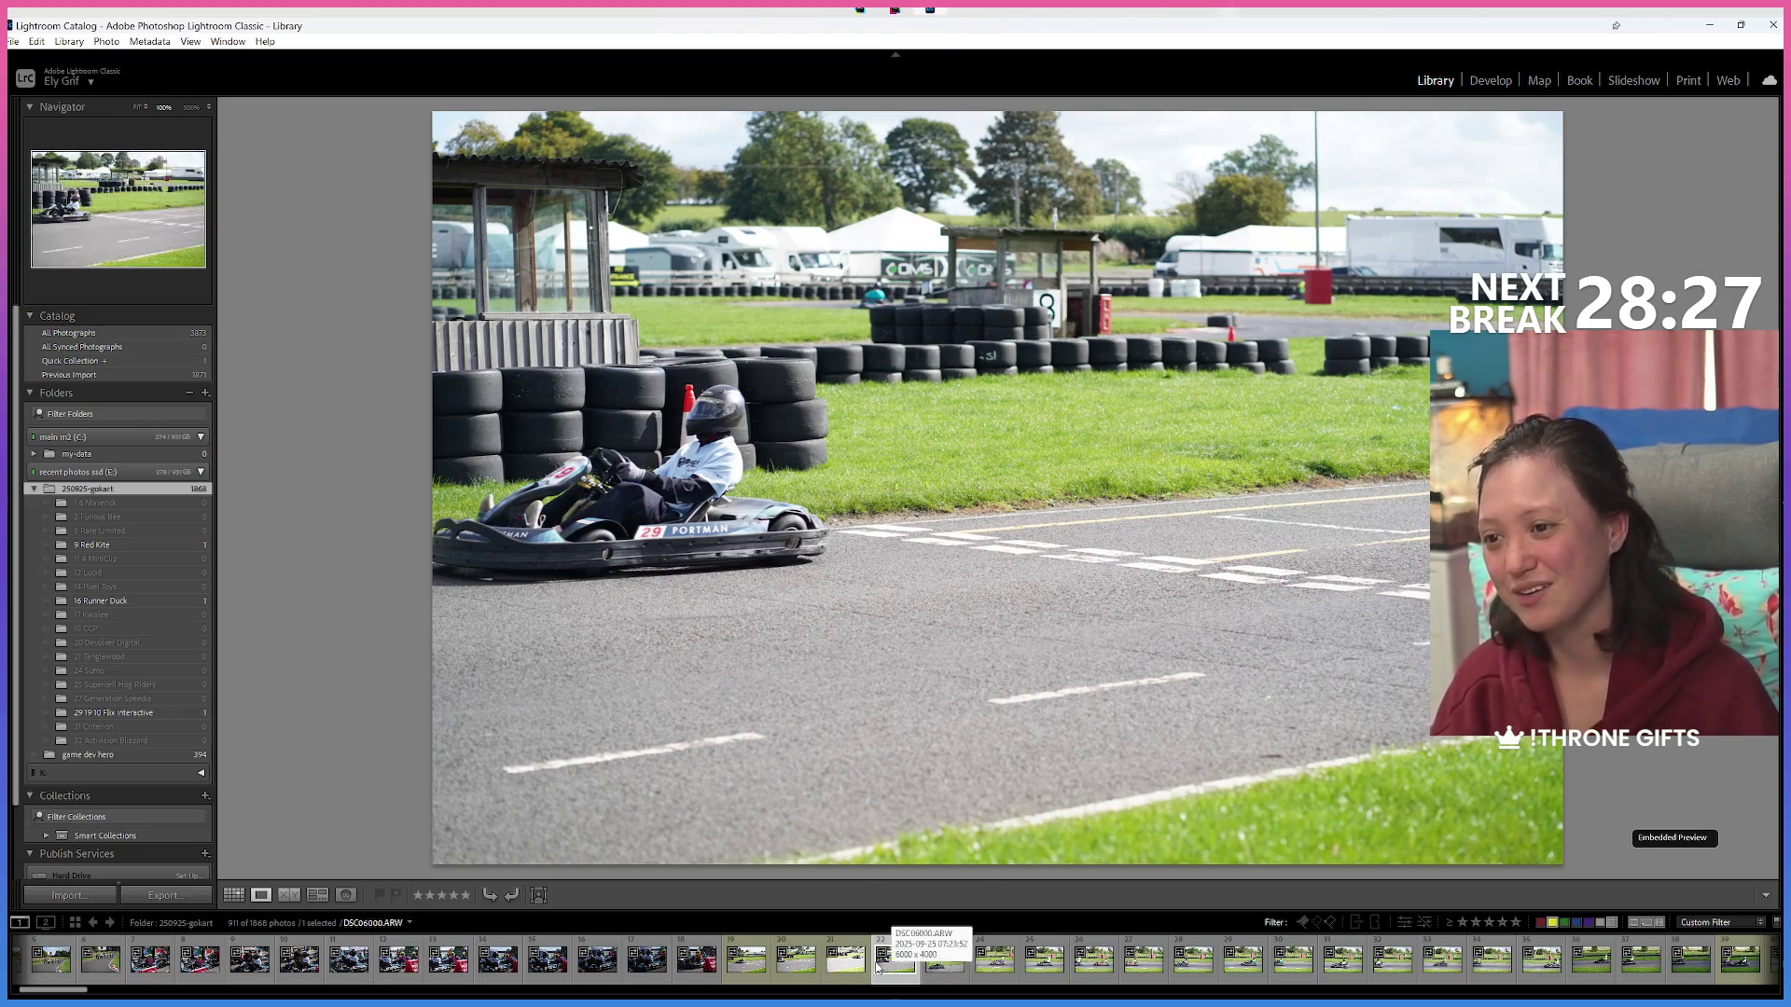
mouse_move(901, 983)
left_mouse_down()
mouse_move(896, 946)
mouse_move(93, 527)
mouse_move(130, 588)
mouse_move(139, 558)
mouse_move(148, 579)
mouse_move(156, 717)
left_mouse_up()
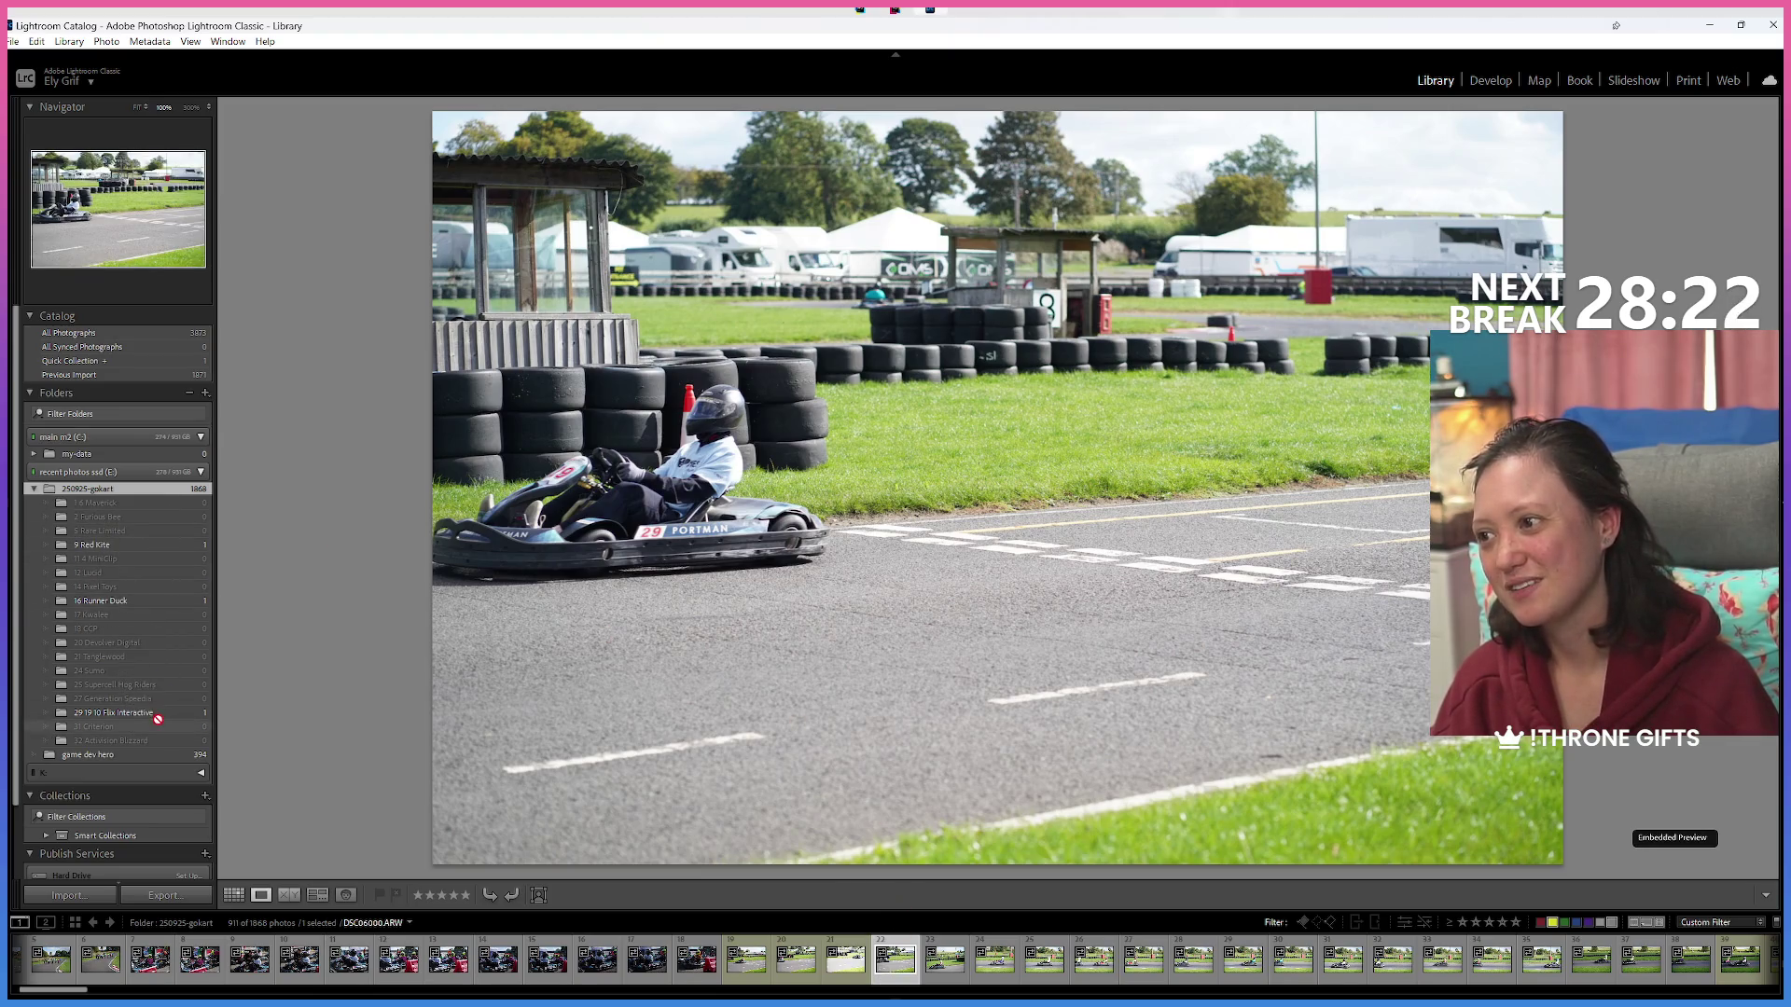
File the kart 10 photo, the kart 31 photo (into 31 Criterion) and a kart 16 photo, then show the grid.
left_click(900, 970)
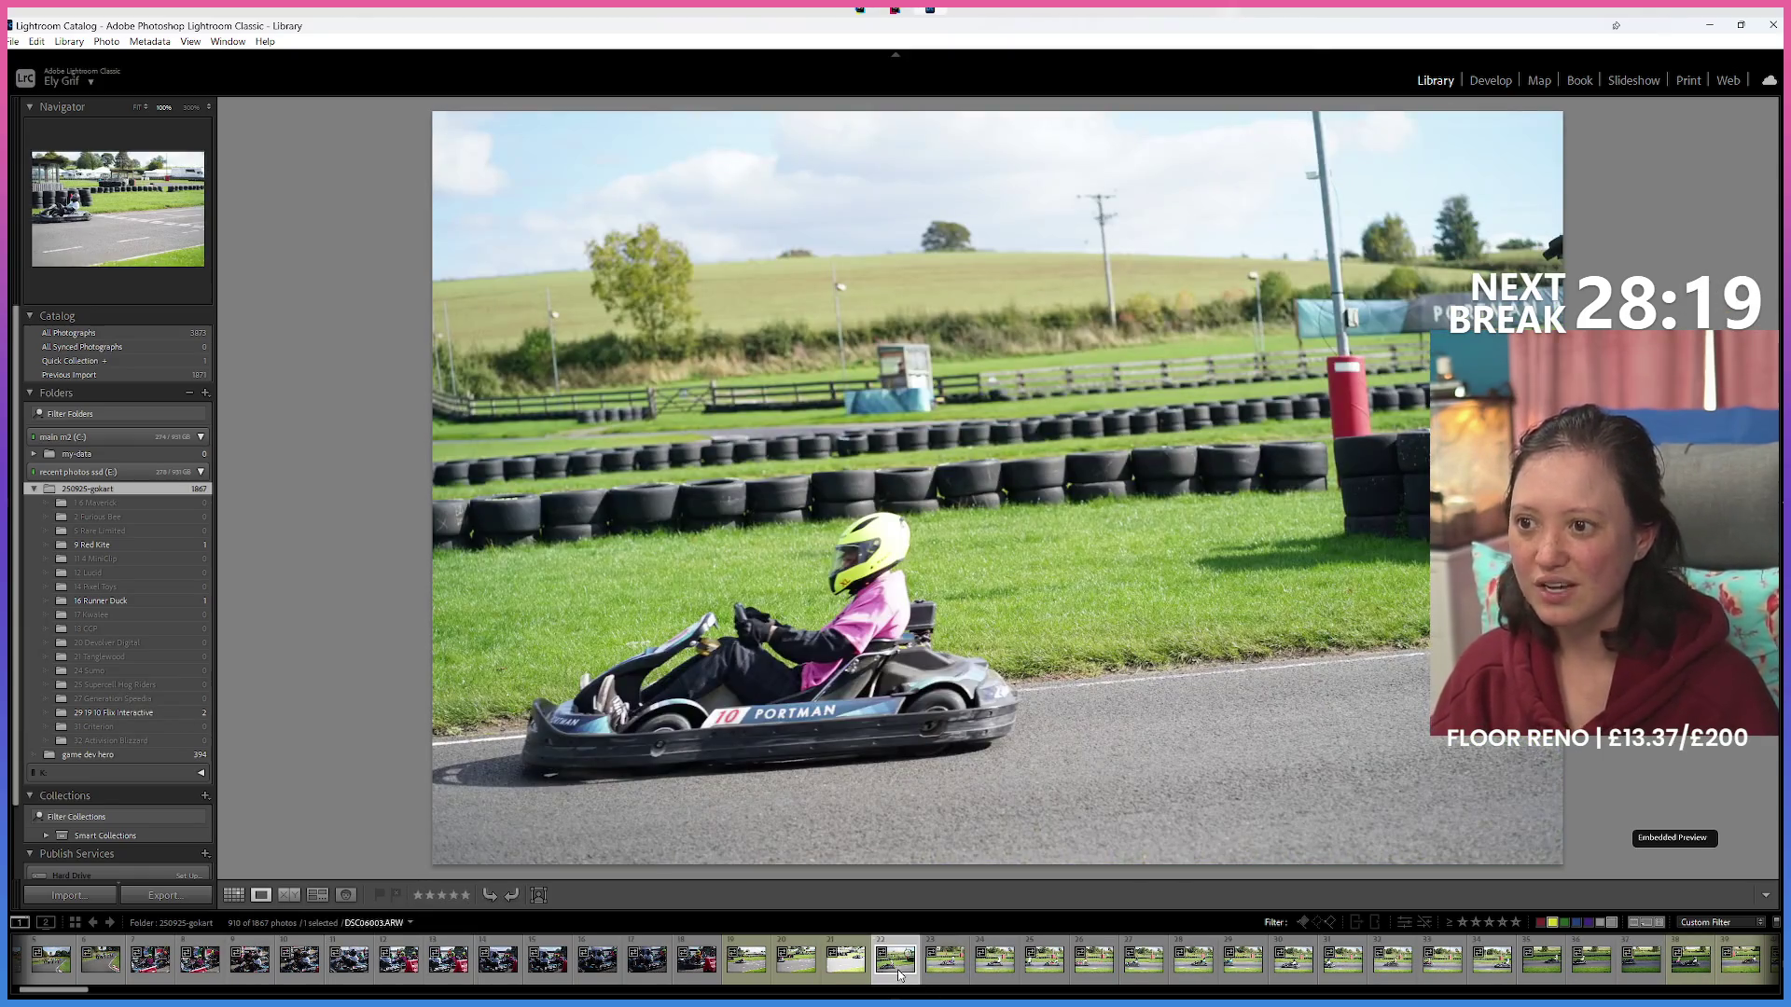
mouse_move(893, 973)
left_mouse_down()
mouse_move(163, 704)
mouse_move(154, 718)
mouse_move(141, 528)
mouse_move(142, 636)
mouse_move(897, 967)
left_mouse_up()
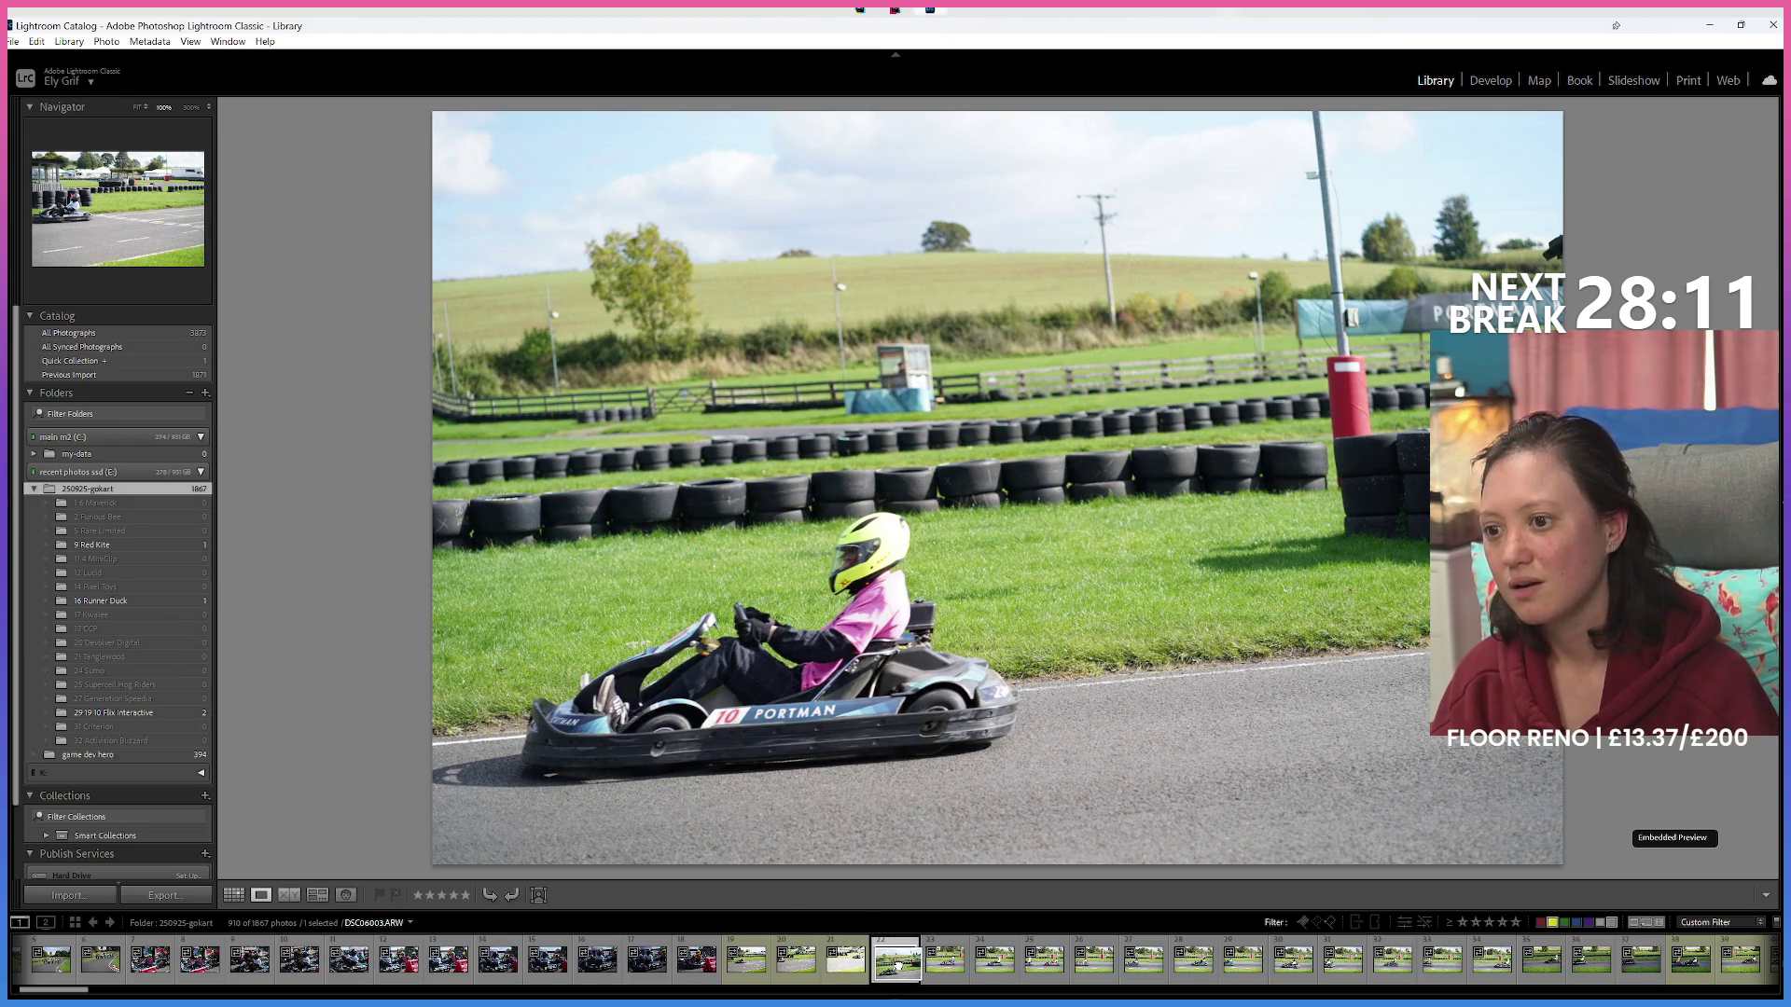
left_click(944, 973)
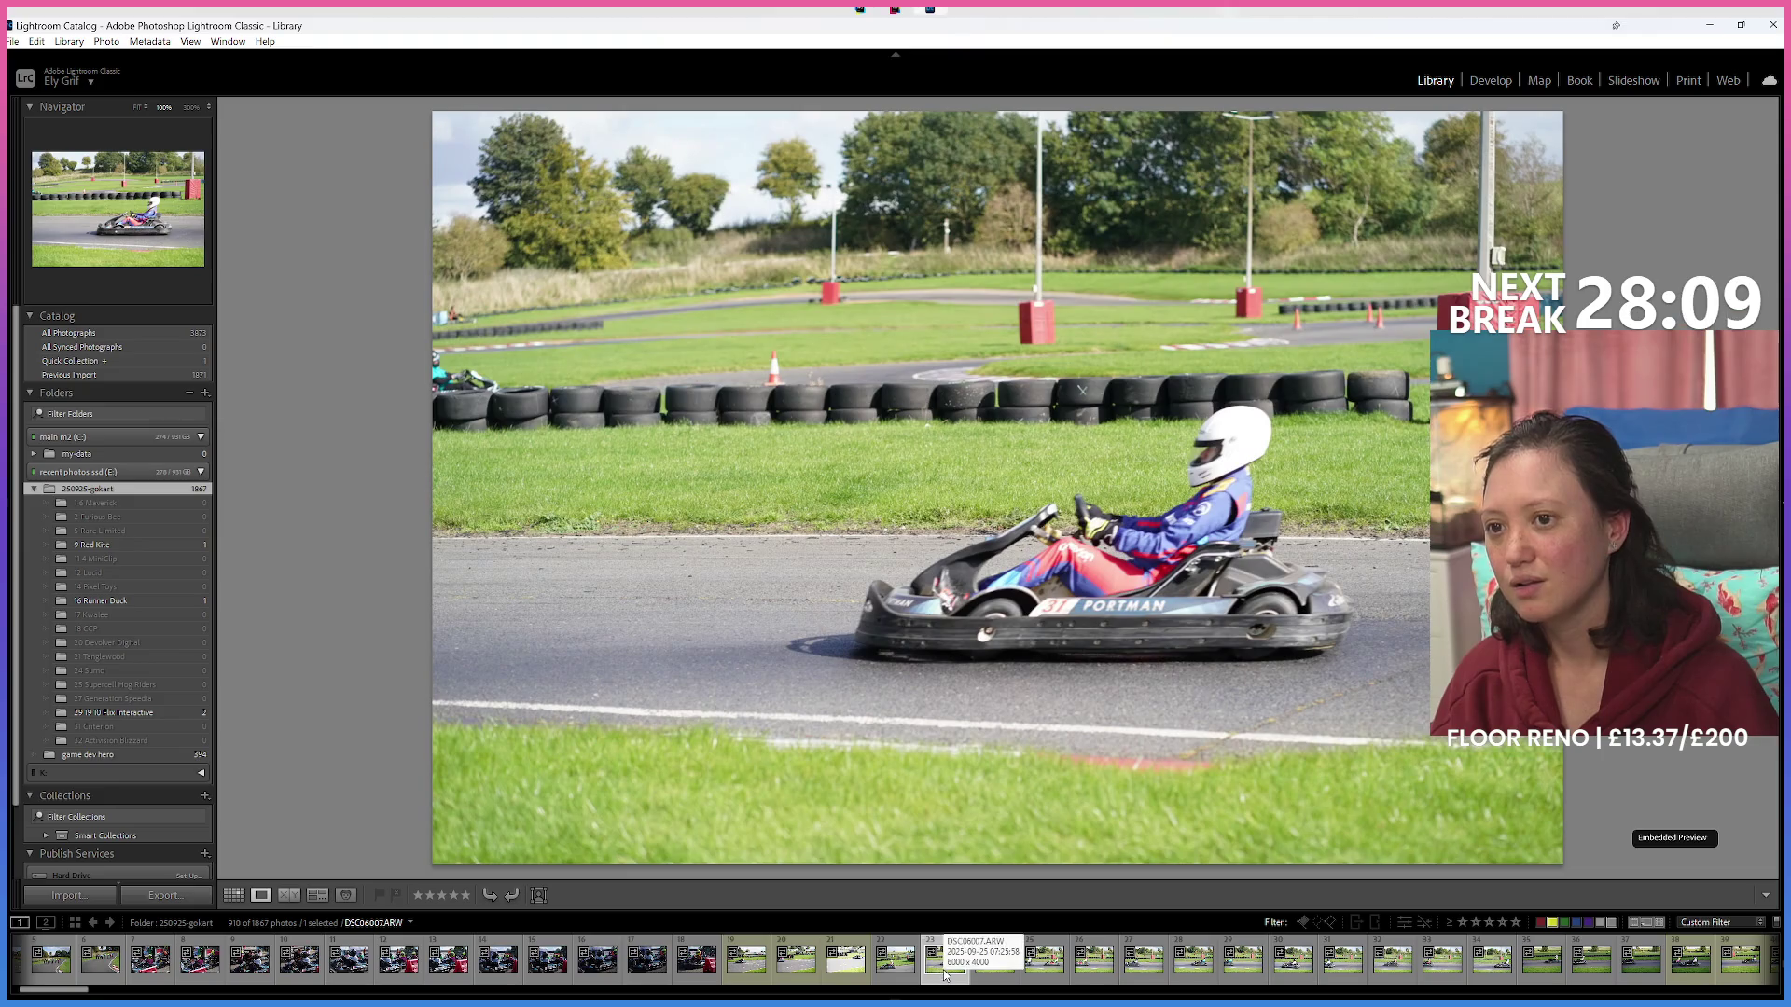
mouse_move(274, 698)
left_mouse_down()
mouse_move(159, 690)
mouse_move(140, 737)
mouse_move(921, 959)
mouse_move(140, 732)
mouse_move(487, 822)
left_mouse_up()
mouse_move(946, 972)
left_mouse_down()
mouse_move(240, 740)
mouse_move(103, 734)
left_mouse_up()
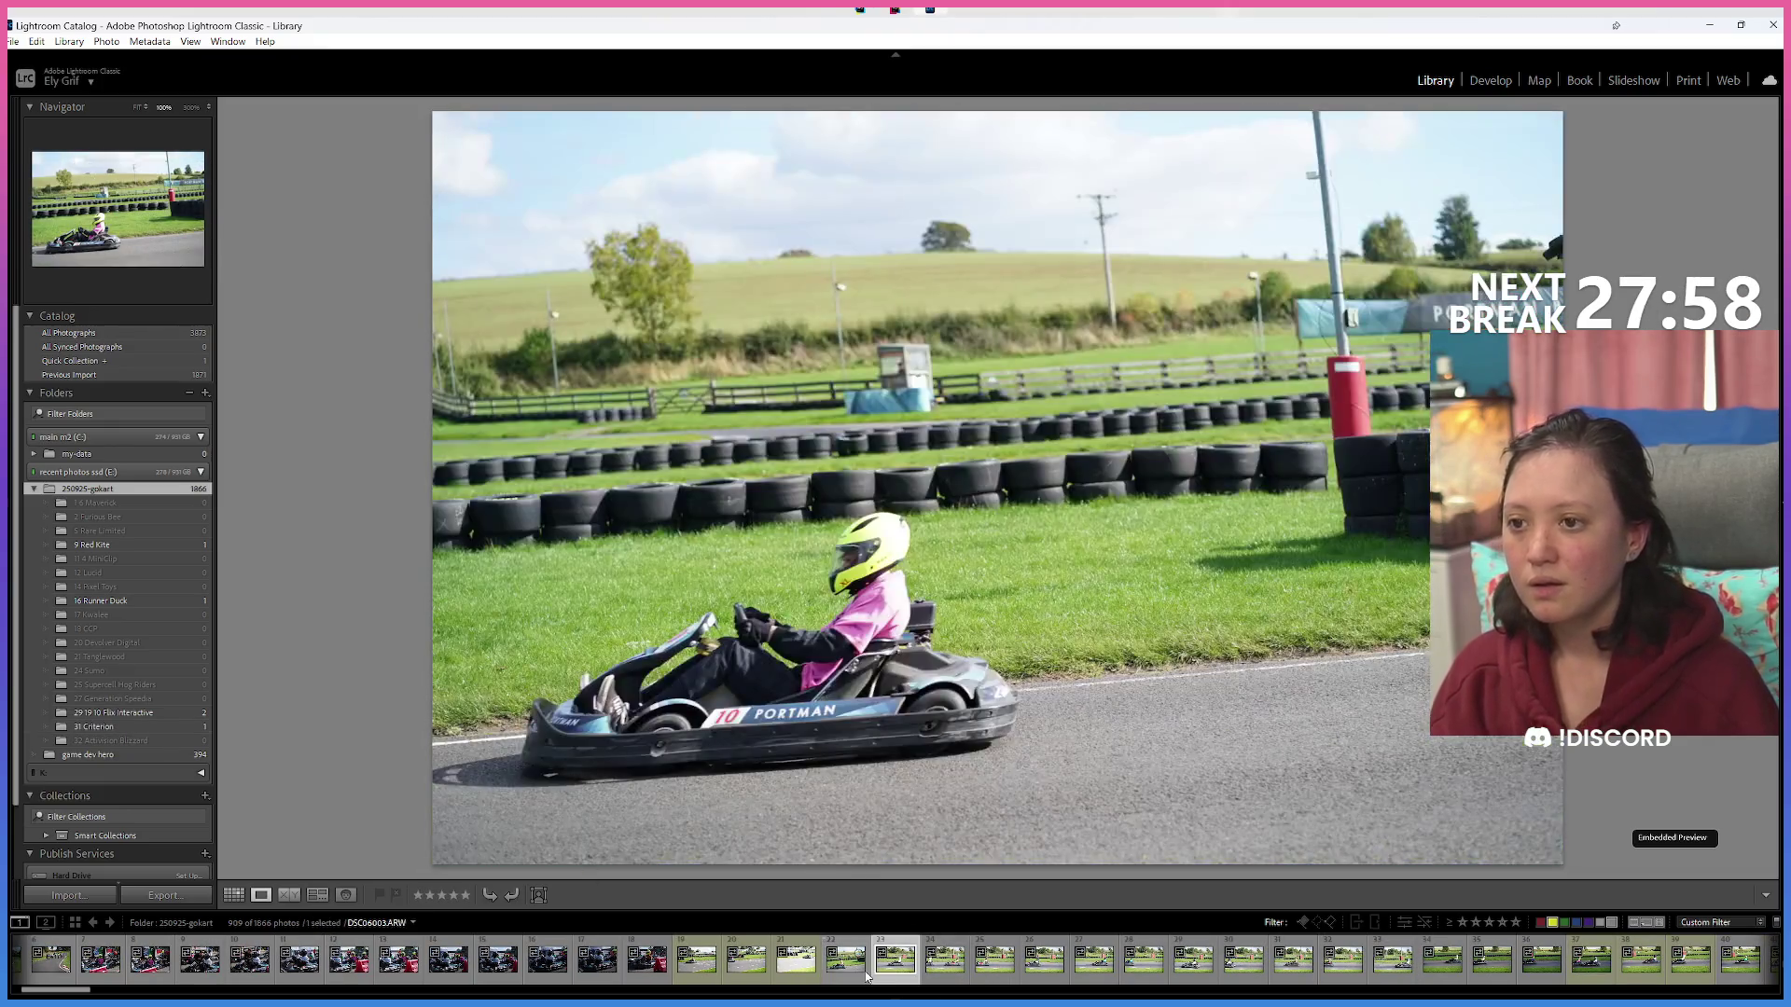
left_click(896, 960)
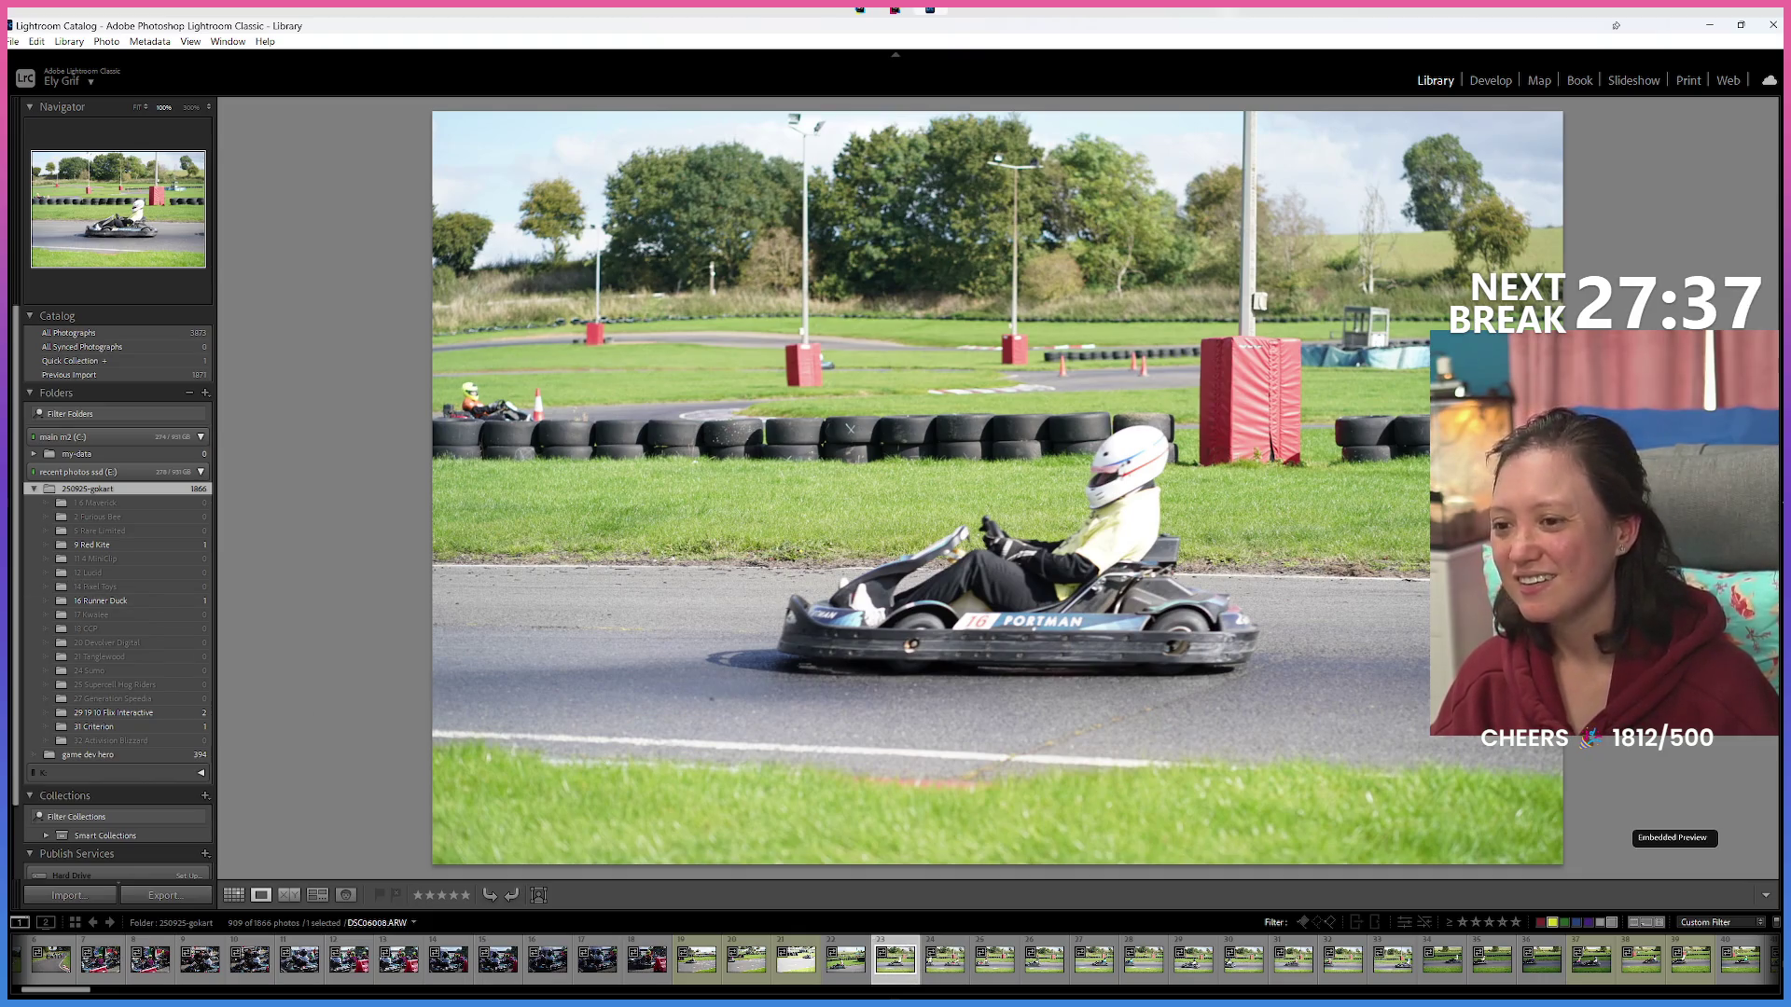
mouse_move(890, 967)
left_mouse_down()
mouse_move(18, 627)
mouse_move(131, 604)
left_mouse_up()
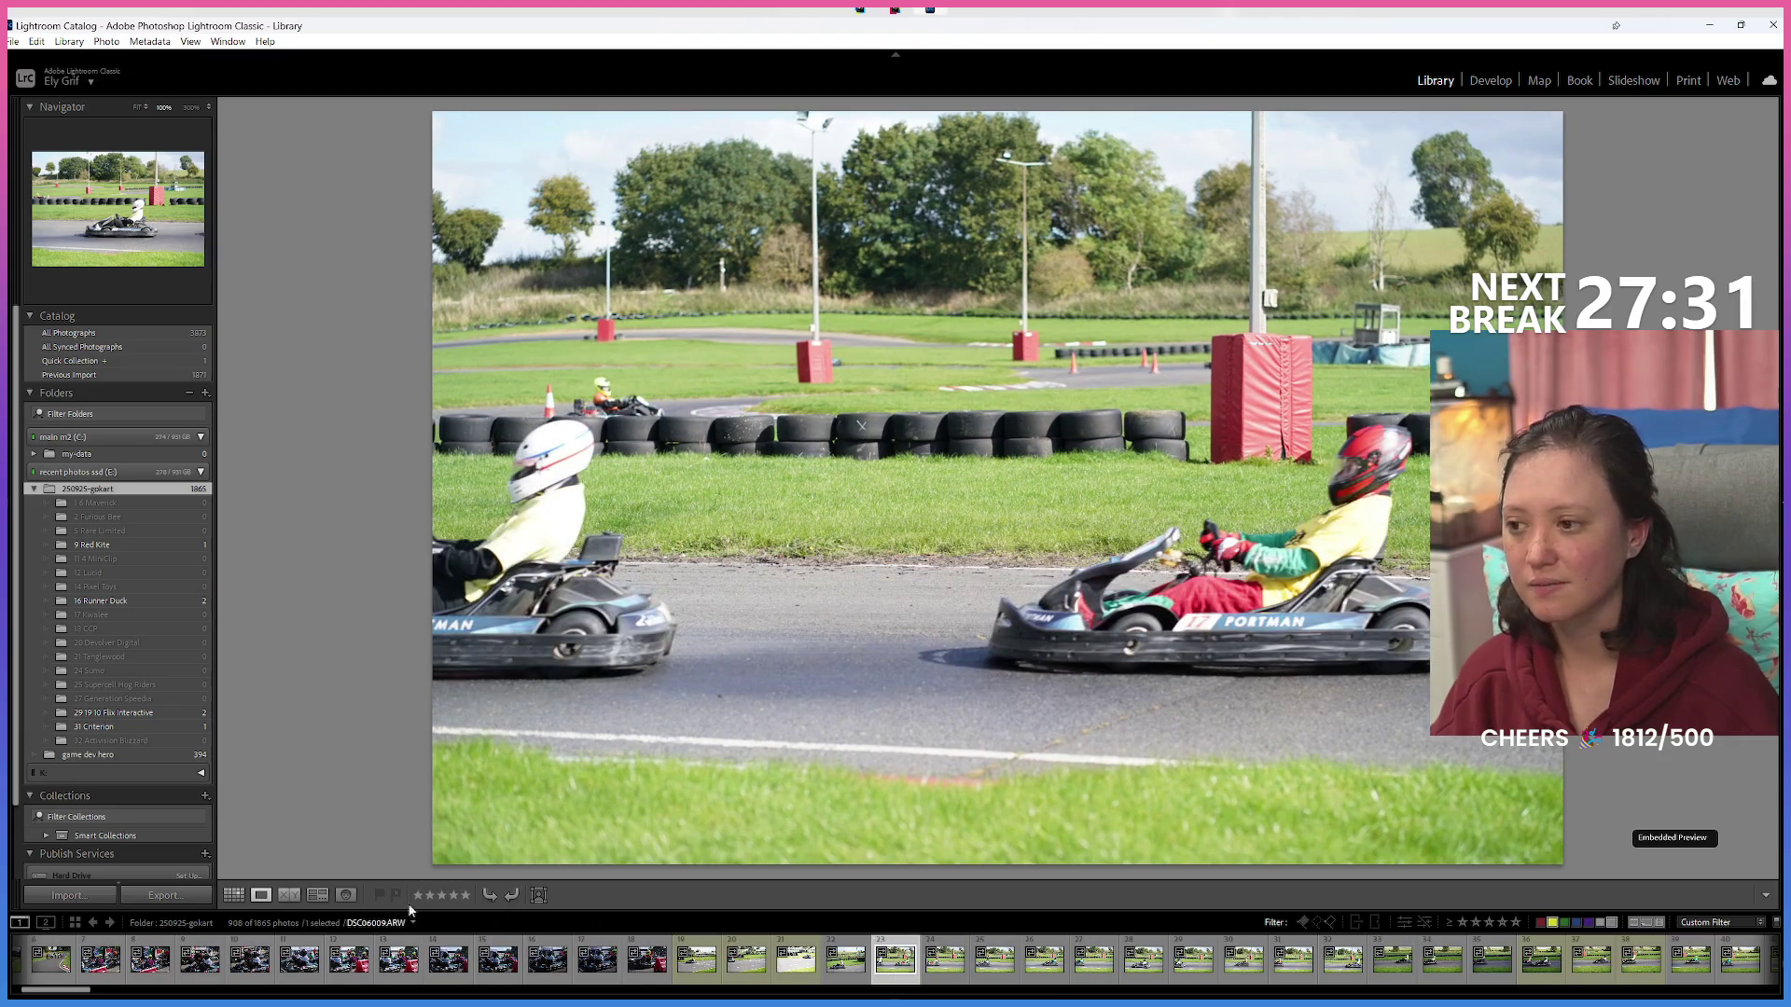
left_click(233, 894)
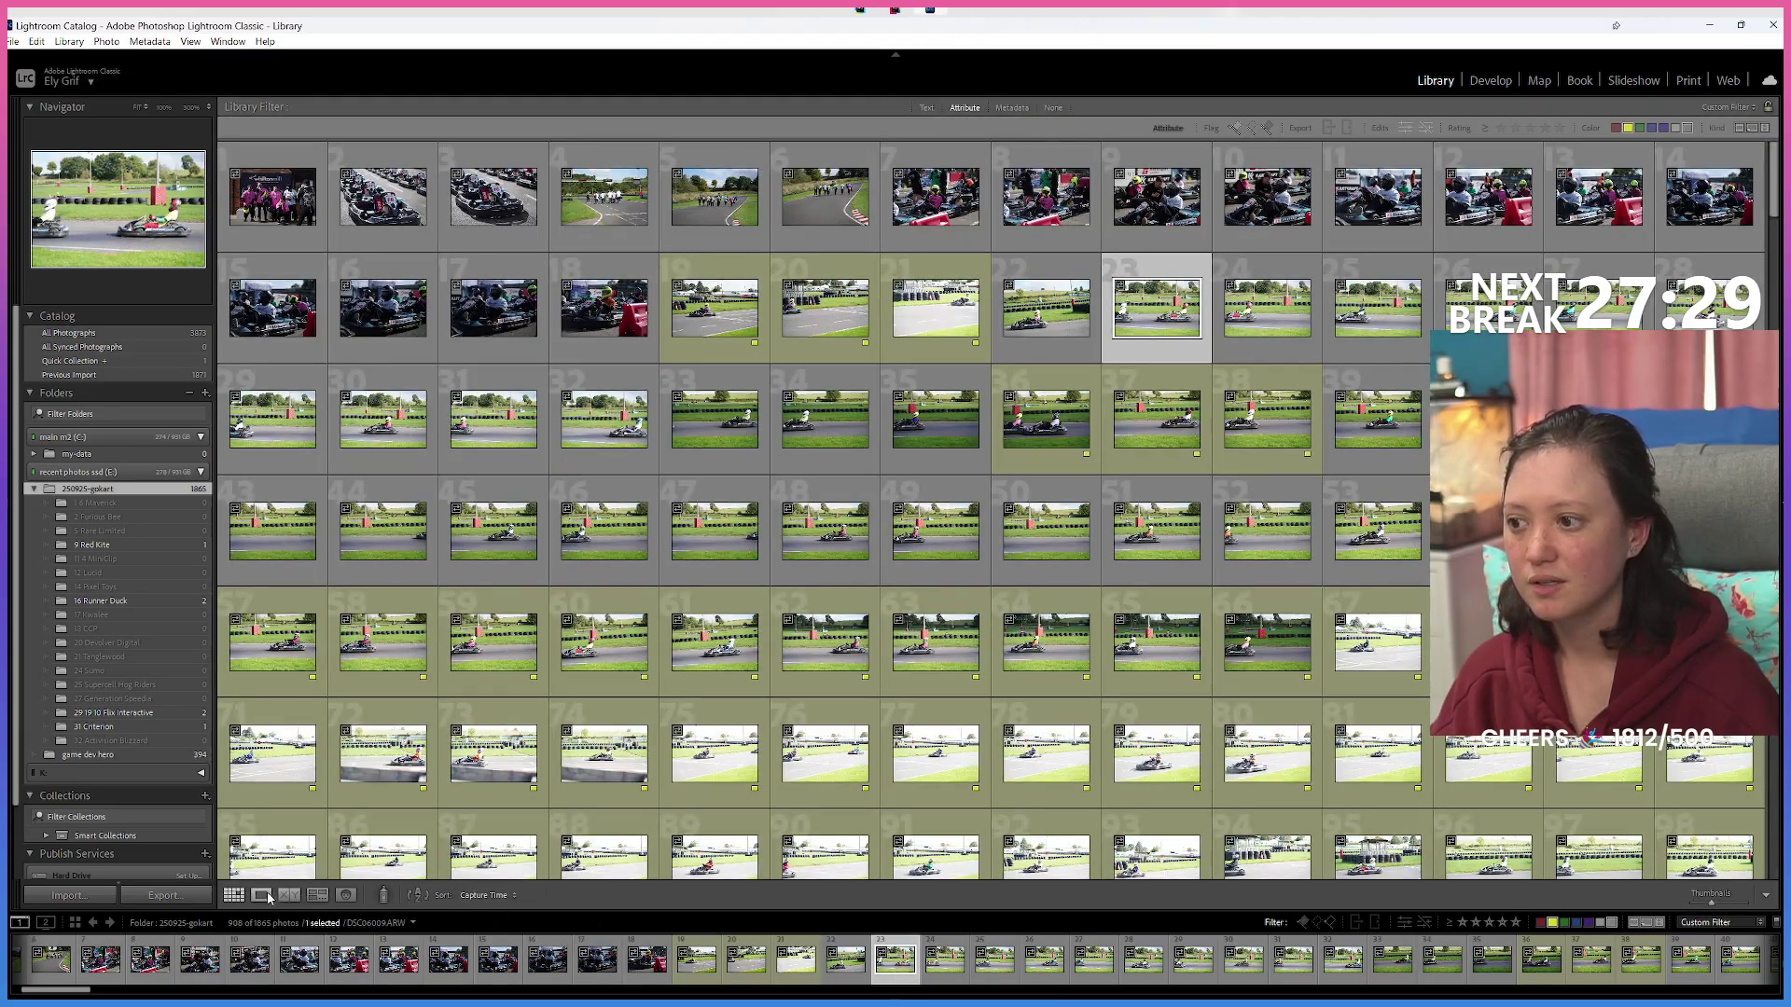
Move two selected kart photos, then photo DSC06013, into their numbered subfolders.
left_click(271, 894)
left_click(944, 959)
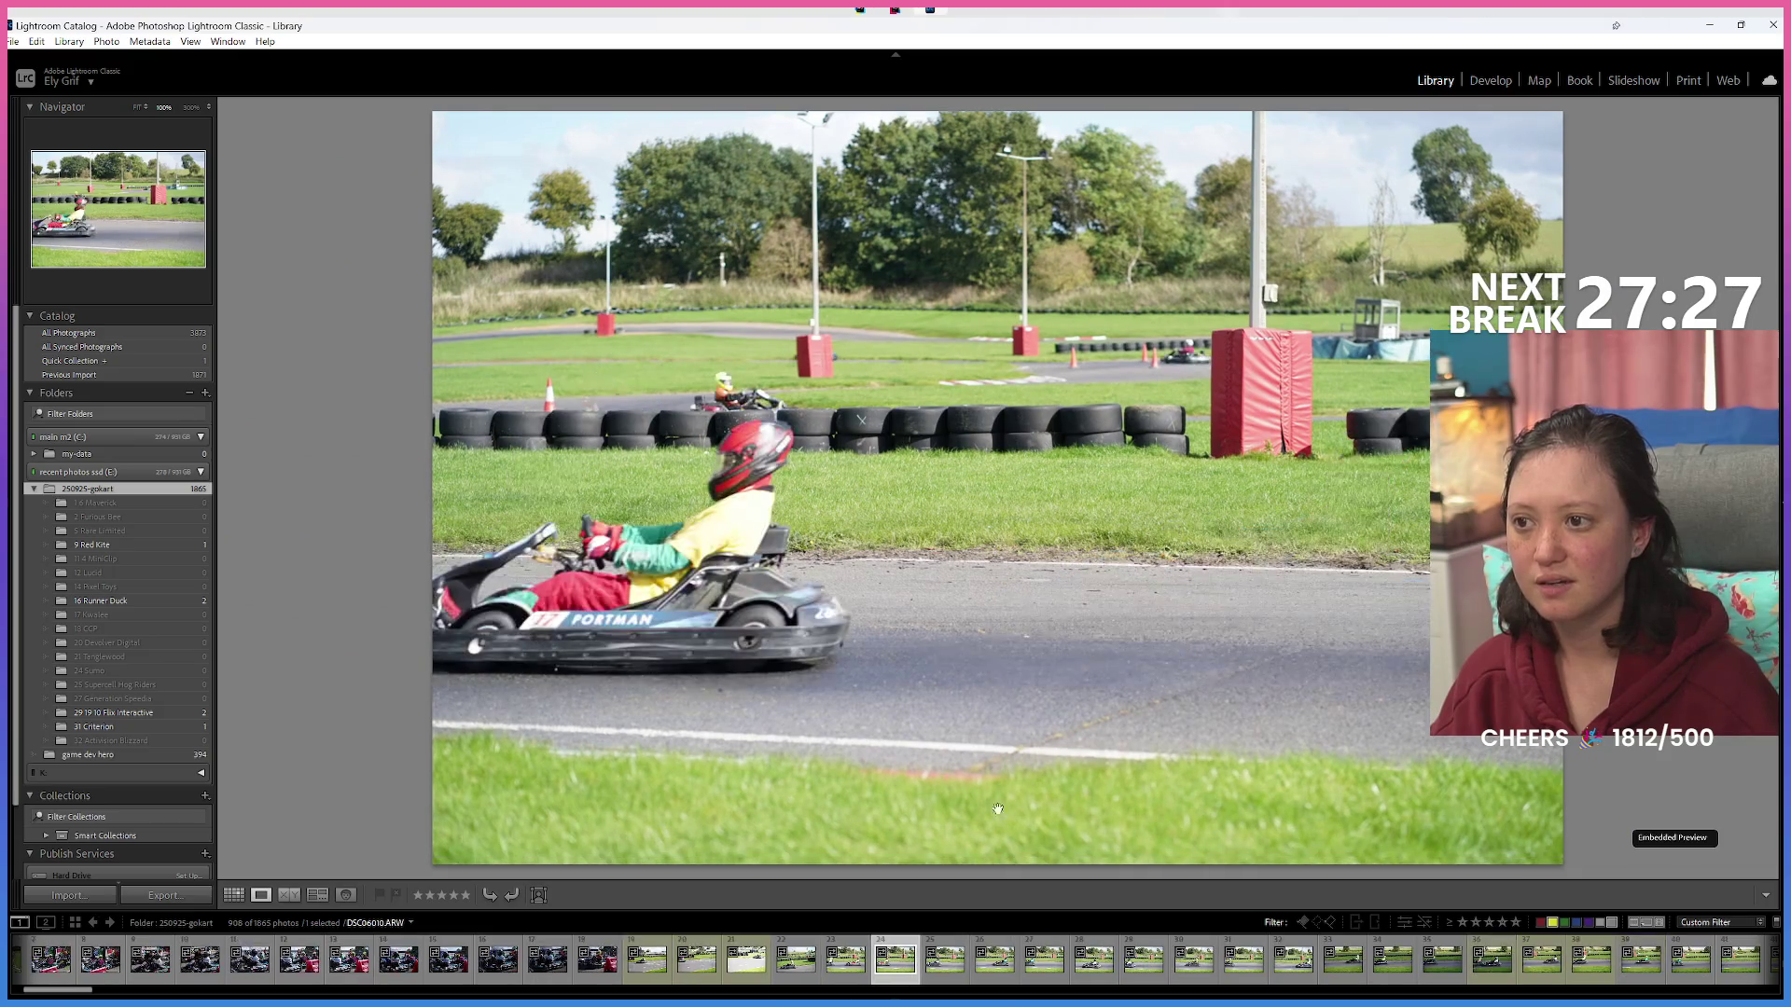
left_click(895, 959)
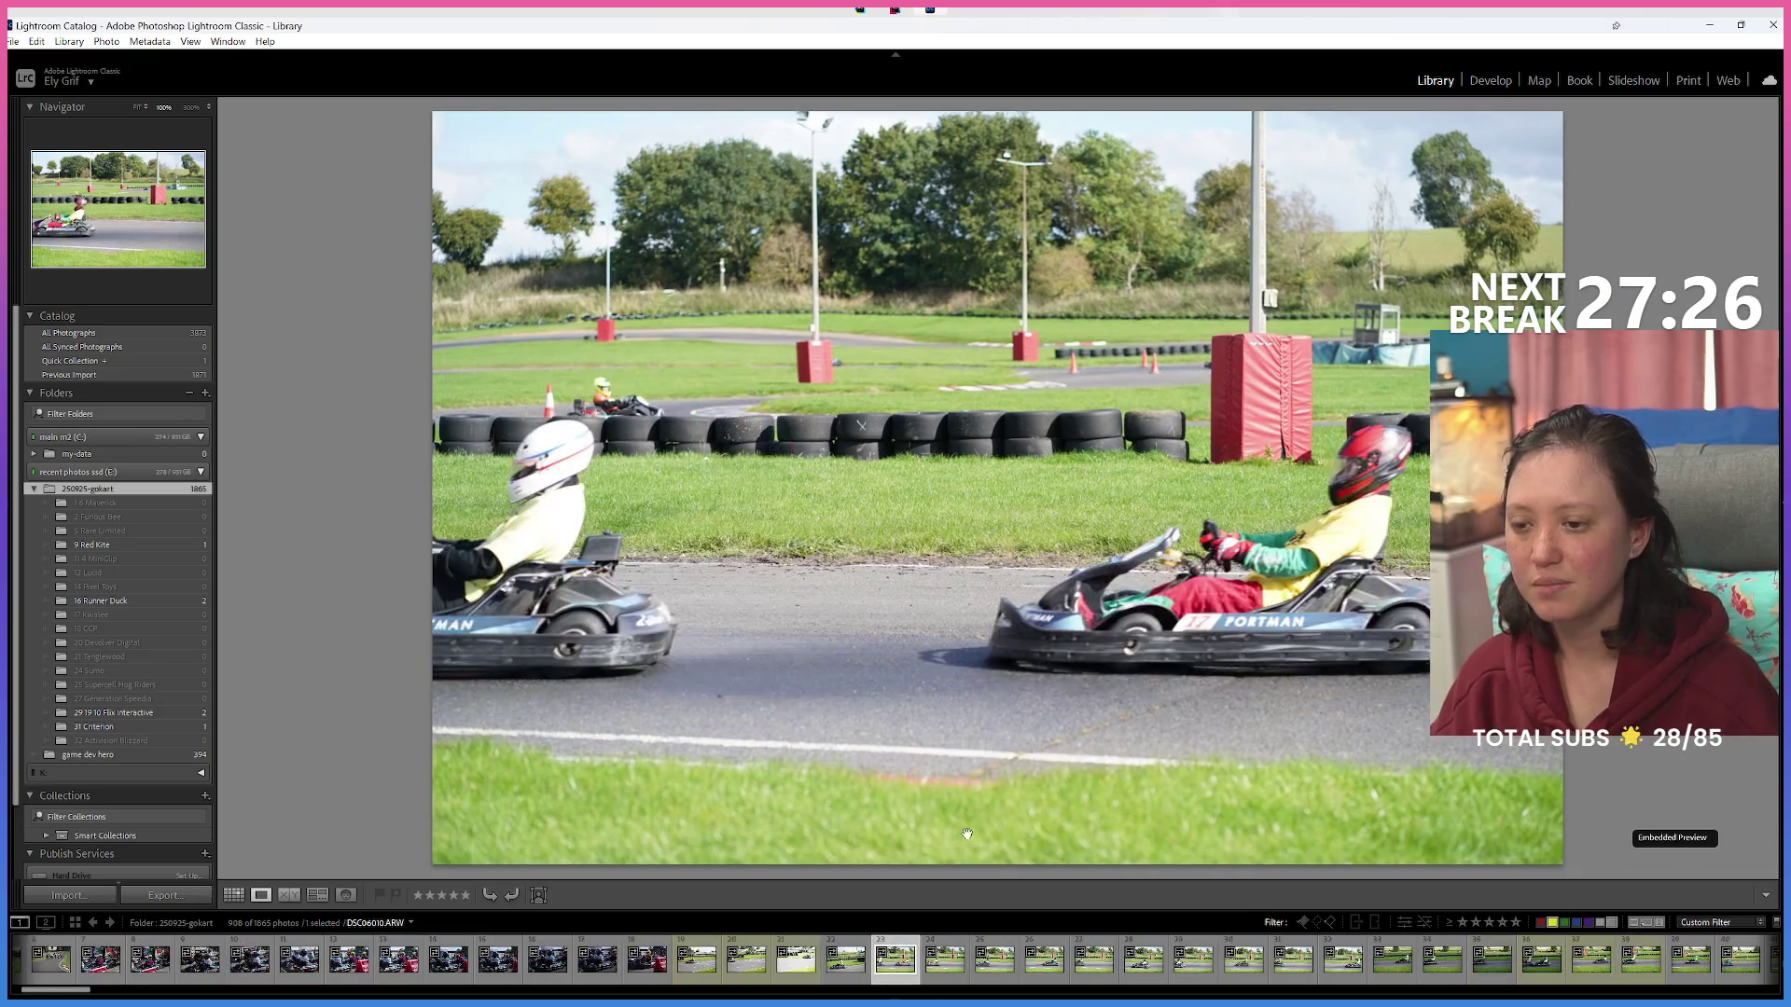
left_click(946, 972, "ctrl")
mouse_move(946, 972)
left_mouse_down()
mouse_move(410, 751)
mouse_move(177, 597)
mouse_move(145, 616)
left_mouse_up()
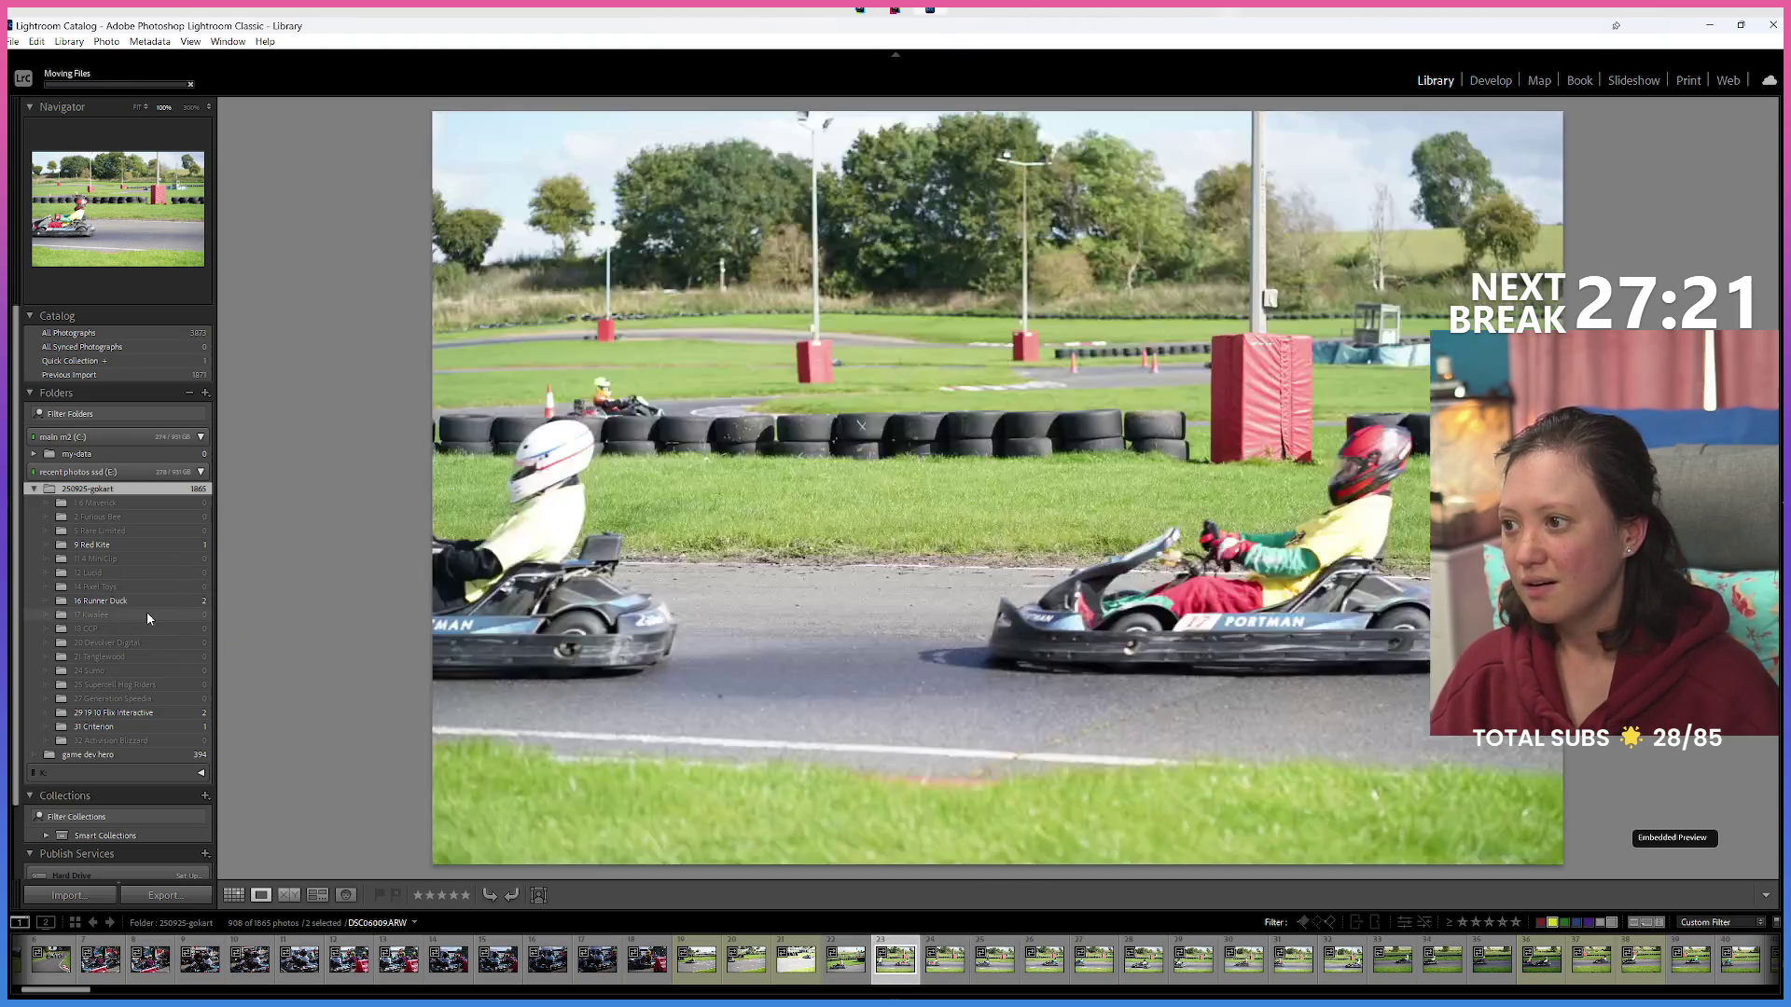
left_click(884, 975)
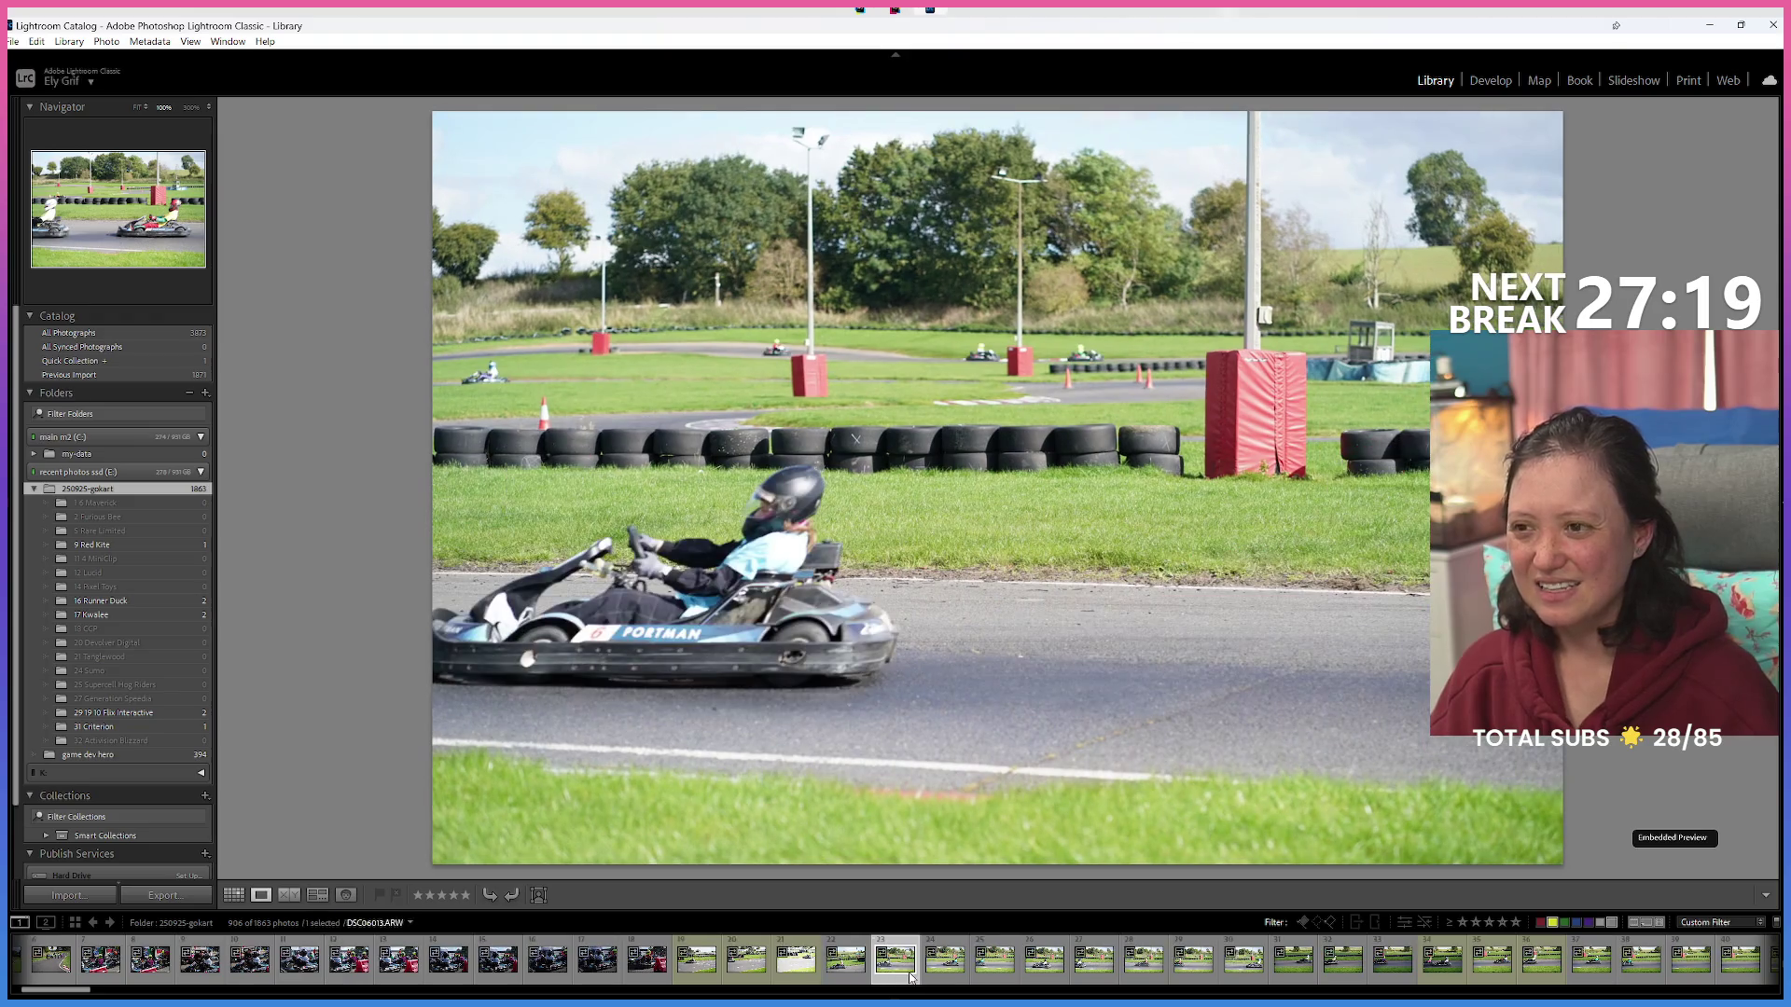
mouse_move(894, 974)
left_mouse_down()
mouse_move(140, 599)
mouse_move(148, 527)
mouse_move(146, 700)
mouse_move(141, 502)
mouse_move(125, 502)
left_mouse_up()
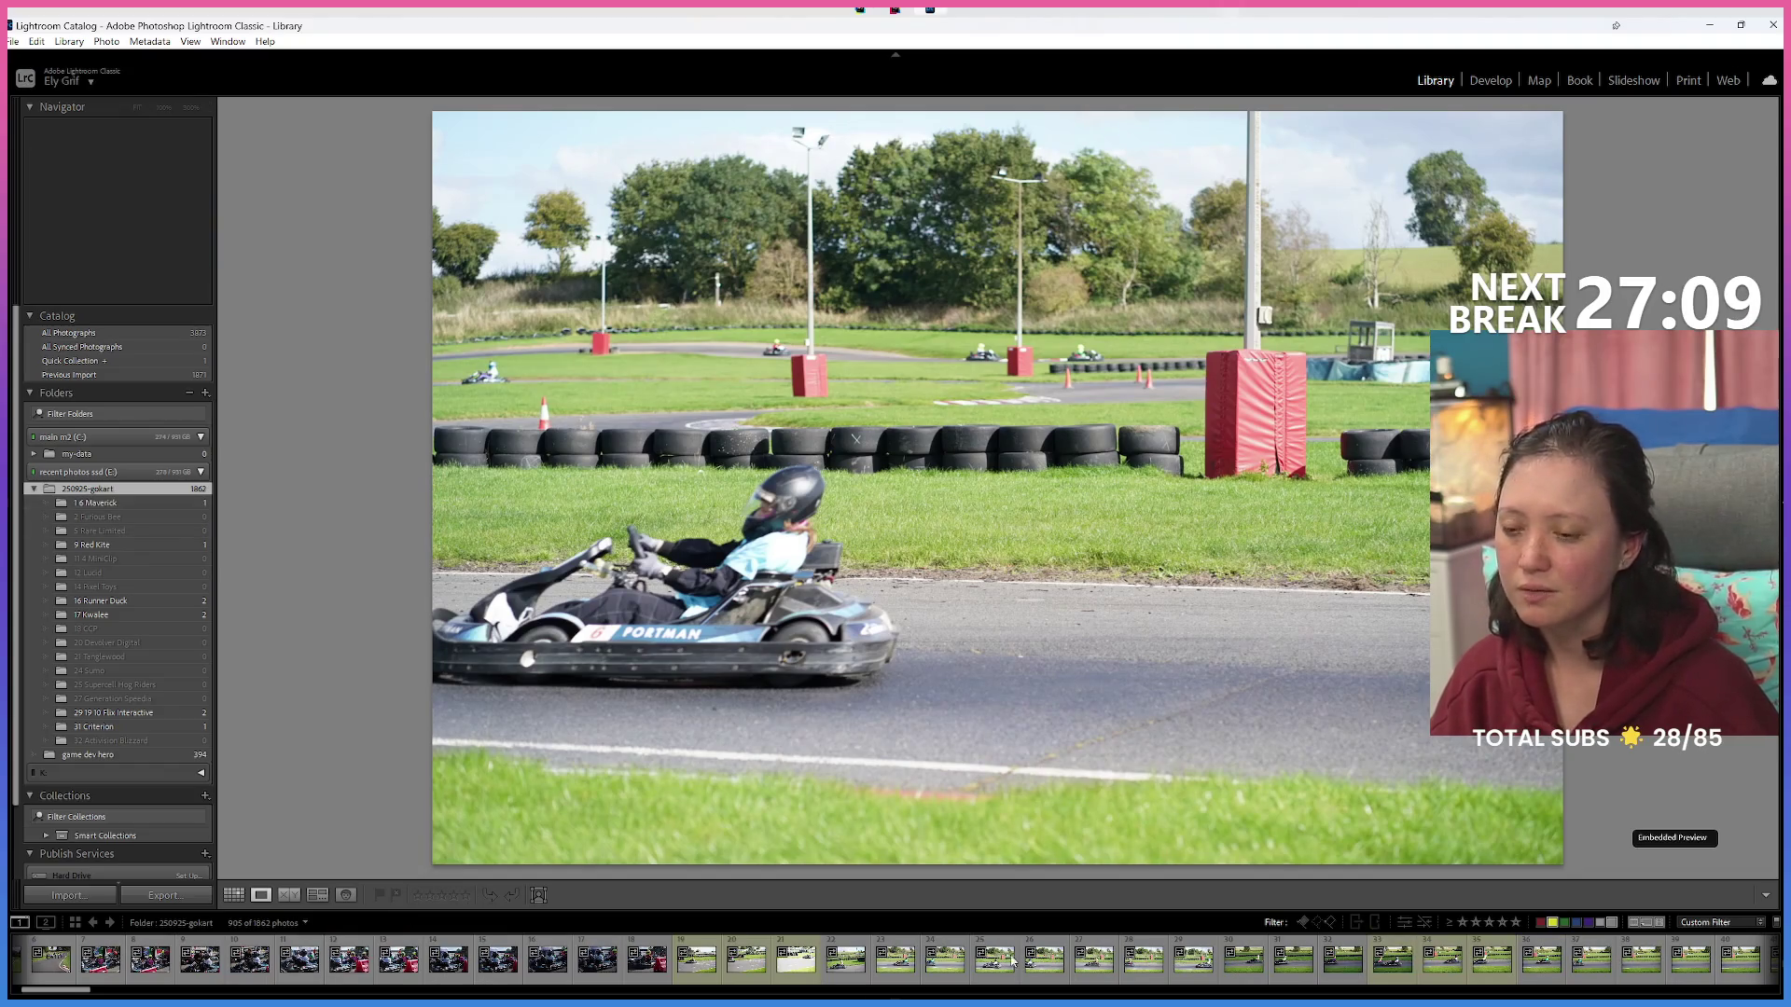
File the teal-driver photo into 25 Supercell Hog Riders, reject the next with X, and return to Grid.
left_click(851, 974)
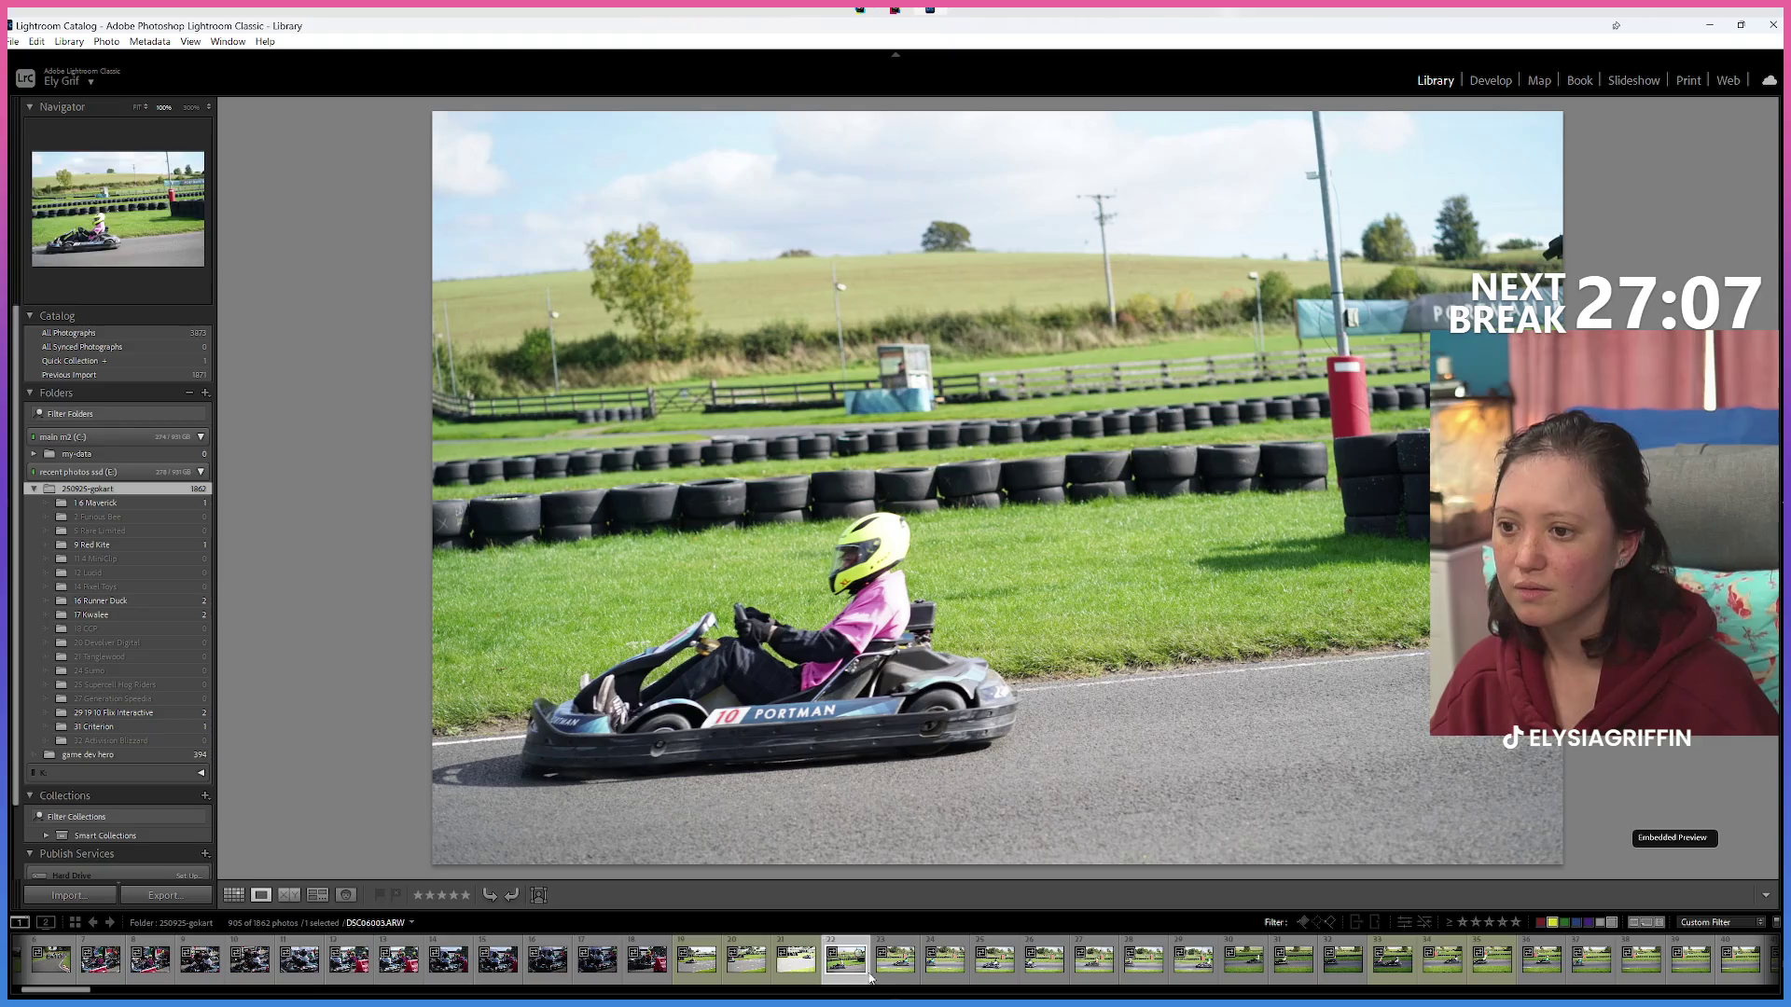
left_click(894, 974)
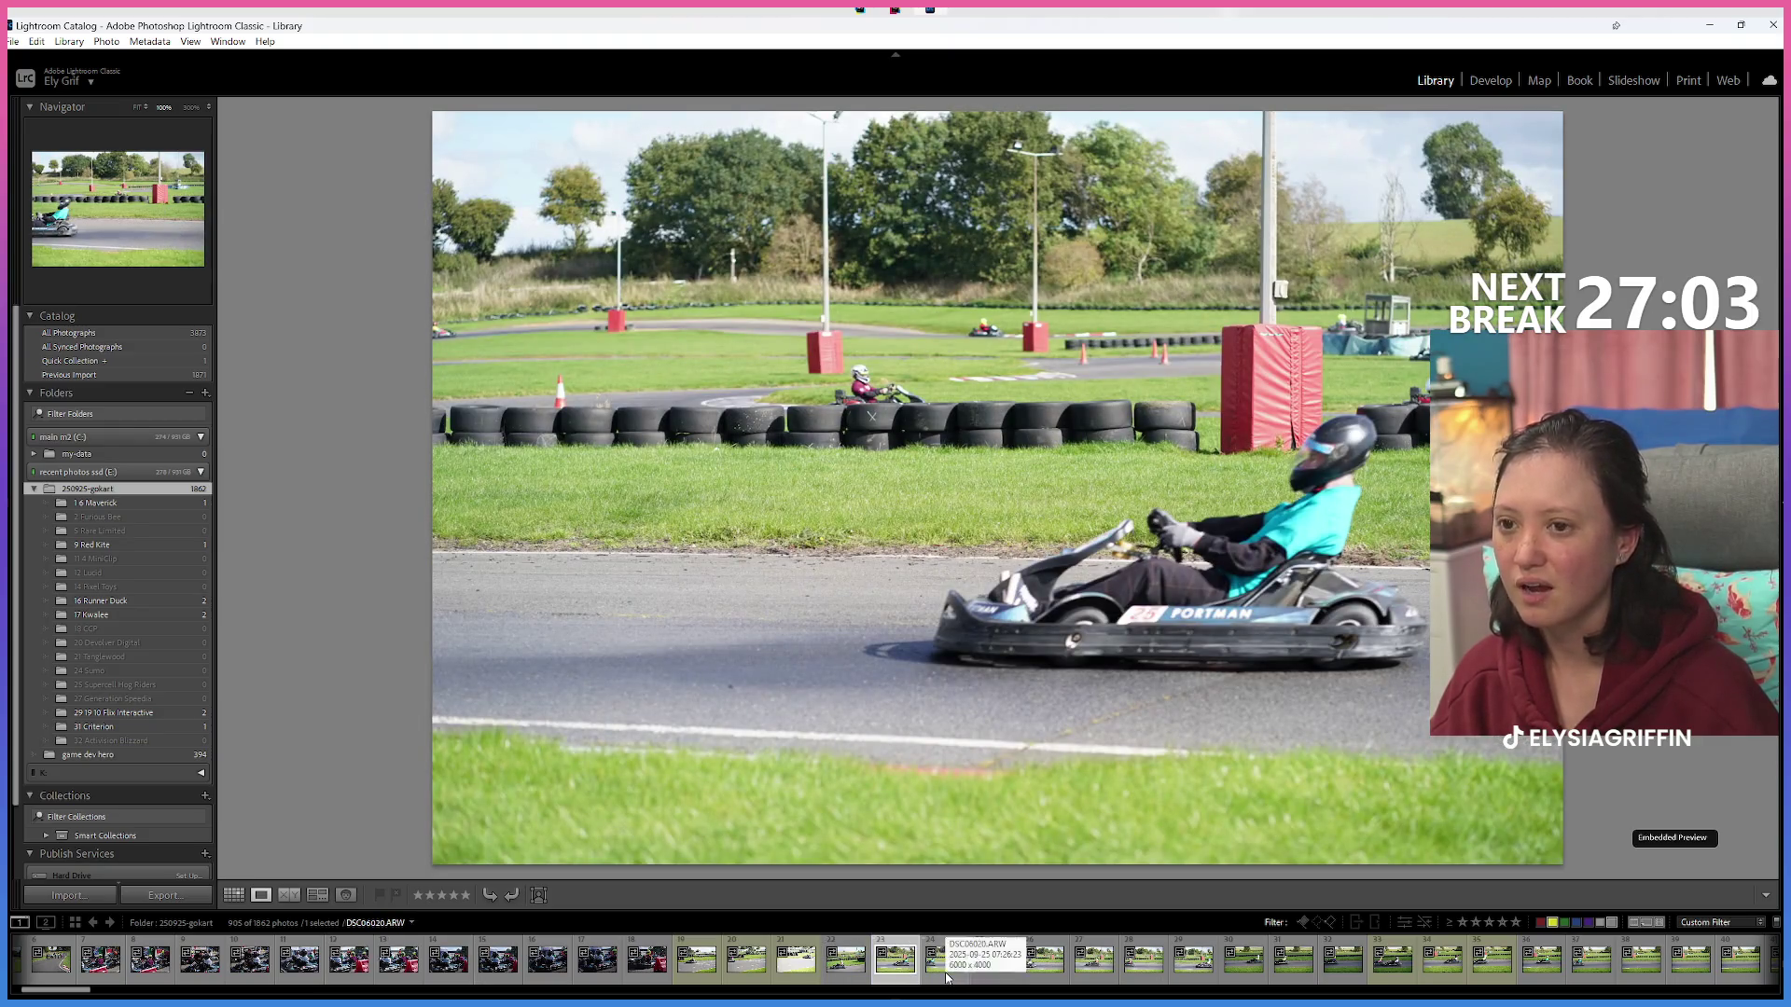
mouse_move(900, 956)
left_mouse_down()
mouse_move(159, 518)
mouse_move(161, 688)
left_mouse_up()
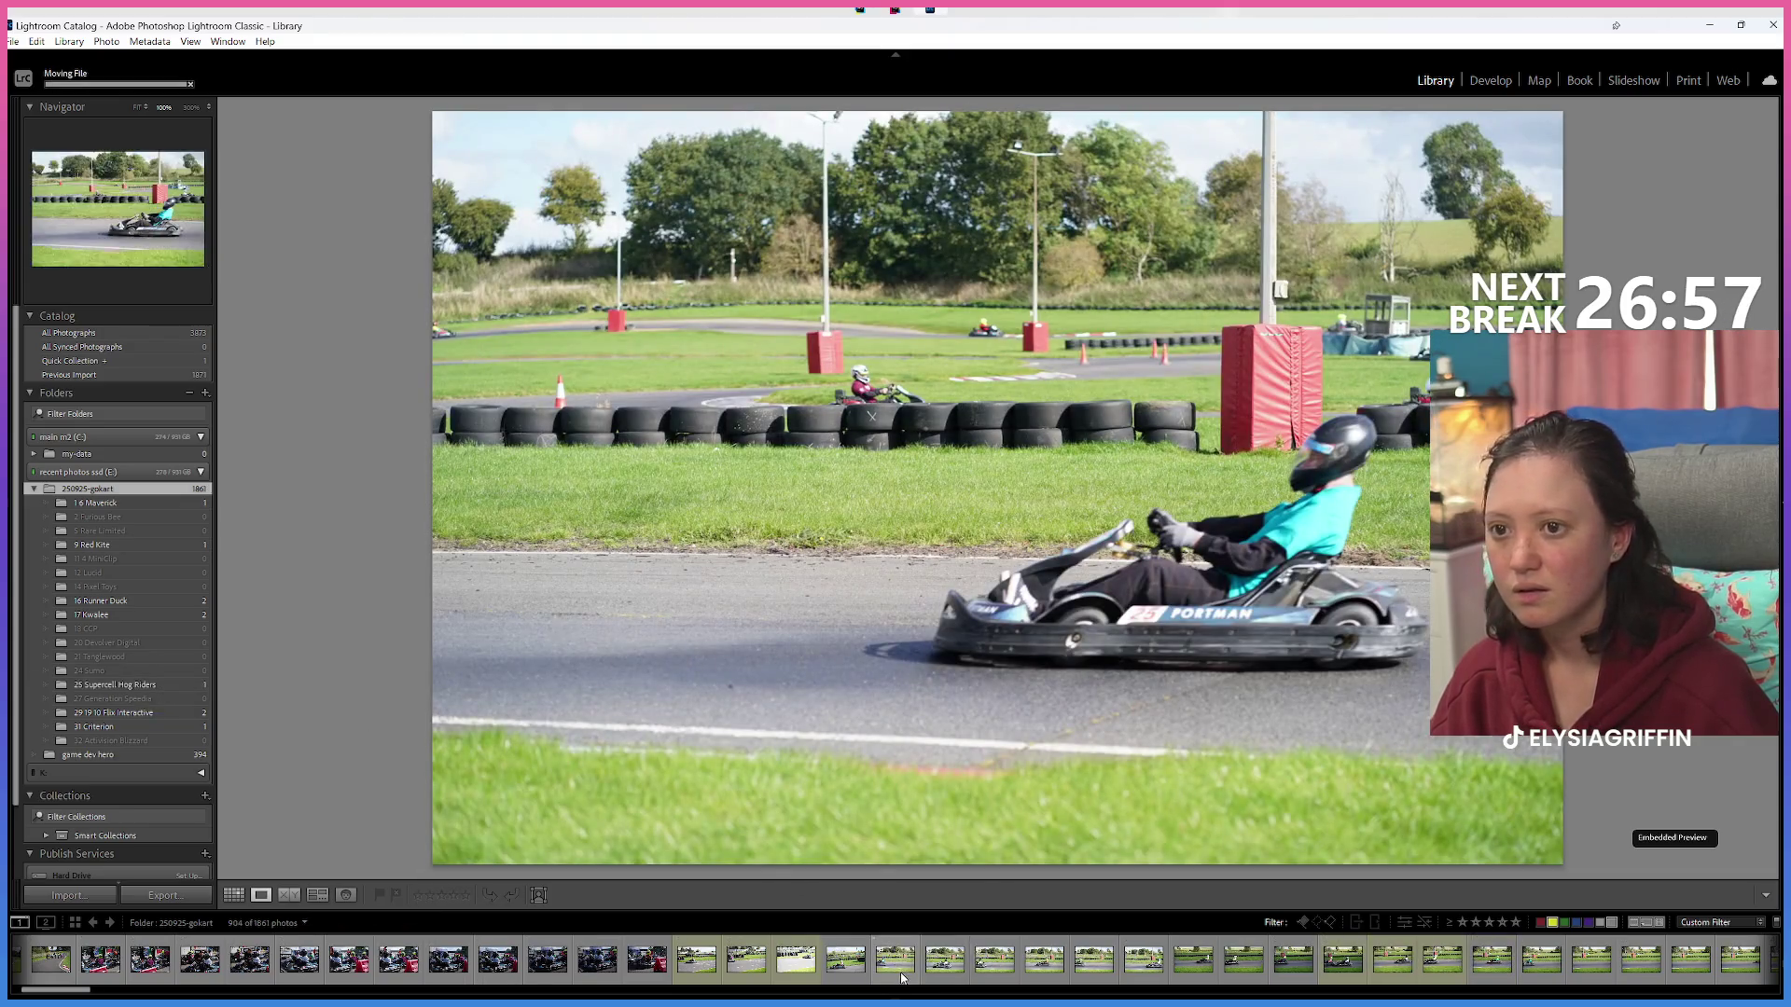
left_click(902, 980)
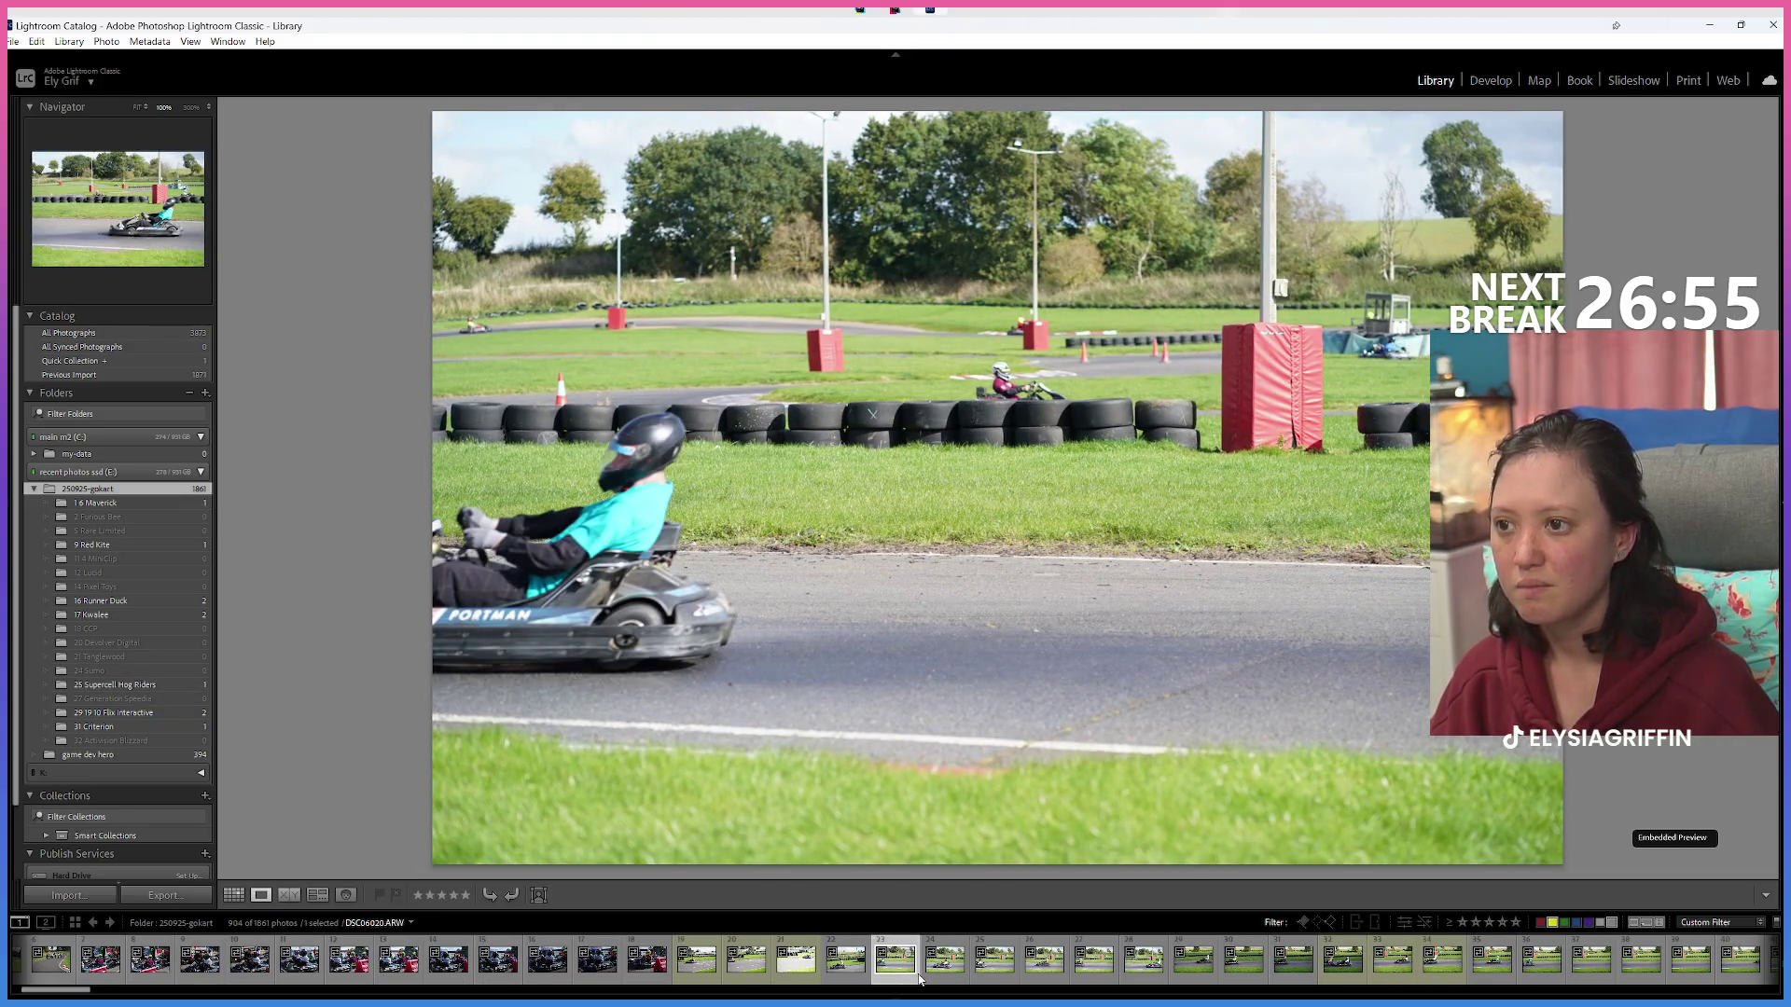
key("x")
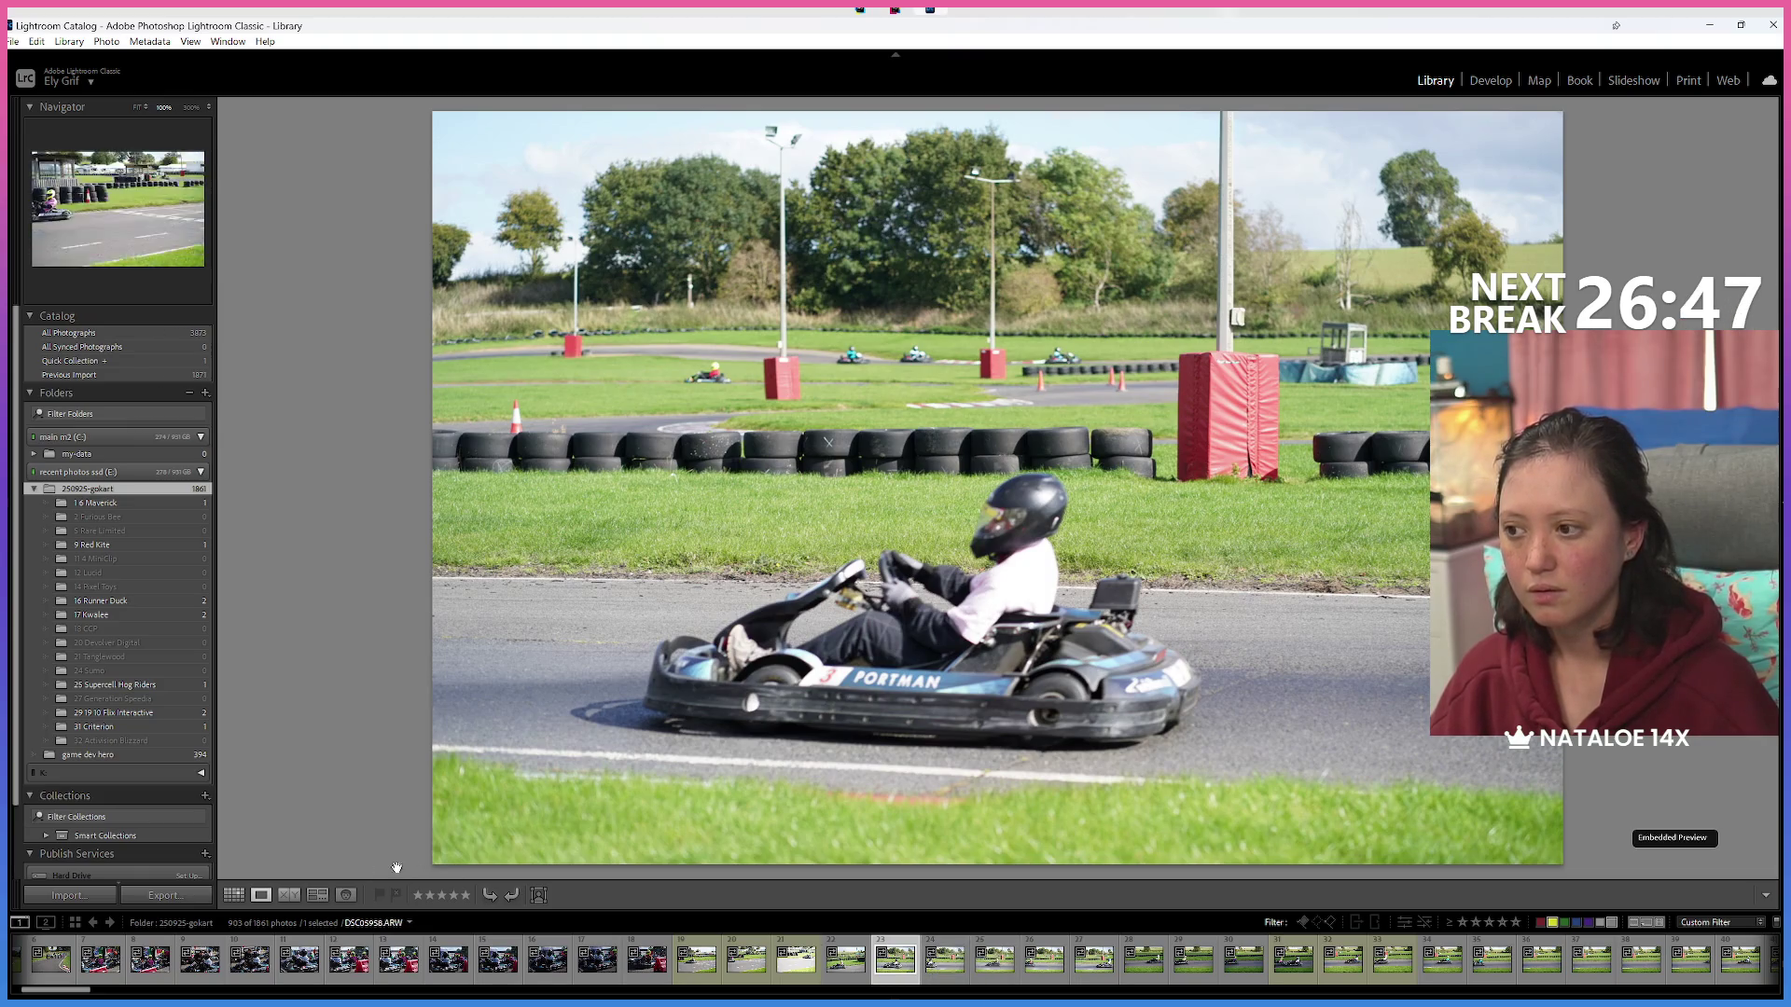
left_click(234, 895)
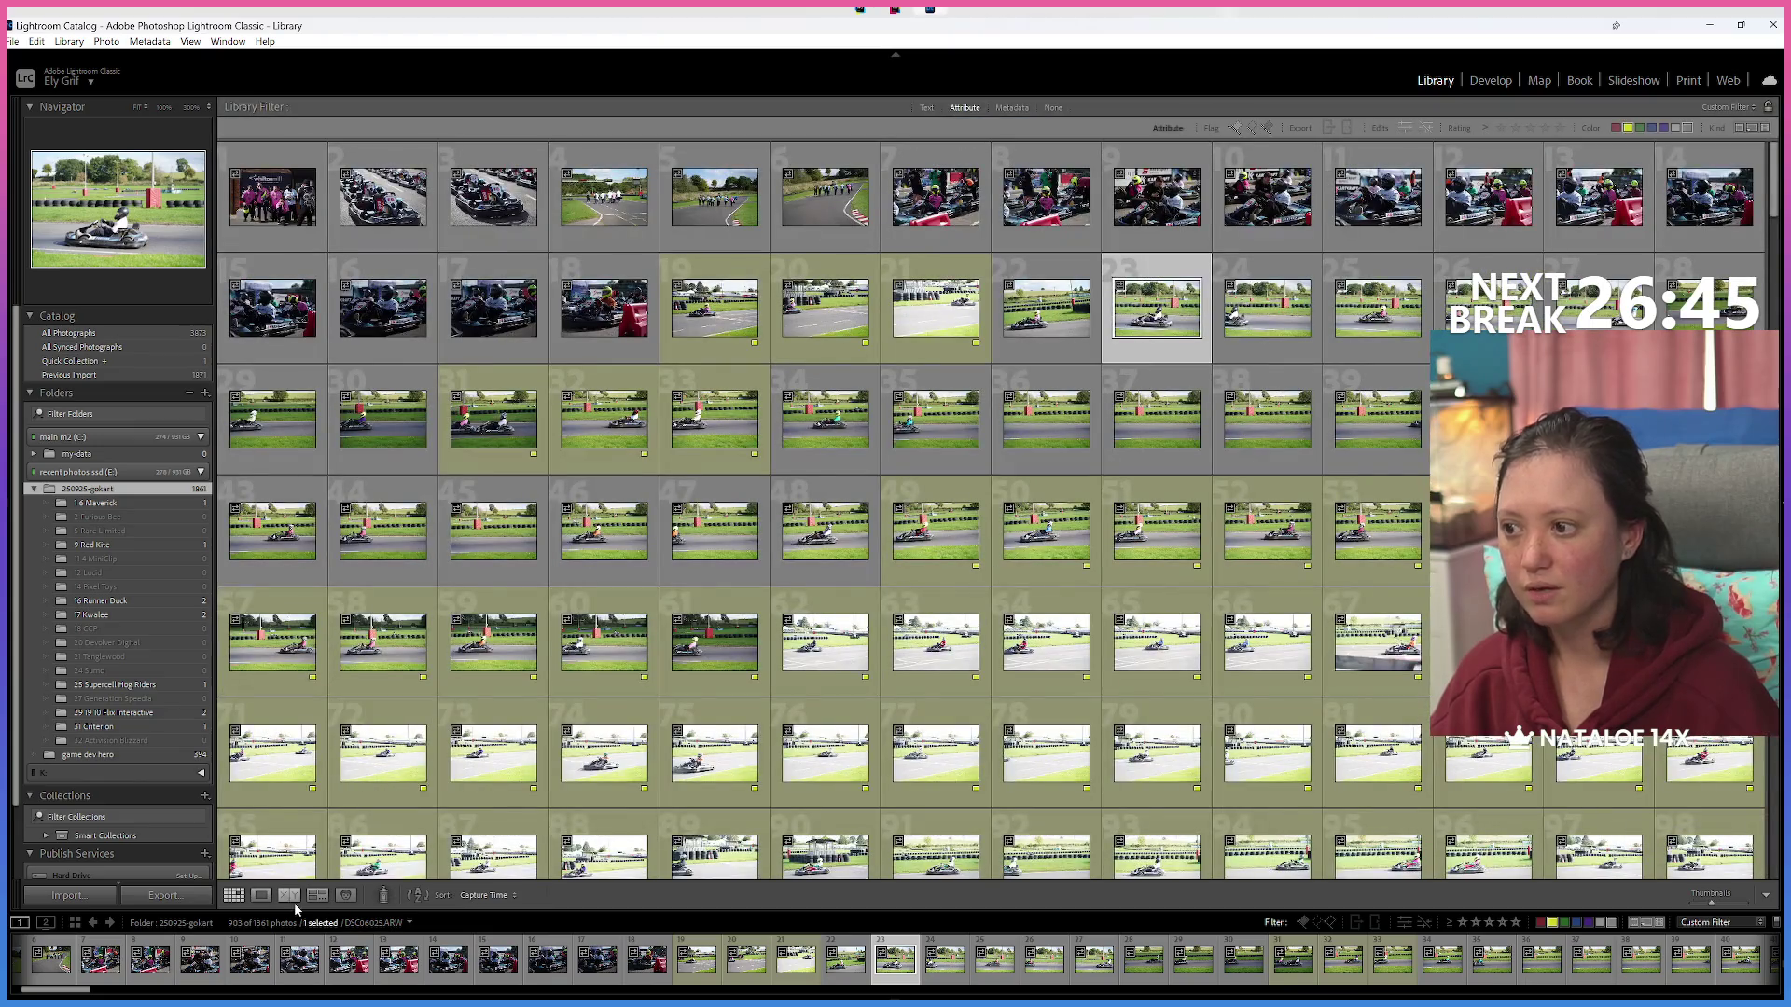
left_click(484, 897)
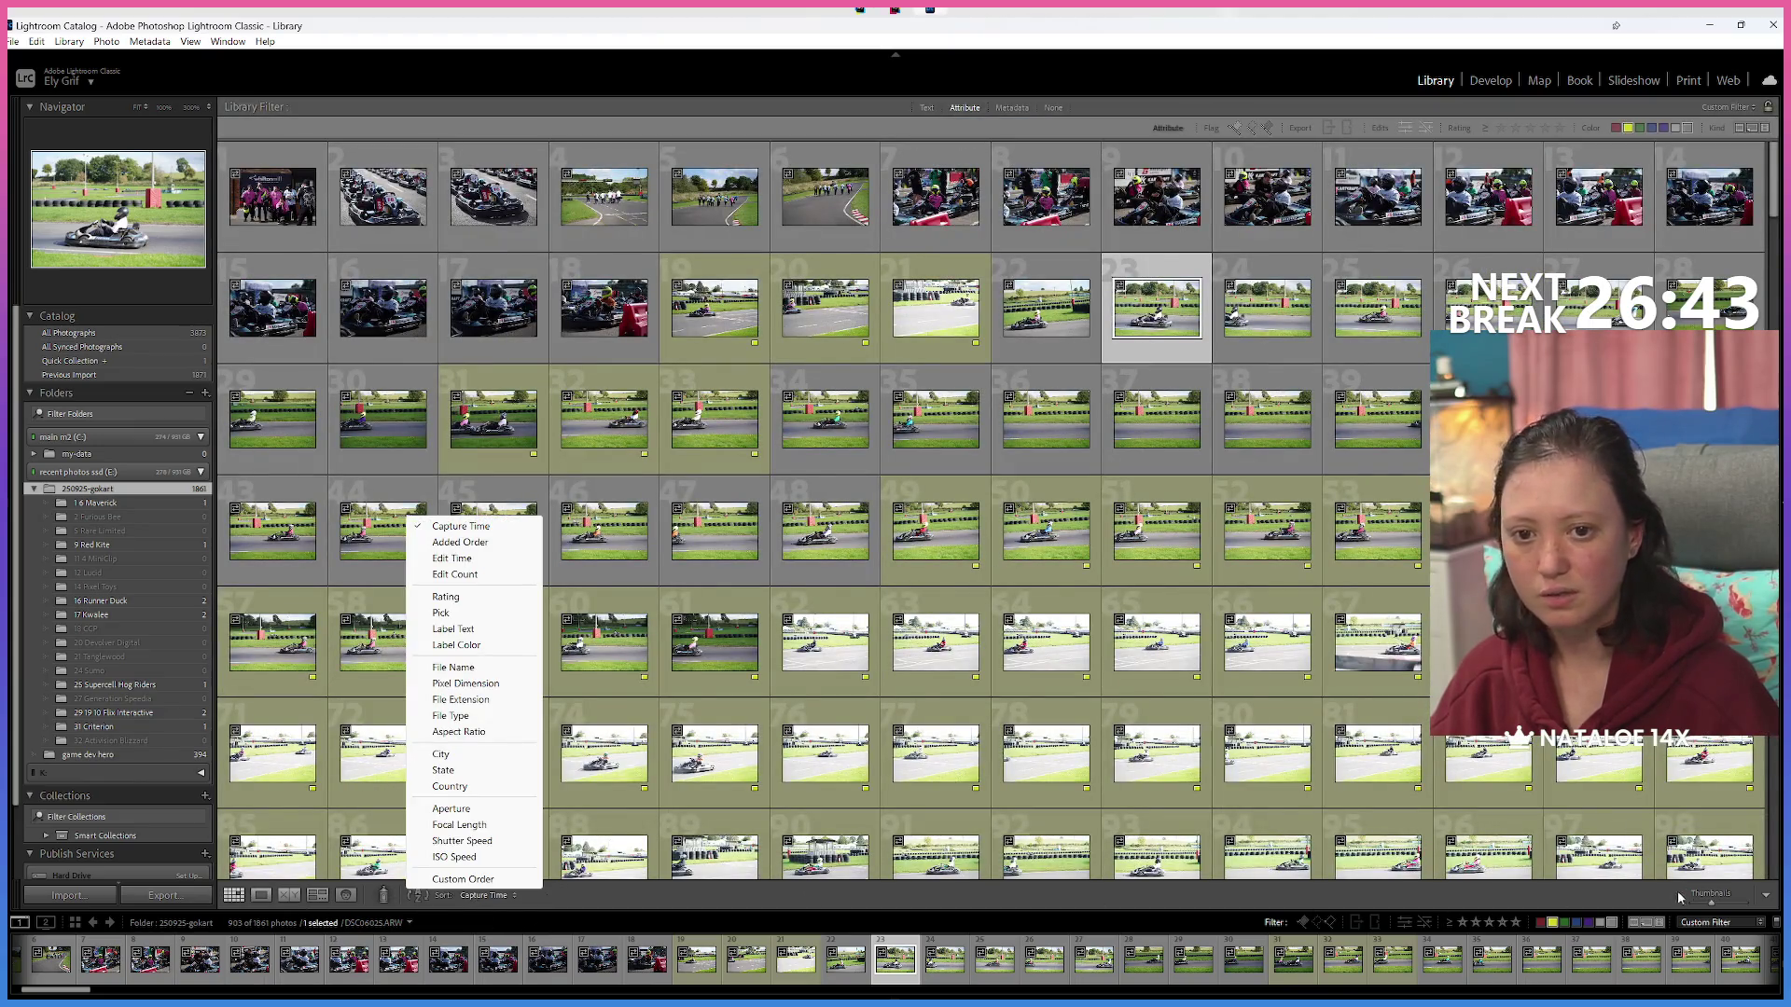
left_click(1743, 901)
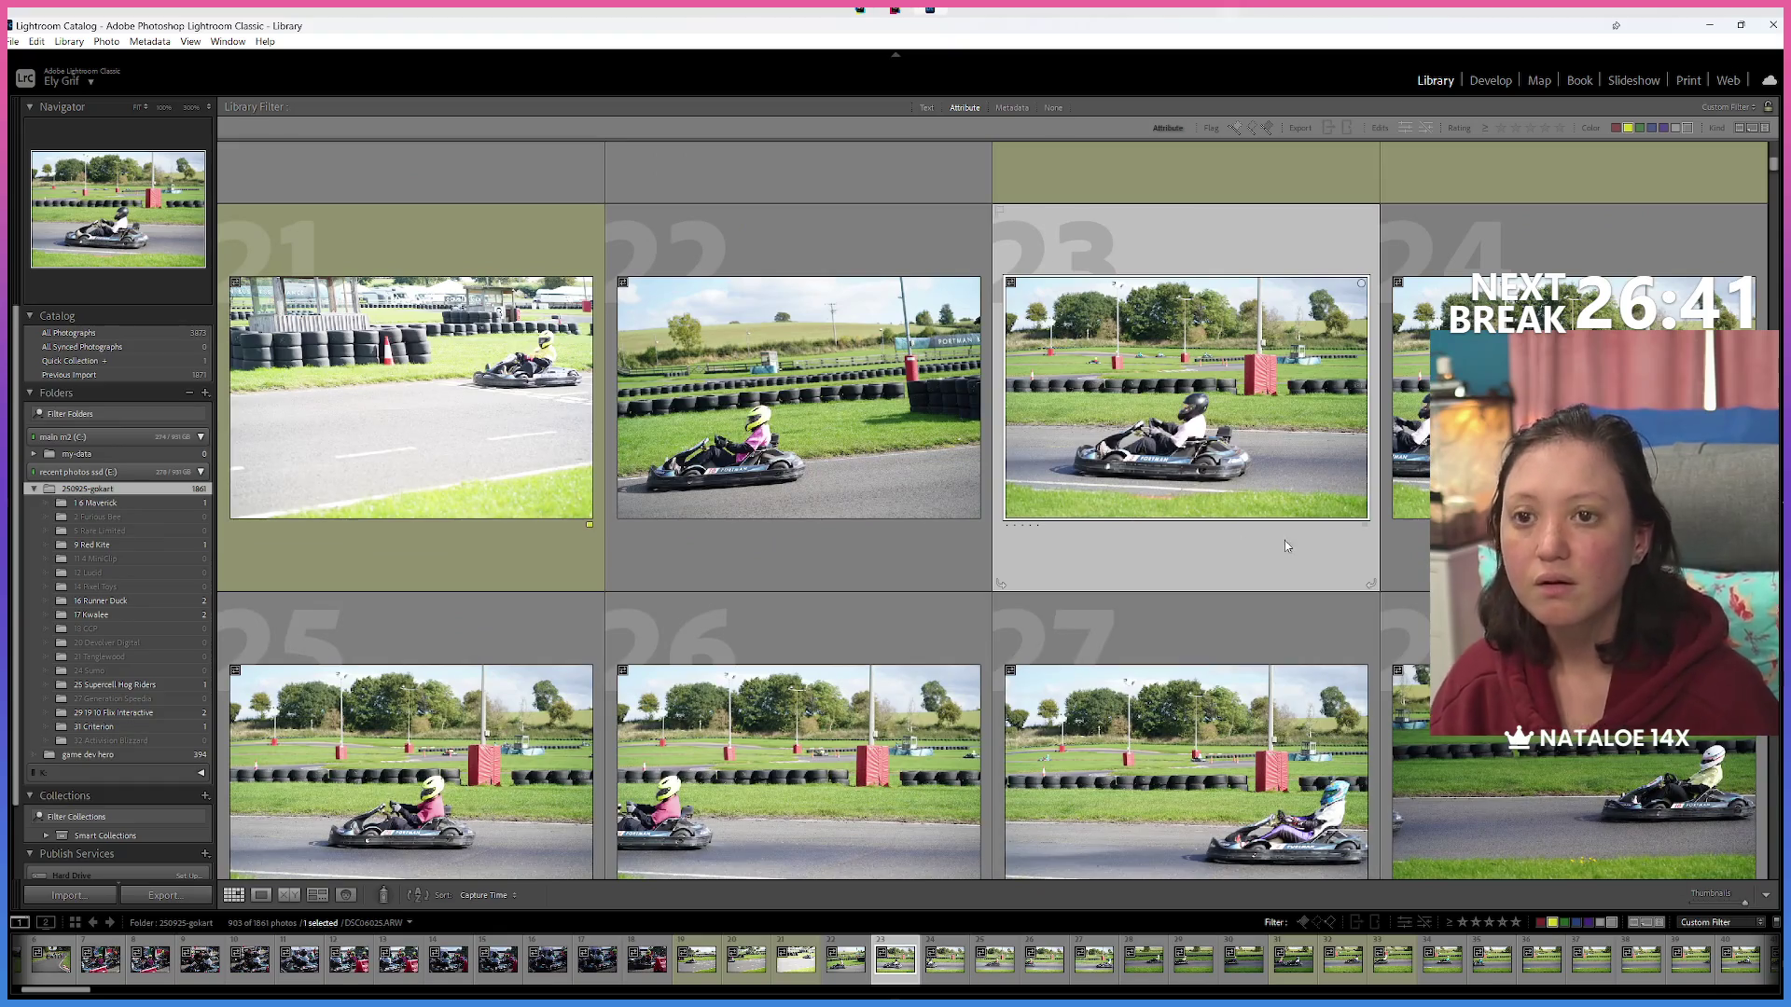
key("shift+Right")
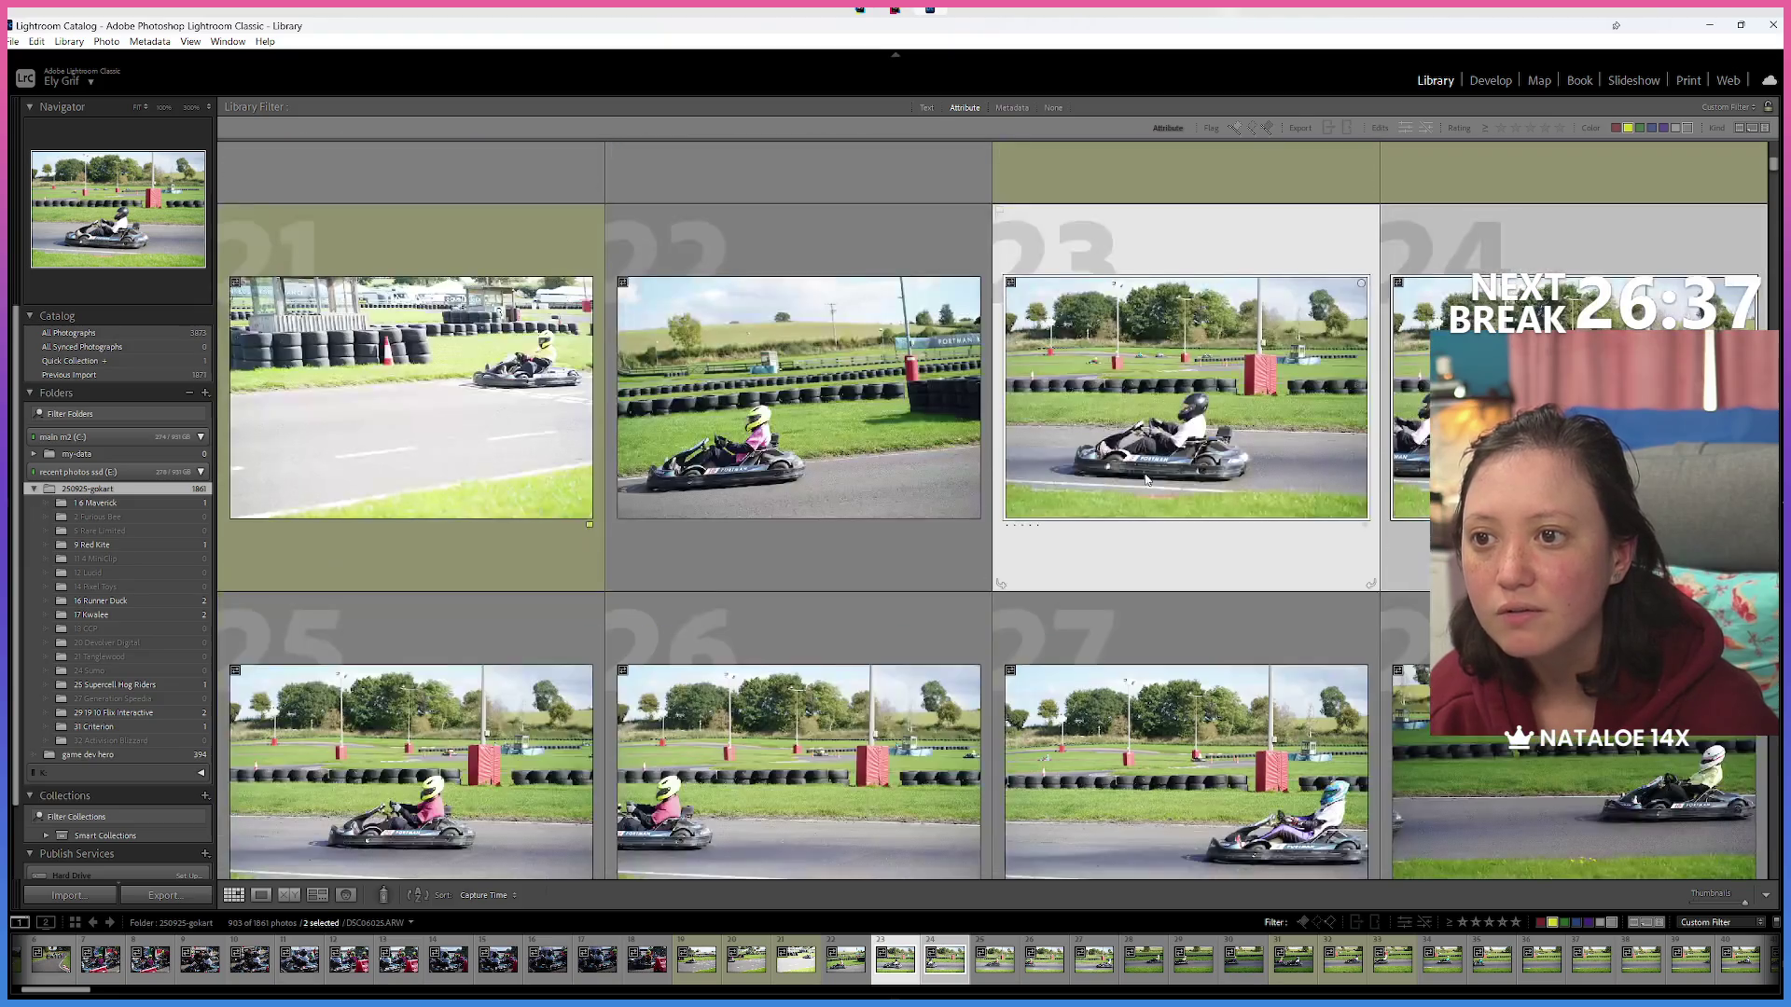
left_click(260, 897)
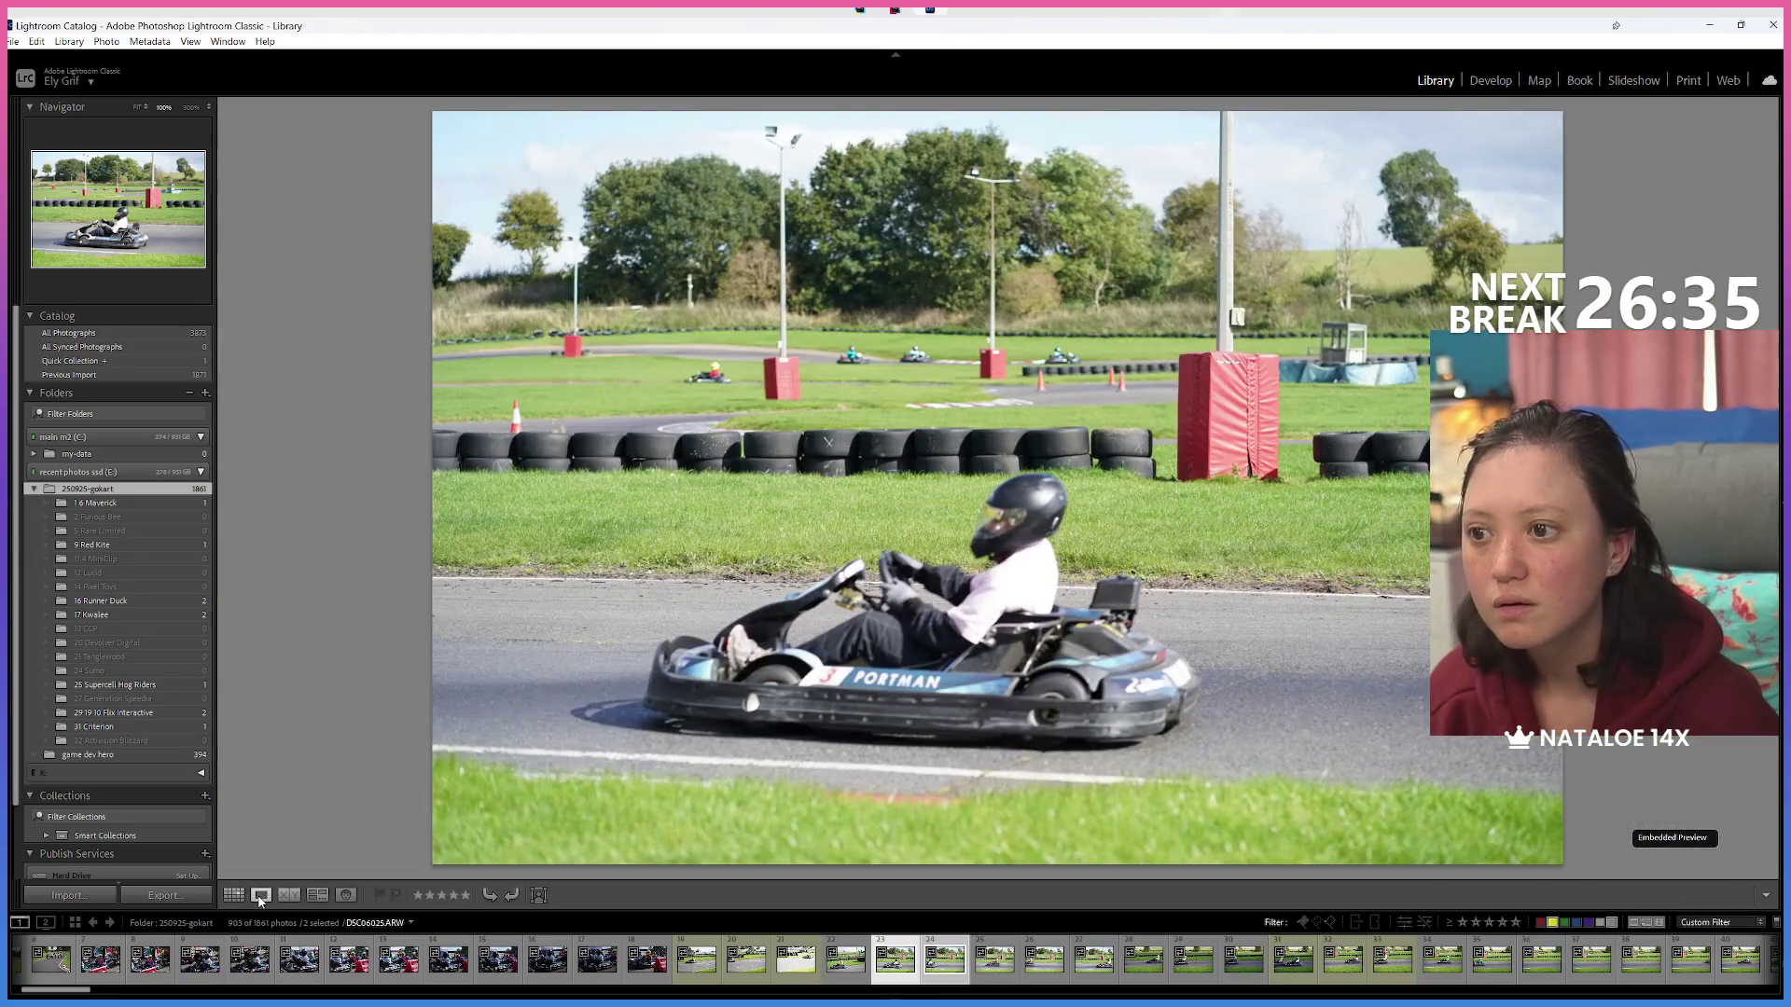
left_click(233, 895)
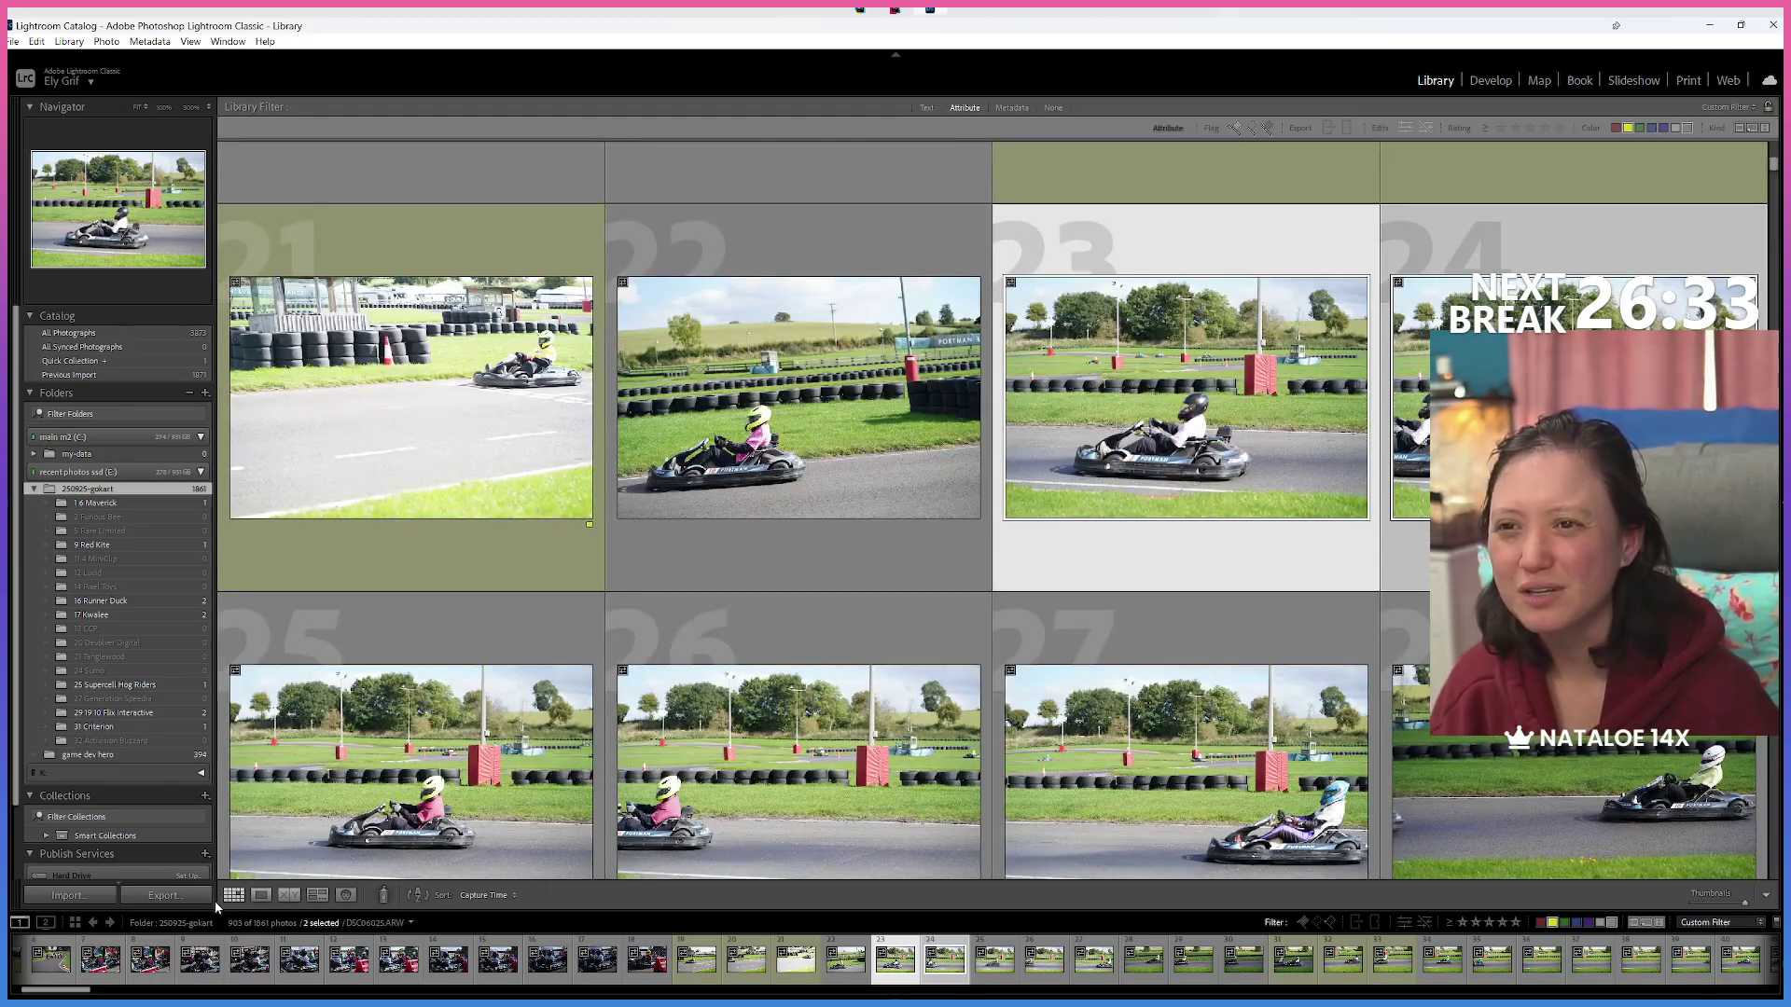
double_click(1130, 421)
double_click(1131, 440)
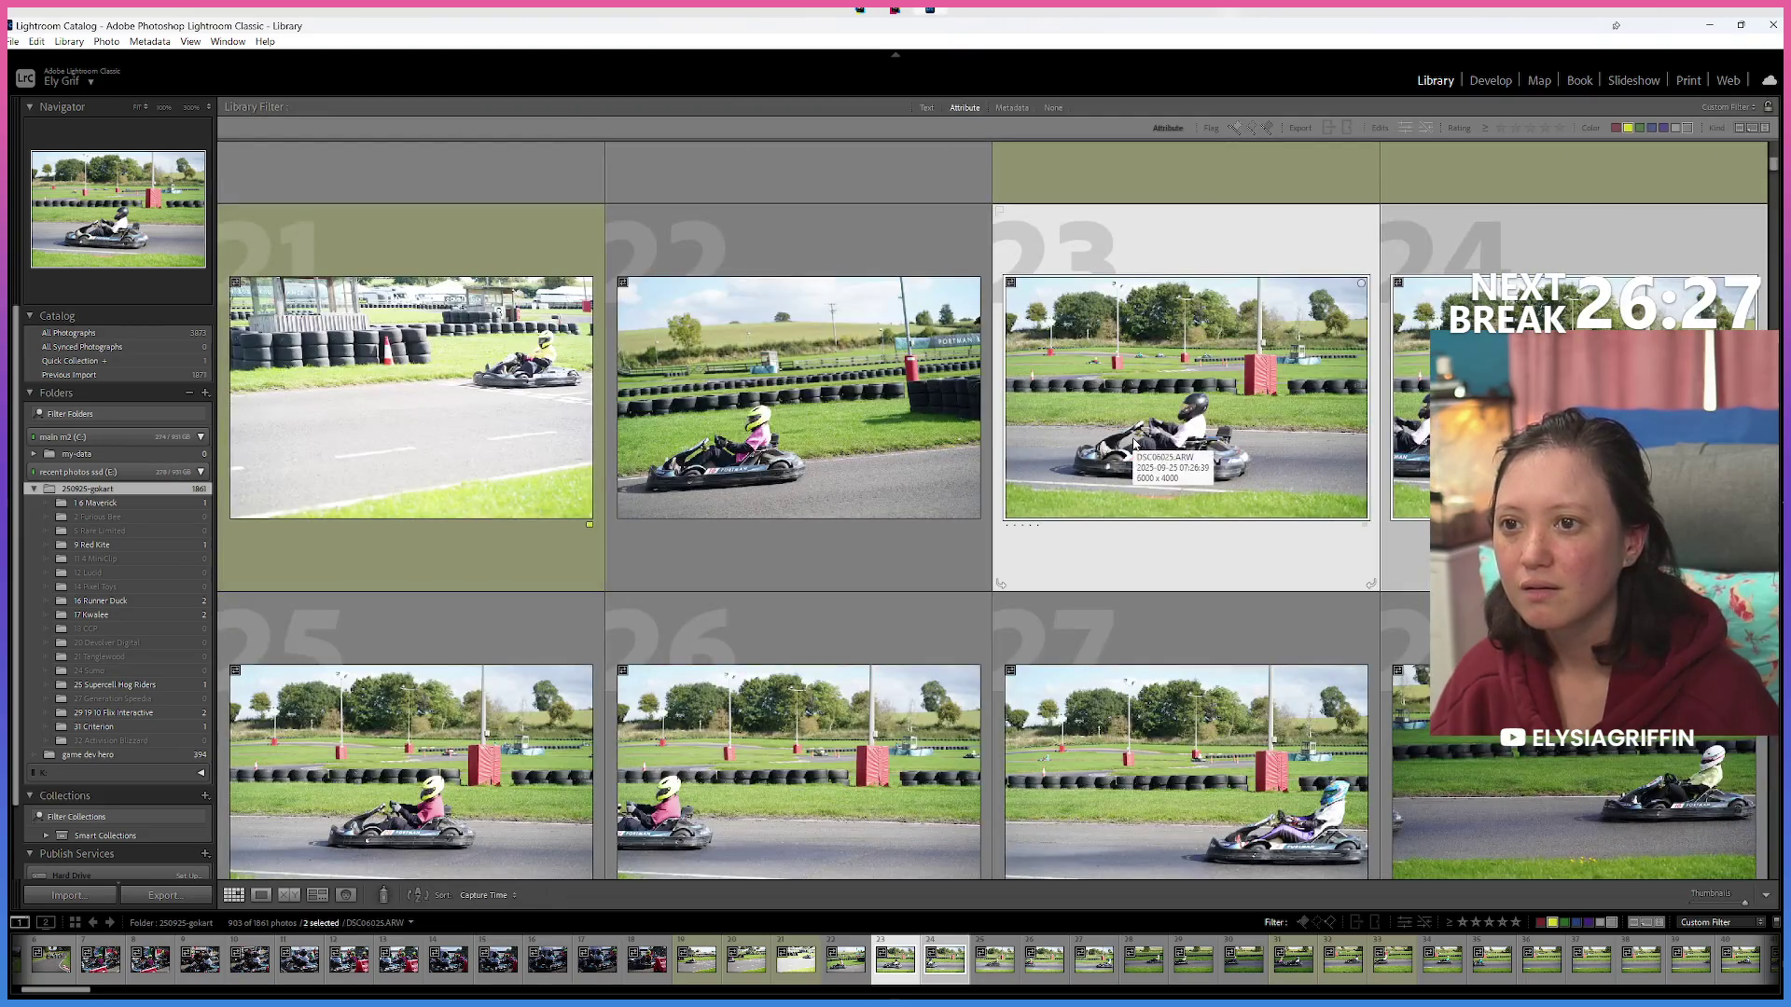
double_click(1134, 443)
double_click(1134, 442)
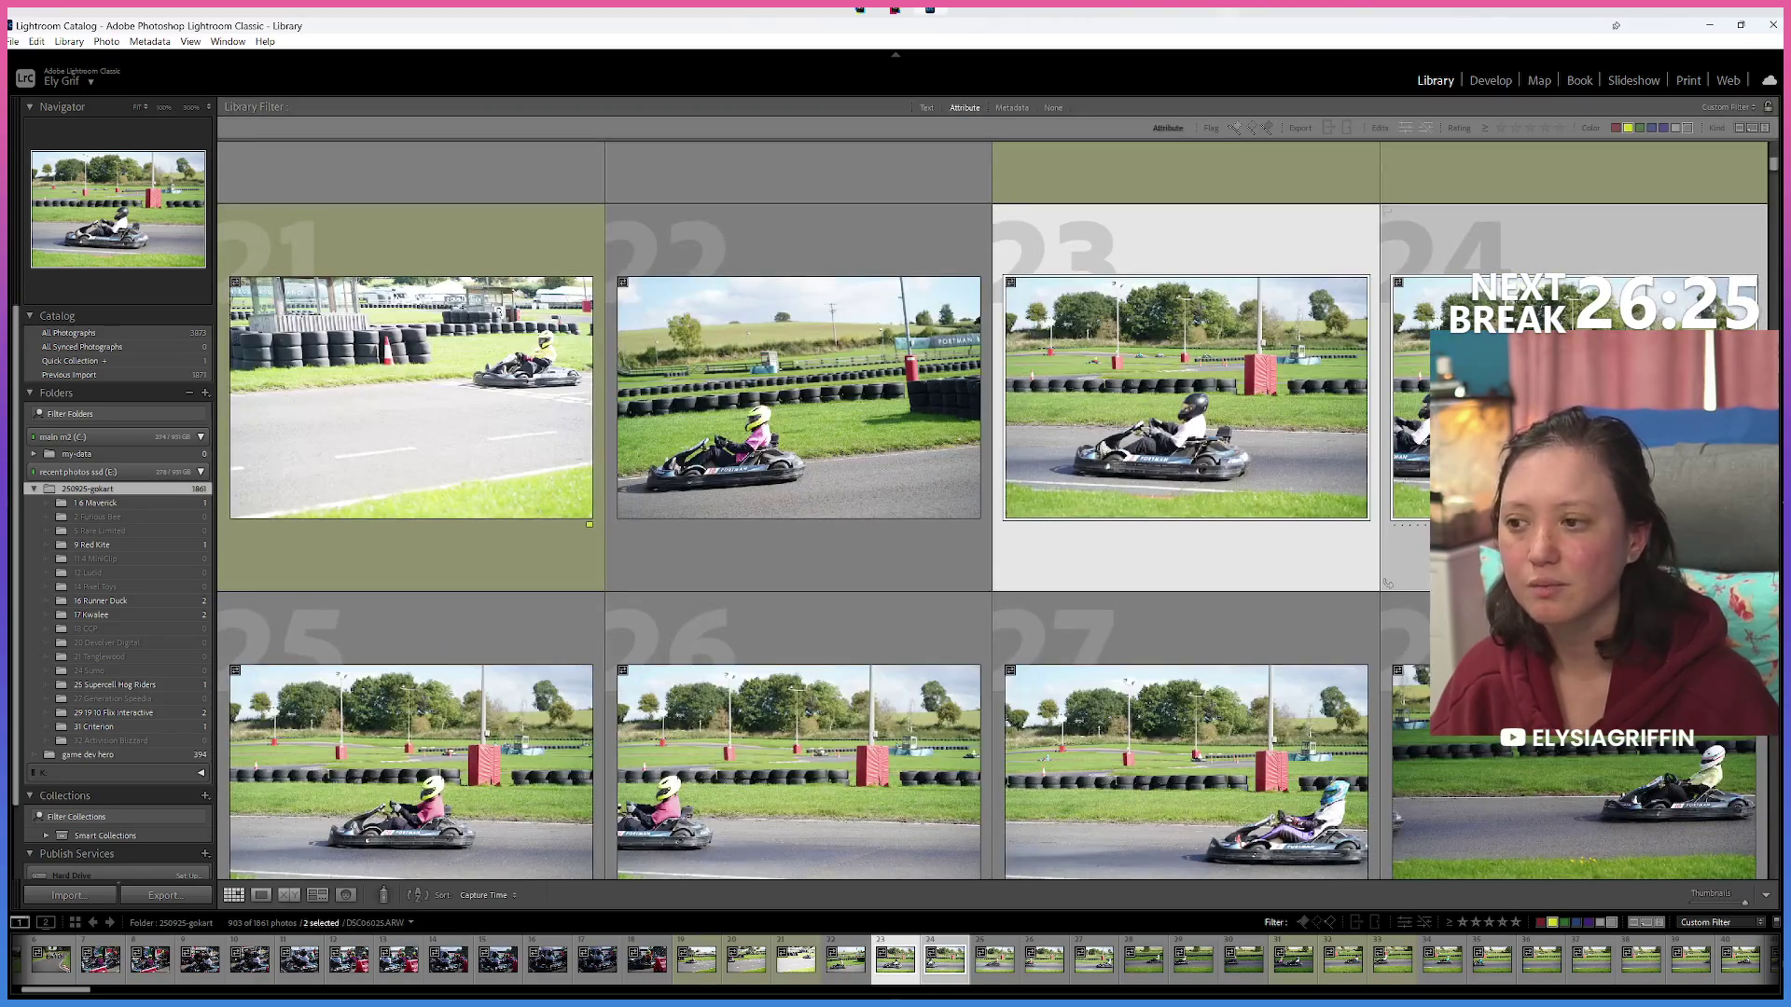
double_click(321, 810)
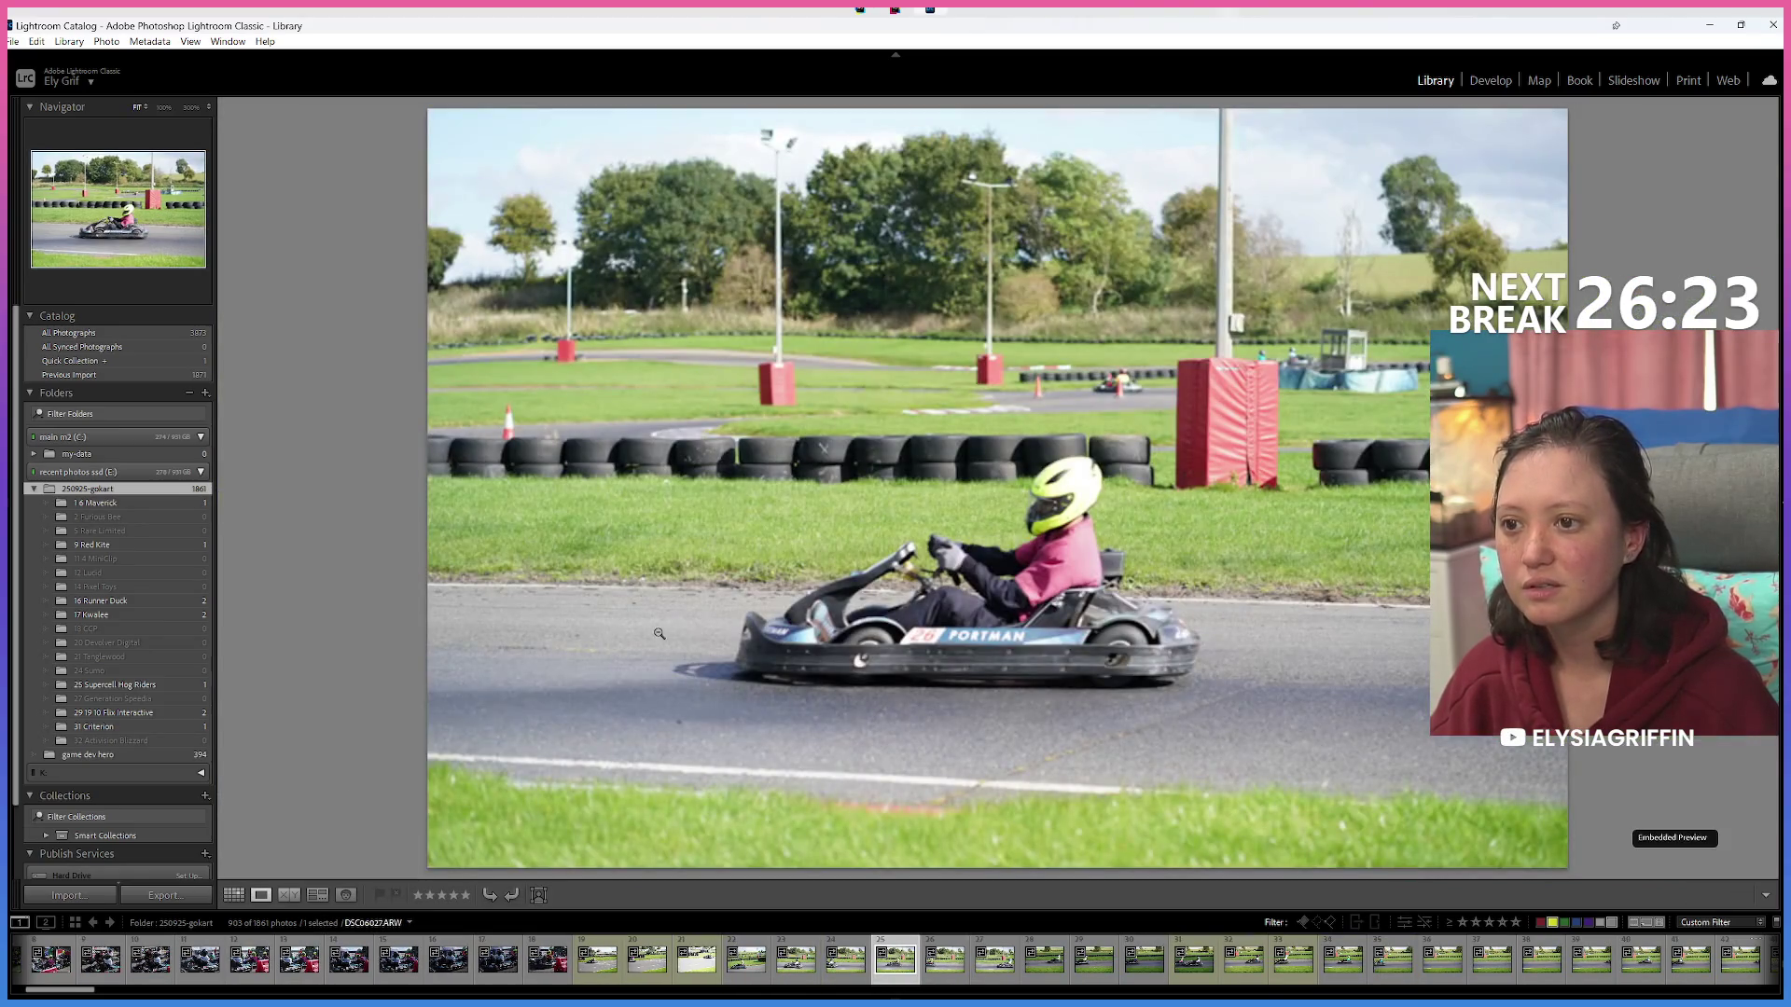
double_click(715, 634)
scroll(1116, 462, "up", 2)
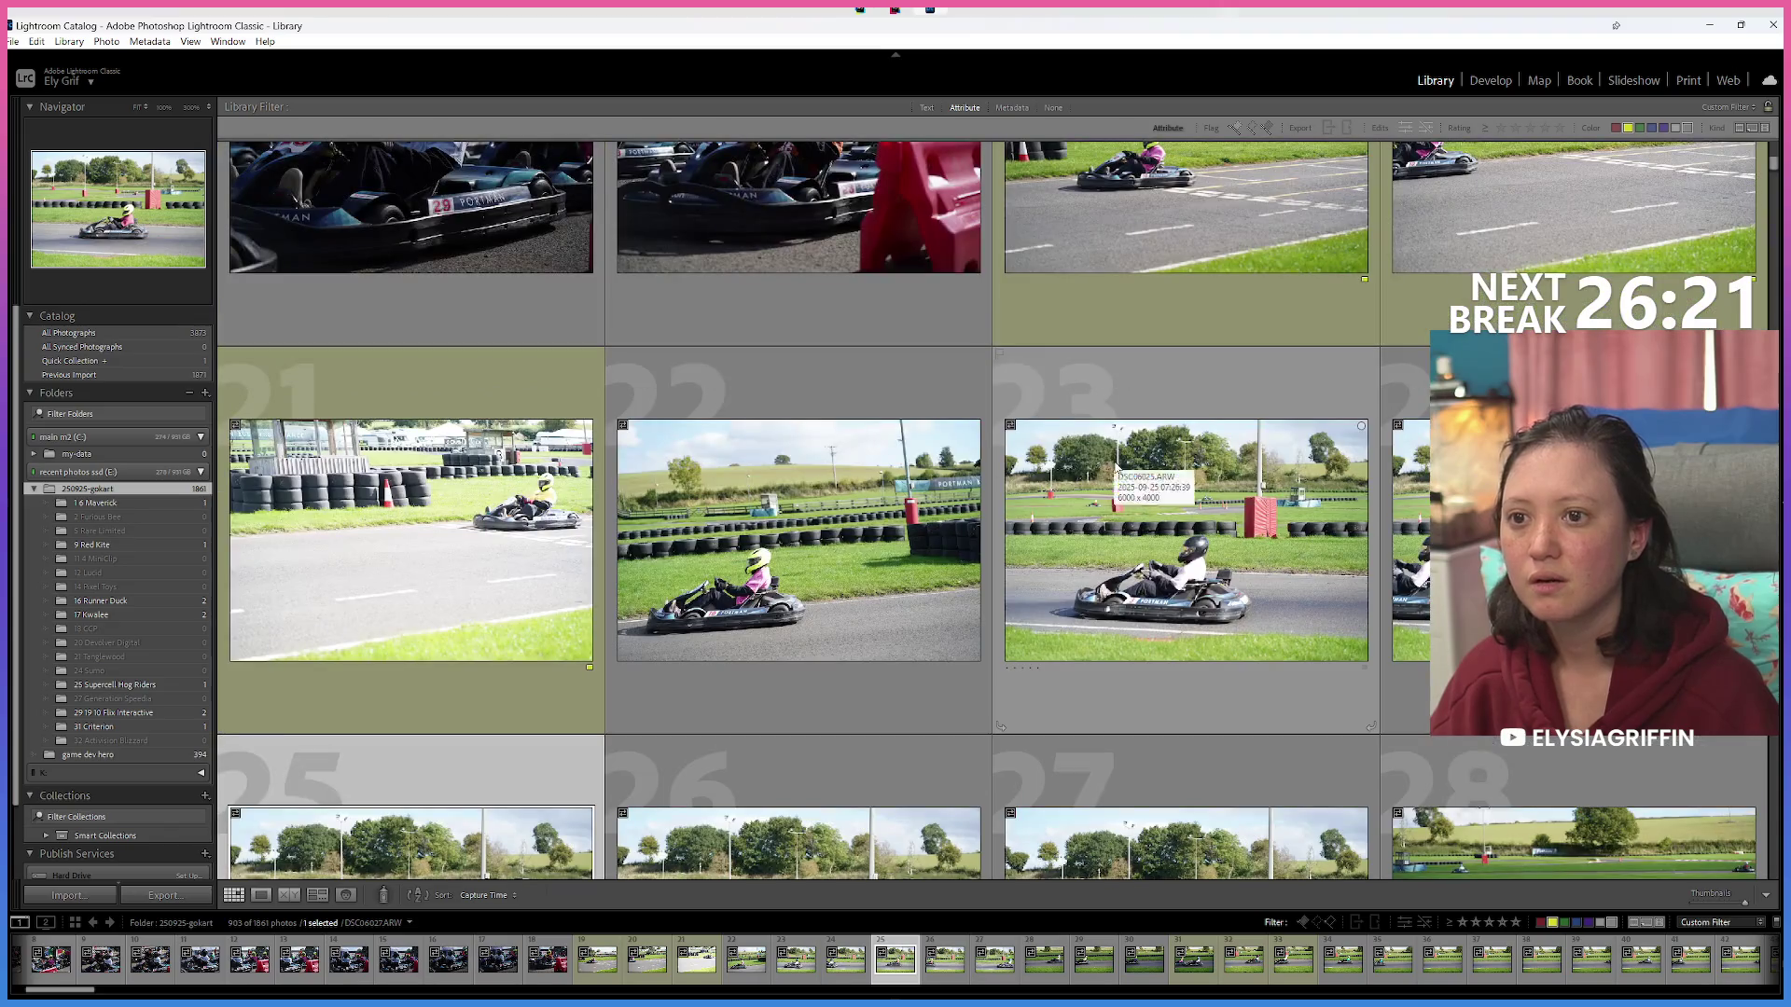
left_click(1116, 462)
left_click(1408, 579, "ctrl")
mouse_move(1408, 579)
left_mouse_down()
mouse_move(83, 452)
mouse_move(149, 584)
mouse_move(147, 742)
mouse_move(152, 532)
mouse_move(164, 716)
mouse_move(146, 531)
left_mouse_up()
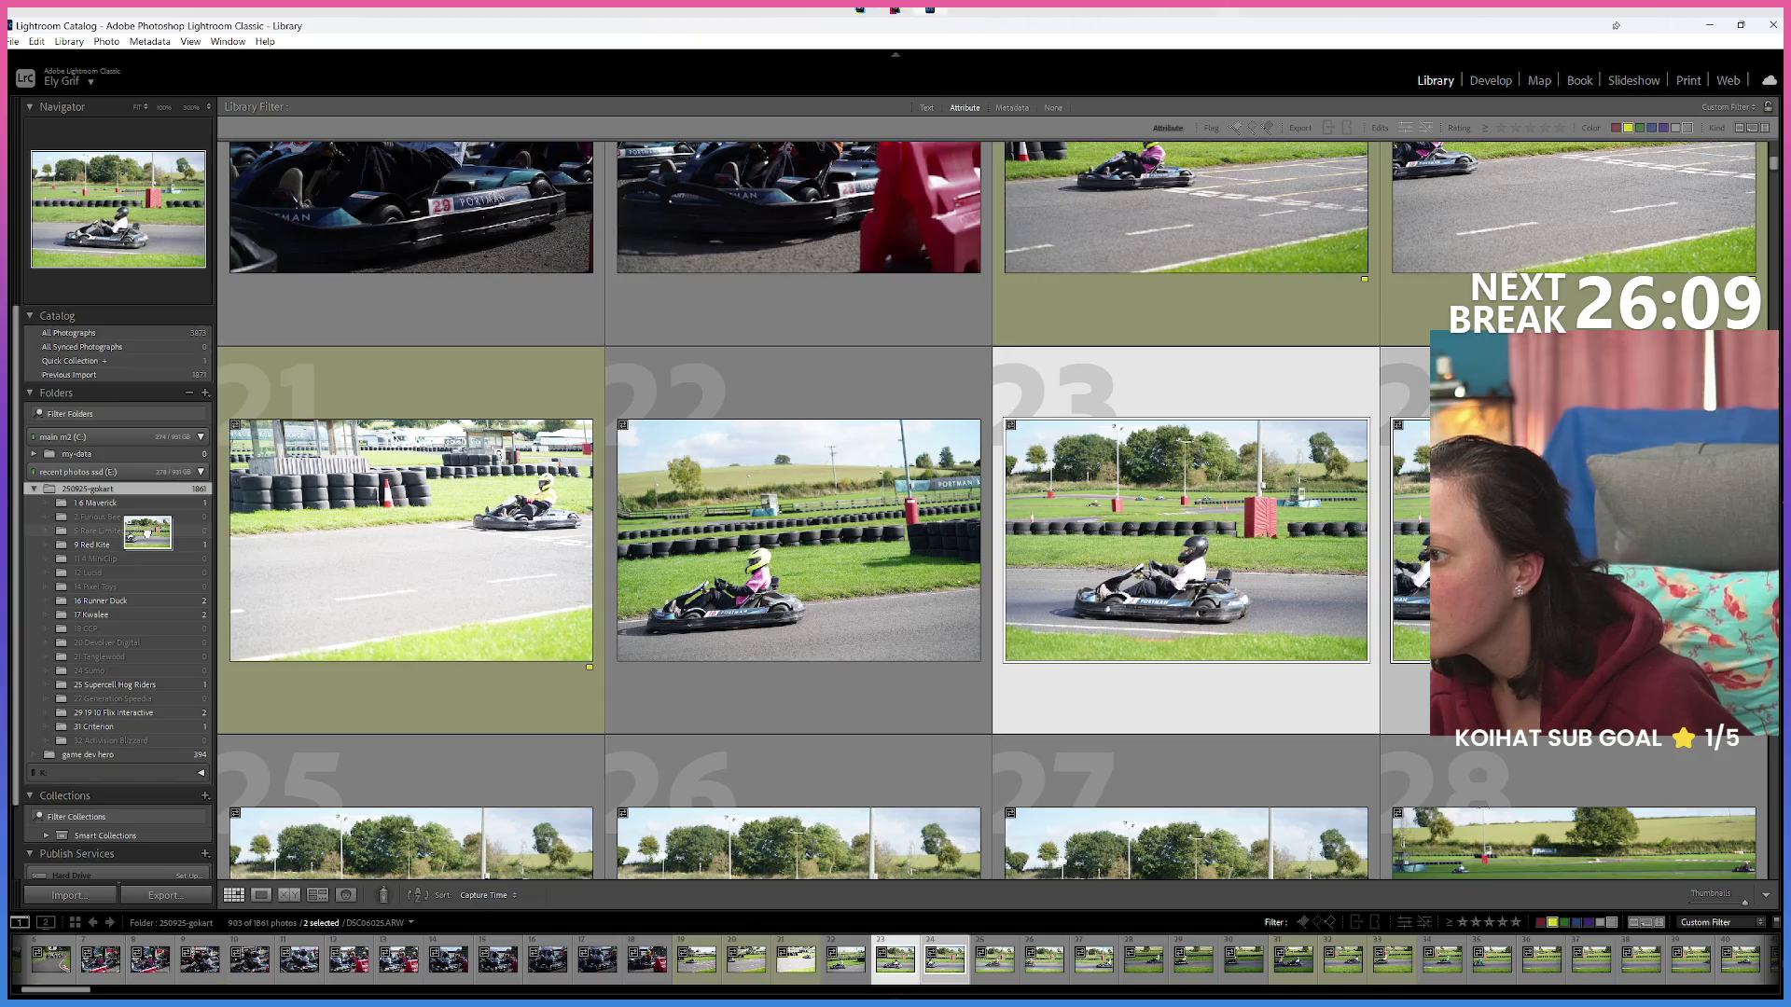
left_click_drag(147, 532, 158, 533)
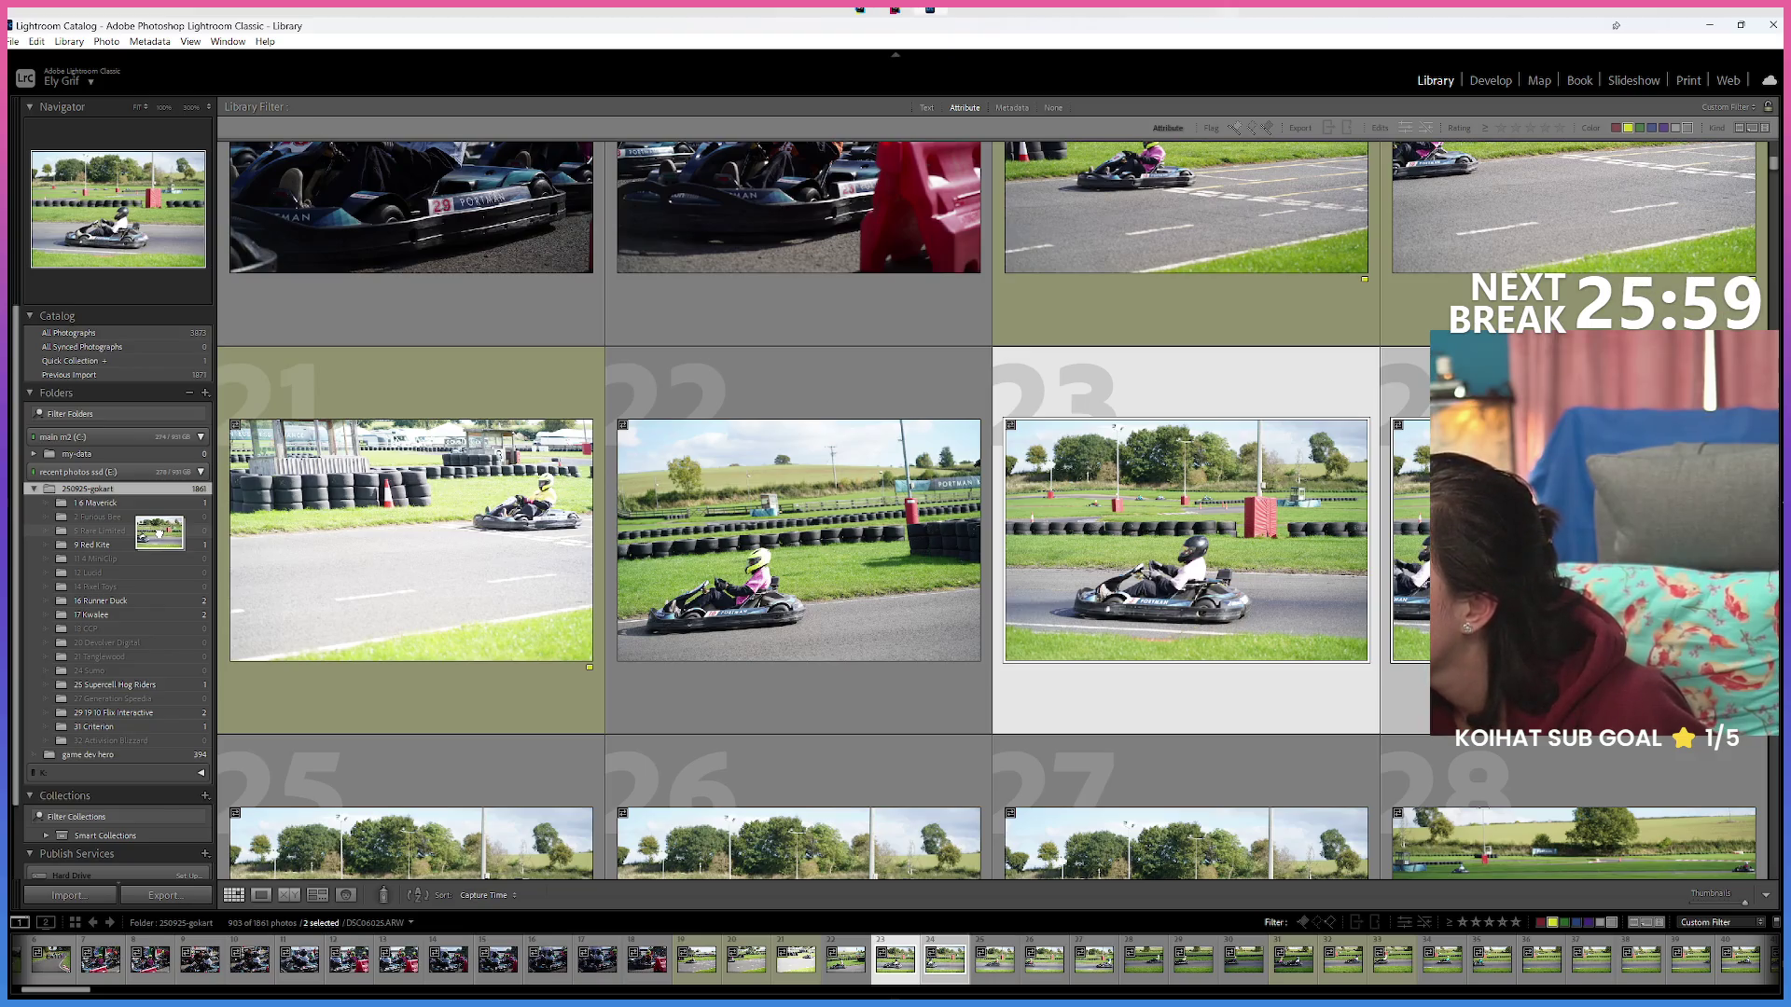
left_click_drag(159, 534, 509, 535)
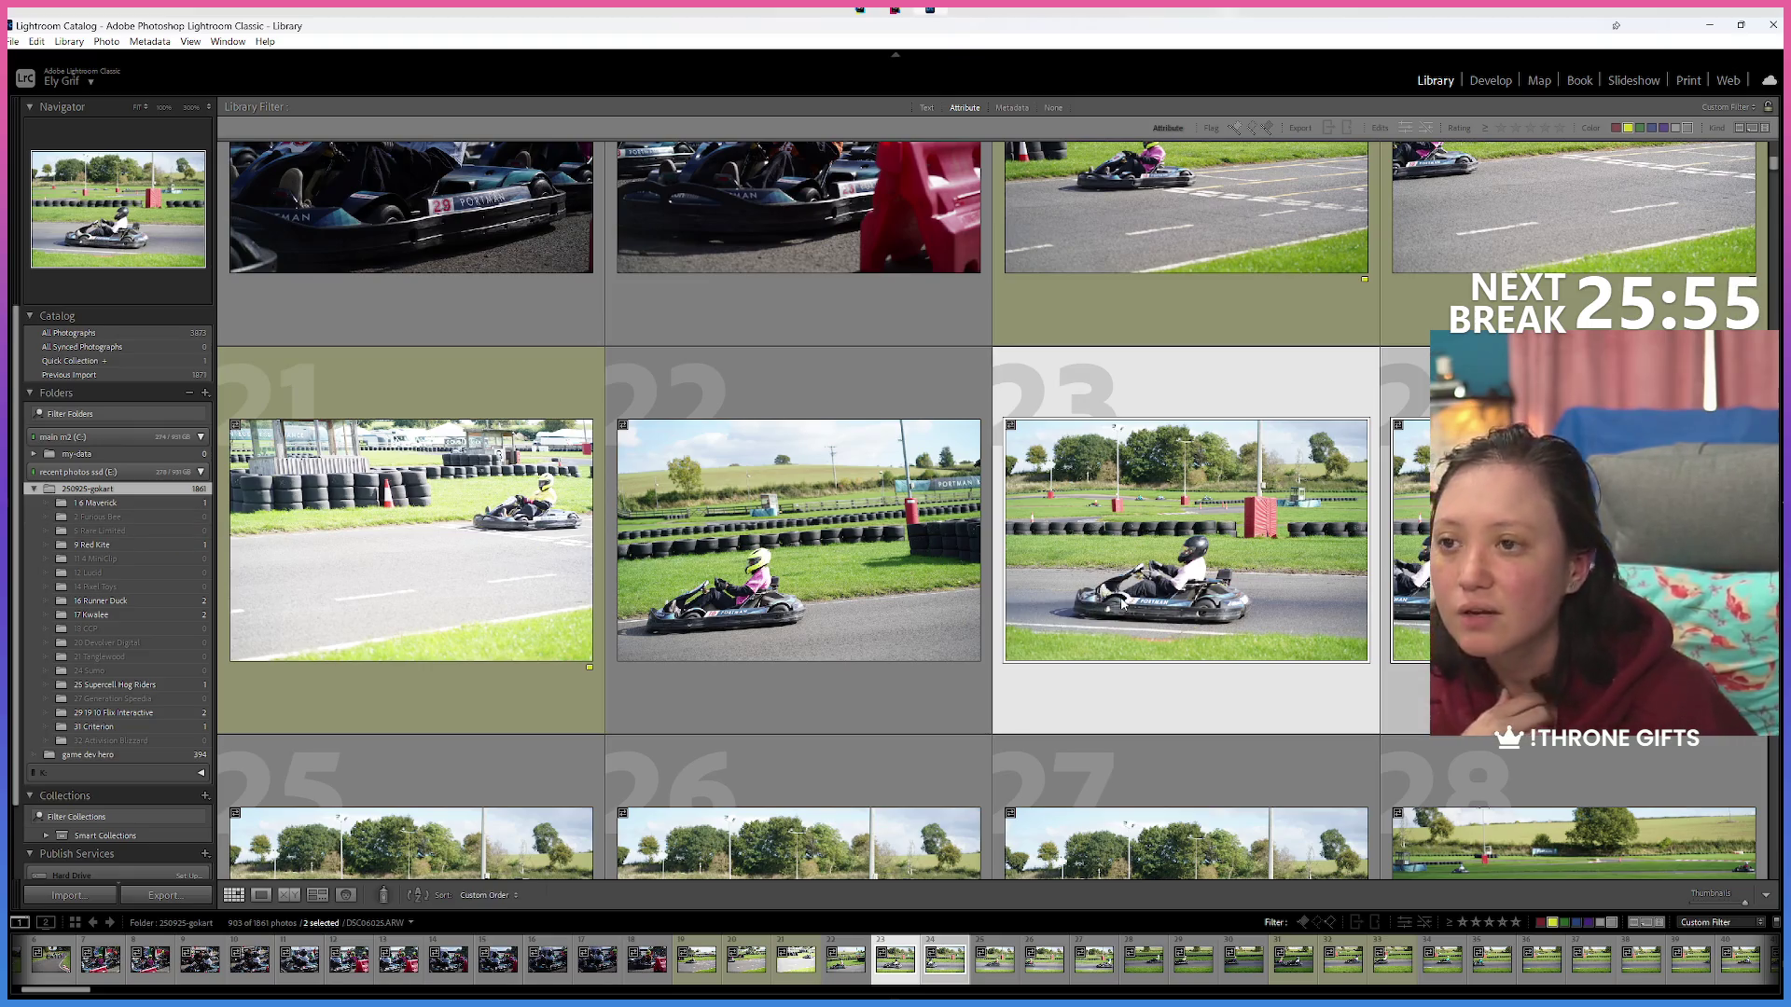
key("e")
Inspect photos 23–25 at 100%, settling on photo 25 with the pink-shirted driver, ending in Grid.
left_click(816, 698)
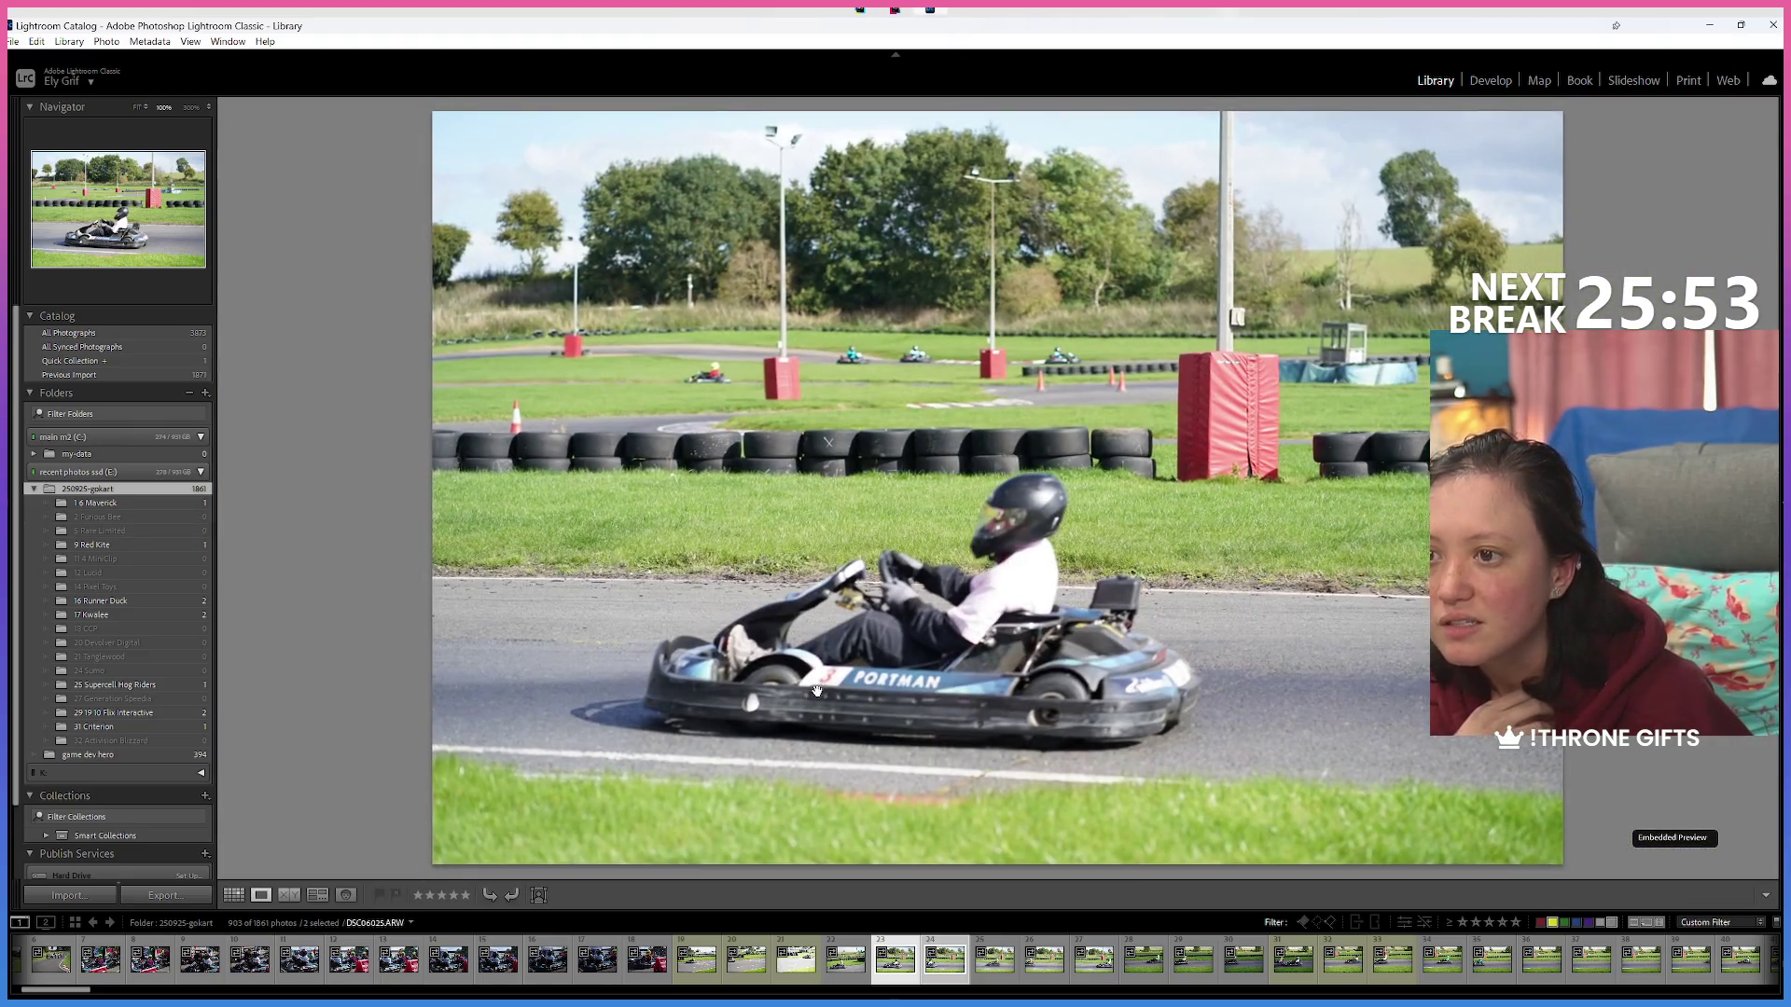
left_click(949, 970)
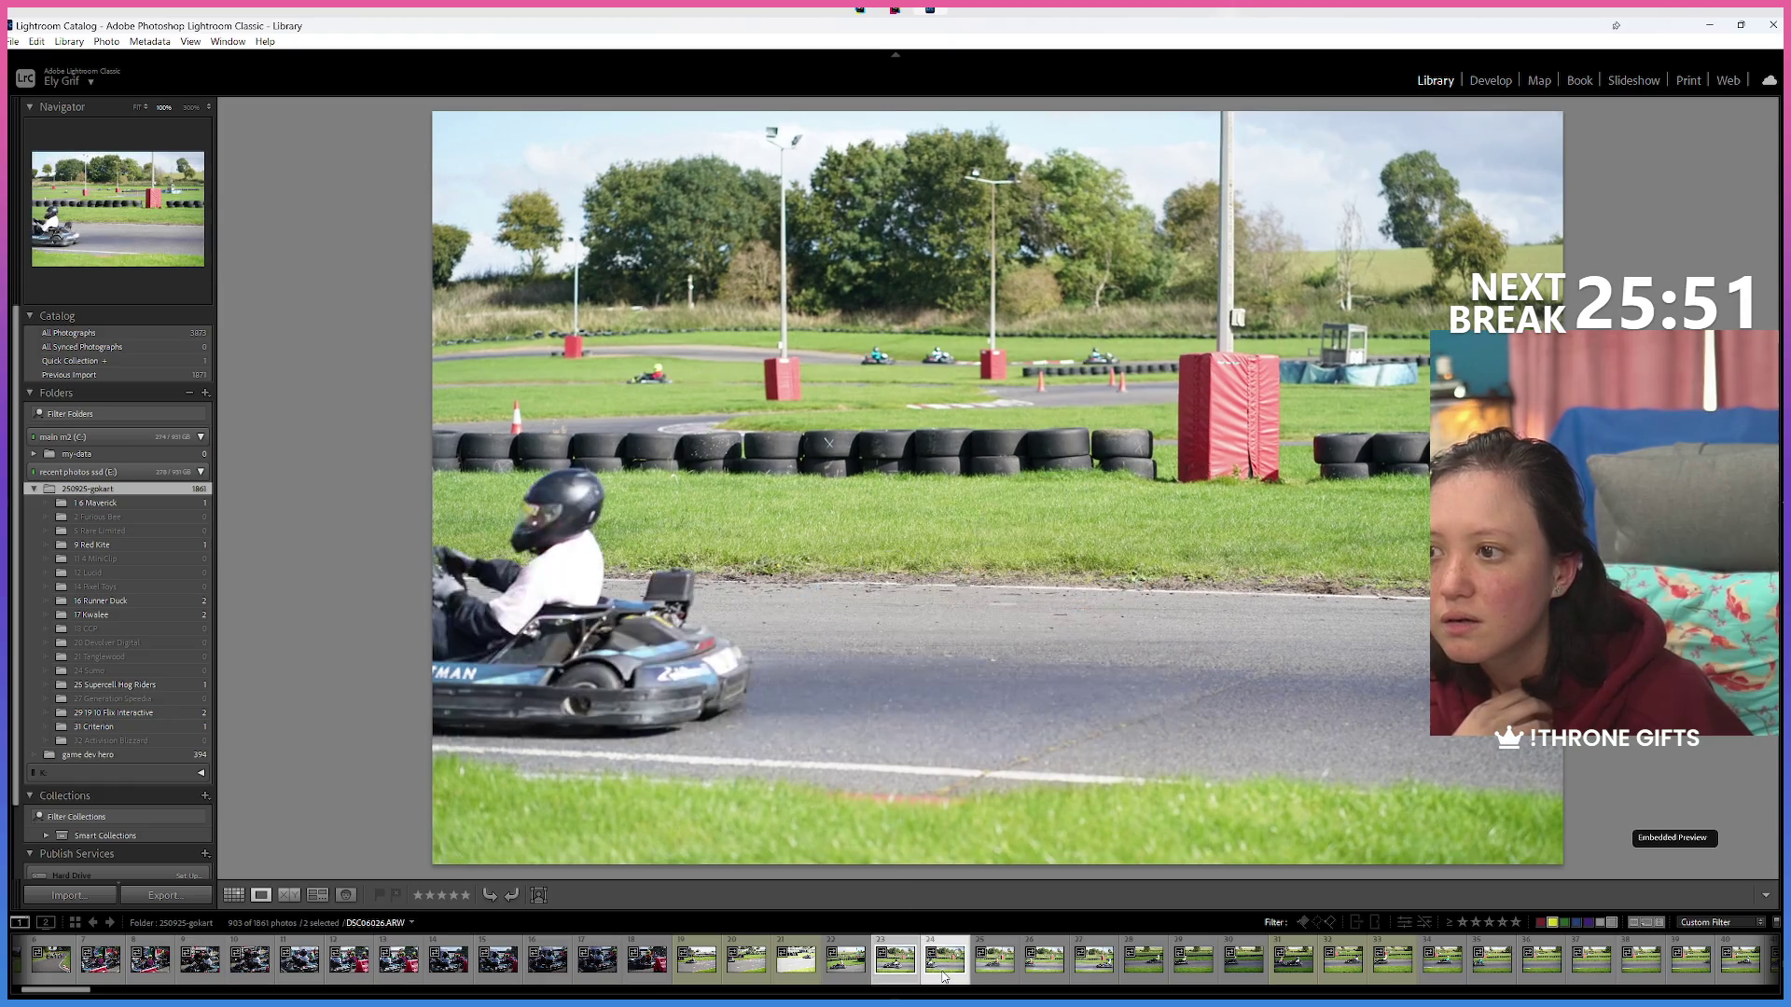
left_click(991, 974)
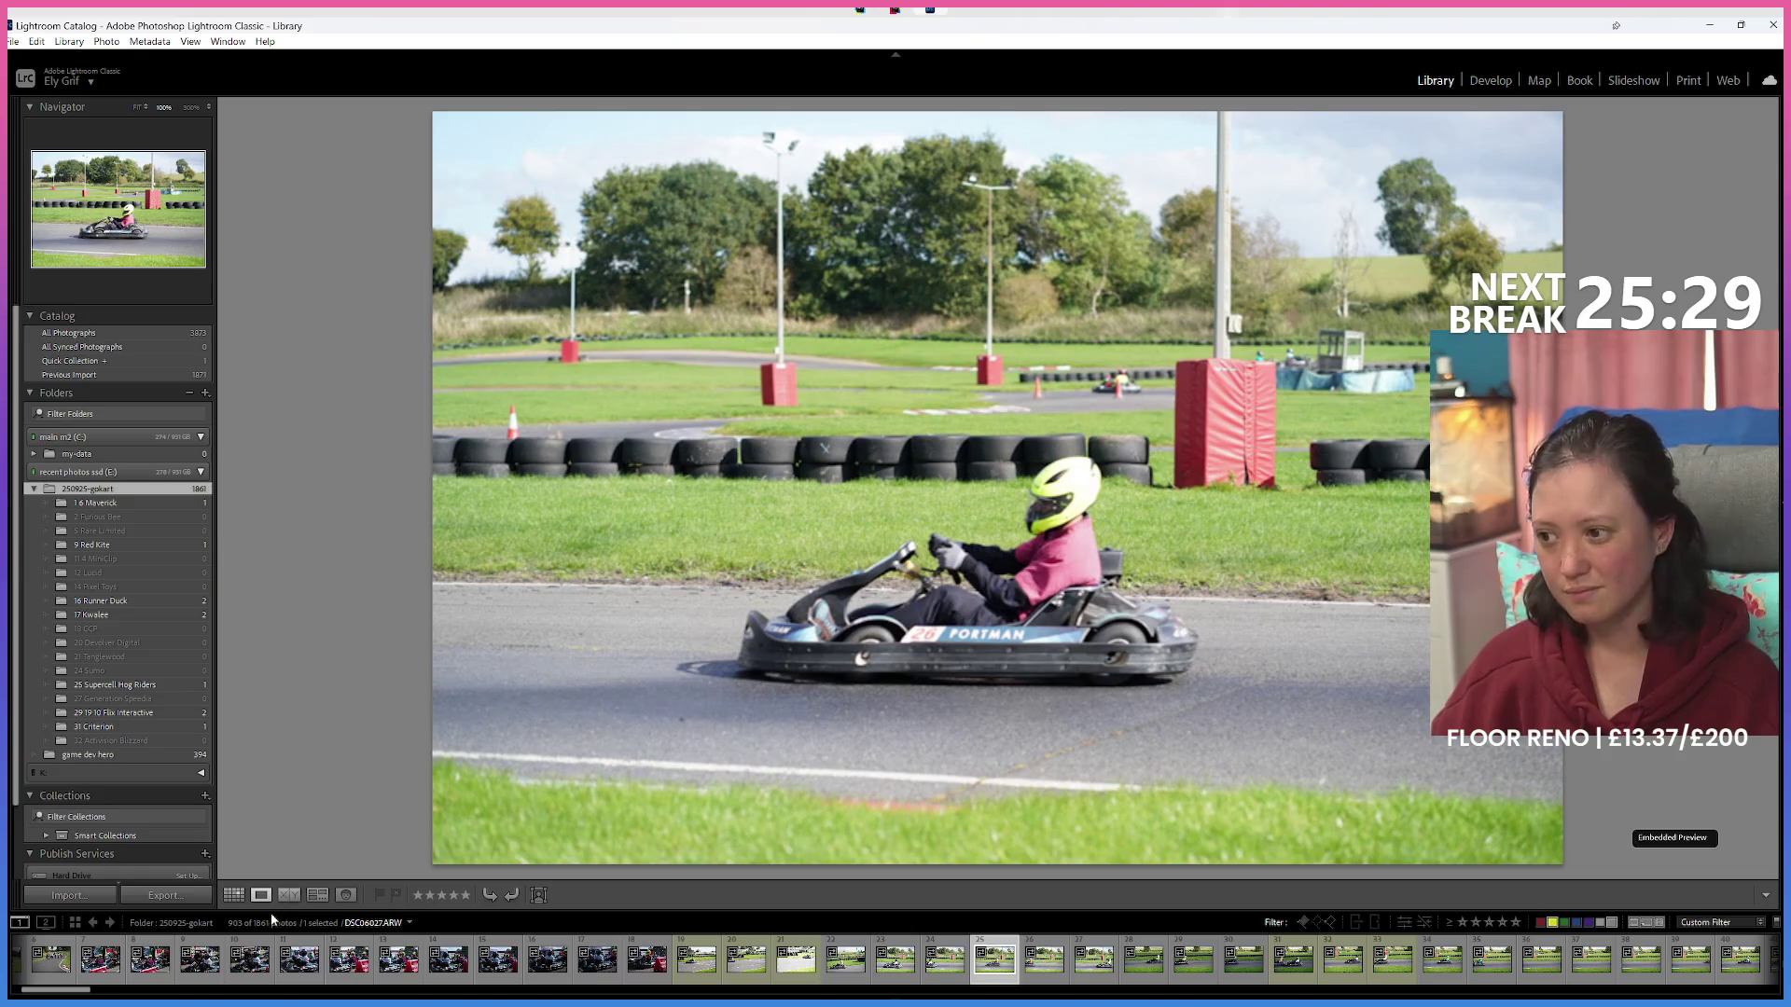
left_click(233, 895)
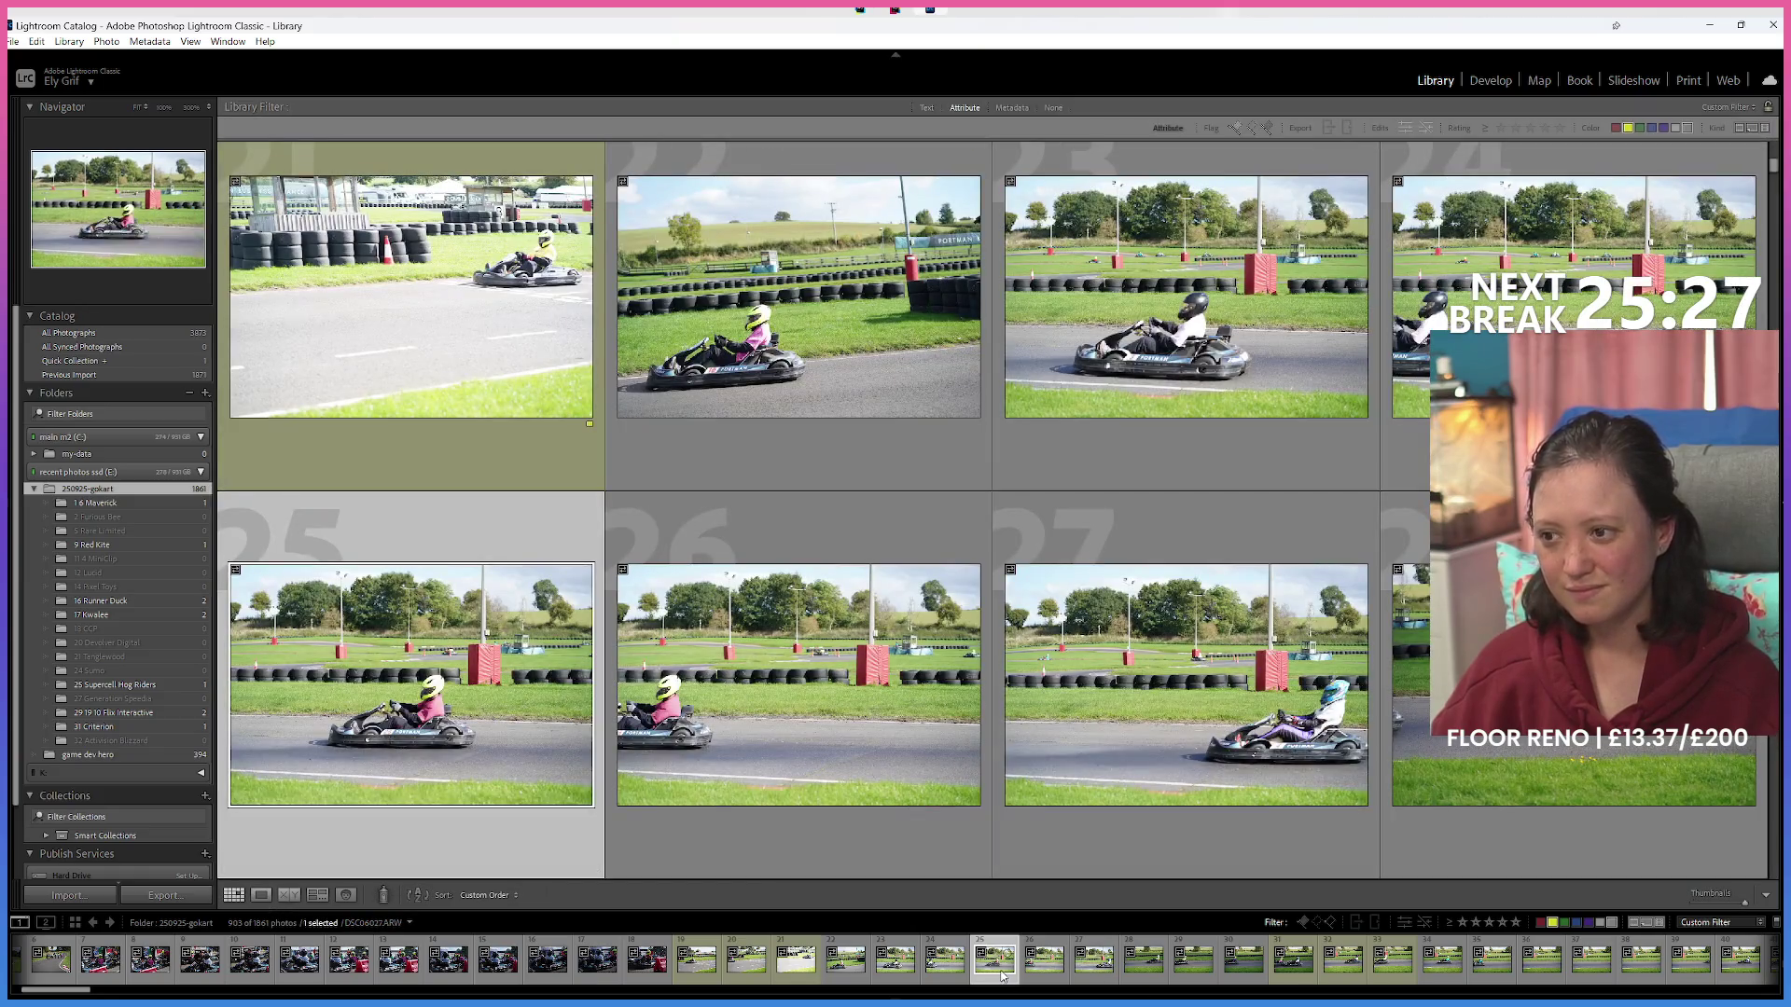
left_click(262, 895)
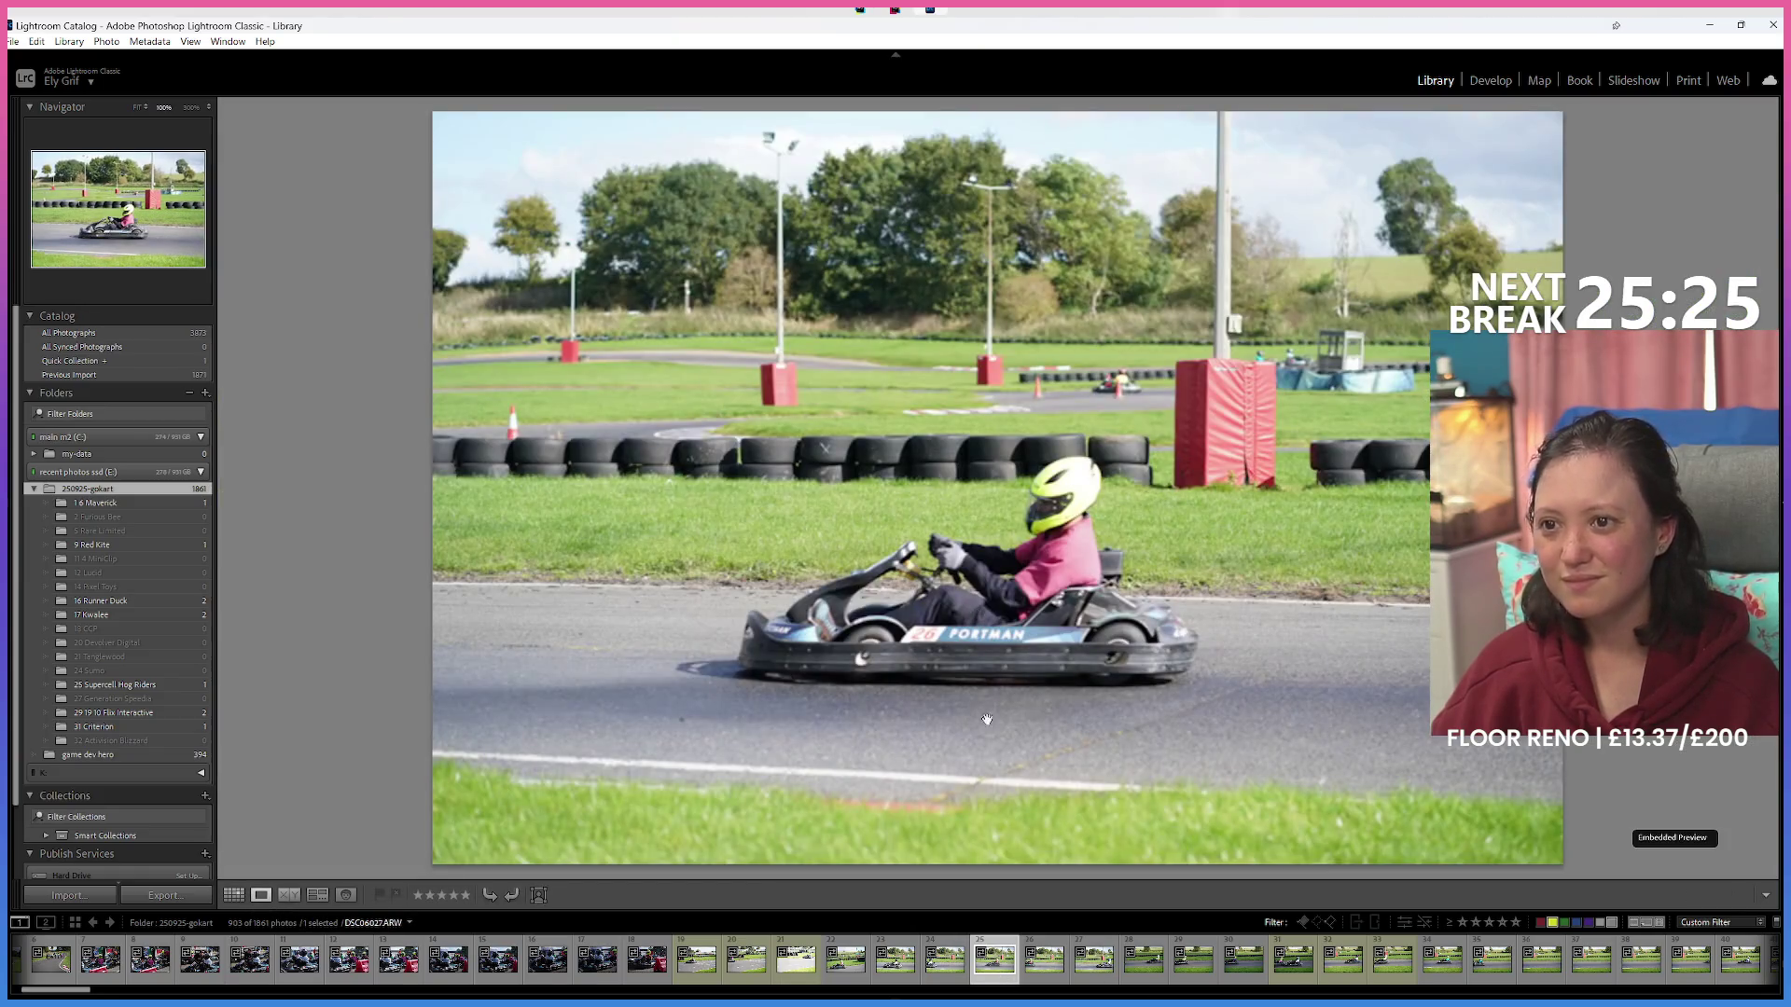
key("g")
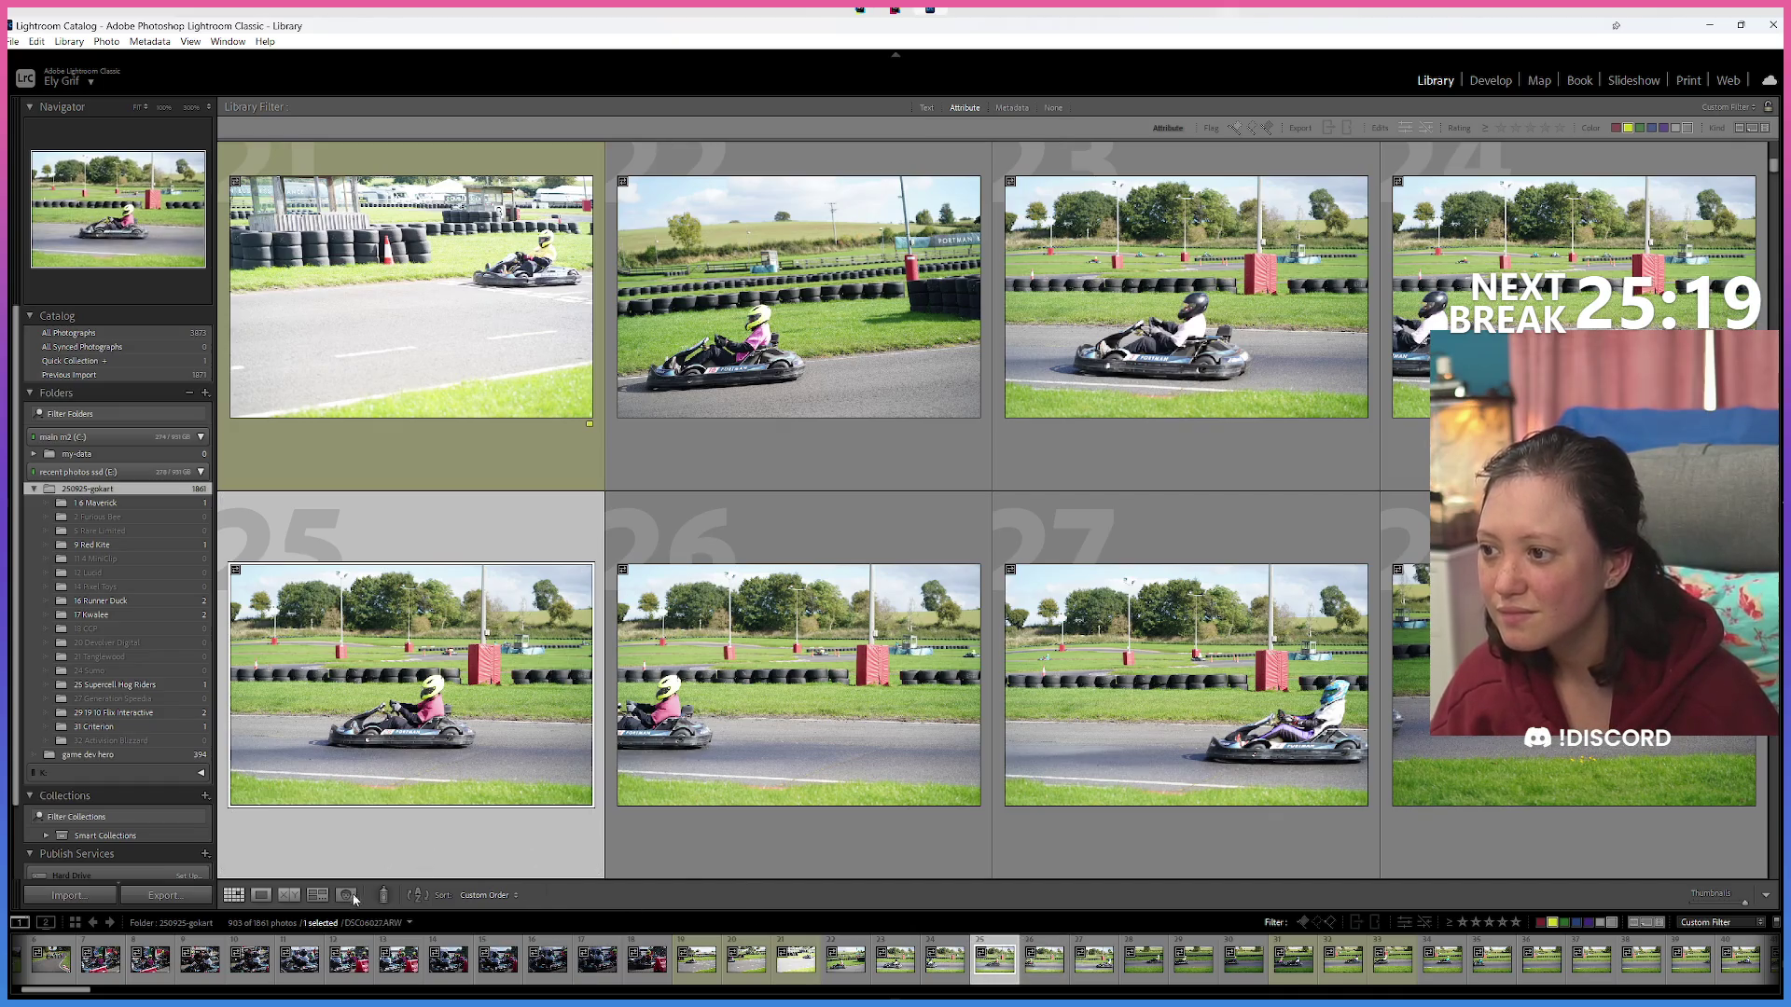
left_click(256, 898)
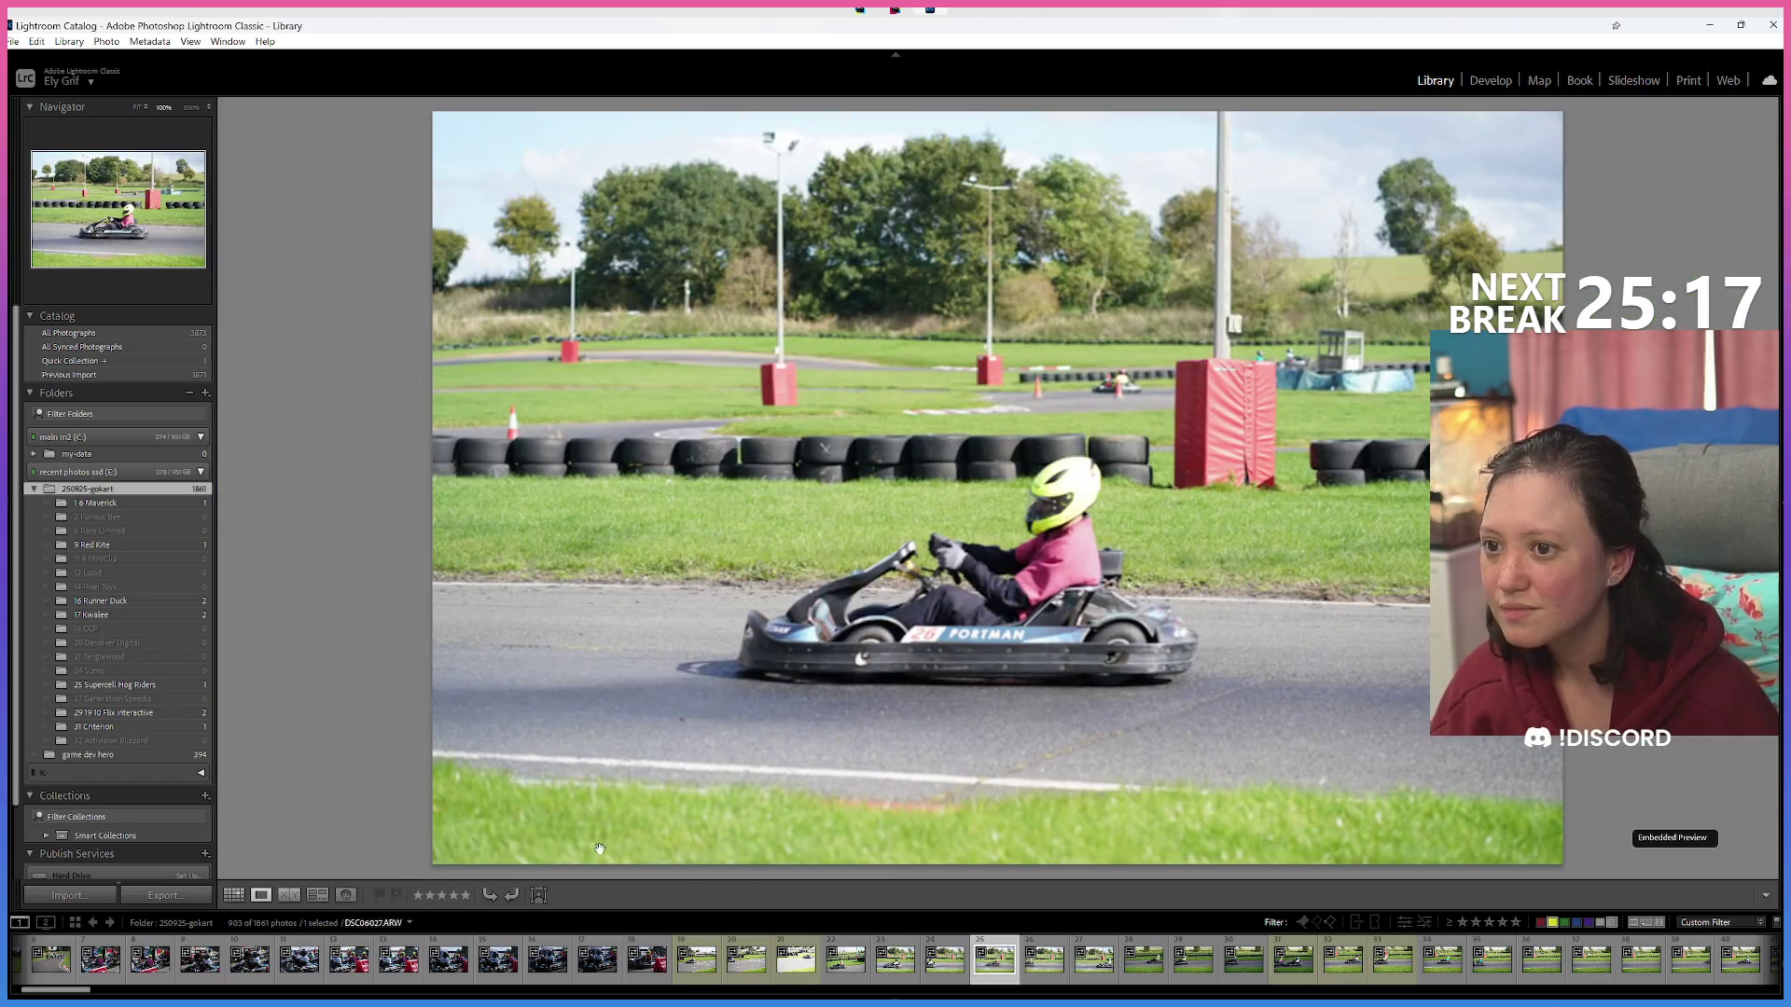
key("g")
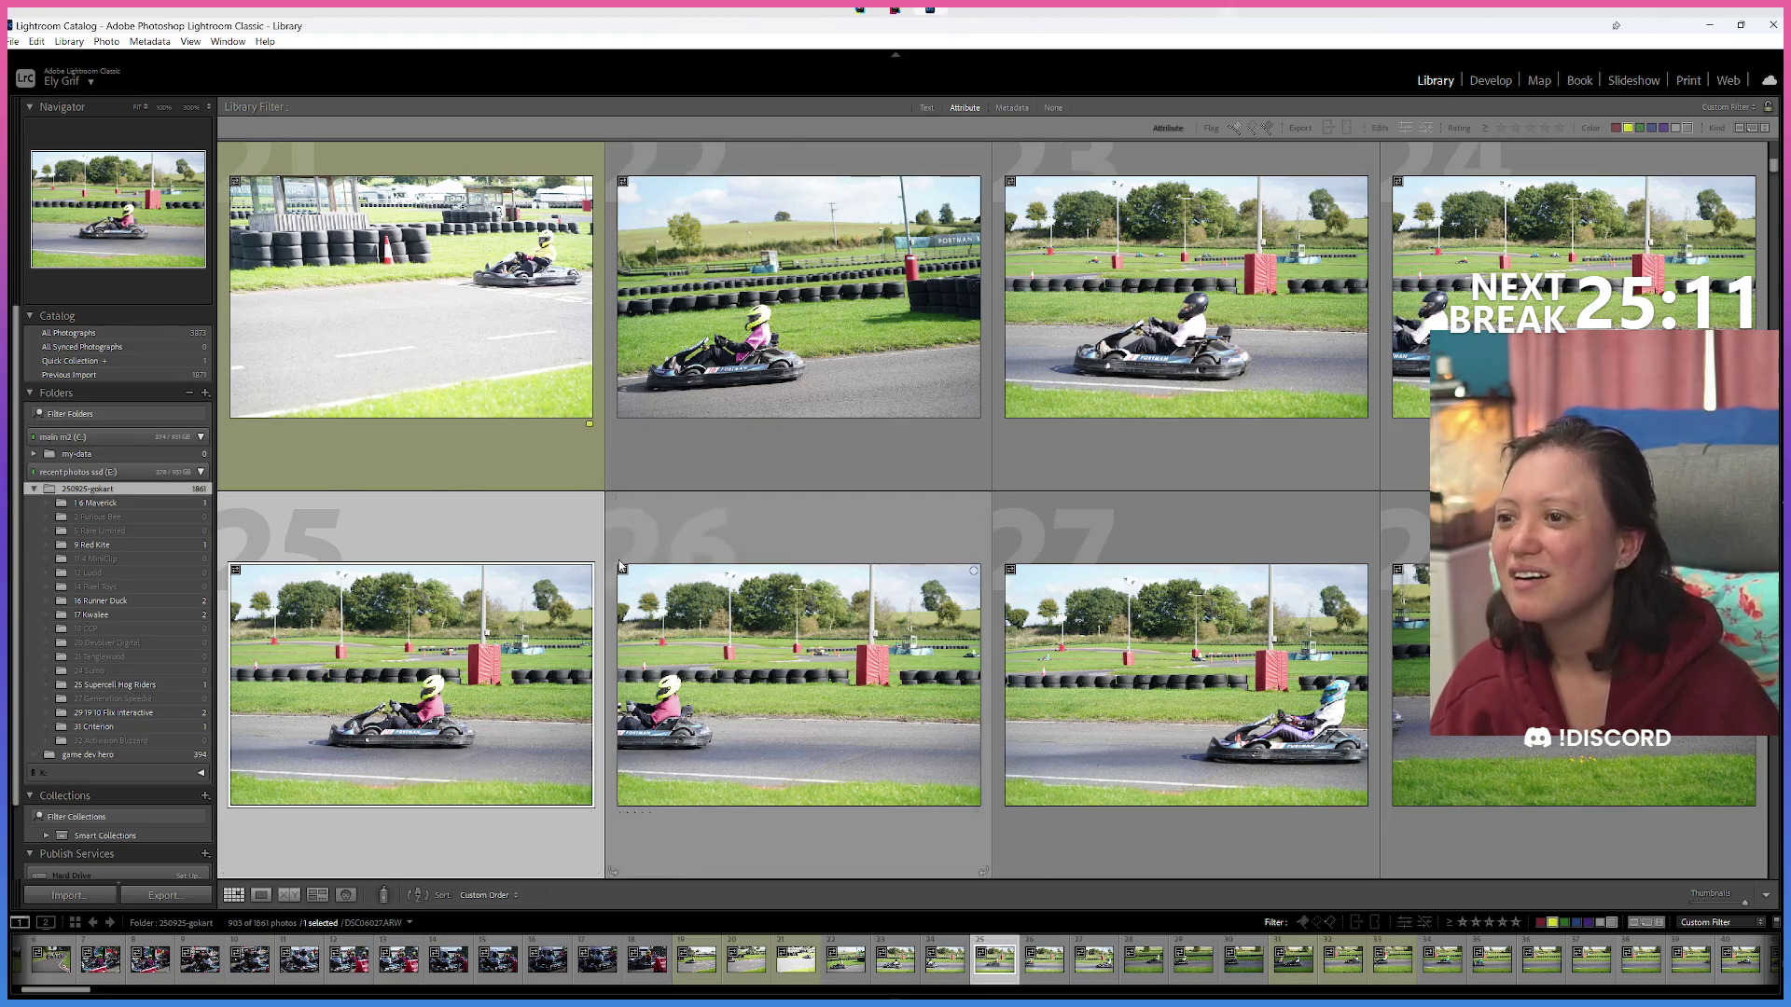
Add photo 26 to the selected photo 25 and show the pink-shirted driver shots in Loupe view.
scroll(435, 749, "down", 2)
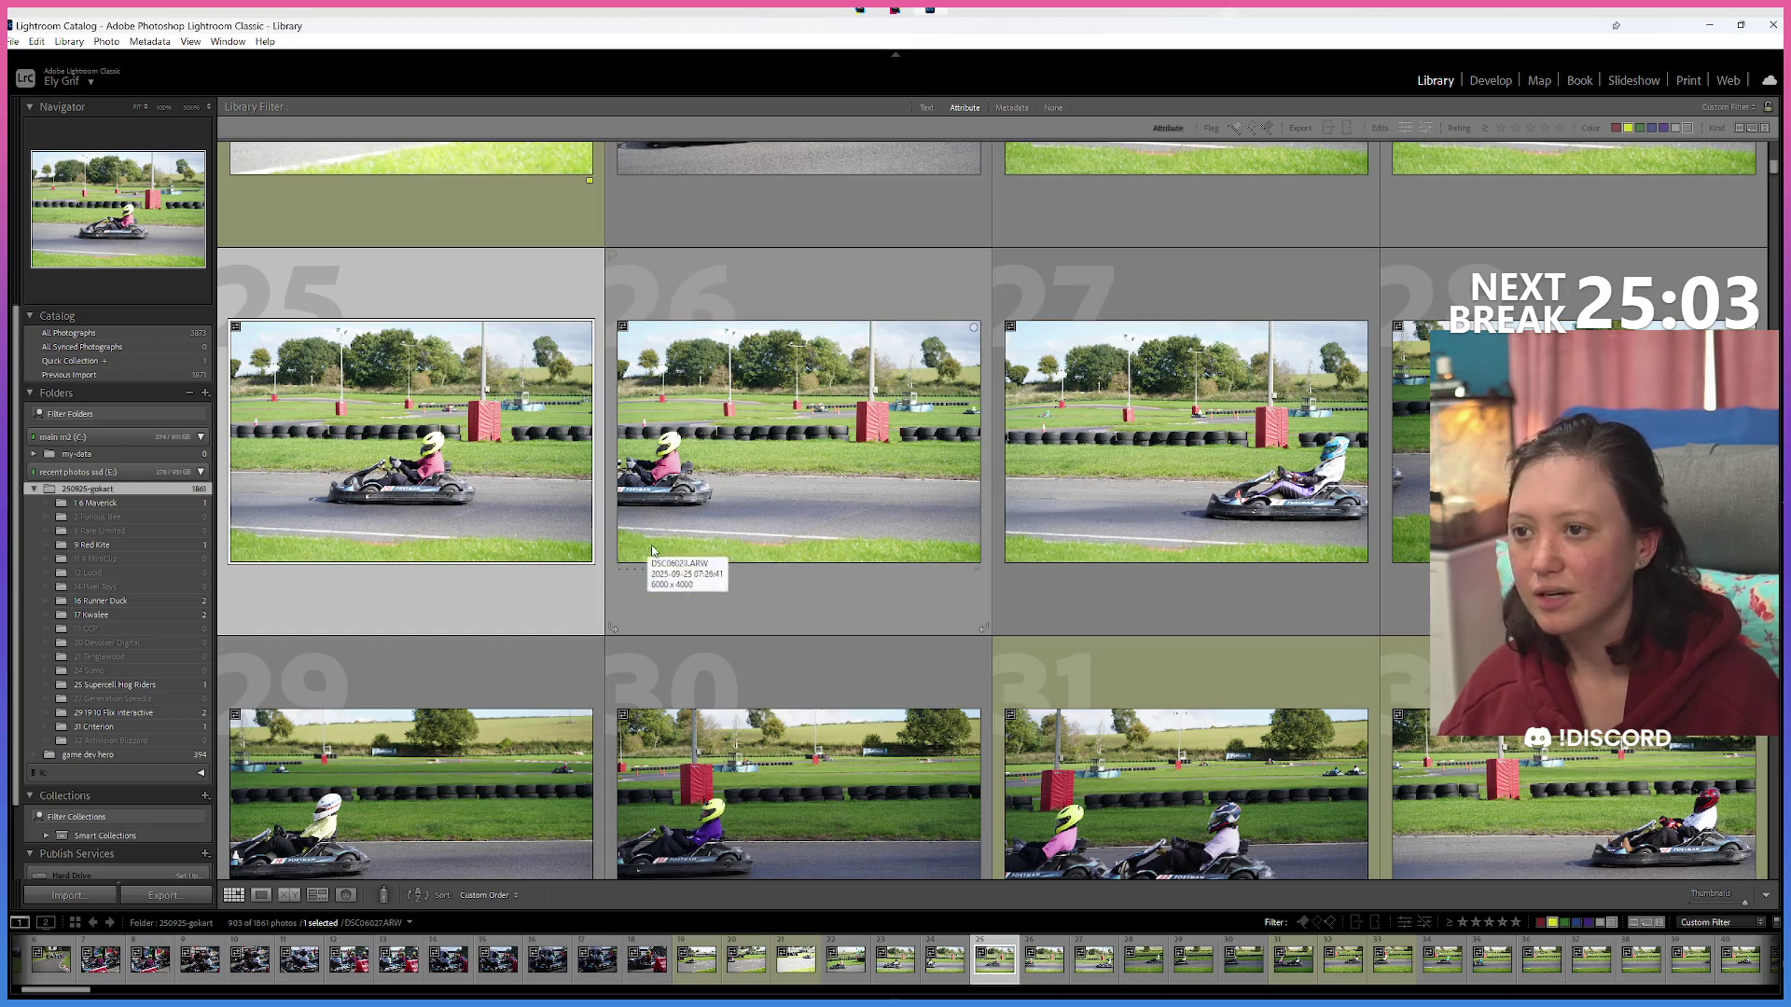
left_click(696, 529, "ctrl")
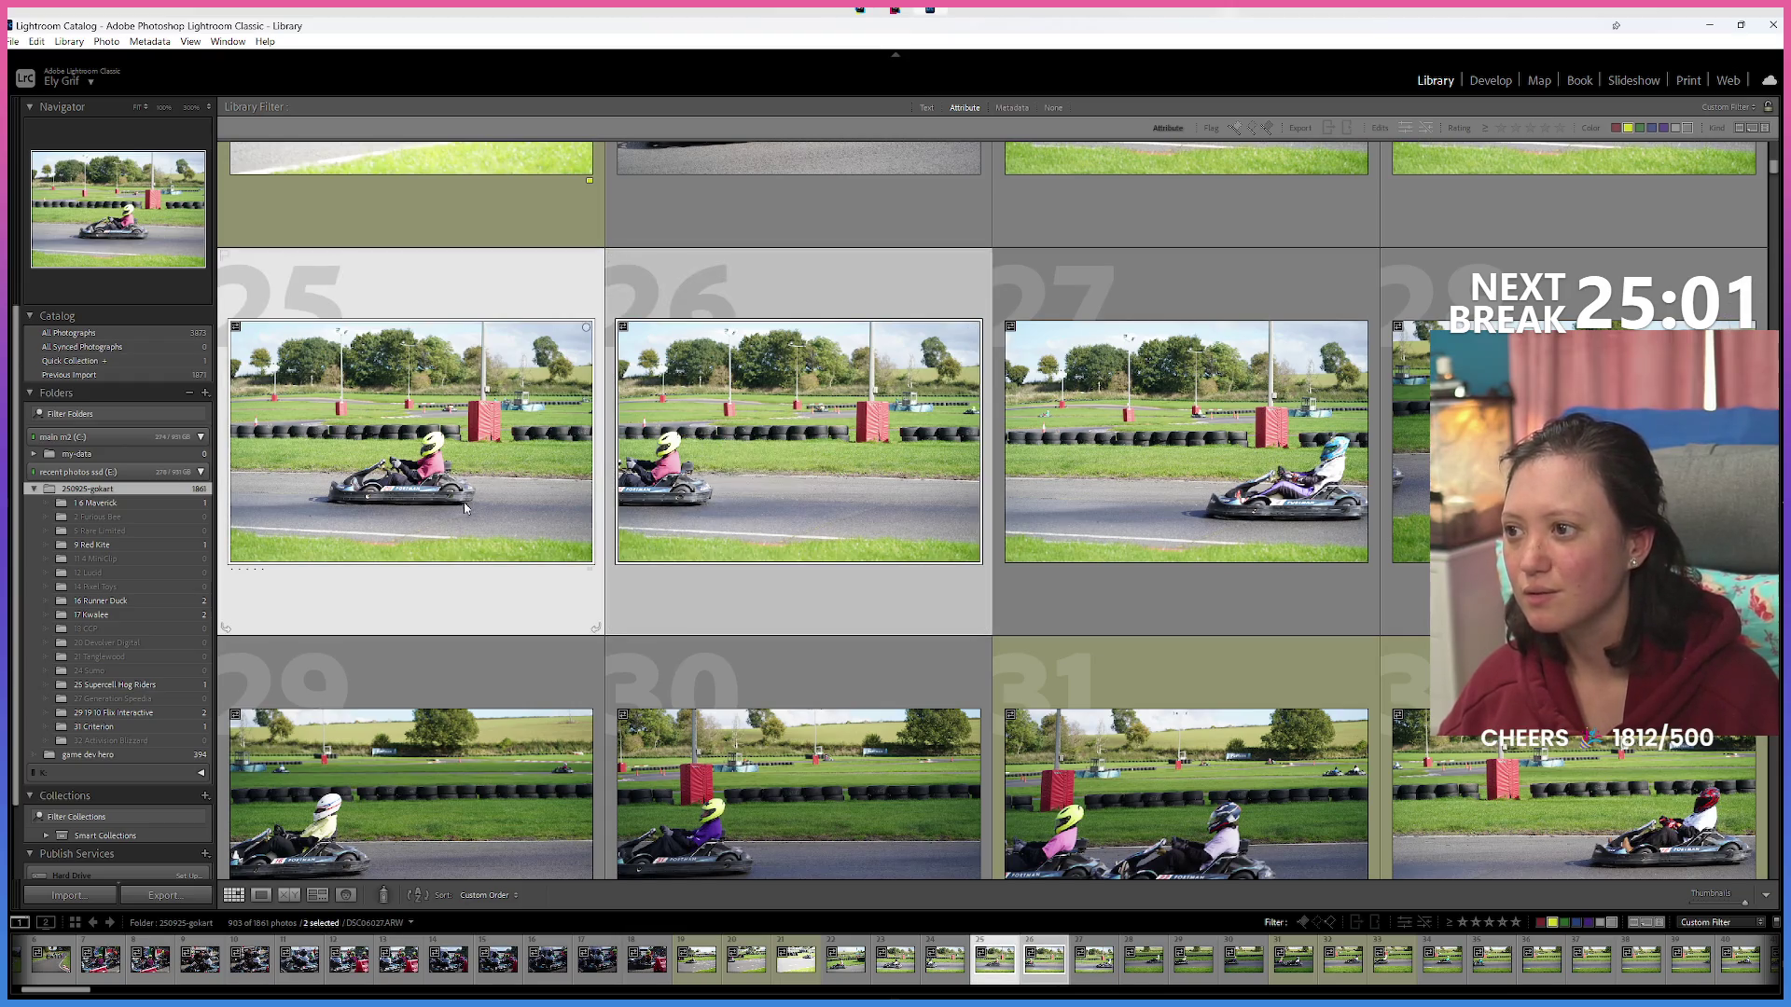
left_click(259, 897)
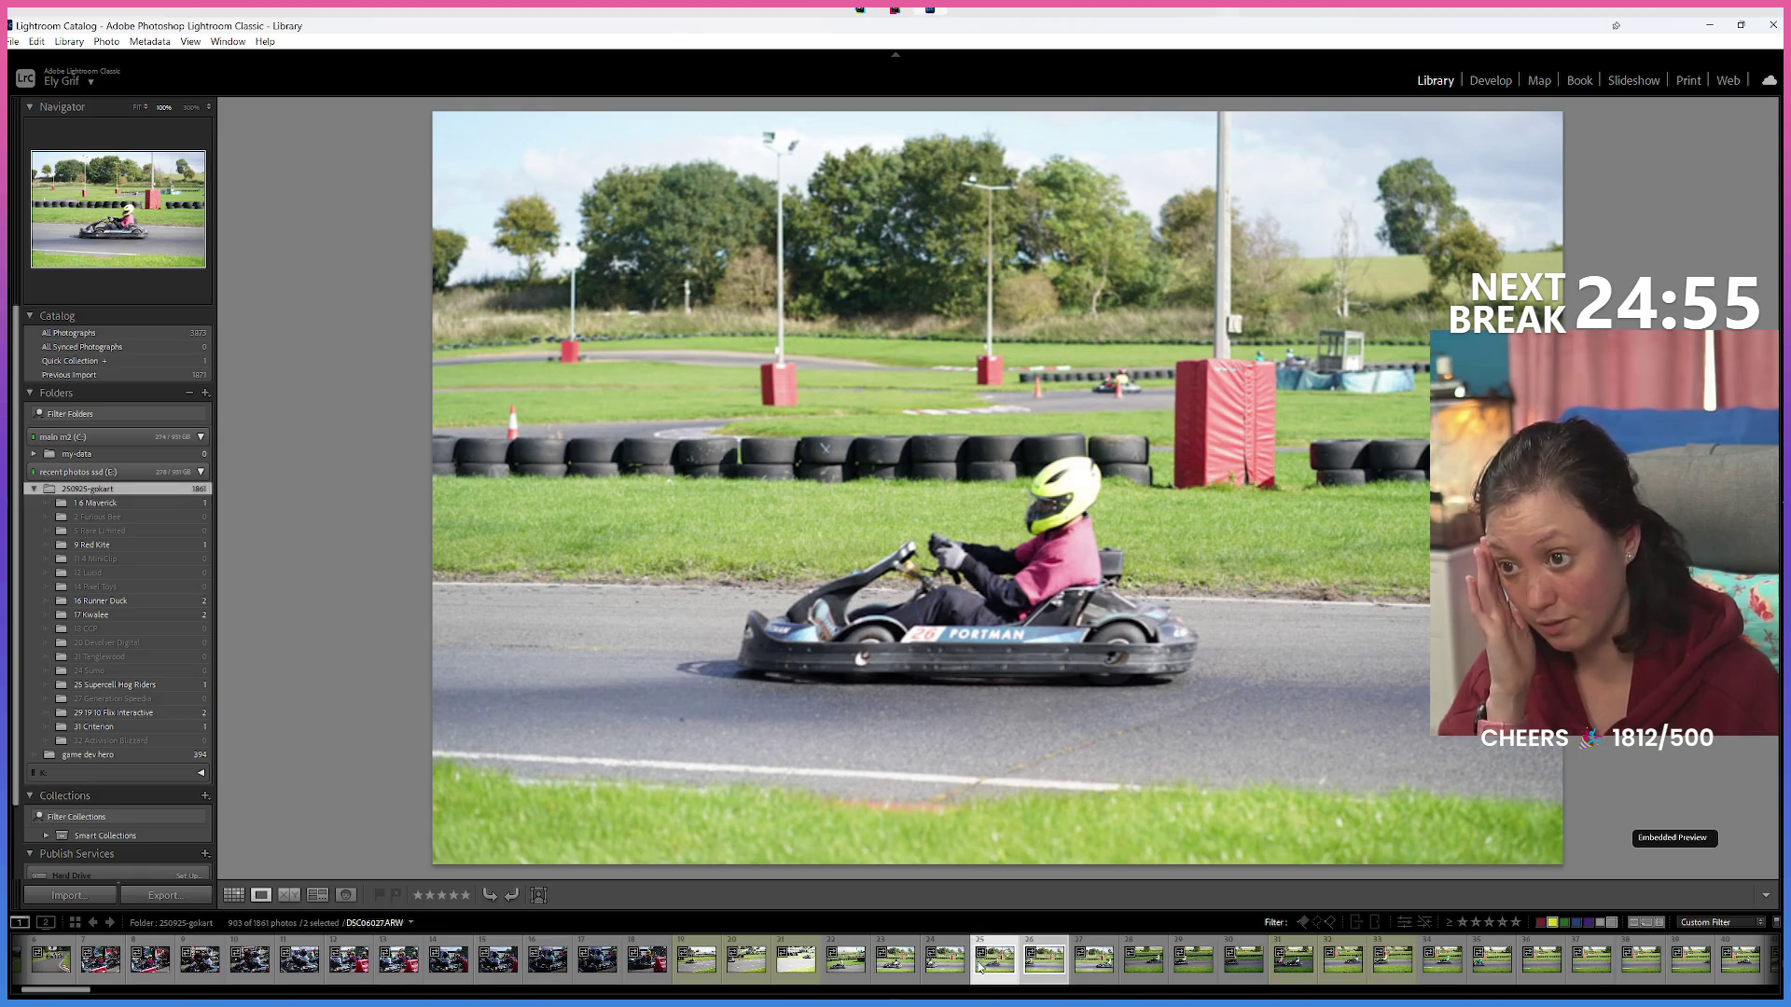
Drag the purple-suited driver's Furiman kart photo alone onto its numbered subfolder in the Folders panel.
mouse_move(849, 837)
left_mouse_down()
mouse_move(183, 635)
mouse_move(173, 677)
mouse_move(169, 513)
mouse_move(142, 625)
mouse_move(166, 739)
left_mouse_up()
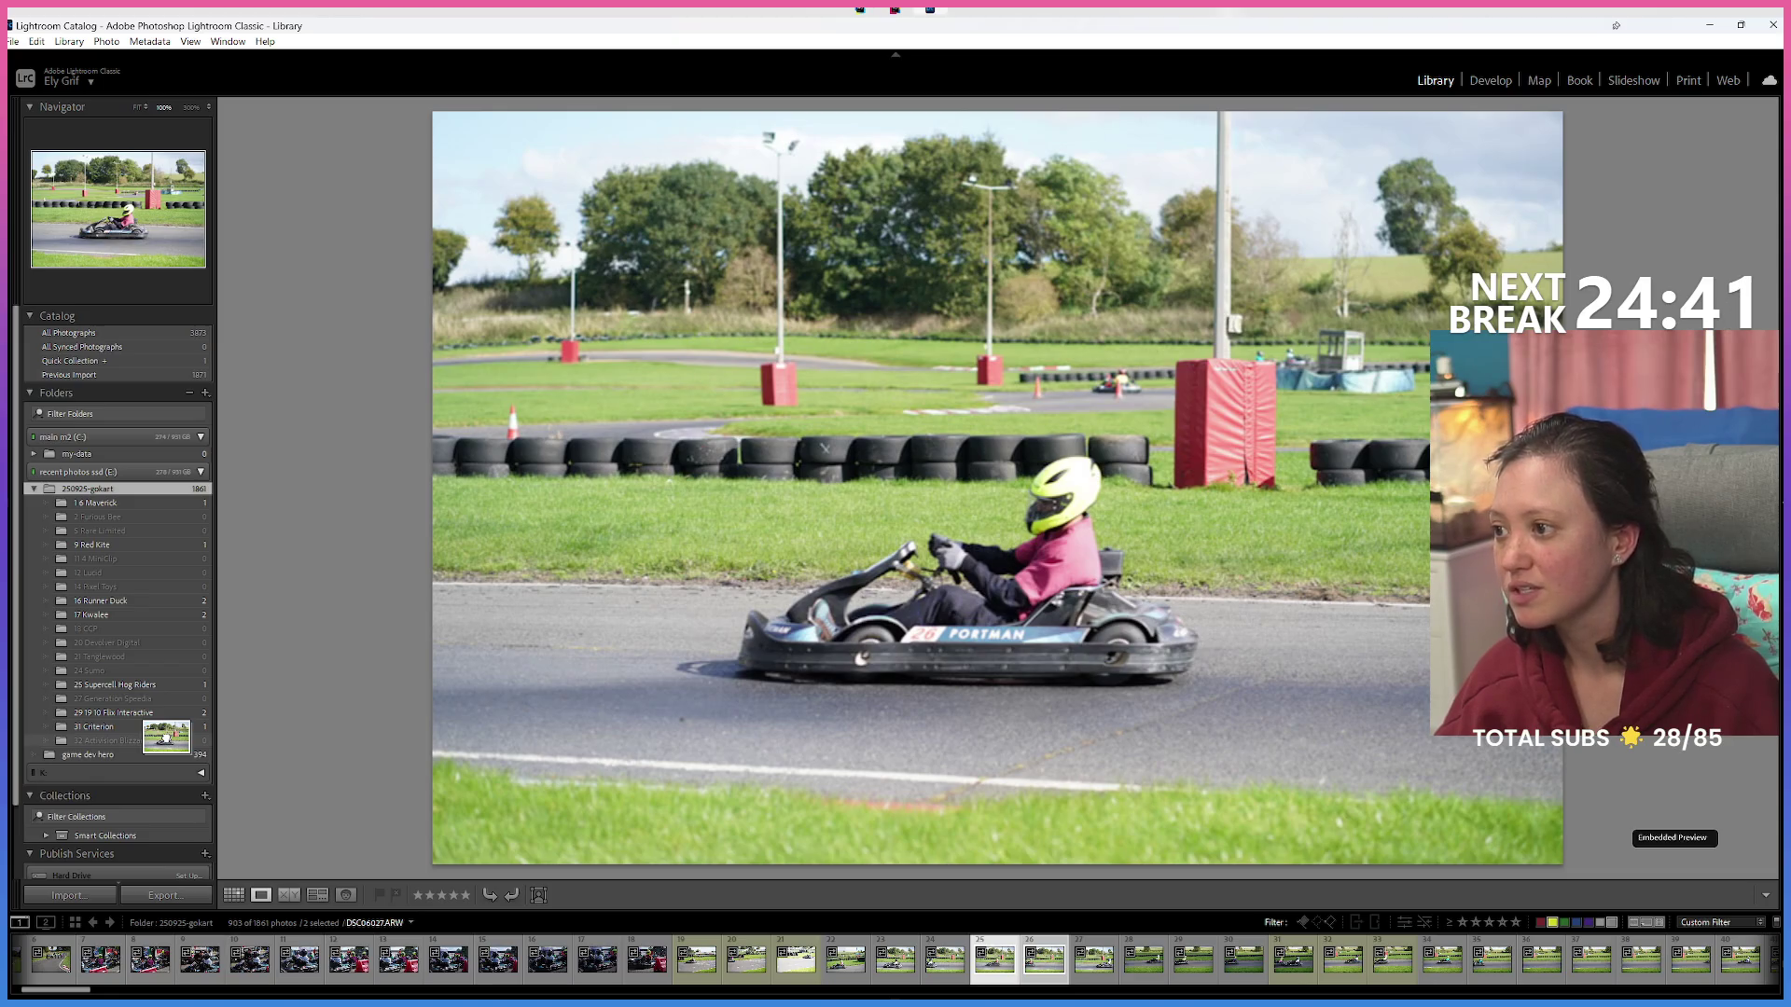
left_click_drag(166, 738, 994, 961)
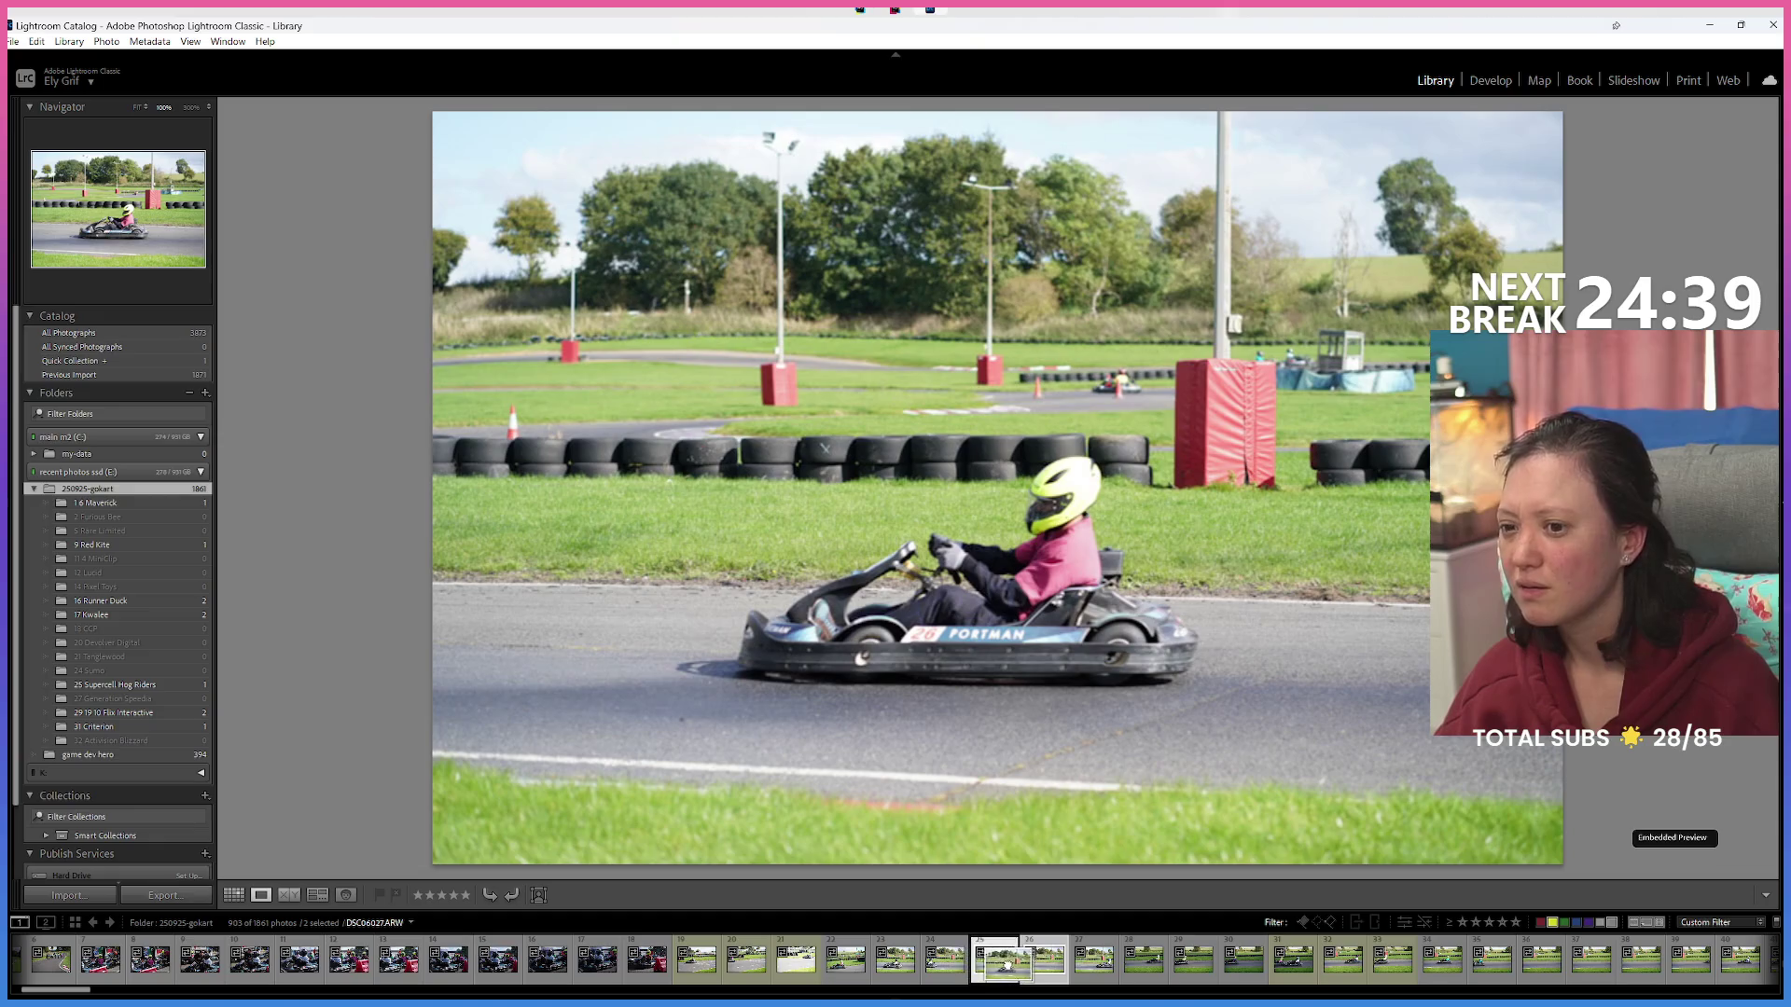
left_click(1085, 970)
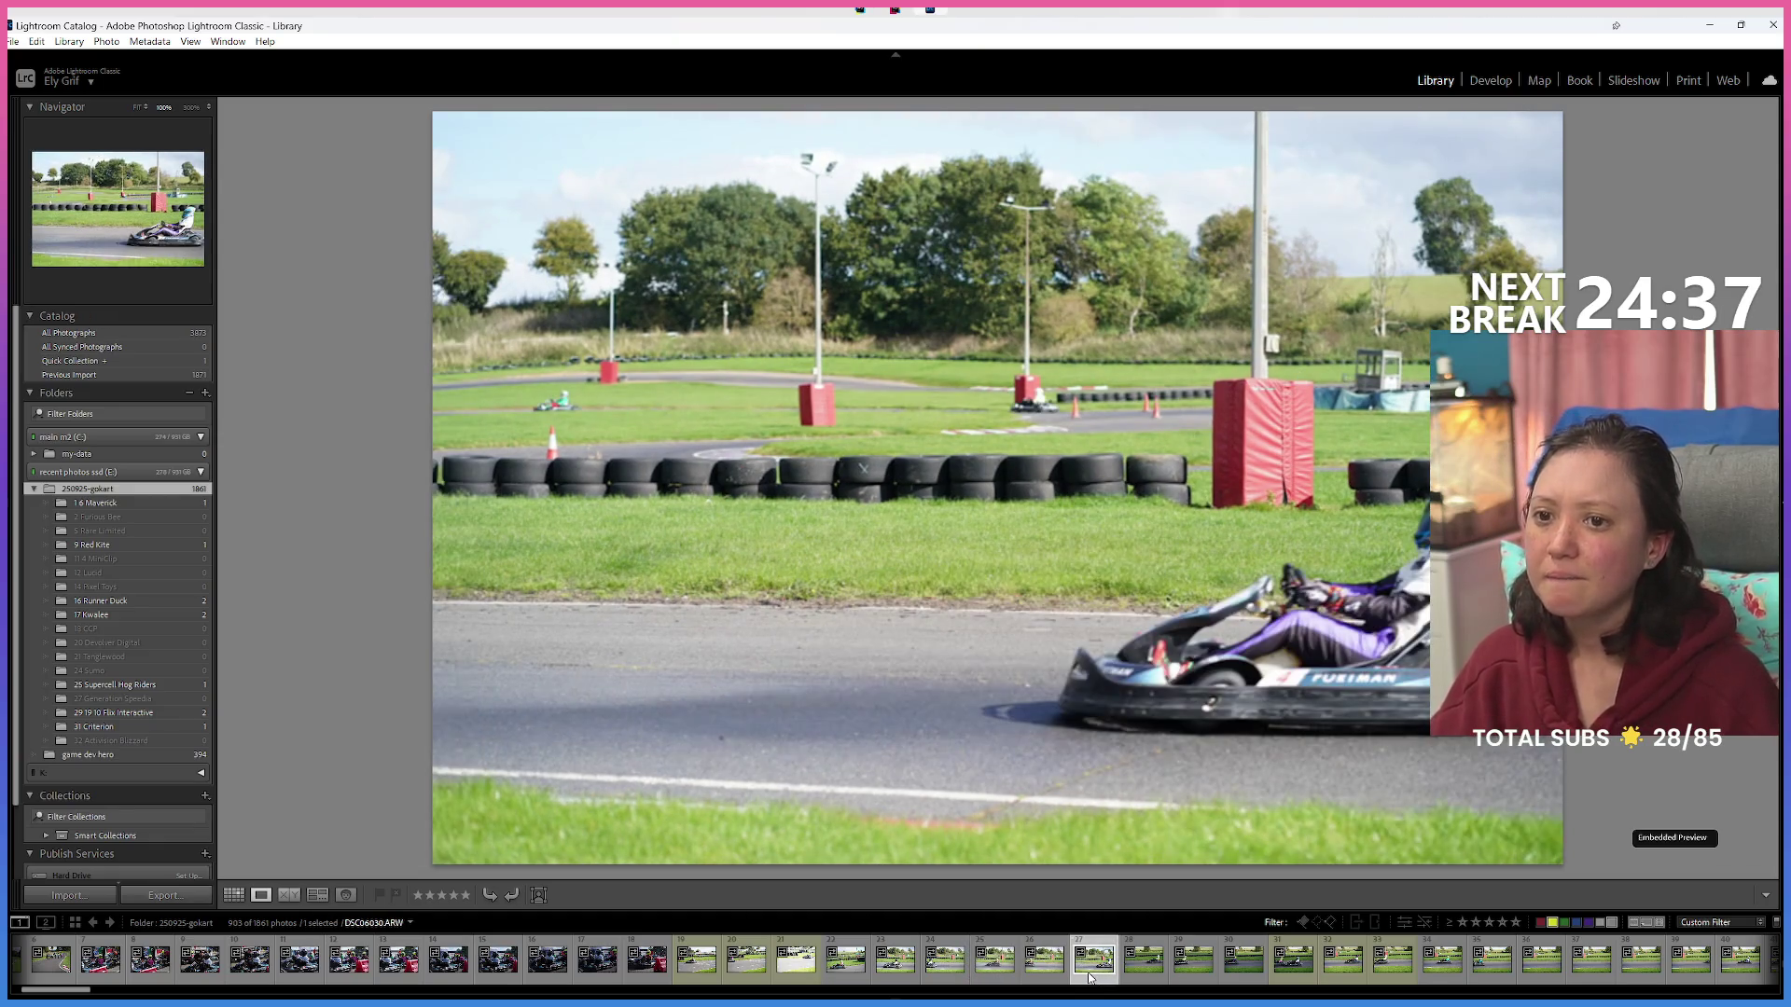
left_click(1082, 971)
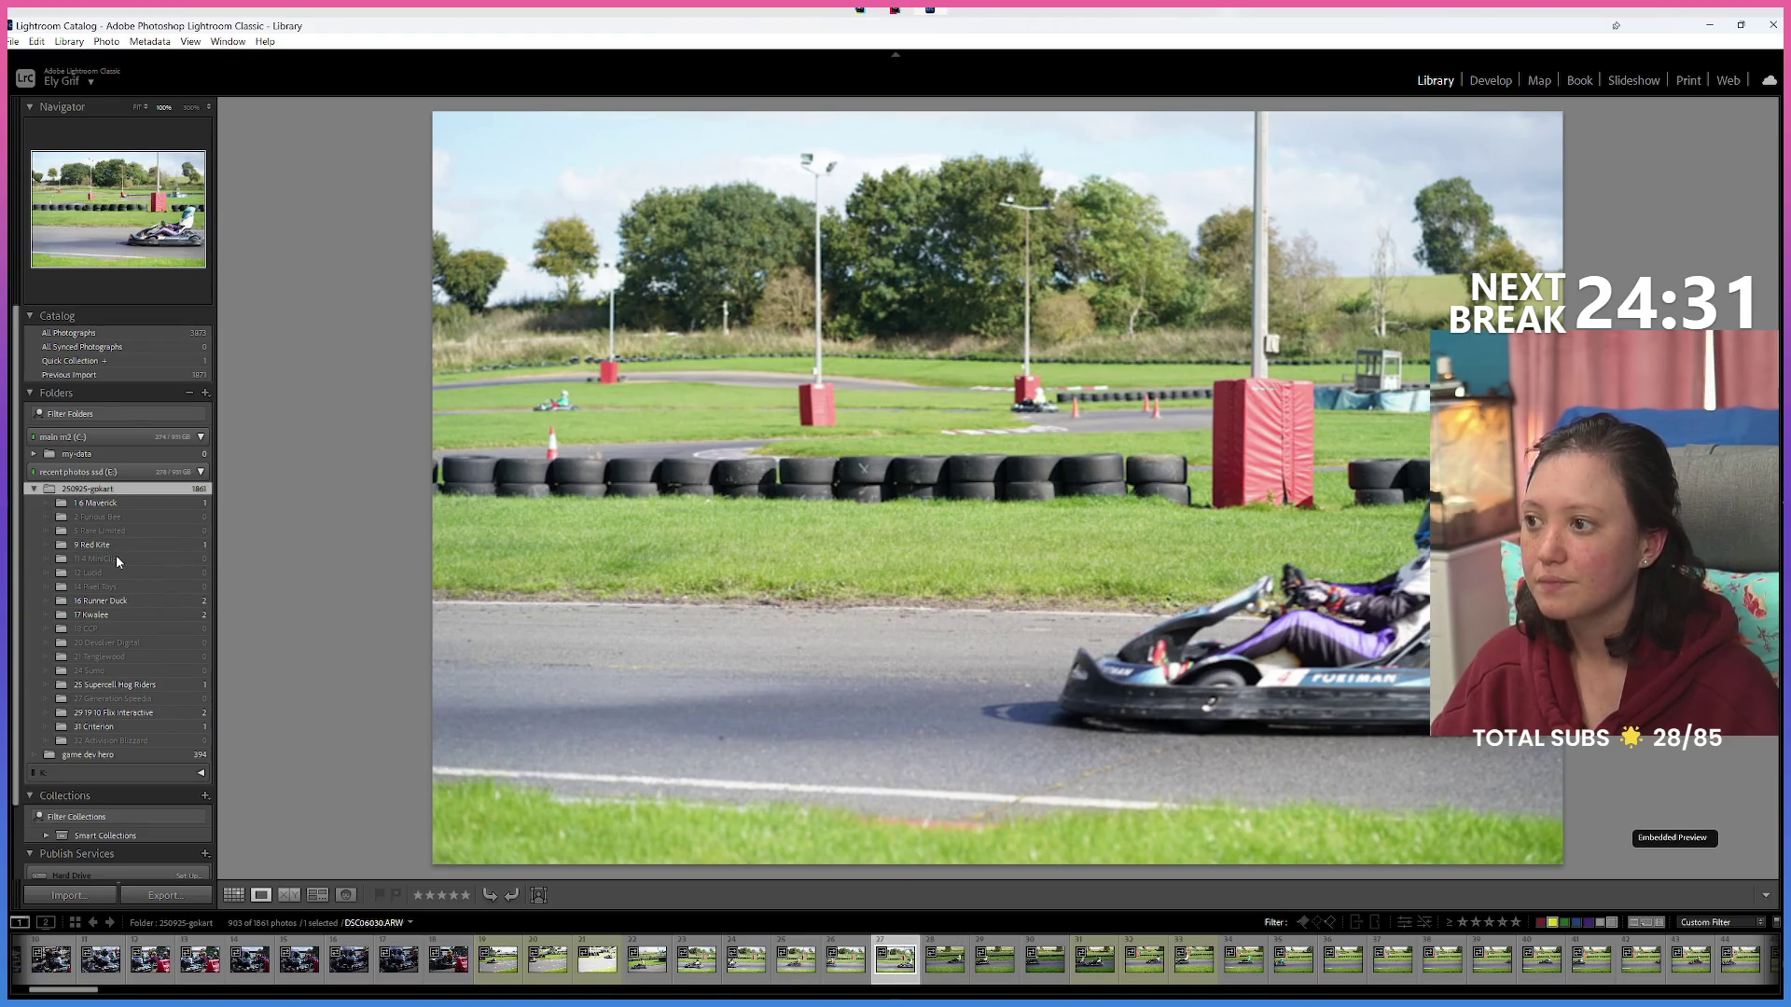
left_click_drag(164, 589, 103, 587)
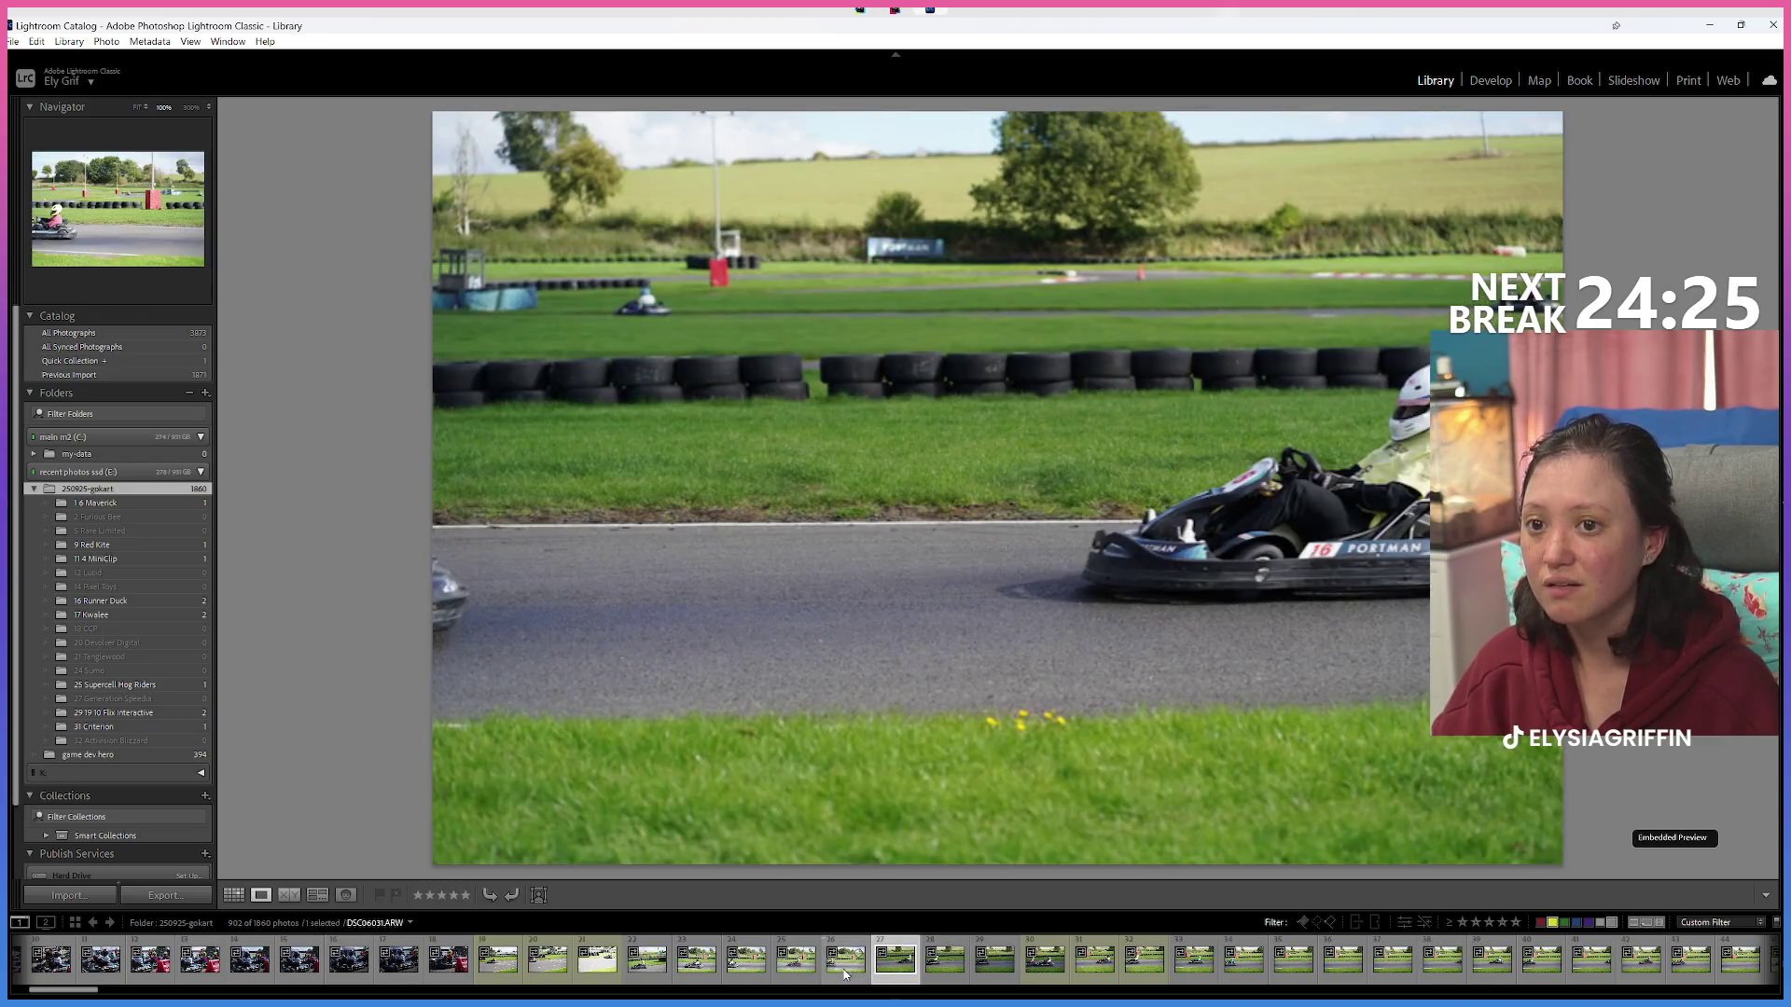
Go back to the pink-shirted driver's photo in the filmstrip, then advance to the next unsorted photos.
left_click(846, 974)
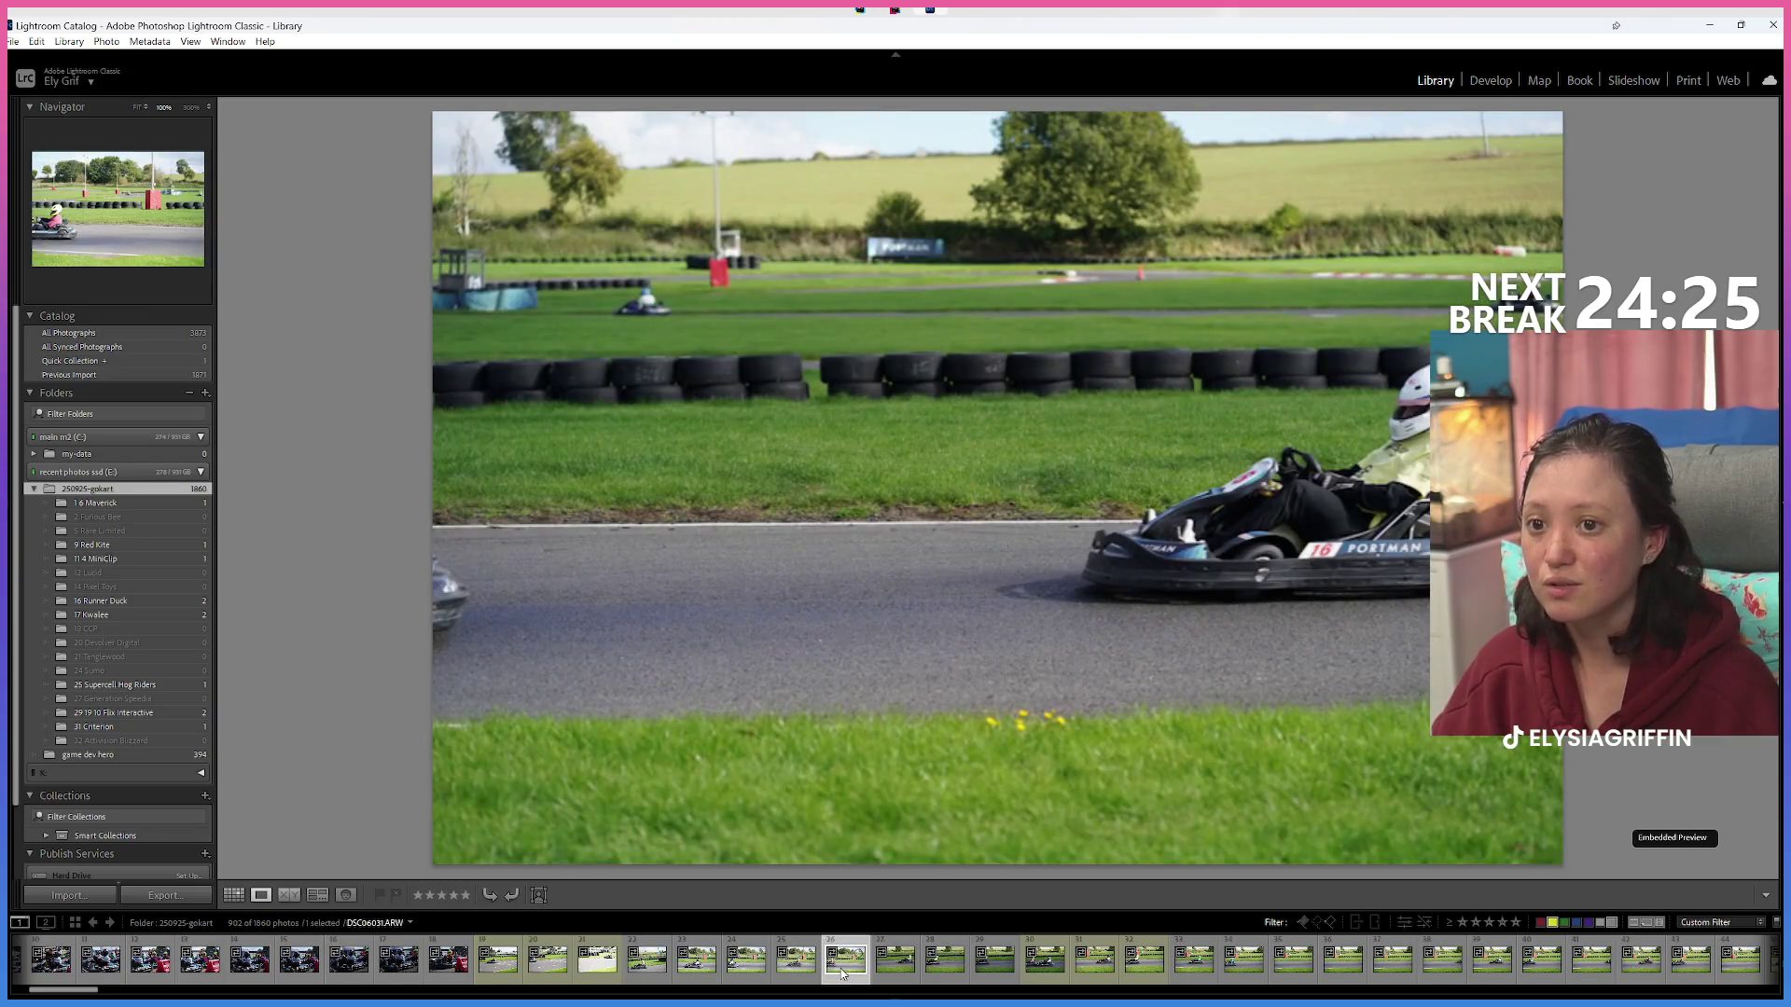
left_click(795, 971)
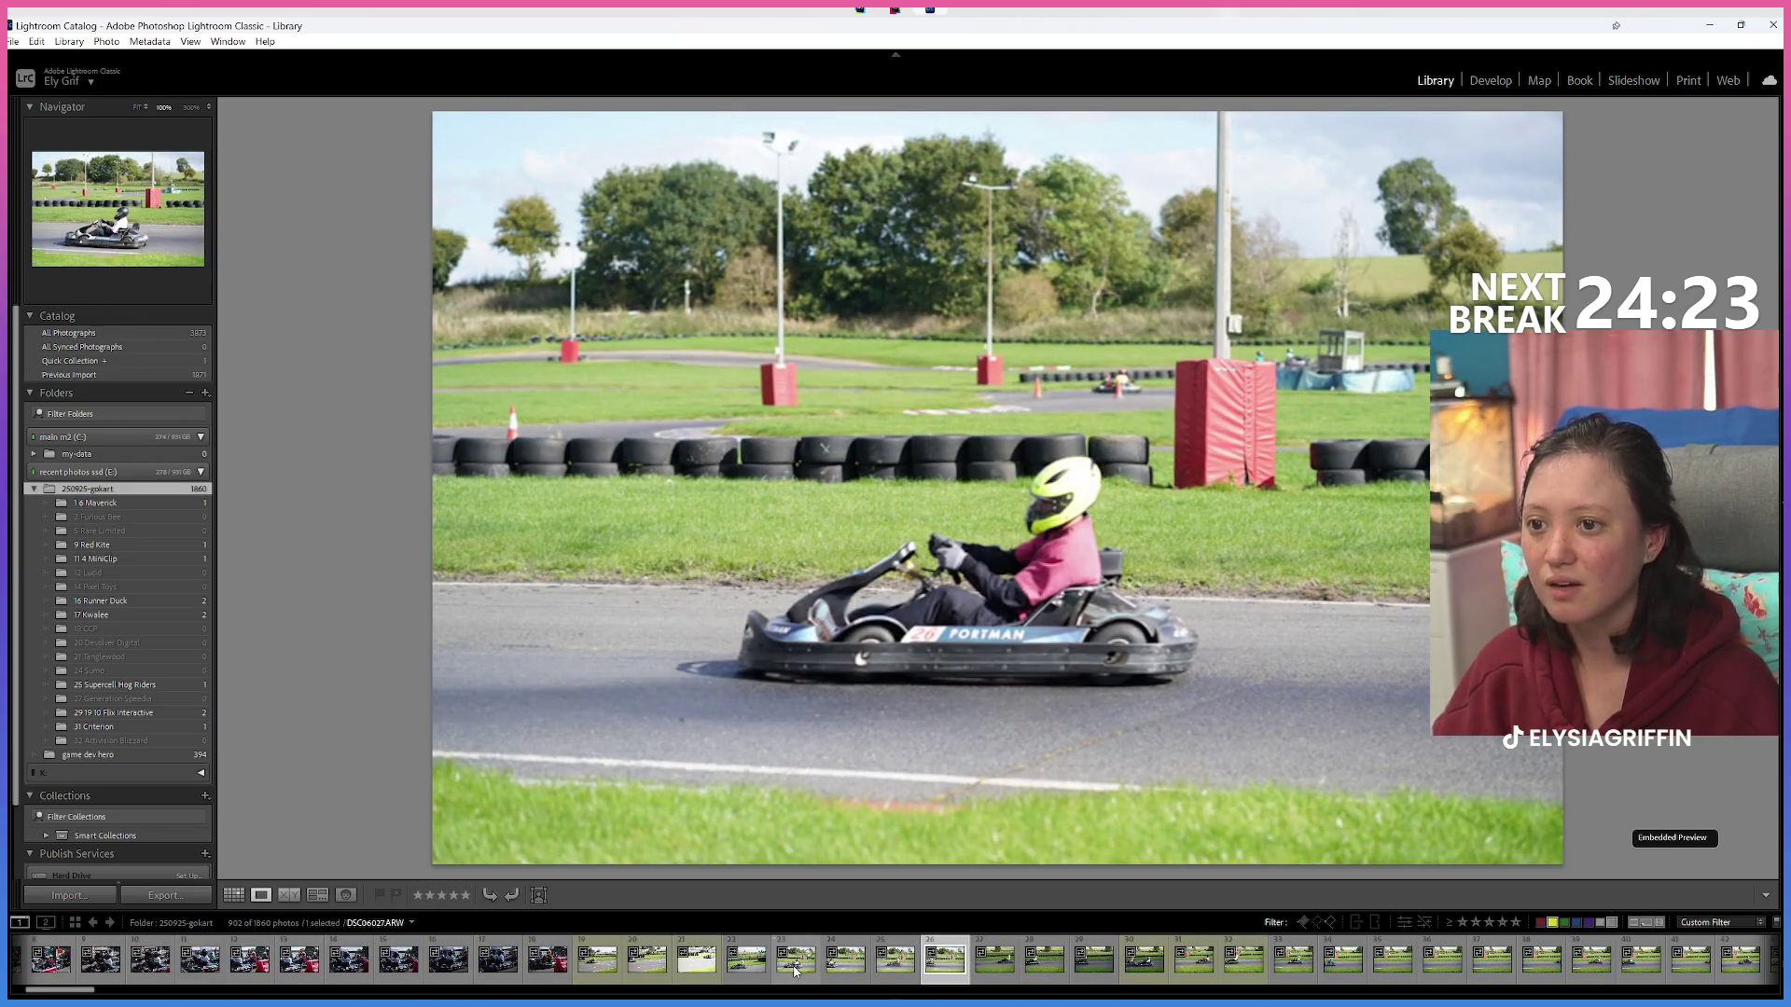
key("Right")
key("Right")
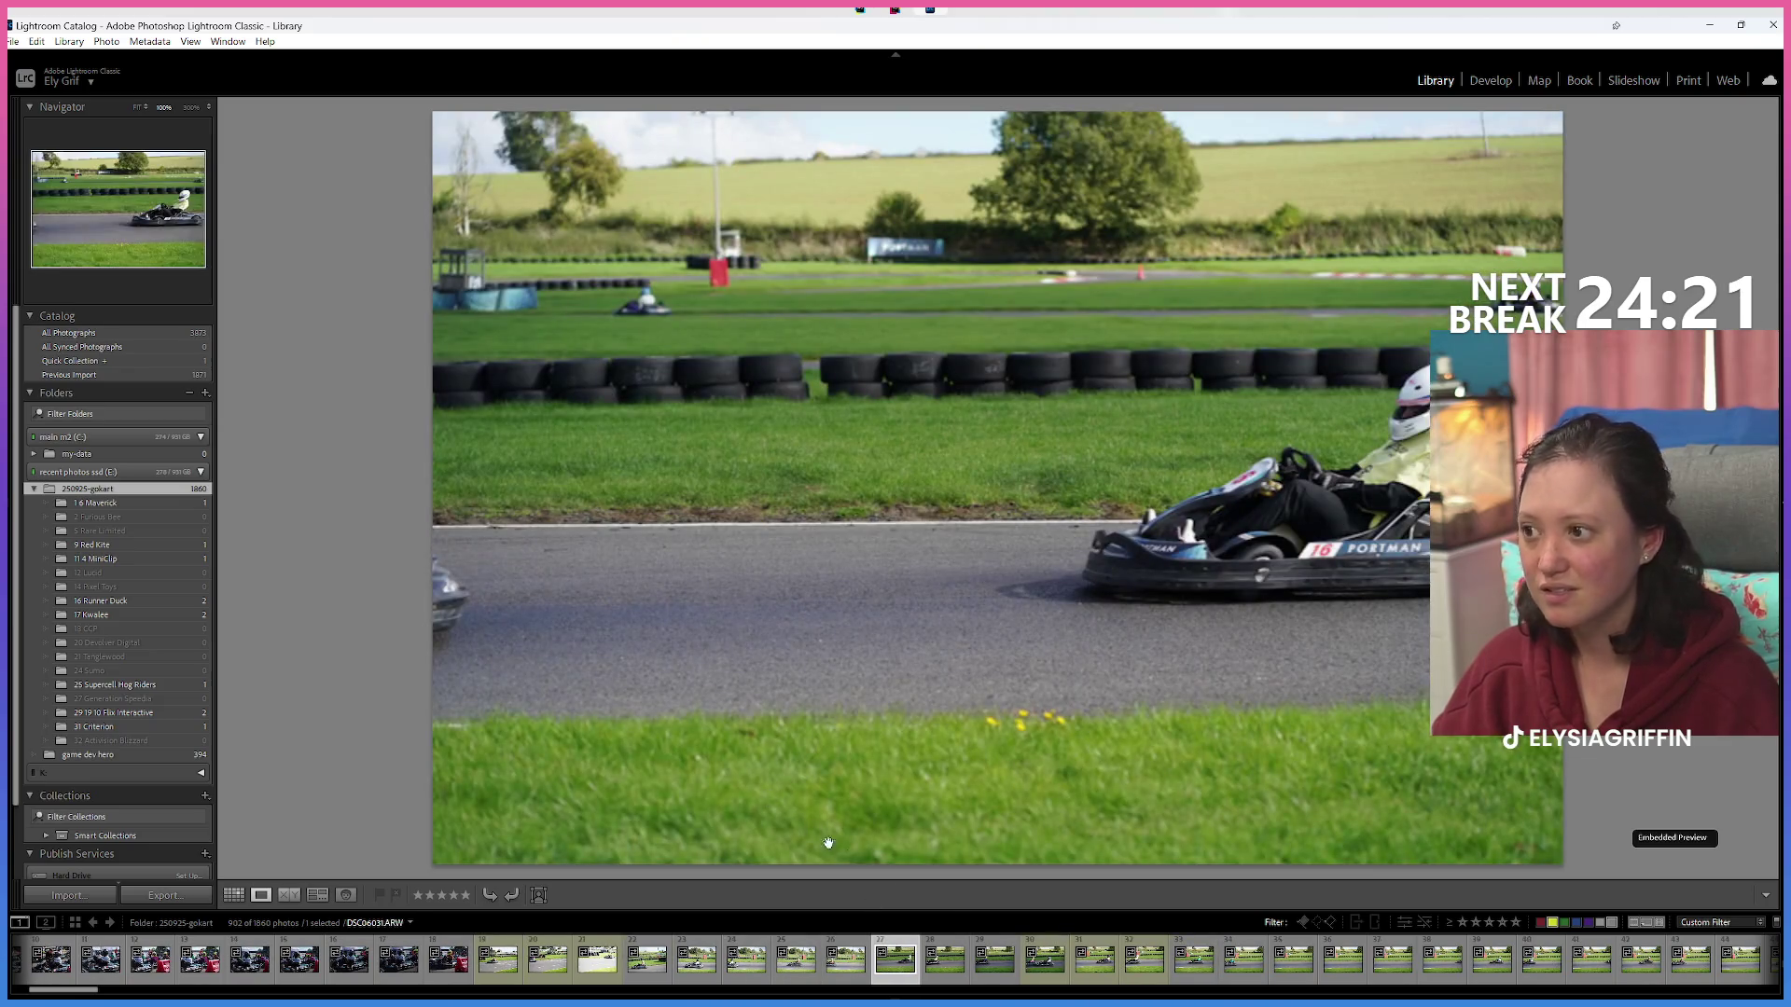
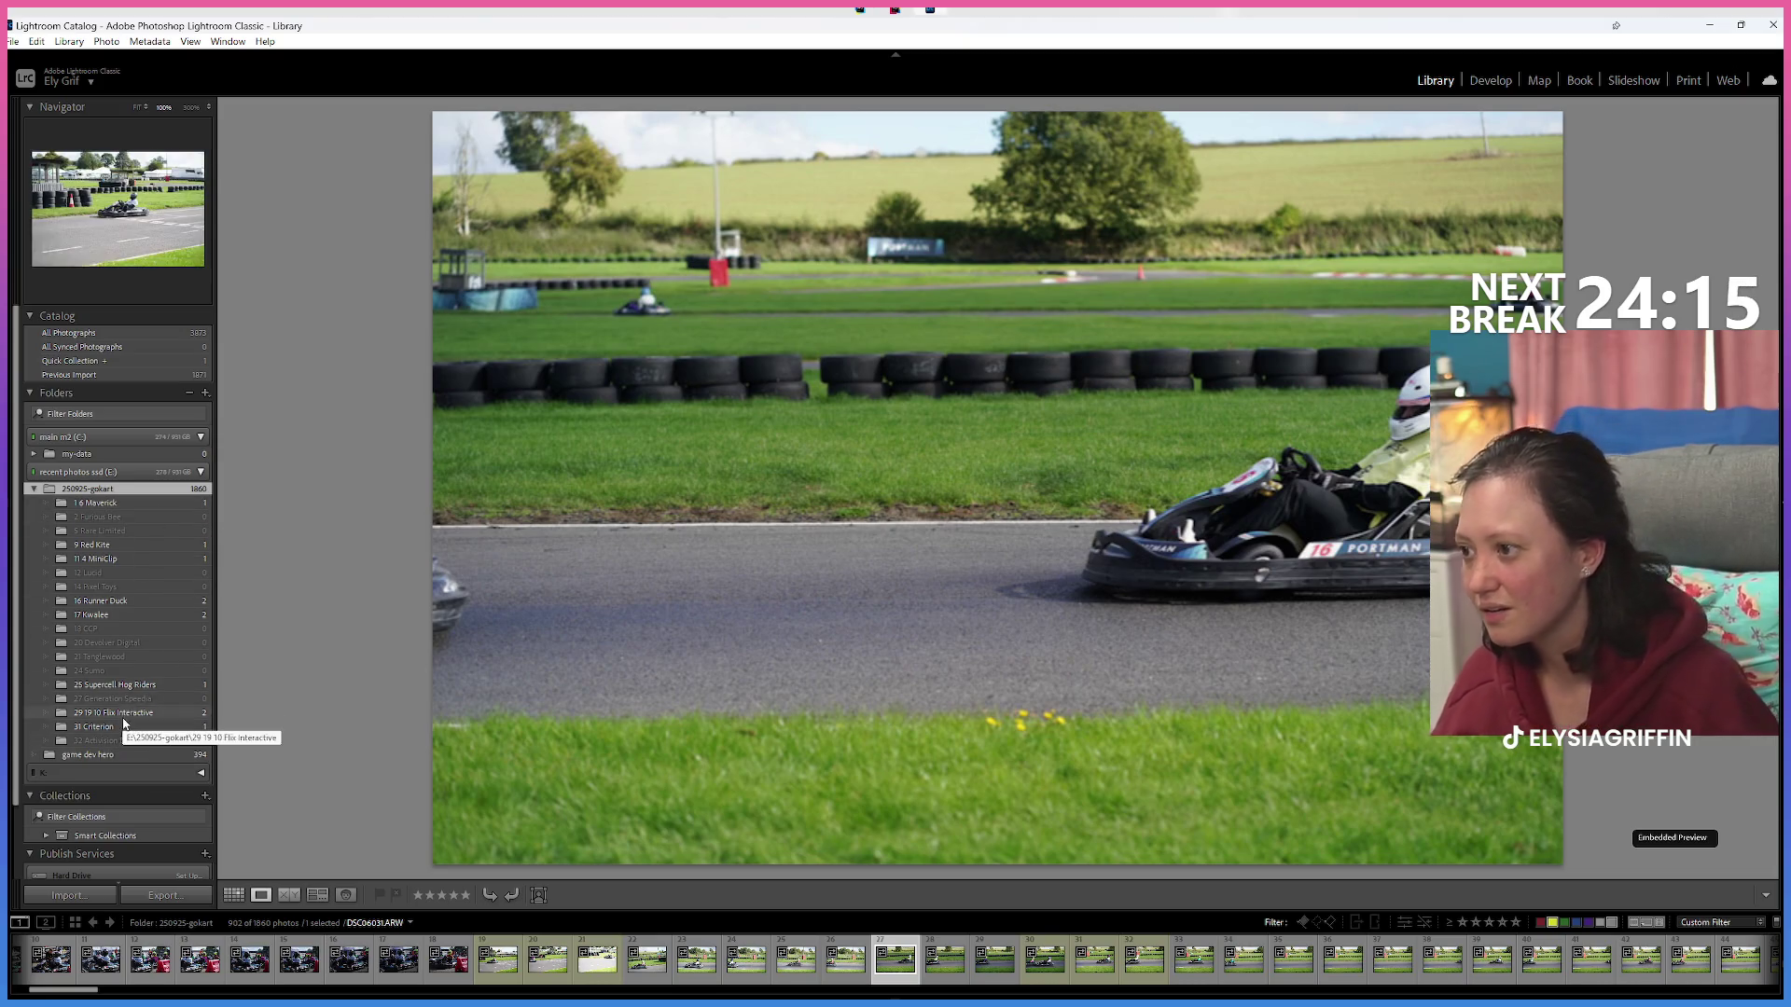
Create a '19 10 Flix Interactive' subfolder inside the 250925-gokart shoot folder.
right_click(80, 501)
left_click(132, 505)
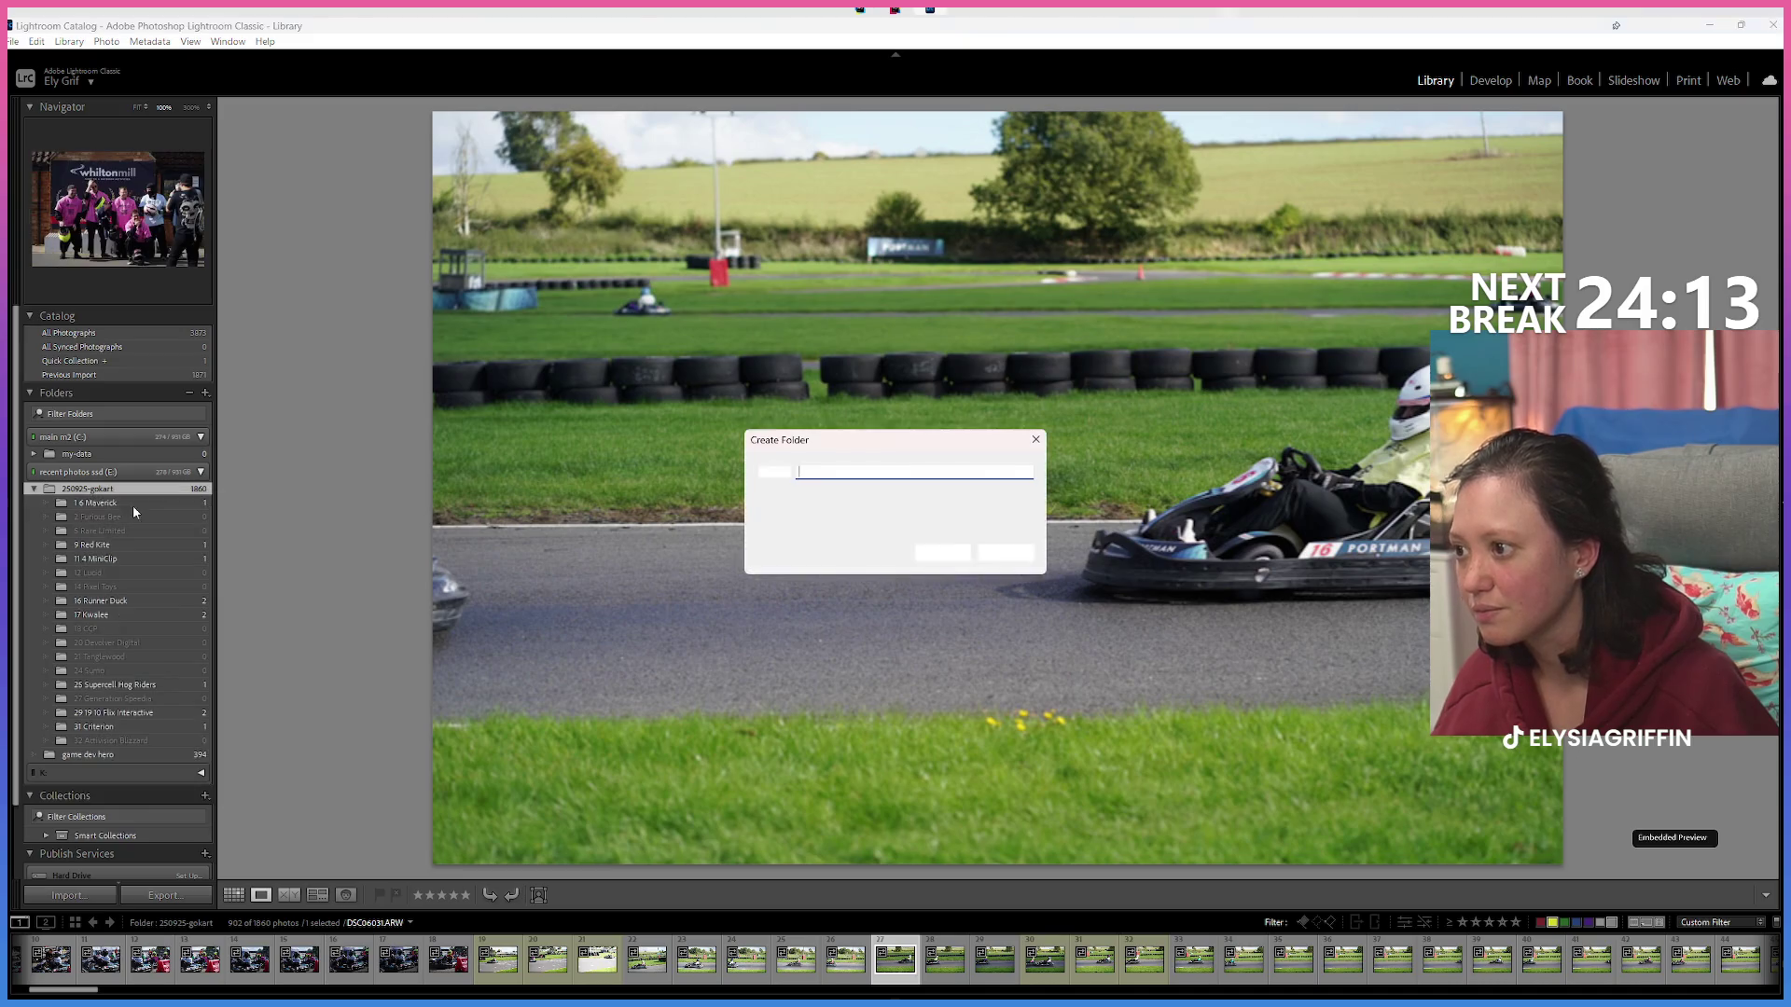
type("19")
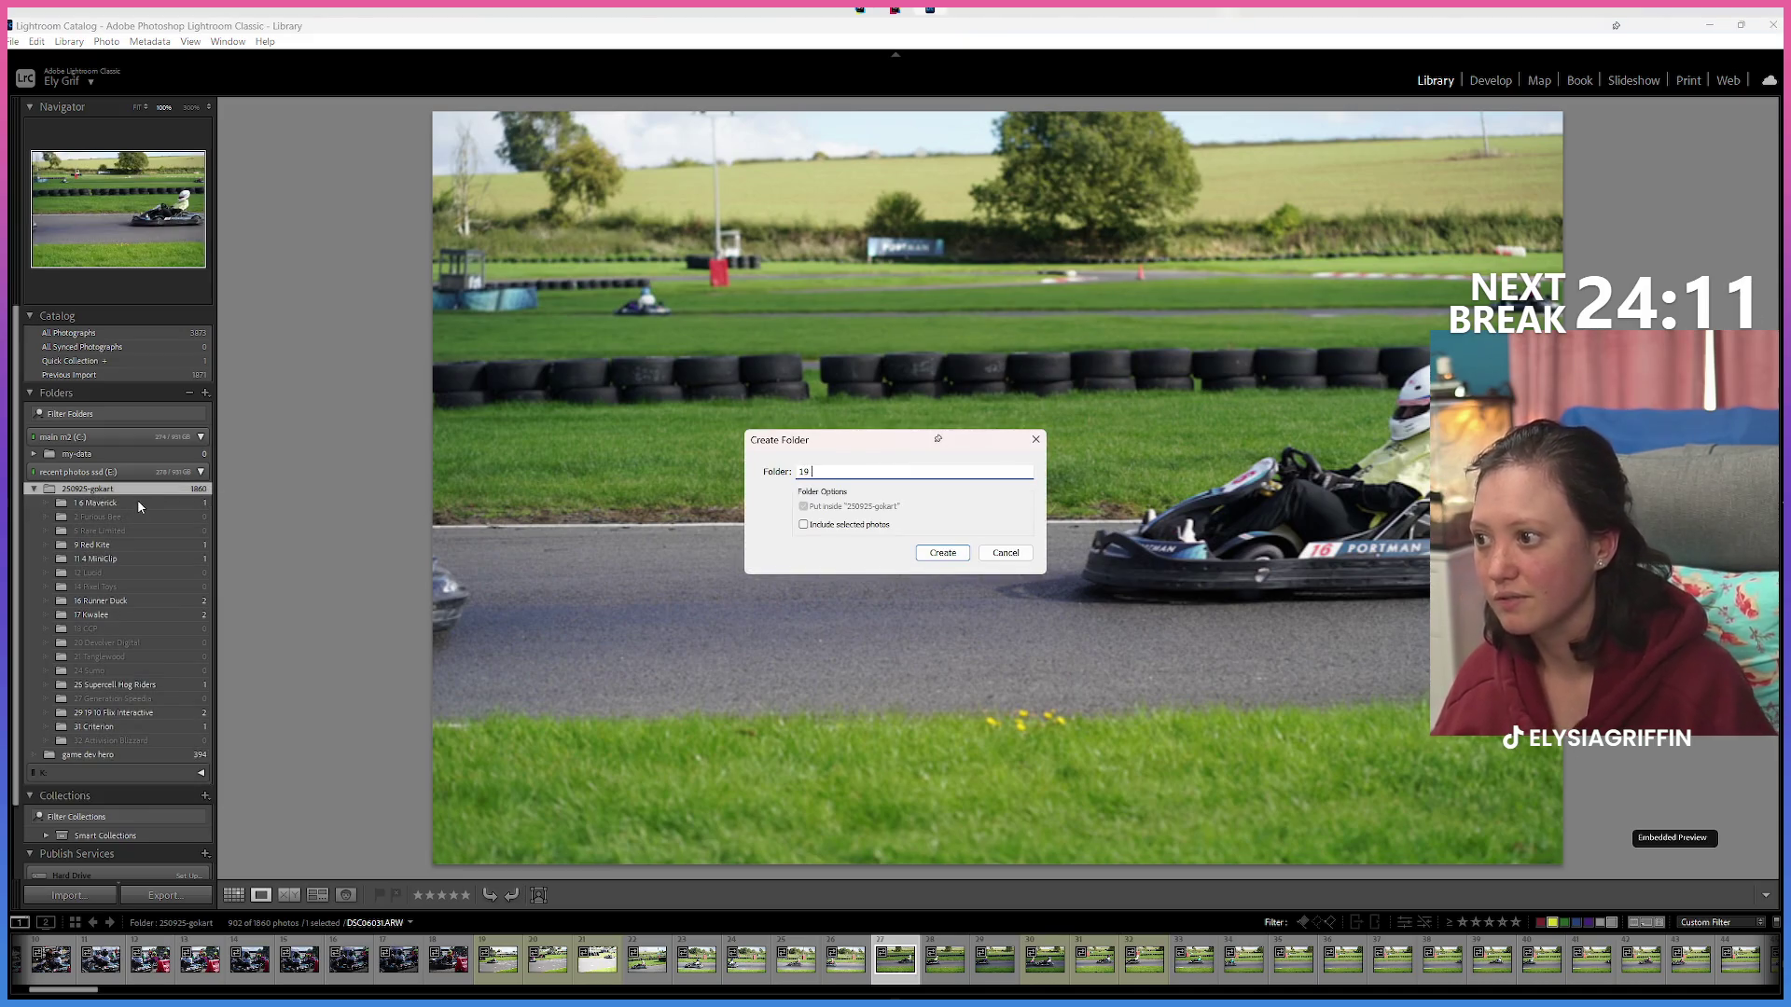
type(" 10 Flix Intera")
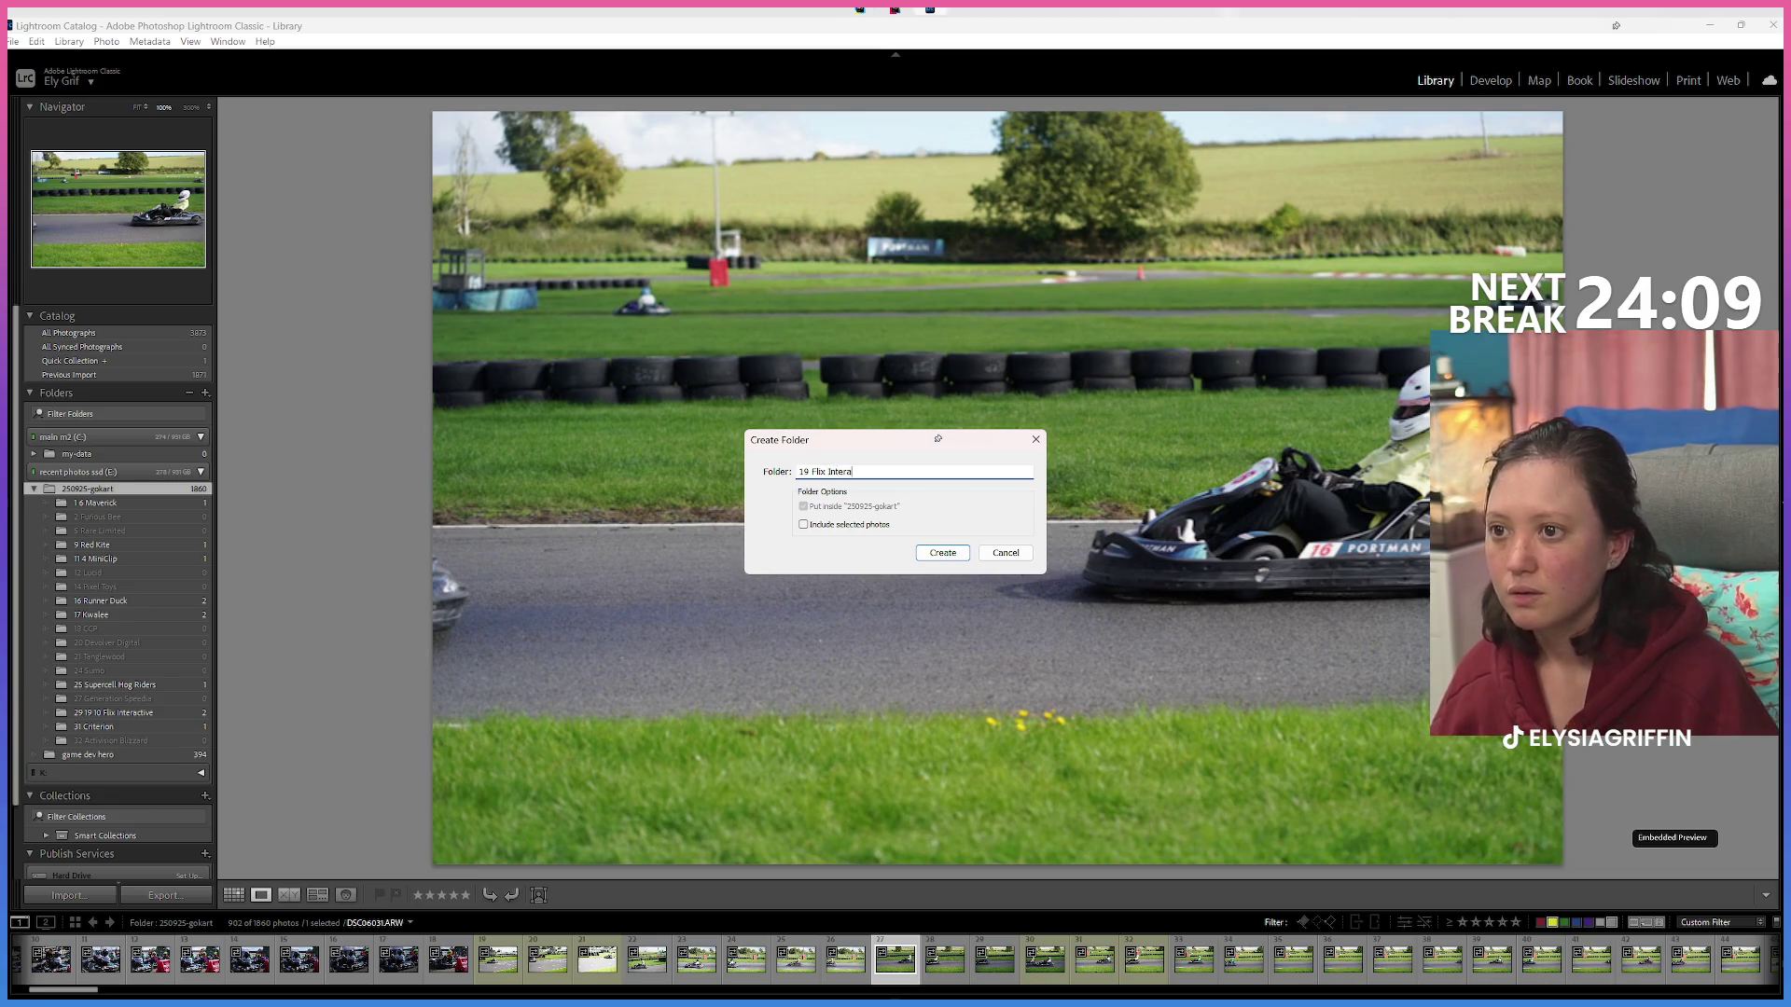
type("ctive")
key("Return")
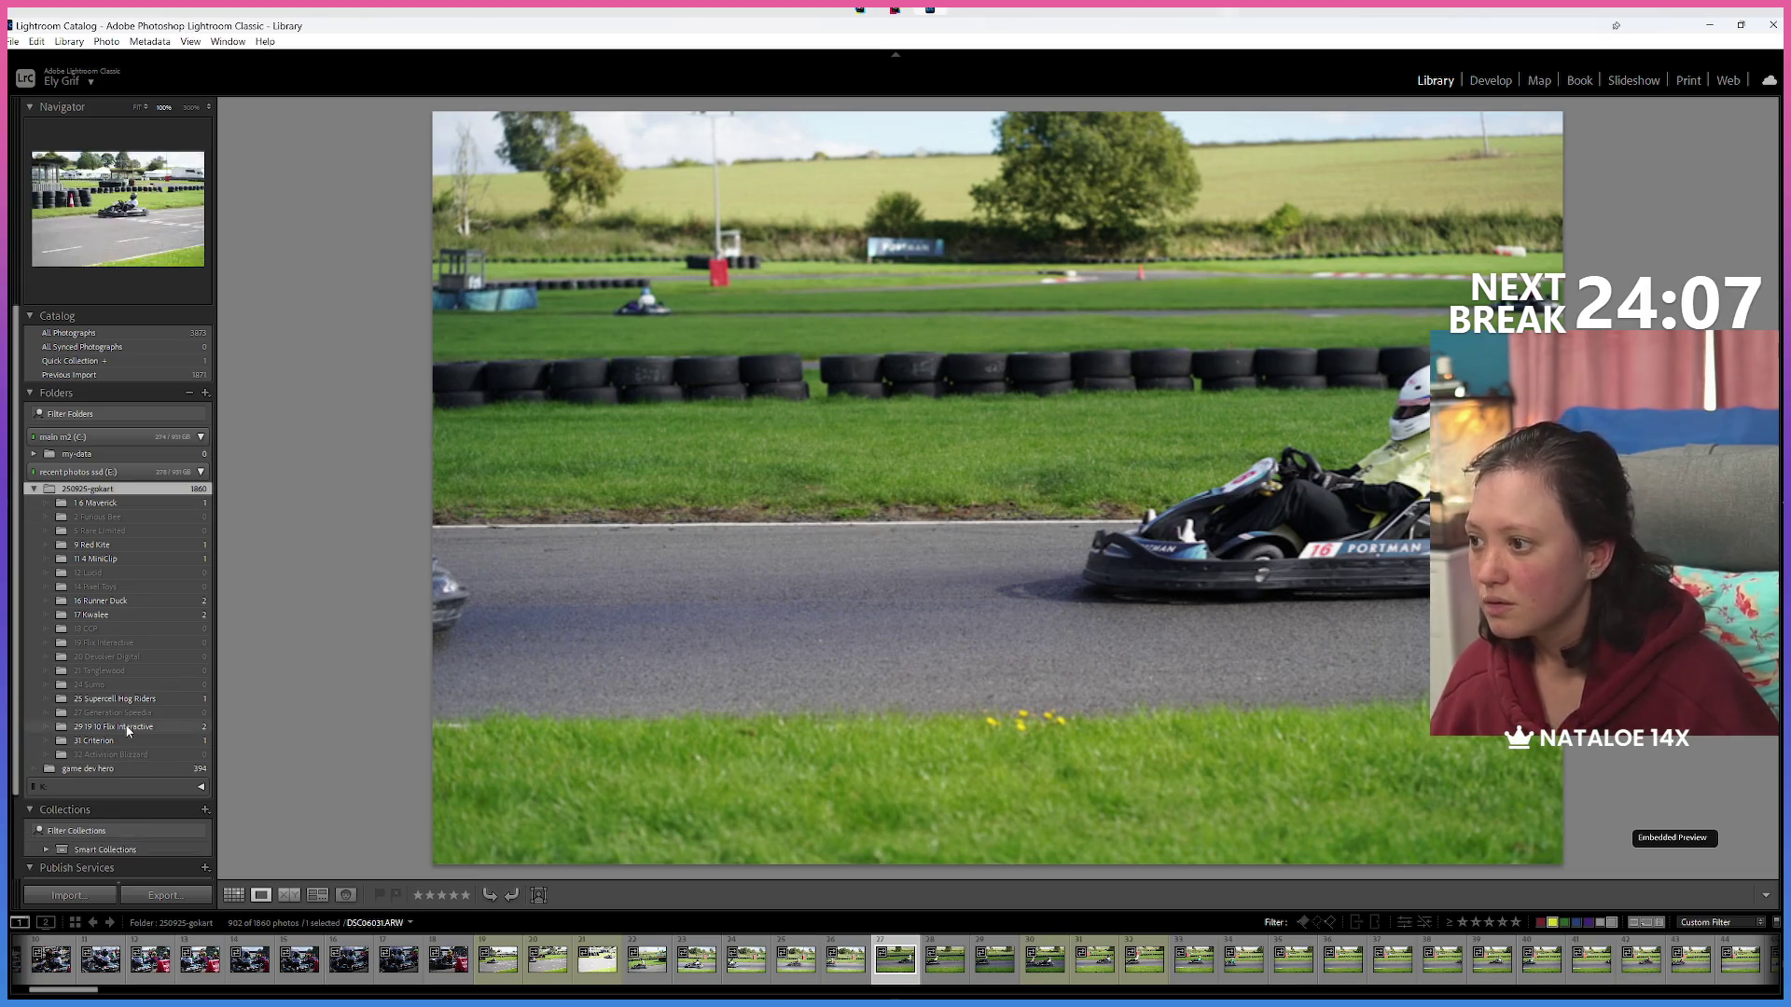
left_click(102, 728)
right_click(90, 729)
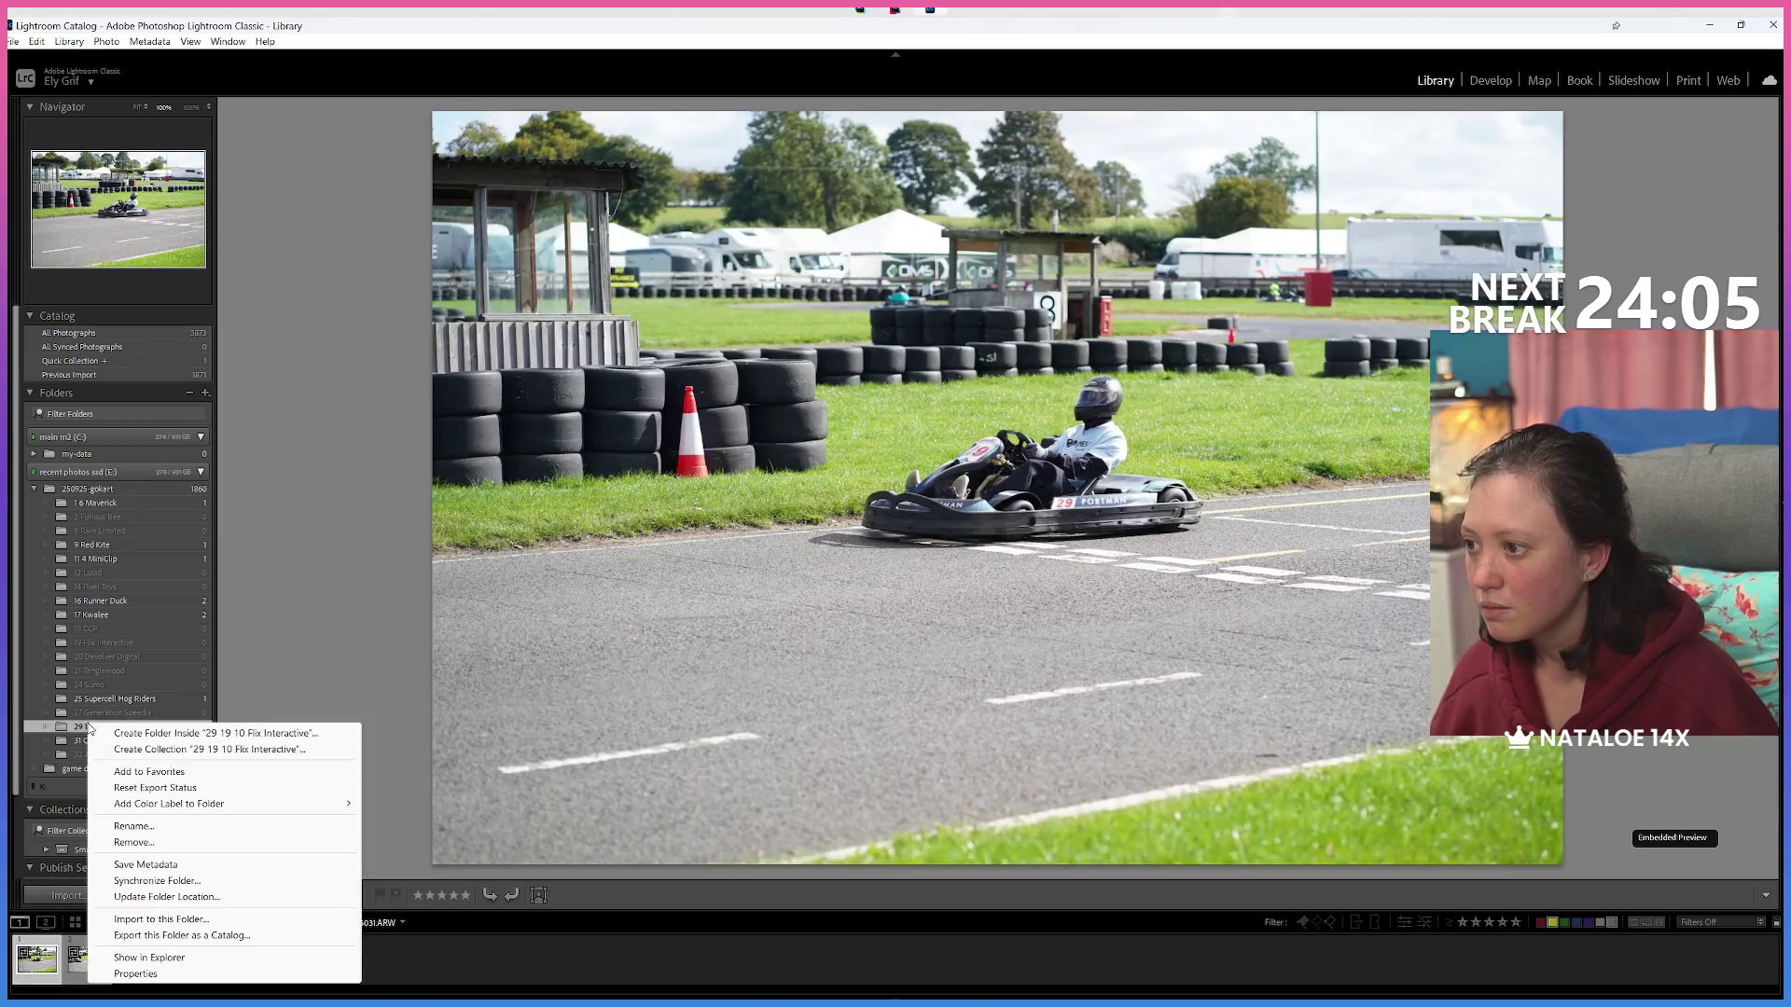
Create a '10 Flix Interactive' subfolder inside 250925-gokart.
right_click(86, 492)
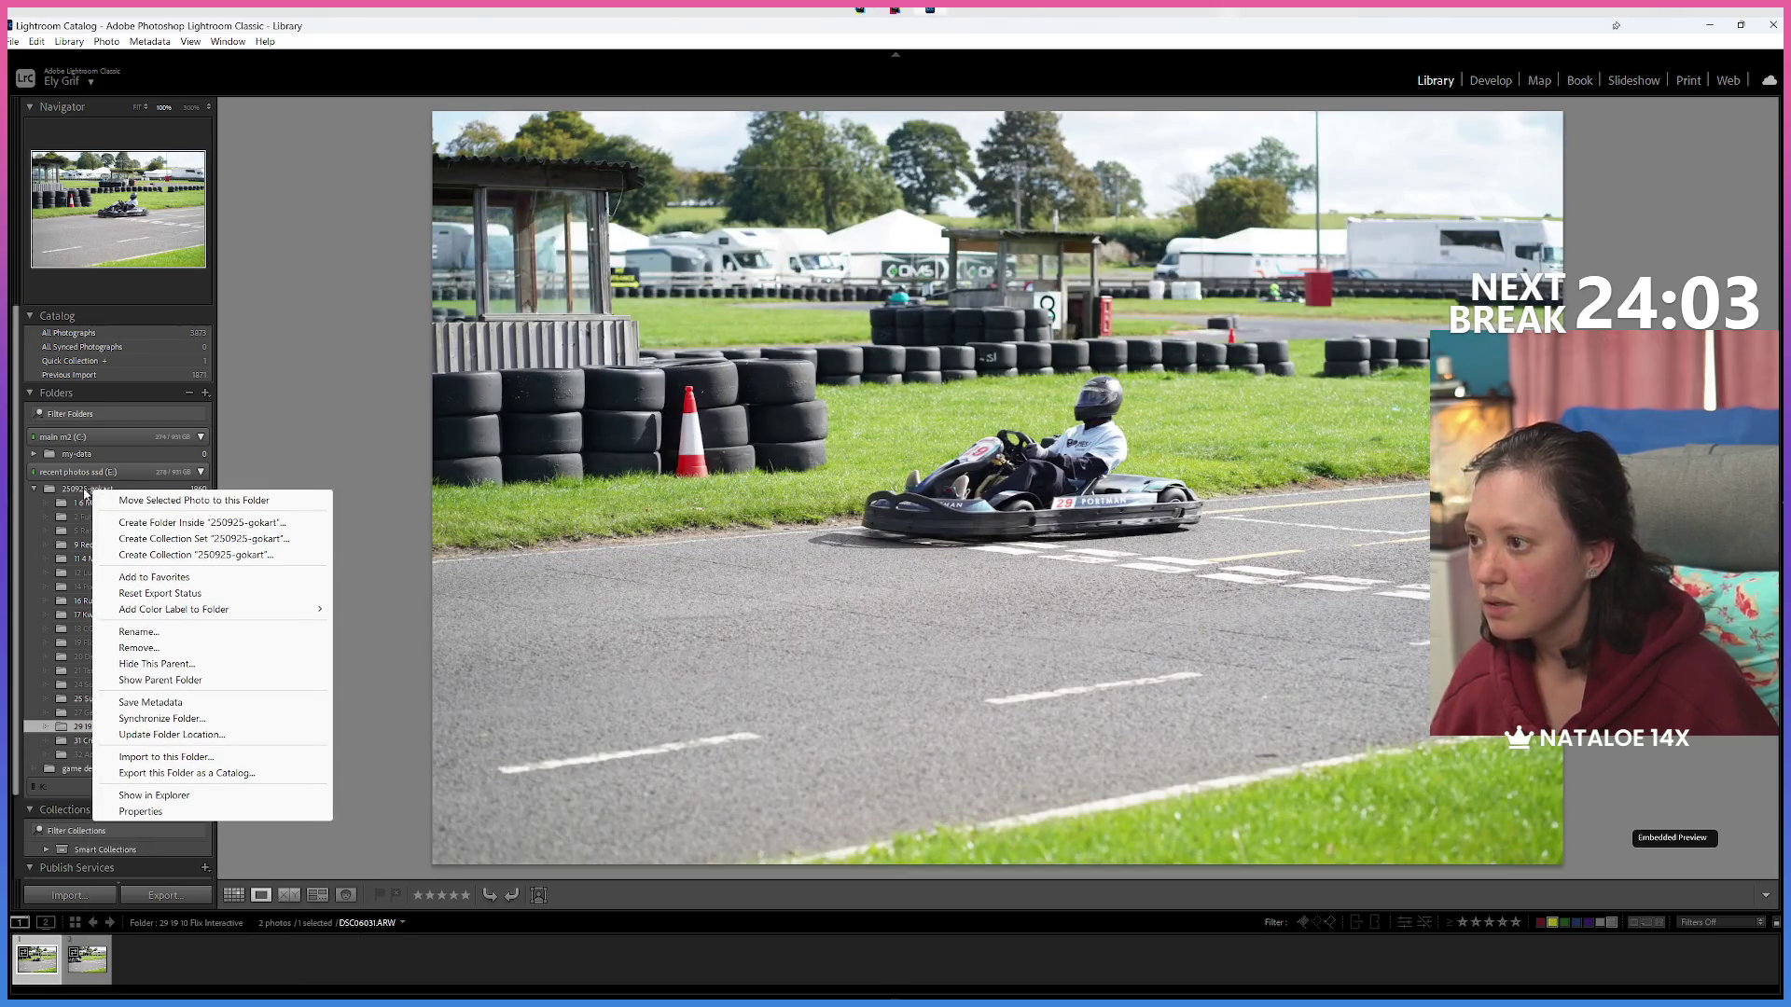
left_click(56, 494)
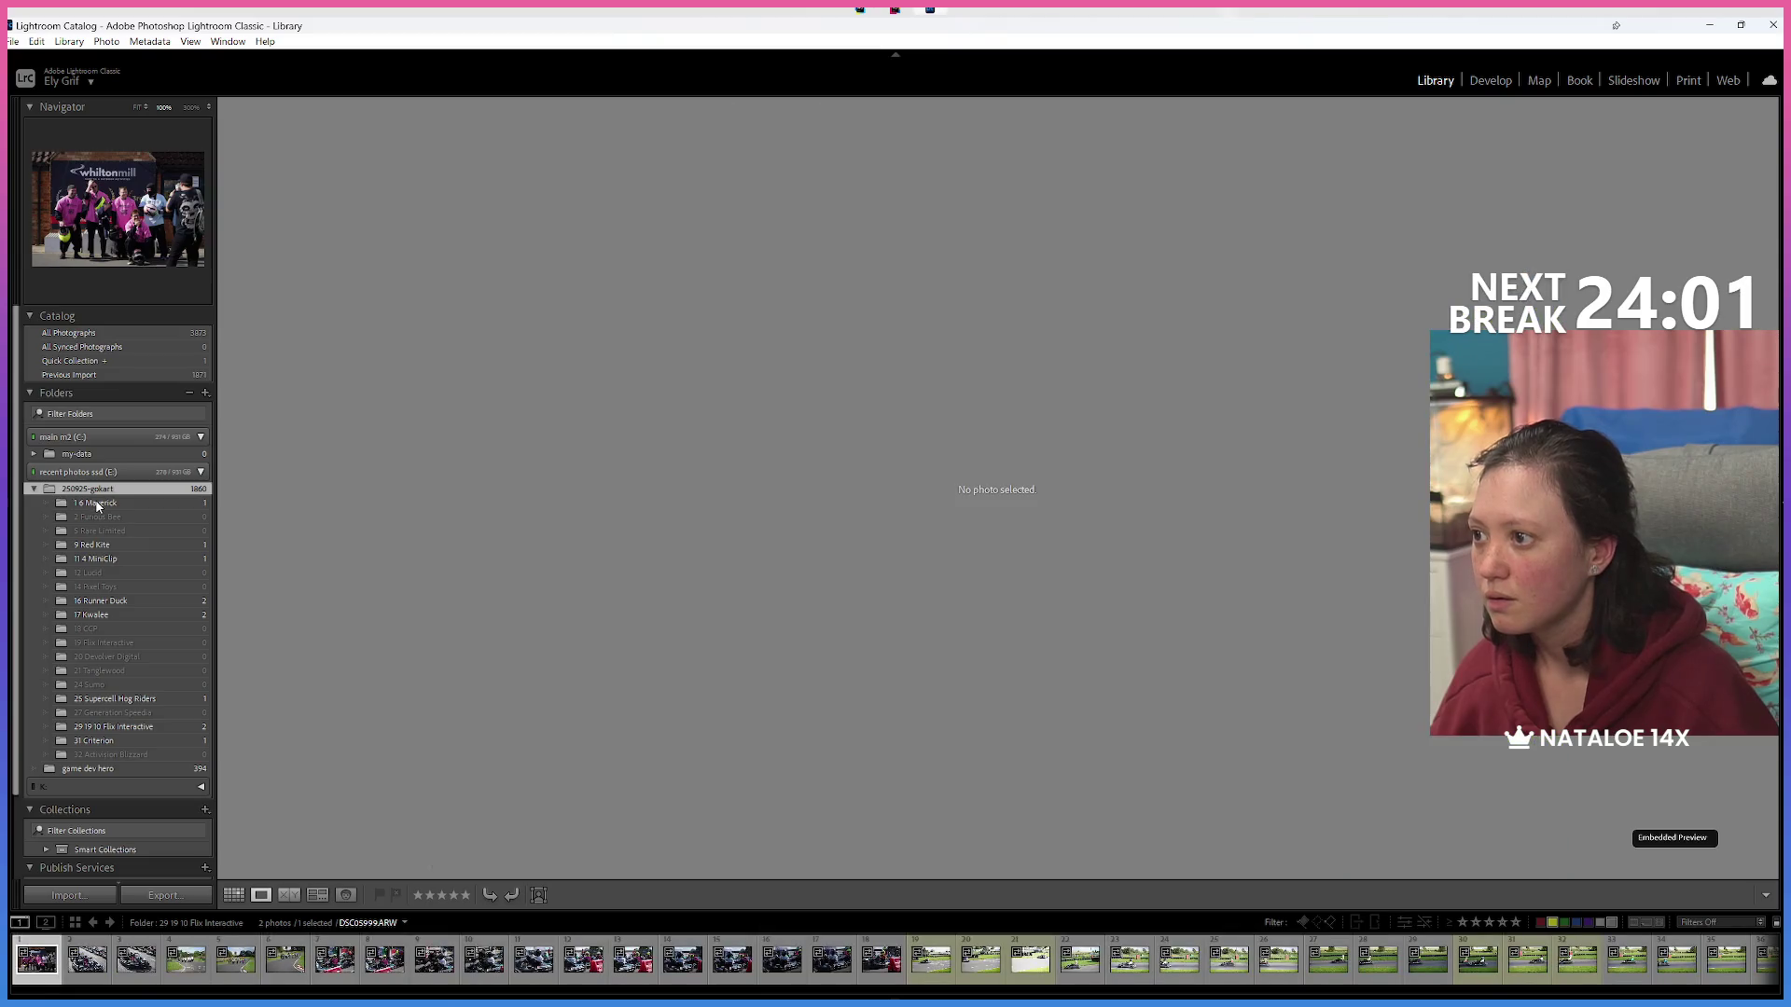
right_click(93, 496)
left_click(115, 517)
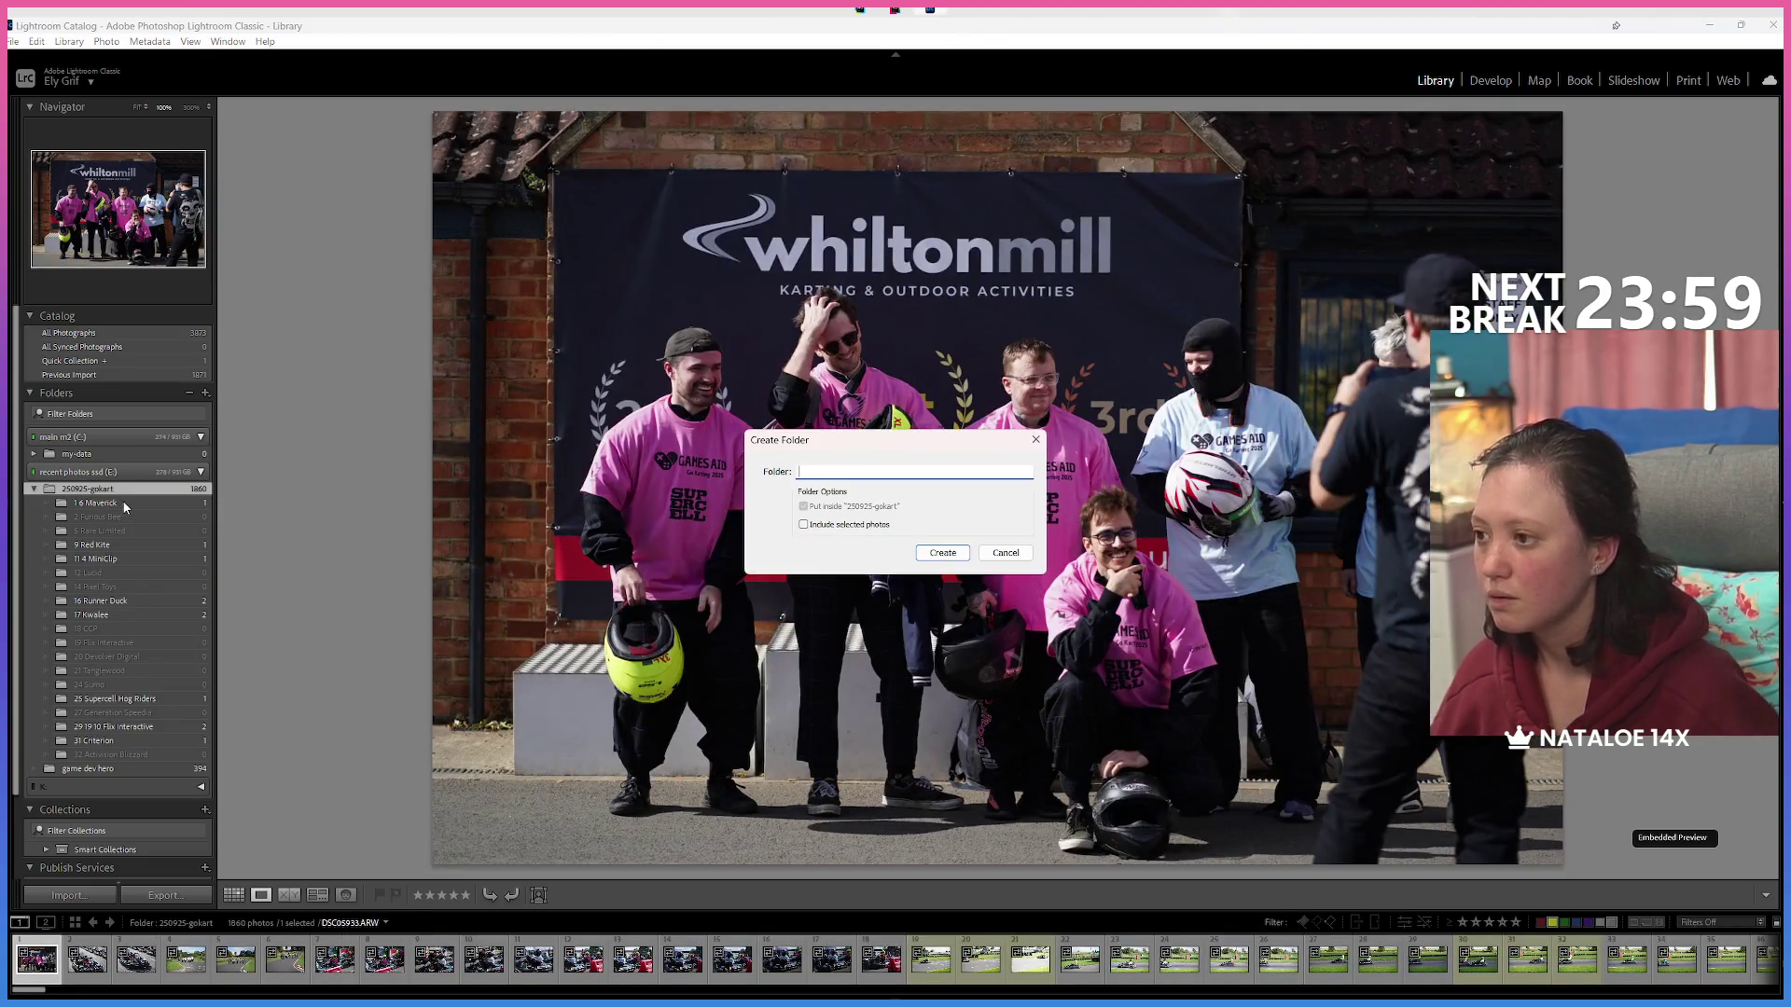
type("10 Fix Intera")
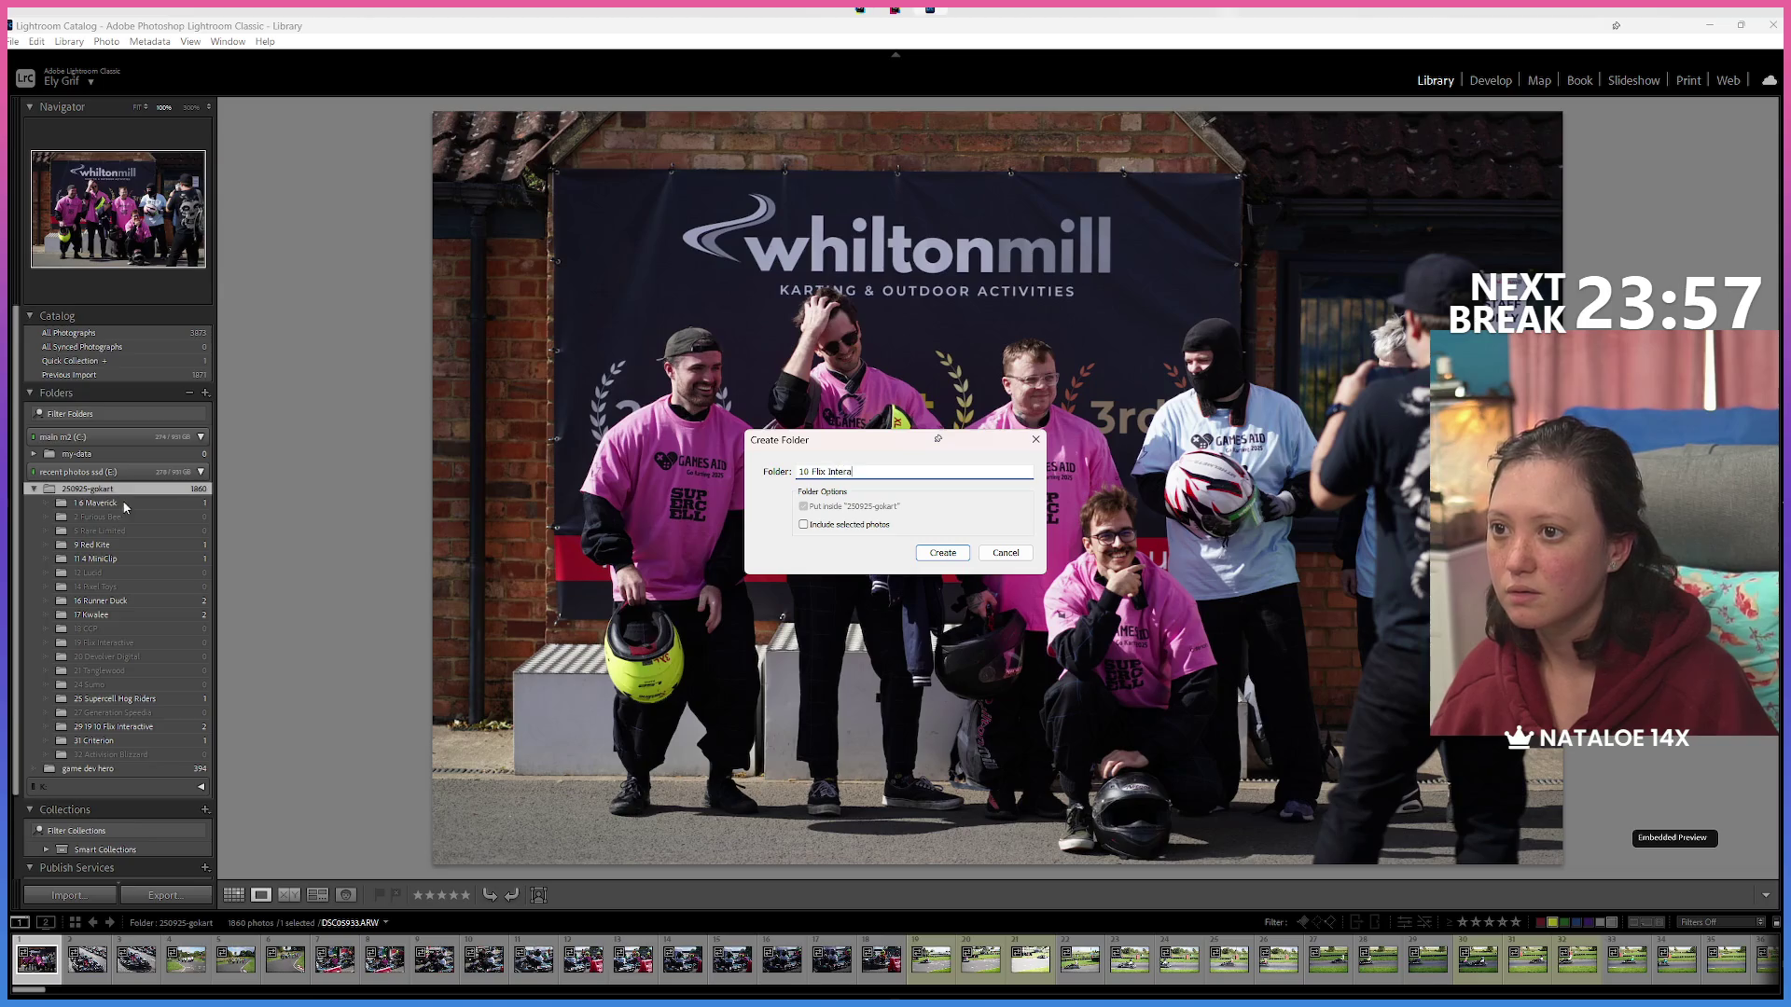
type("ctive")
key("Return")
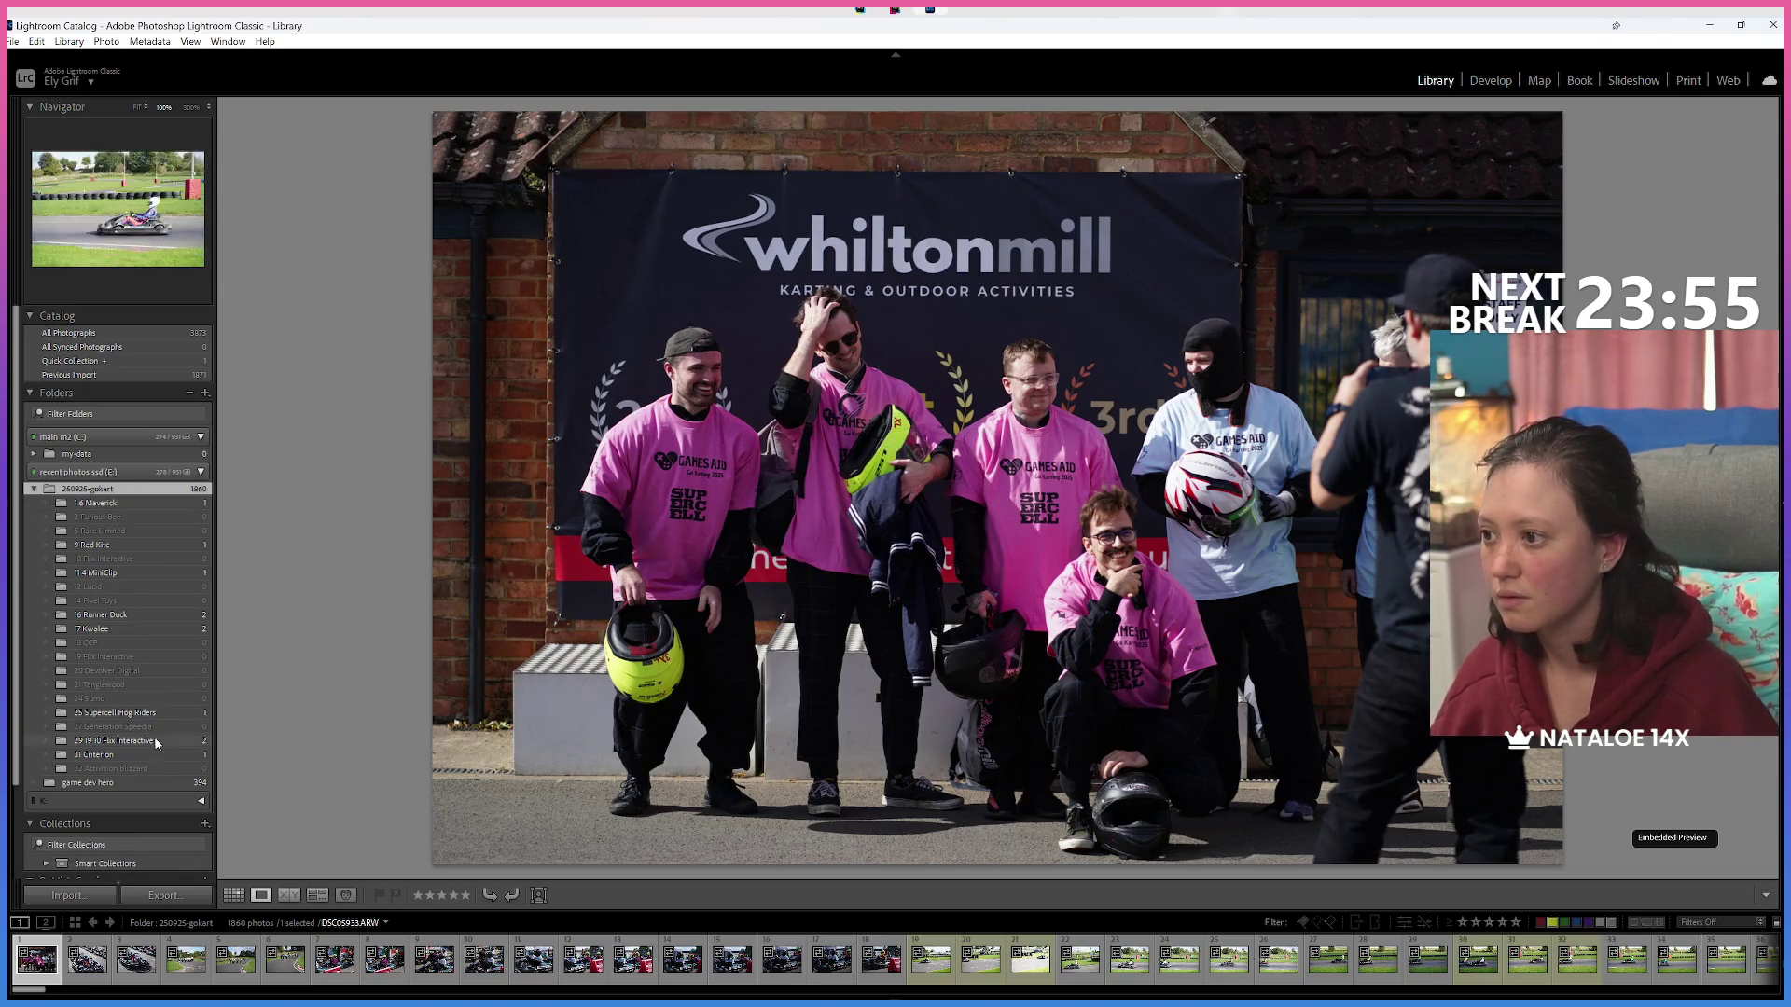
Rename the '29 19 10 Flix Interactive' folder to '29 Flix Interactive' by deleting '19 10'.
left_click(147, 740)
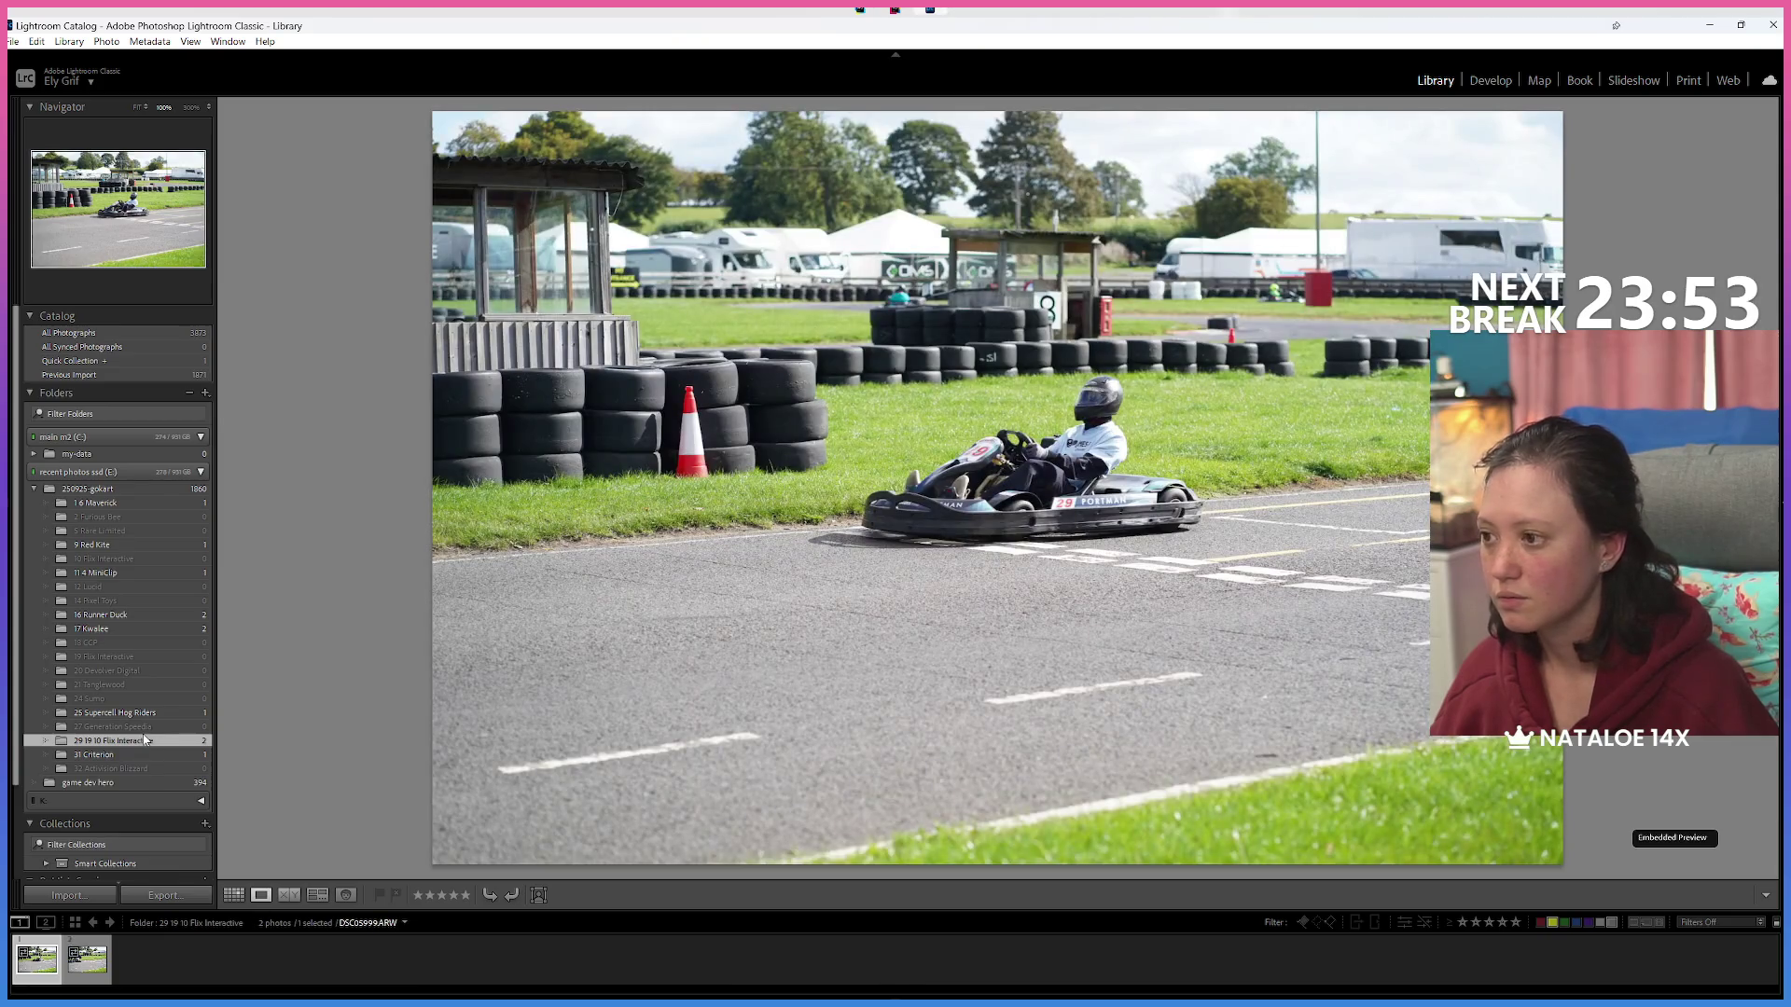
right_click(145, 740)
left_click(247, 845)
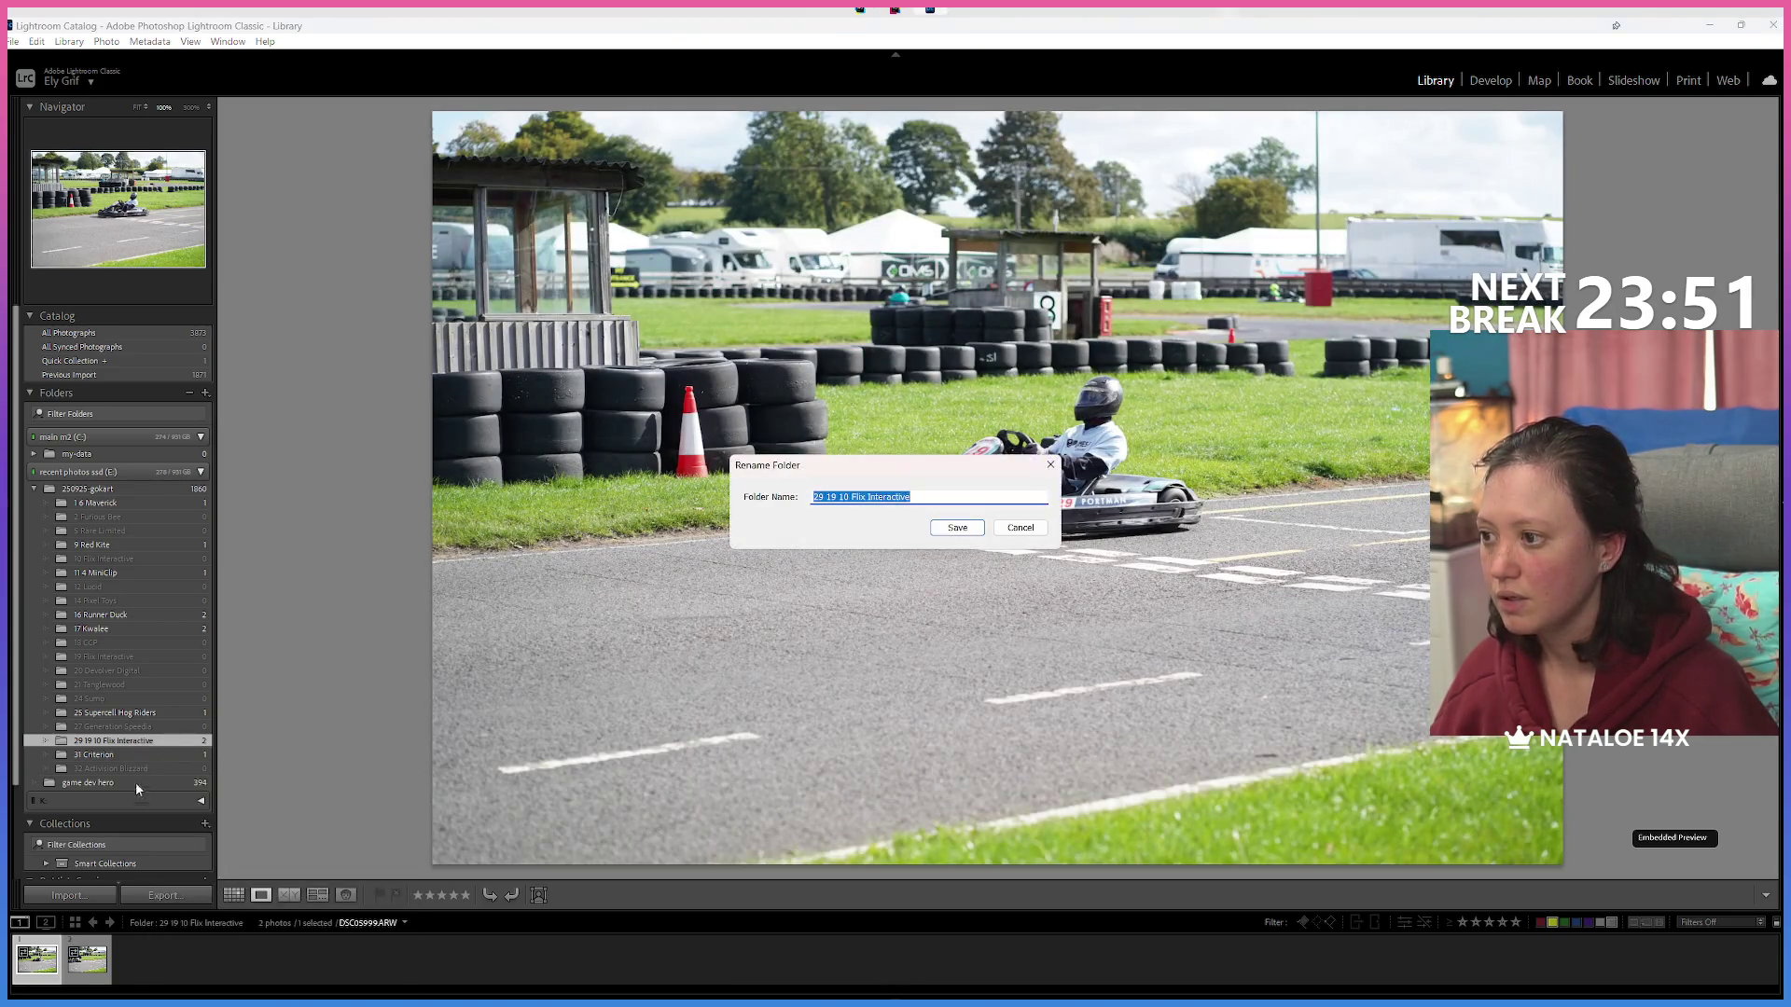
left_click_drag(825, 496, 850, 497)
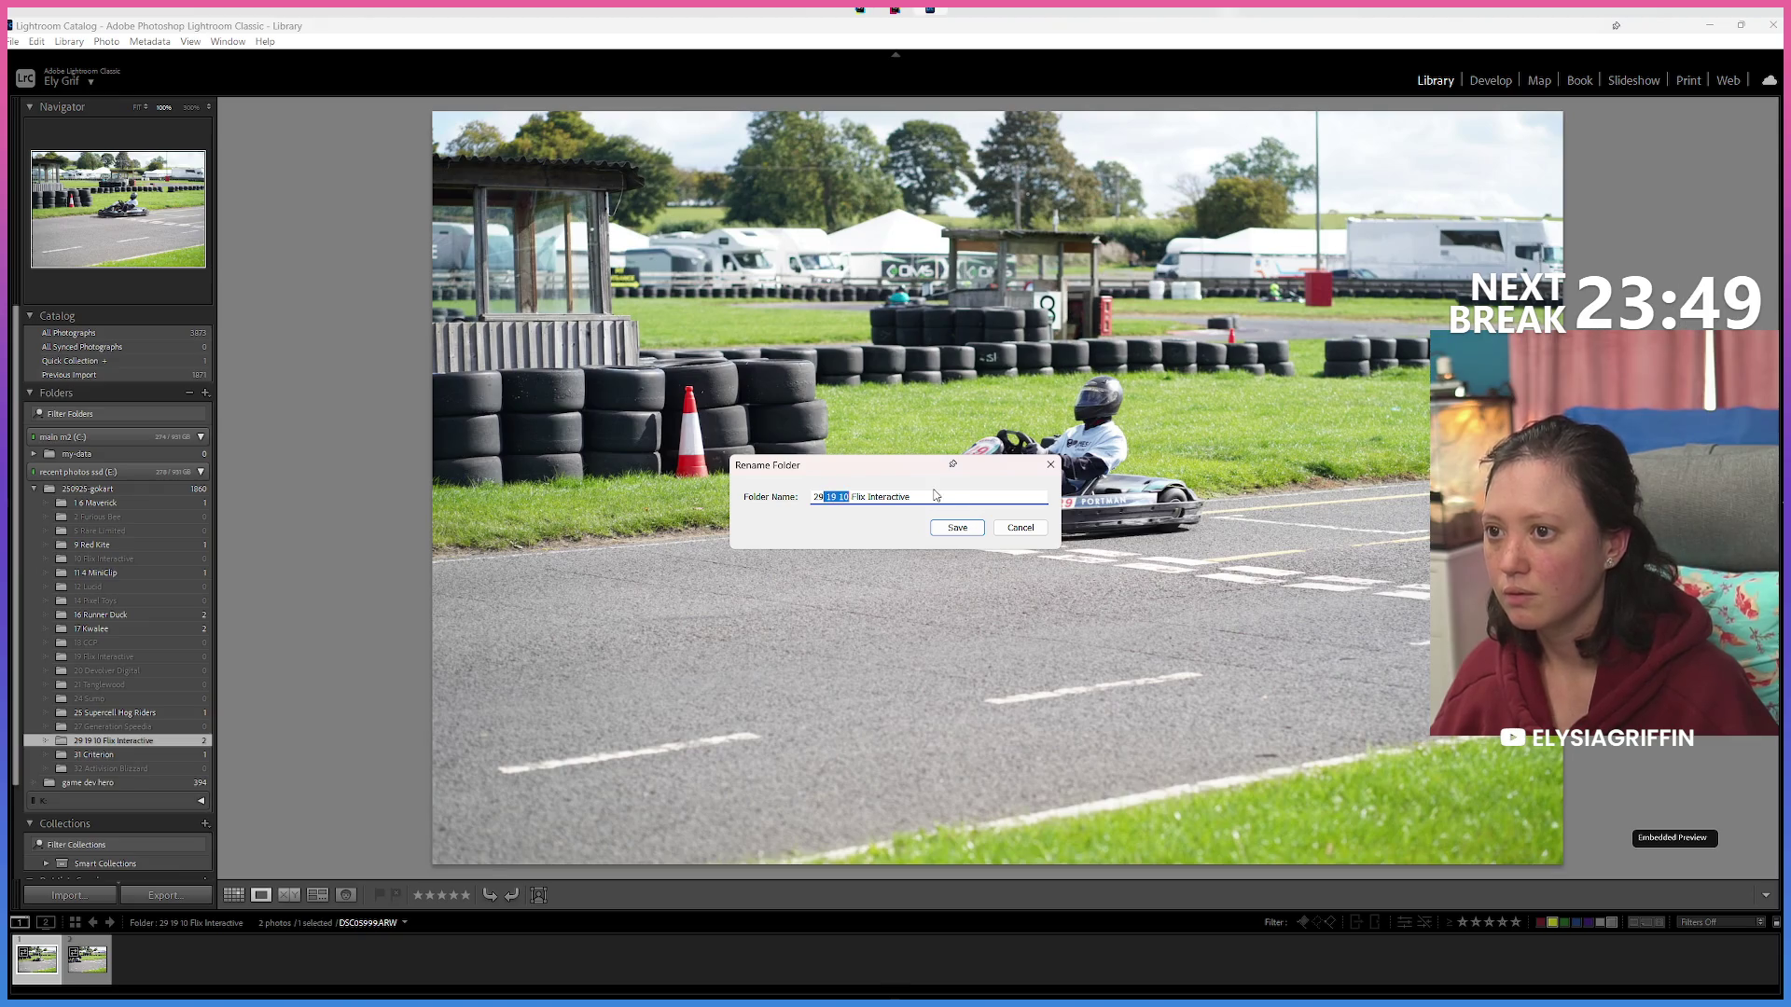
key("Return")
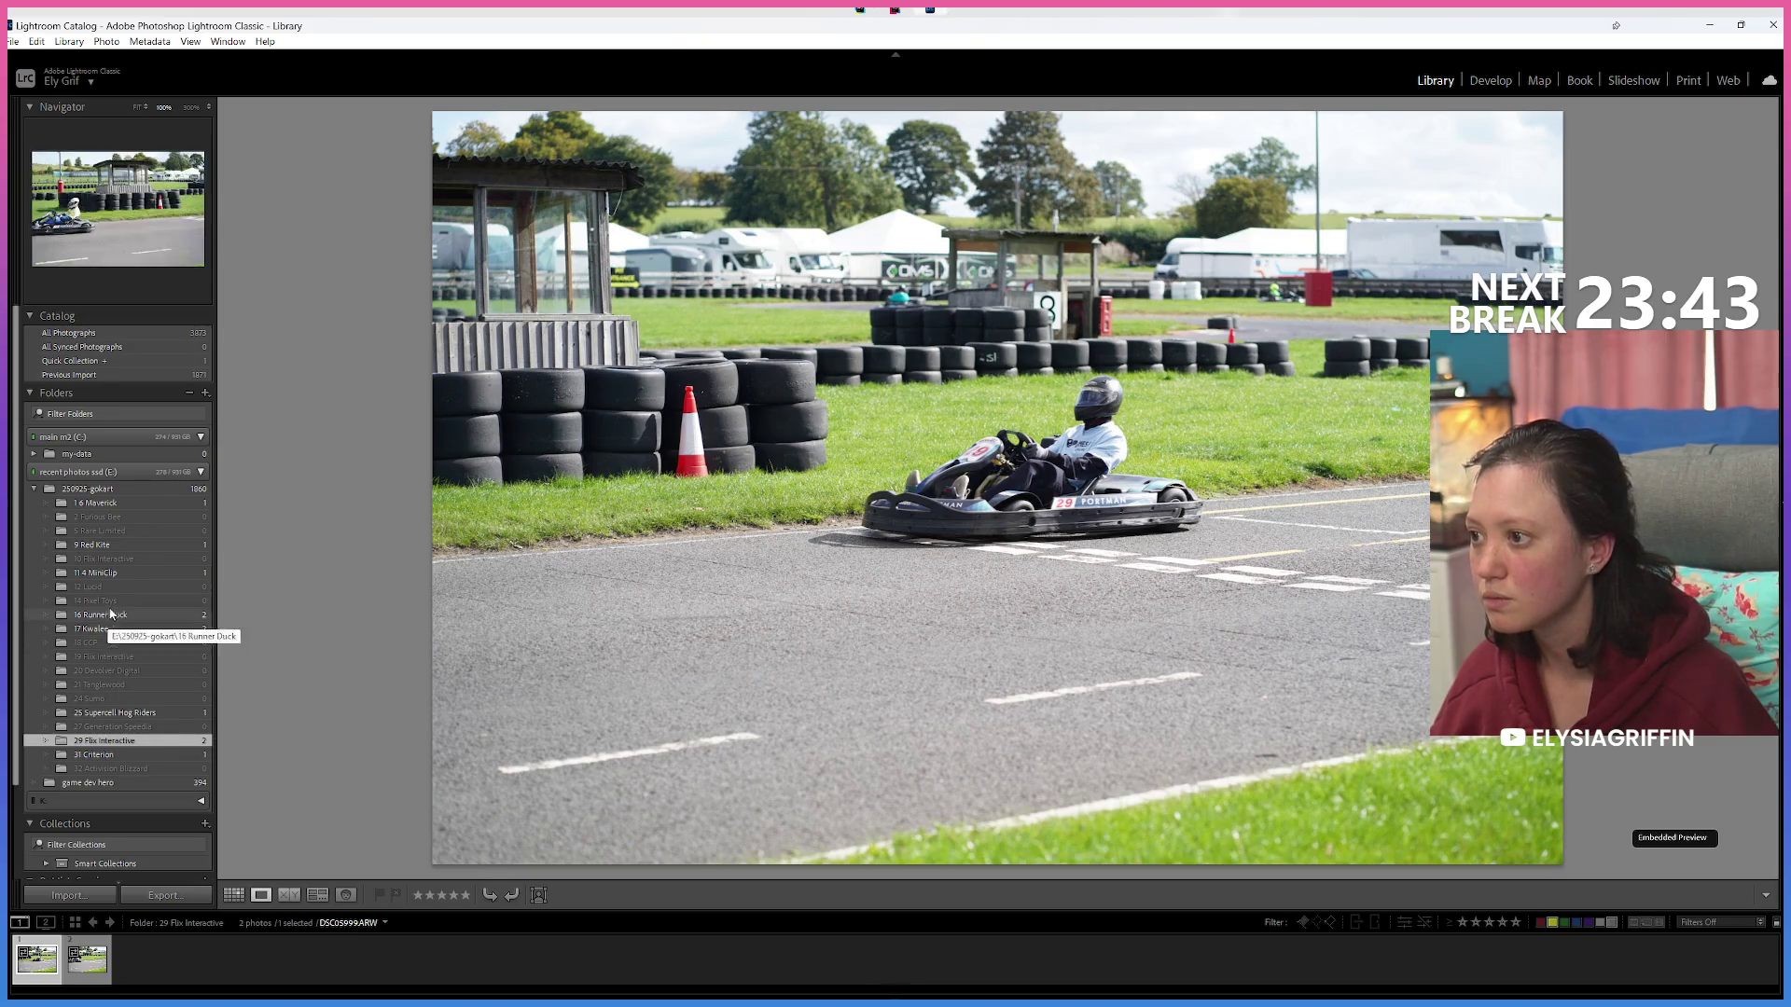
right_click(117, 492)
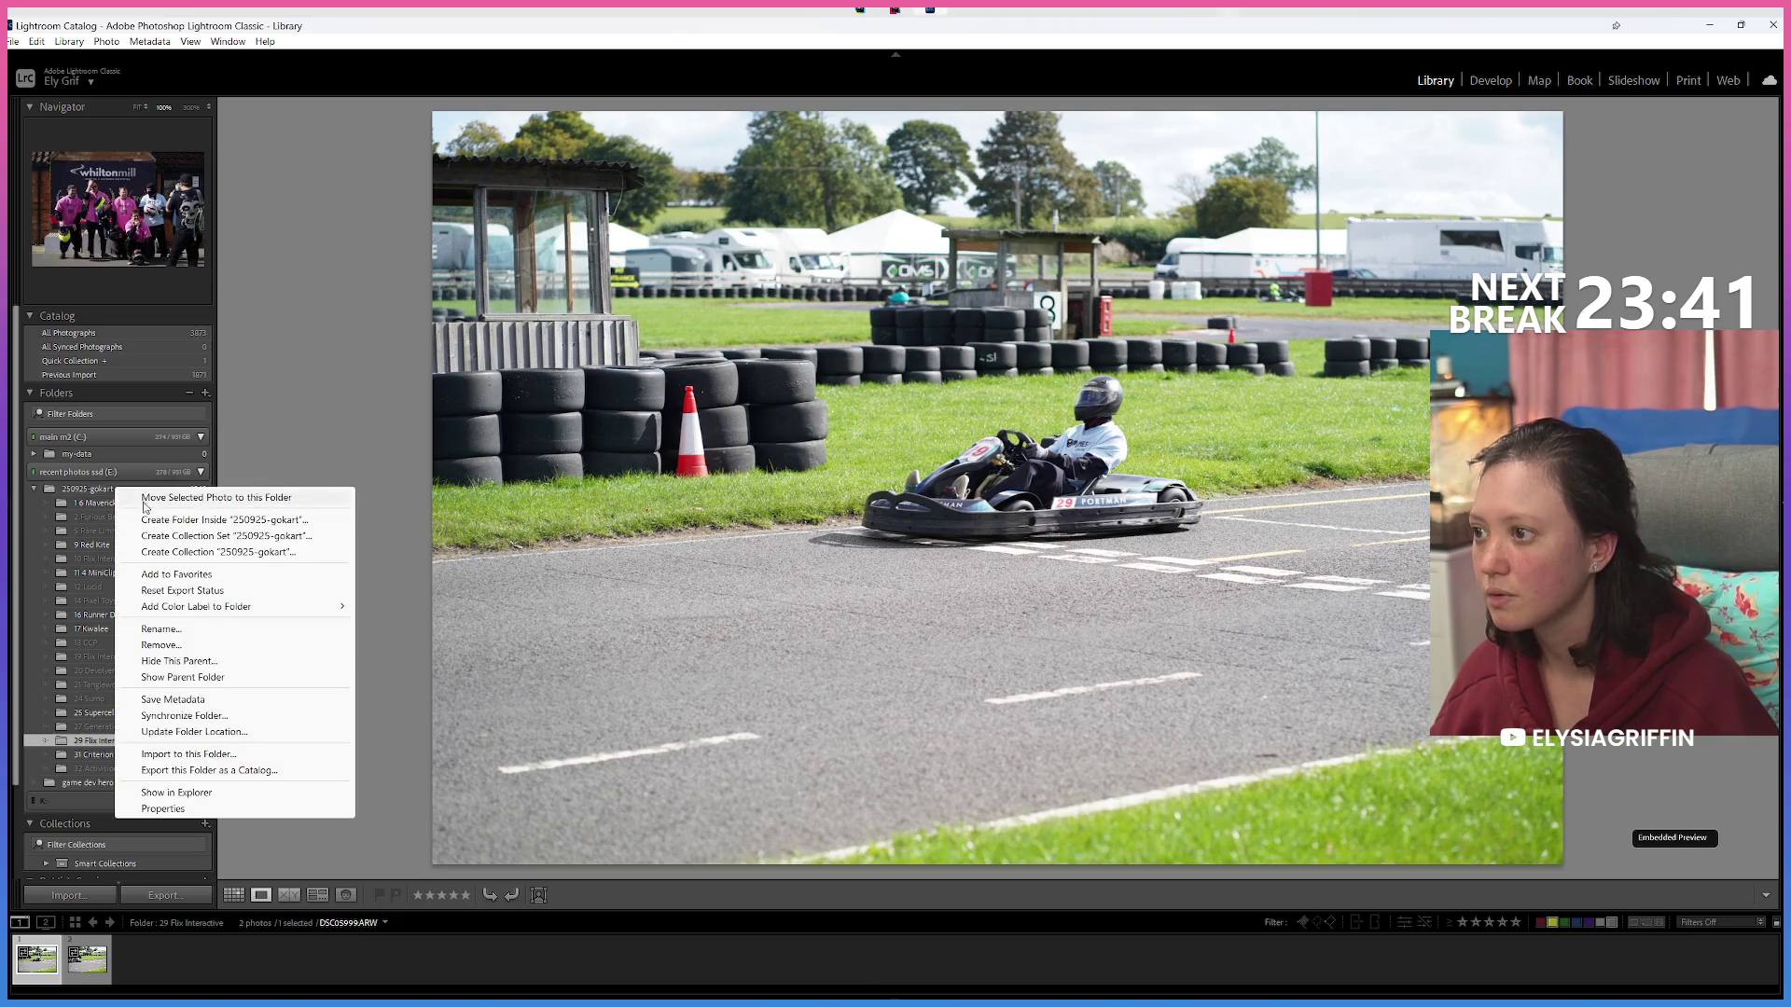
Create a '4 MiniClip' subfolder inside 250925-gokart.
left_click(130, 495)
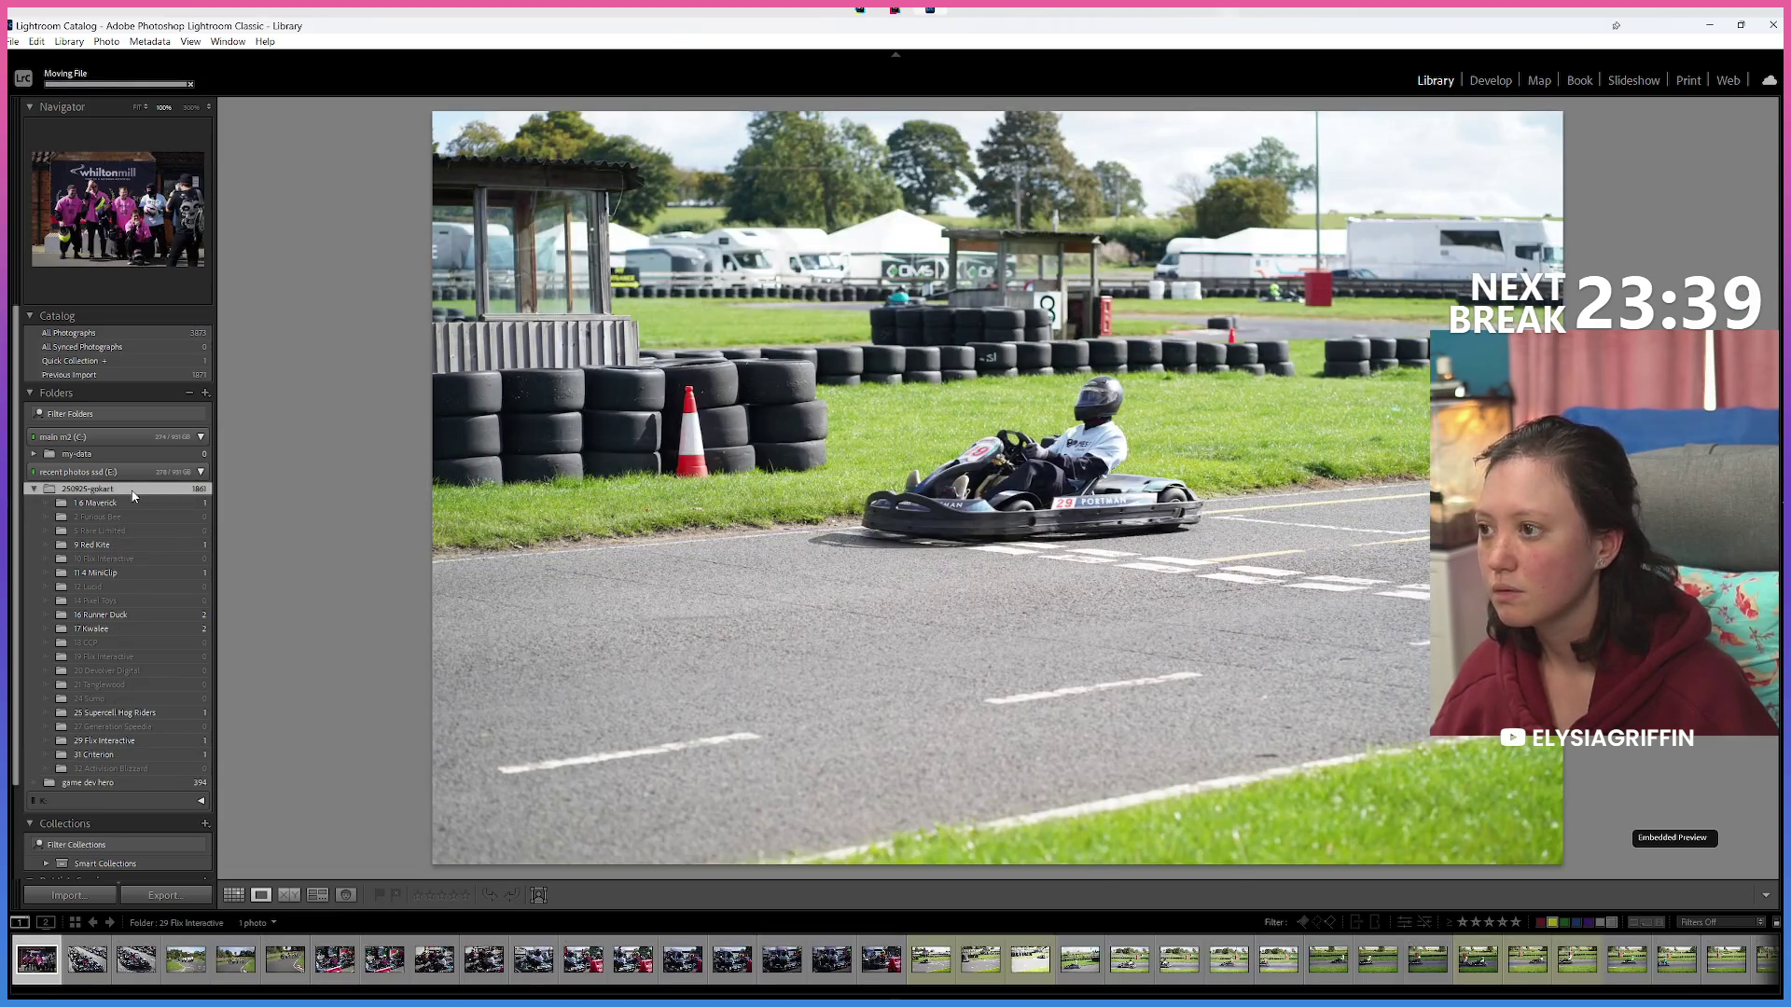
right_click(134, 497)
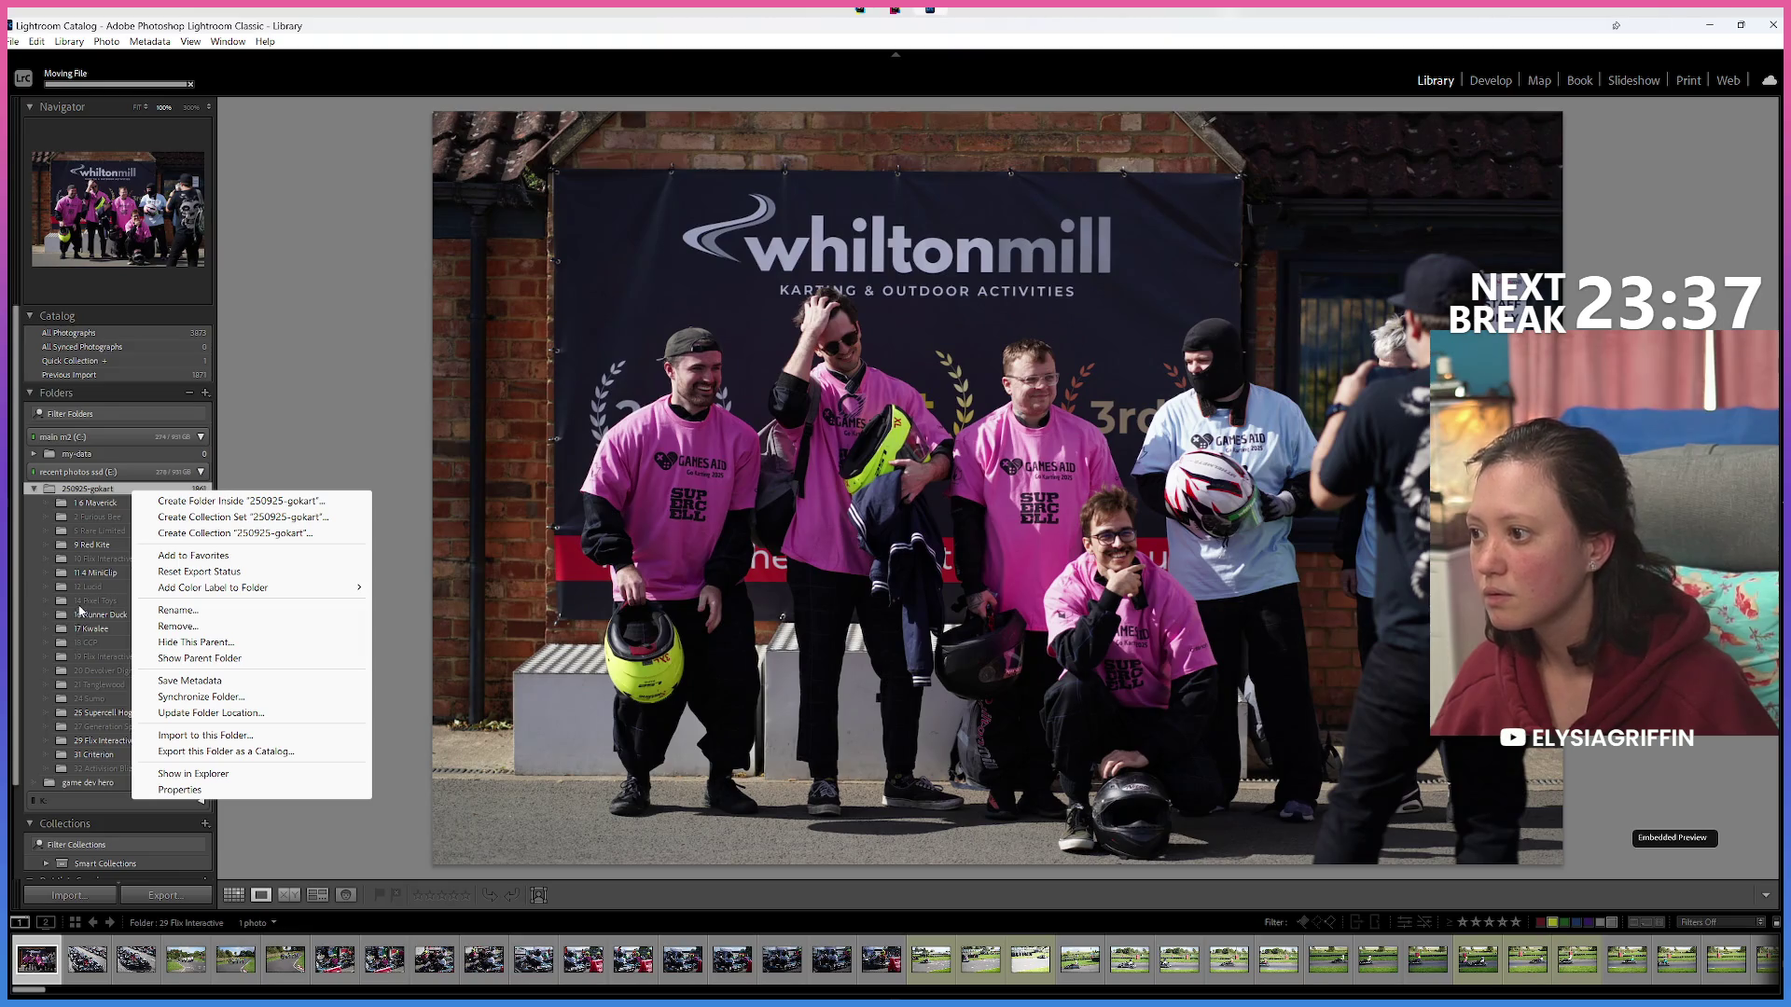
left_click(186, 502)
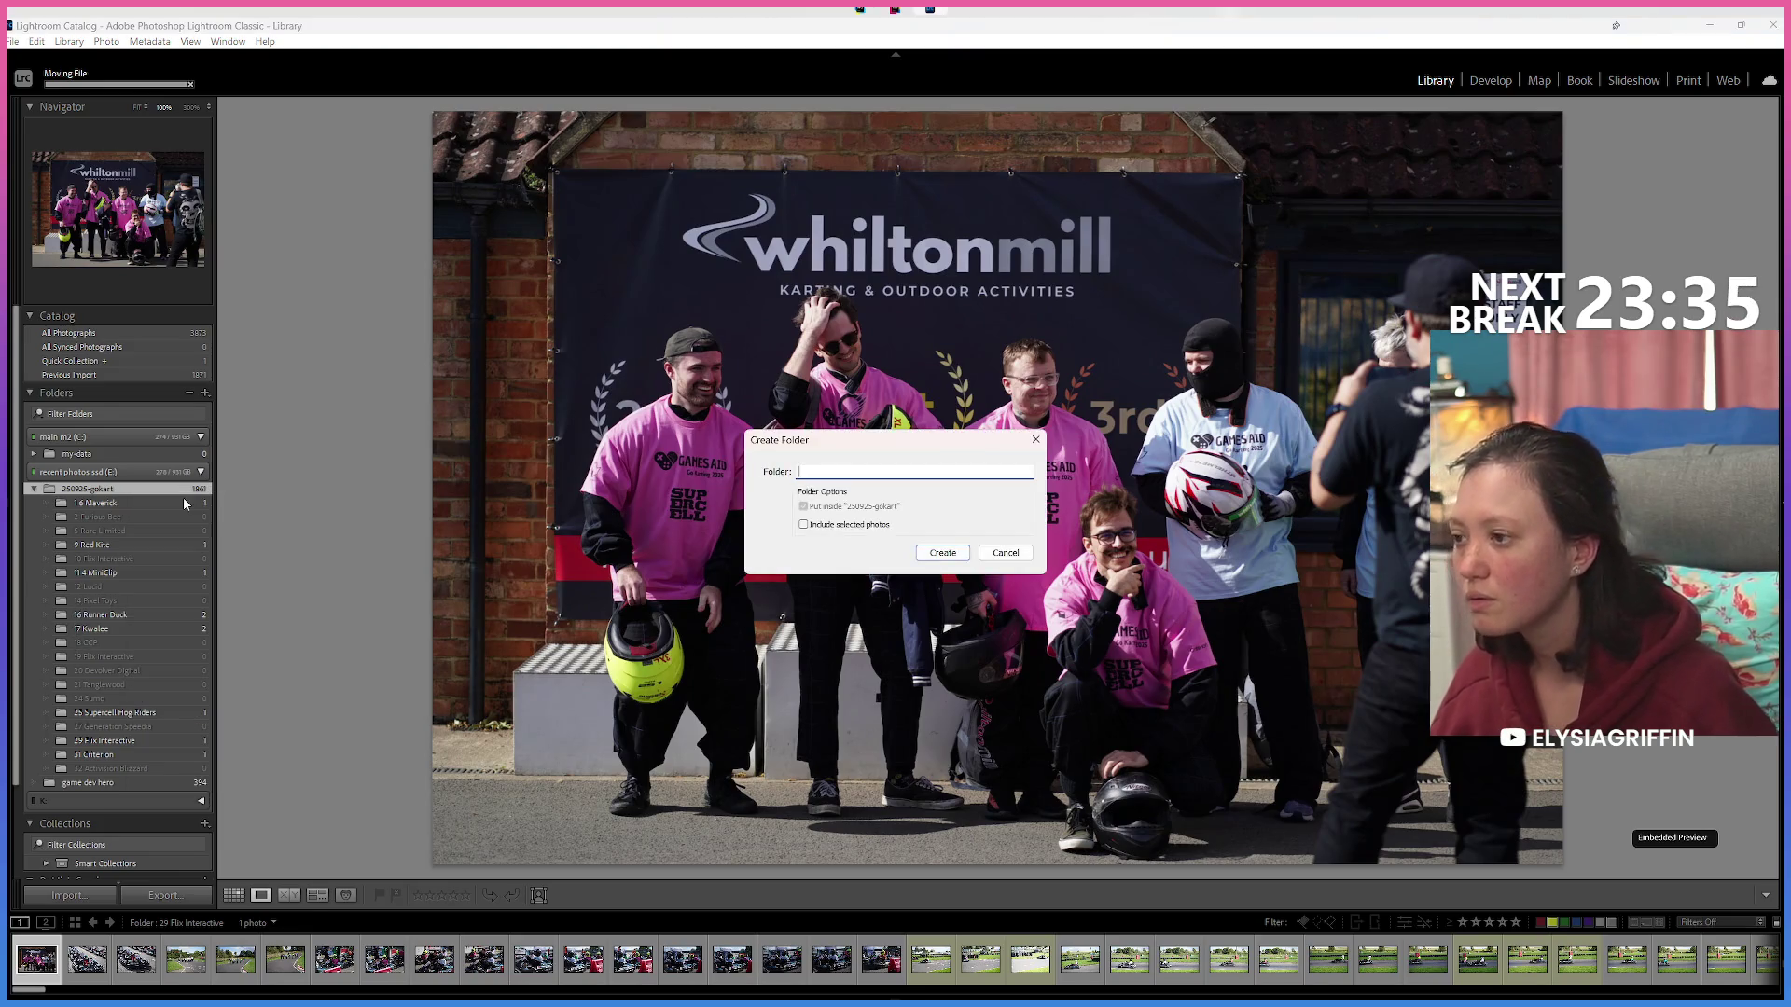
type("4 MiniCli")
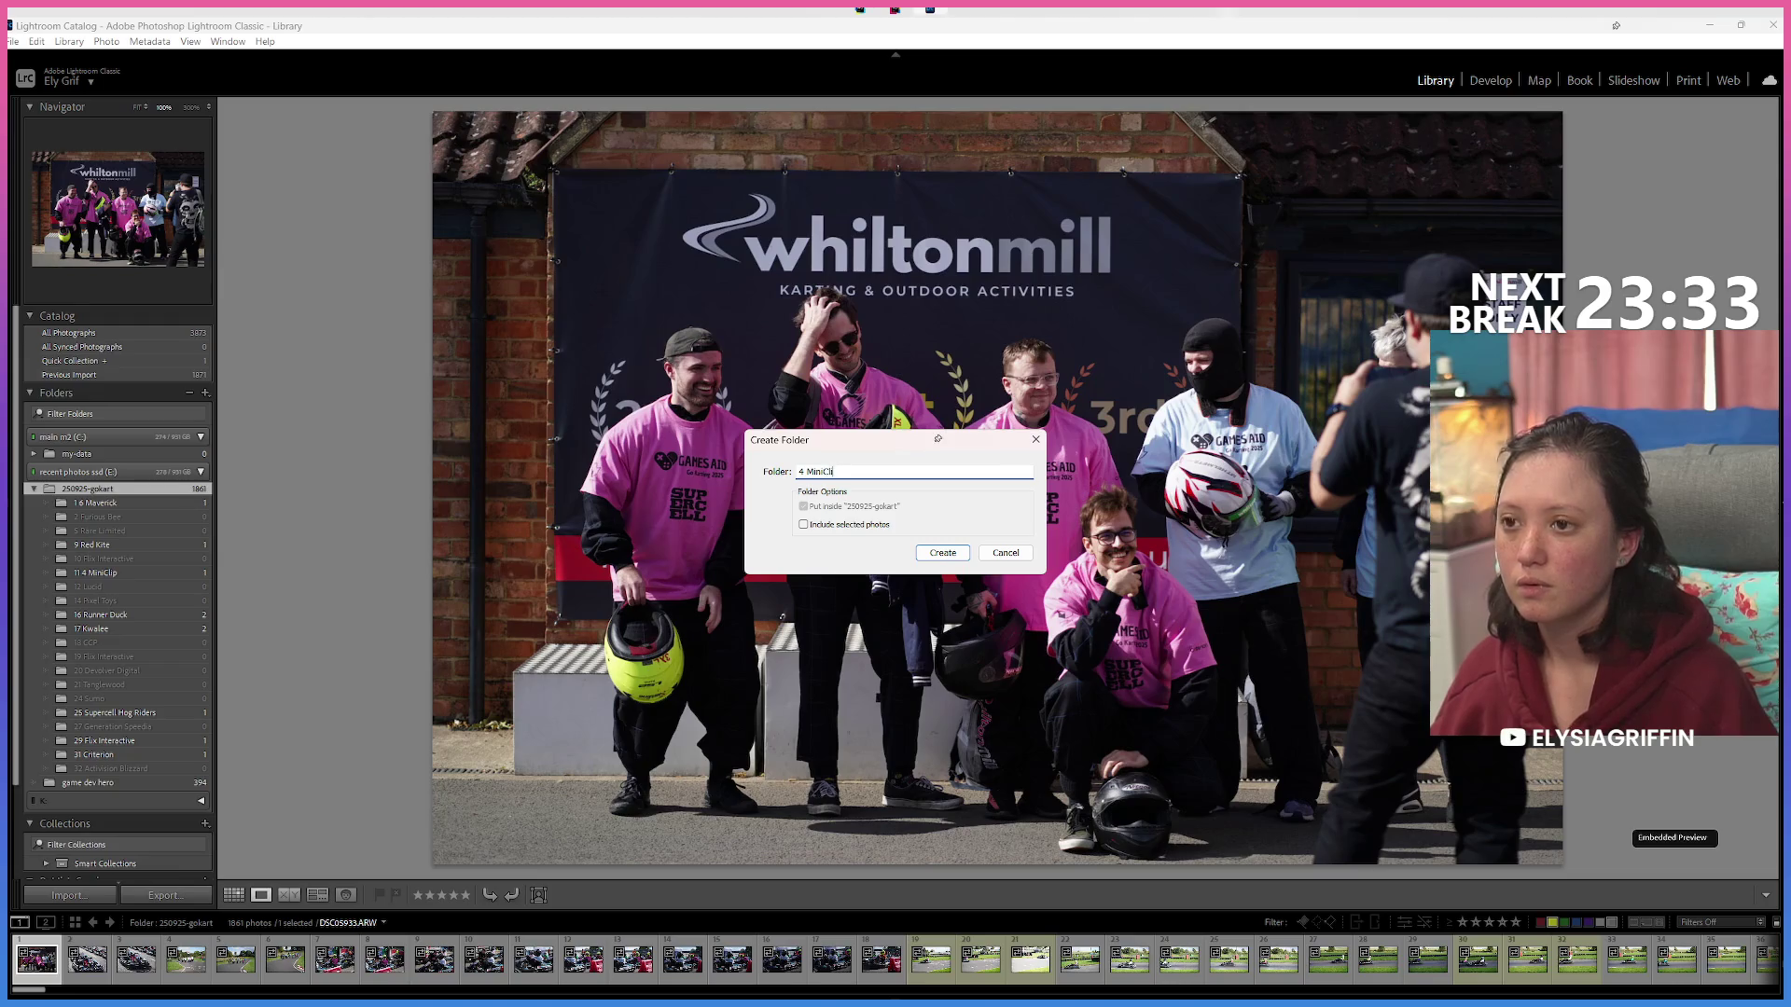
type("p")
key("Return")
Rename the '11 4 MiniClip' folder to '11 MiniClip'.
left_click(125, 588)
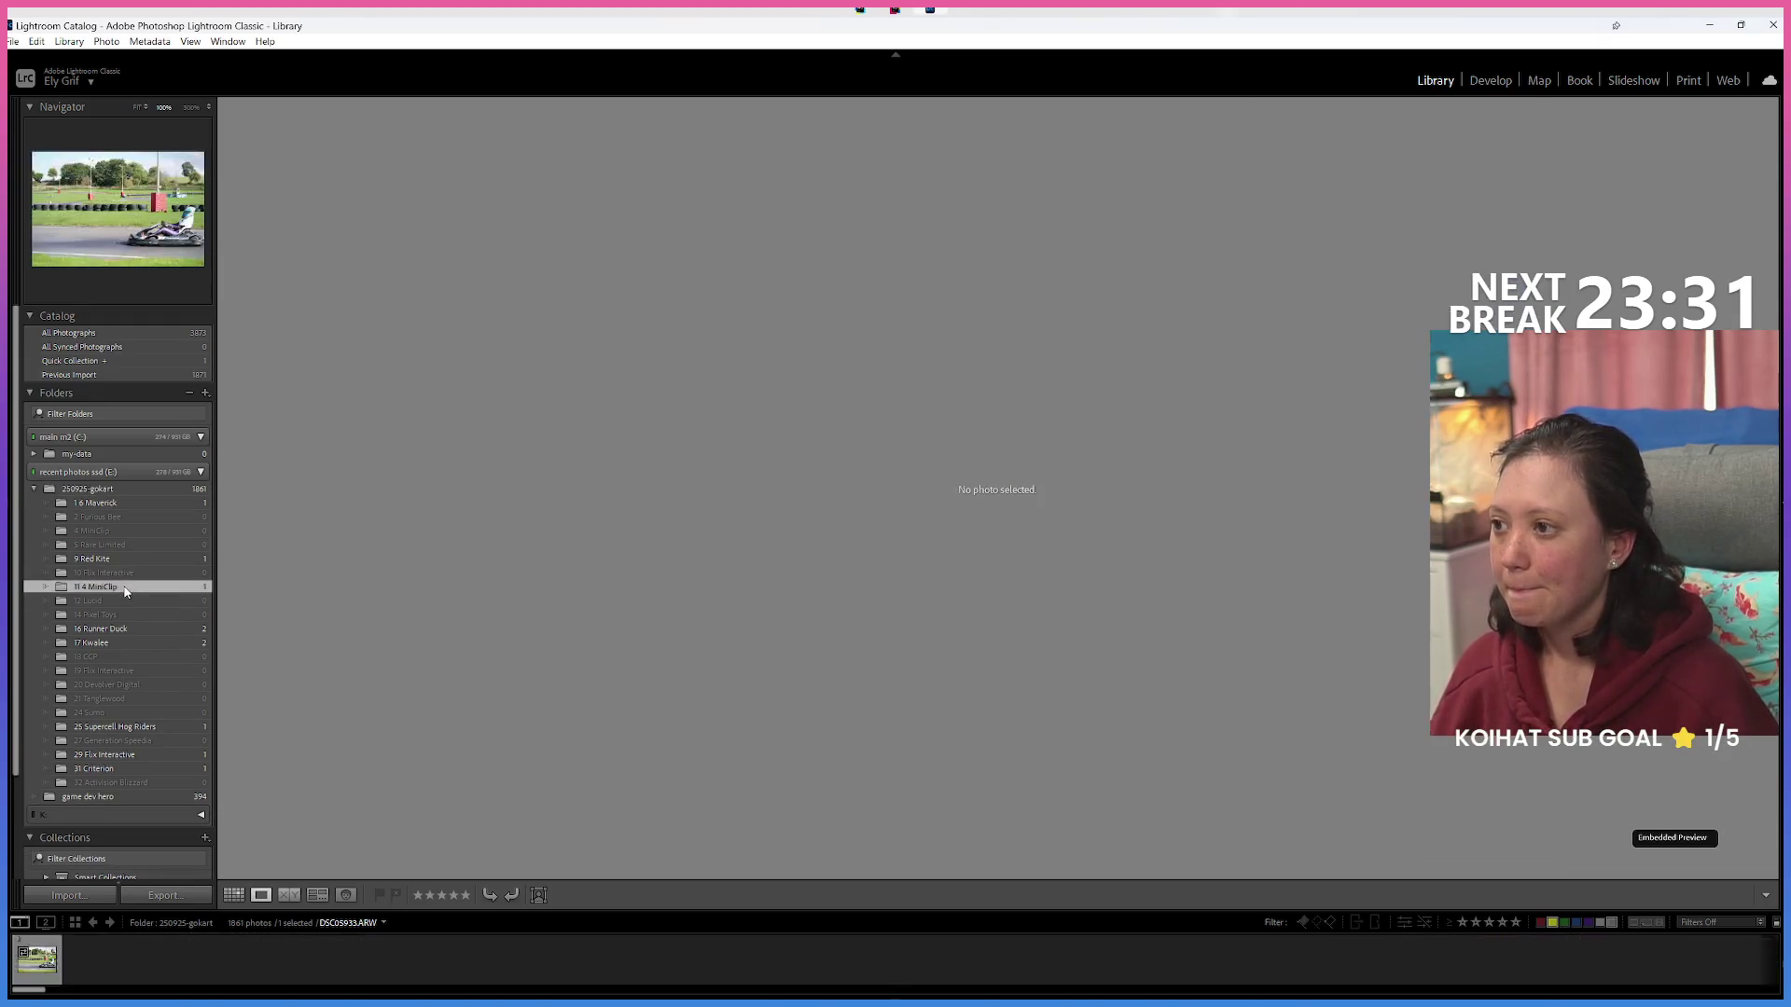
right_click(125, 589)
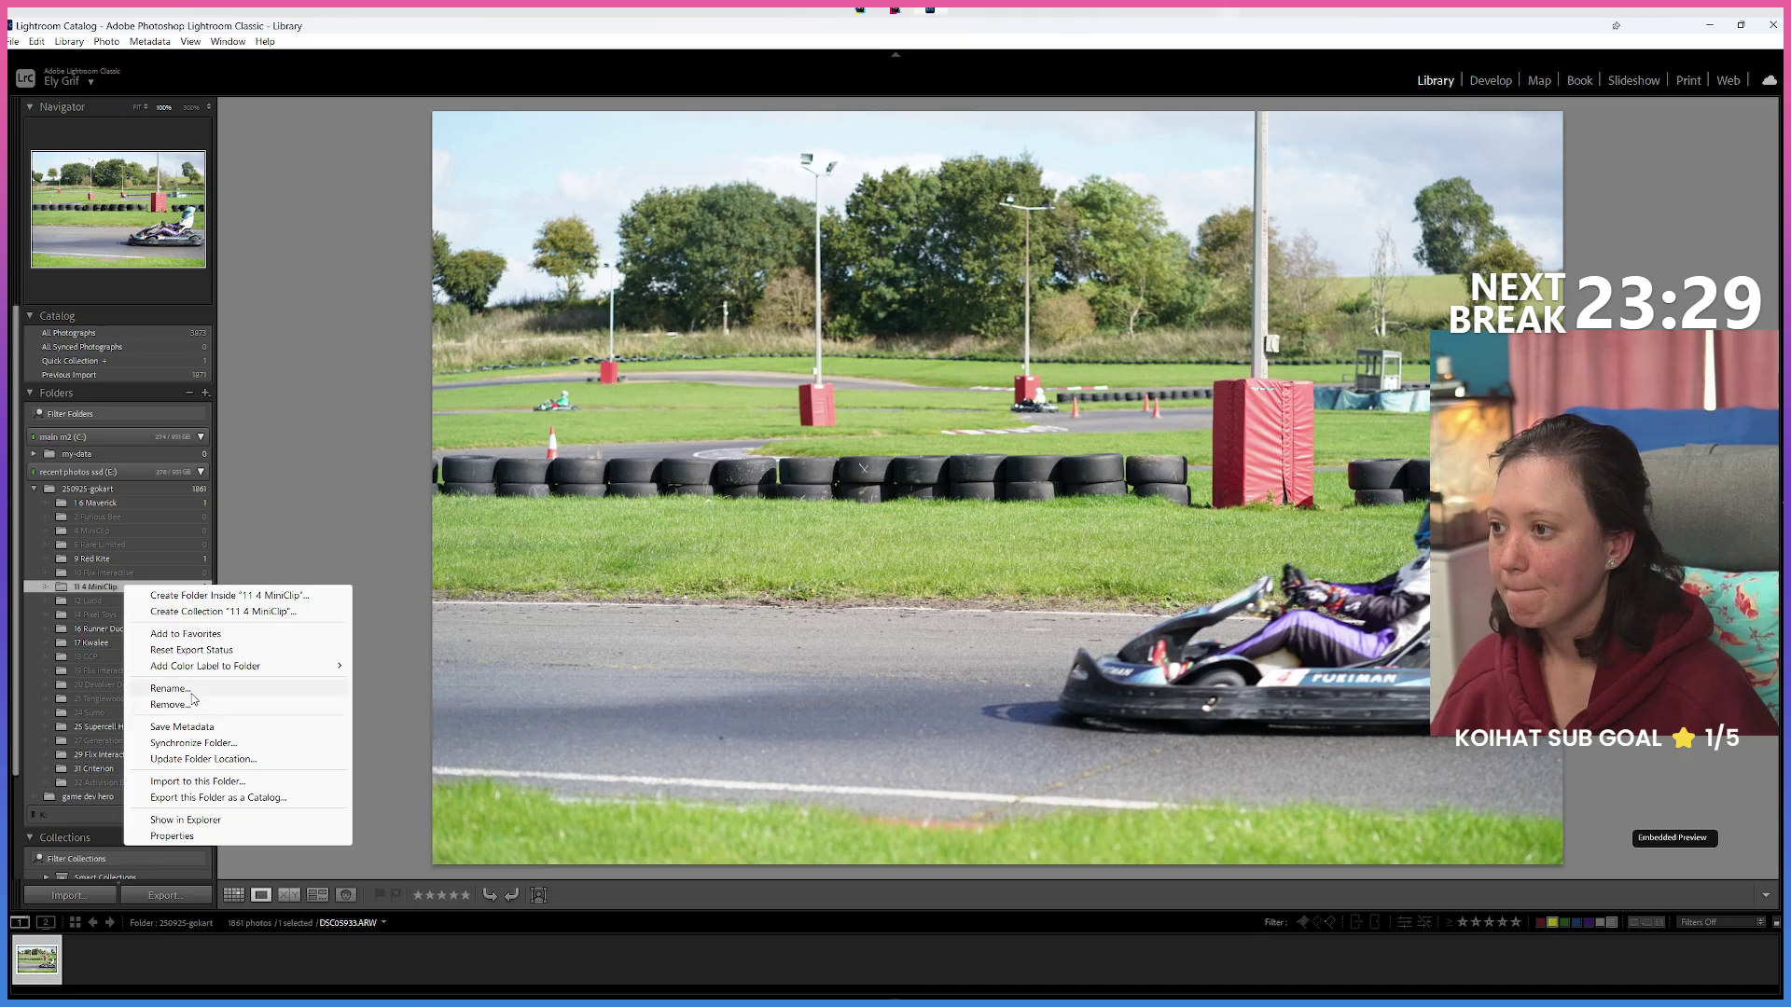
left_click(173, 688)
left_click(825, 496)
key("BackSpace")
left_click(955, 530)
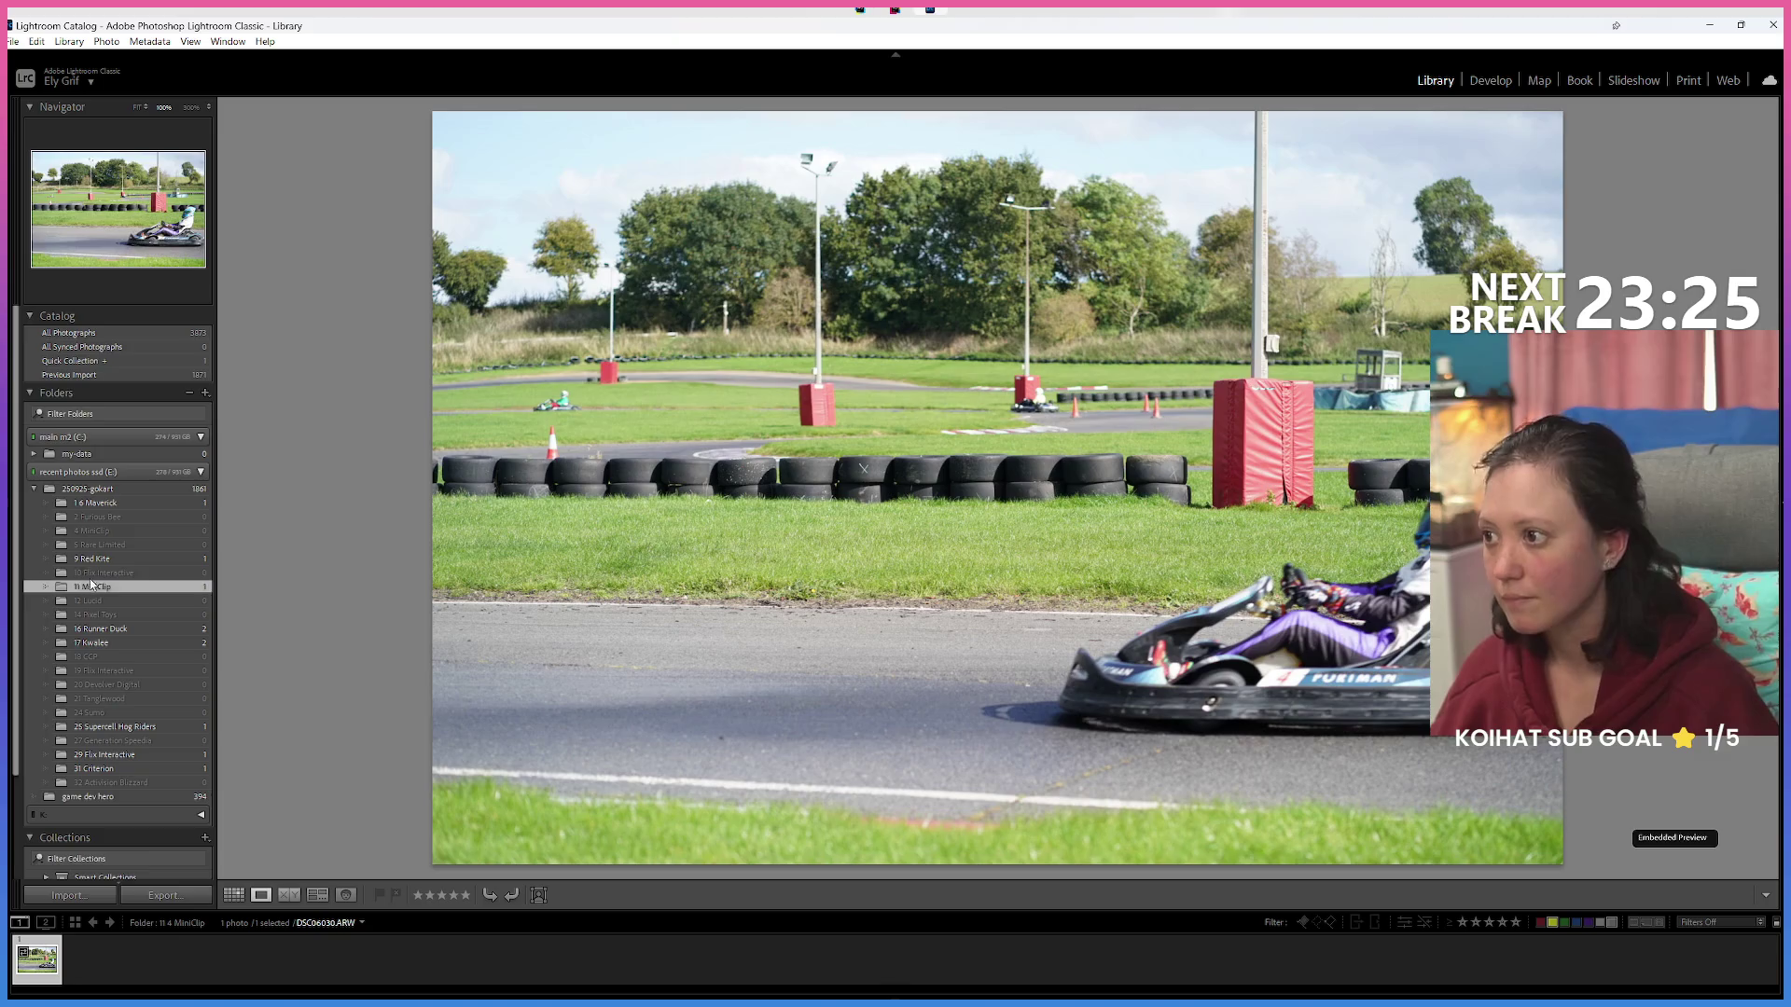
Create a '6 Maverick' subfolder inside 250925-gokart.
left_click(116, 501)
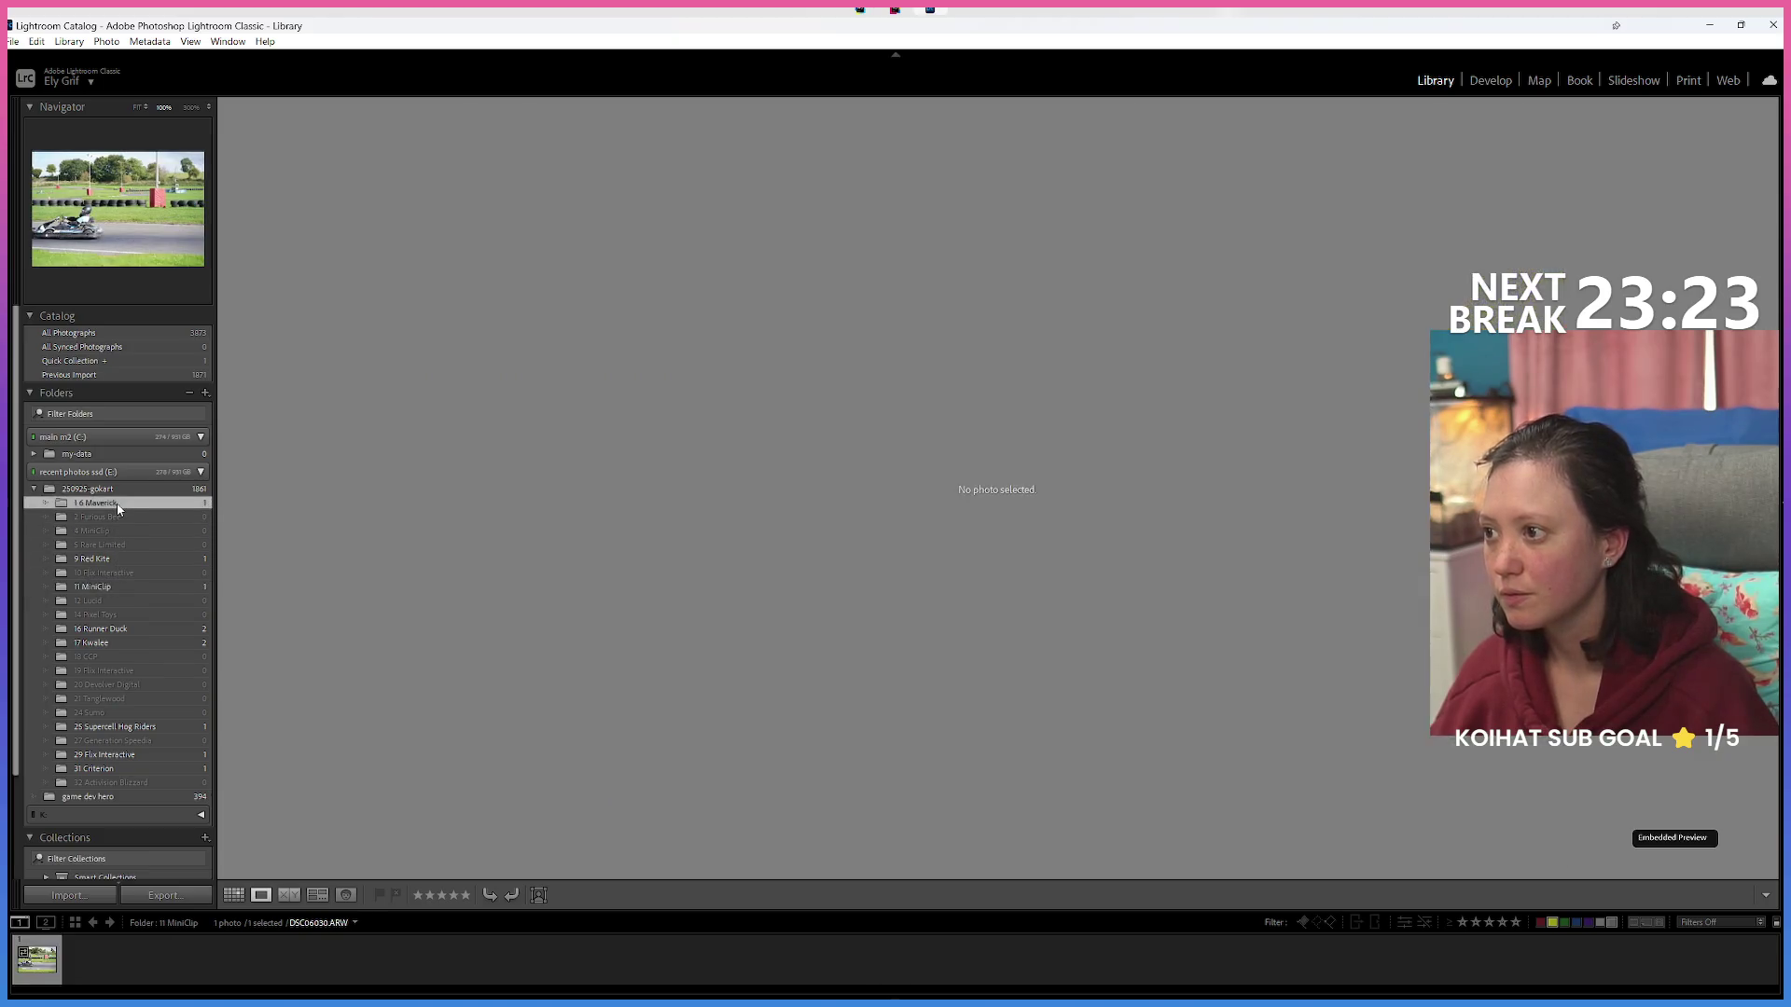
right_click(119, 492)
left_click(147, 500)
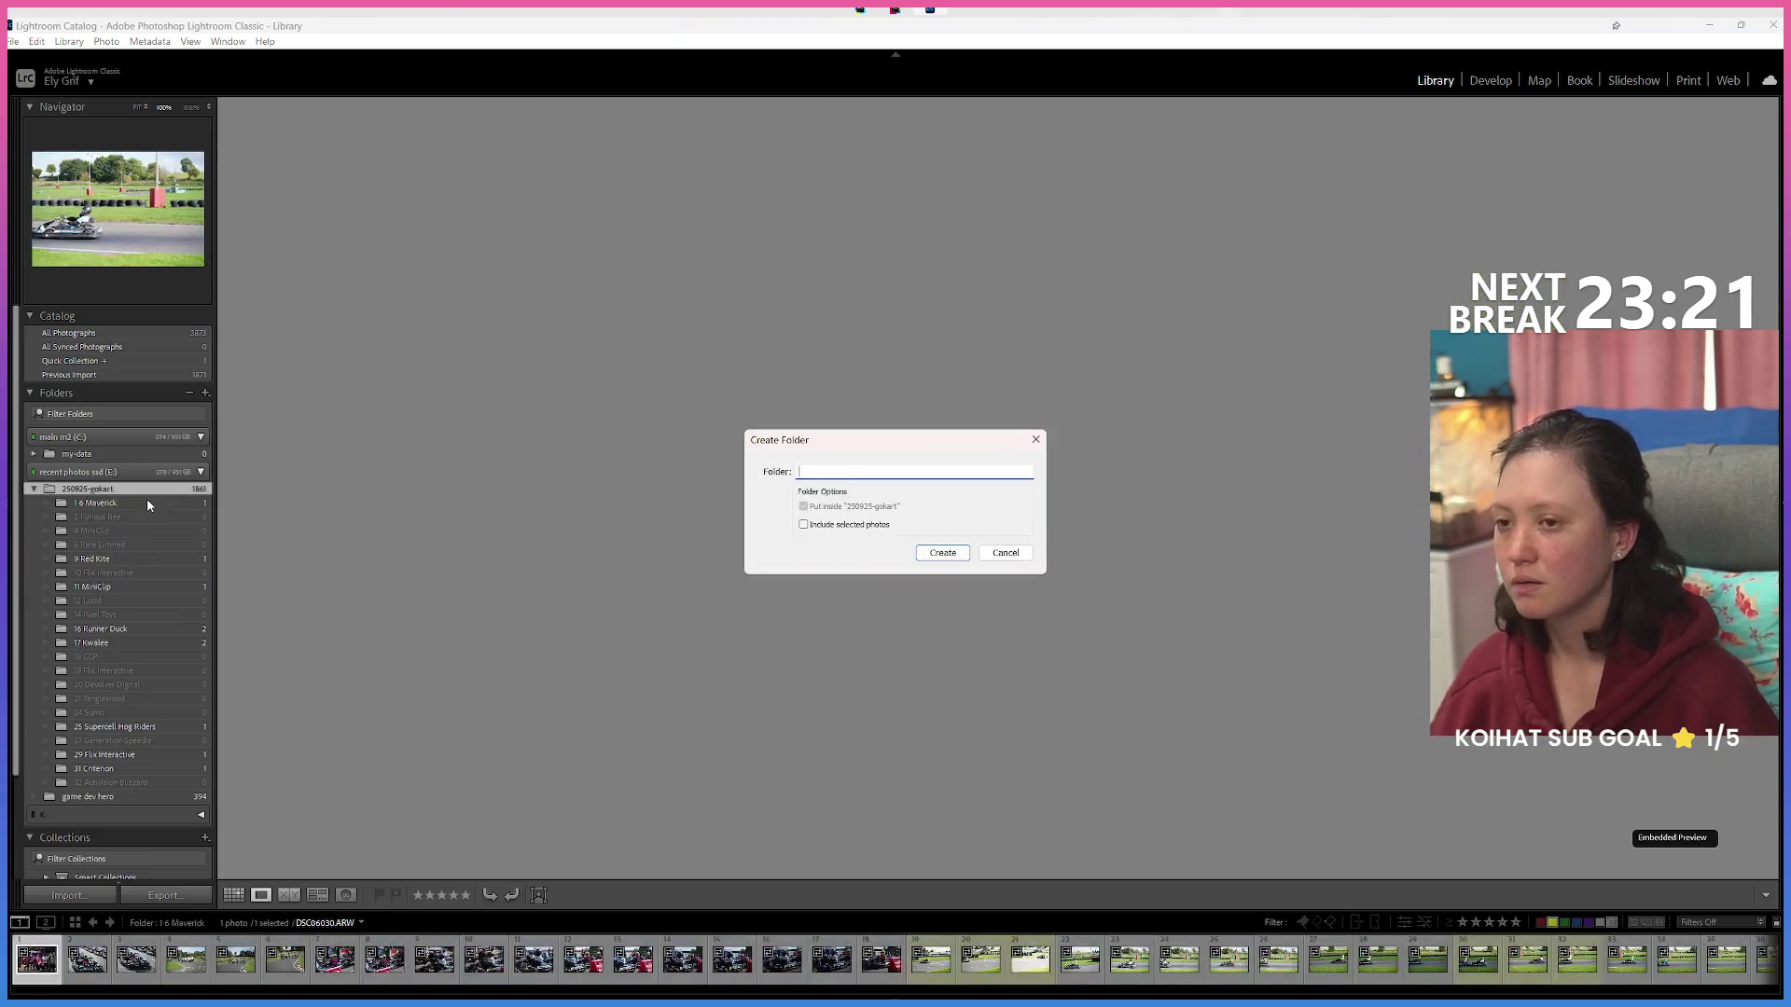
type("6 Maverick")
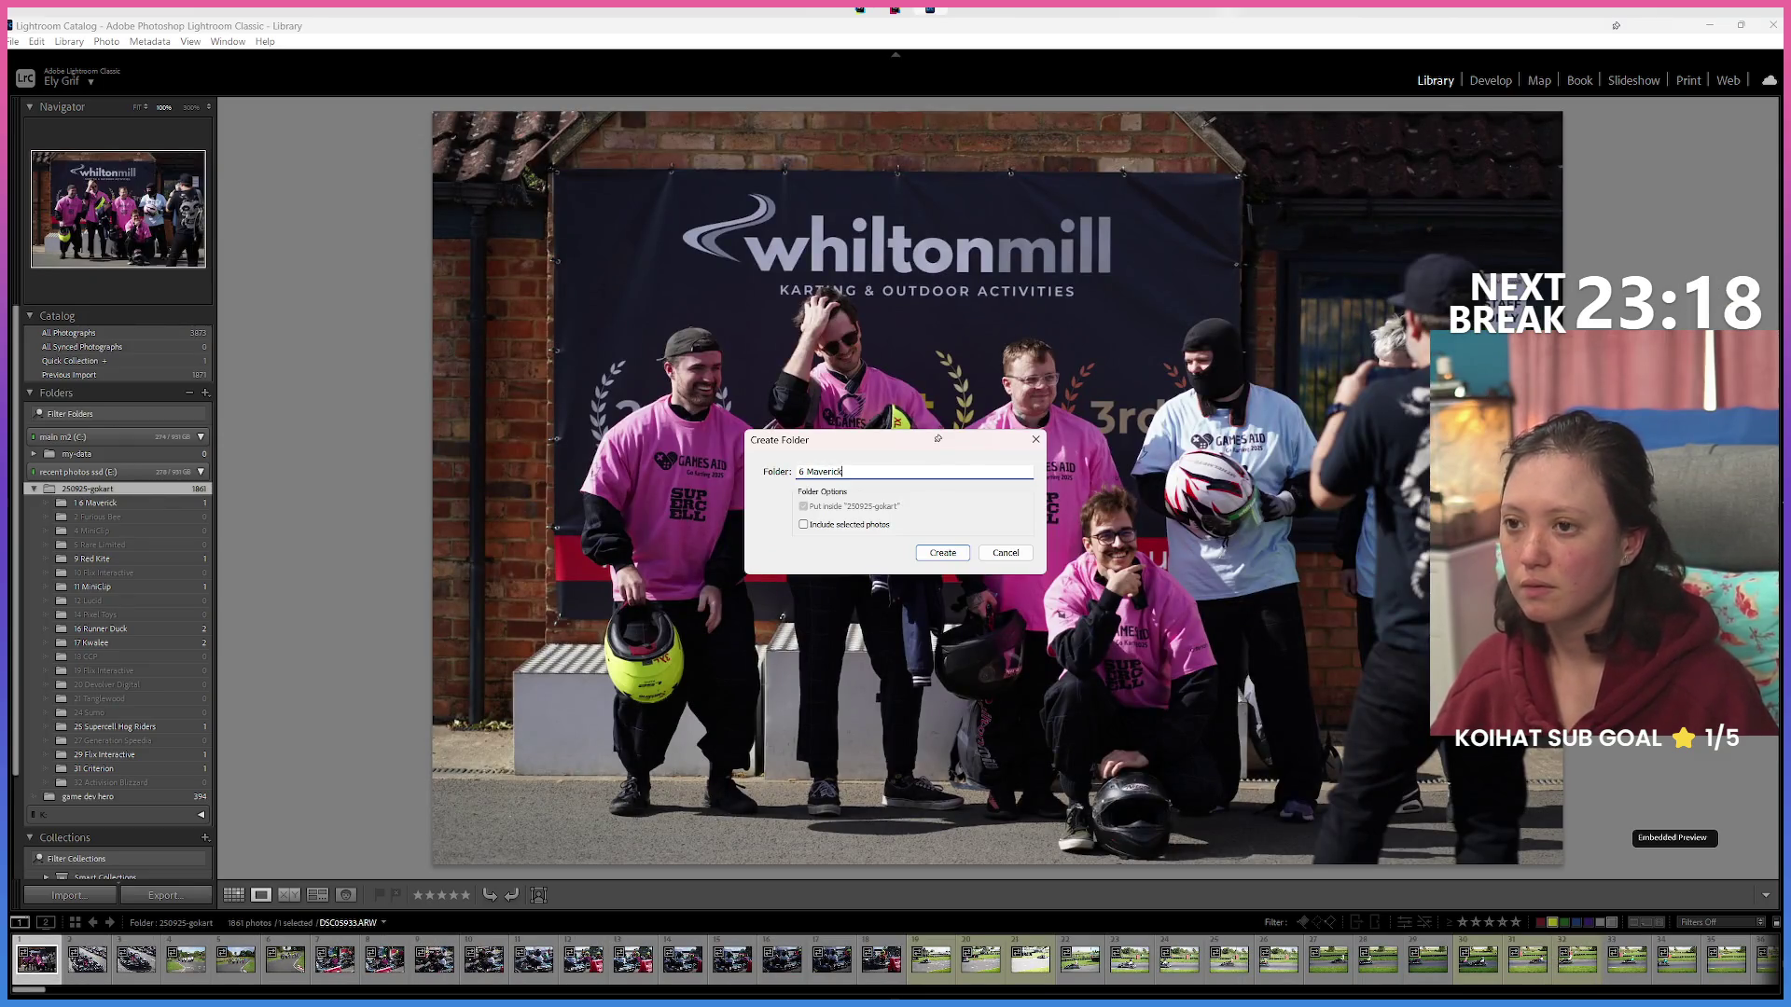
key("Return")
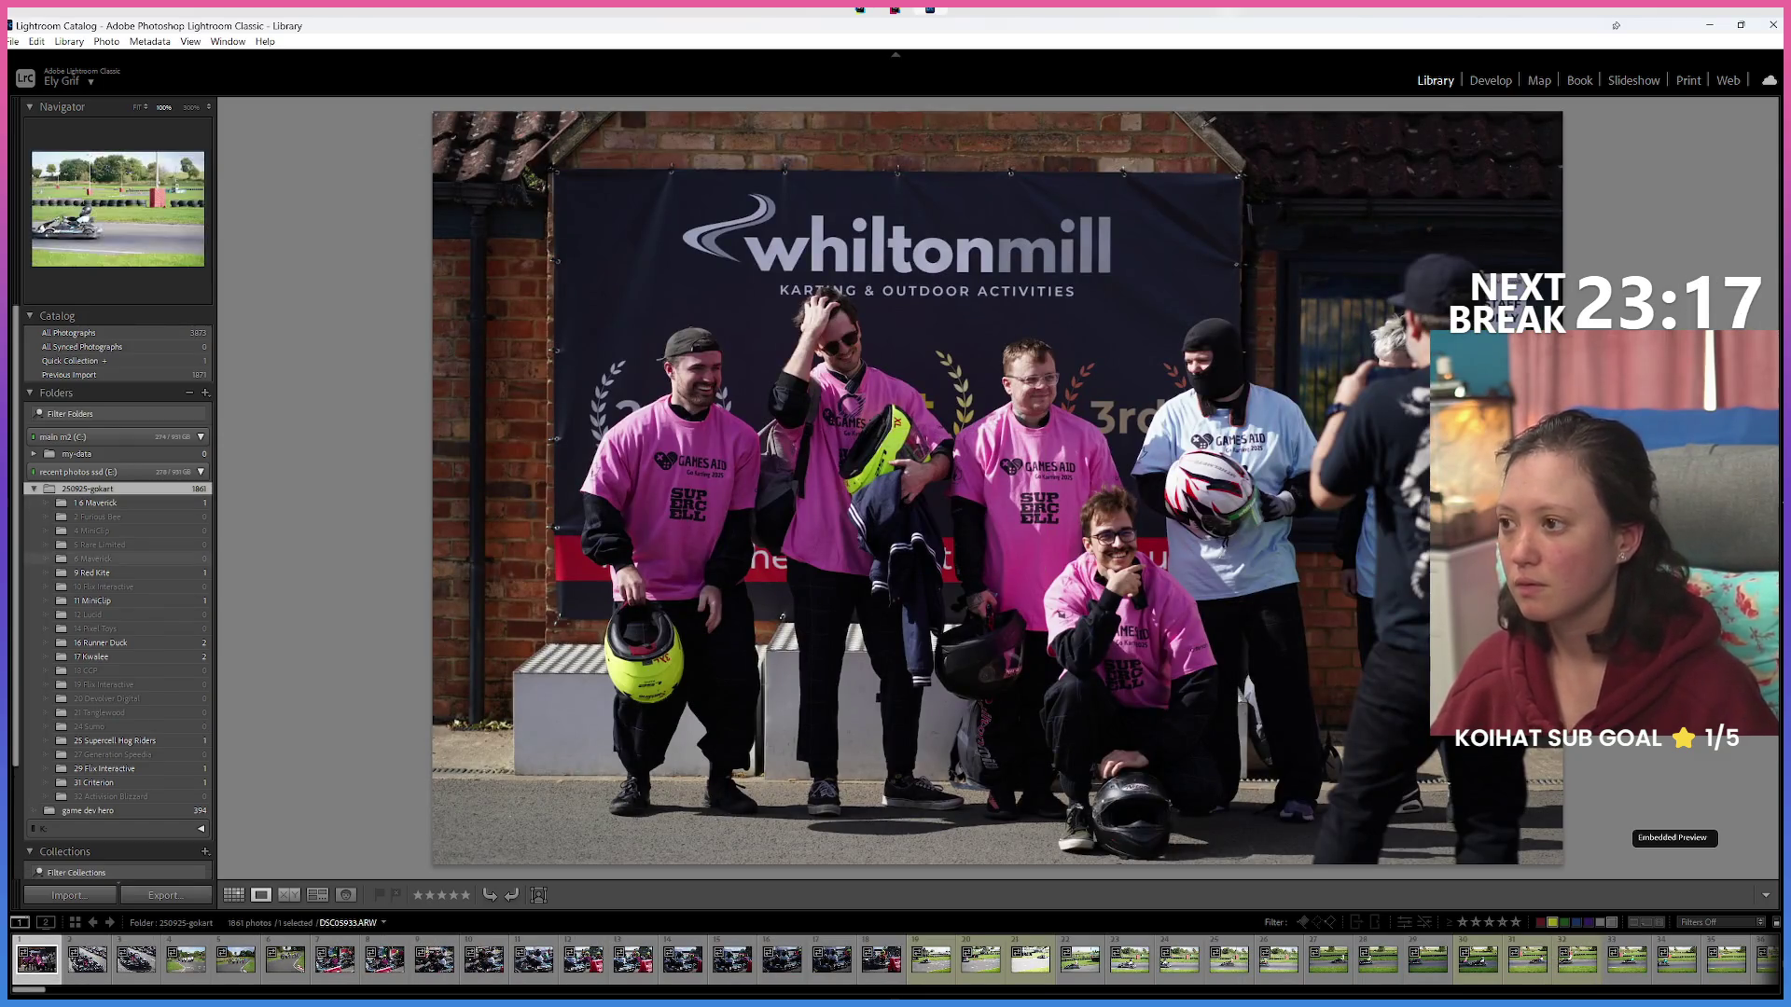
Rename the '1 6 Maverick' folder to '1 Maverick'.
left_click(119, 505)
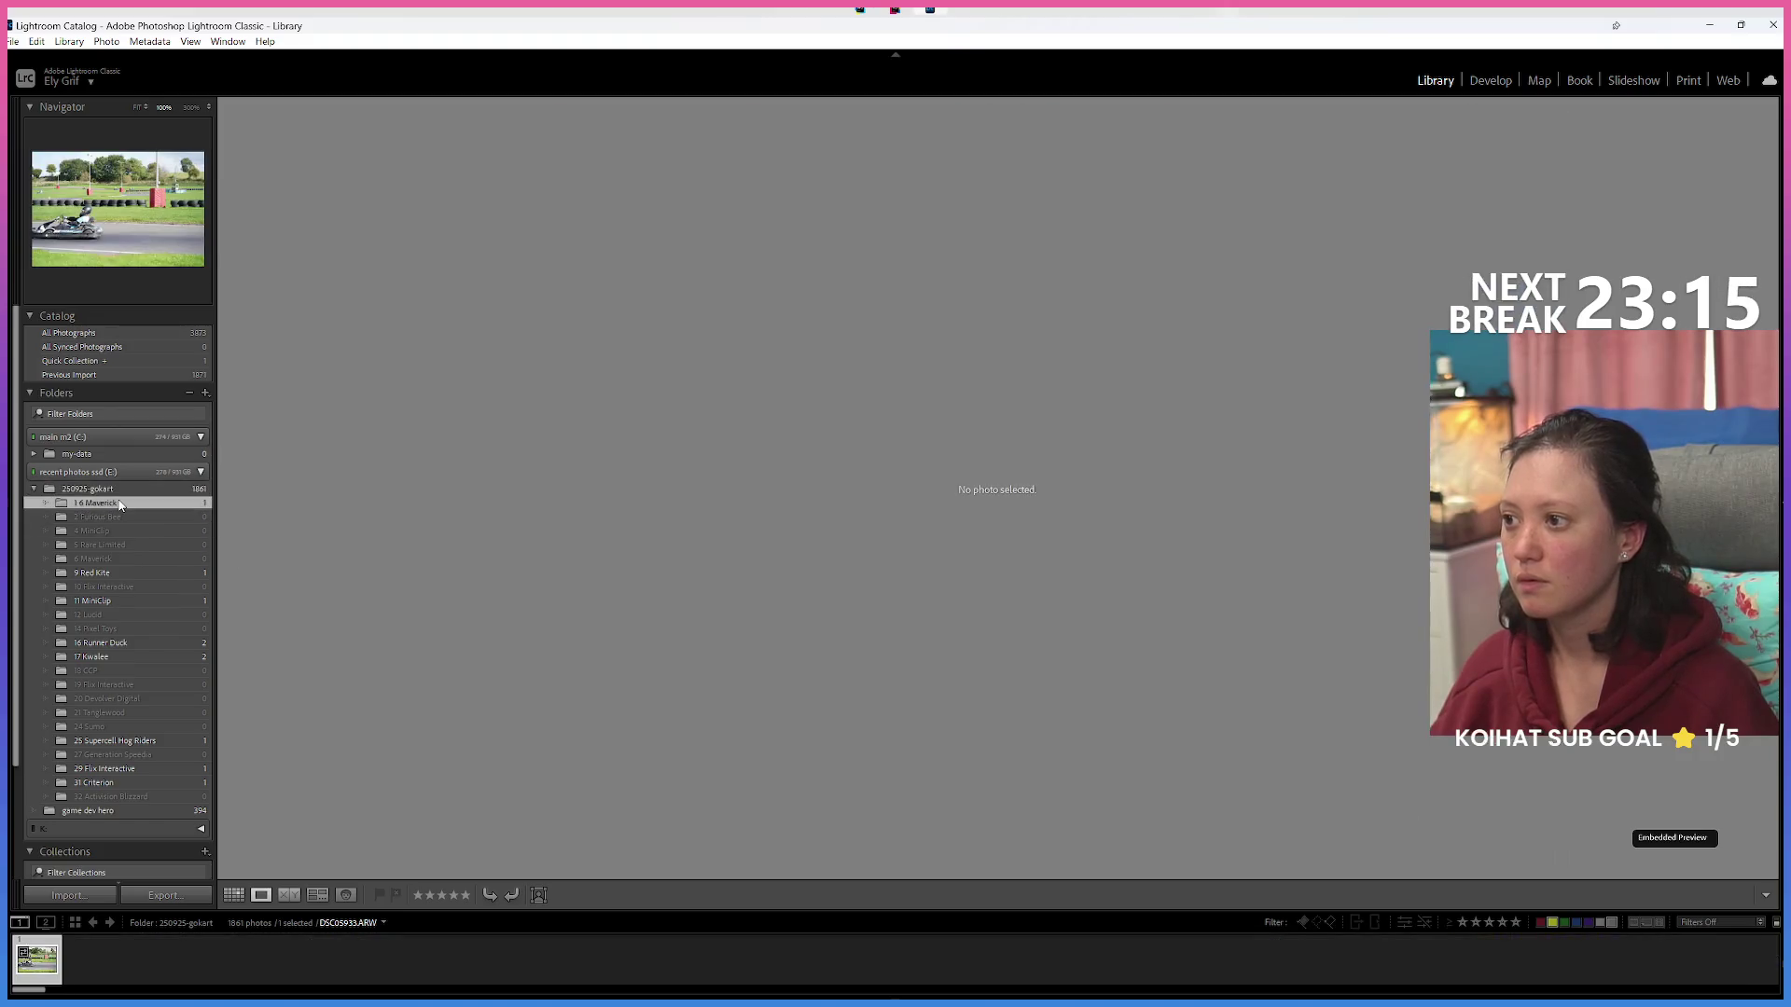
right_click(119, 505)
left_click(168, 607)
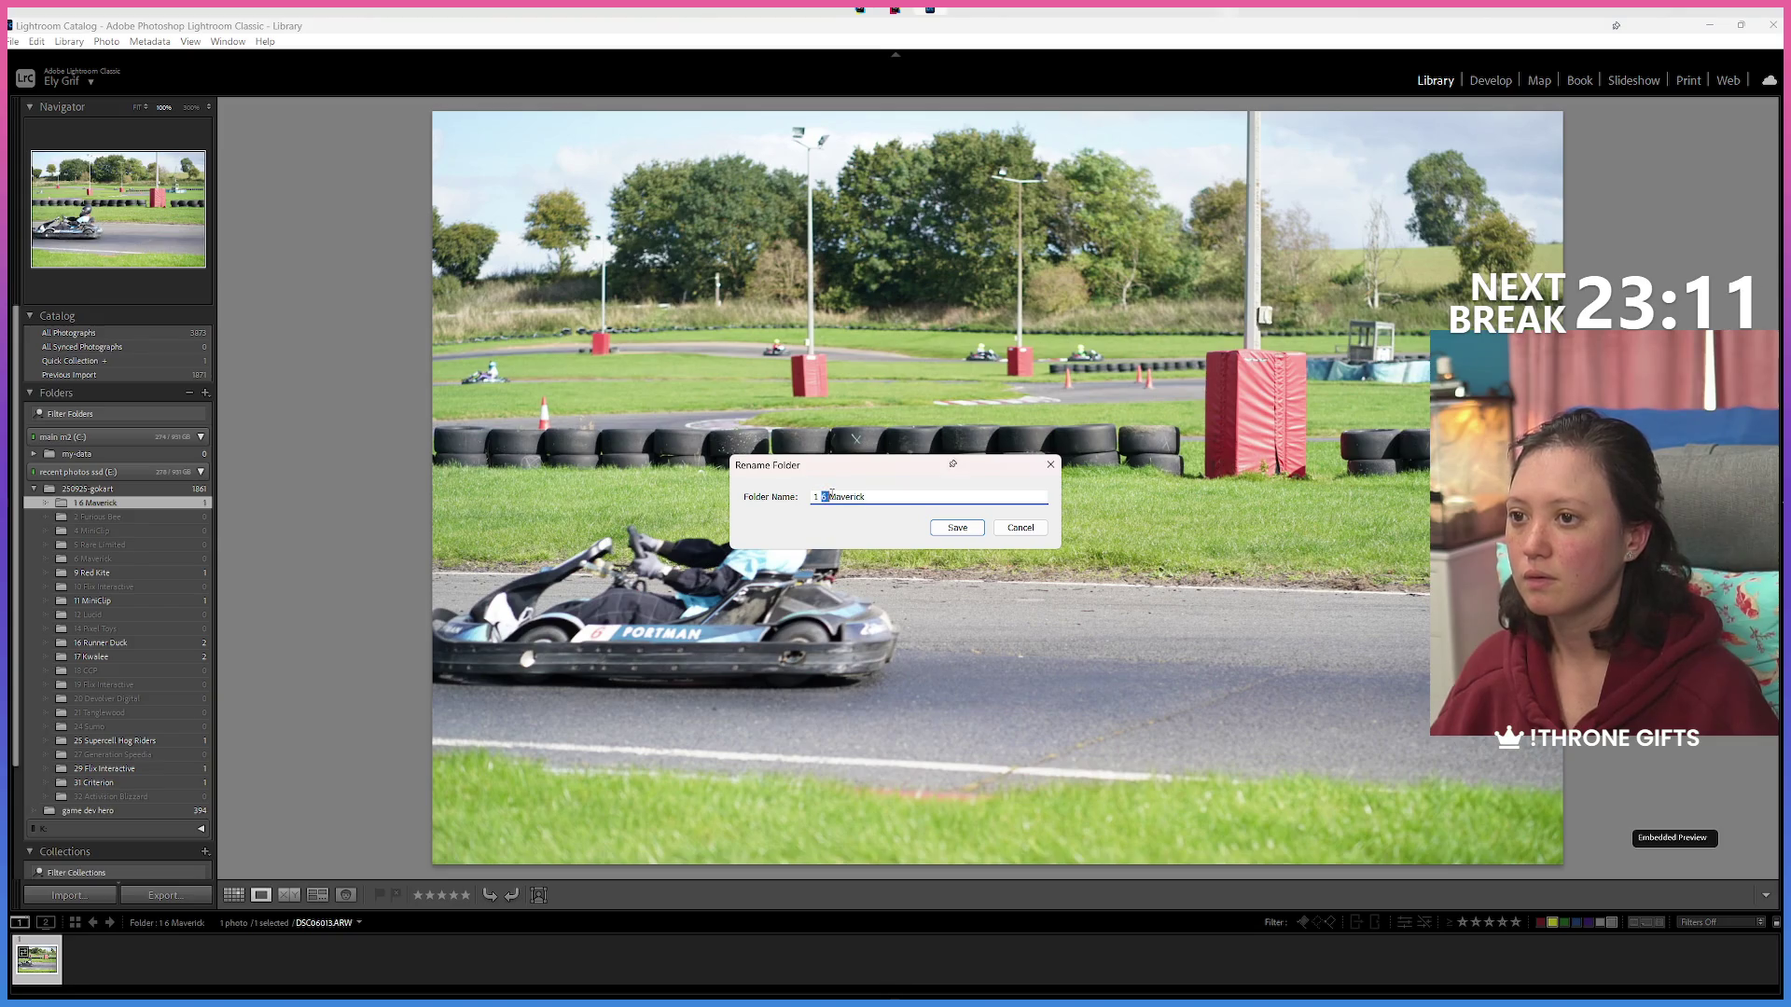
key("BackSpace")
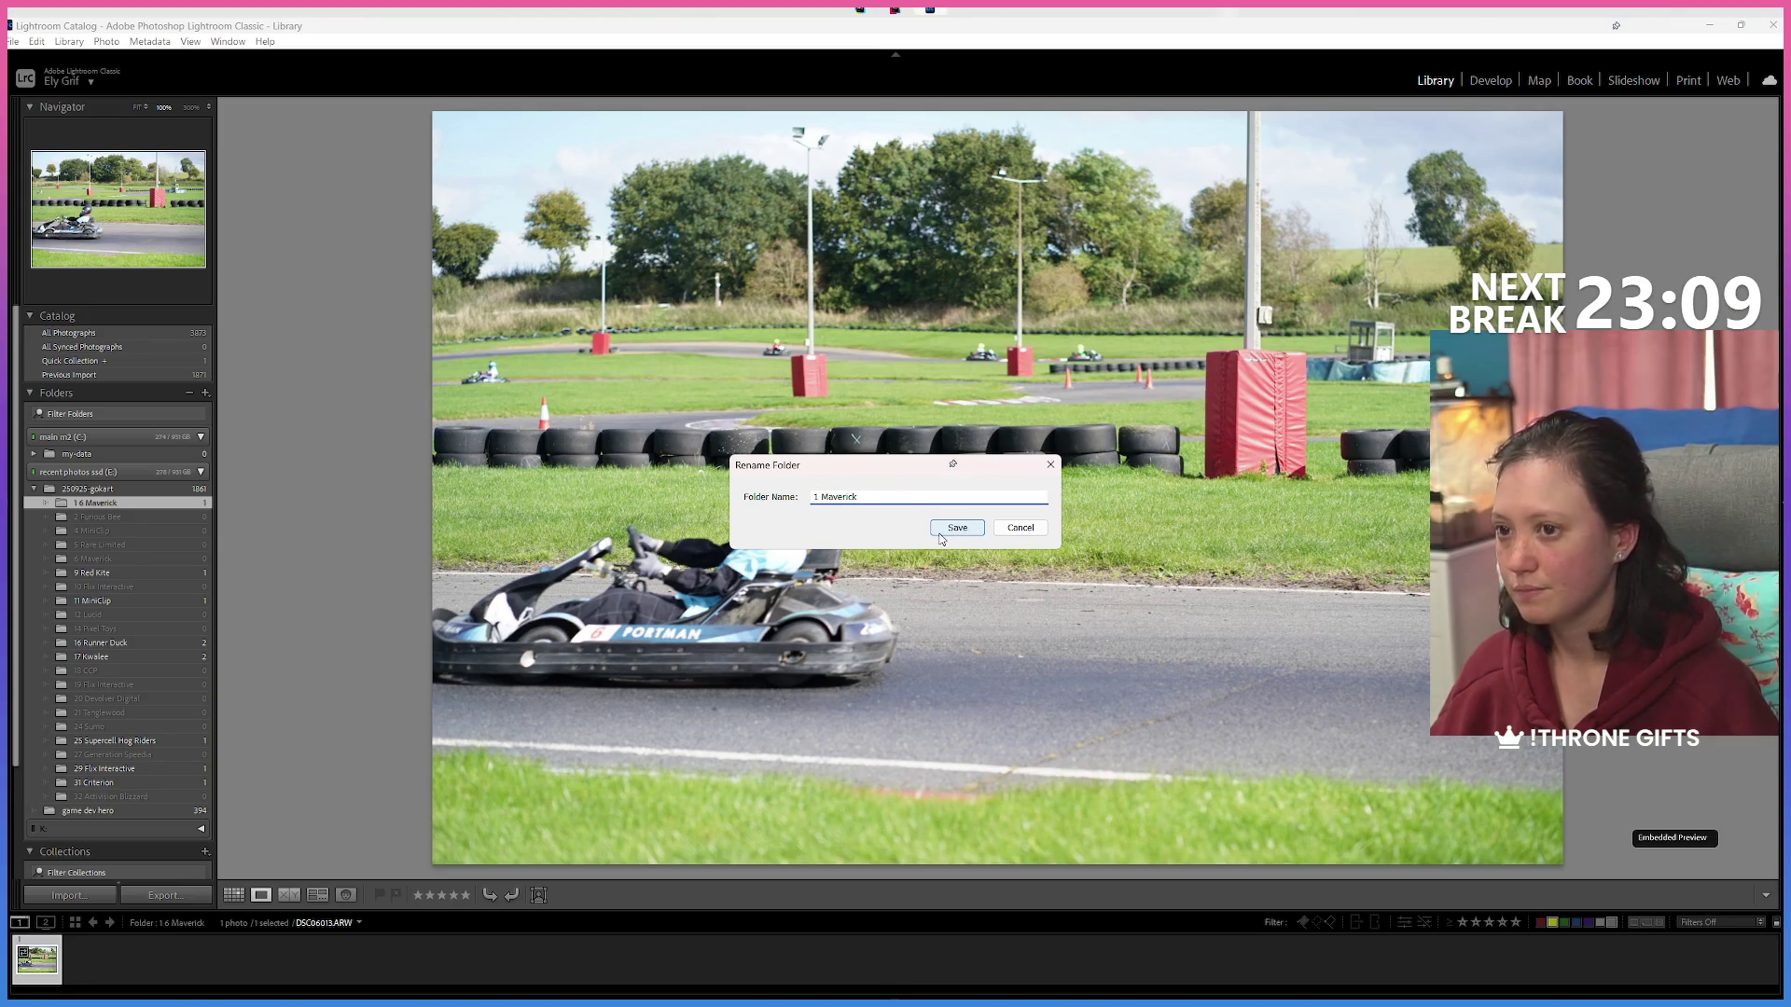
left_click(940, 534)
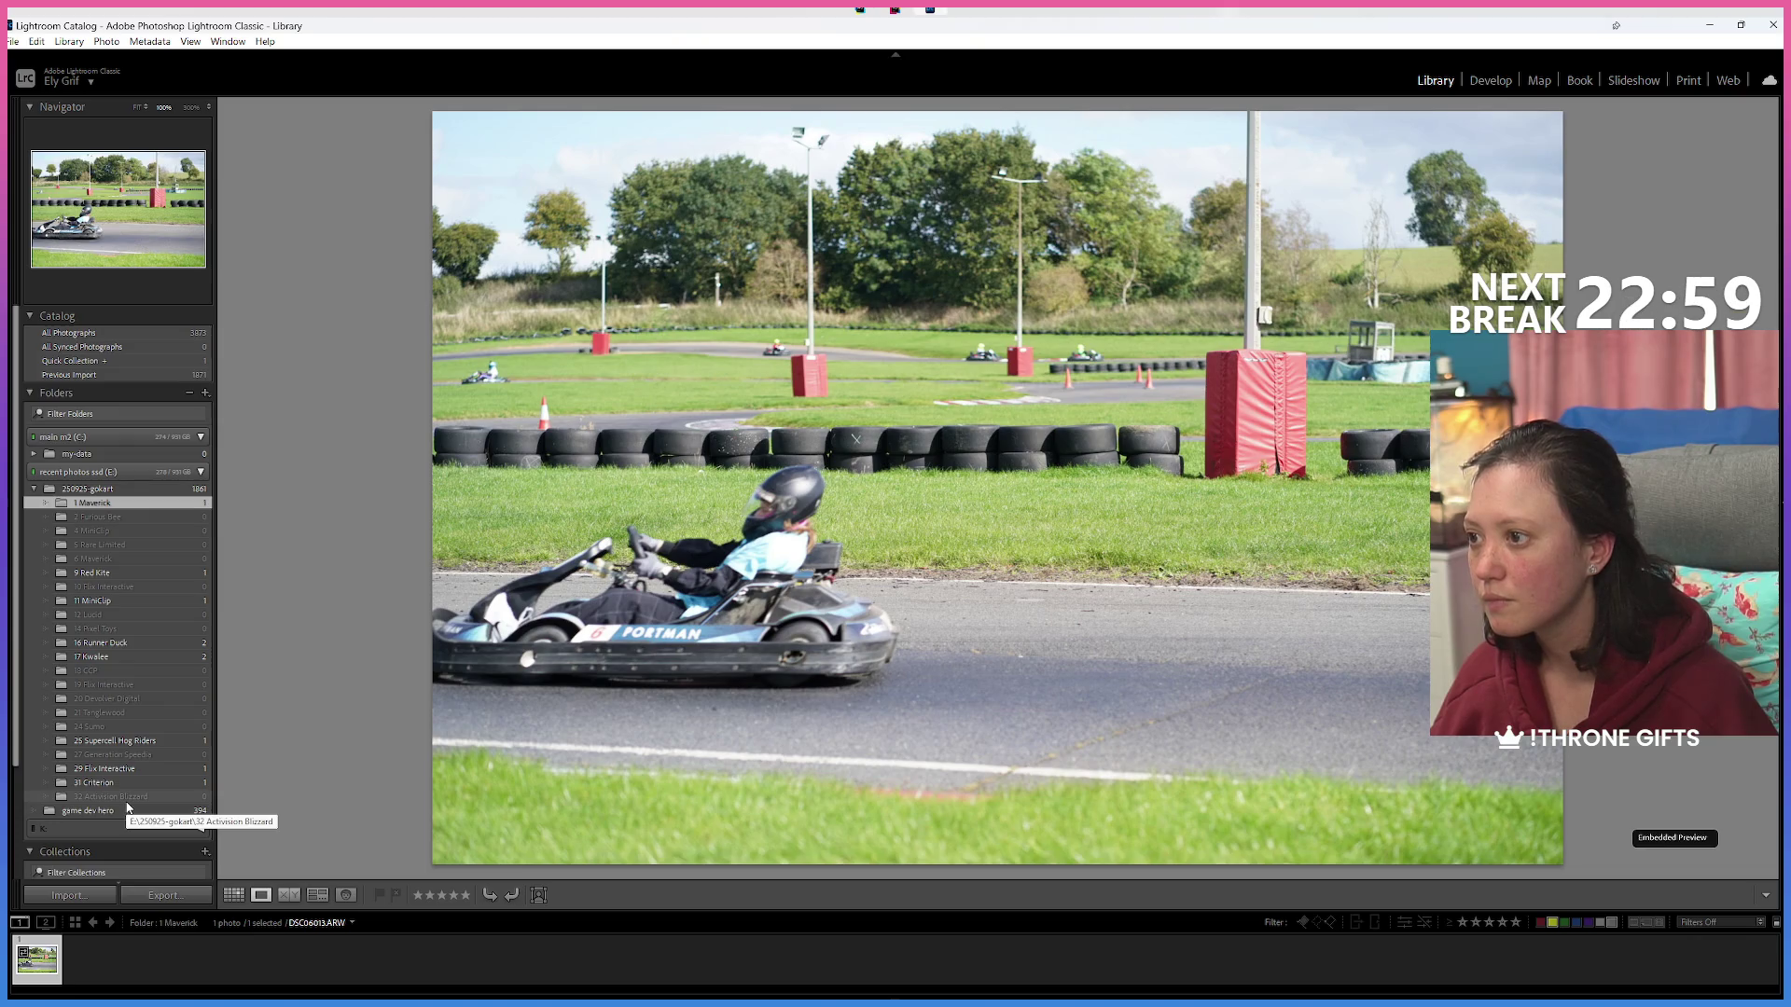
Browse the 250925-gokart photos and drag a selected pair into their team folder.
left_click(131, 494)
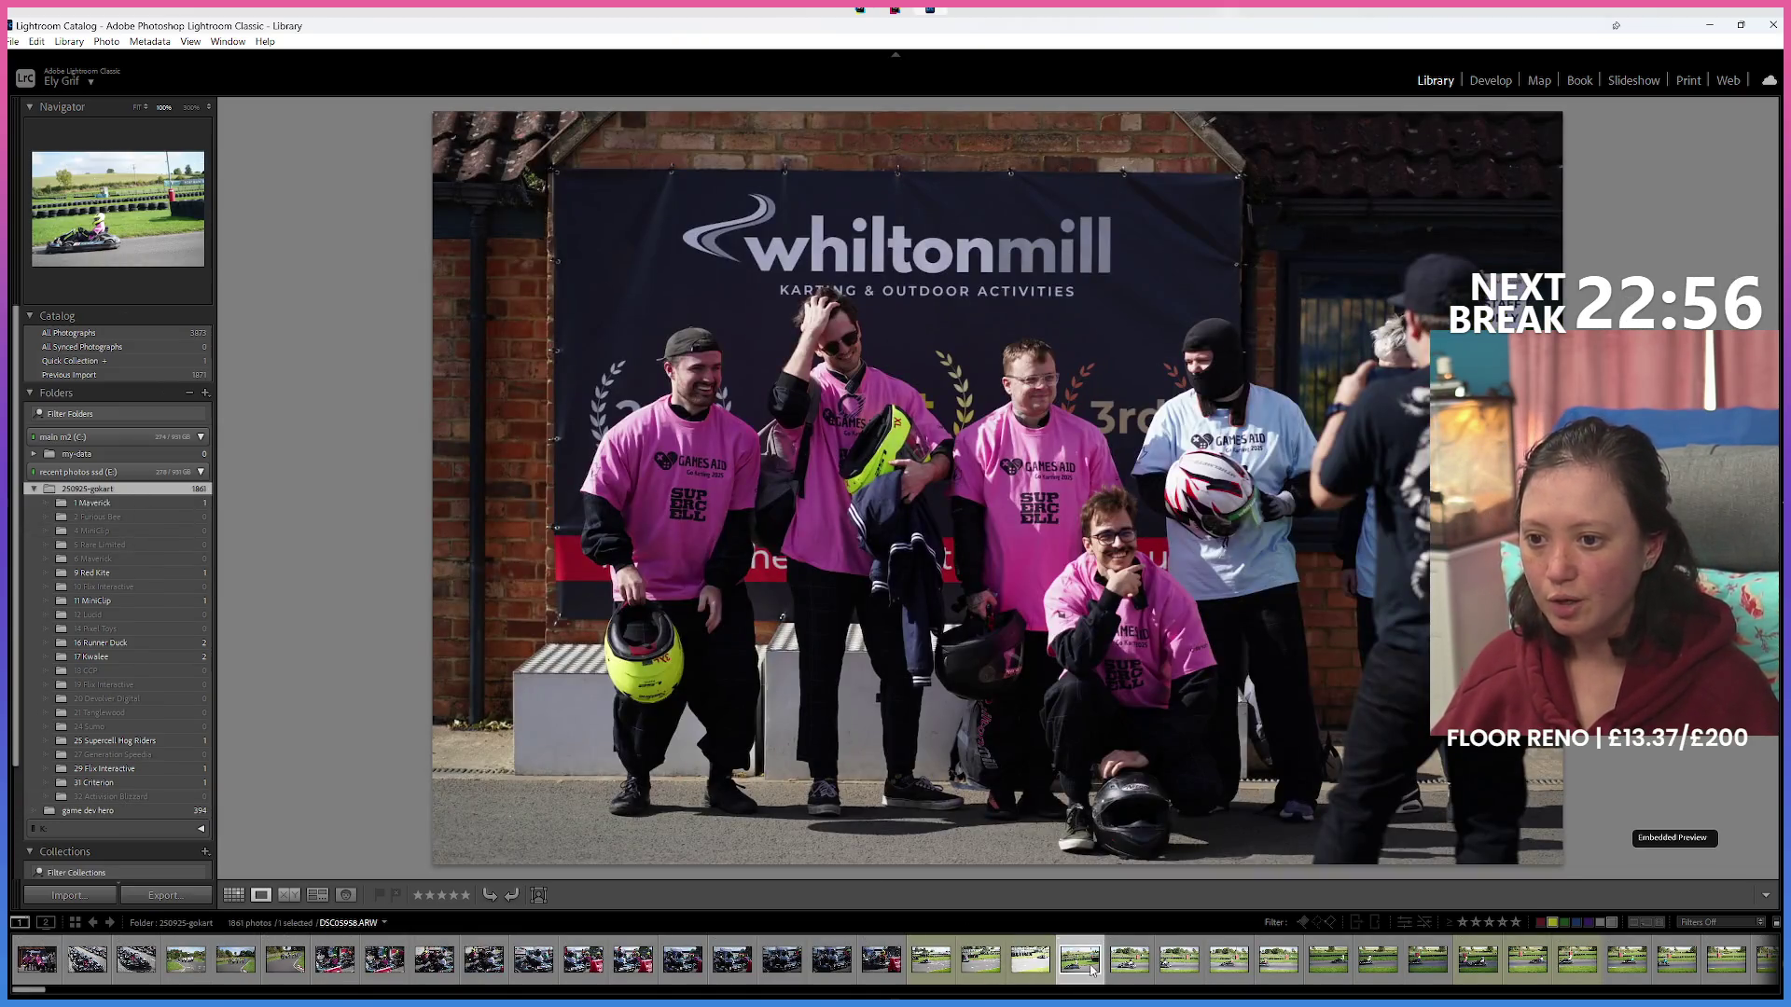
left_click(1093, 970)
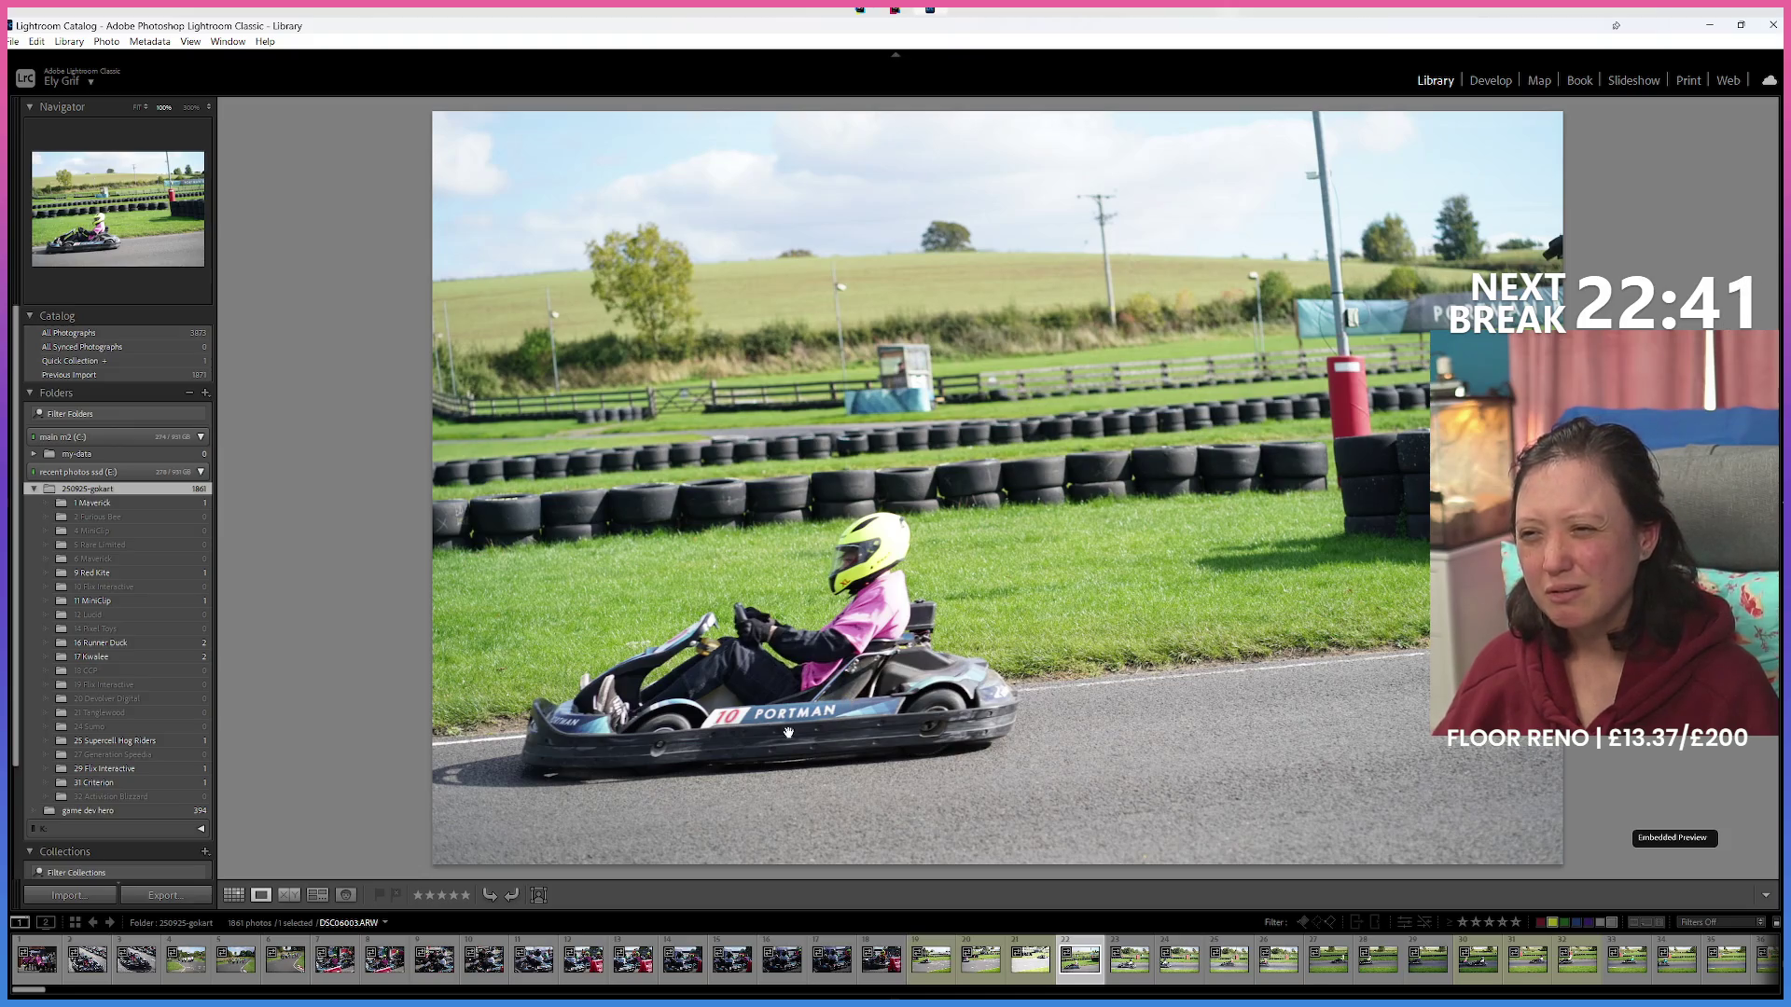
left_click(1130, 978)
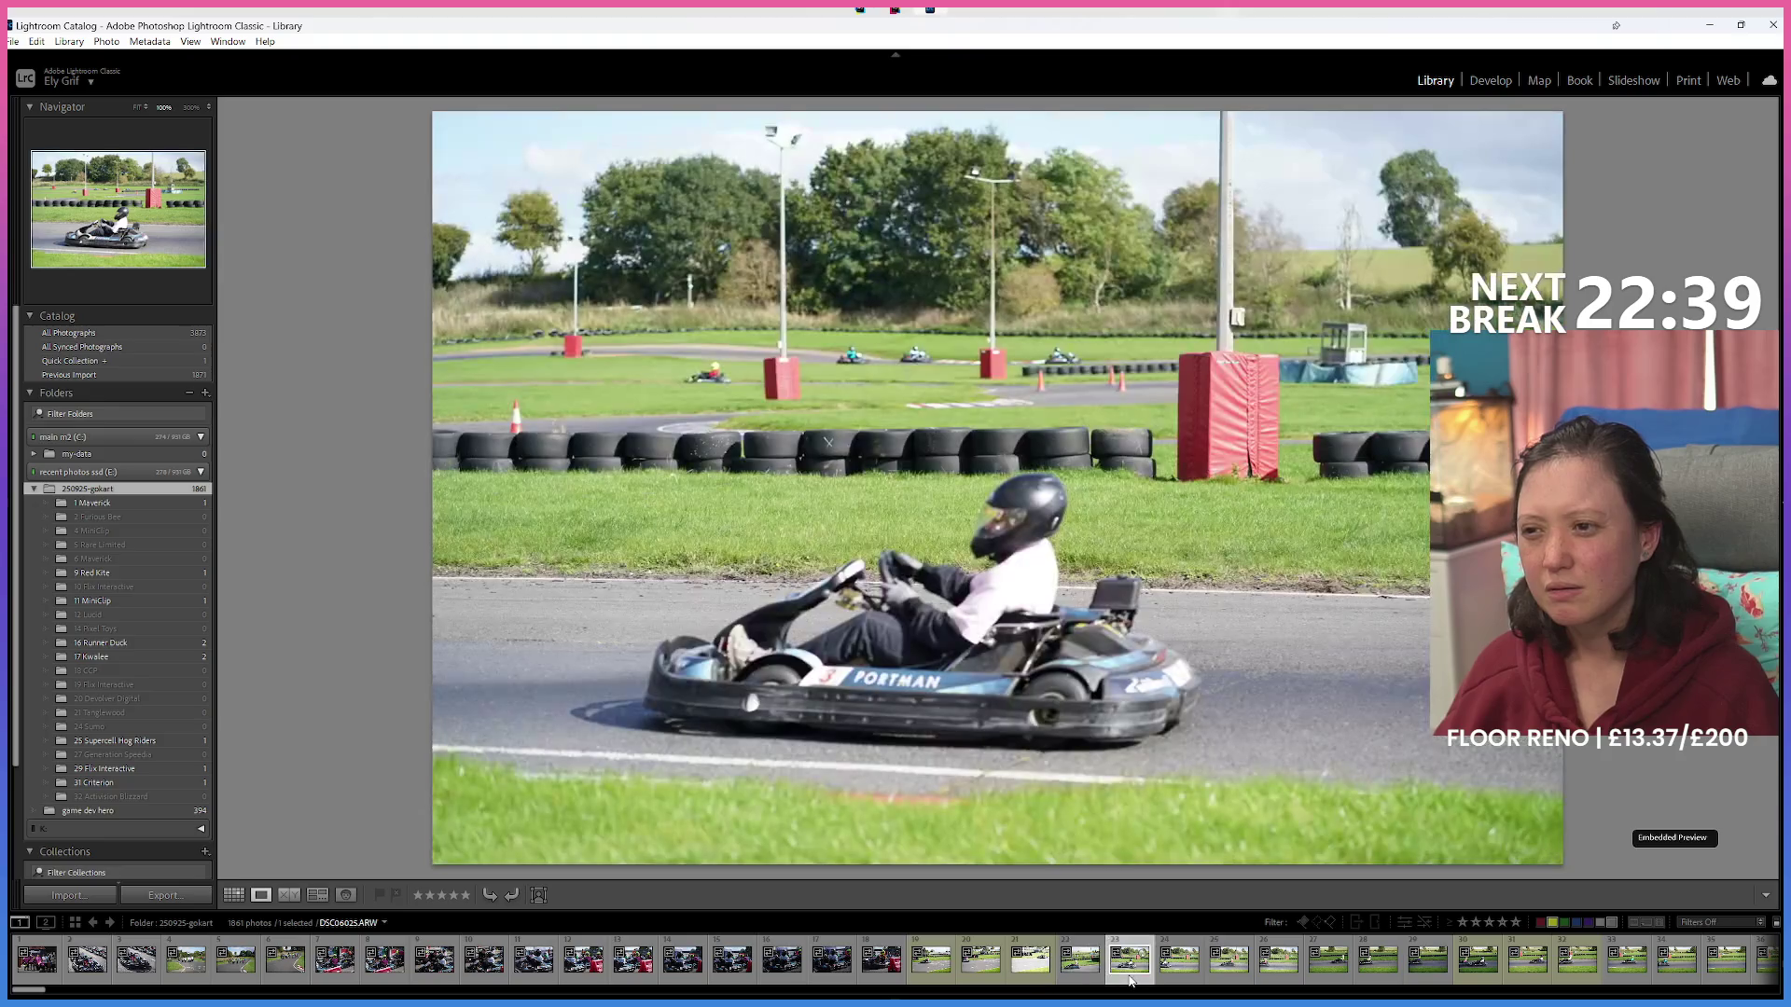
left_click(1082, 976)
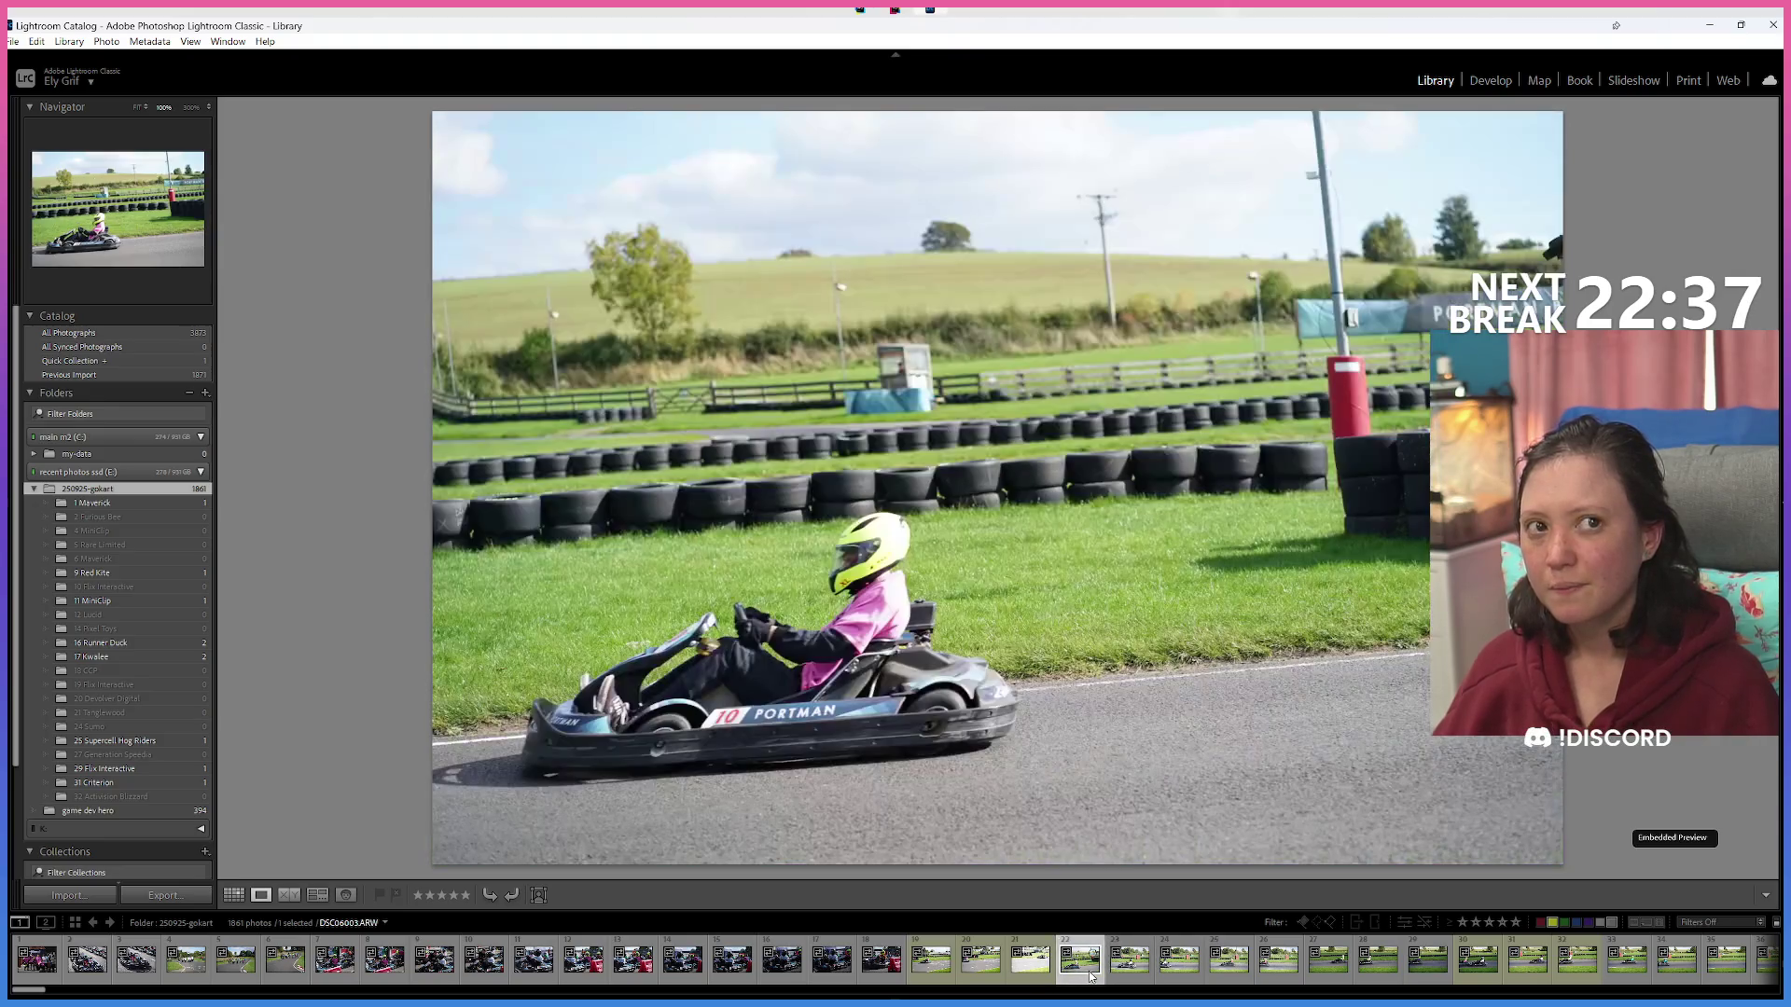
scroll(1088, 976, "down", 3)
left_click(555, 972)
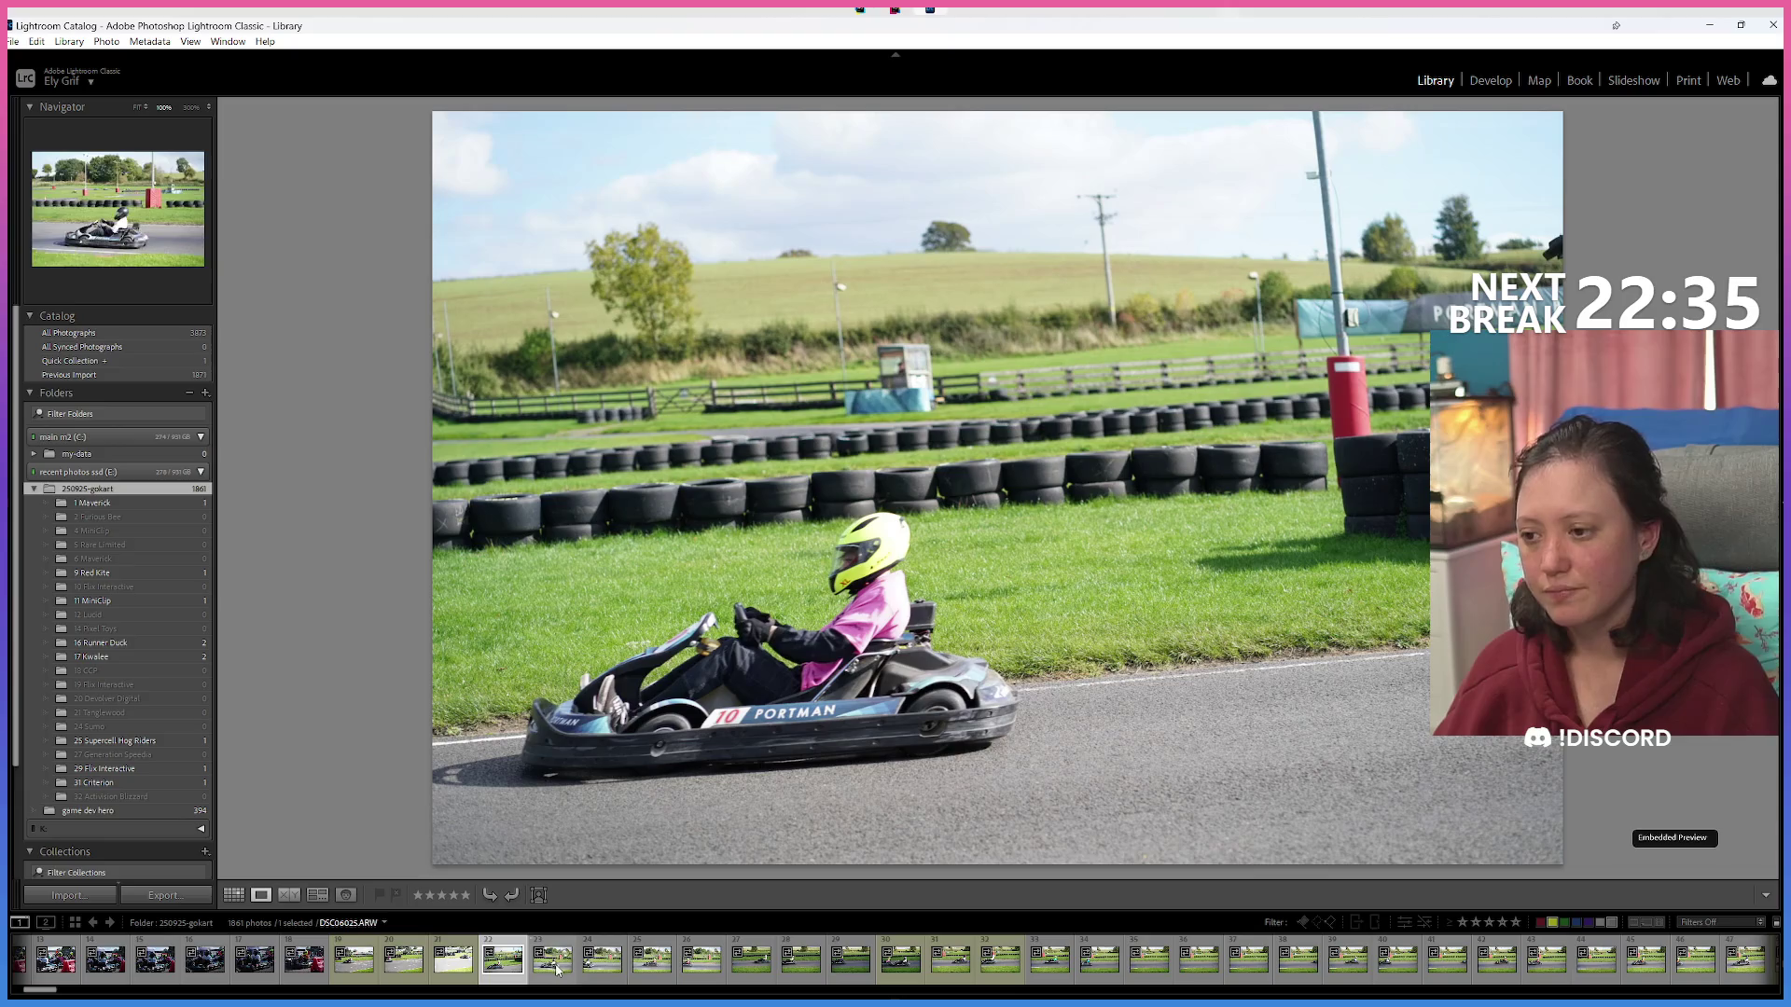
left_click(608, 978)
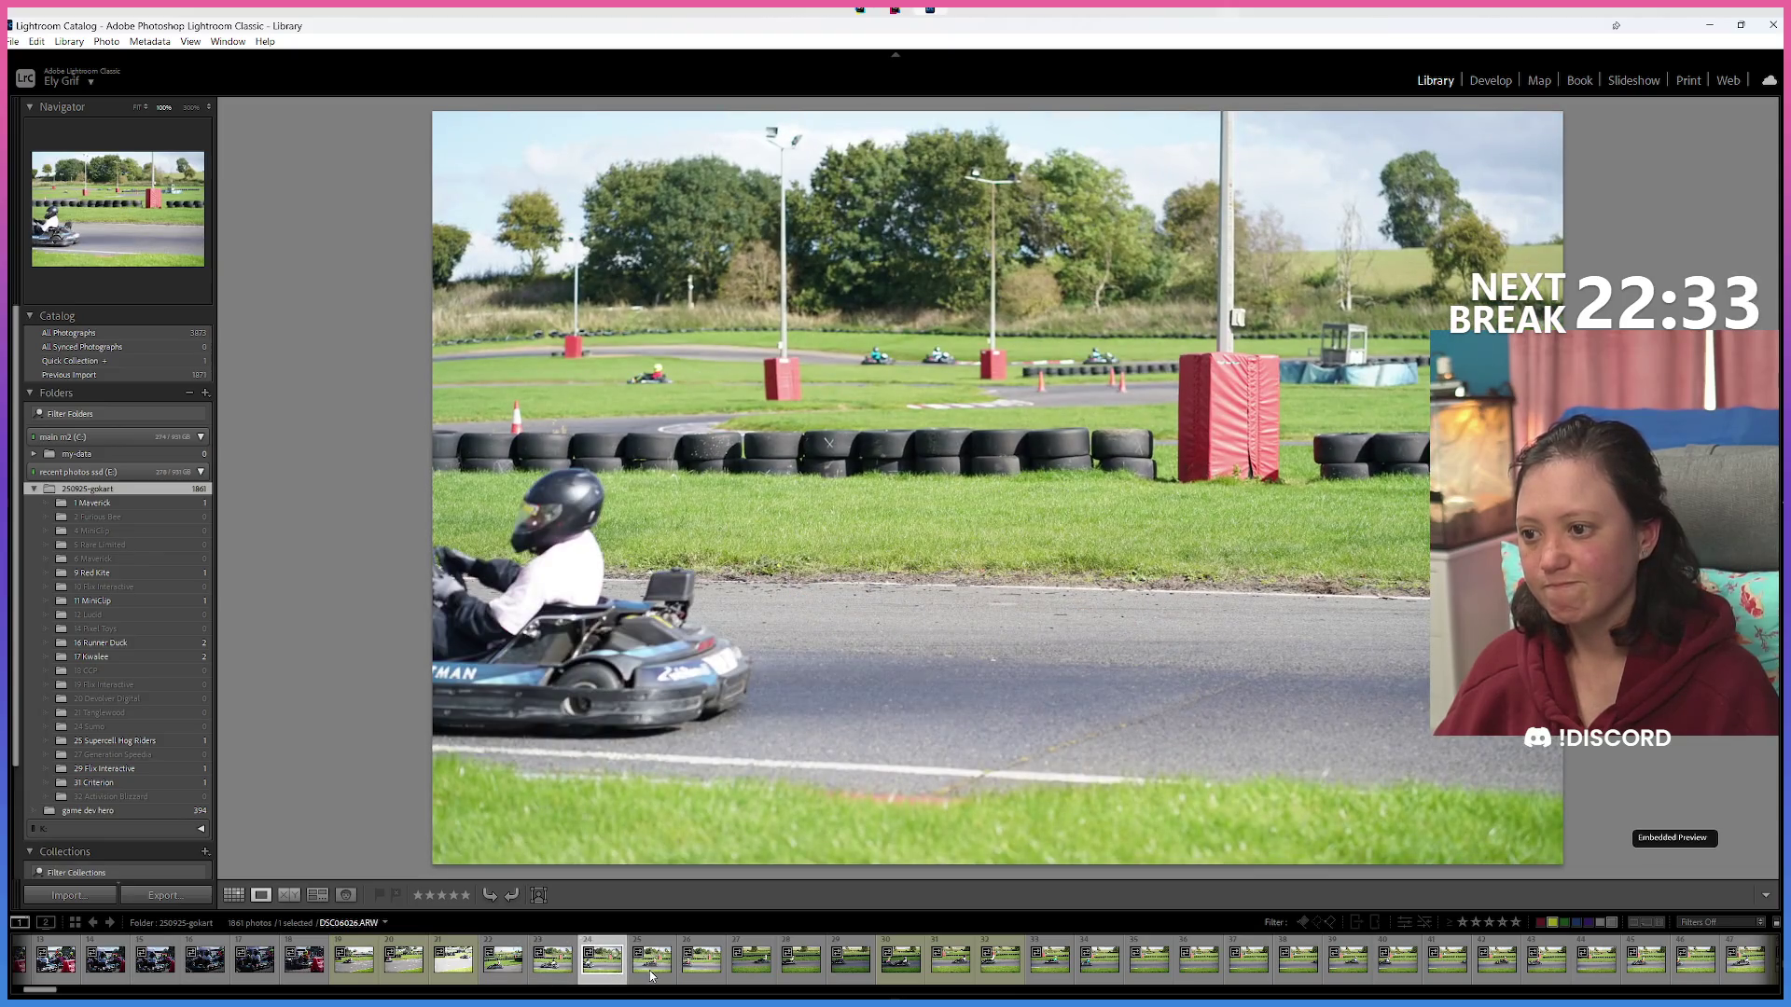
left_click(651, 977)
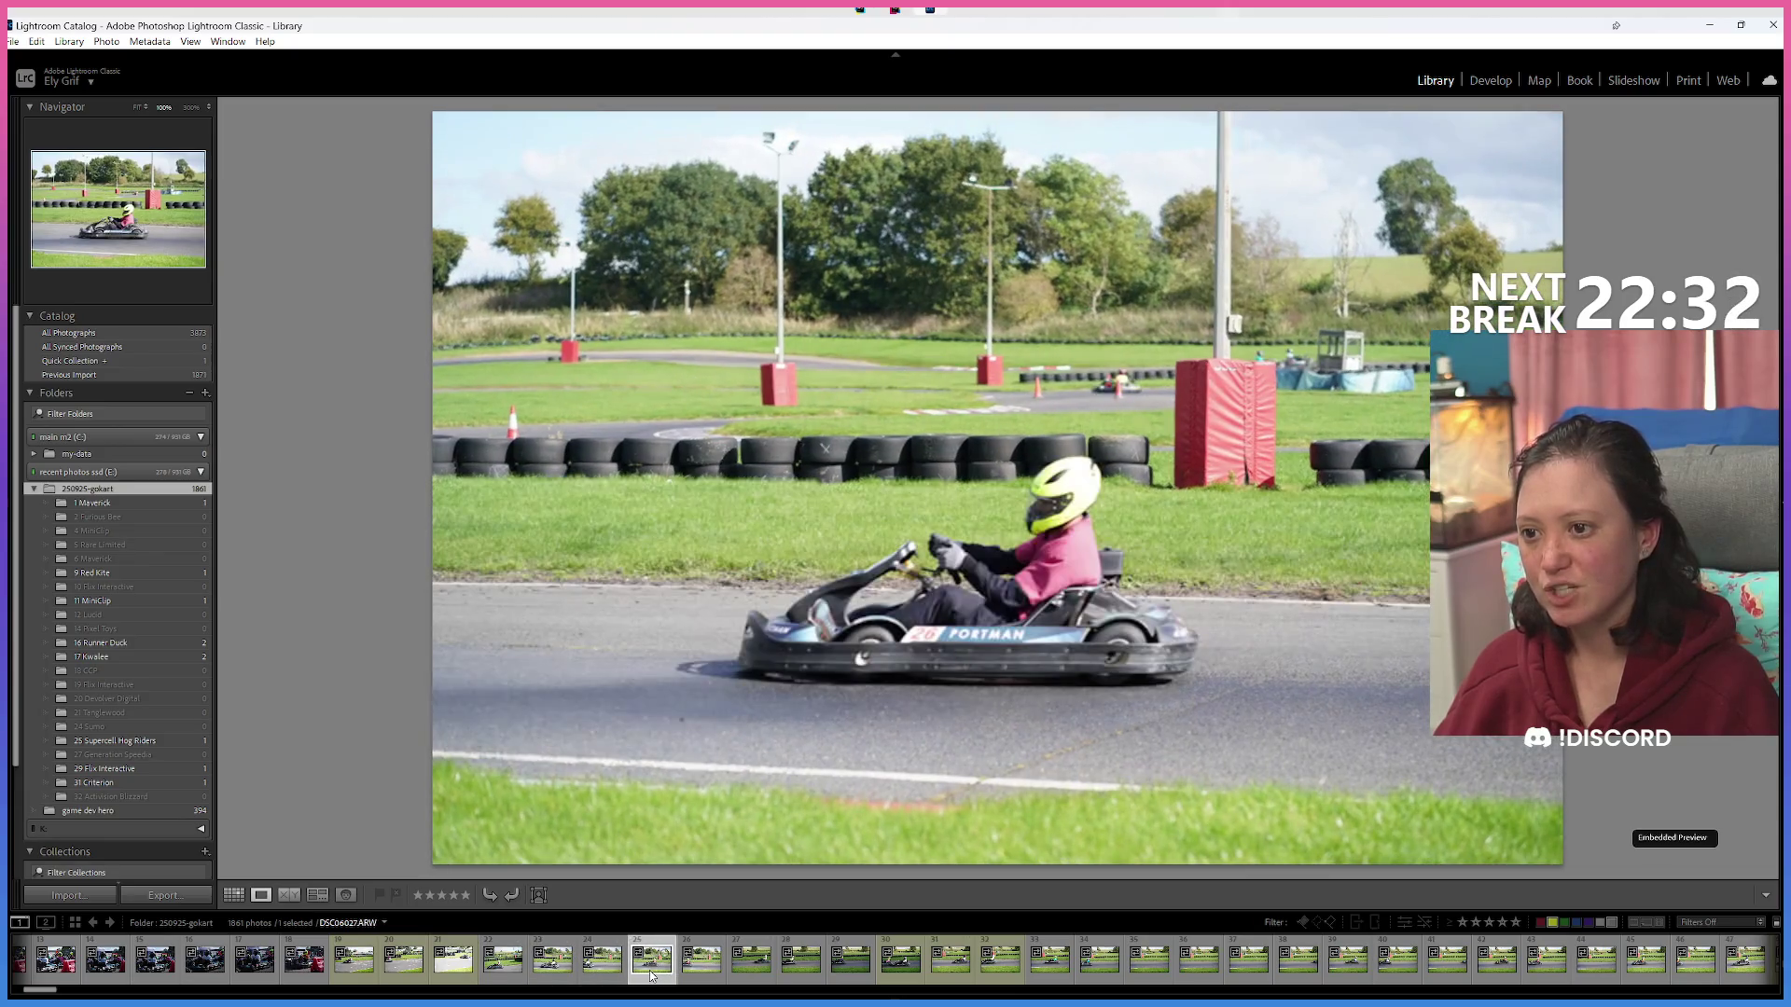
left_click(700, 979)
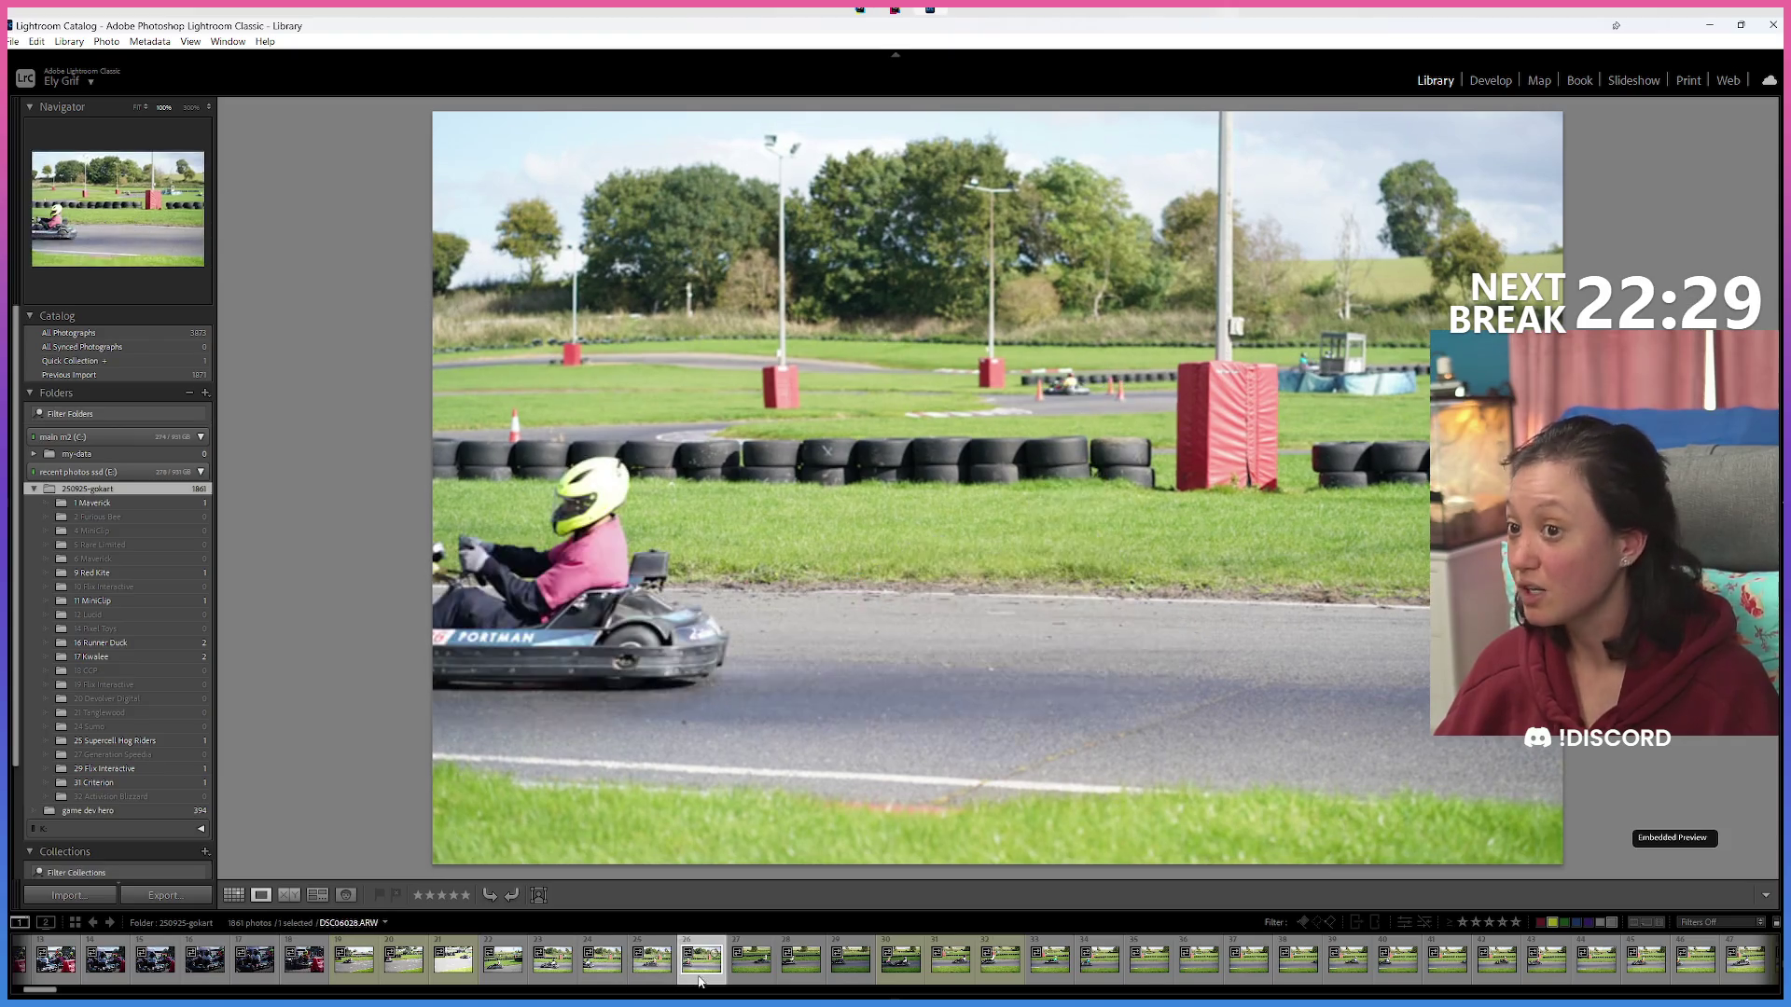
left_click(664, 975, "ctrl")
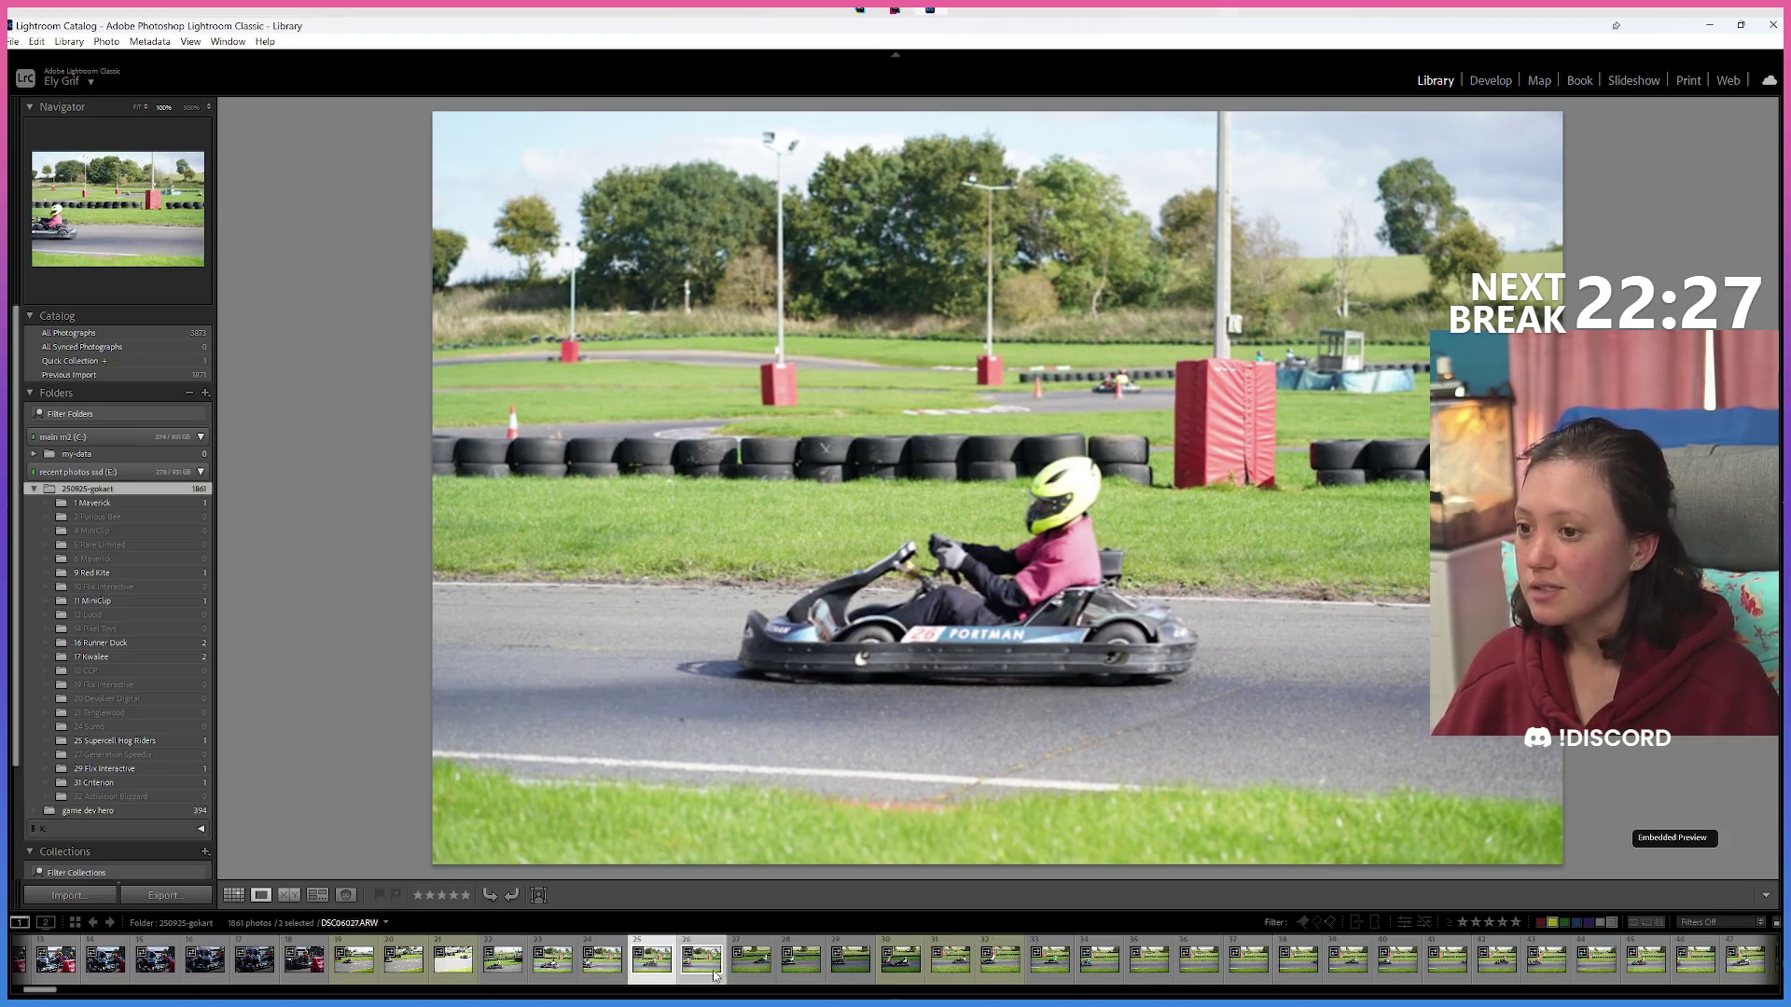
mouse_move(231, 756)
left_mouse_down()
mouse_move(150, 757)
mouse_move(680, 944)
left_mouse_up()
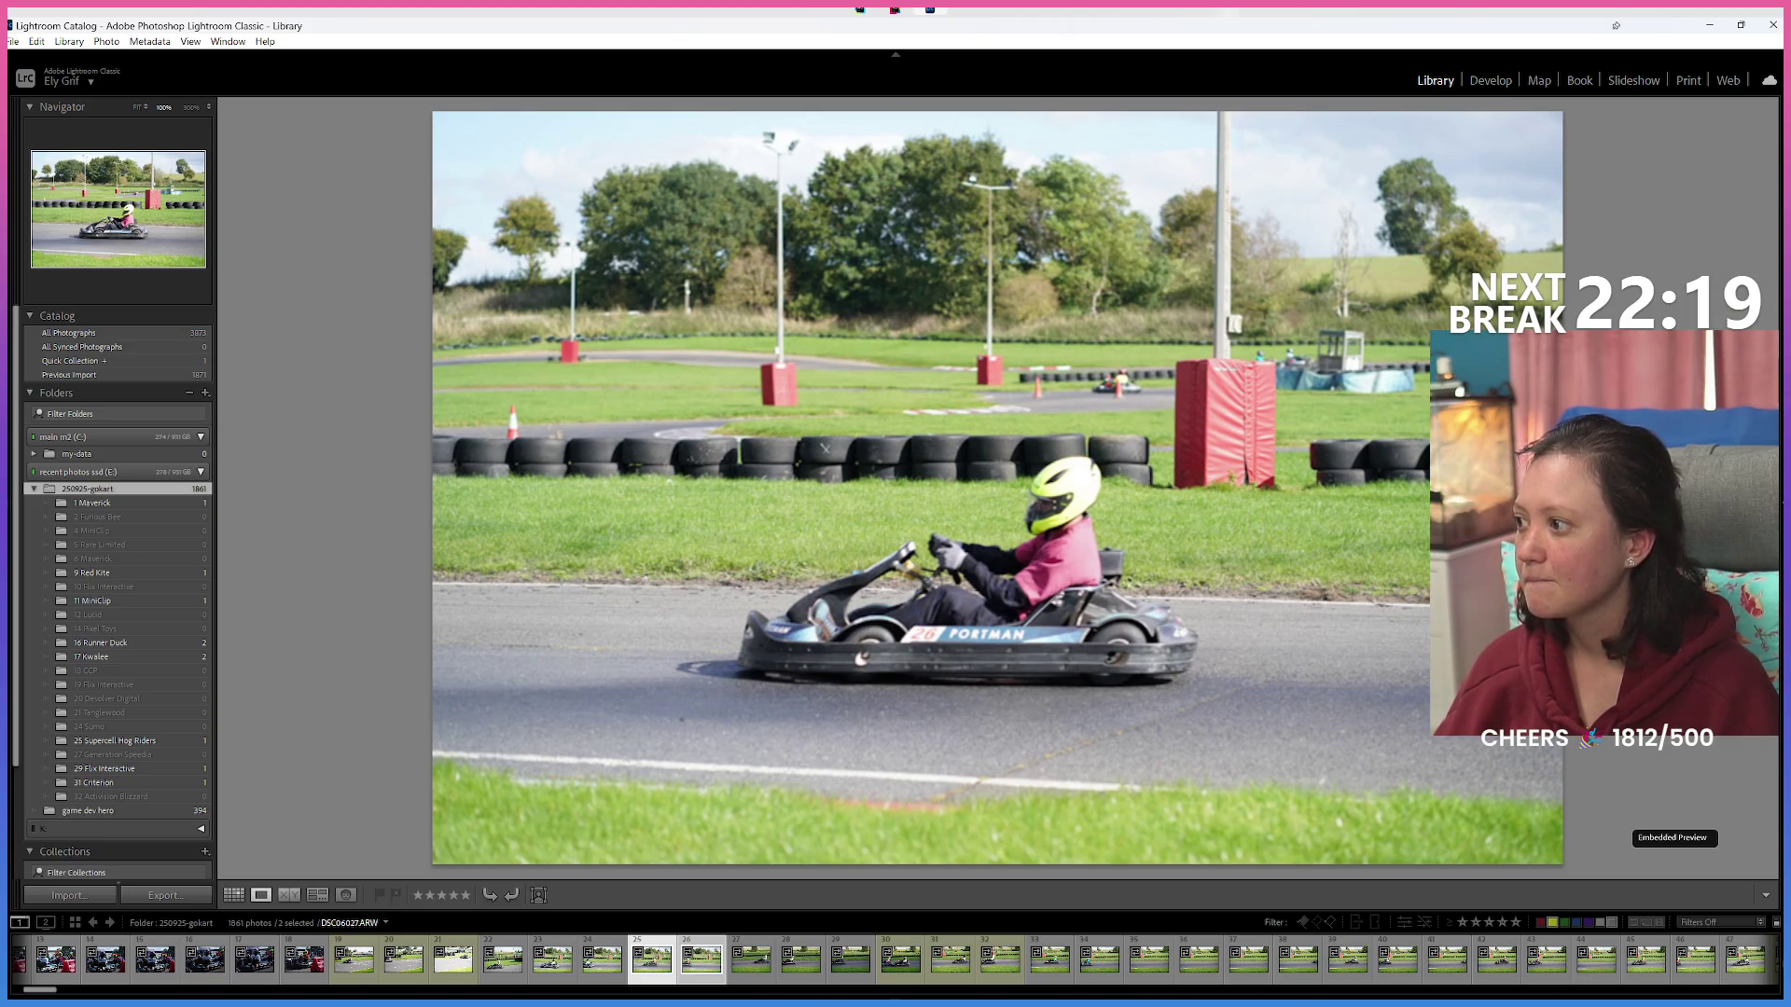
Move the next two kart photos into the 16 Runner Duck folder.
left_click(757, 977)
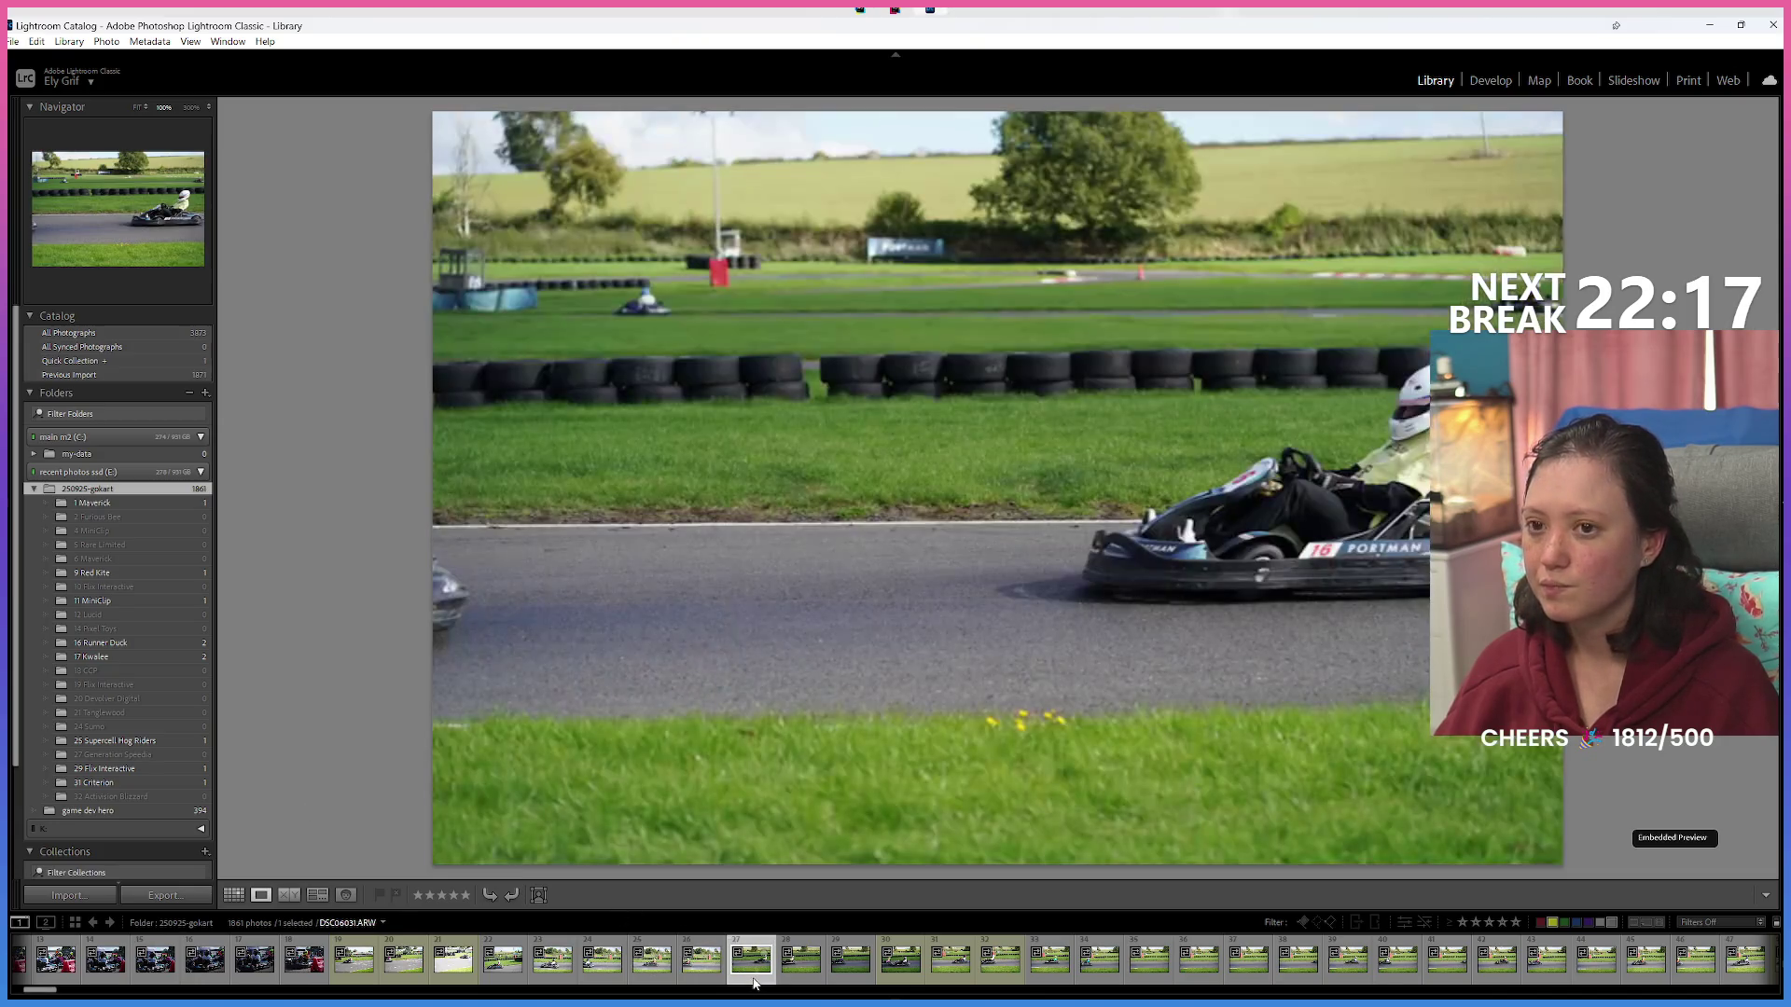
left_click(808, 978, "ctrl")
left_click_drag(134, 674, 121, 643)
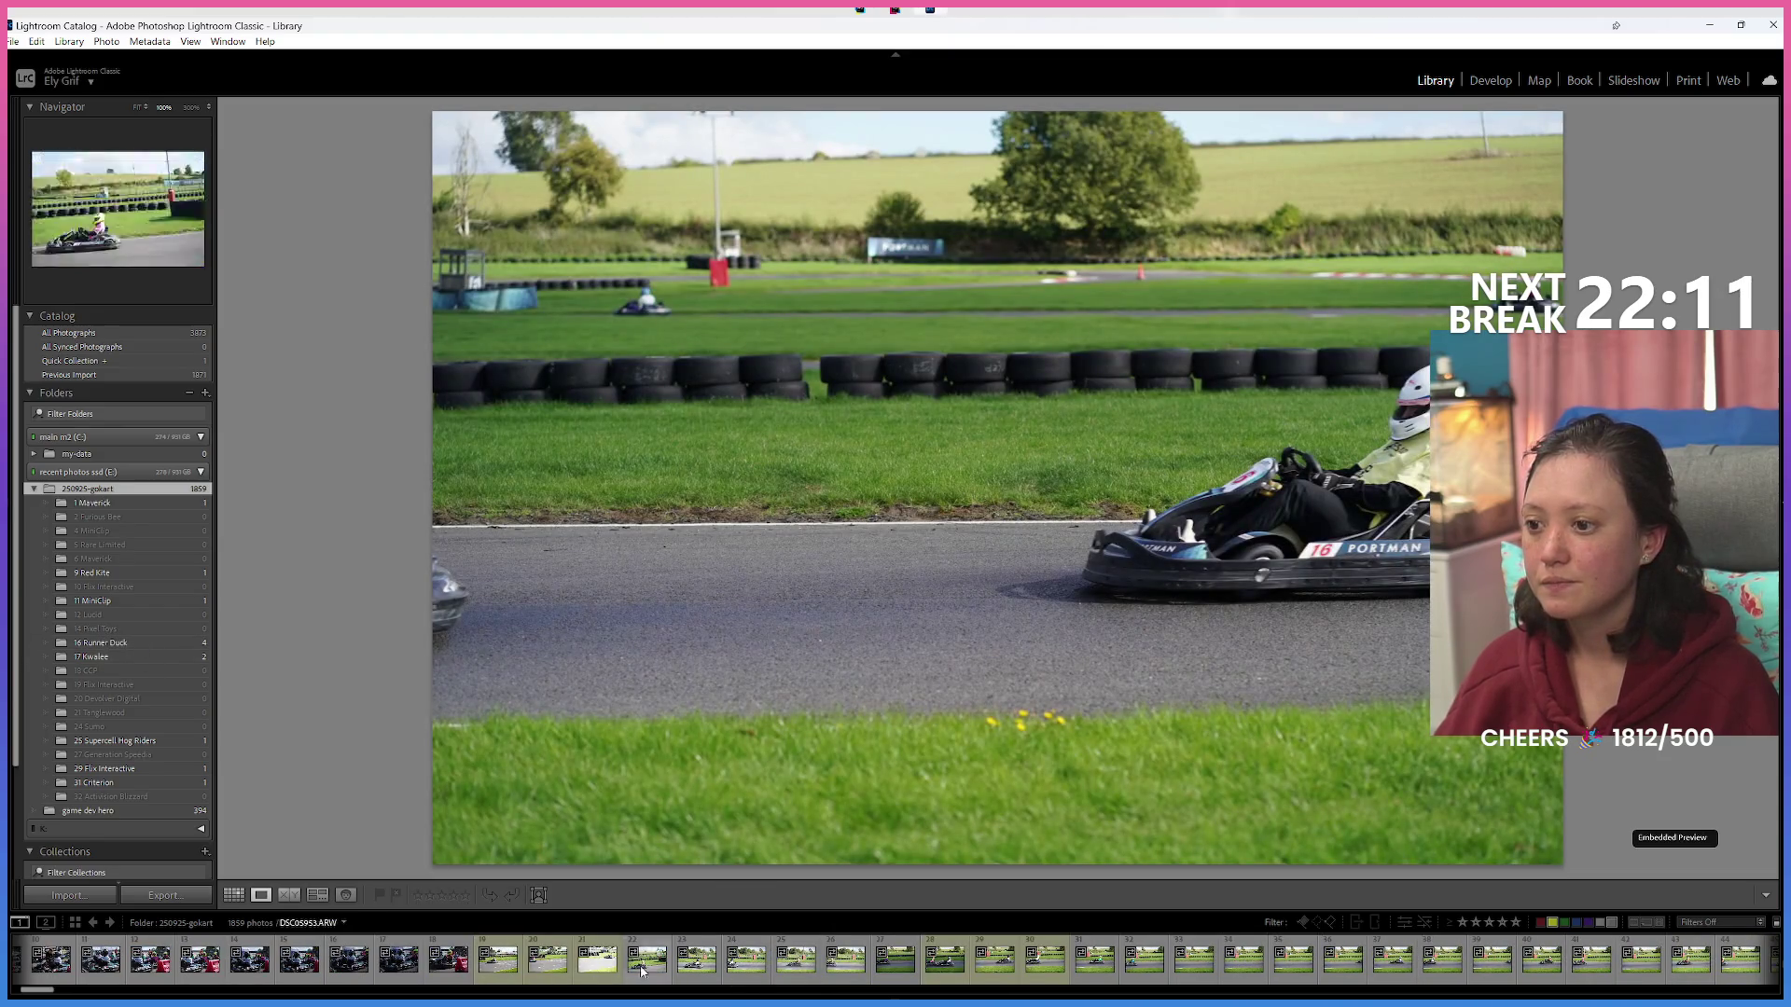
File the next kart photo into its team folder.
scroll(904, 963, "down", 3)
scroll(905, 962, "up", 3)
left_click(880, 973)
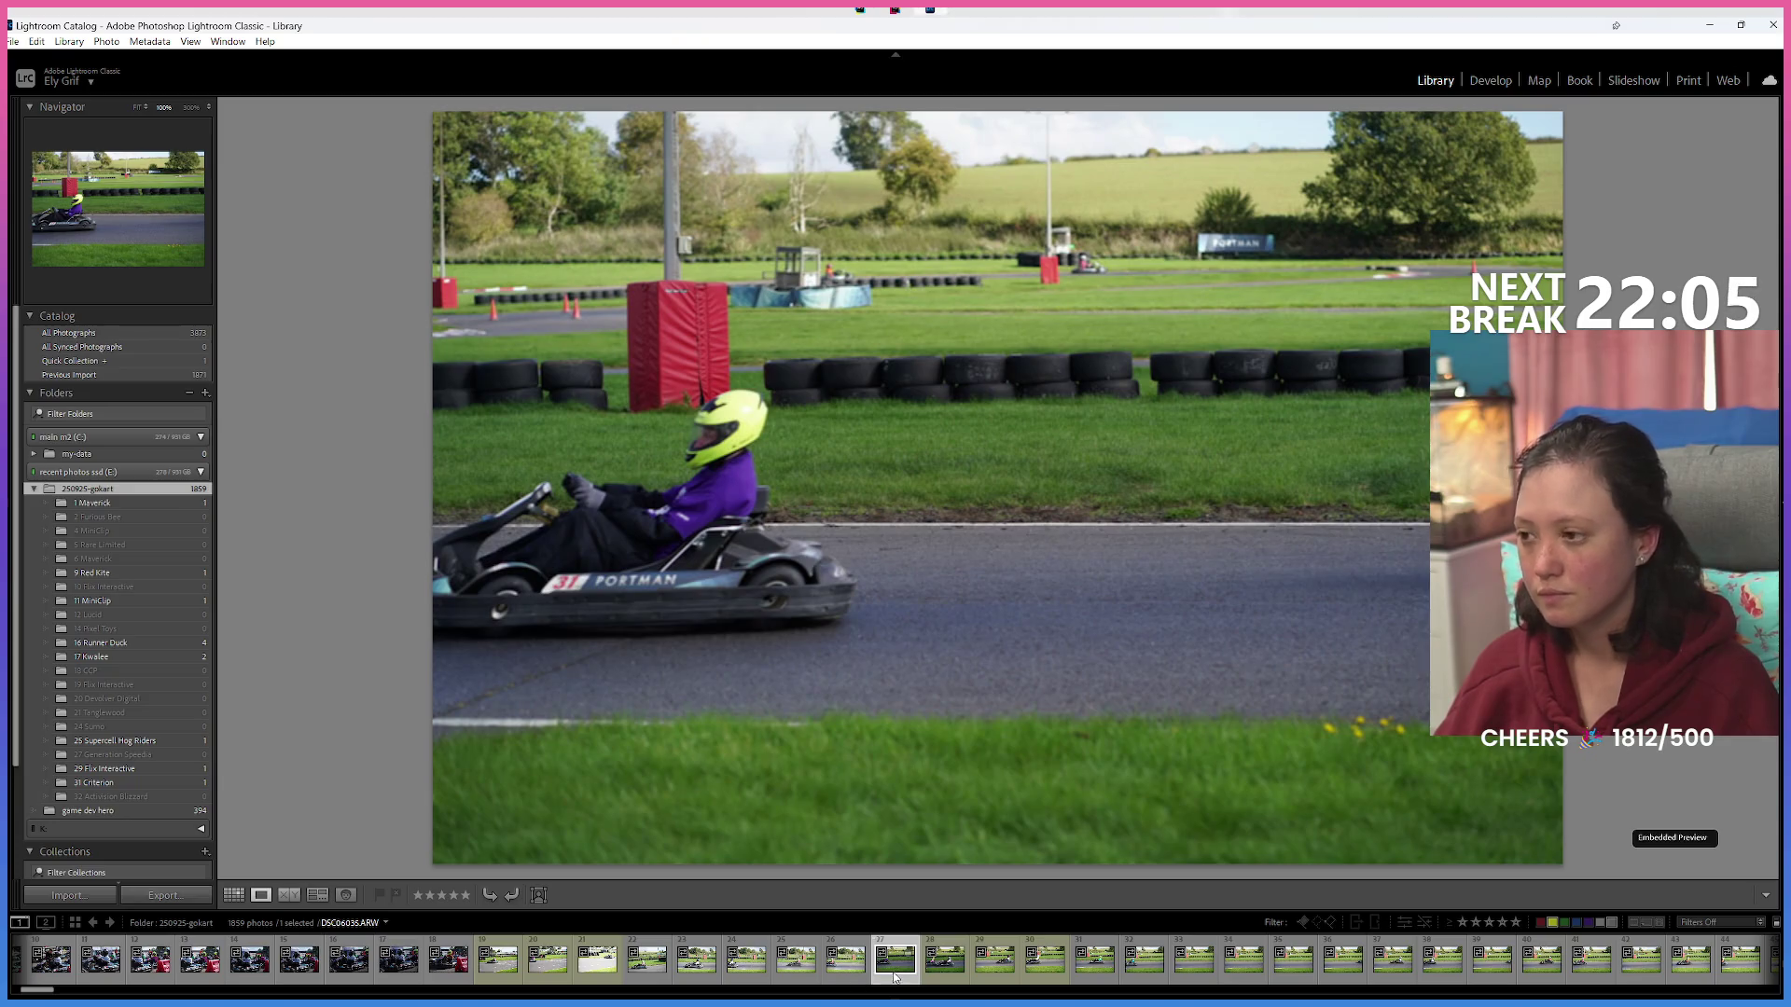
left_click_drag(895, 976, 391, 824)
left_click_drag(165, 794, 140, 782)
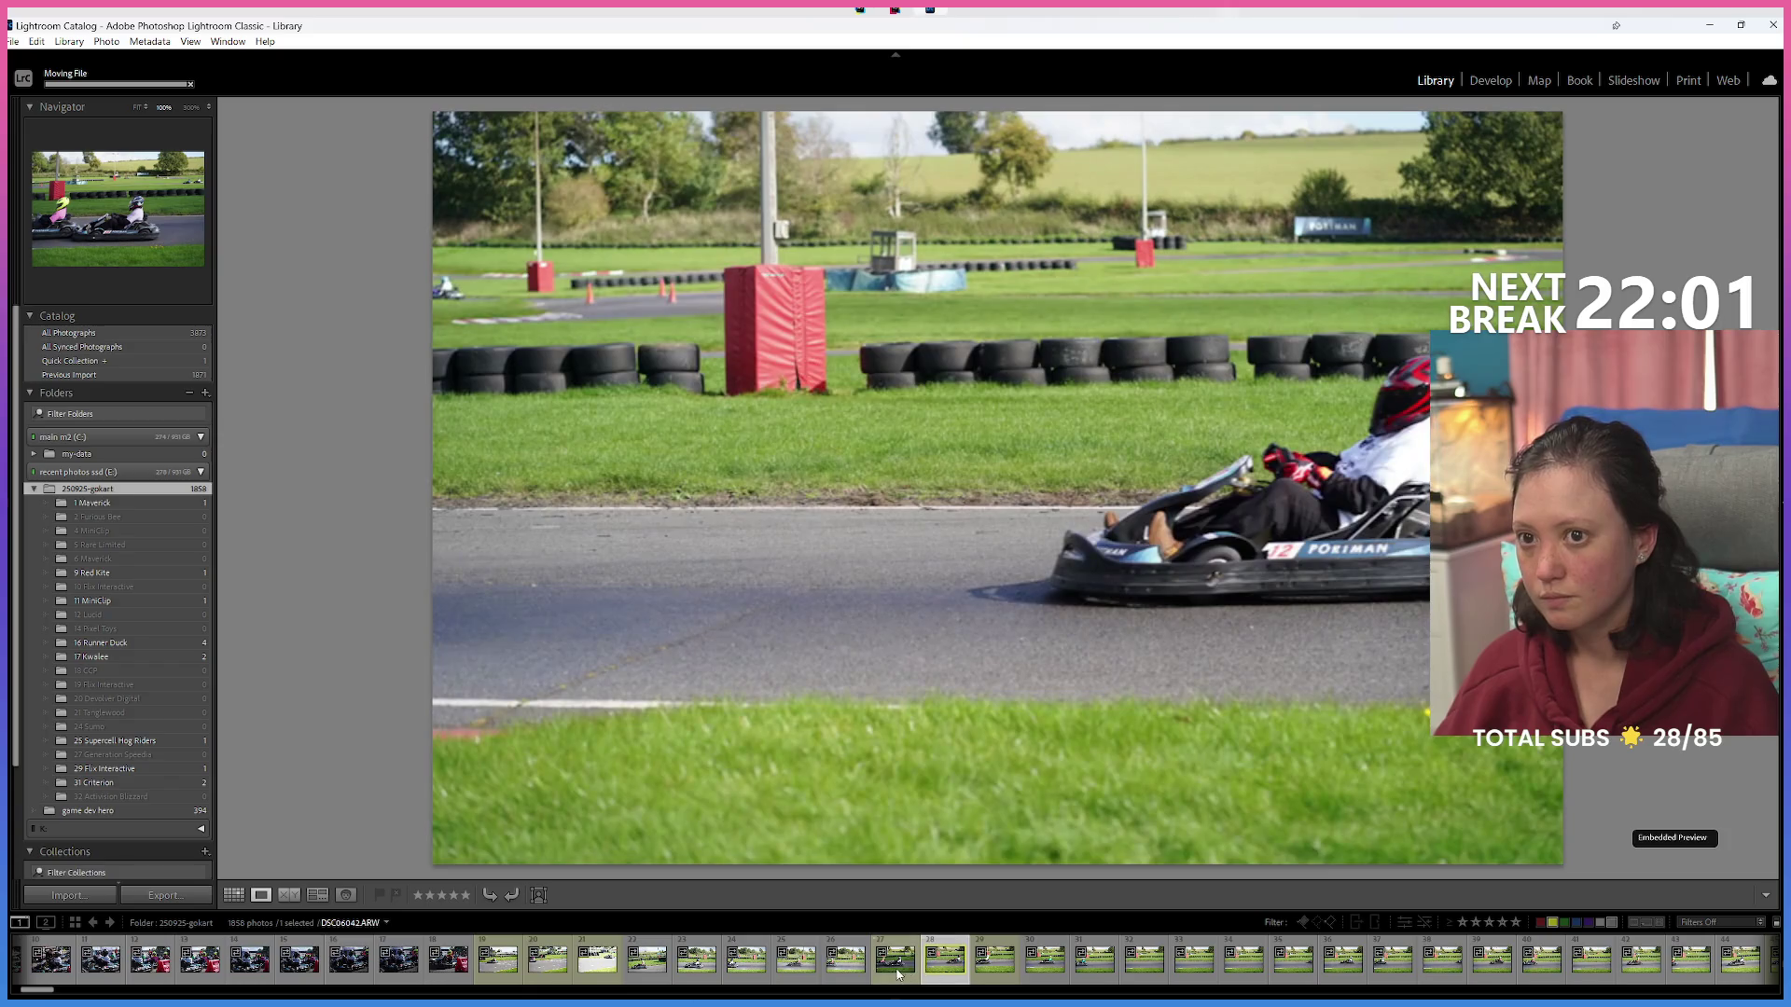
Move the two-kart photo into its team folder.
left_click(897, 971)
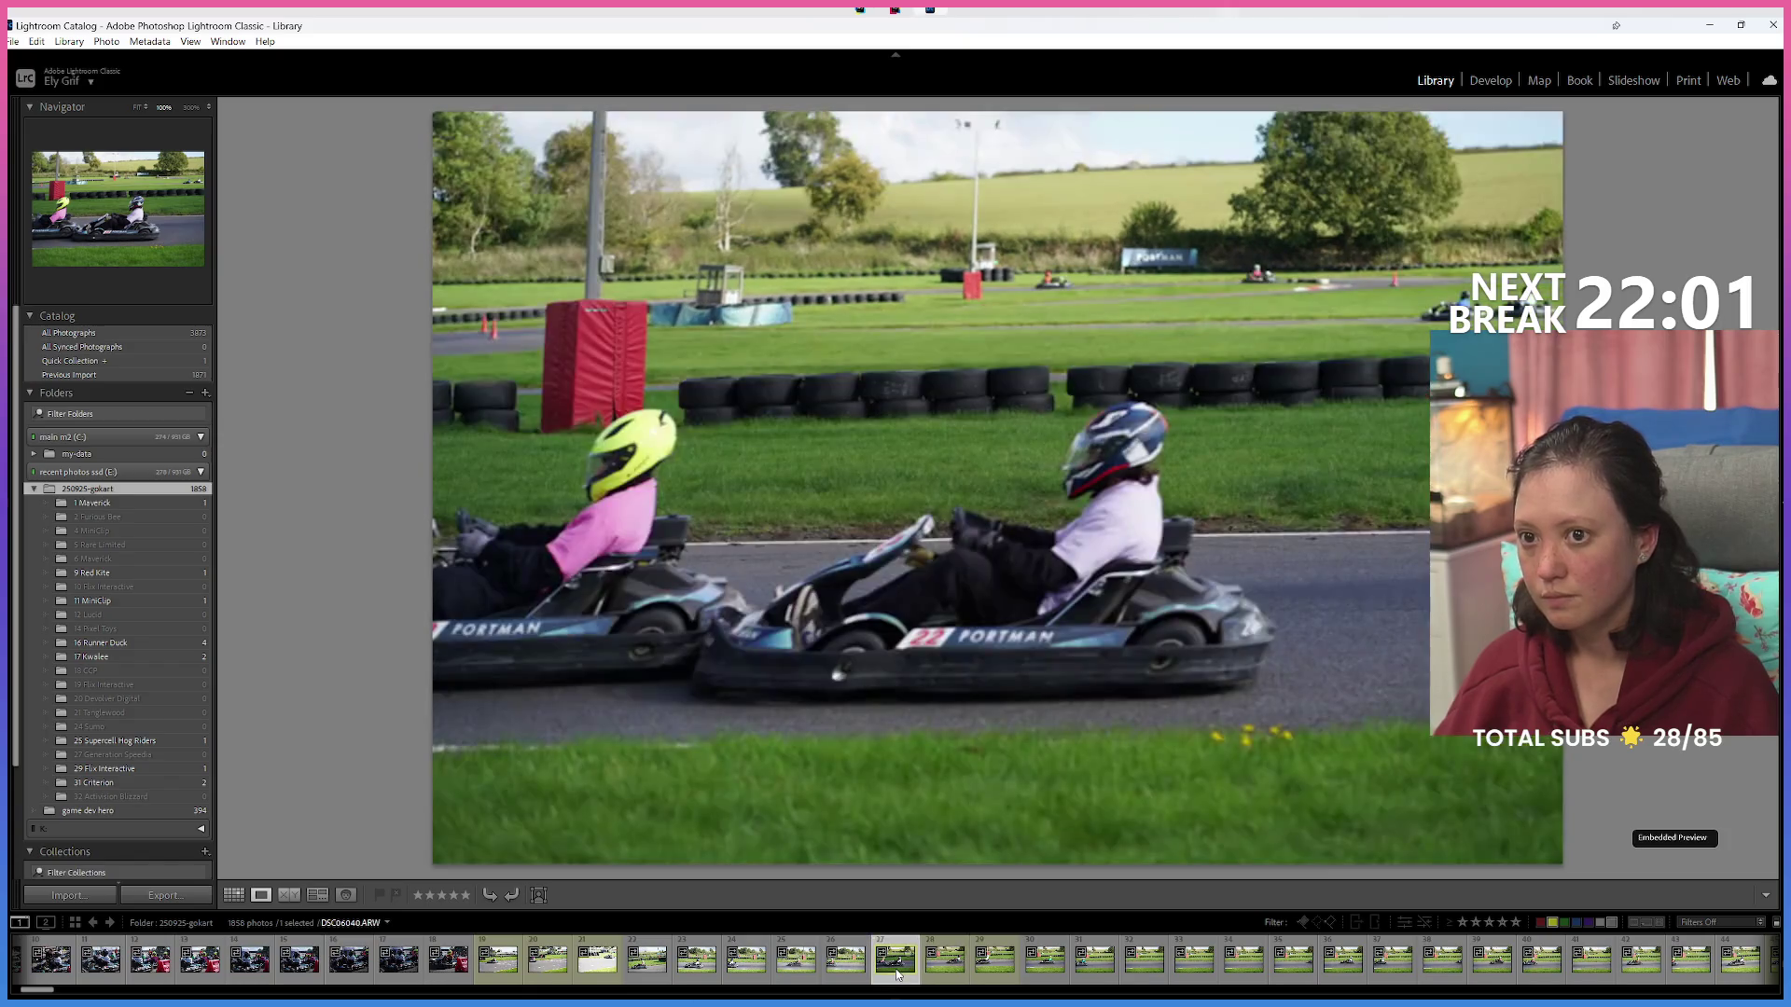
left_click(771, 975)
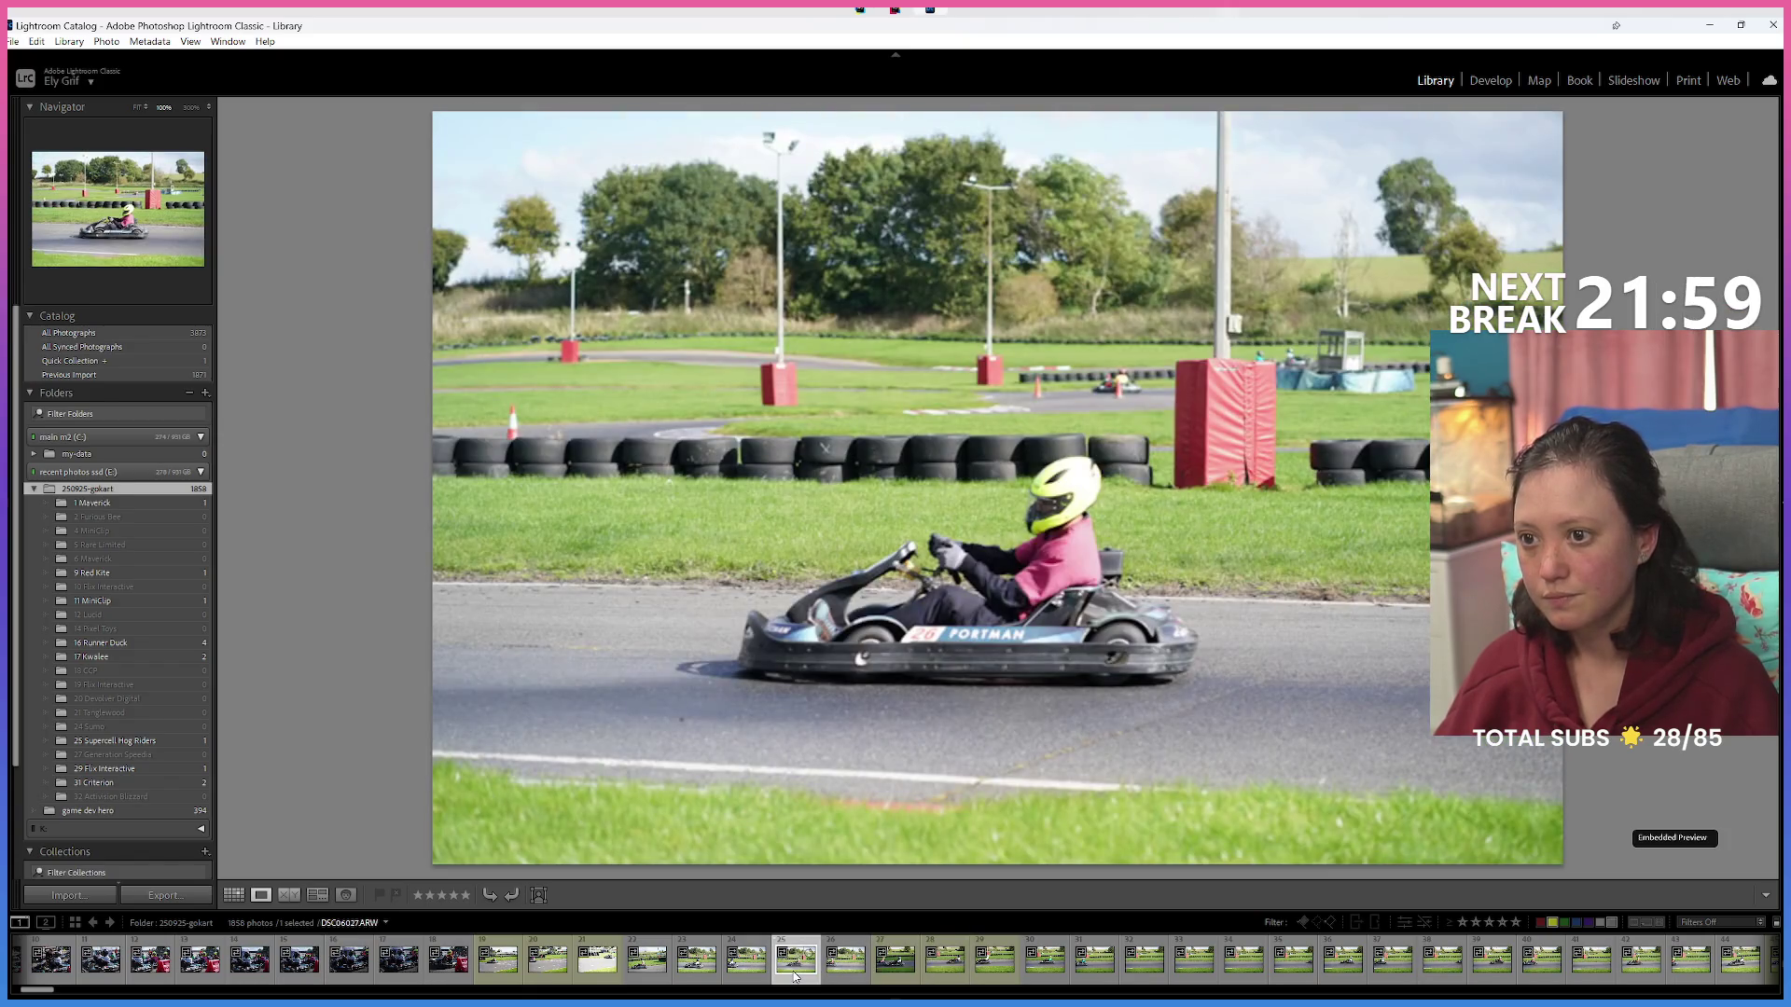
left_click(852, 979, "ctrl")
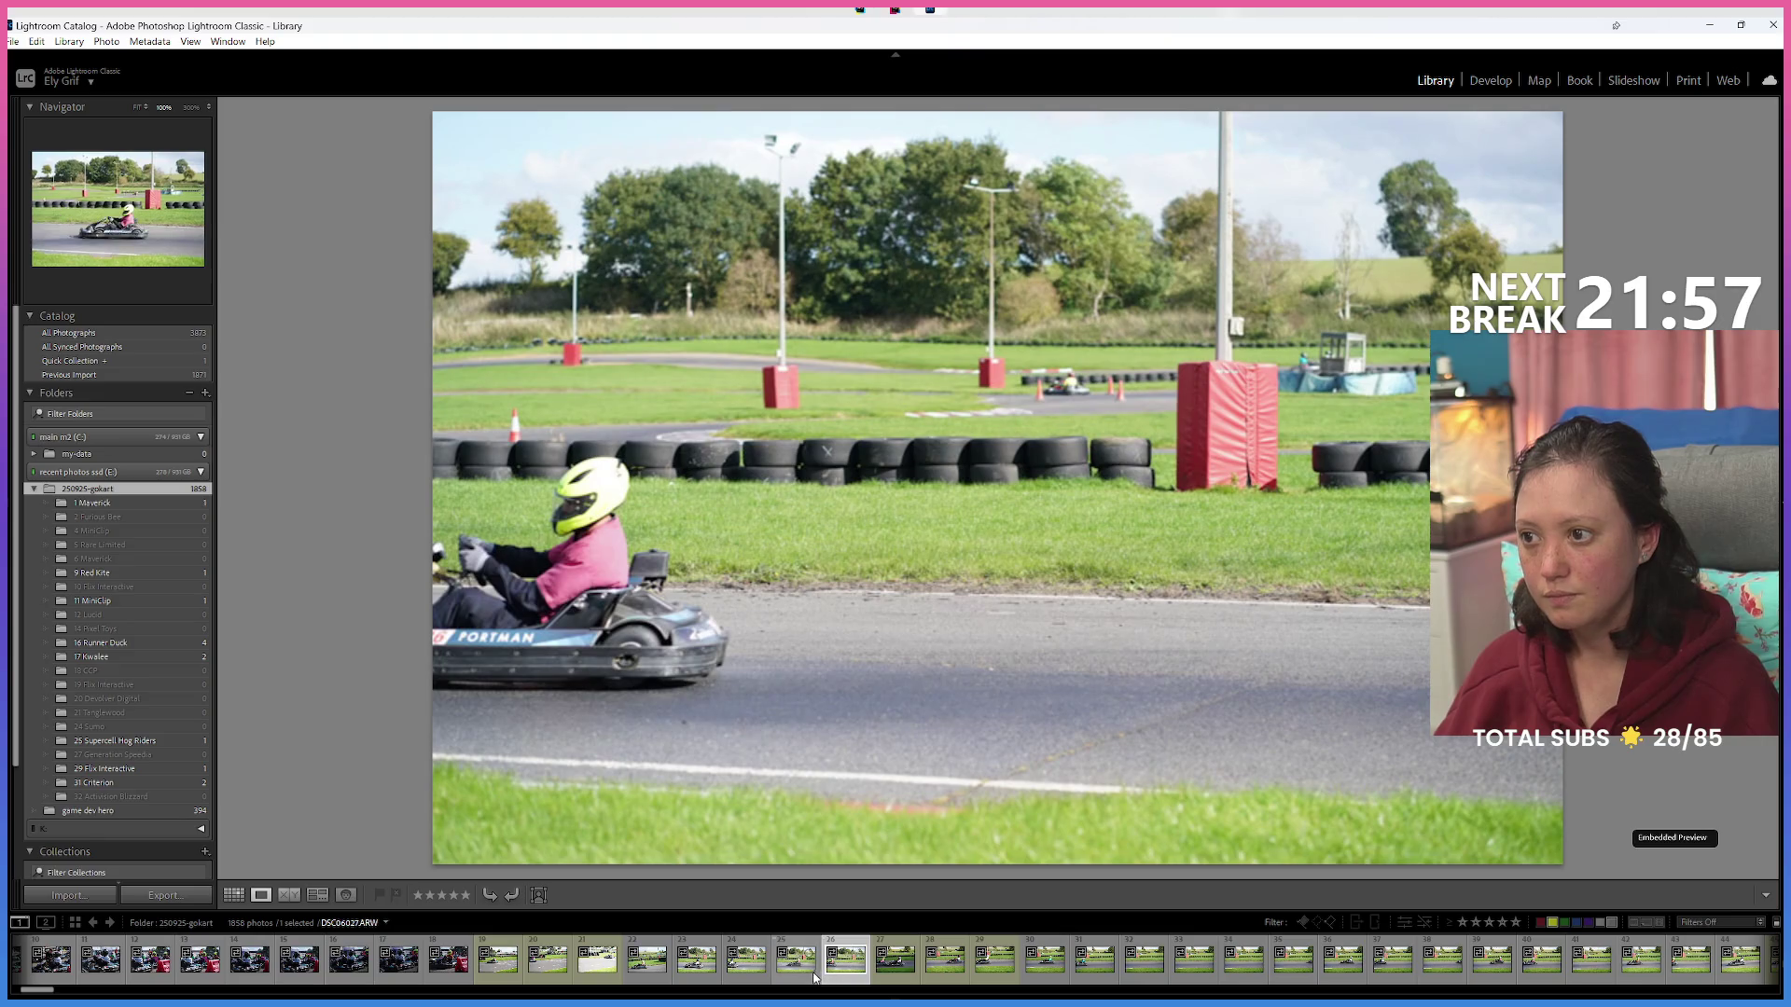
left_click(903, 975)
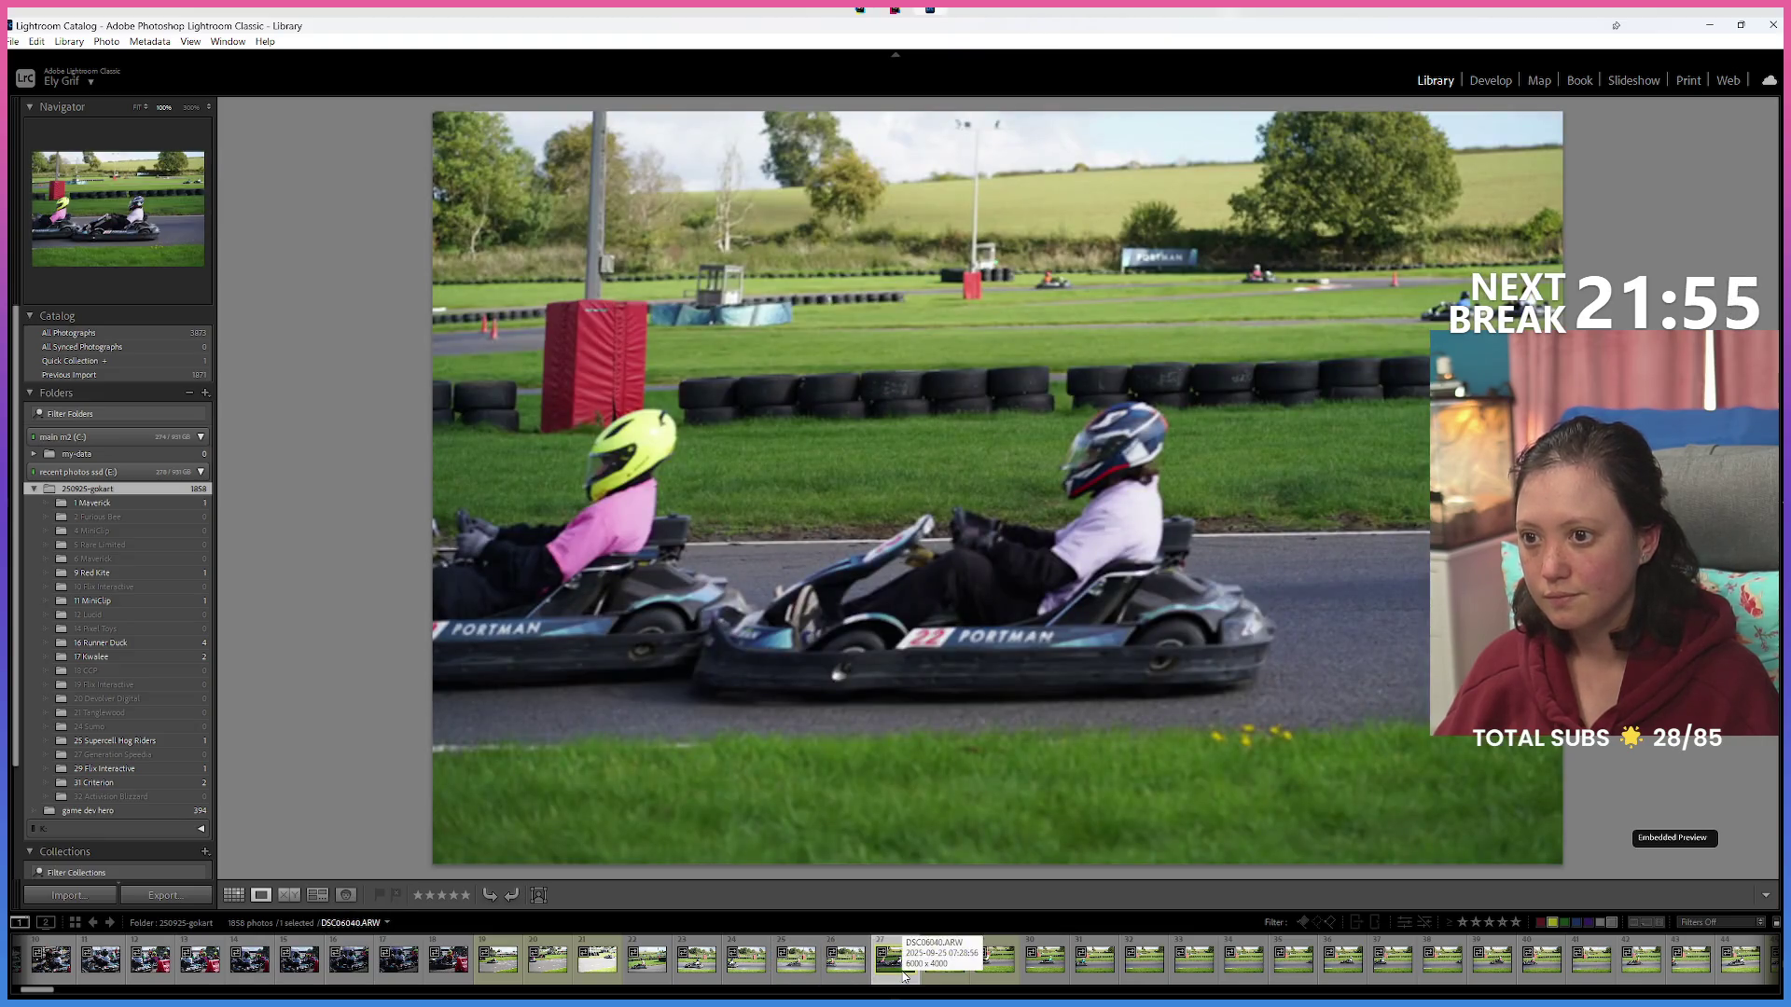
mouse_move(903, 976)
left_mouse_down()
mouse_move(697, 868)
mouse_move(184, 729)
left_mouse_up()
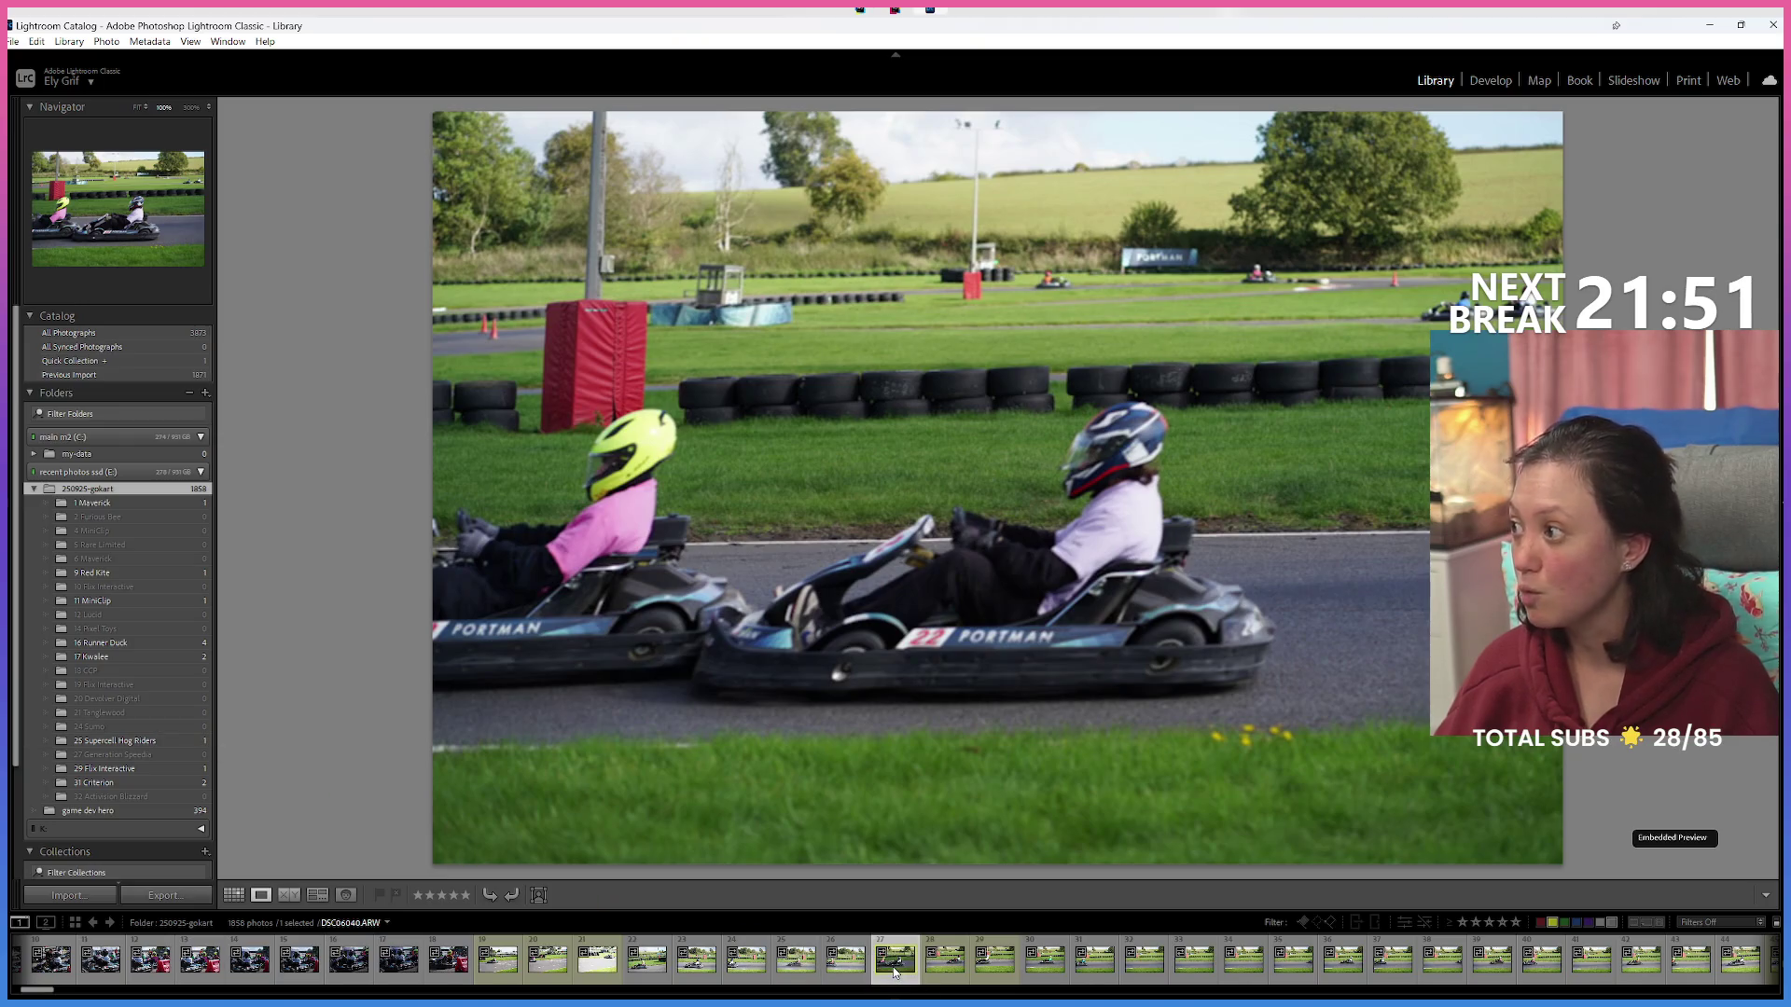
Move both number 12 kart photos into the 12 Lucid folder.
left_click(949, 976)
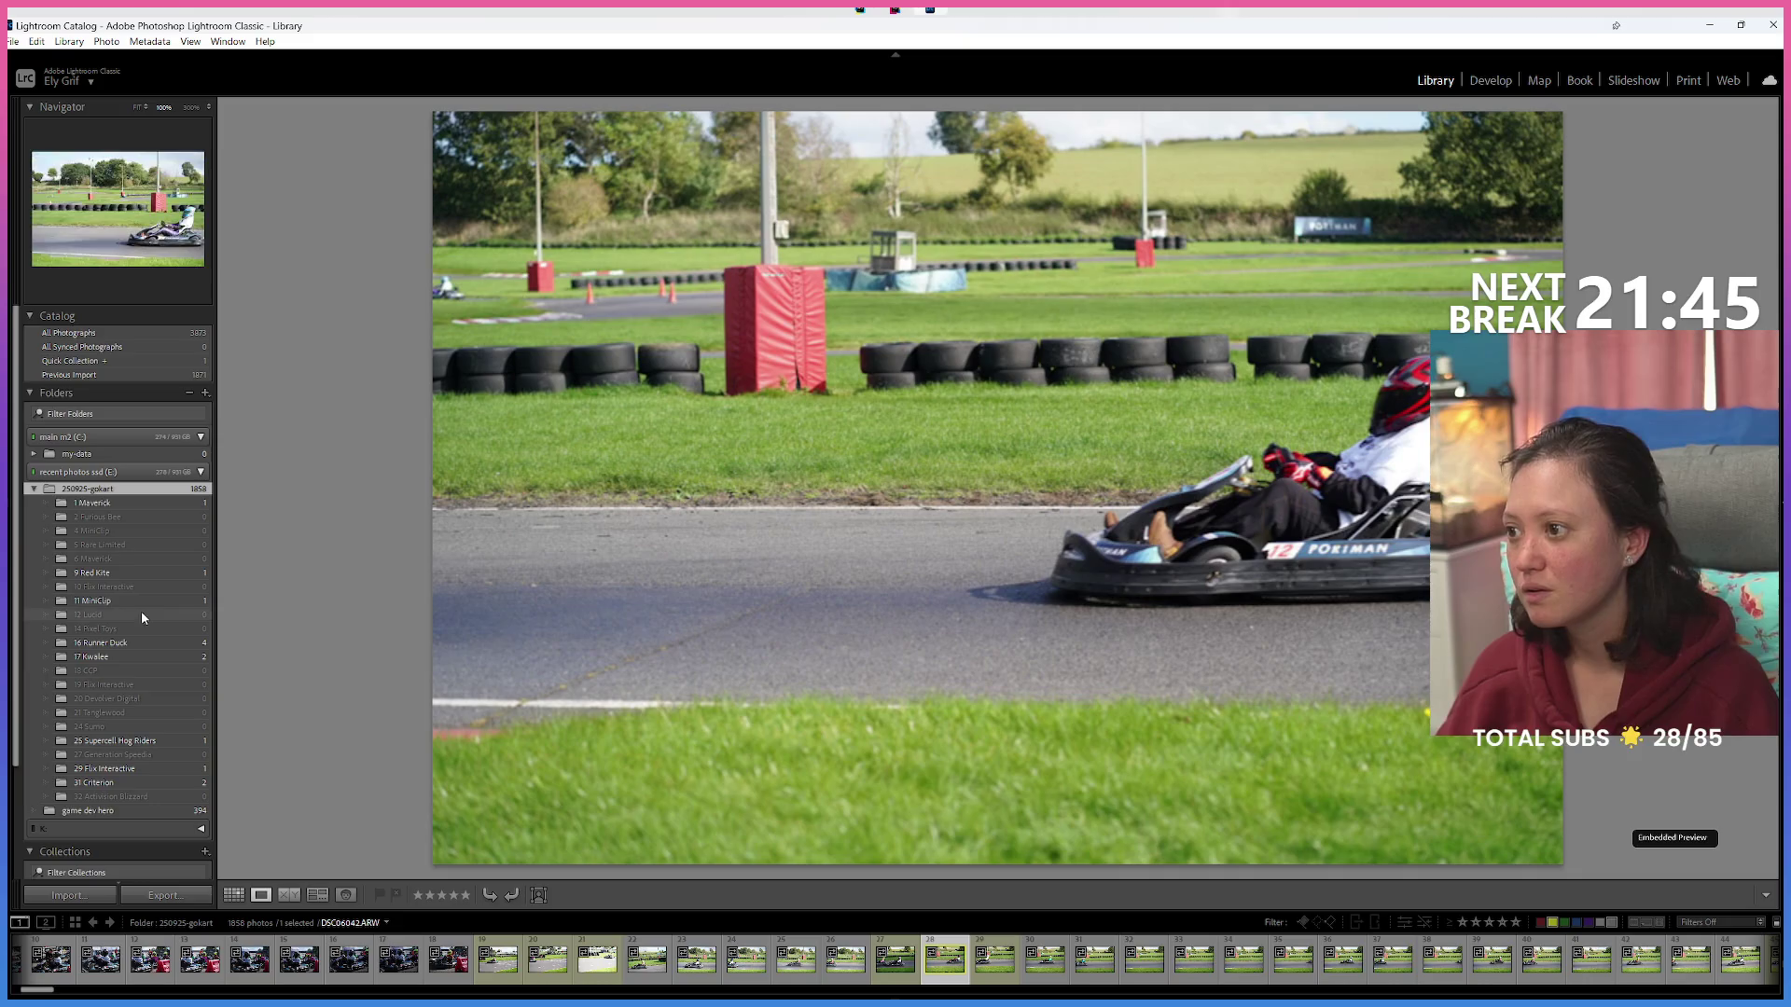
left_click(994, 973, "ctrl")
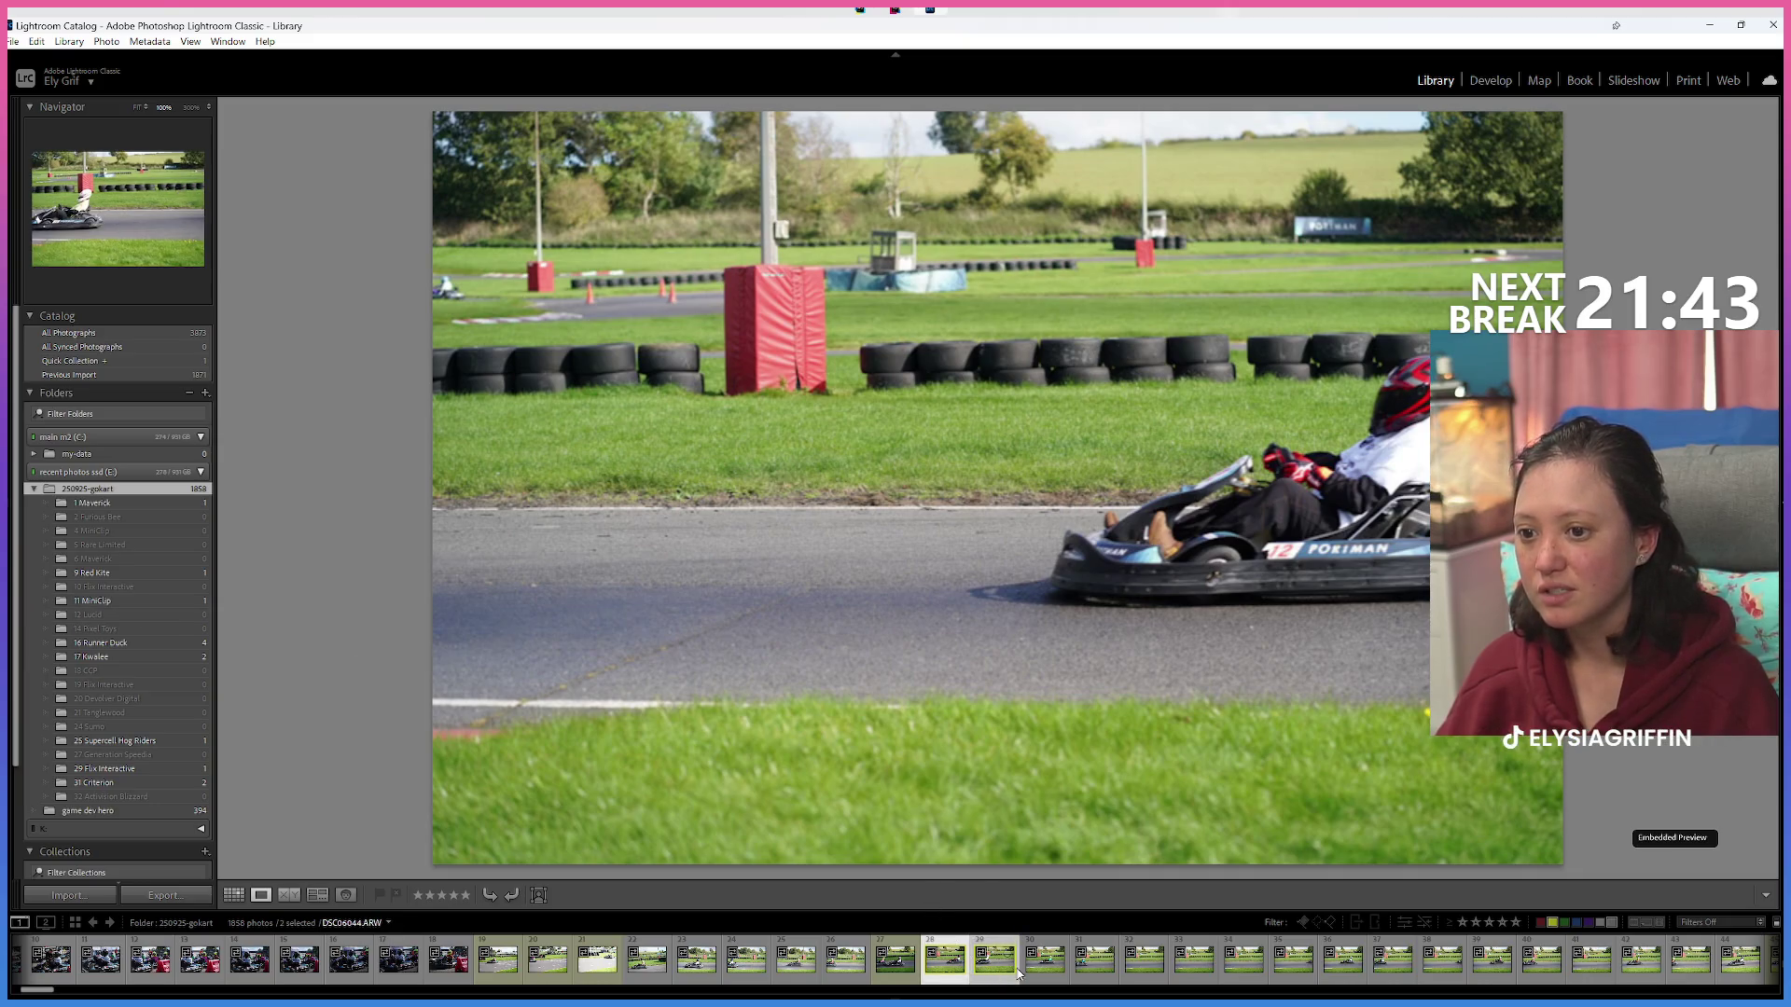
left_click(945, 943)
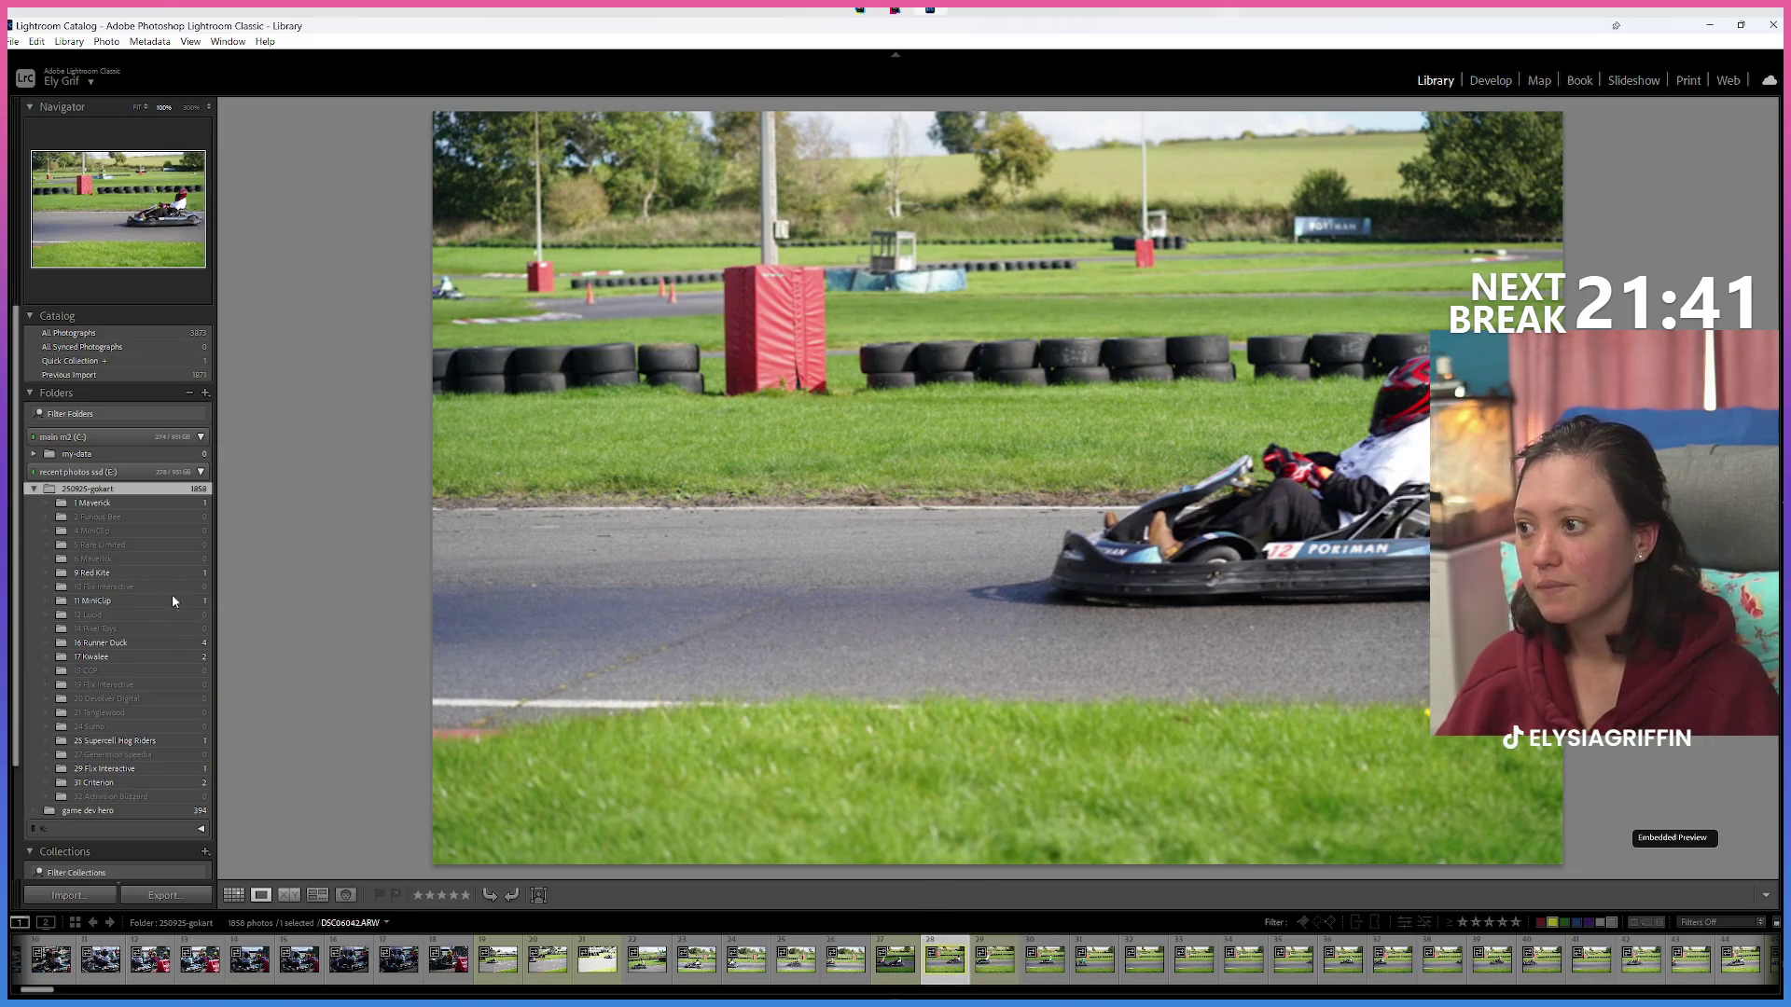
left_click(995, 959, "ctrl")
left_click_drag(988, 961, 166, 620)
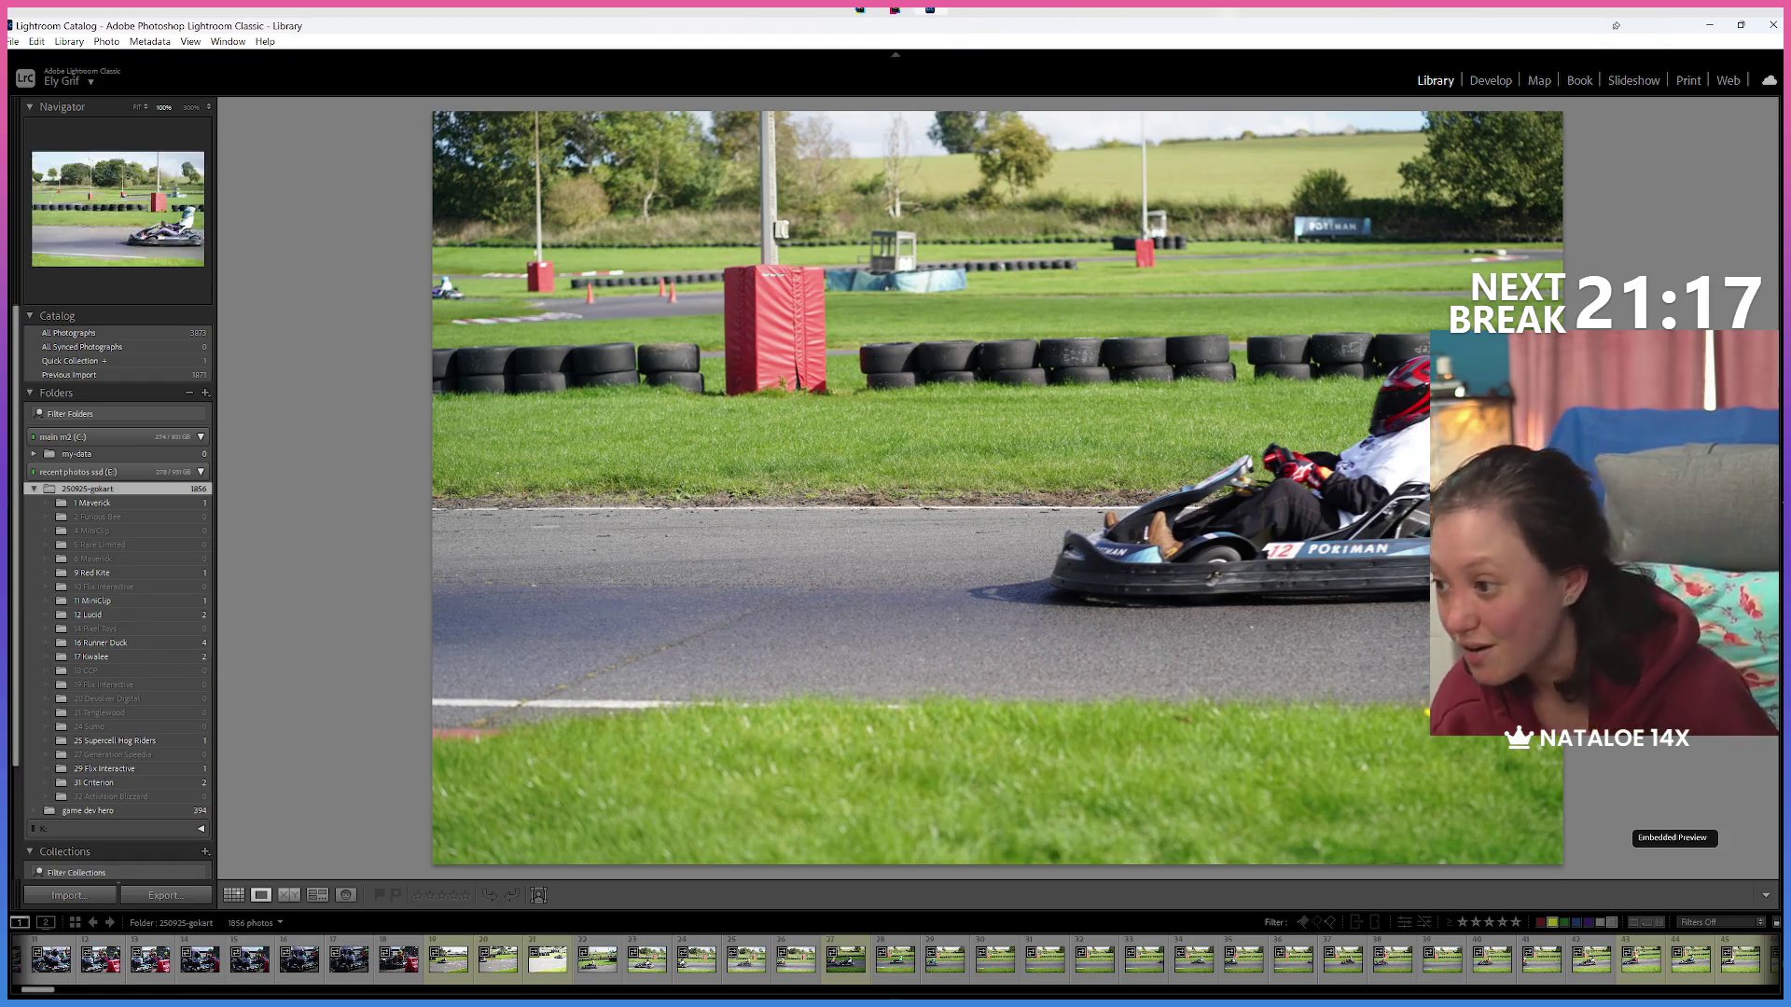
Find the kart number 10 photo DSC06003 in the Filmstrip, fit it in view, and switch to Develop.
scroll(611, 967, "down", 5)
scroll(611, 967, "up", 3)
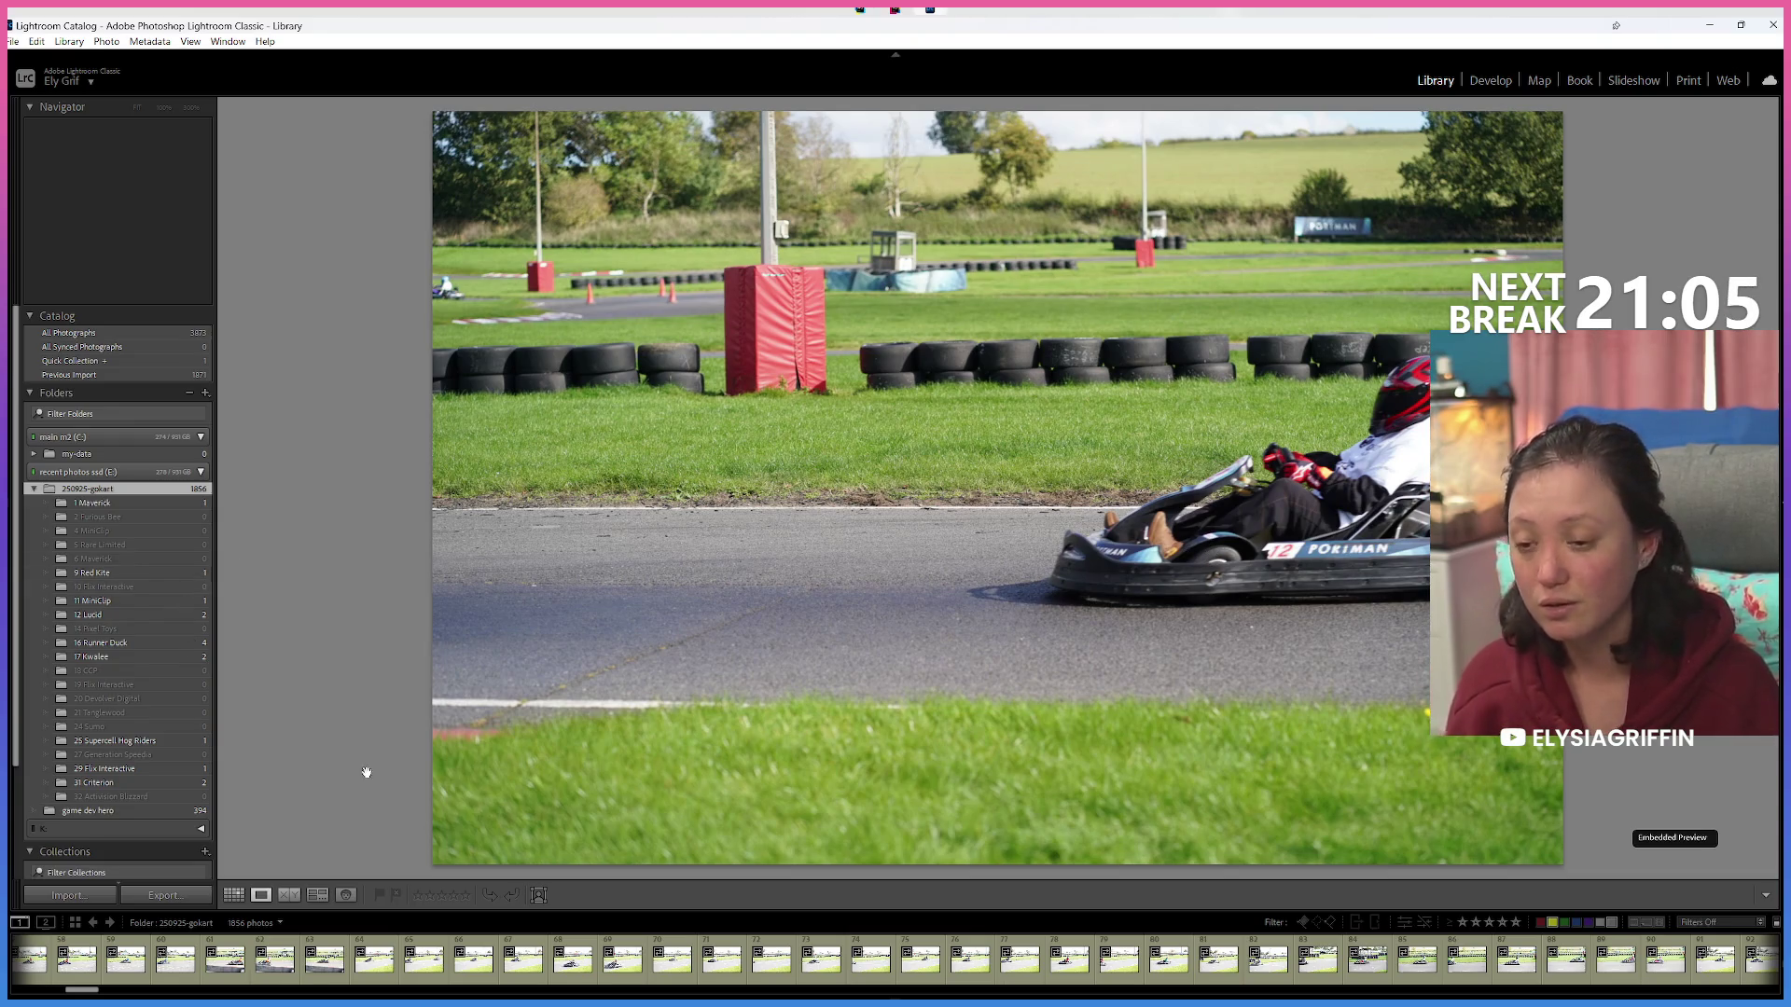
left_click_drag(83, 994, 221, 994)
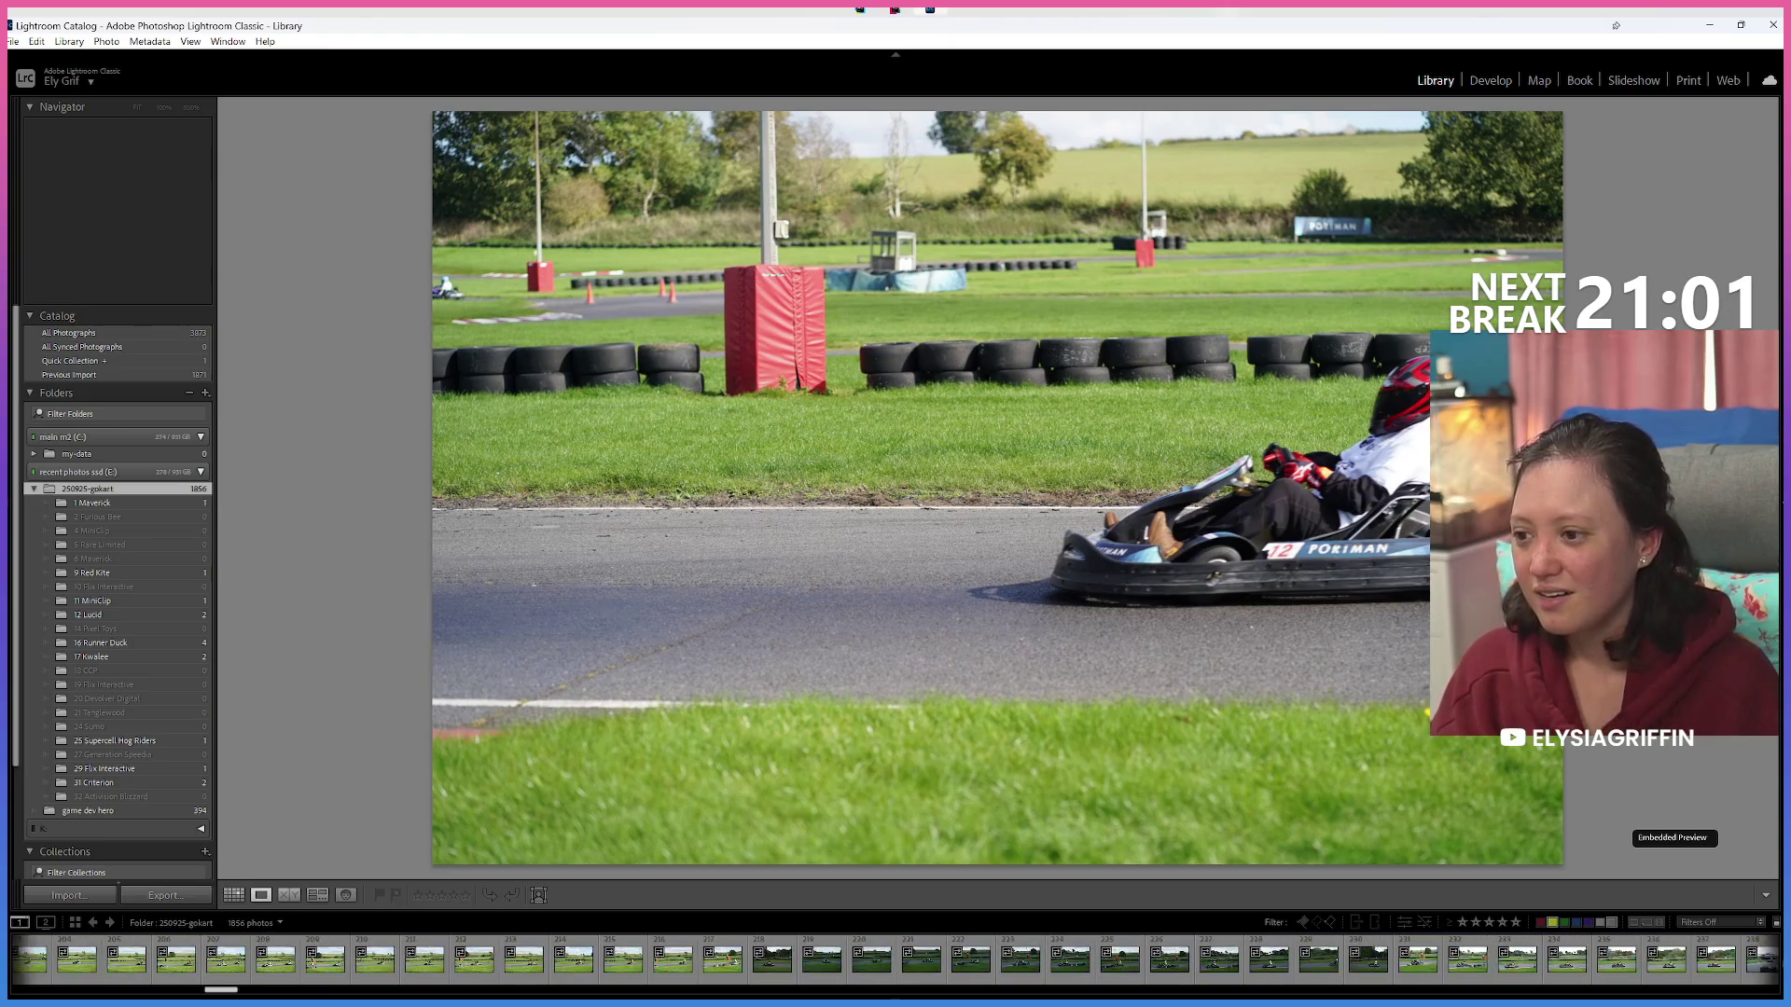
left_click(766, 970)
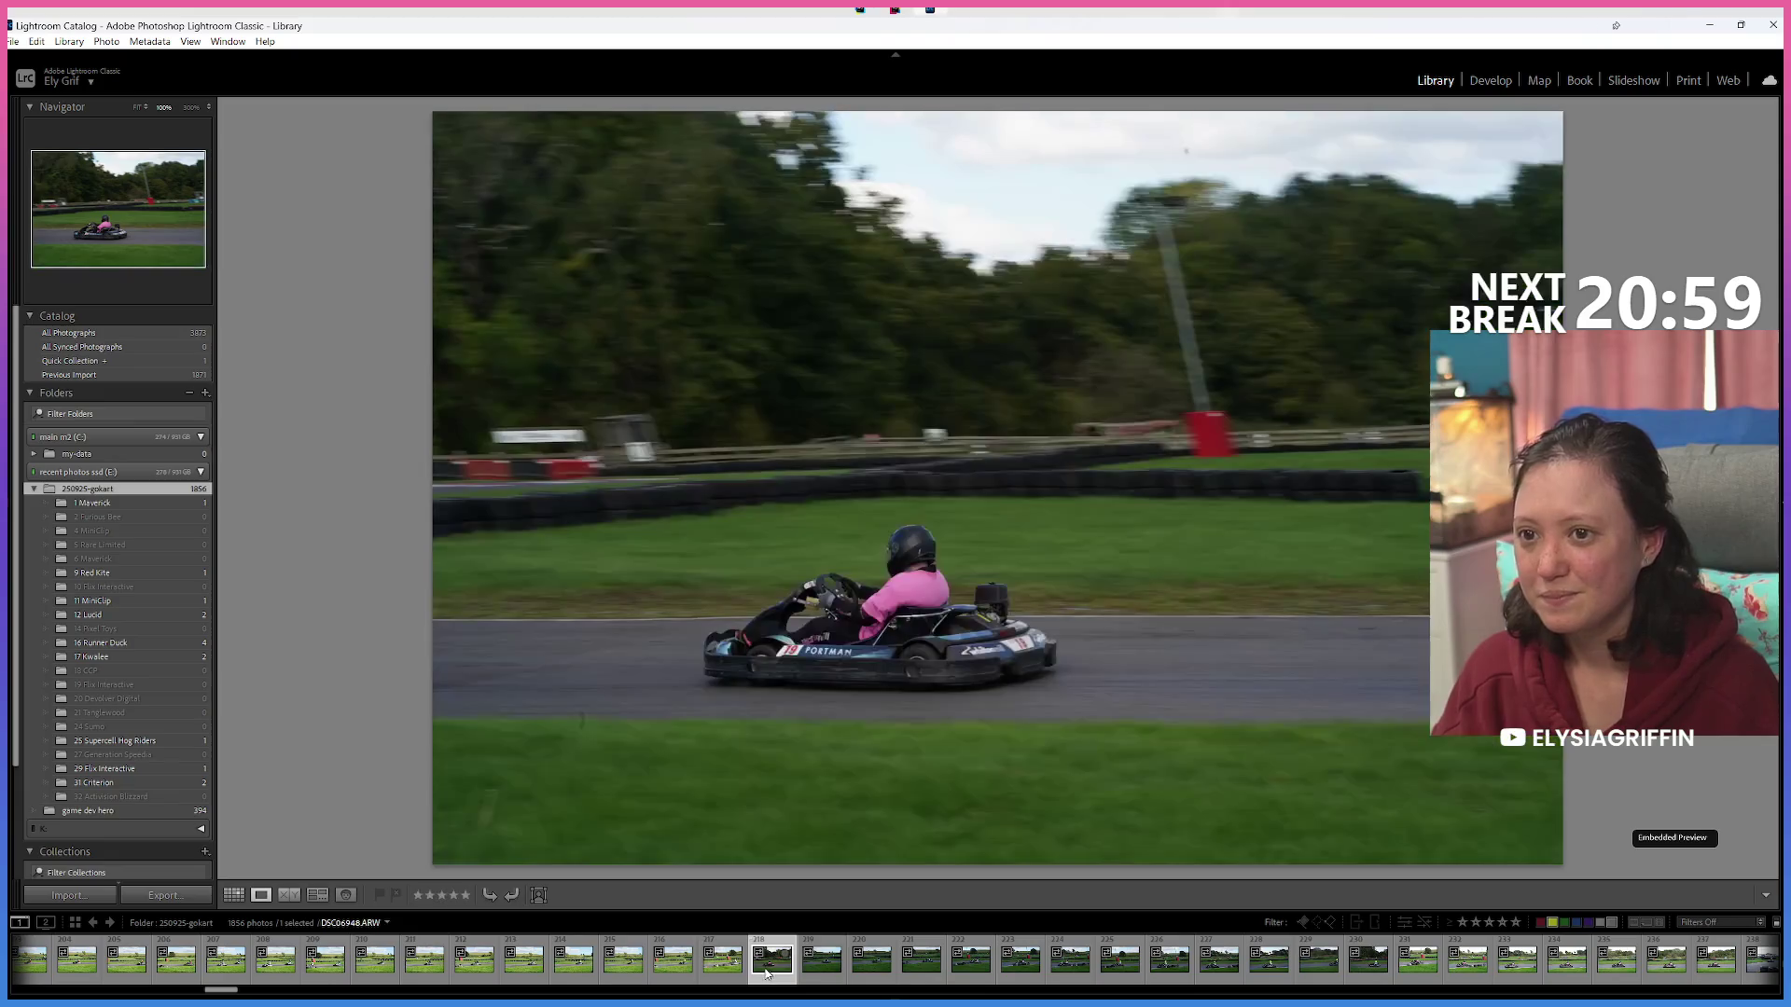
left_click_drag(224, 991, 31, 991)
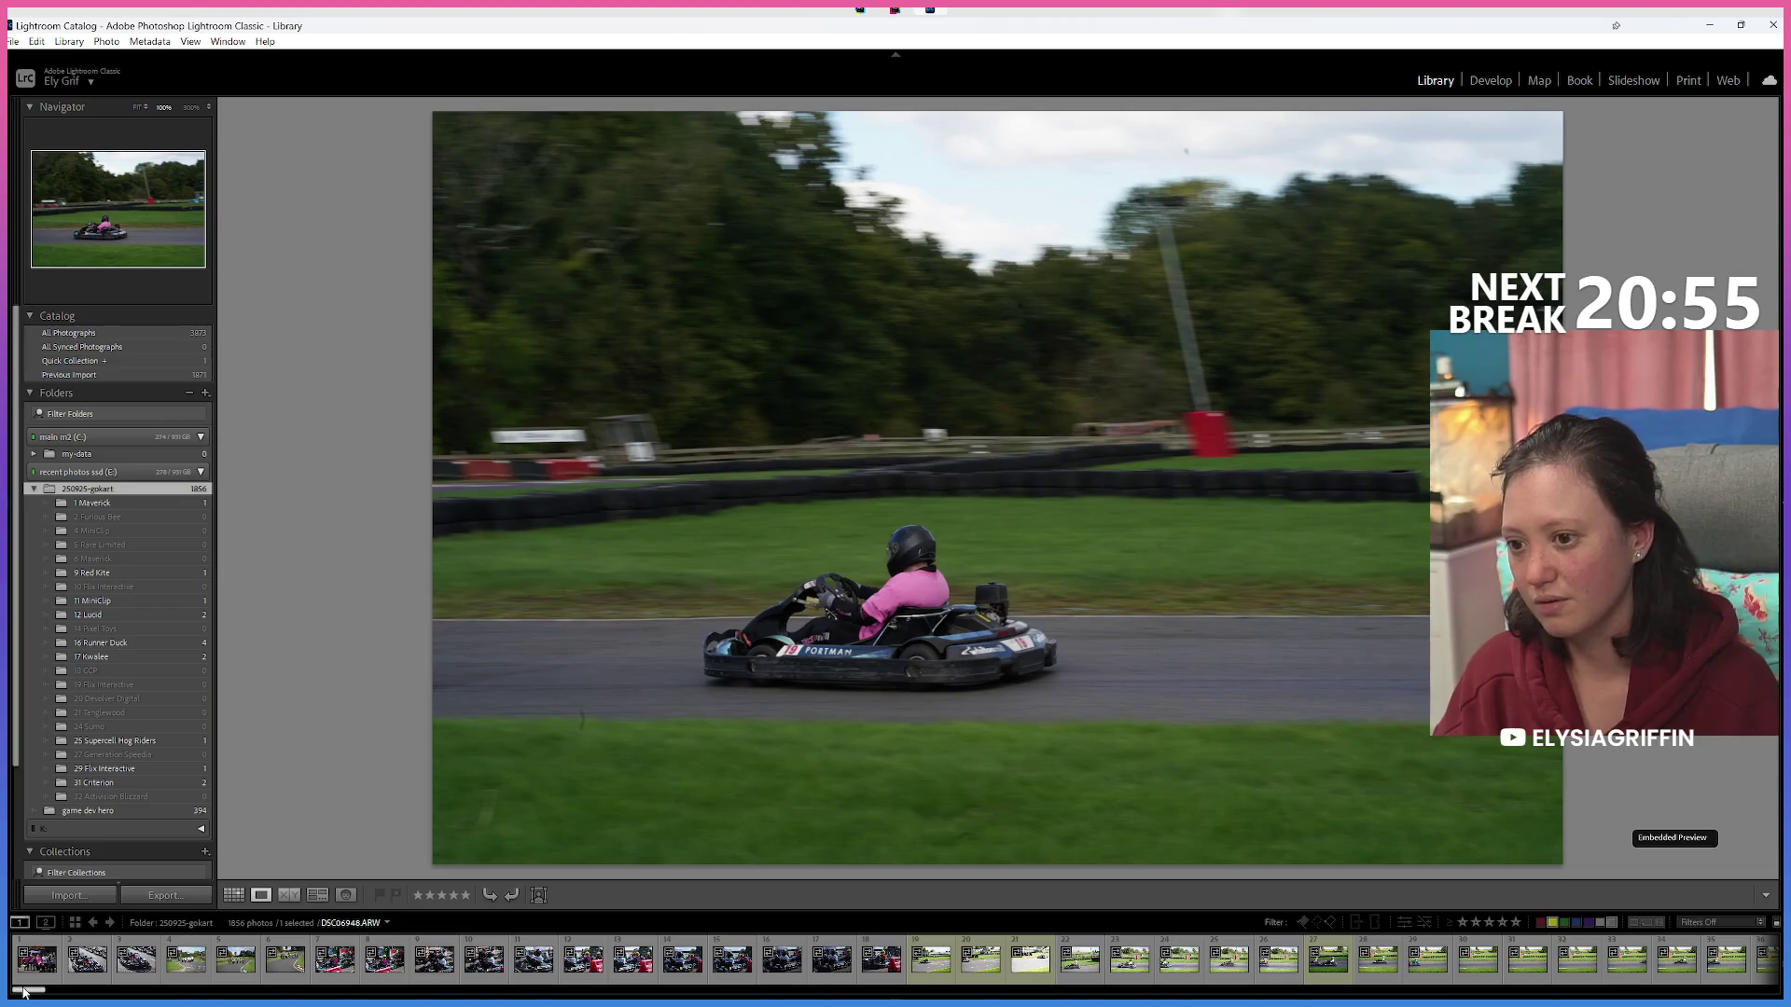
left_click(925, 970)
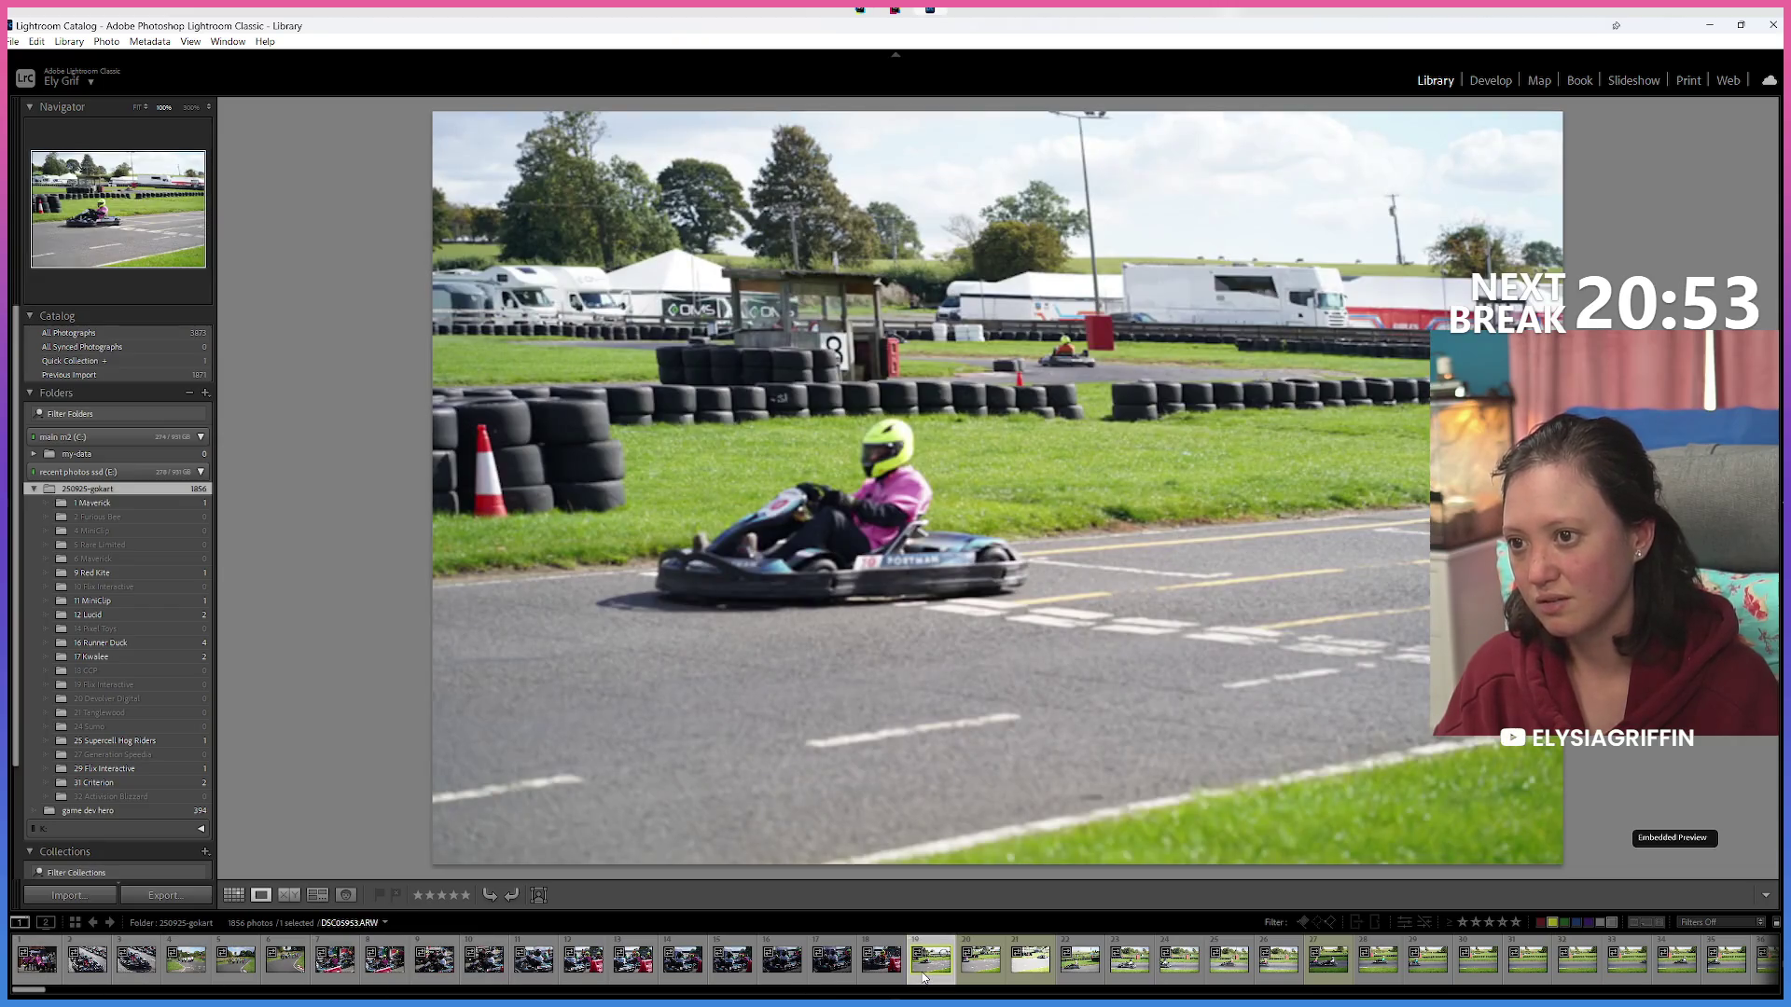
key("Right")
key("Right")
key("Right")
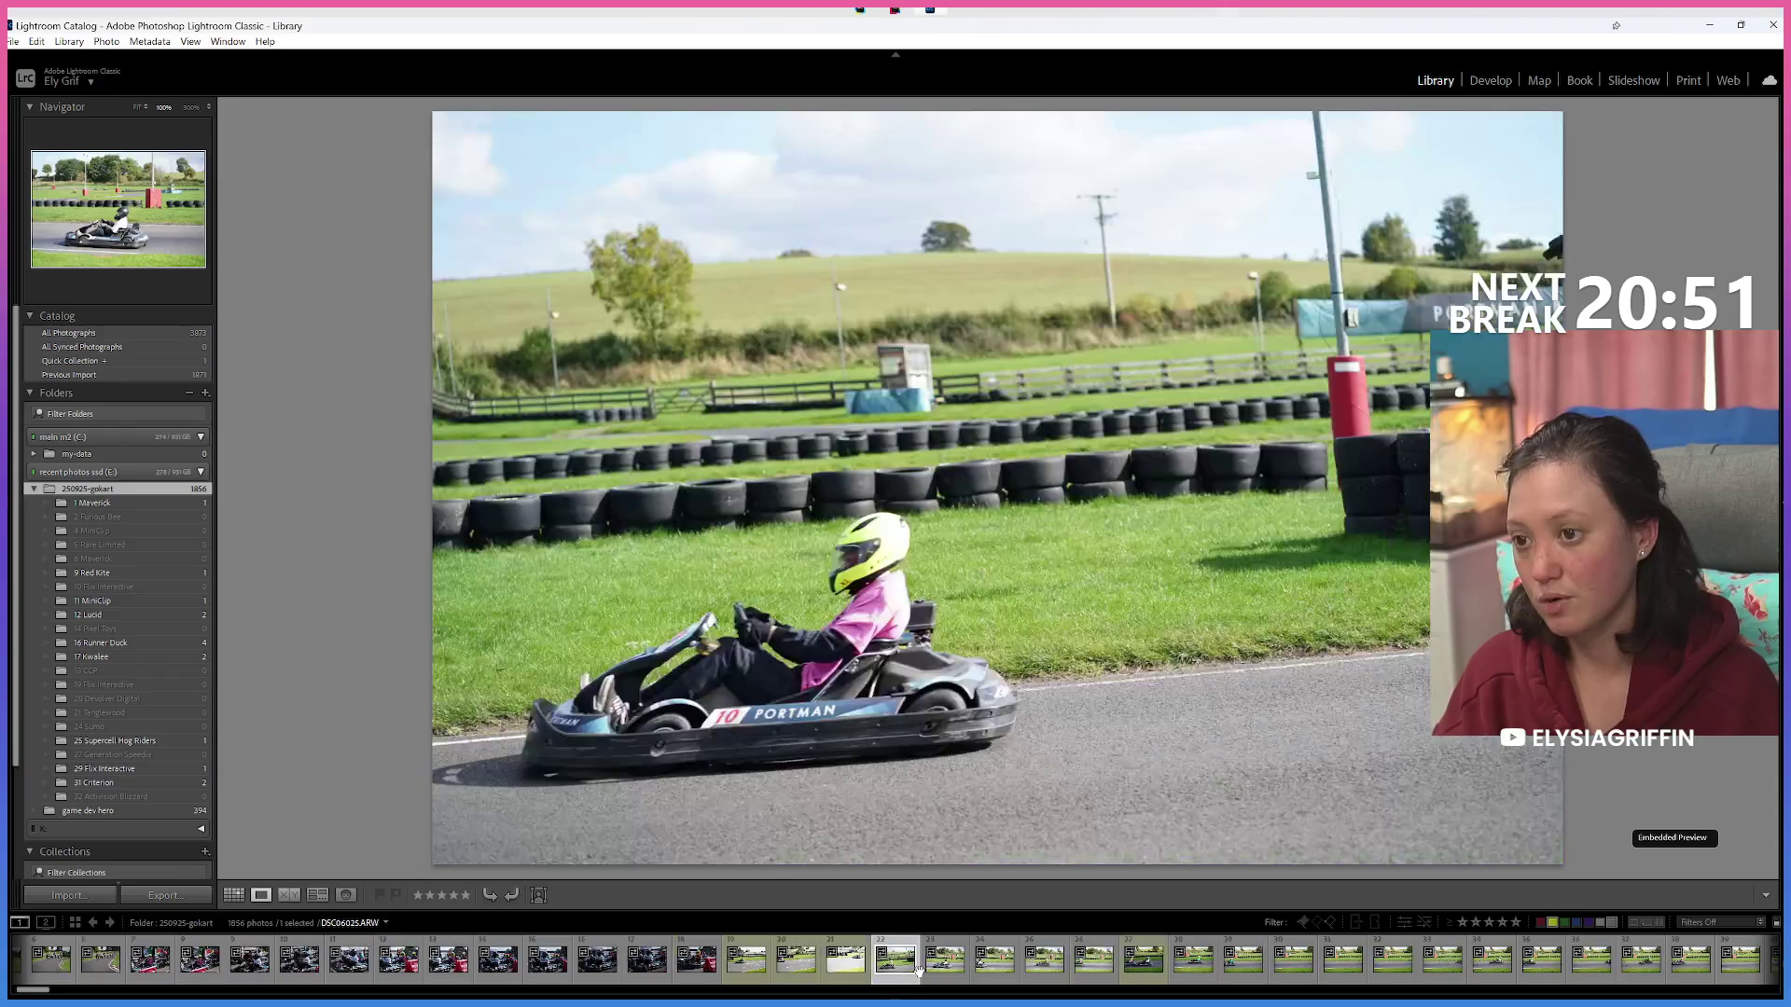
key("Right")
key("Right")
key("Right")
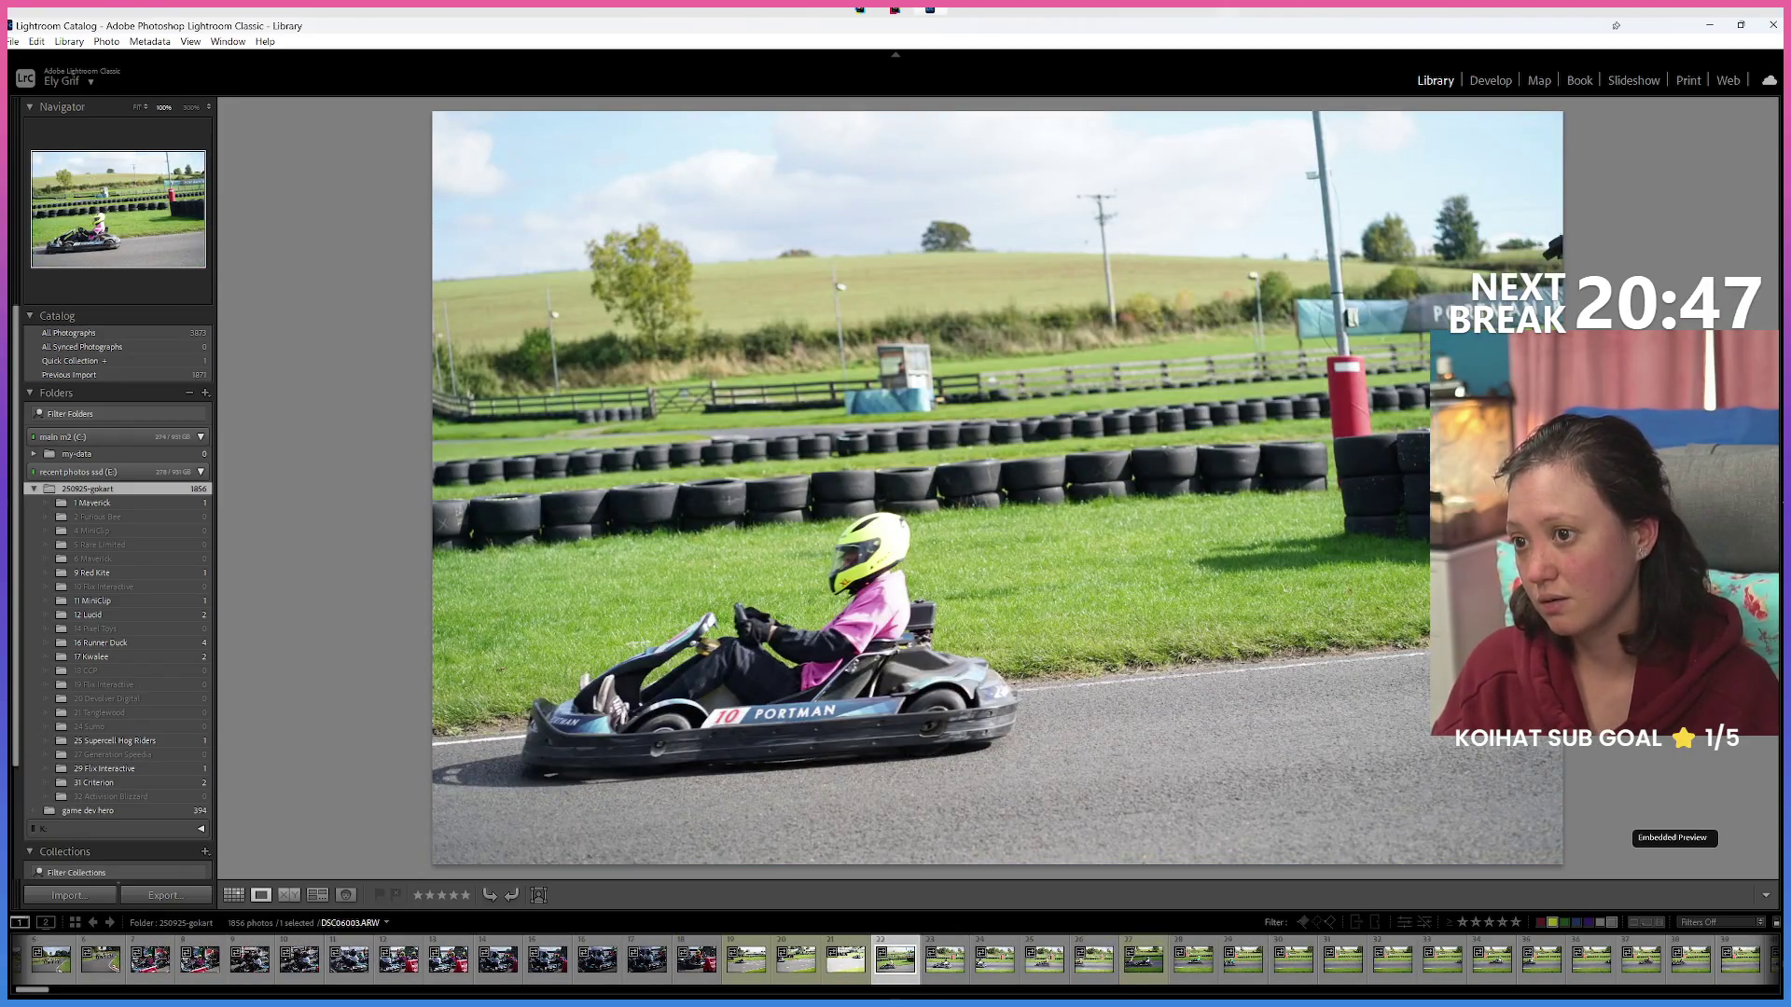
left_click(781, 688)
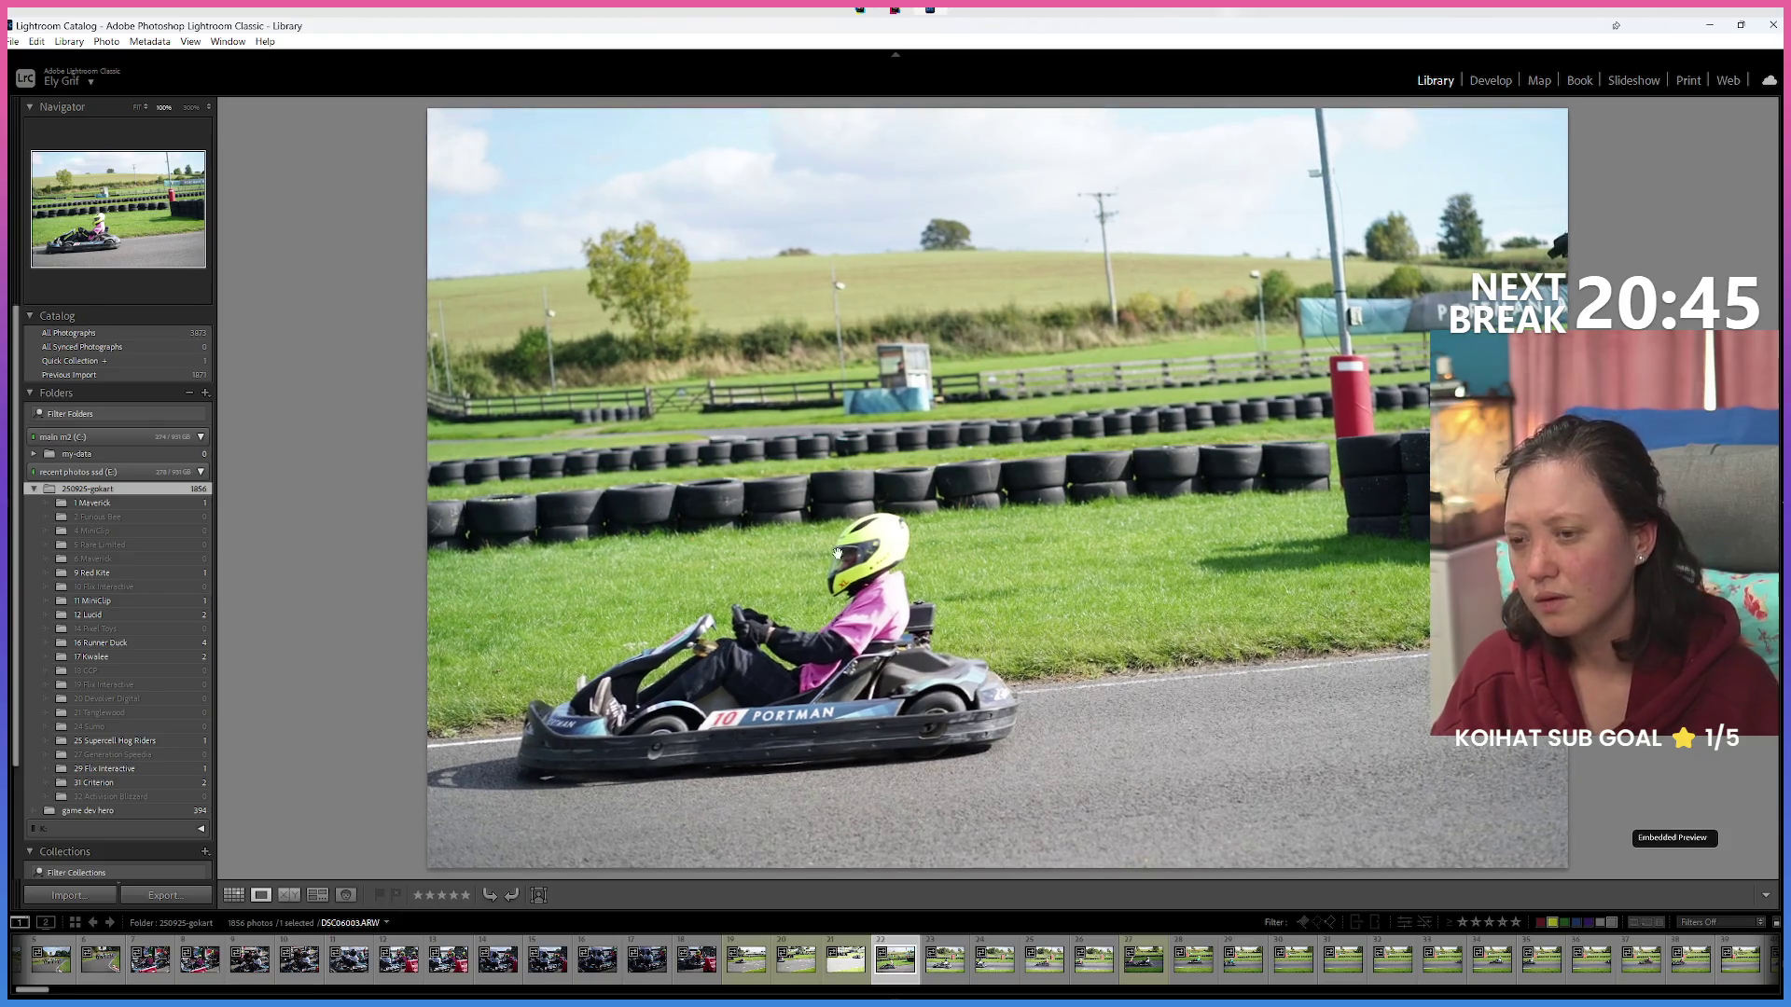
left_click(1483, 82)
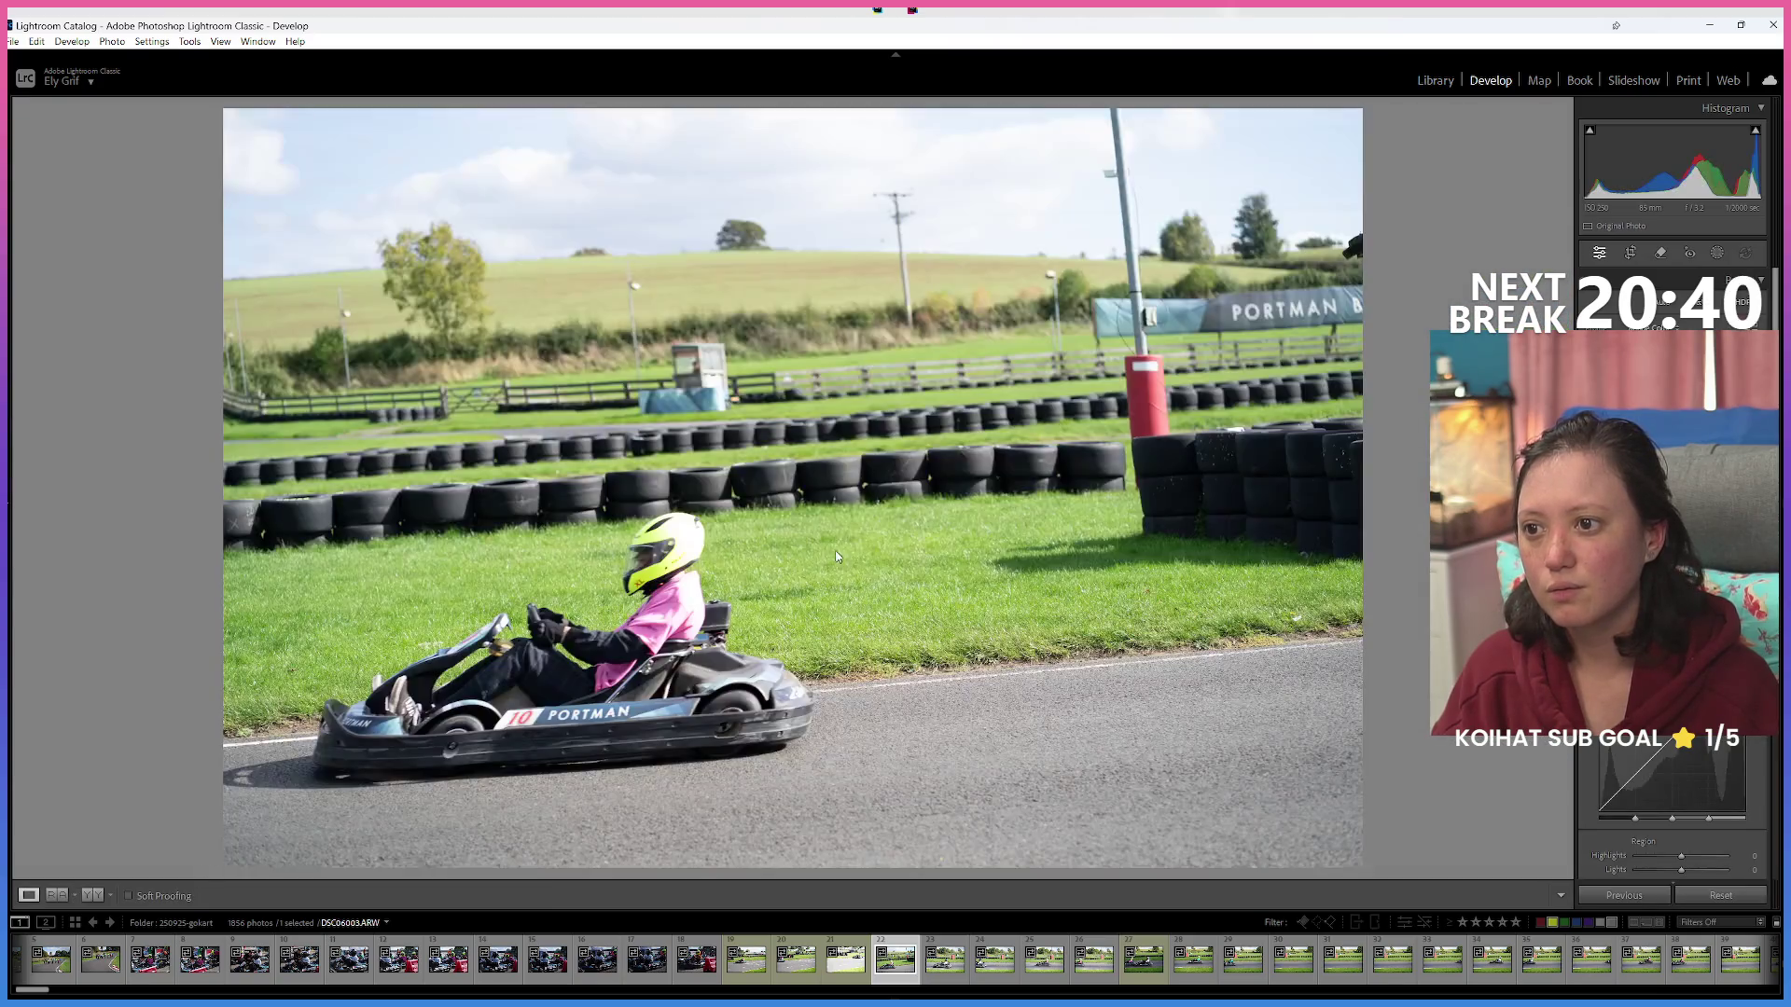
Zoom to 1:1 on the kart 10 driver's helmet, pan around it, then fit the photo.
left_click(632, 580)
left_click(632, 580)
left_click(597, 606)
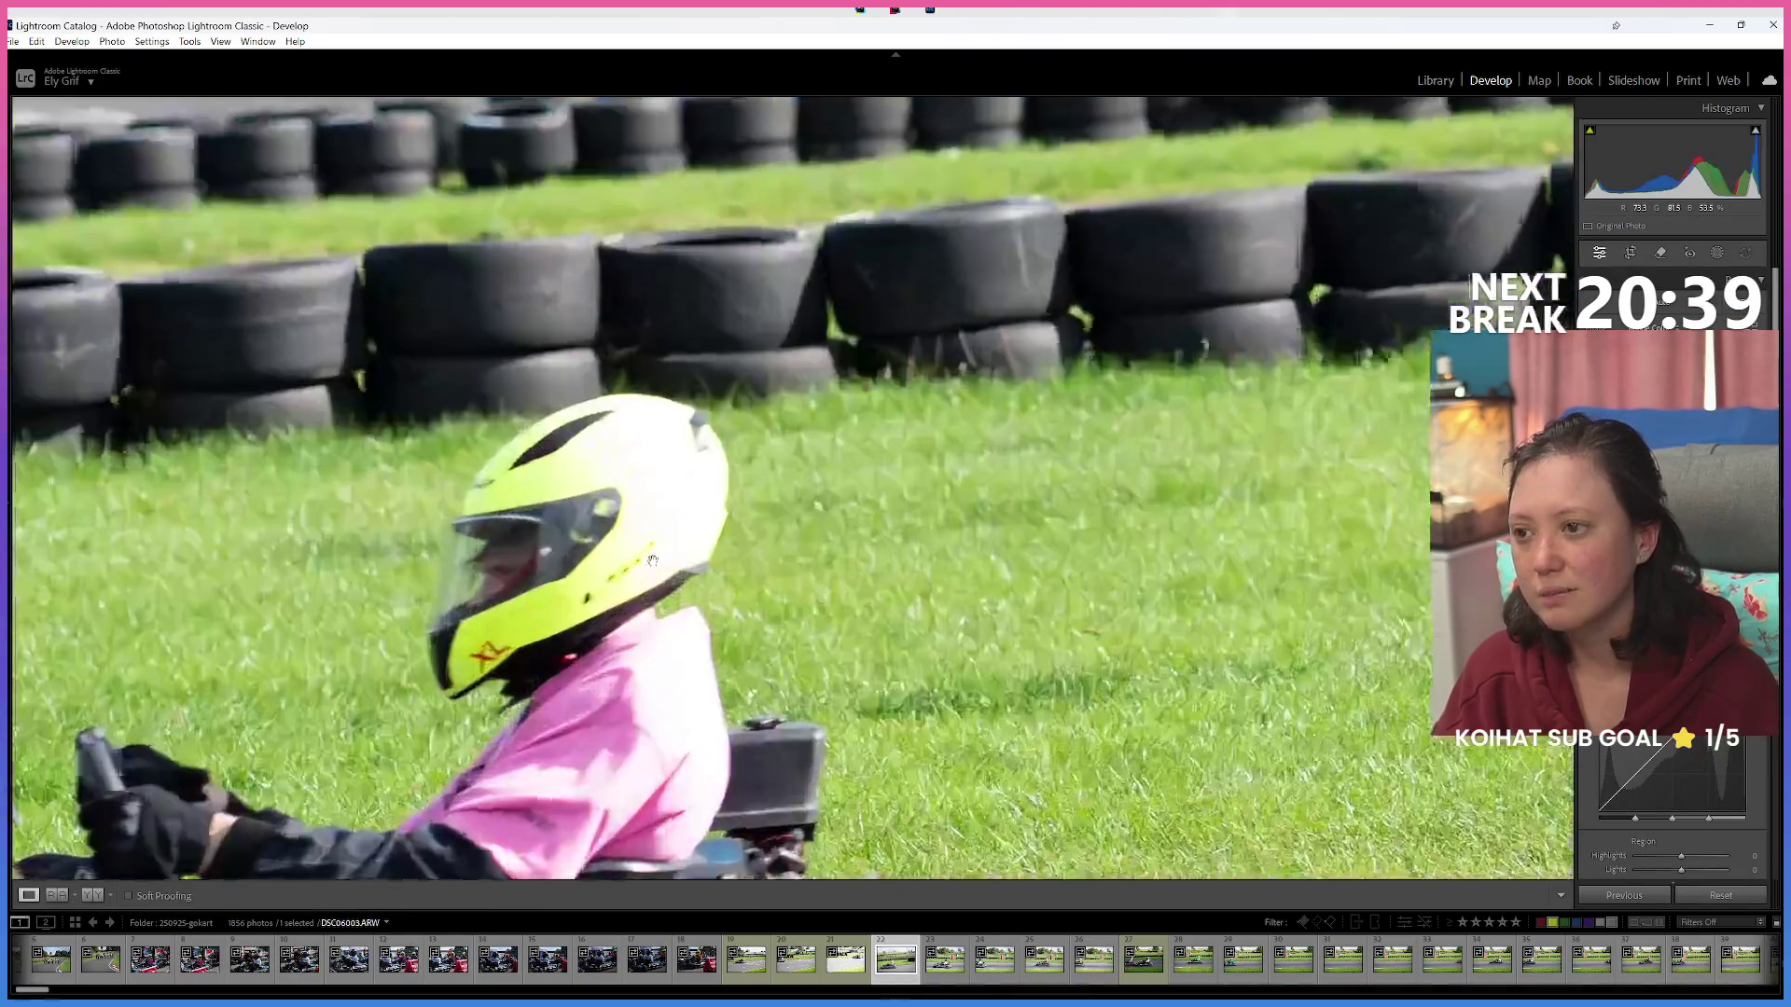
left_click_drag(558, 628, 584, 612)
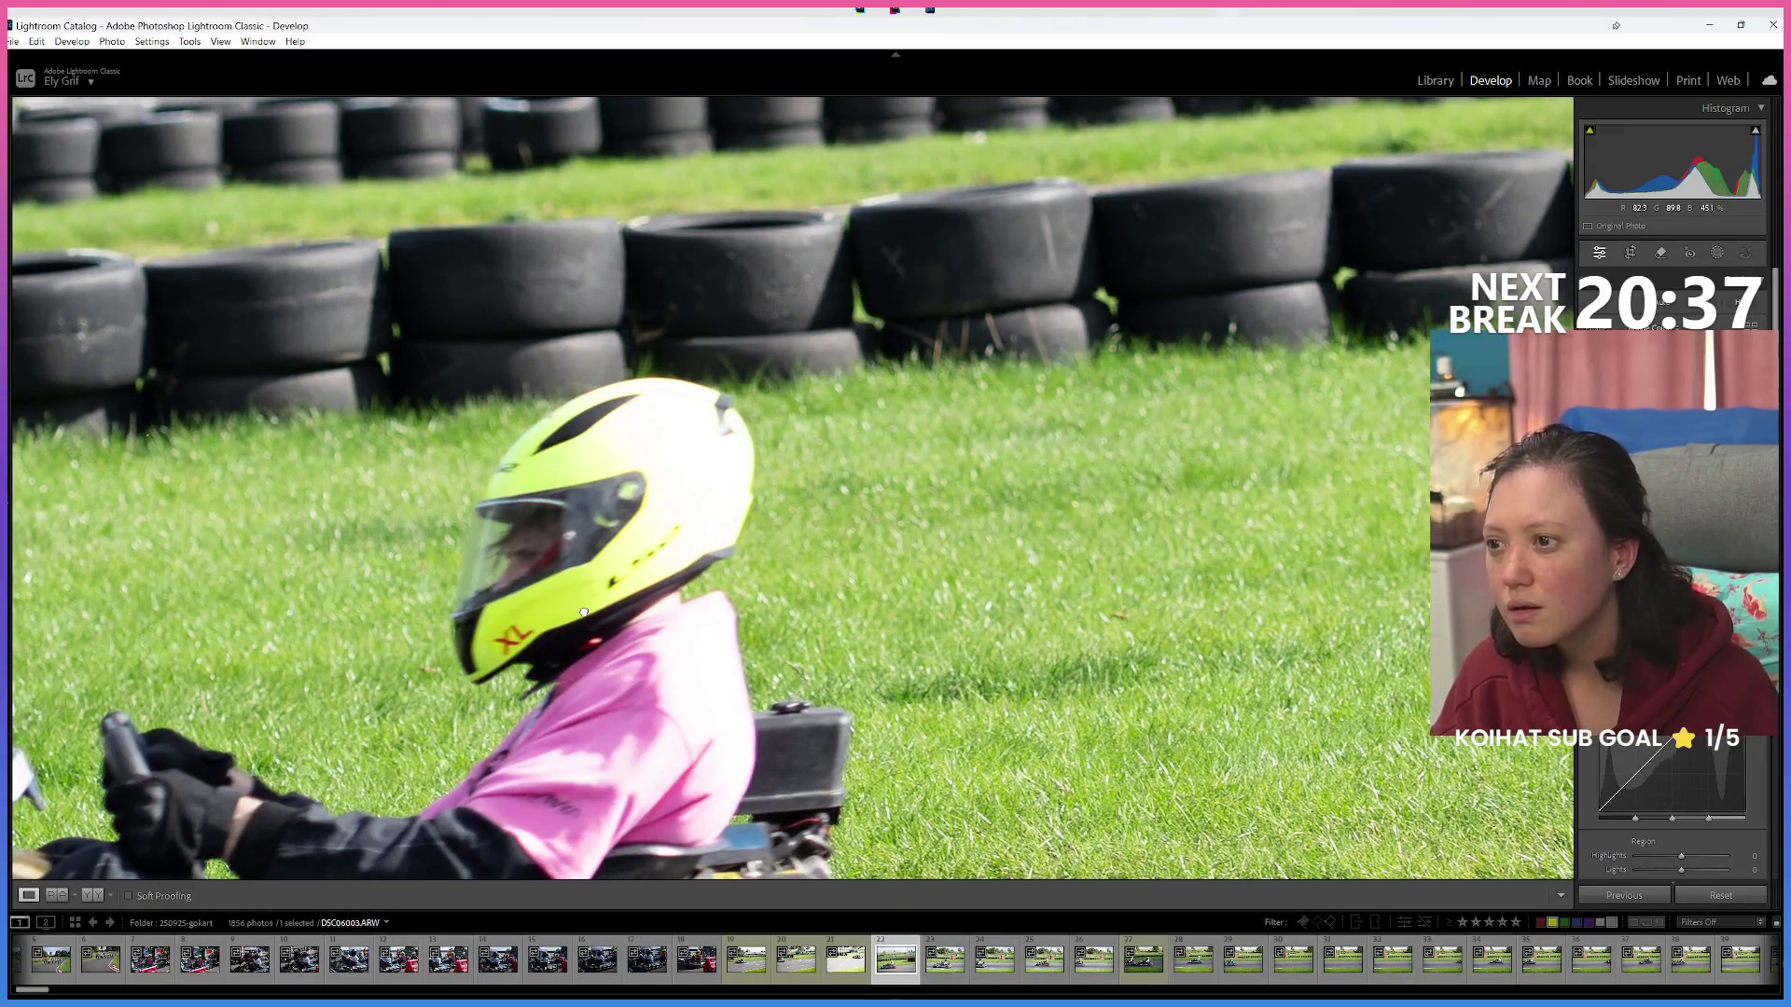
mouse_move(584, 612)
left_mouse_down()
mouse_move(640, 514)
mouse_move(699, 461)
left_mouse_up()
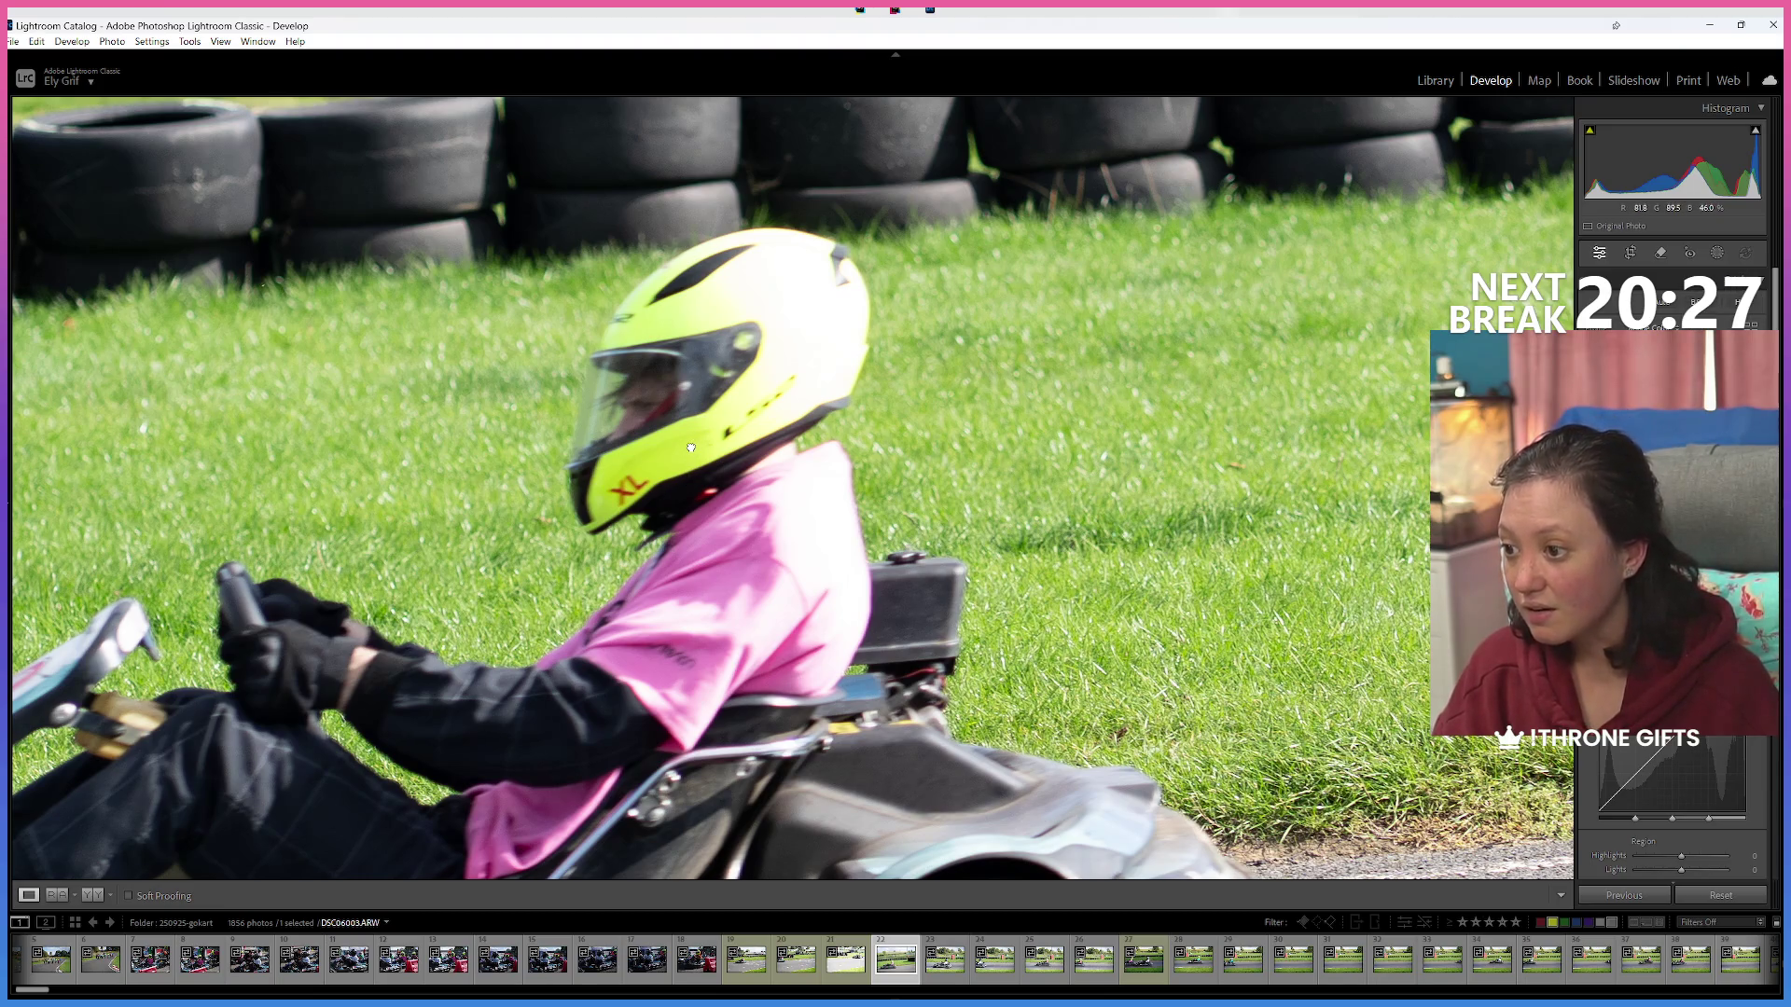
left_click(666, 499)
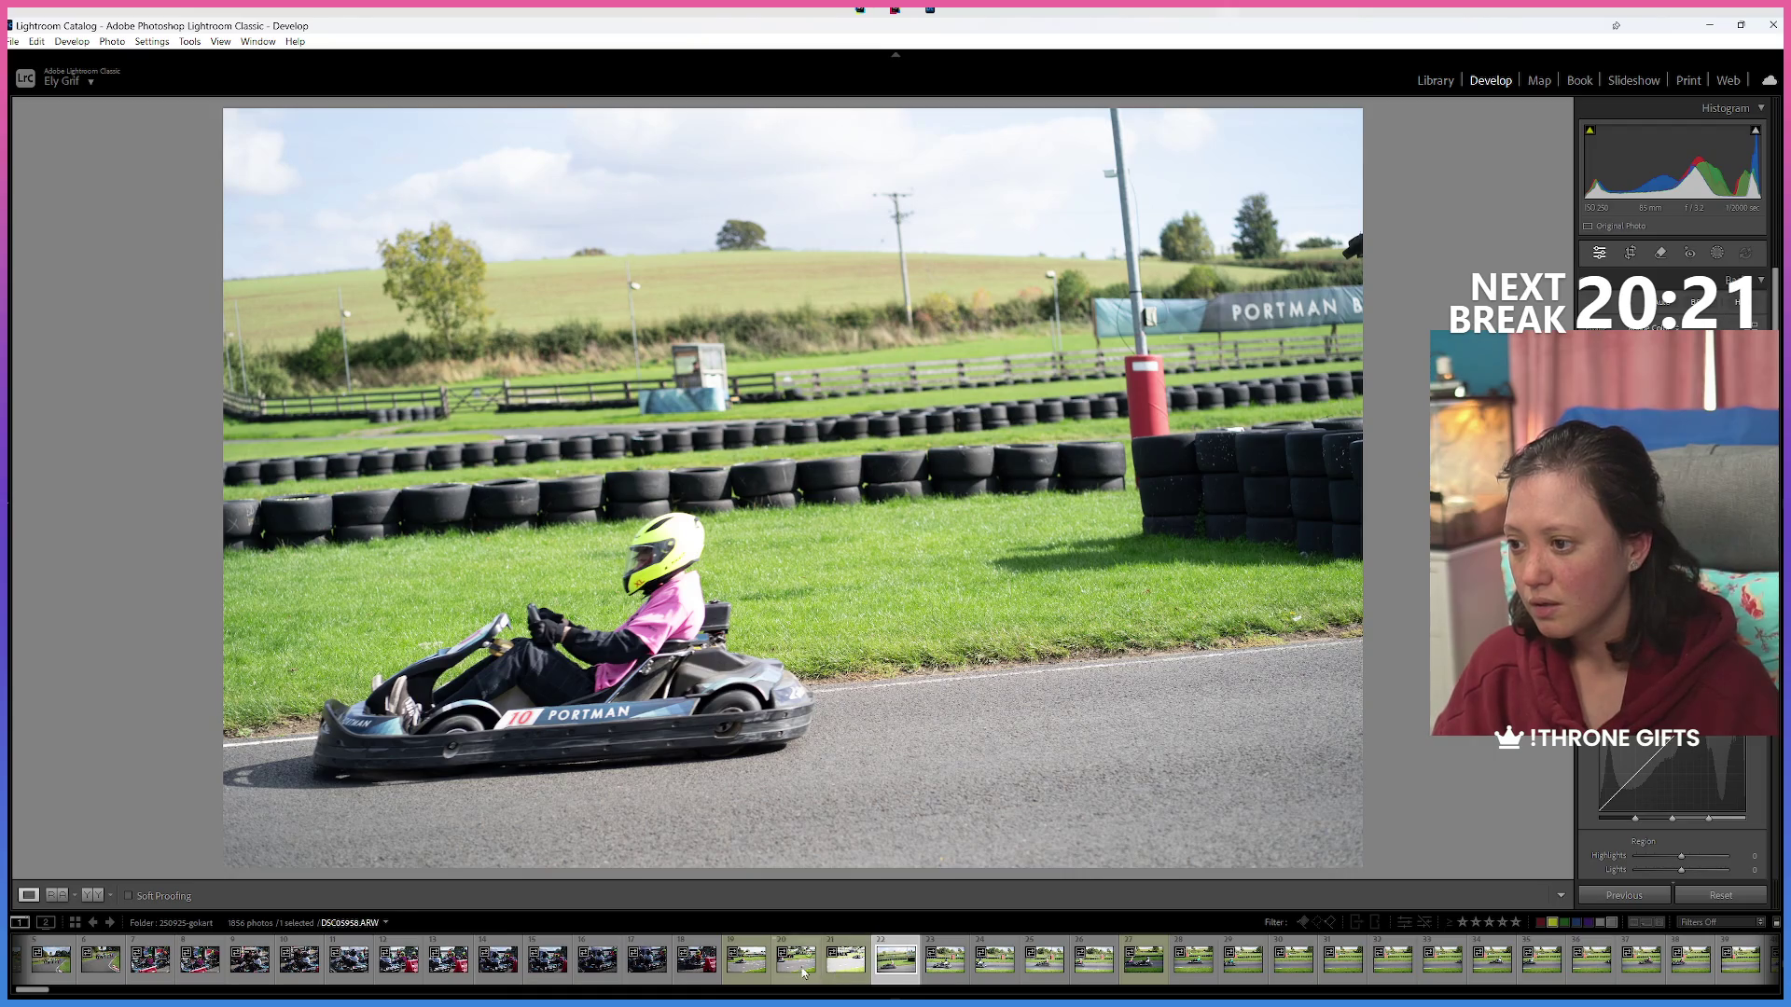
Compare neighbouring photos and return to Library loupe on the pink-shirted driver beside kart 22.
left_click(847, 966)
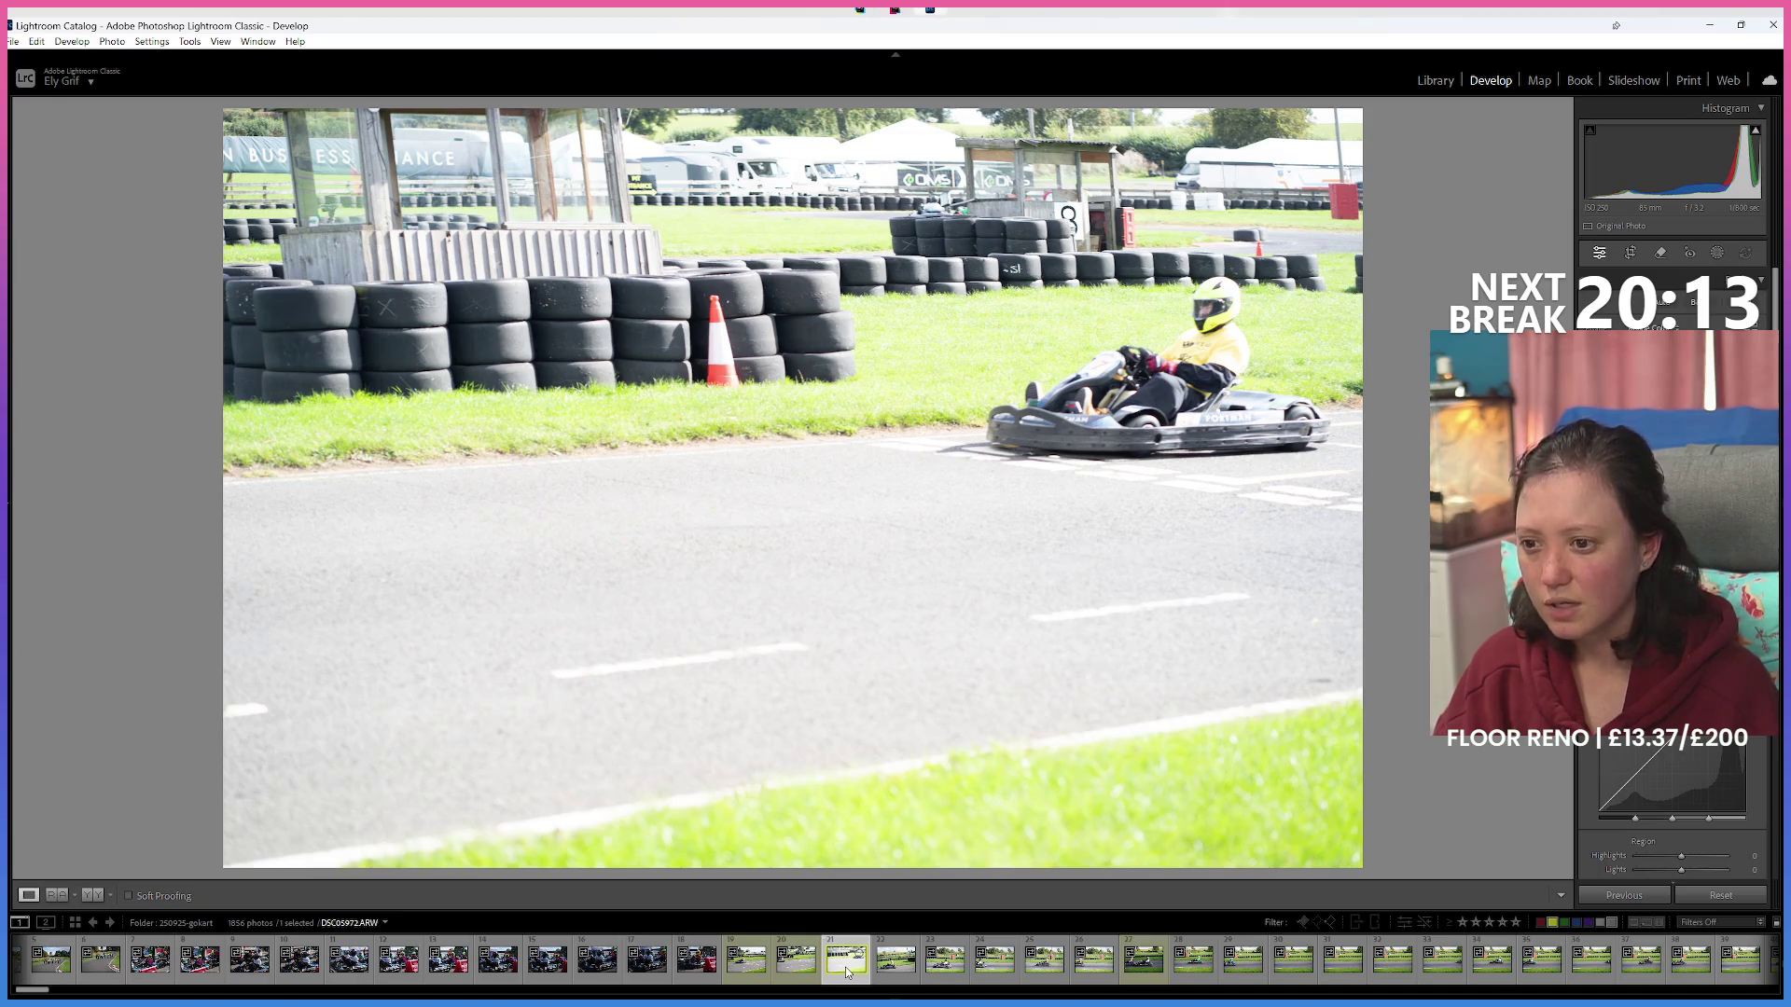
left_click(895, 977)
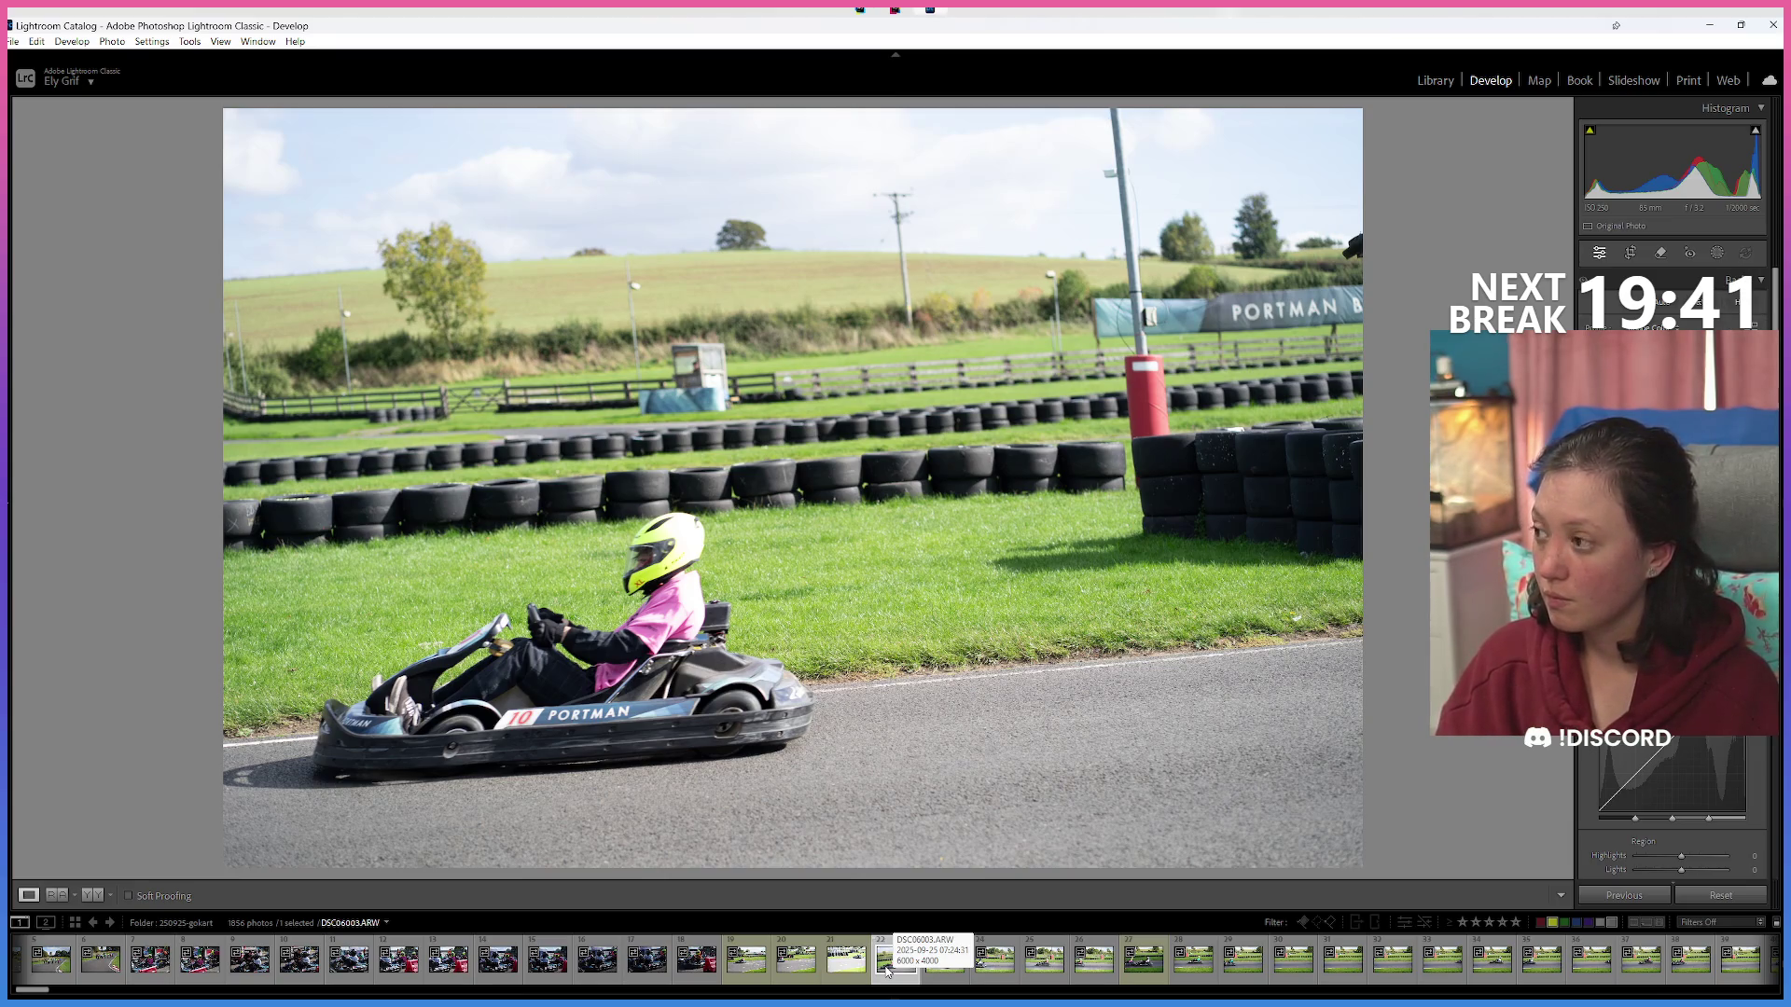
key("Right")
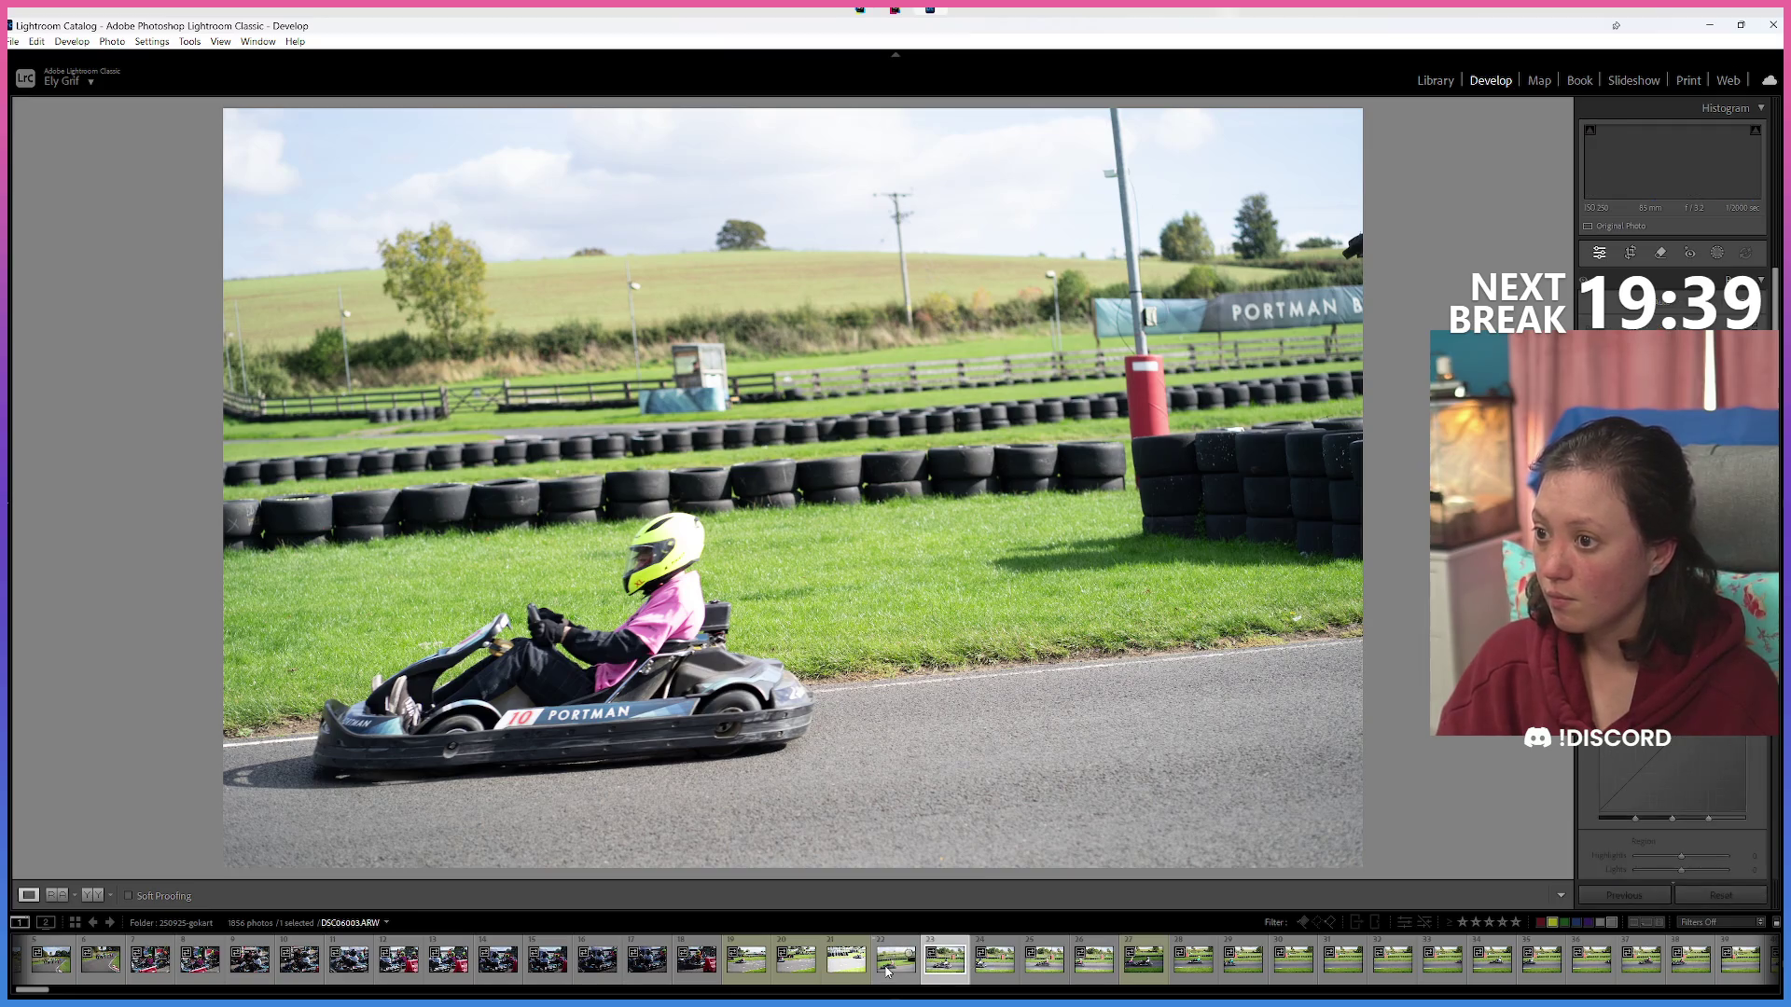
key("Right")
key("Right")
key("Right")
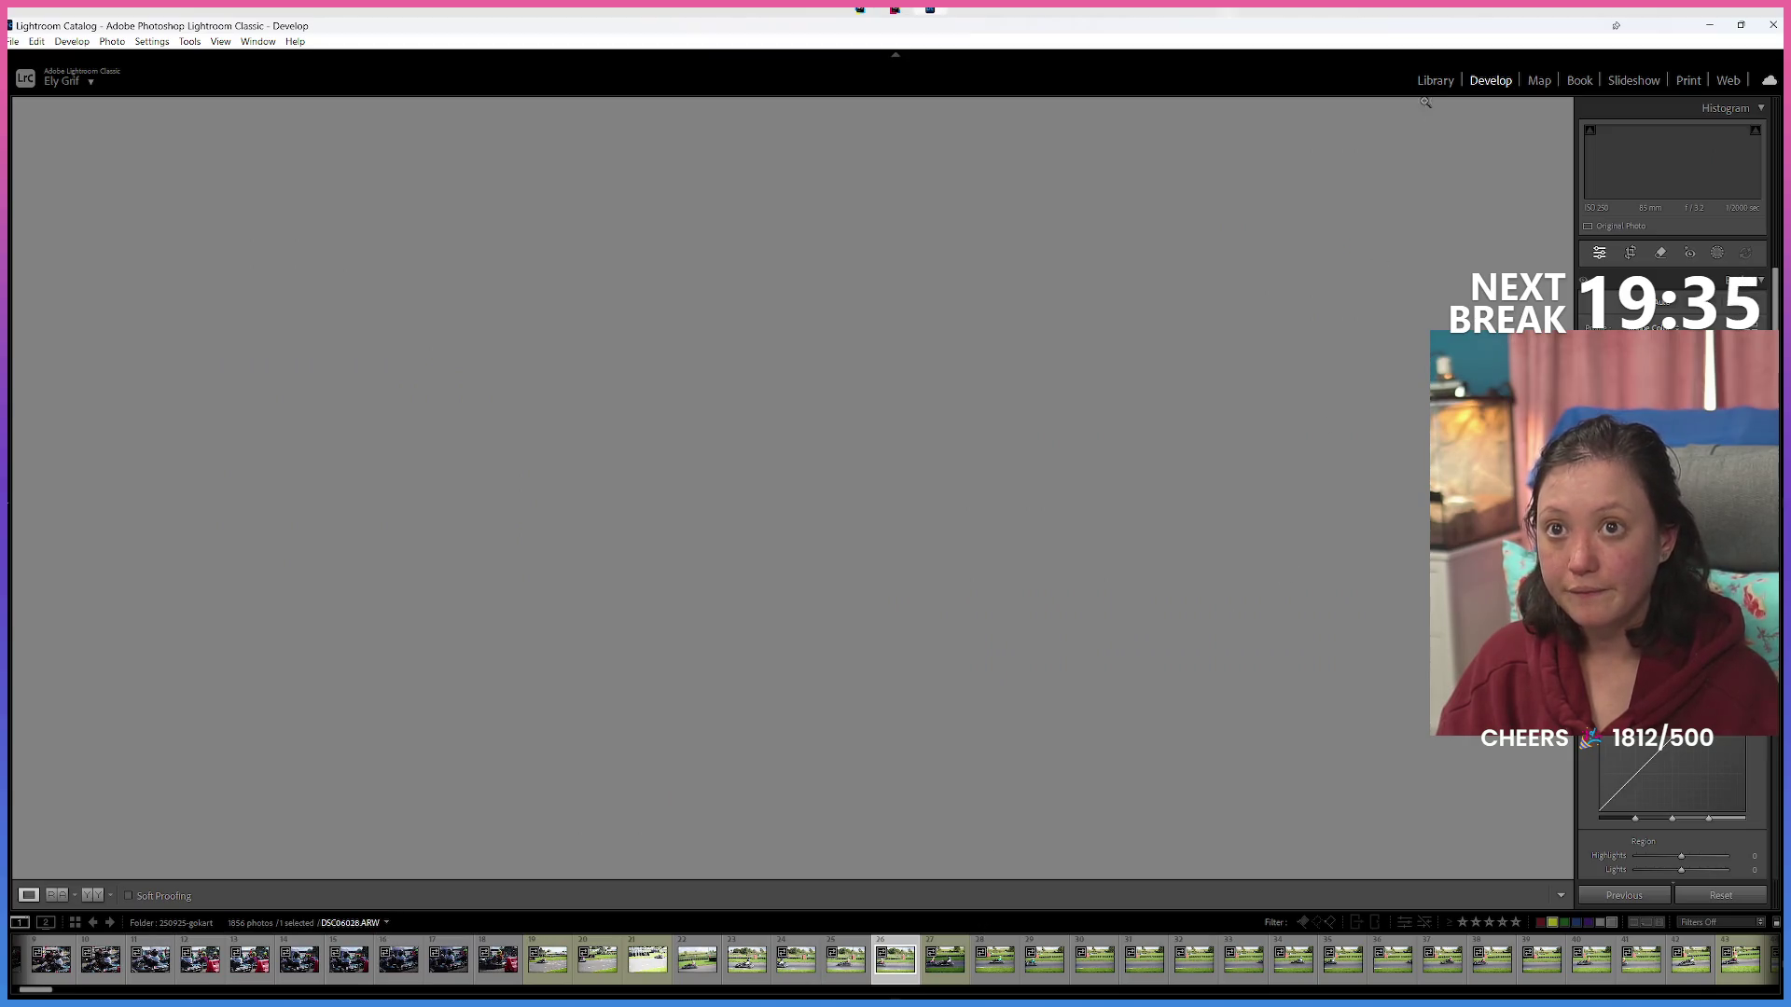
key("e")
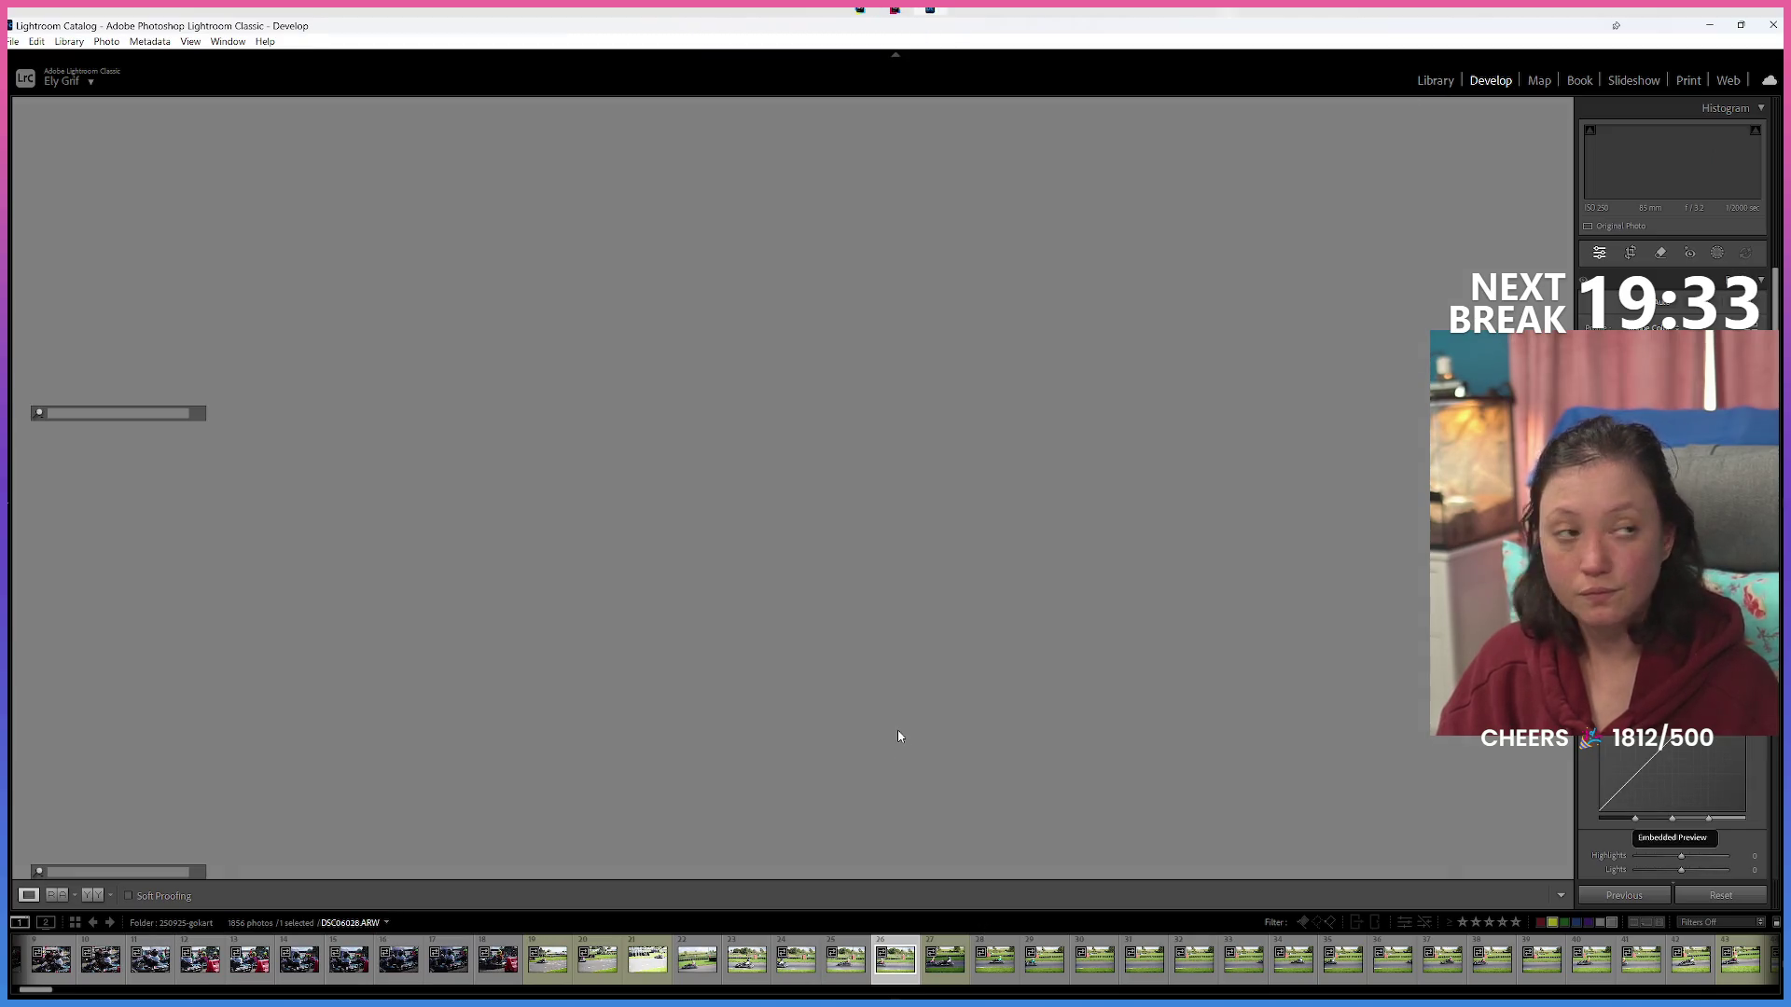
key("Right")
key("Right")
key("Right")
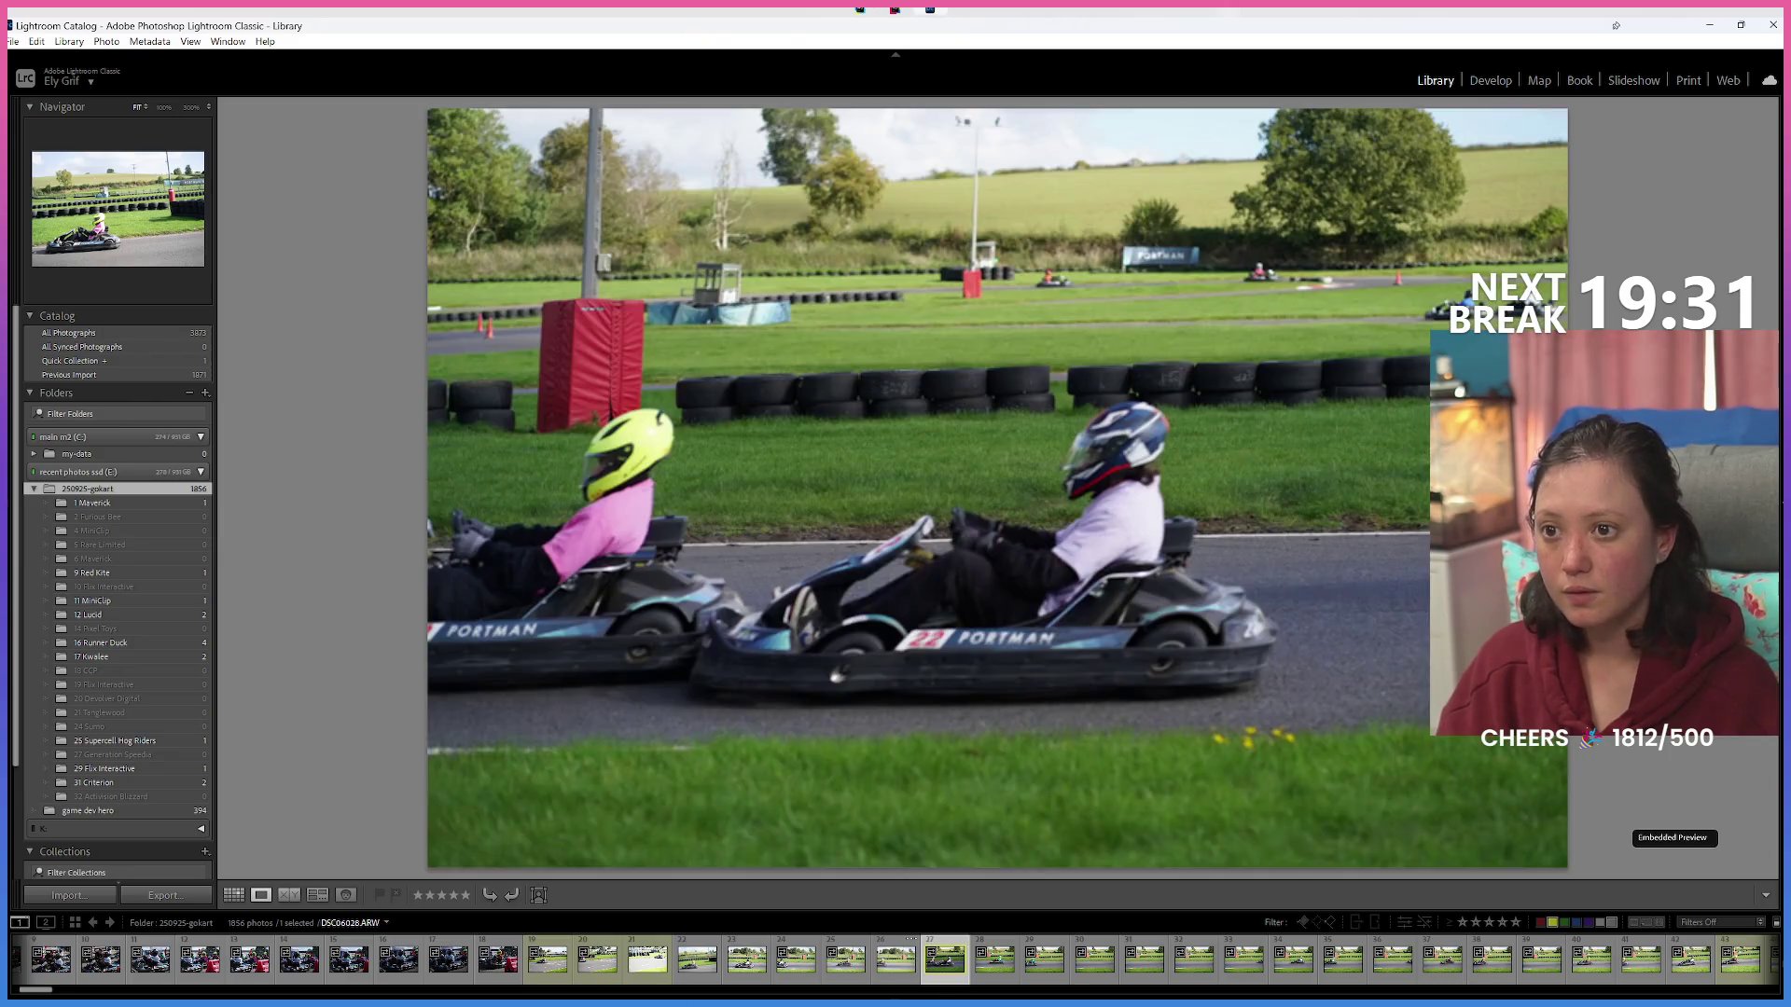
Filter the shoot to show yellow, green and unlabelled photos.
key("Right")
key("Right")
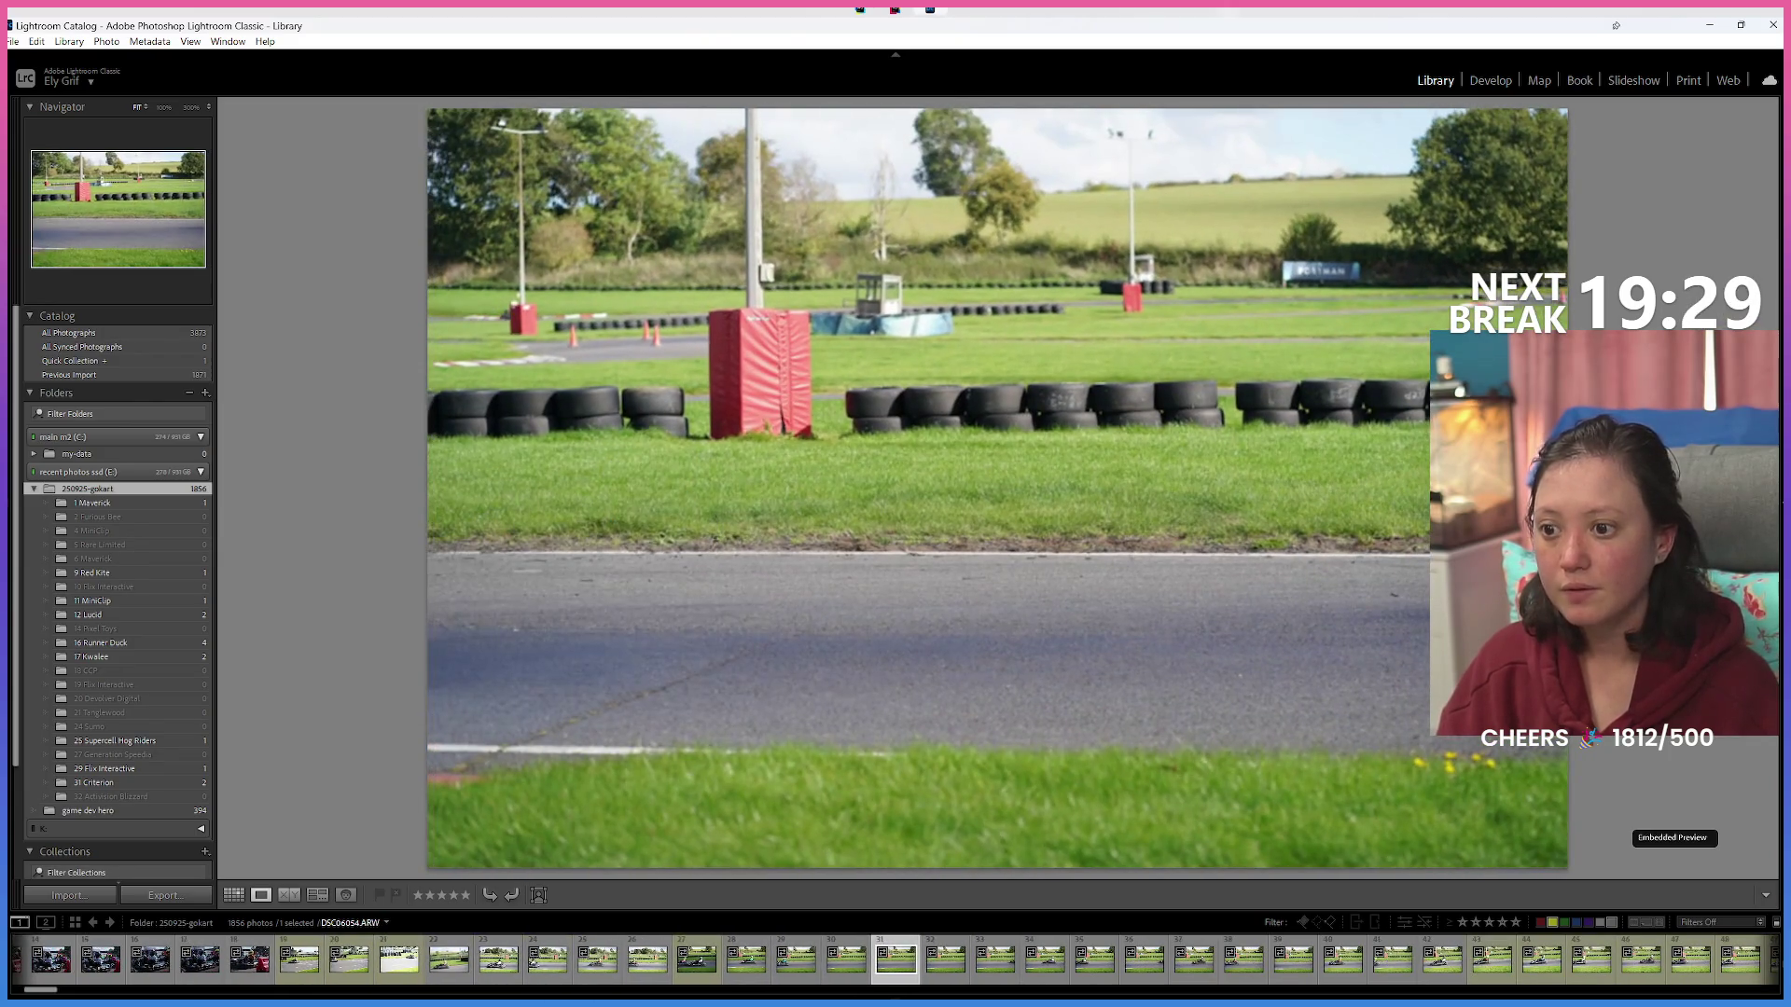
left_click(1551, 924)
left_click(1565, 923)
left_click(1612, 924)
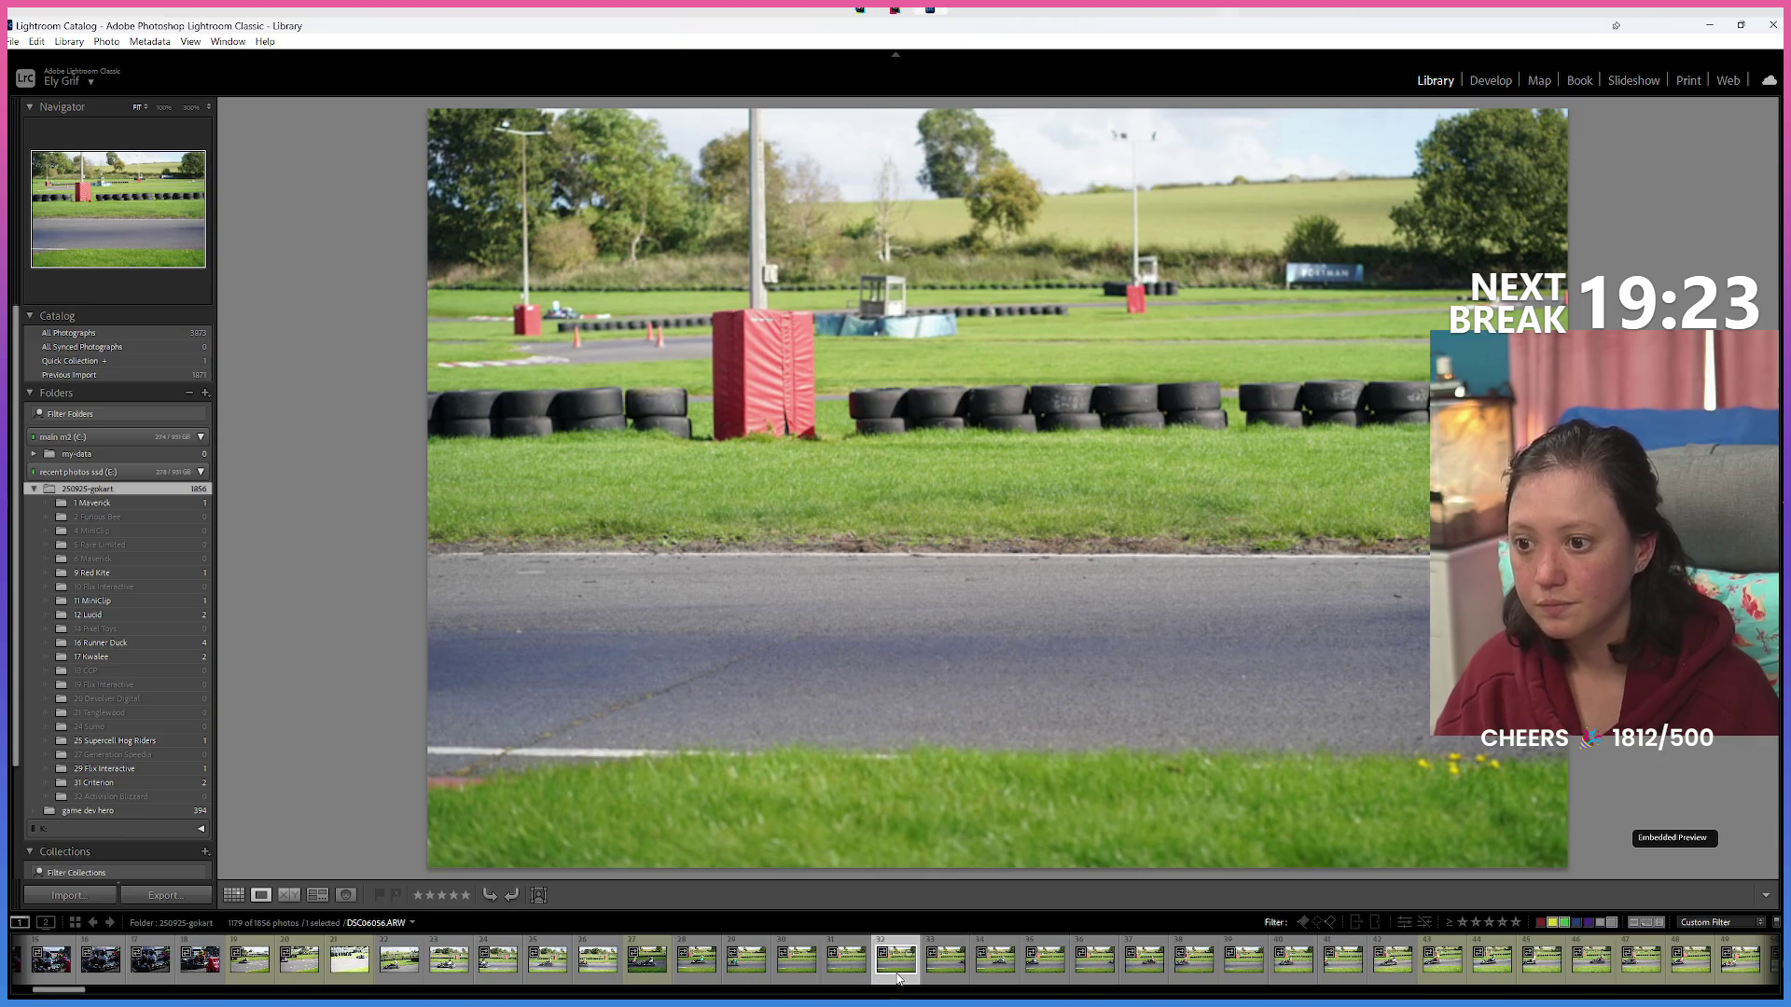
Step back and forth through the pink-, blue- and maroon-shirt and helmet kart photos.
key("Right")
key("Left")
key("Right")
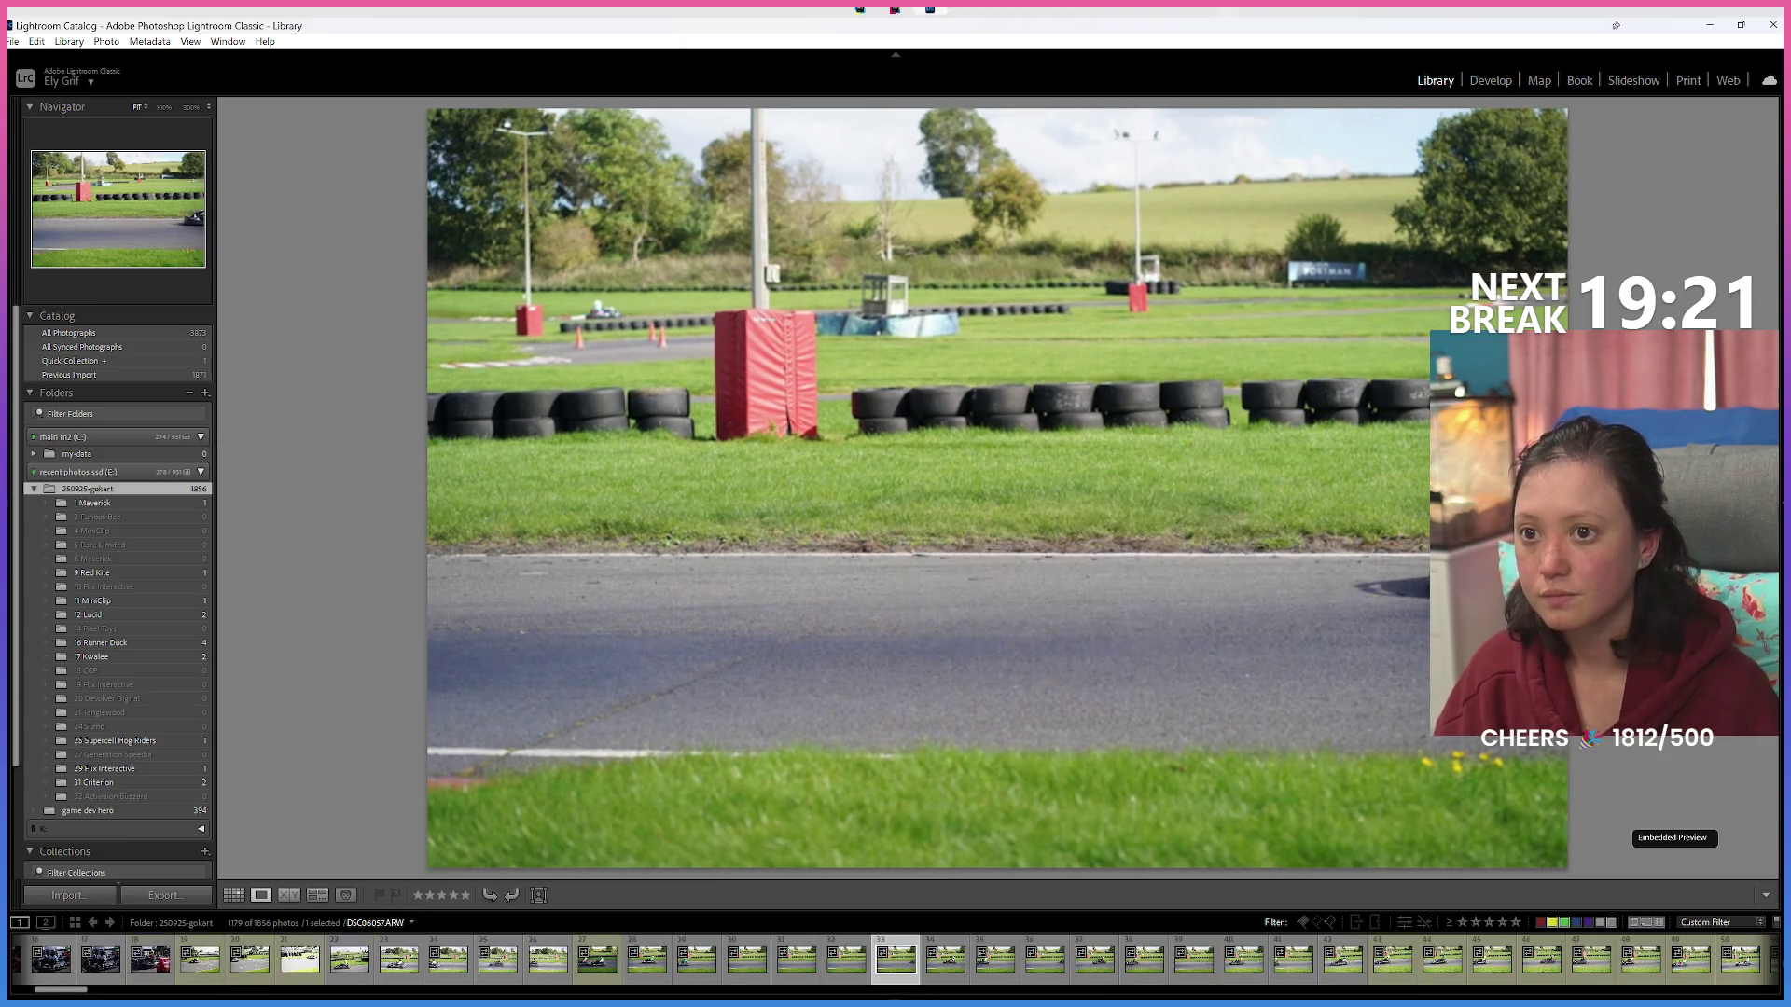
key("Left")
key("Right")
key("Right")
key("Right")
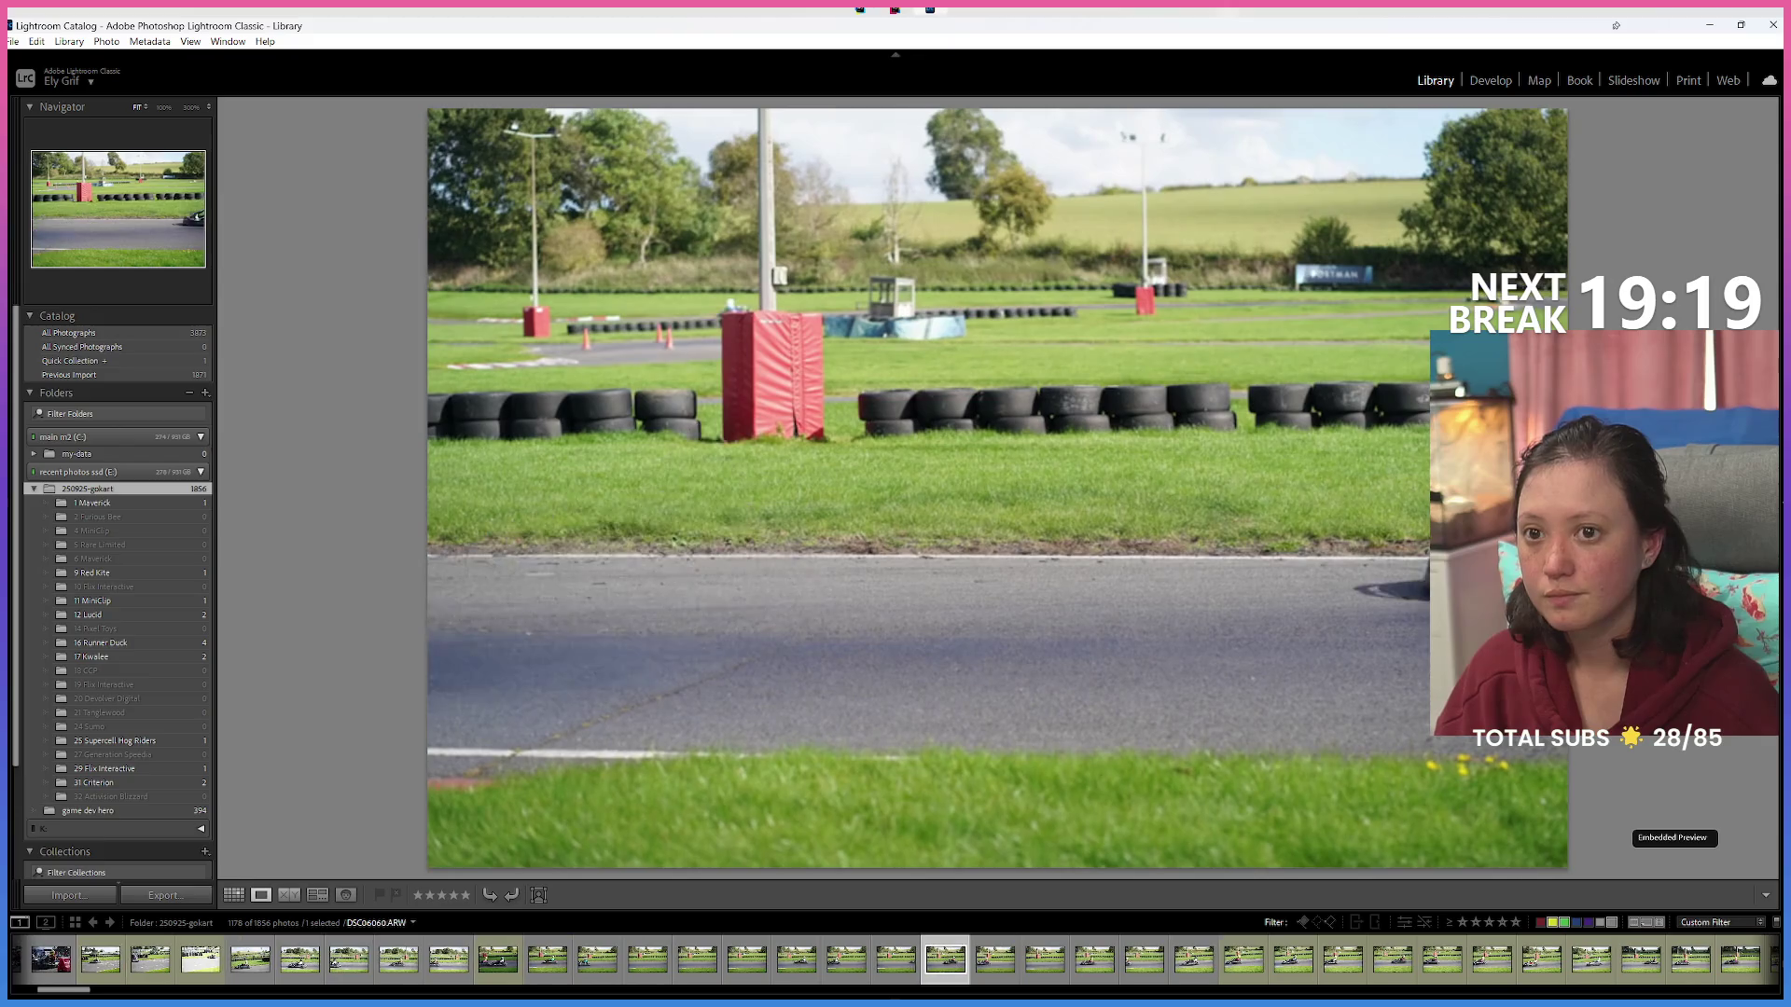
key("Right")
key("Right")
key("Right")
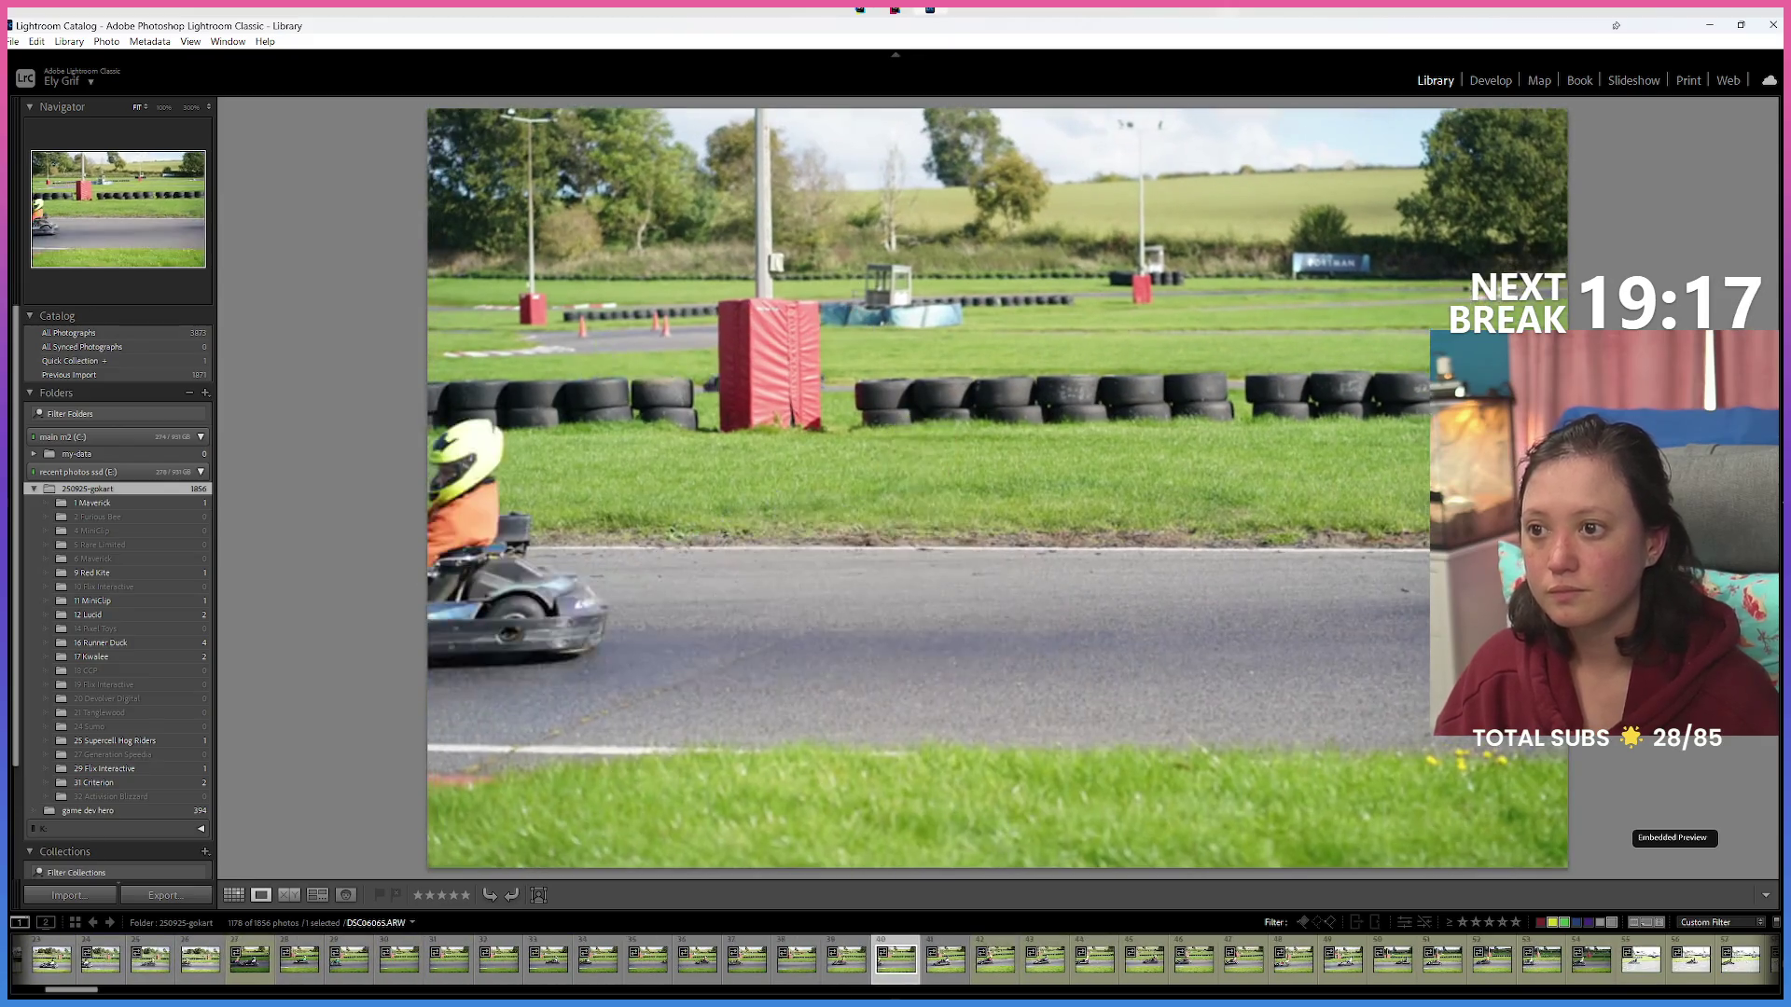
key("Right")
key("Right")
key("Right")
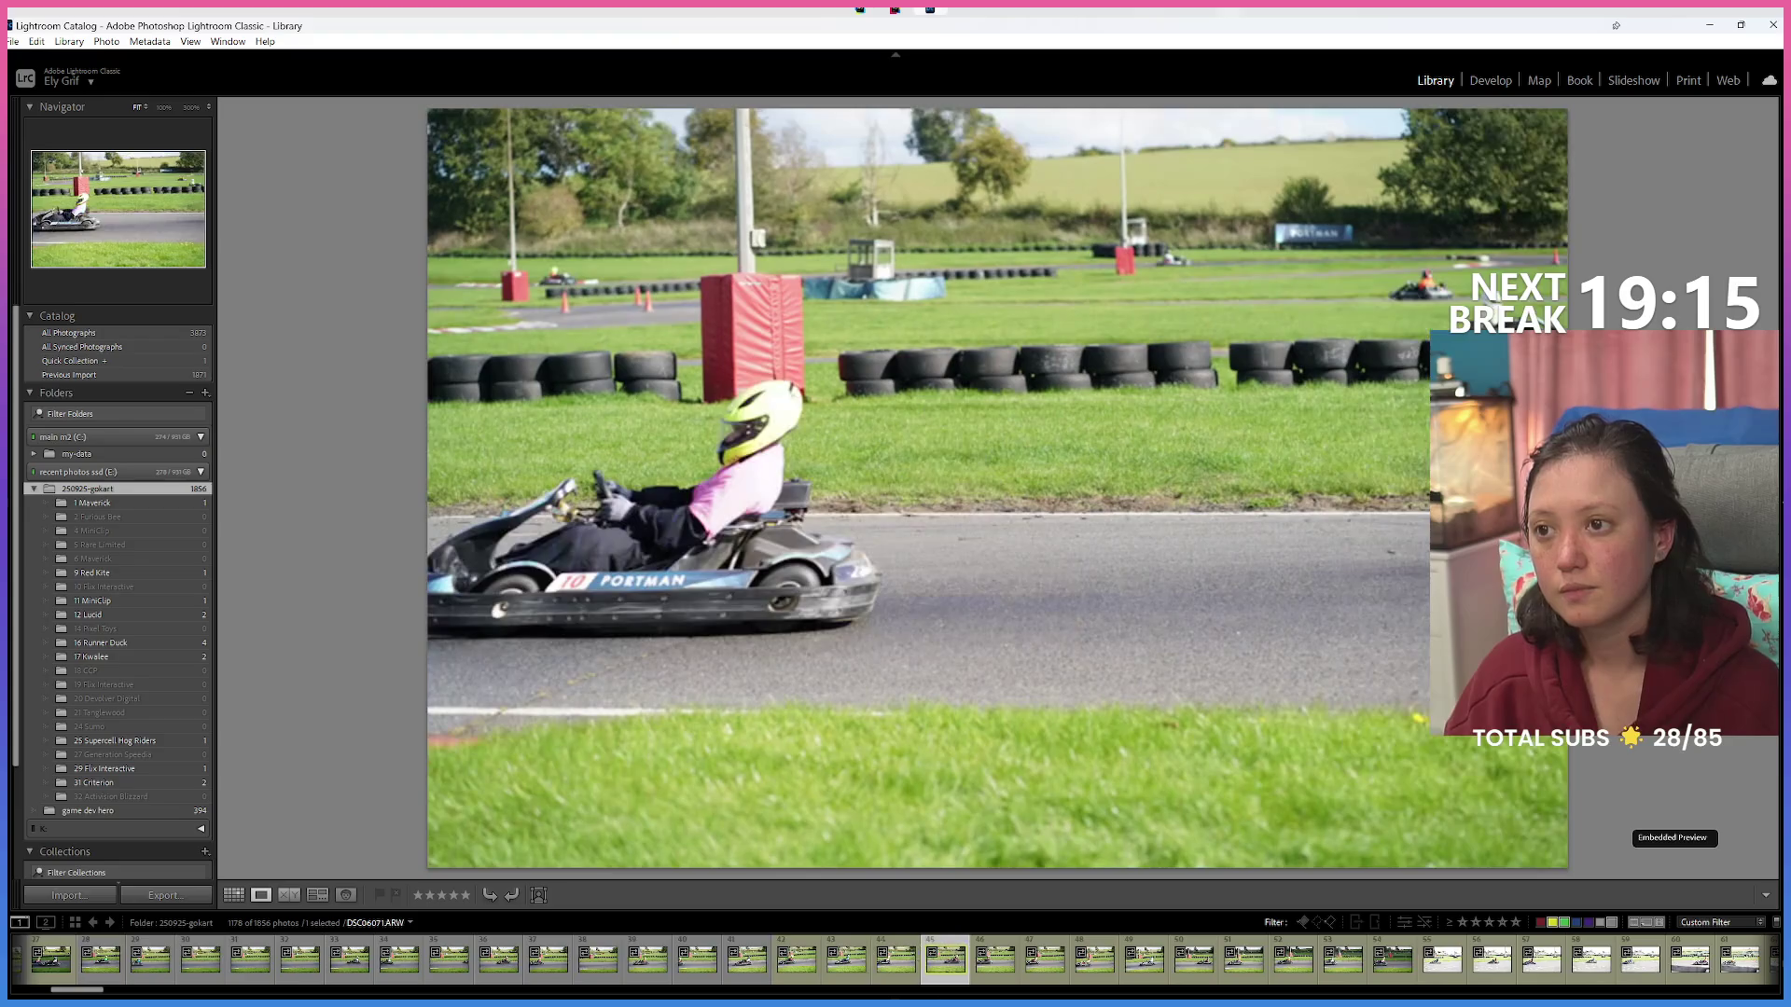
key("Right")
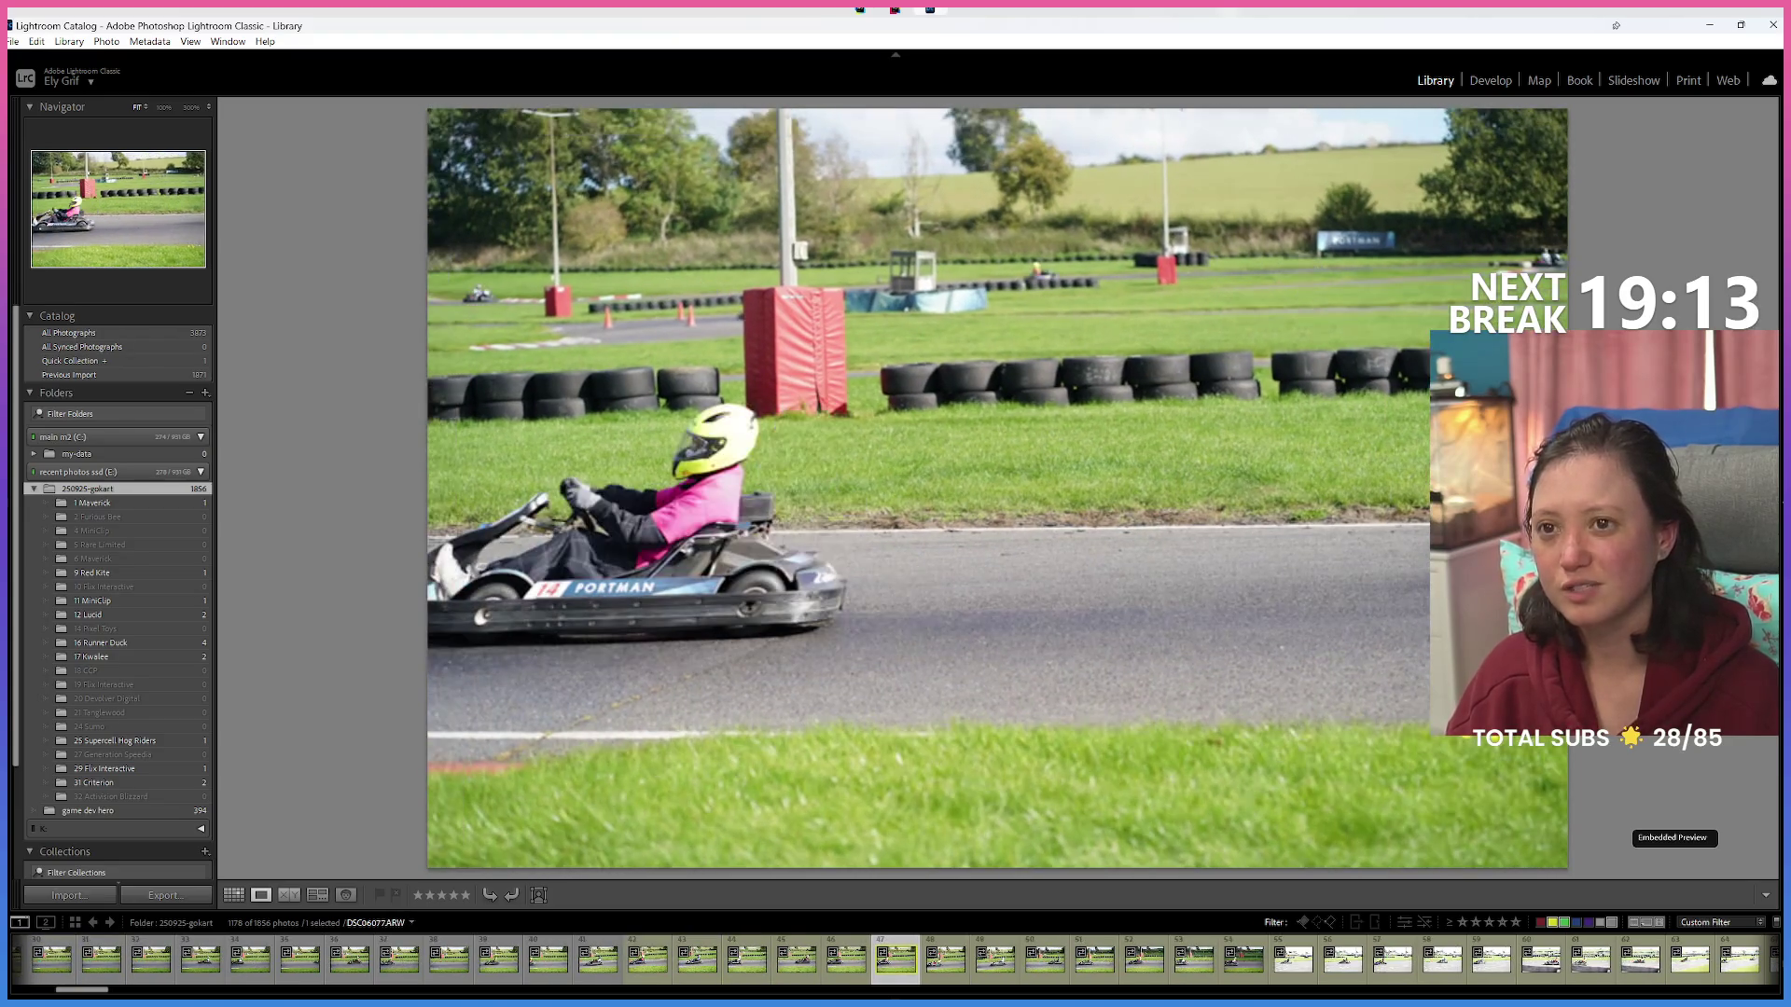
key("Right")
key("Right")
key("Right")
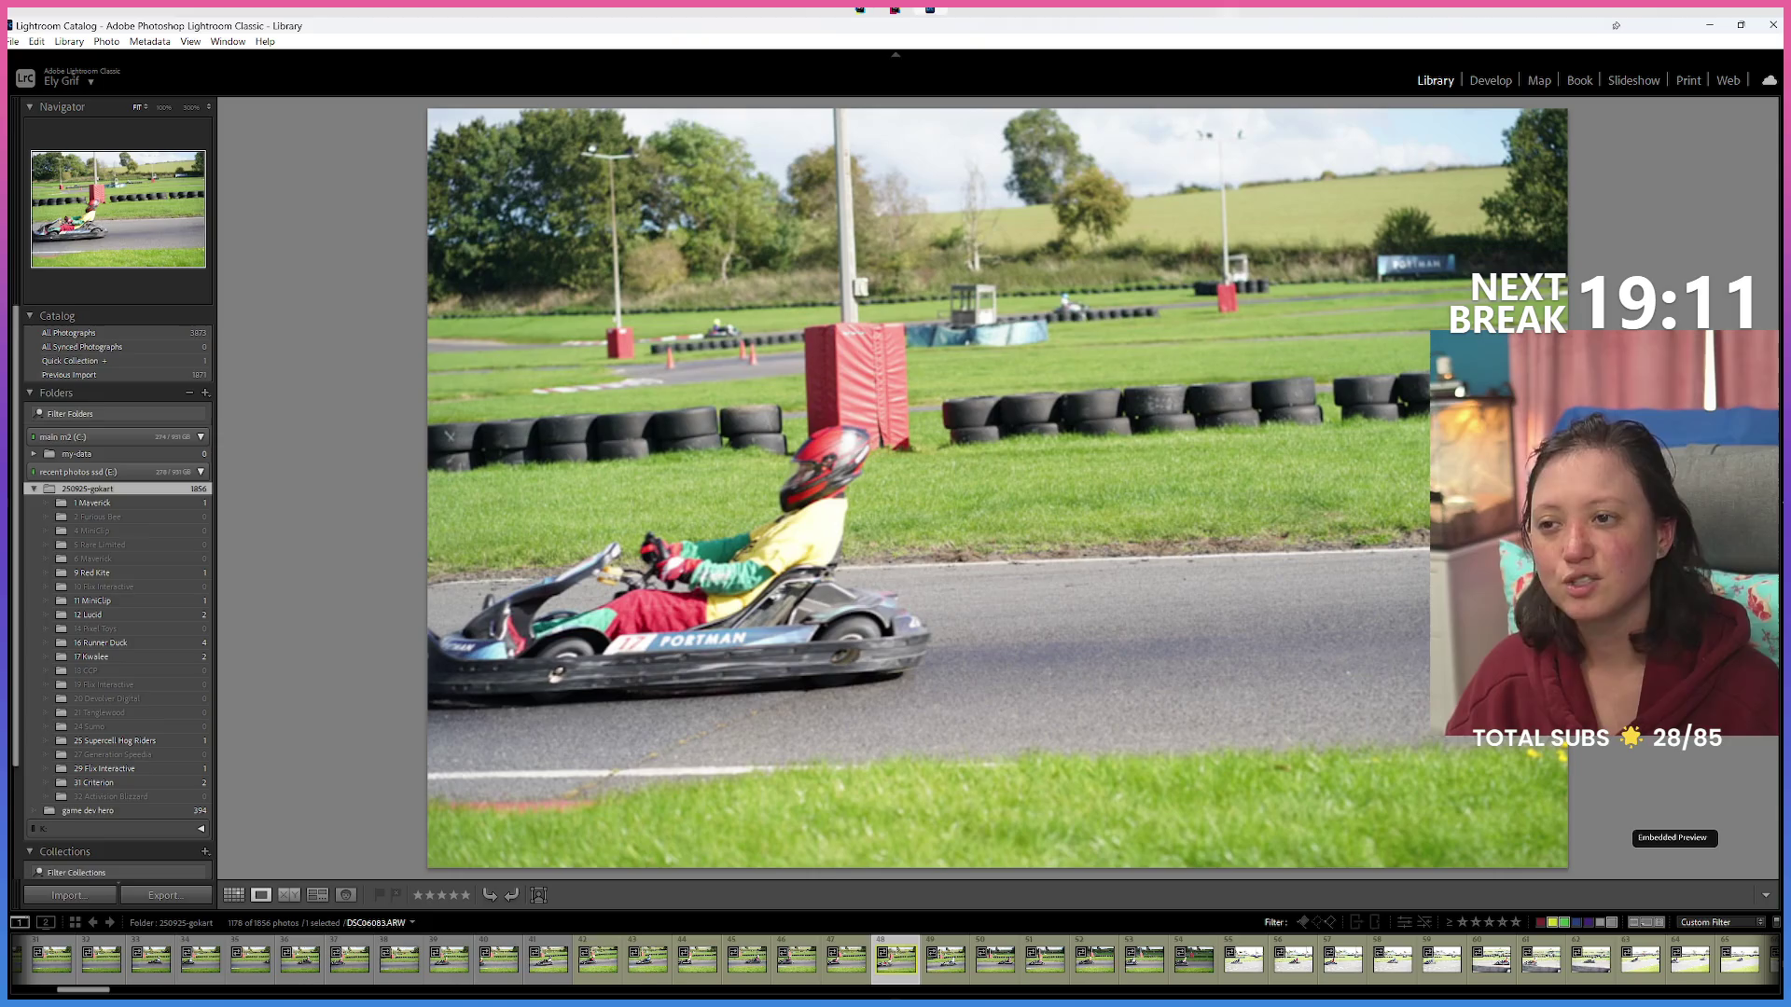
key("Right")
key("Right")
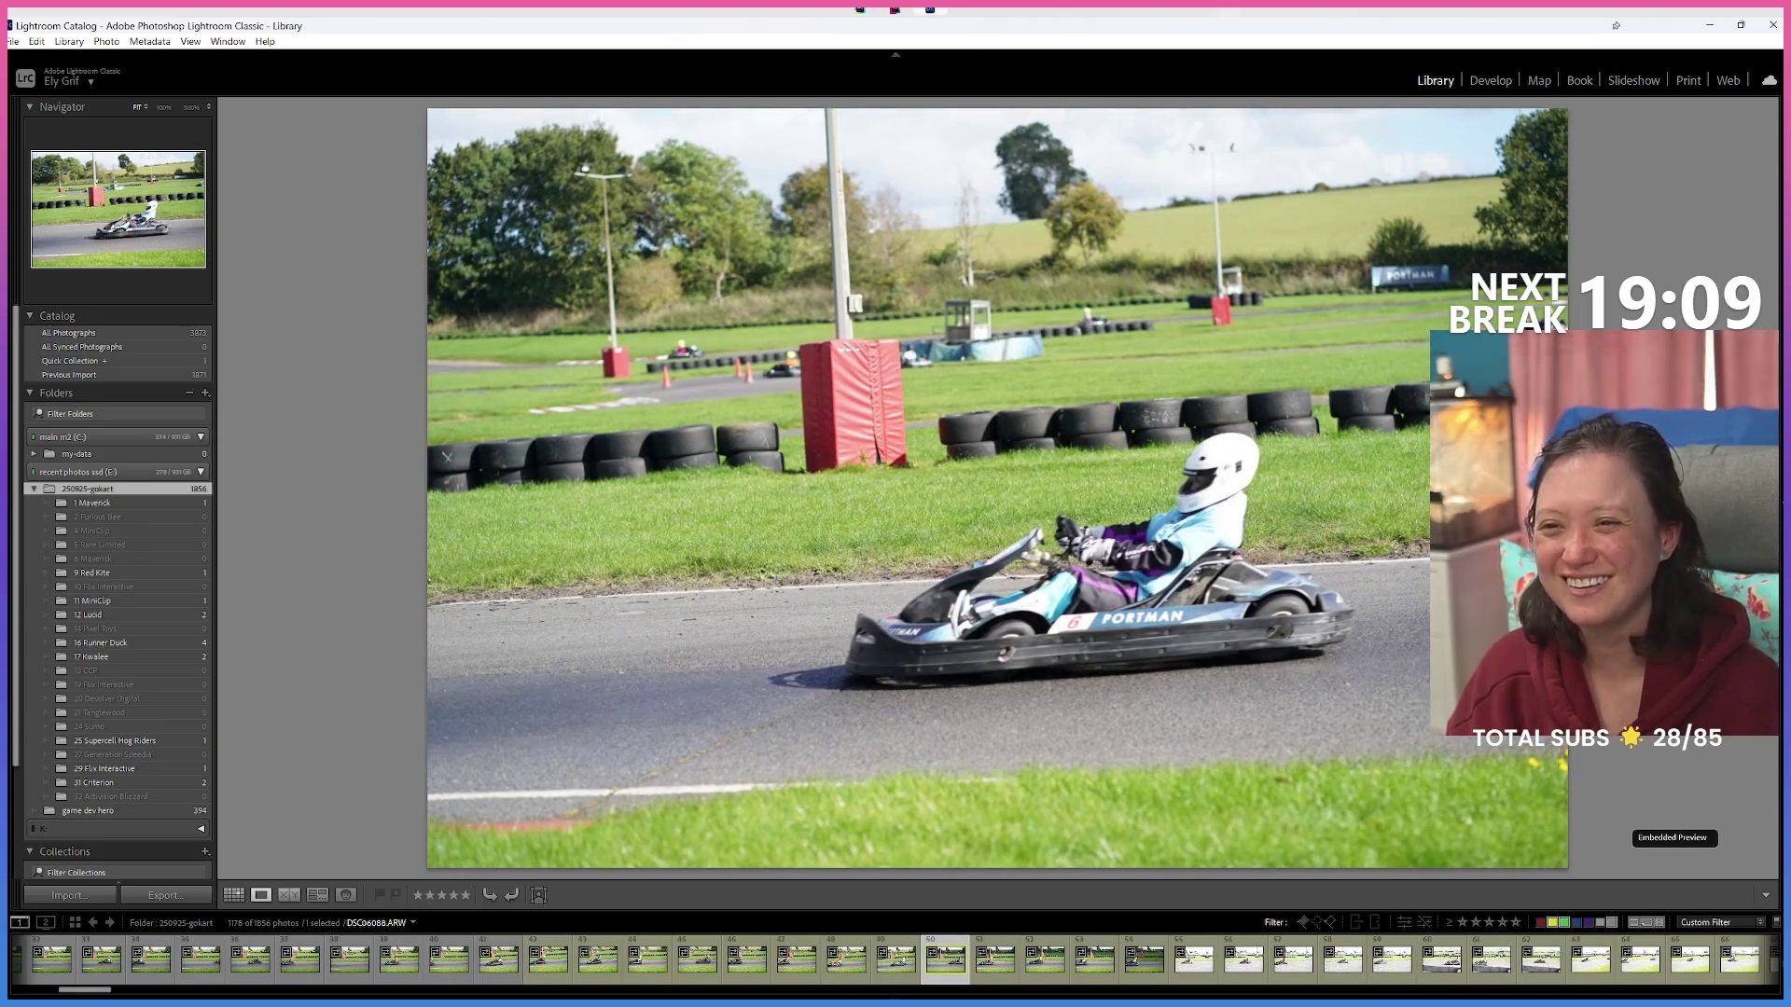
key("Right")
key("Left")
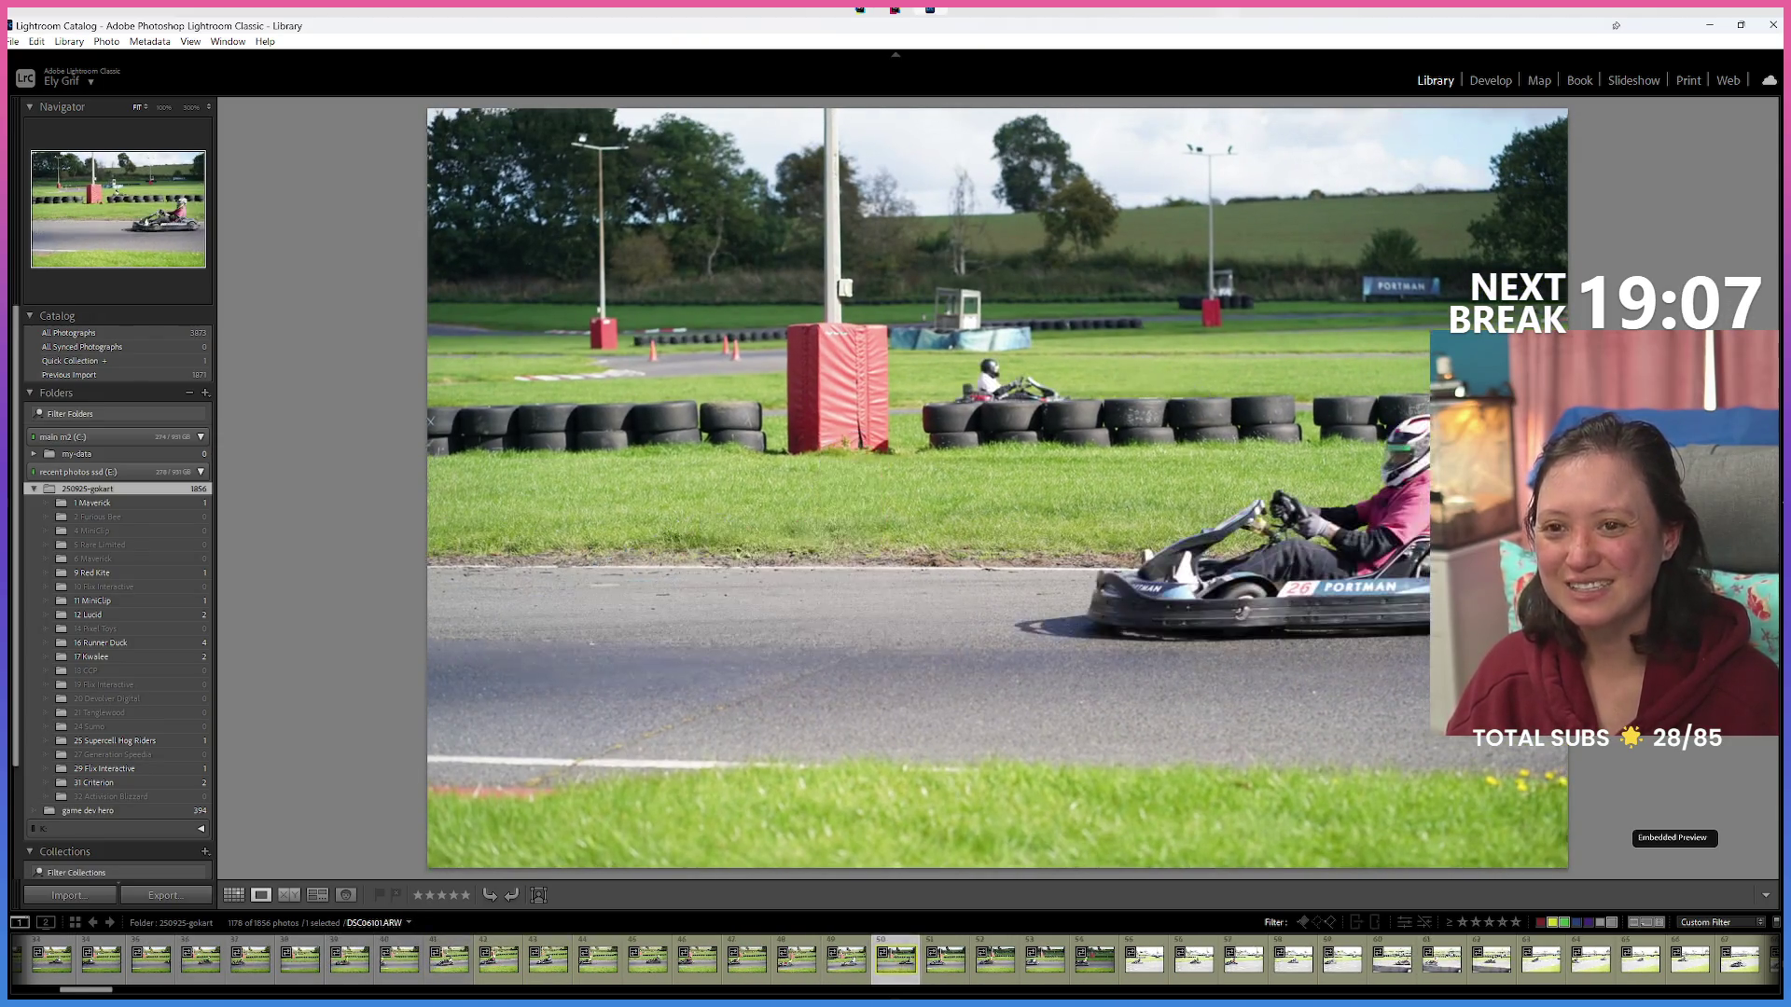
key("Right")
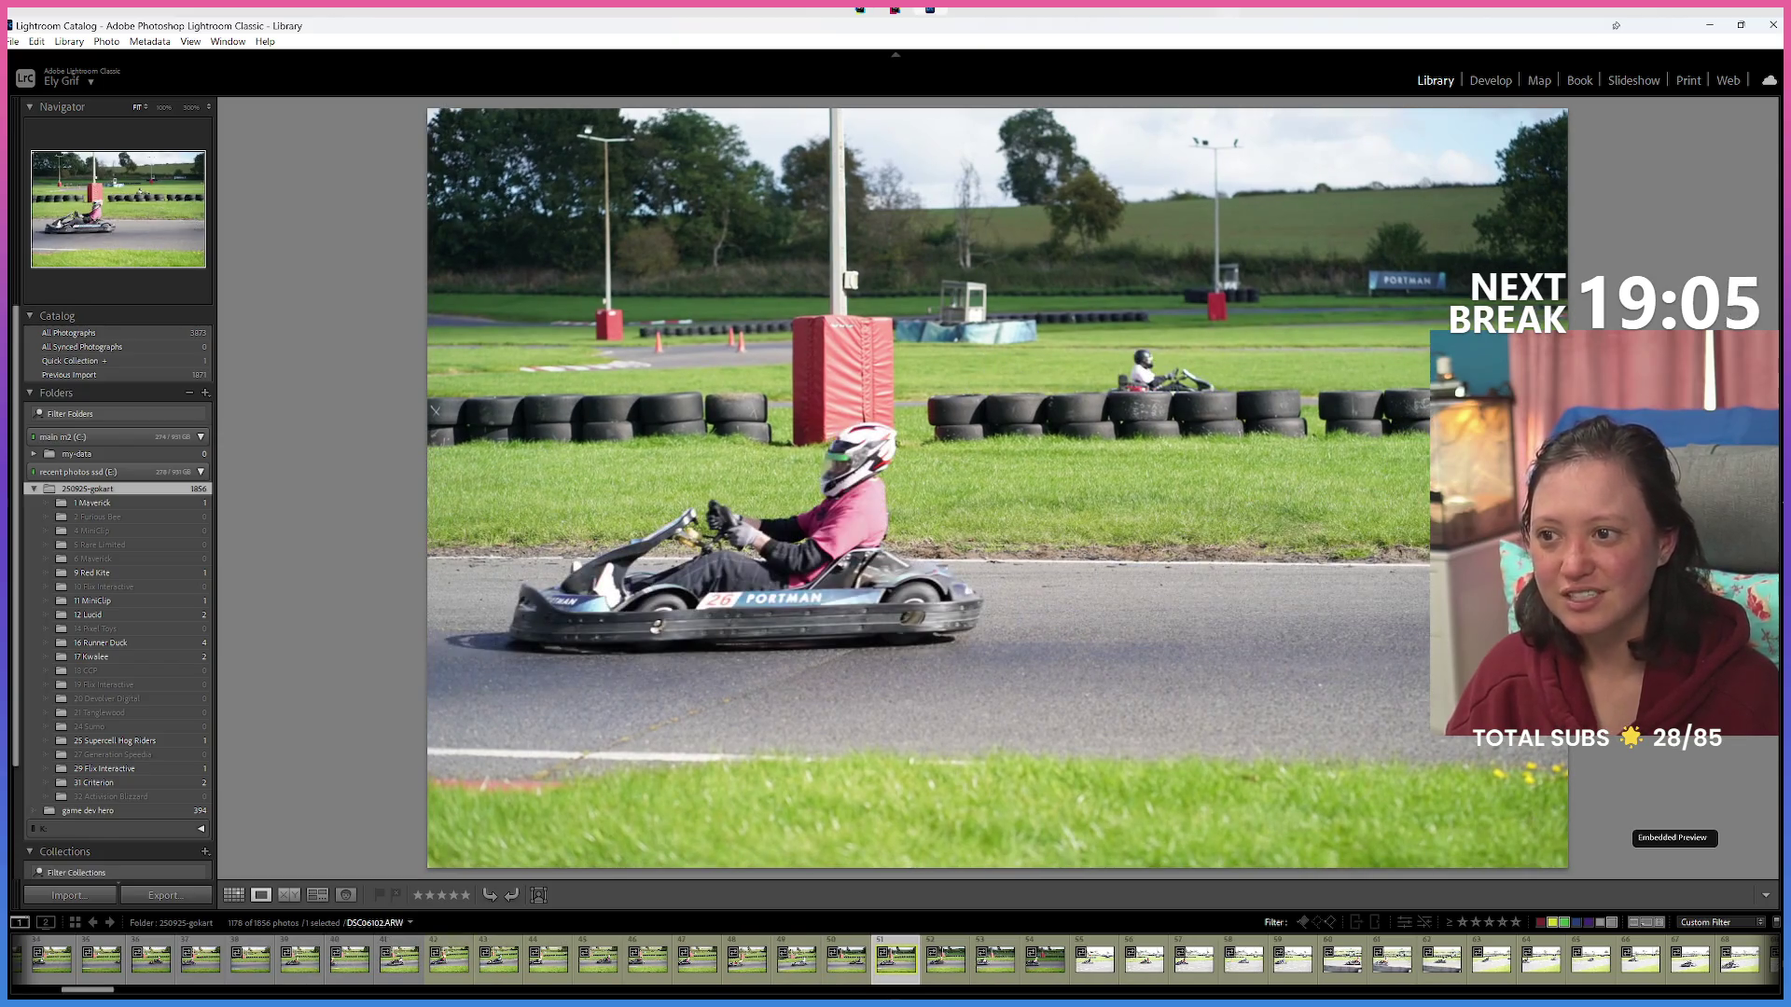
key("Right")
key("Right")
key("Left")
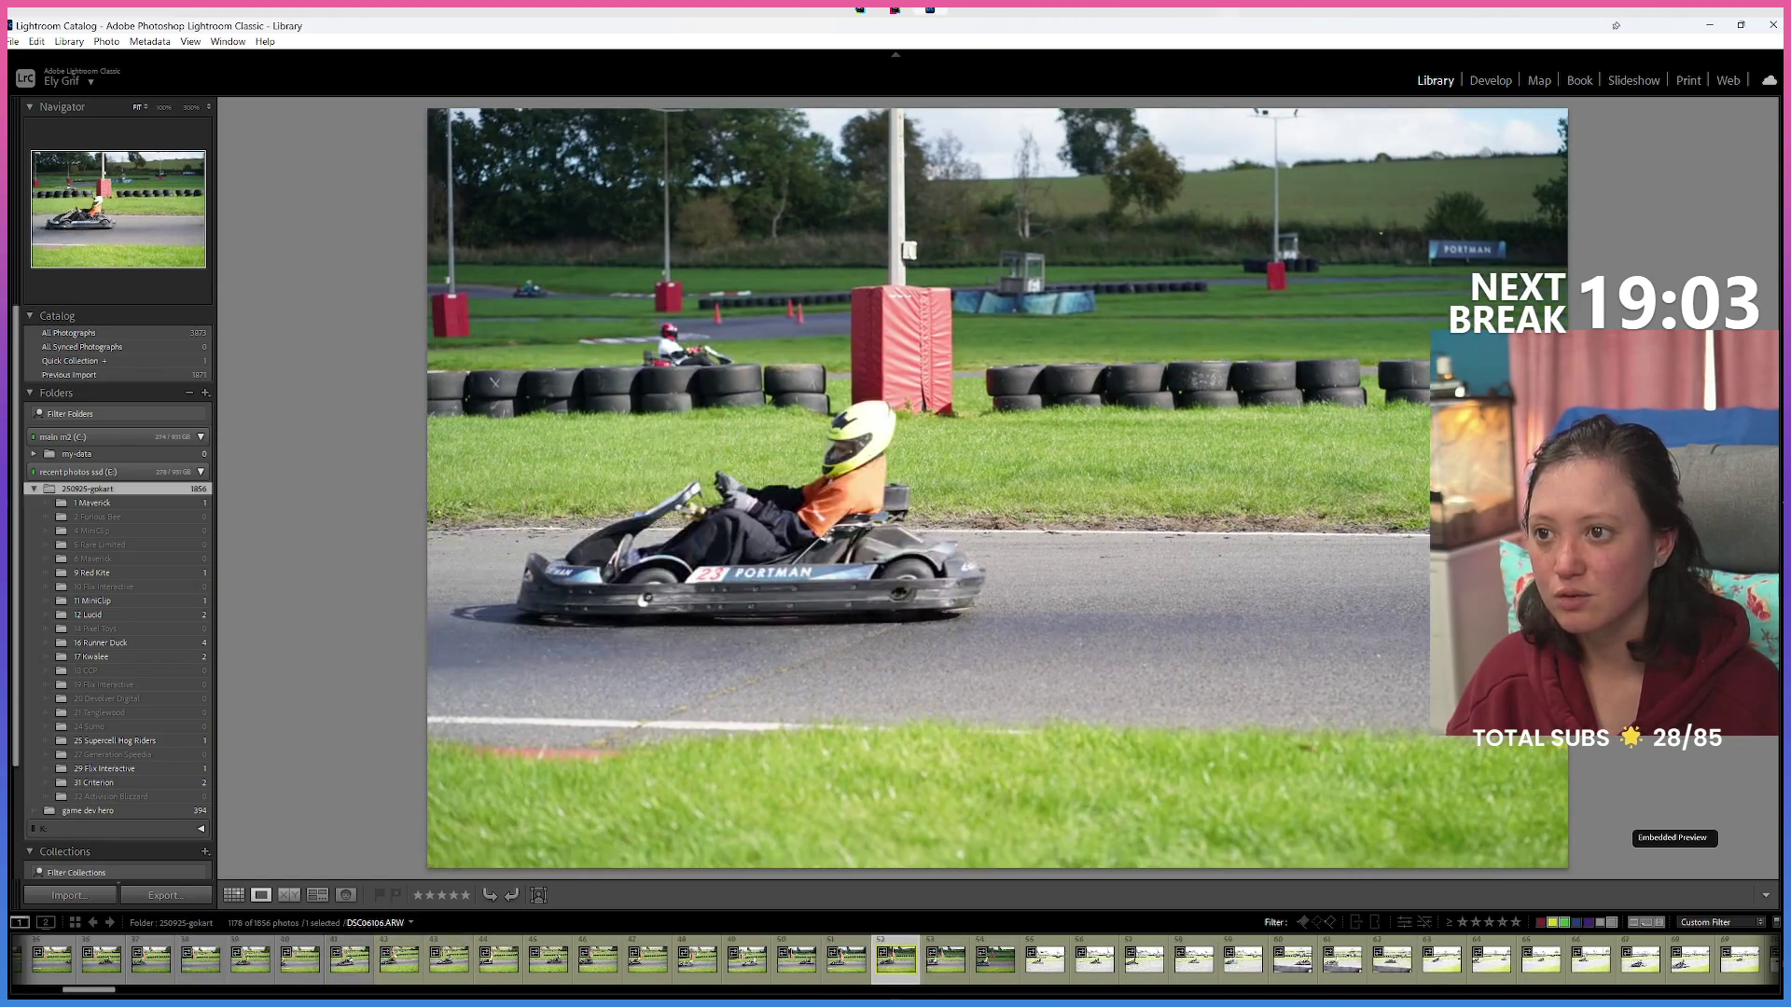
key("Right")
key("Left")
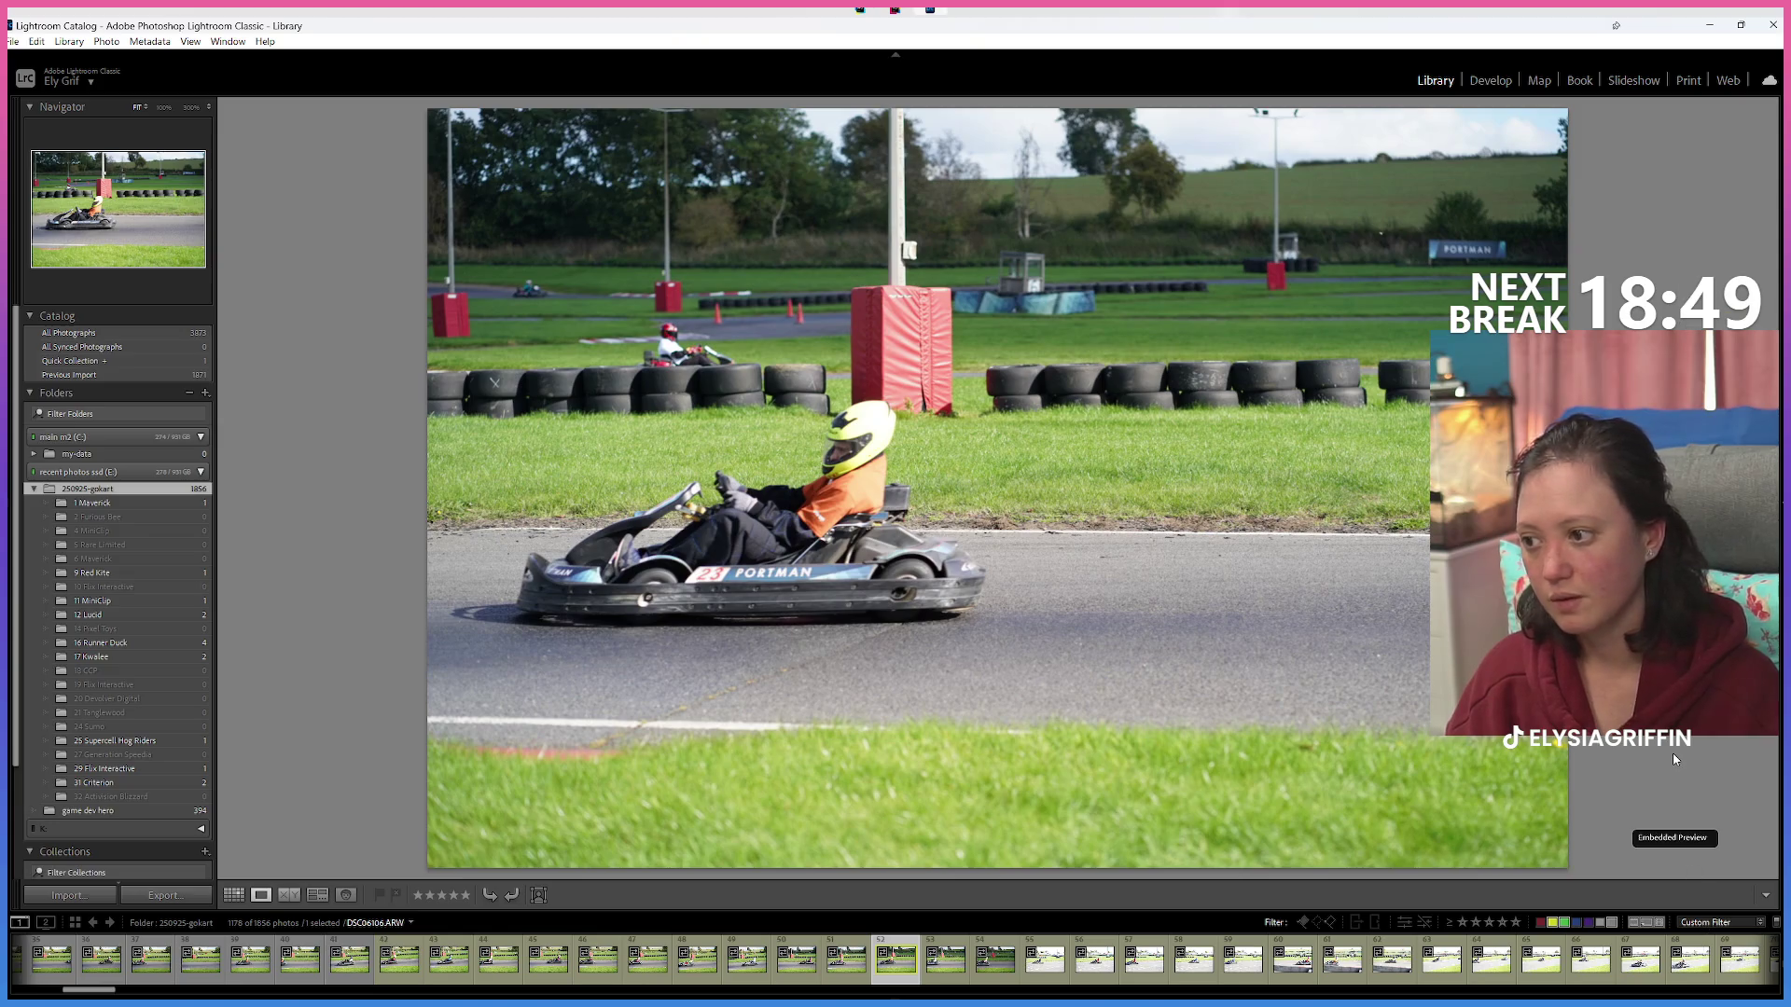
Advance through the next several kart shots of the shoot.
key("Right")
key("Right")
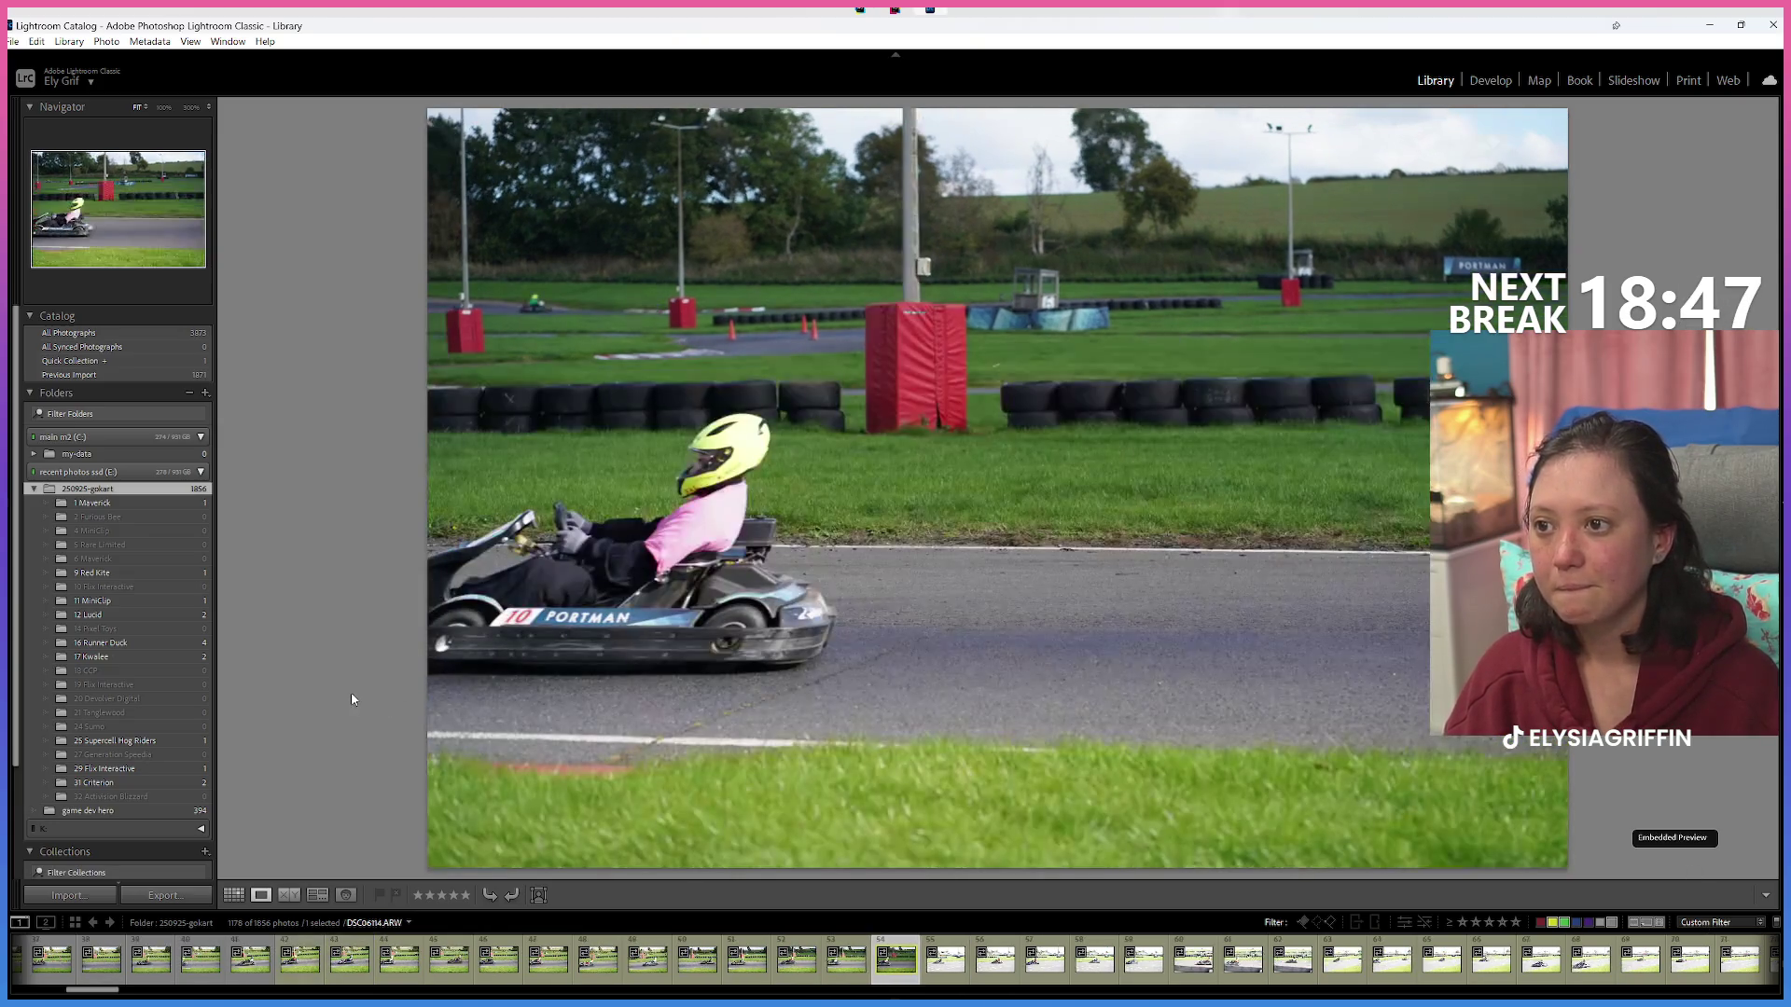
key("Right")
key("Right")
key("Right")
key("Right")
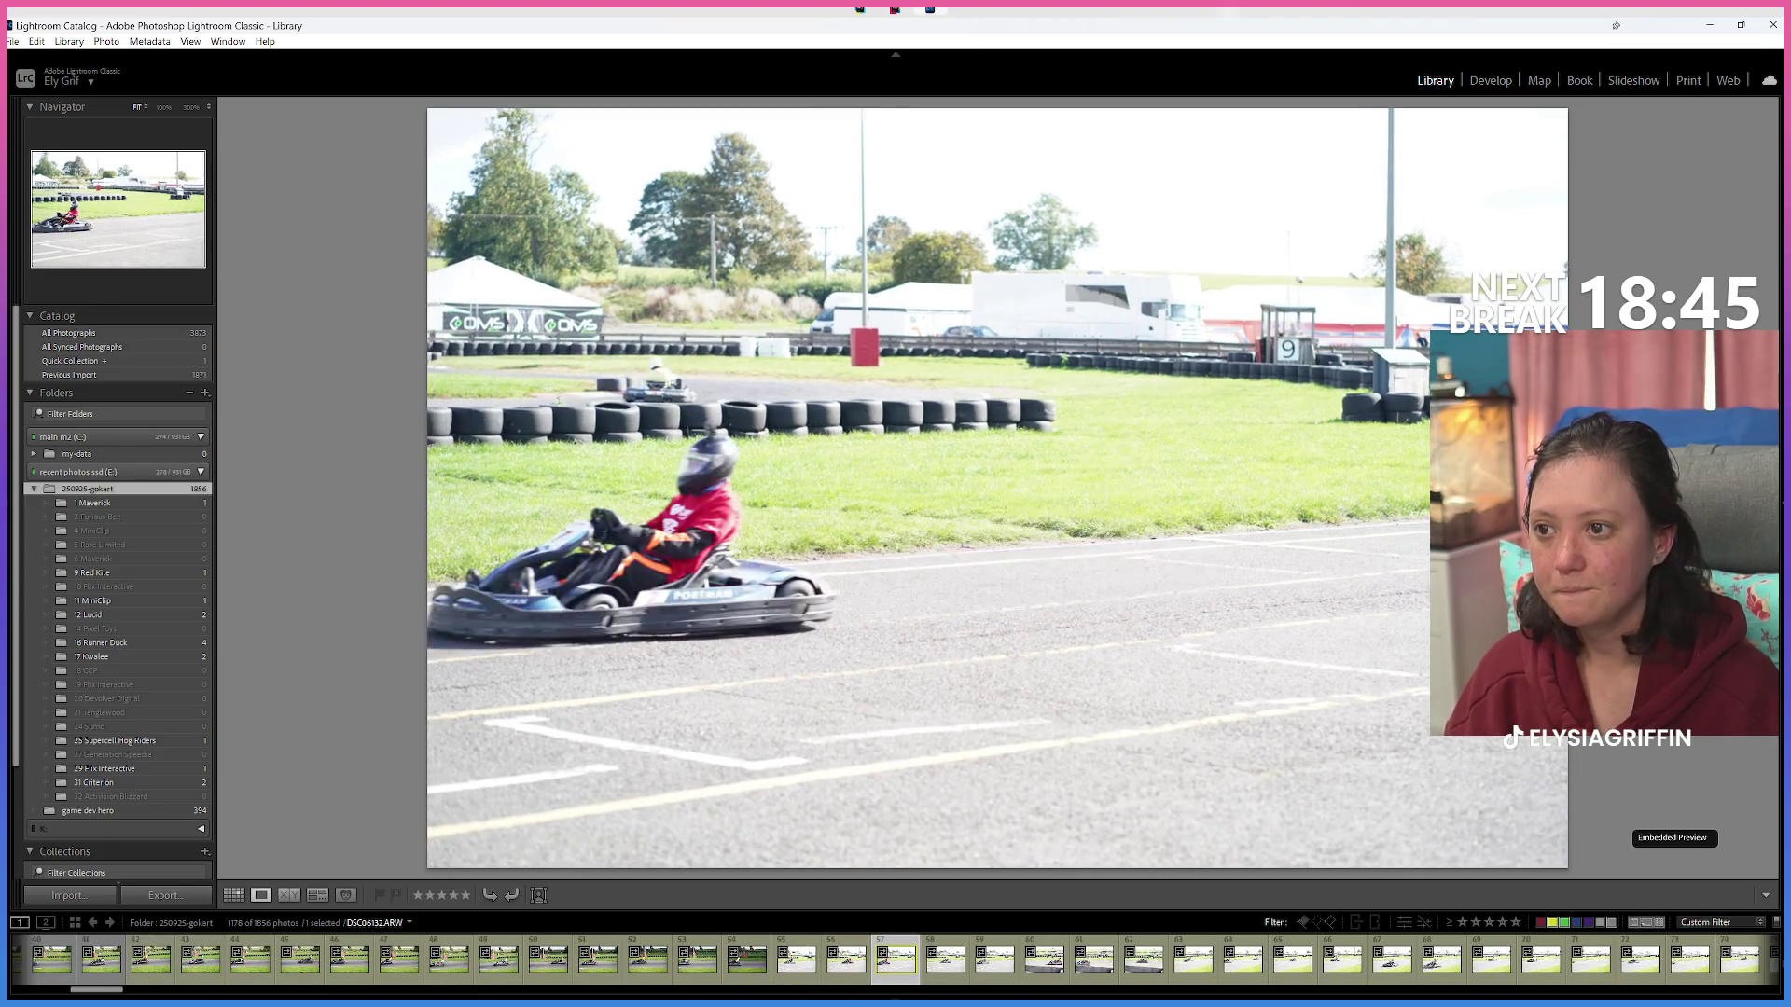
key("Right")
key("Right")
key("Right")
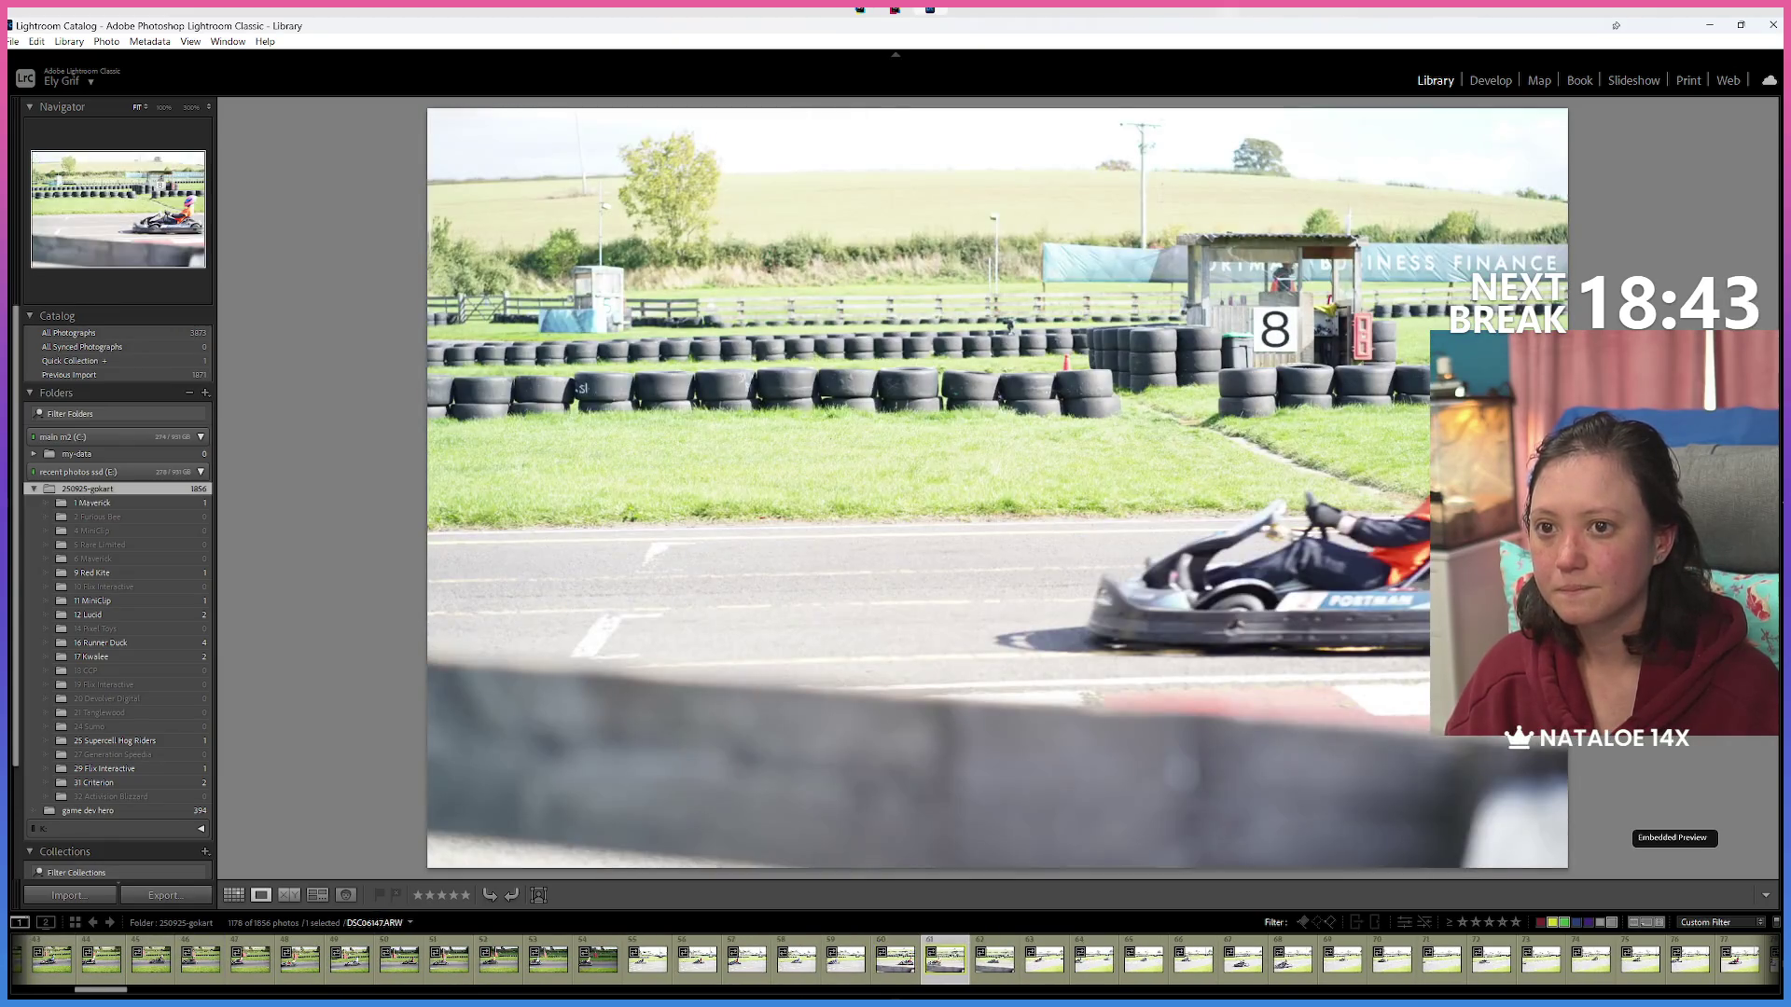
key("Right")
key("Right")
key("Right")
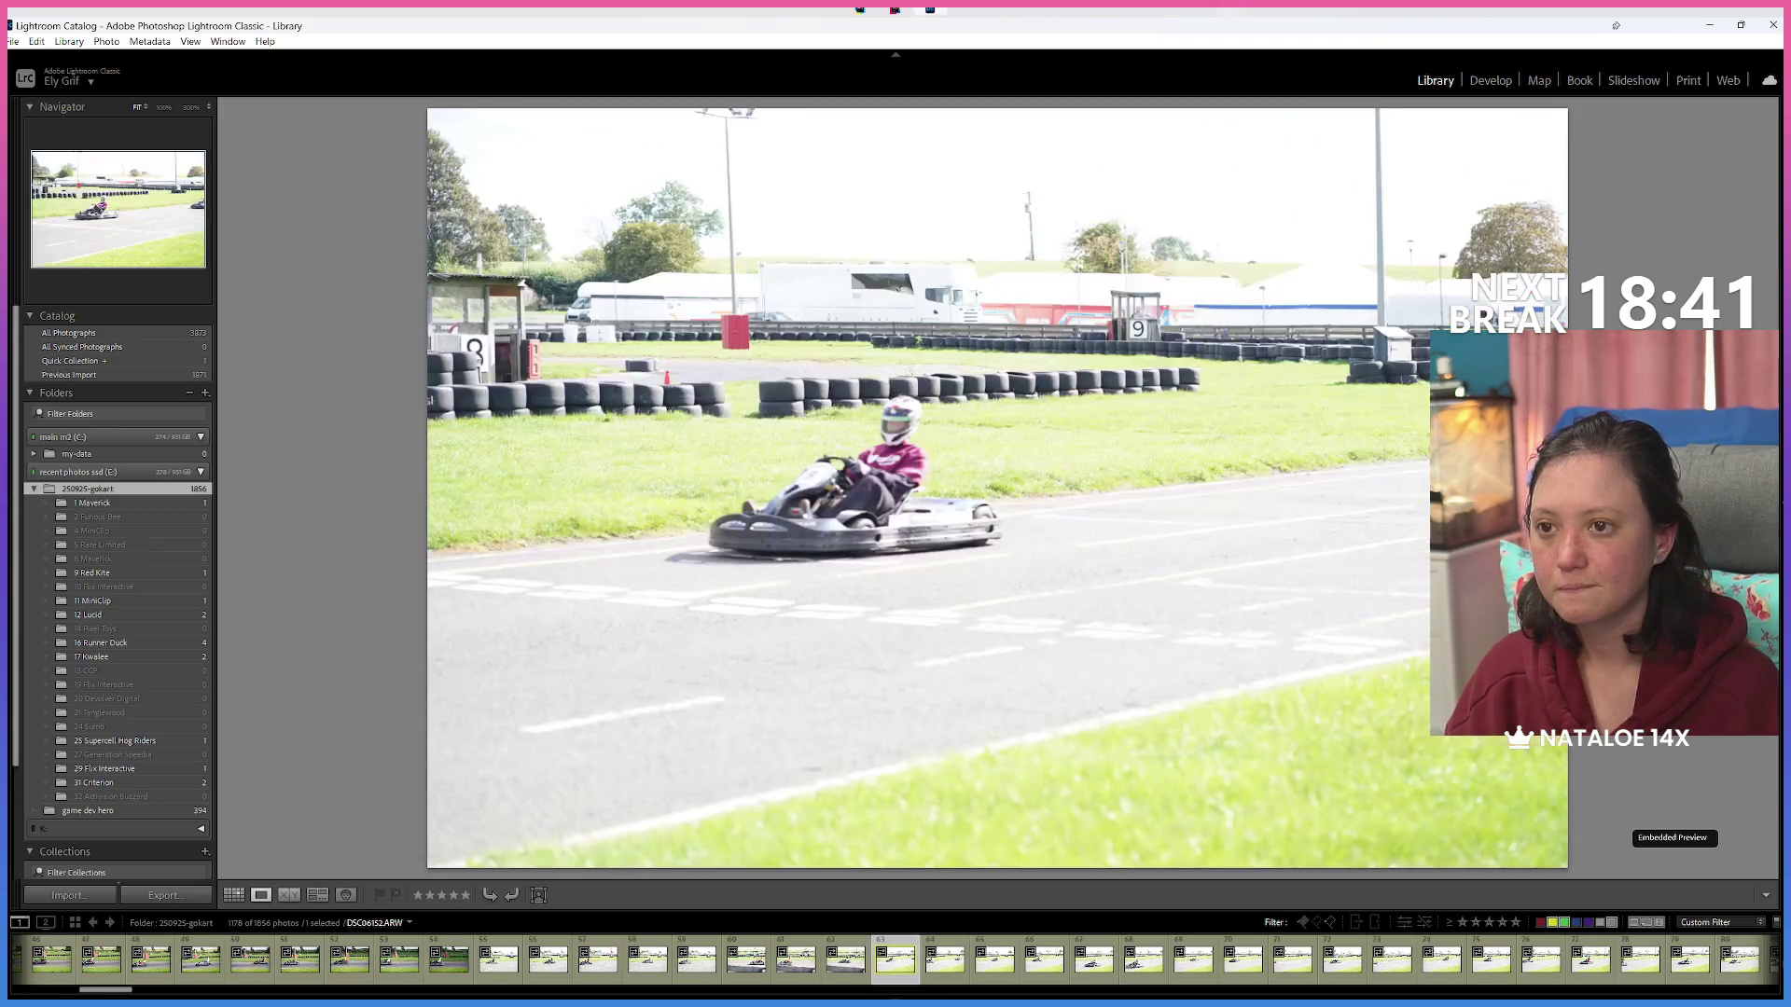
key("Right")
key("Right")
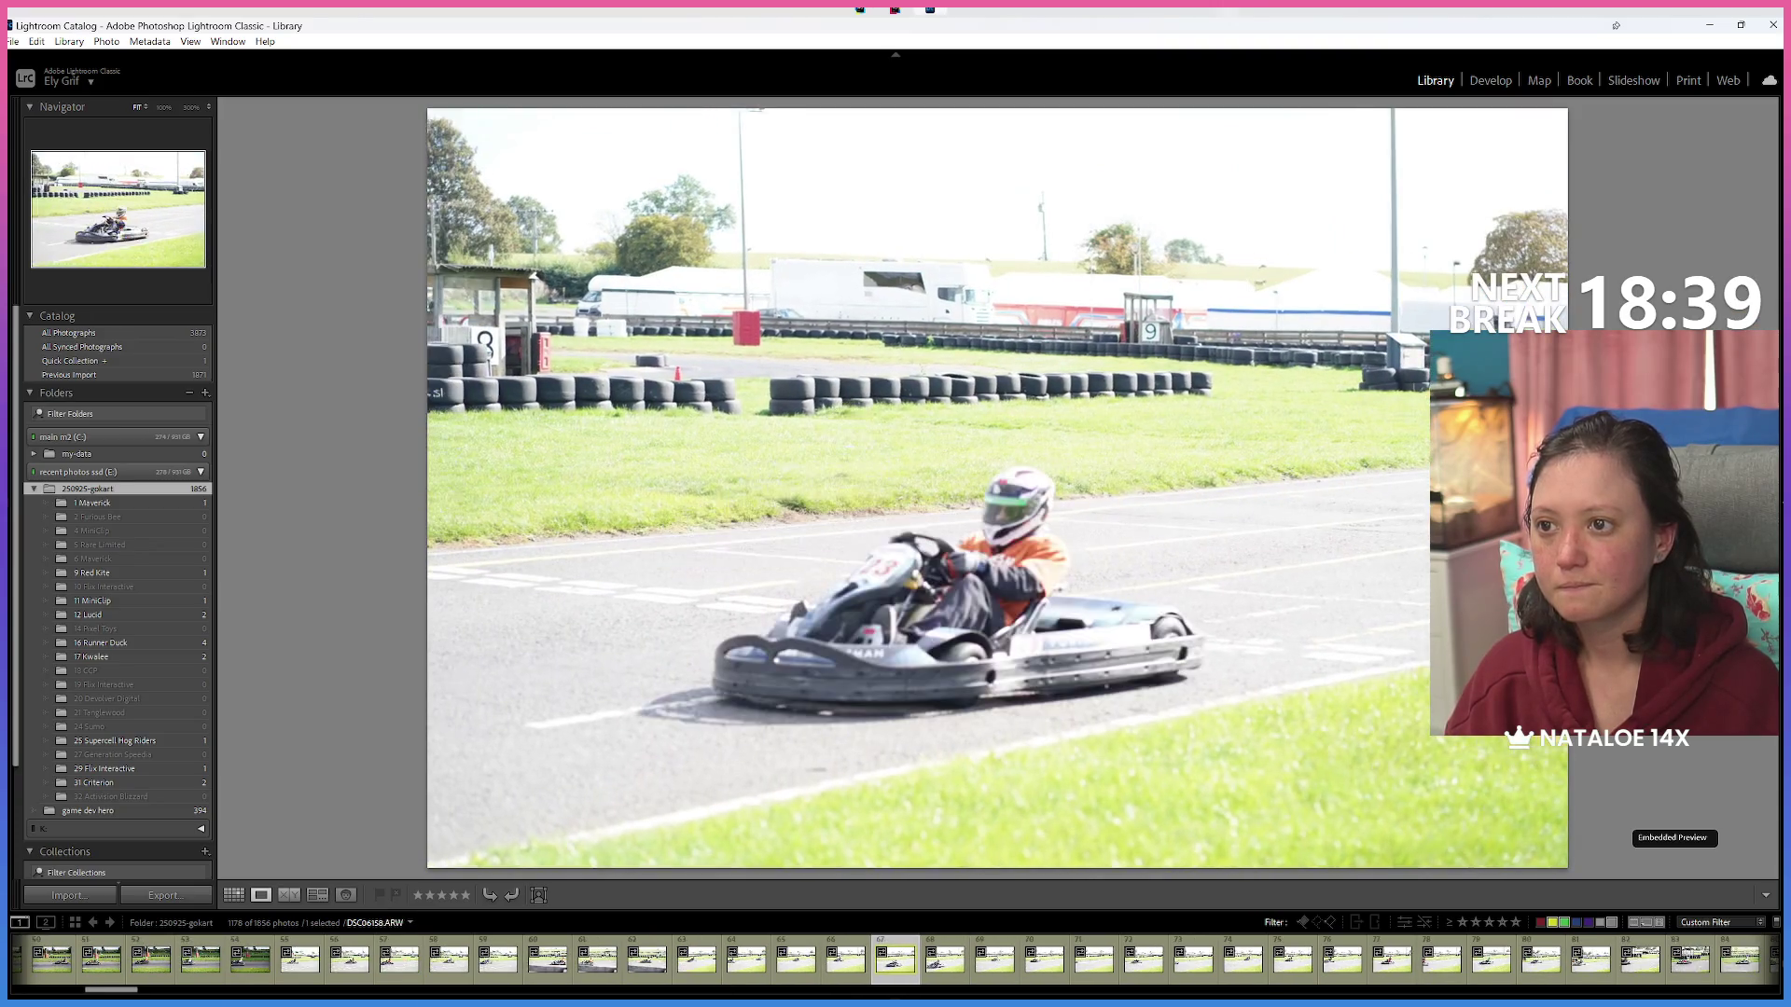
key("Right")
key("Right")
key("Right")
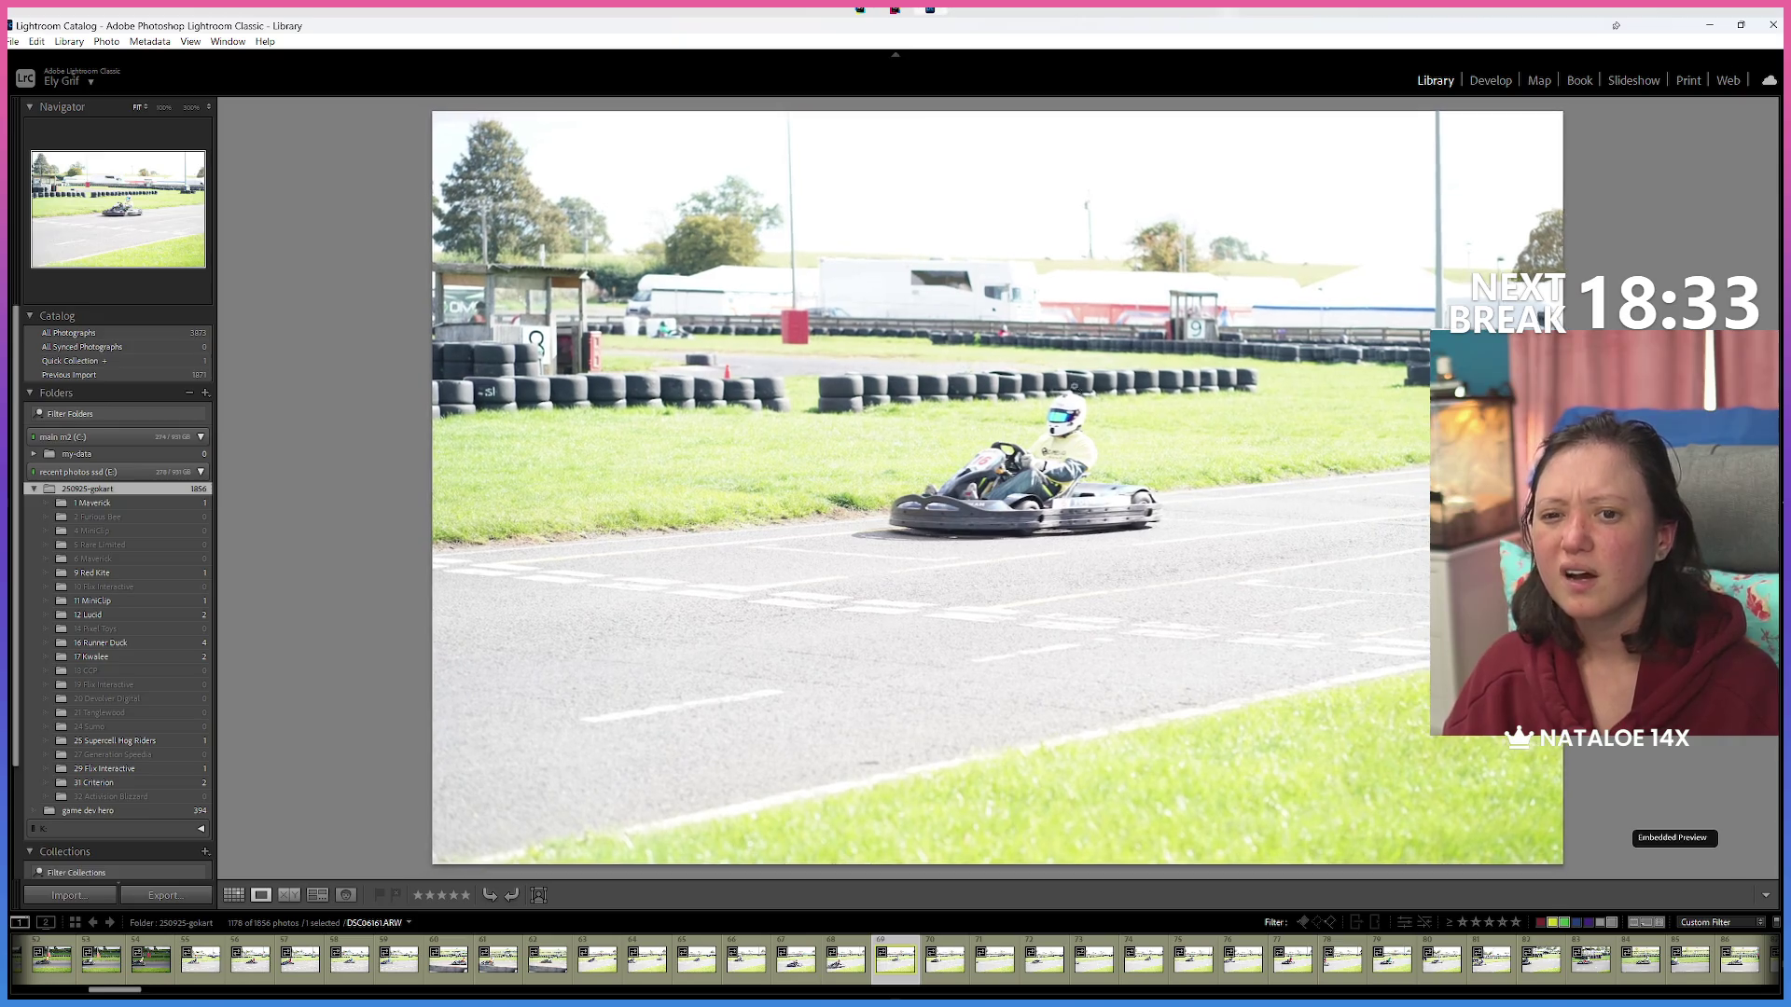
Open photo 69 from the grid, glance at it in Develop, then return to Library.
key("g")
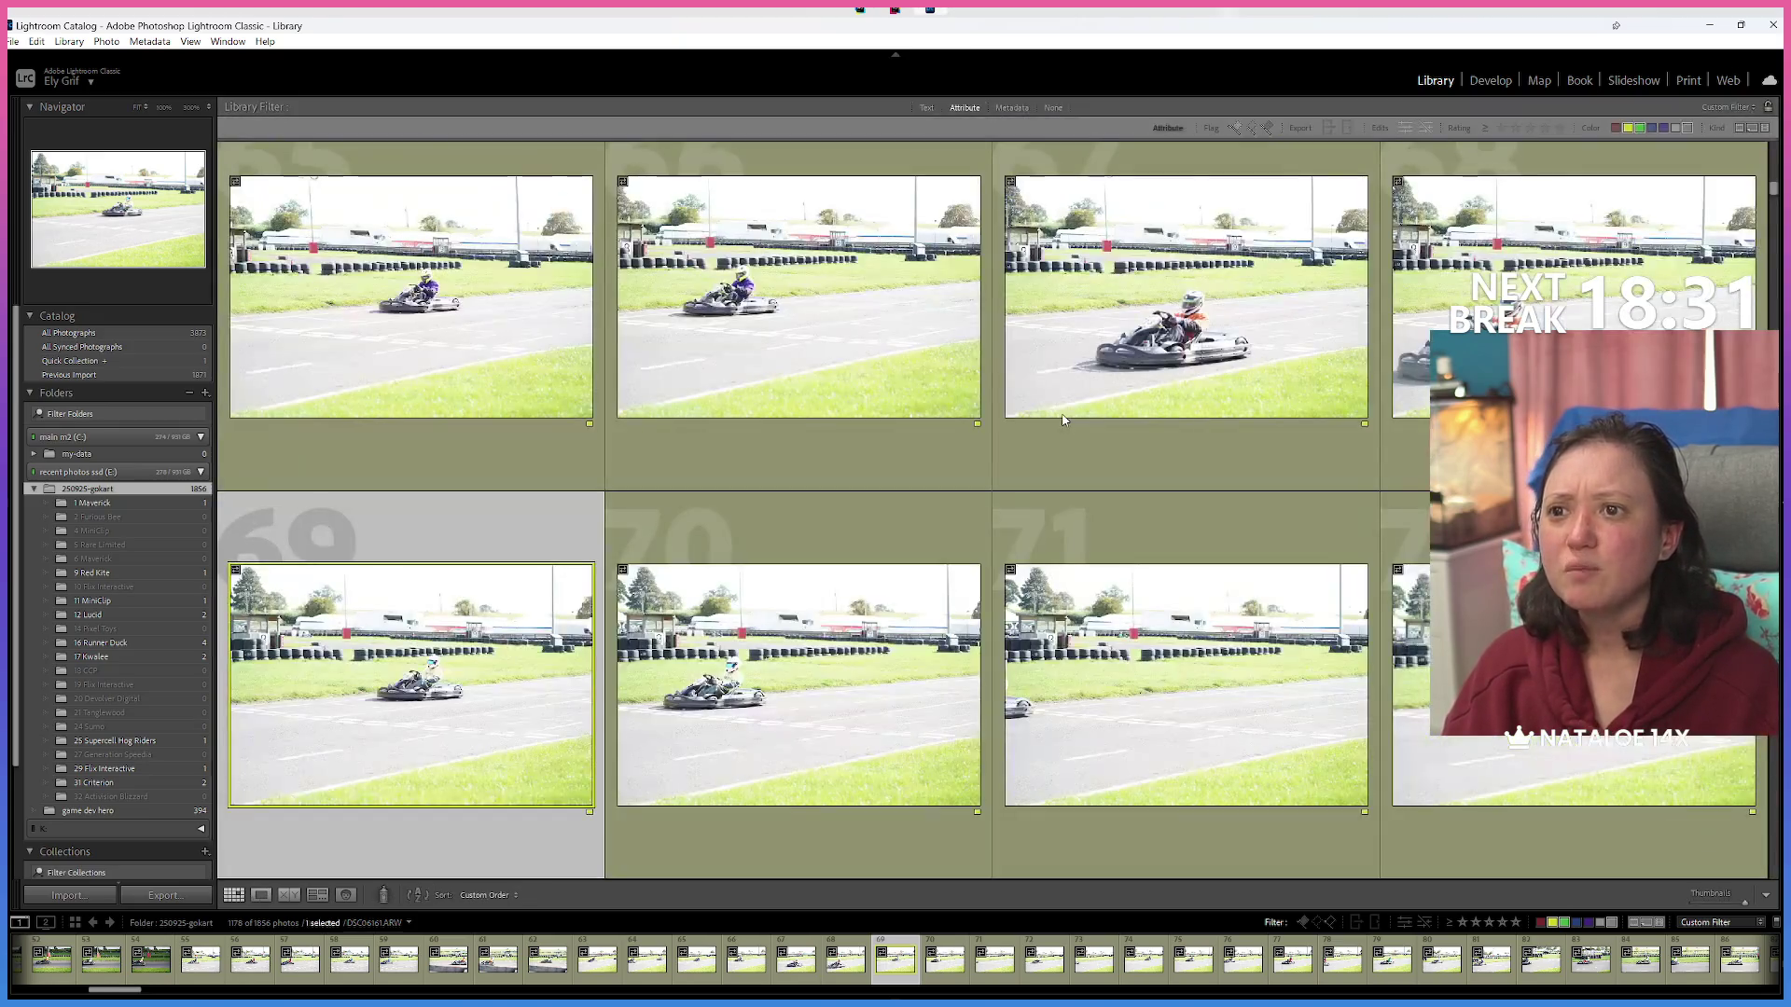
double_click(313, 767)
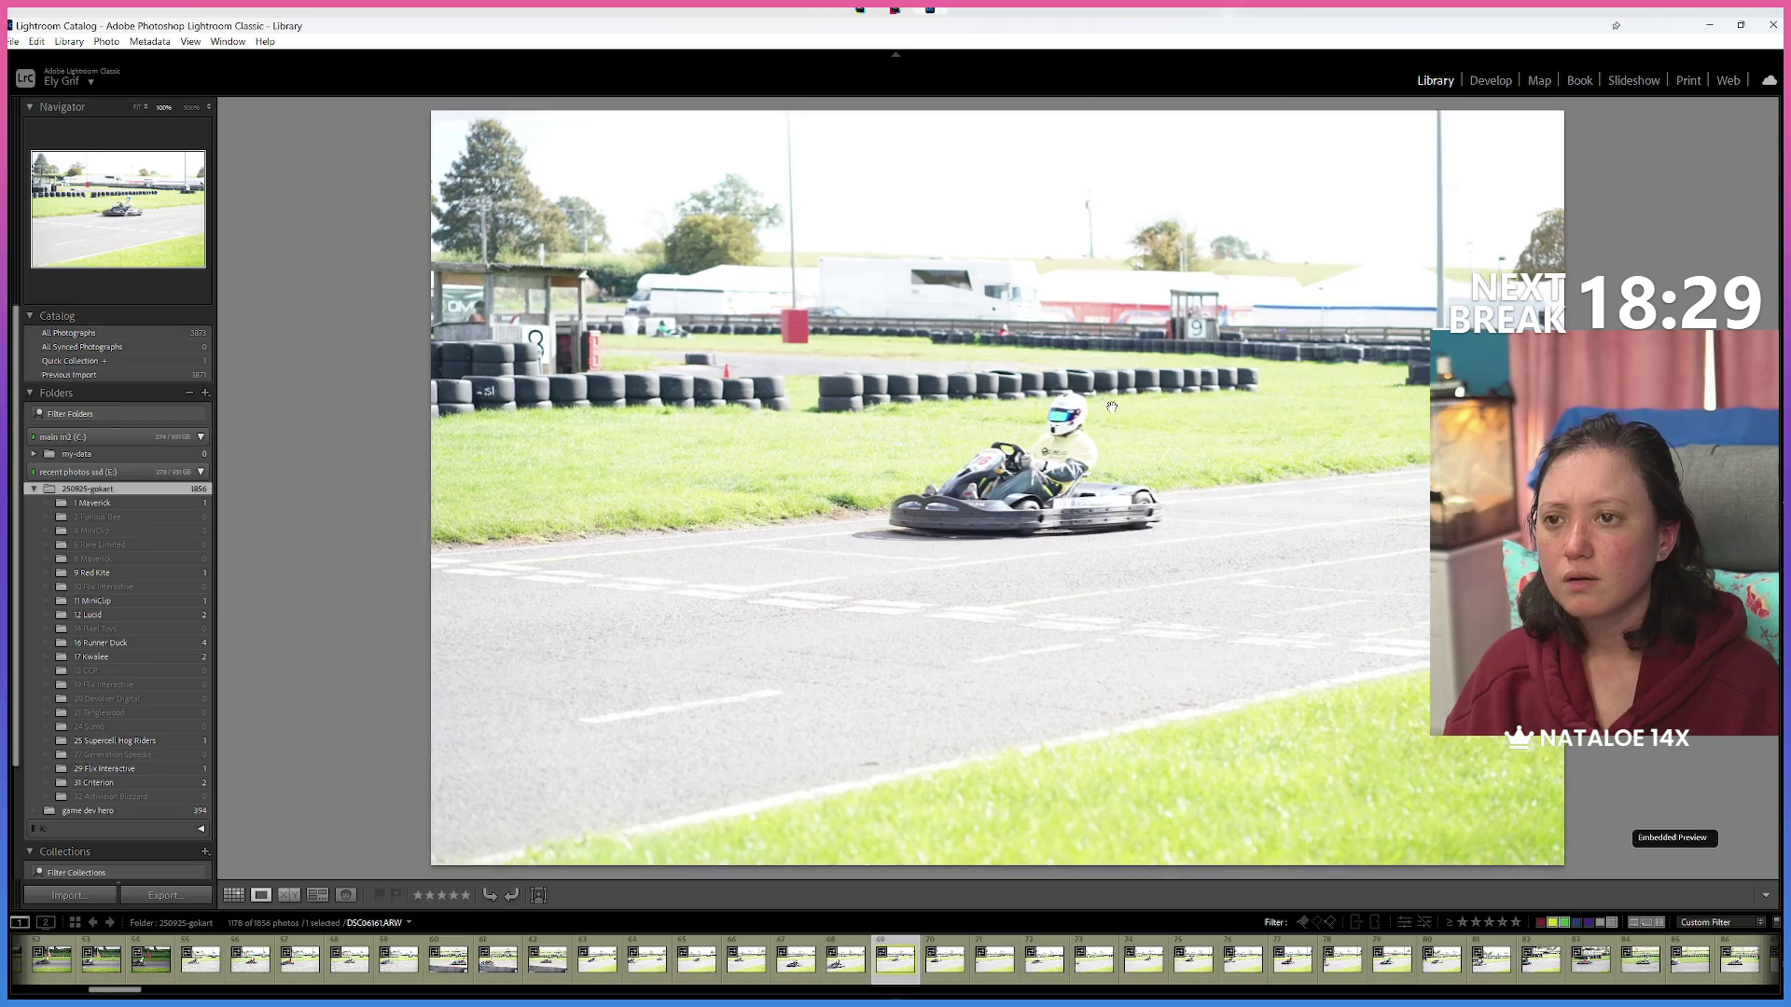
key("d")
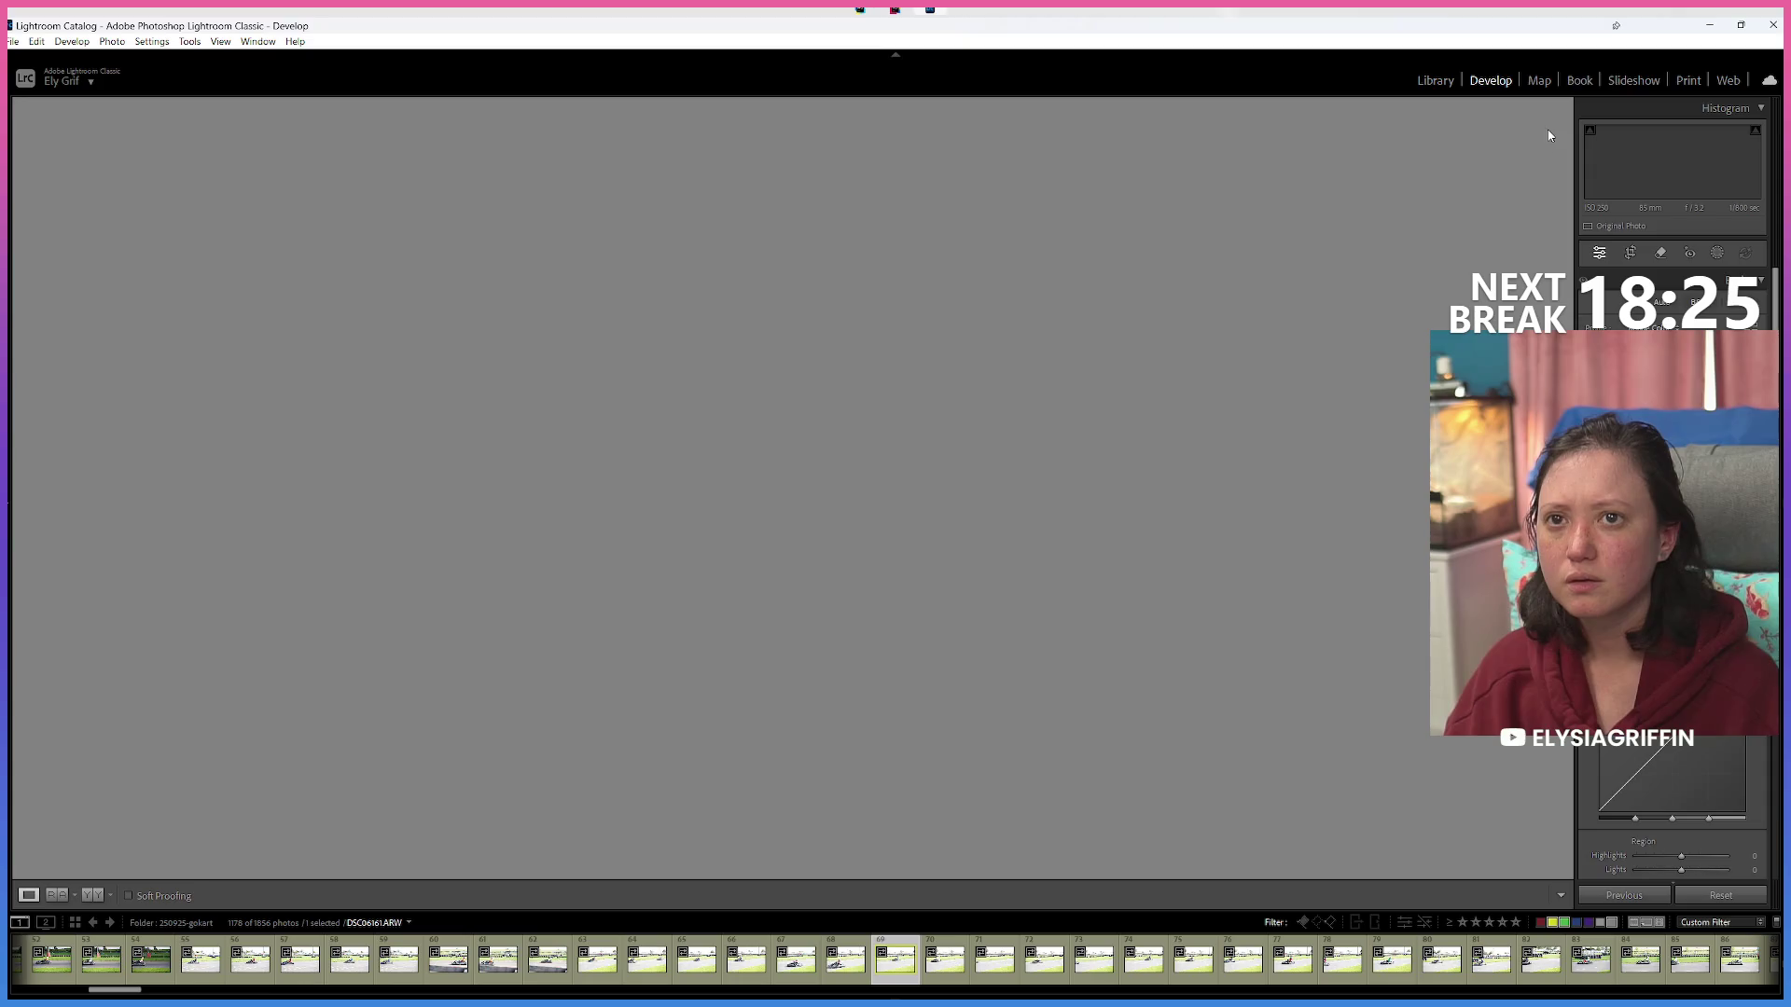
left_click(1419, 86)
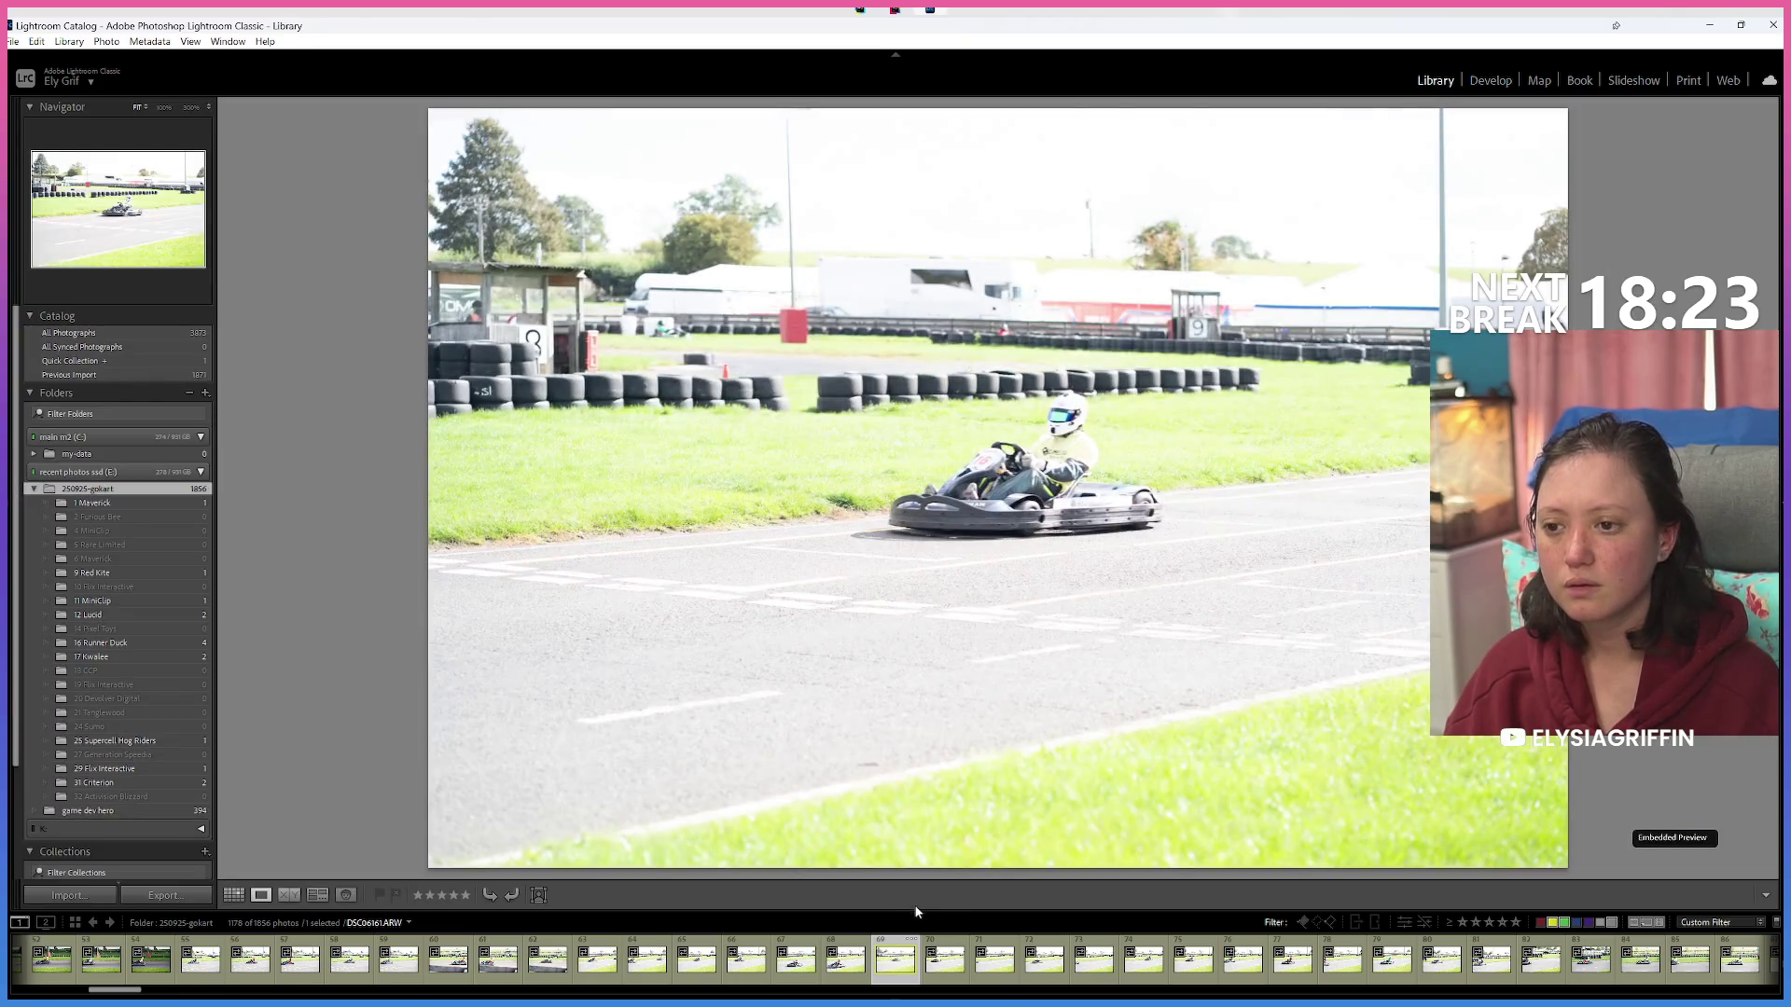
Step forward through the go-kart shots, marking two of them as rejects.
key("Right")
key("Right")
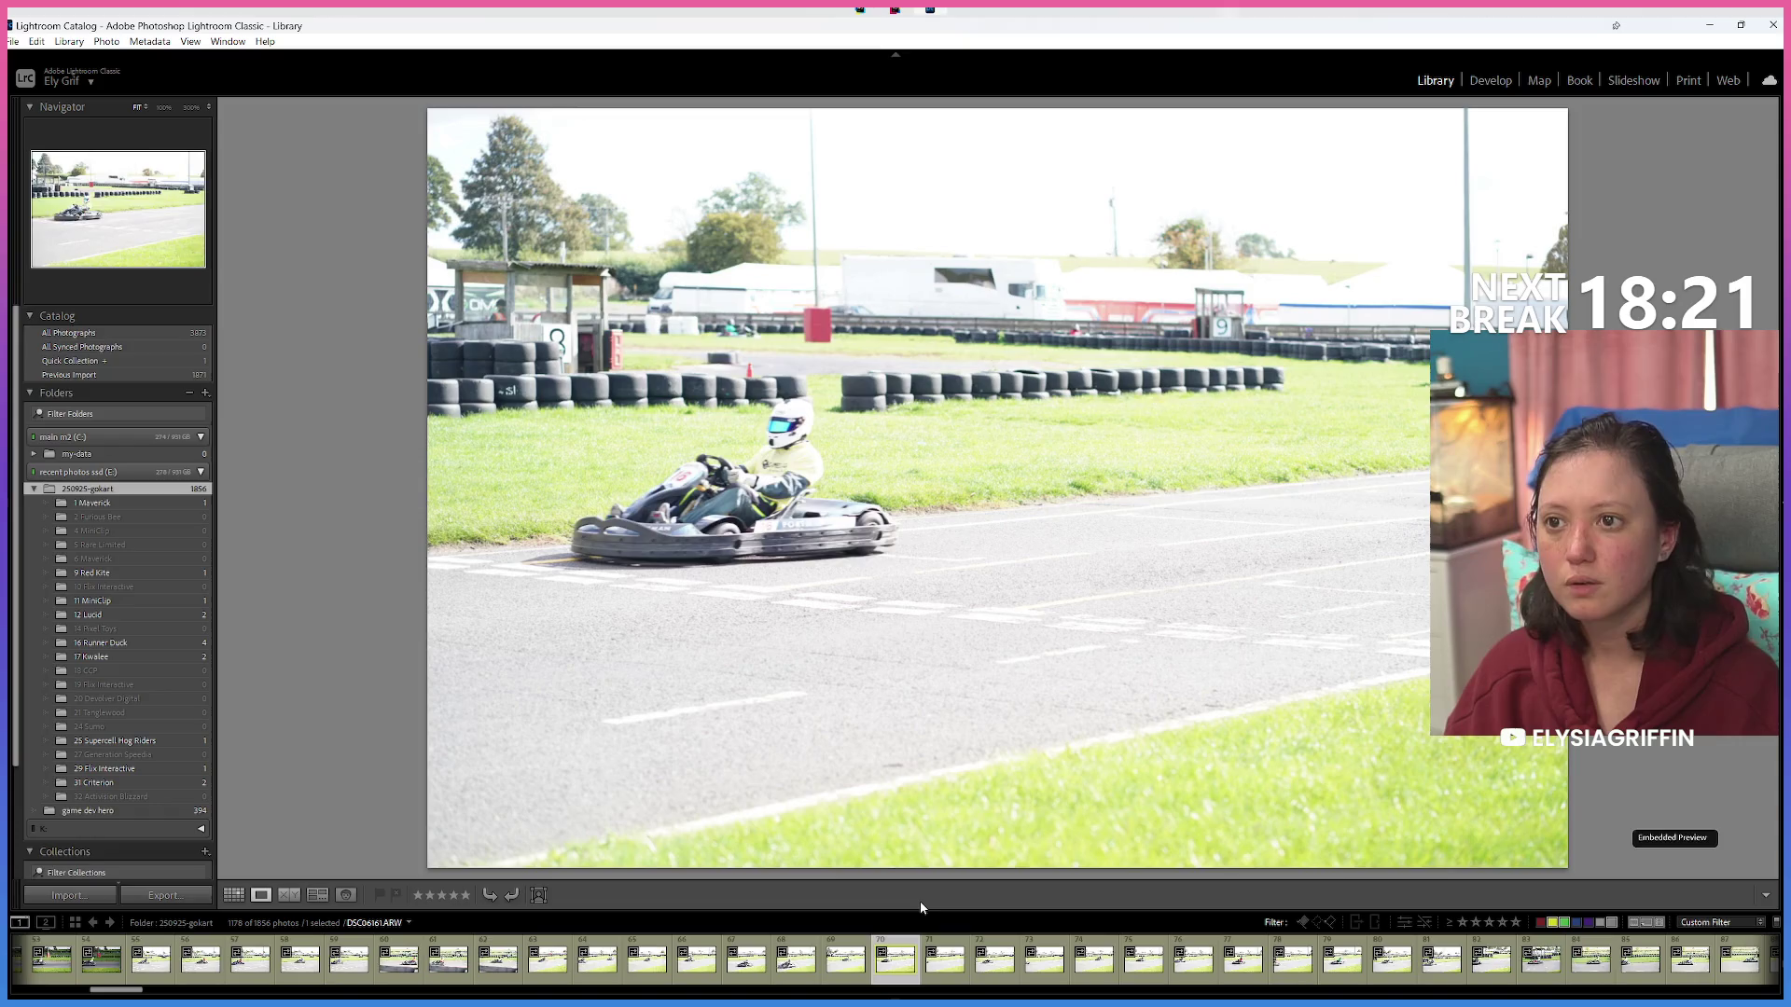
key("Right")
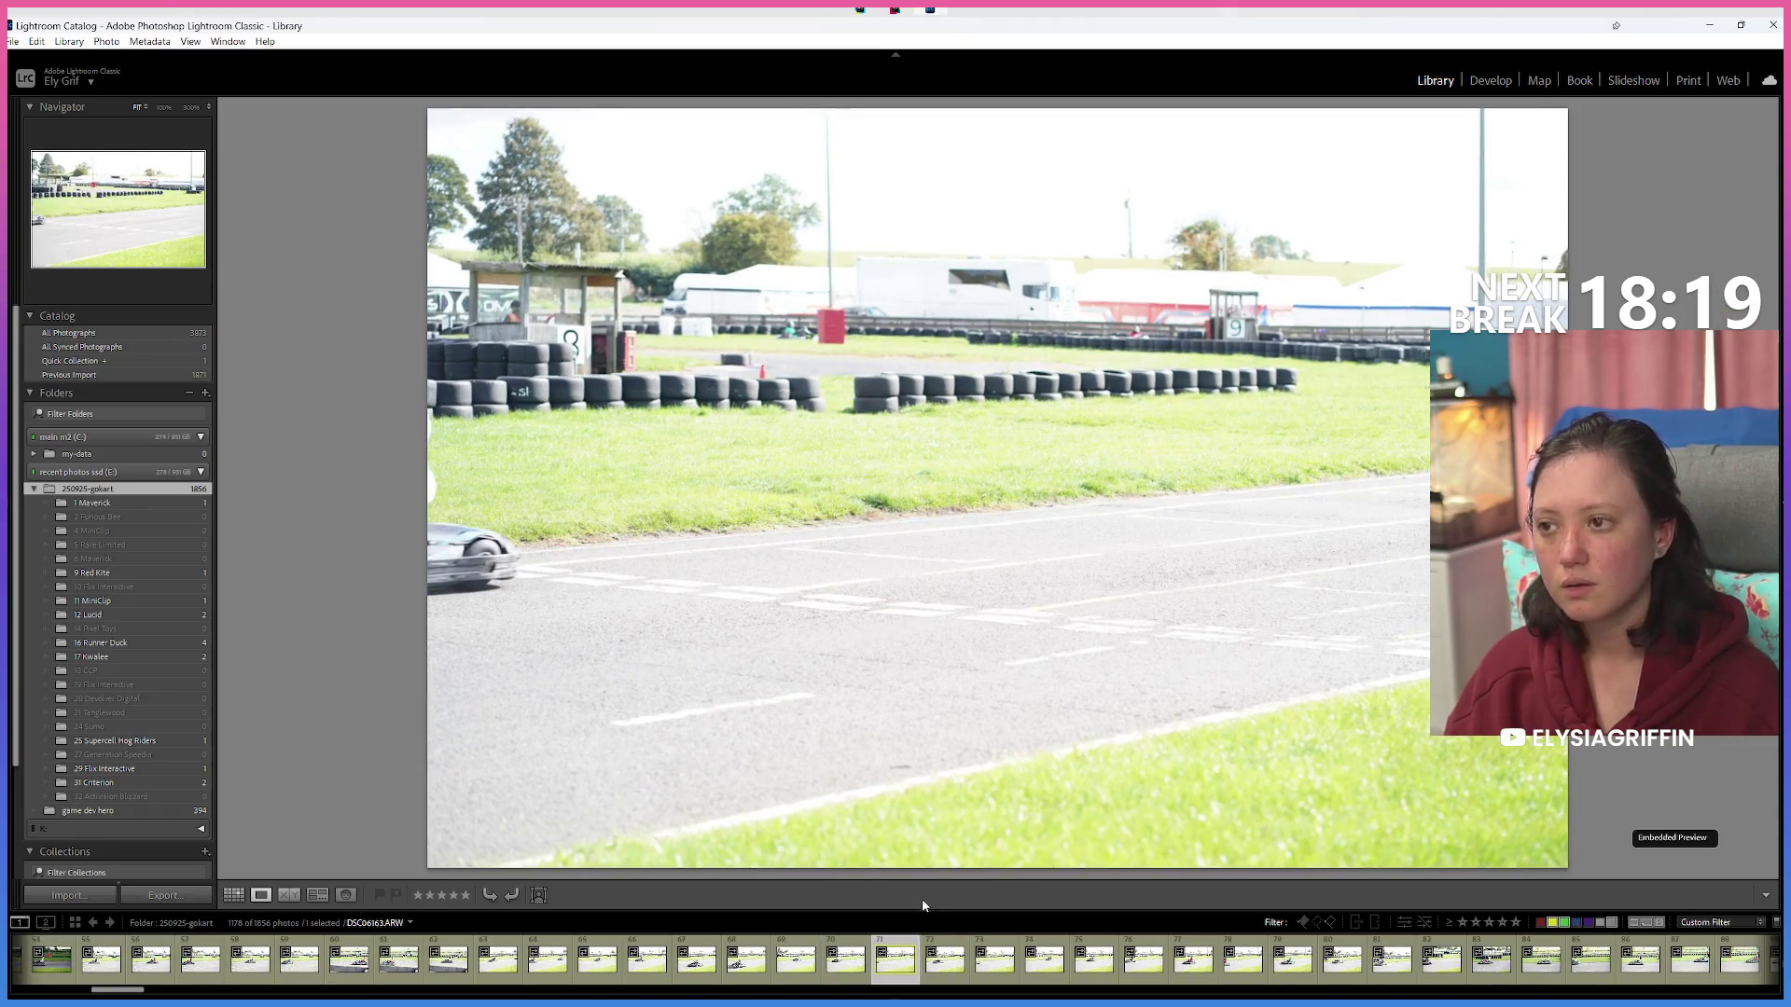
key("x")
key("Right")
key("Right")
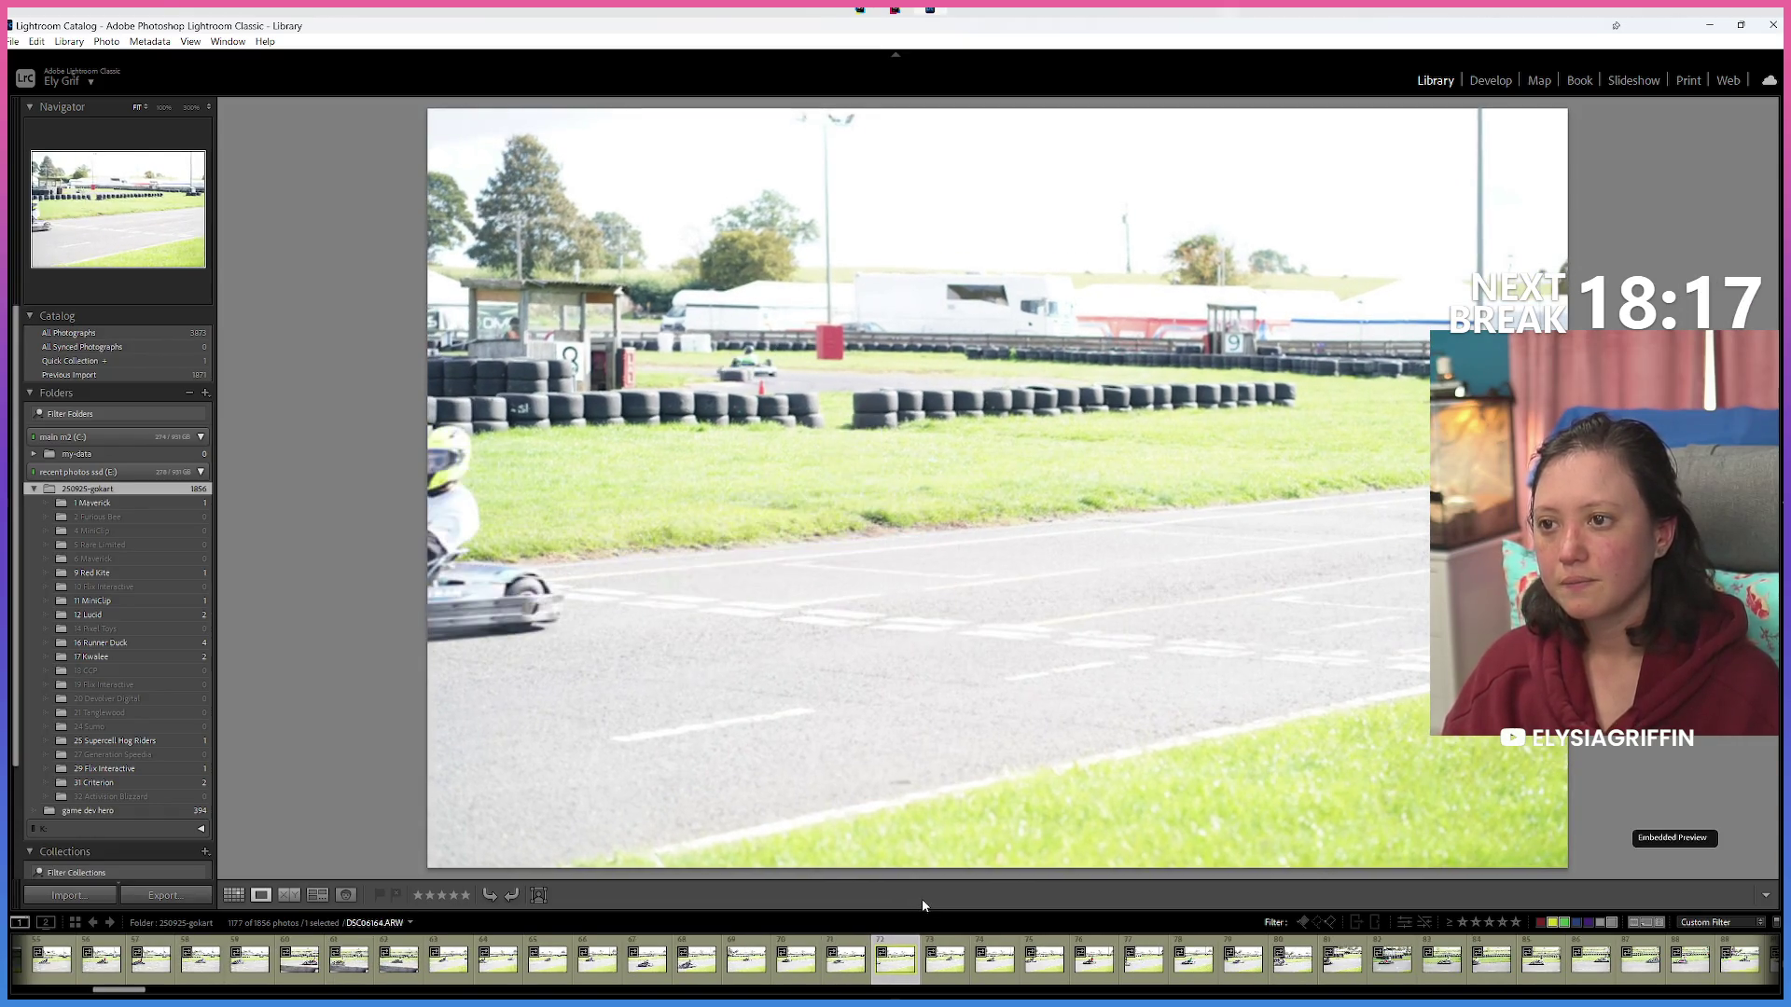
key("Right")
key("x")
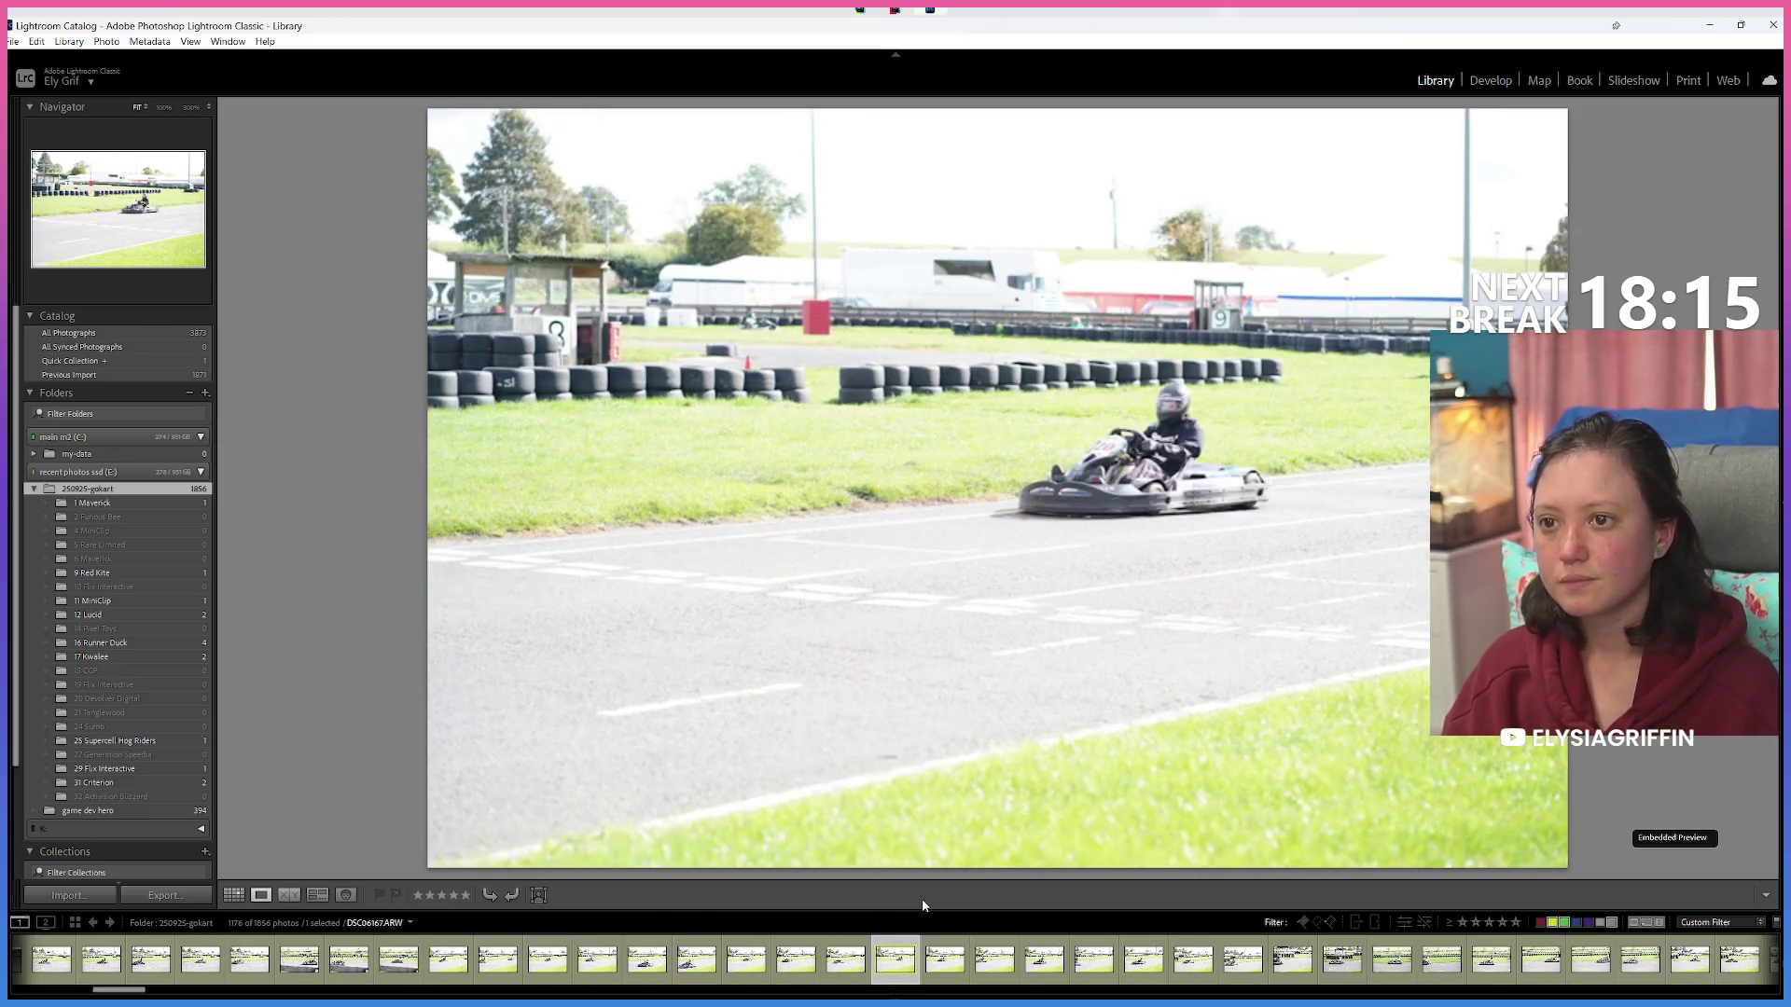
key("Right")
key("Right")
key("Right")
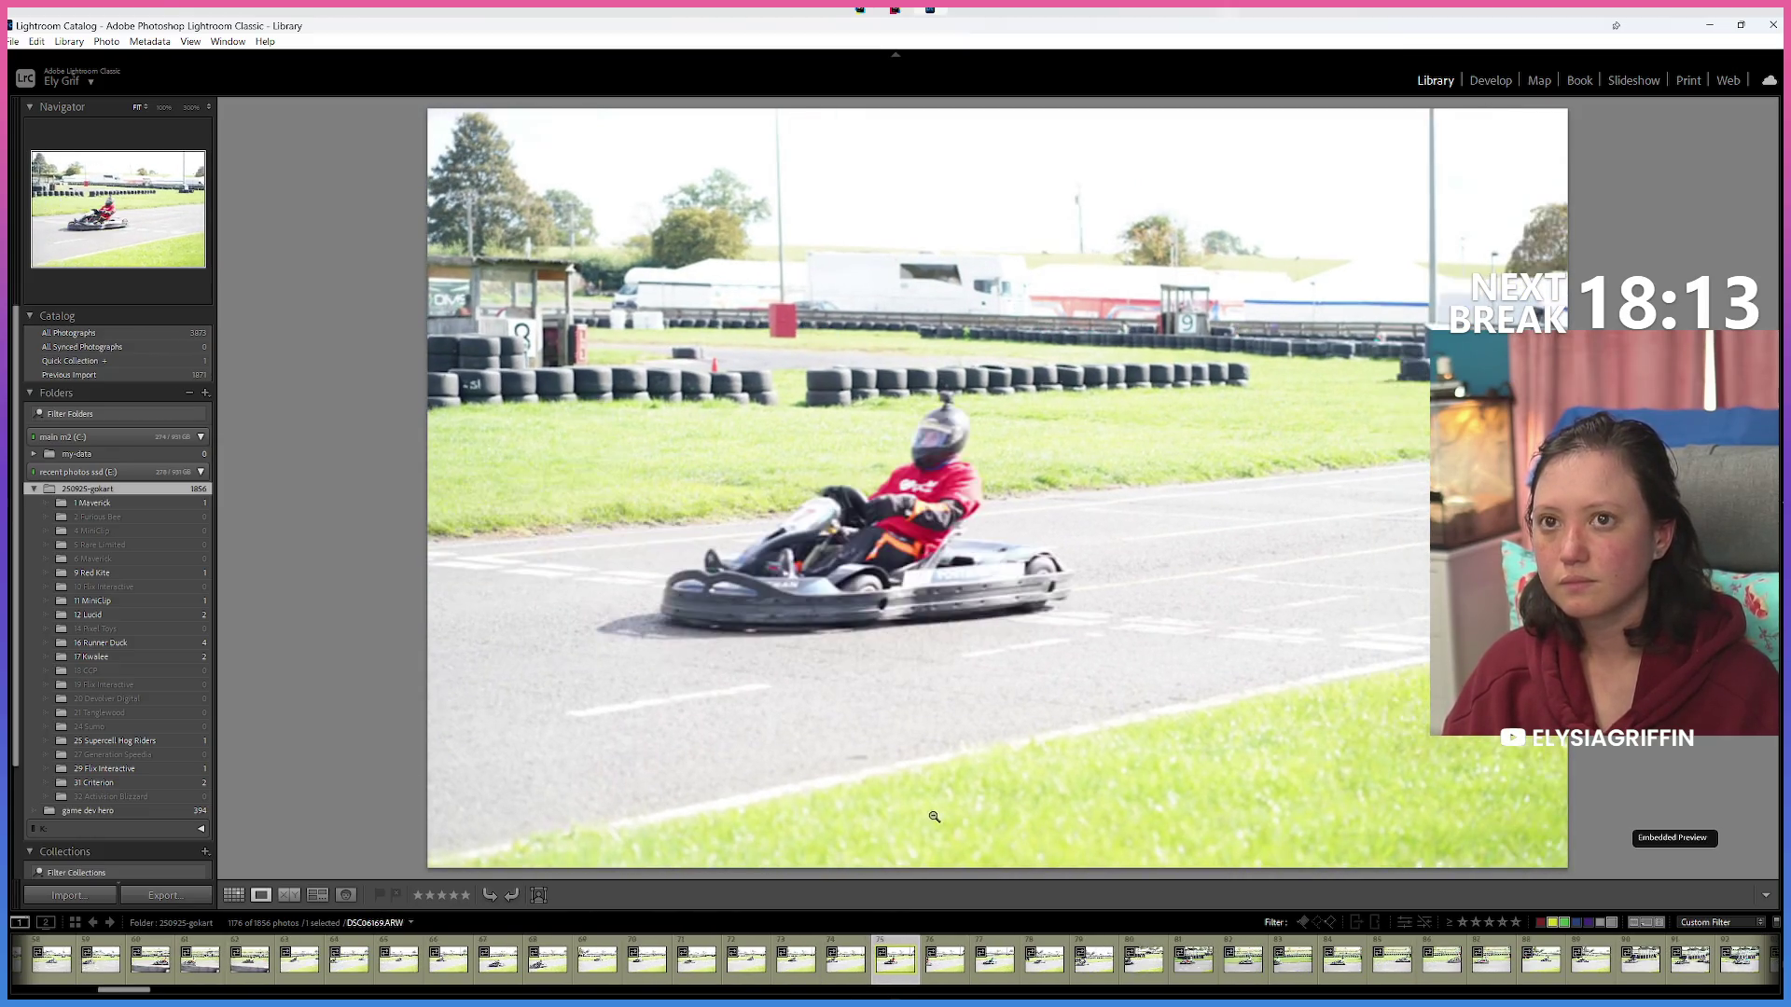
key("Right")
key("Right")
key("Right")
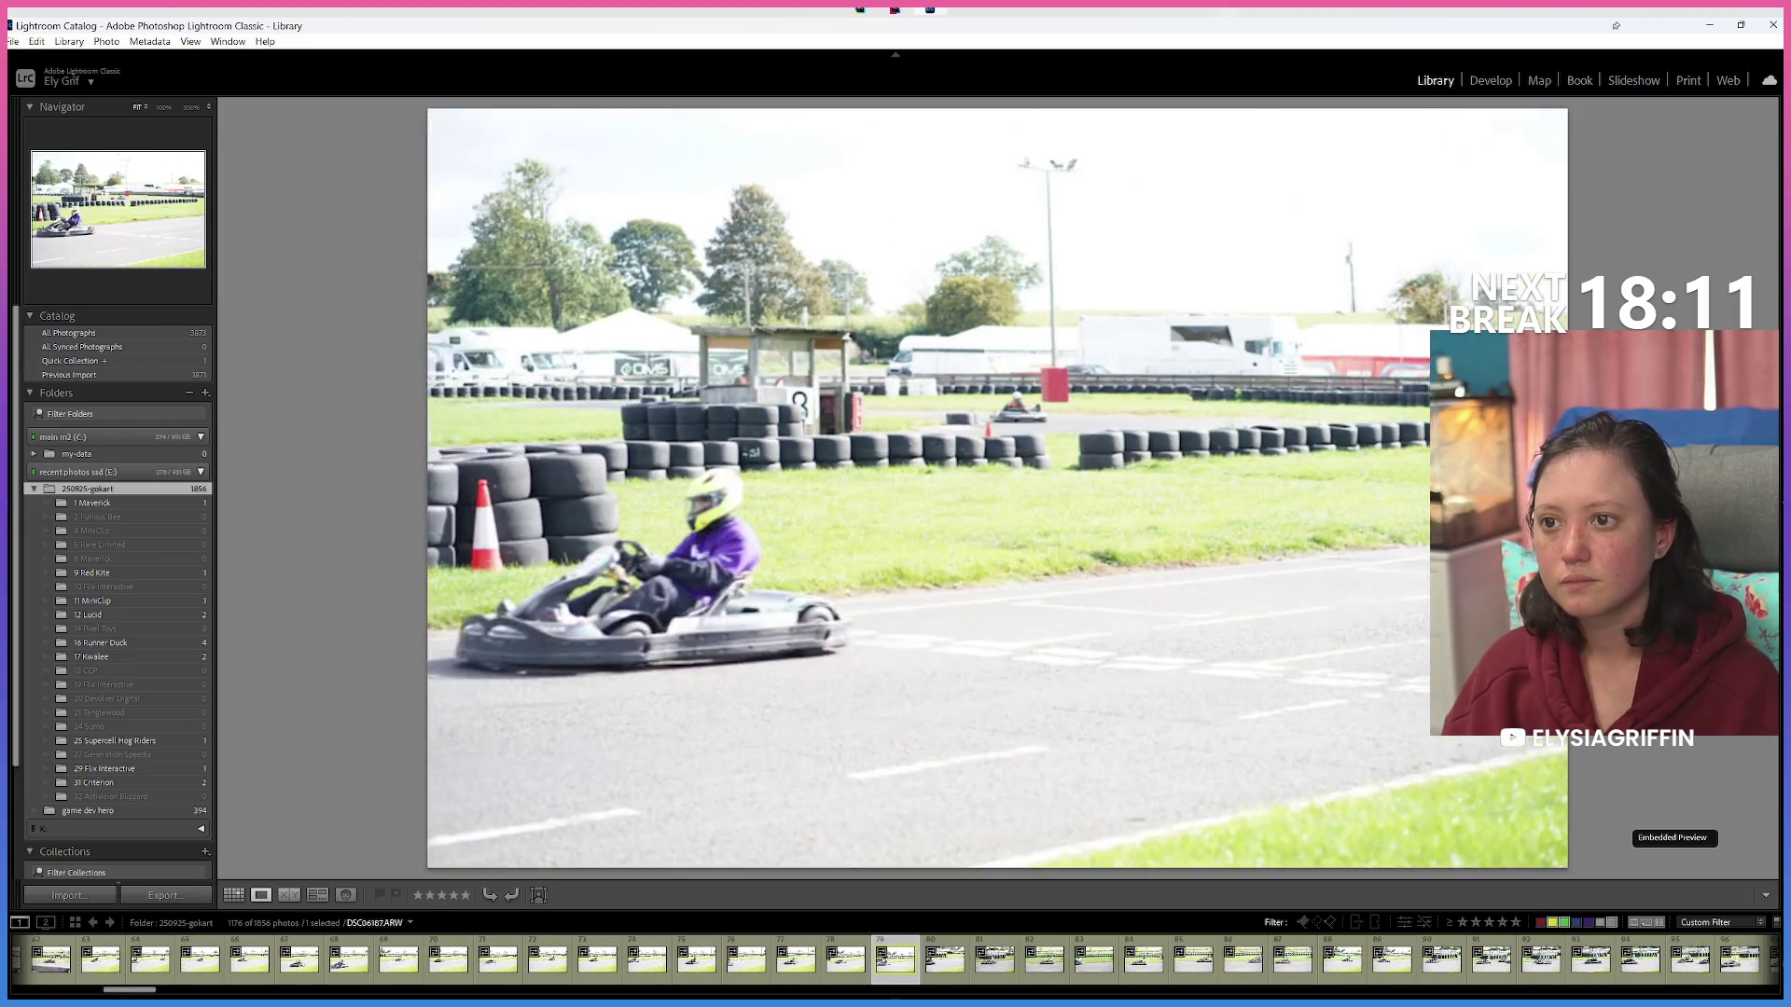
key("Right")
key("Right")
key("Right")
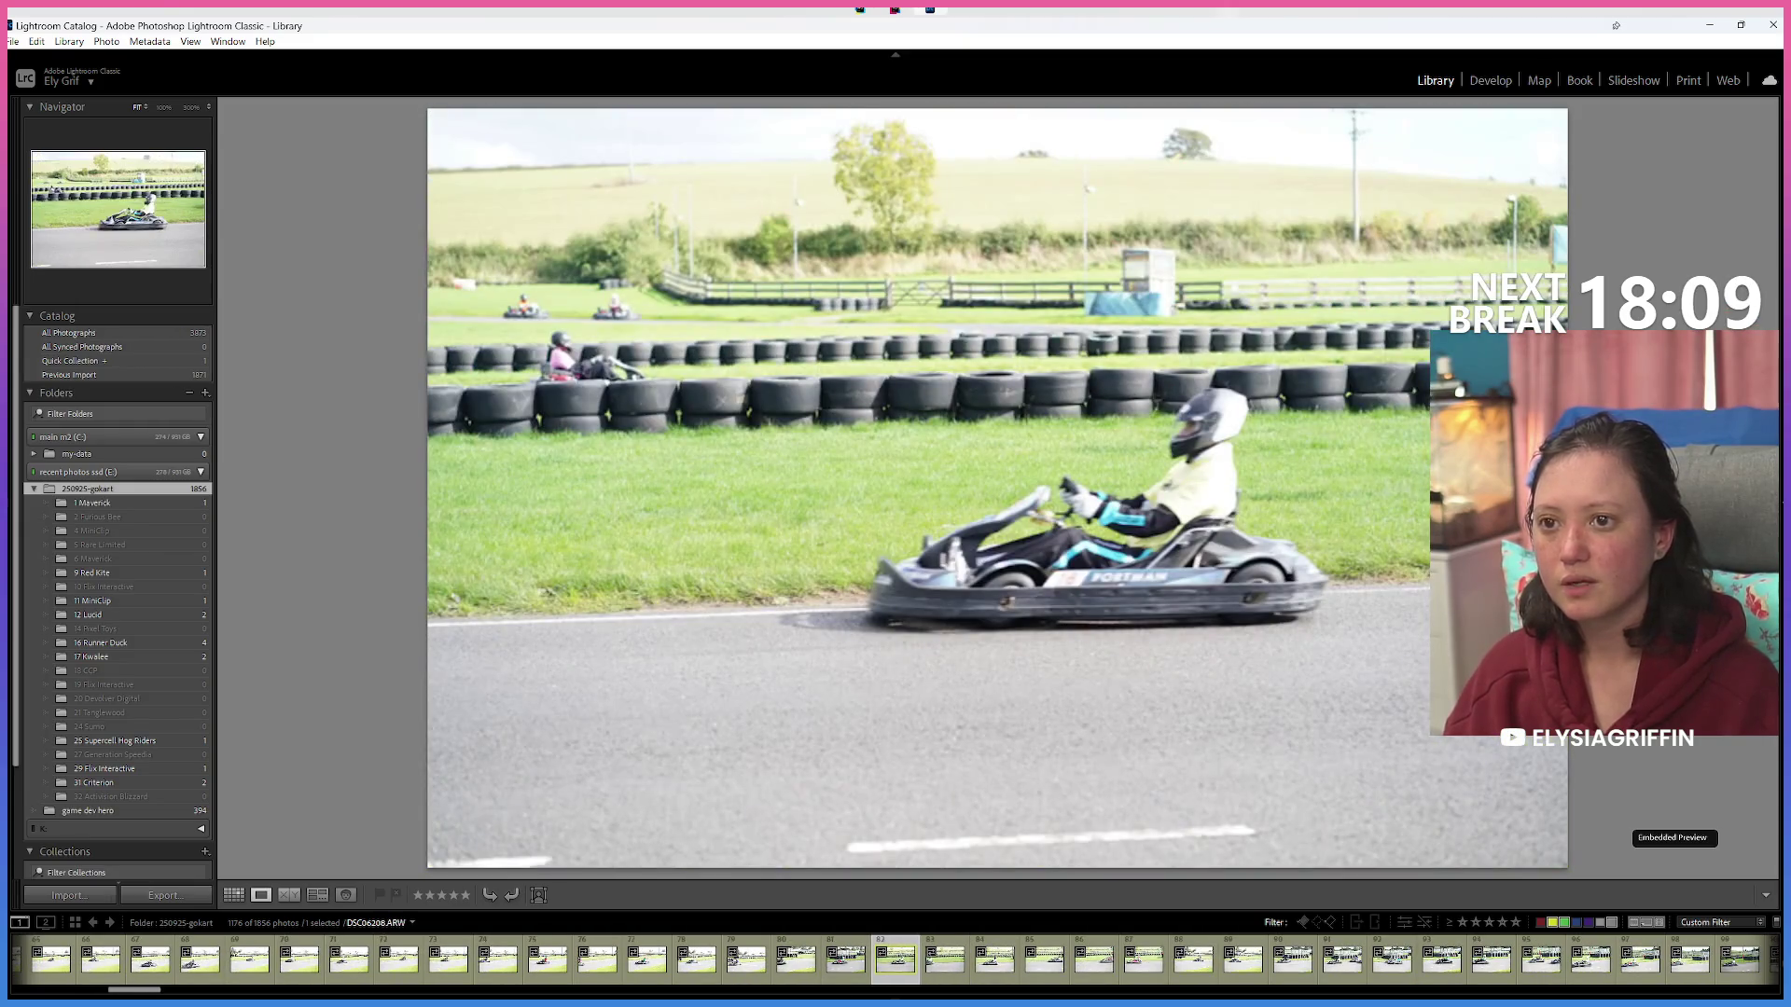
key("Right")
key("Right")
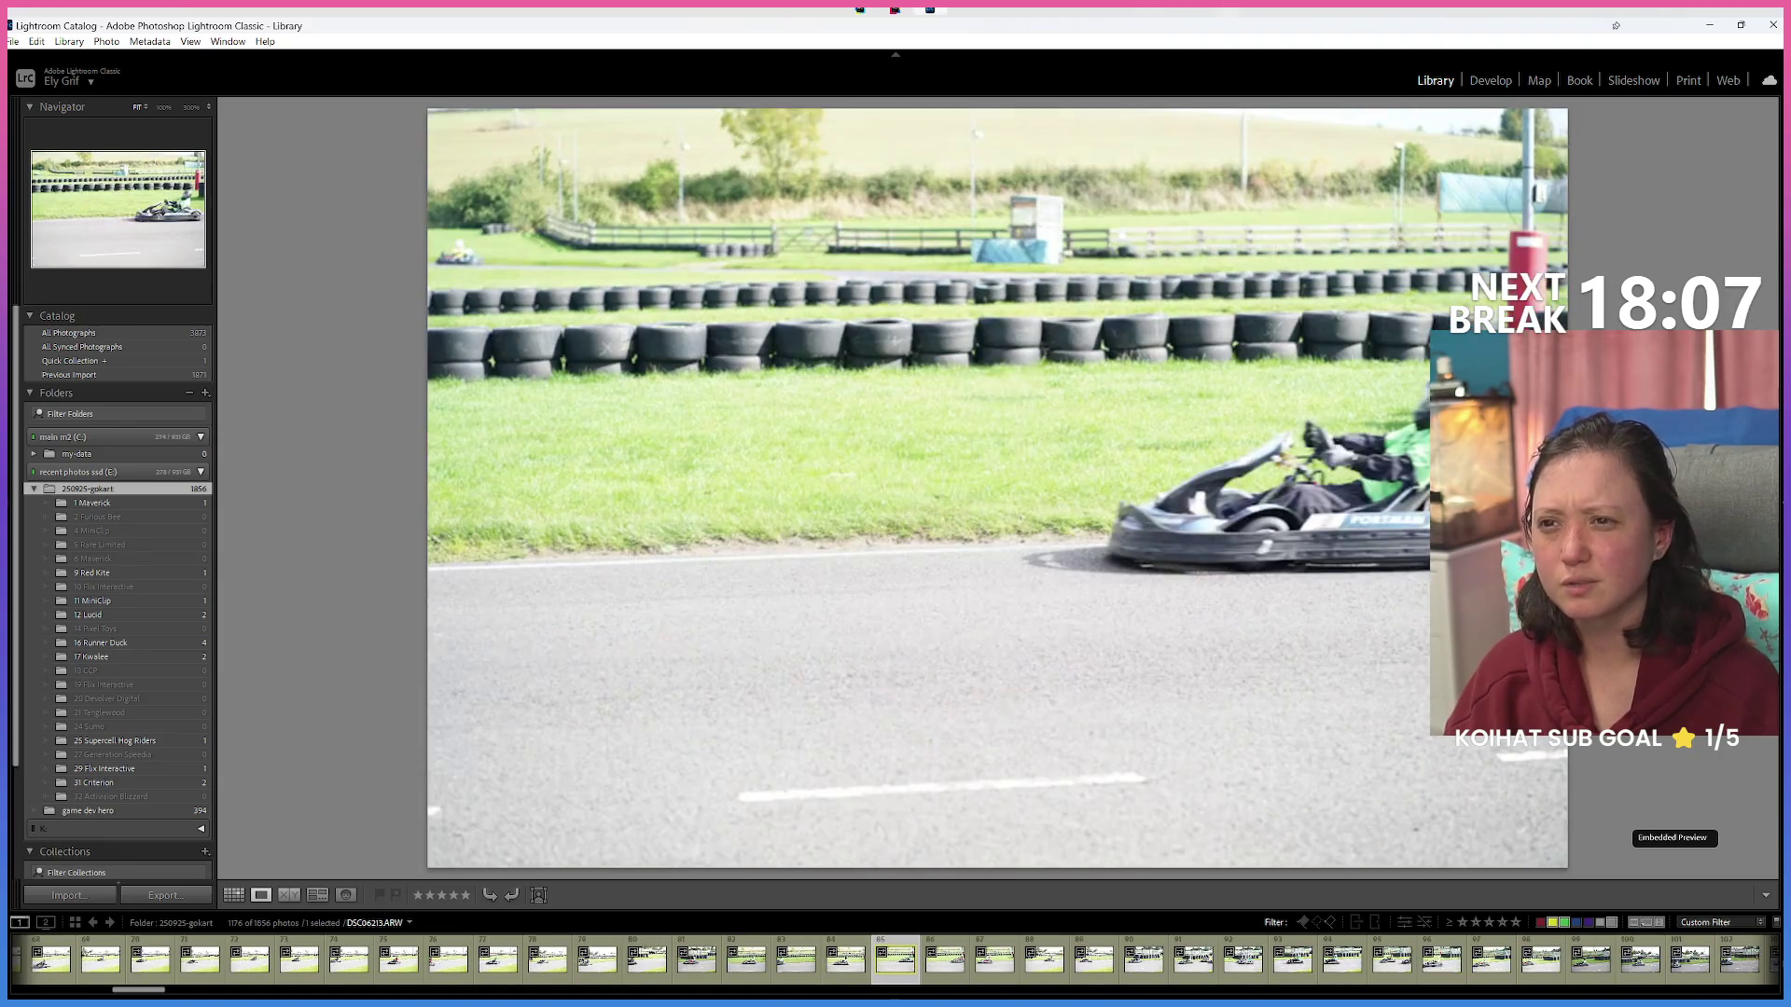
key("Right")
key("Right")
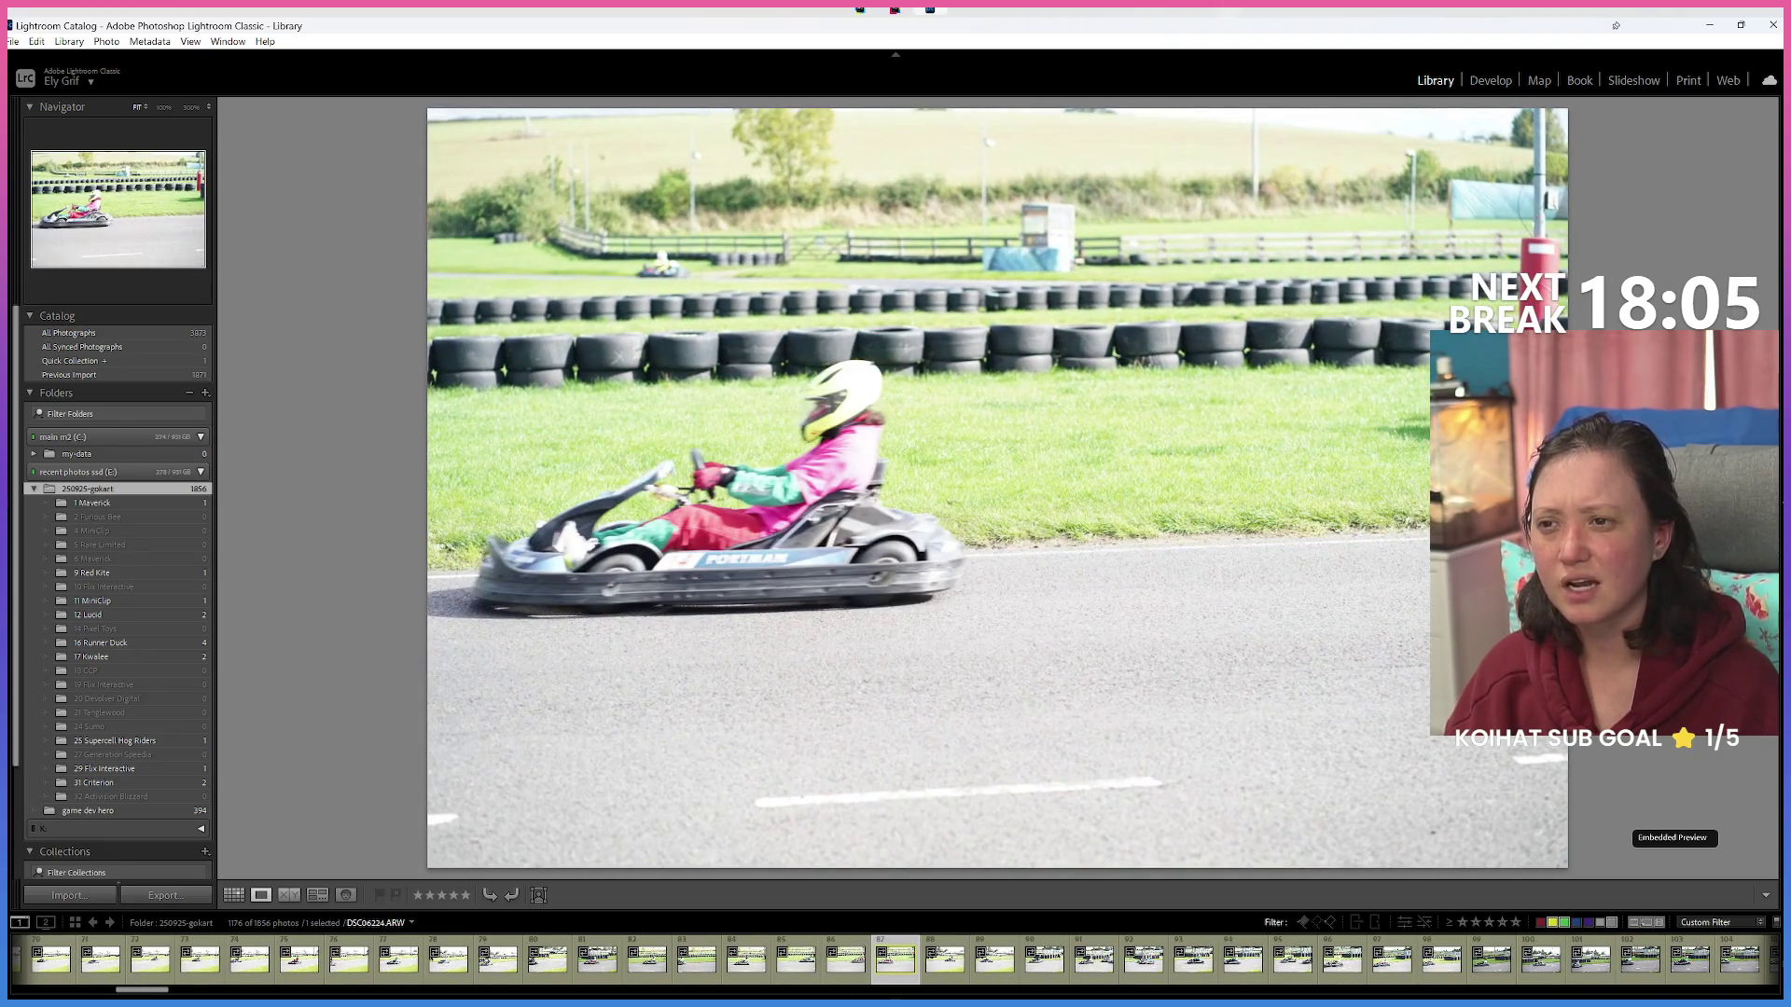
key("Right")
key("Right")
key("Right")
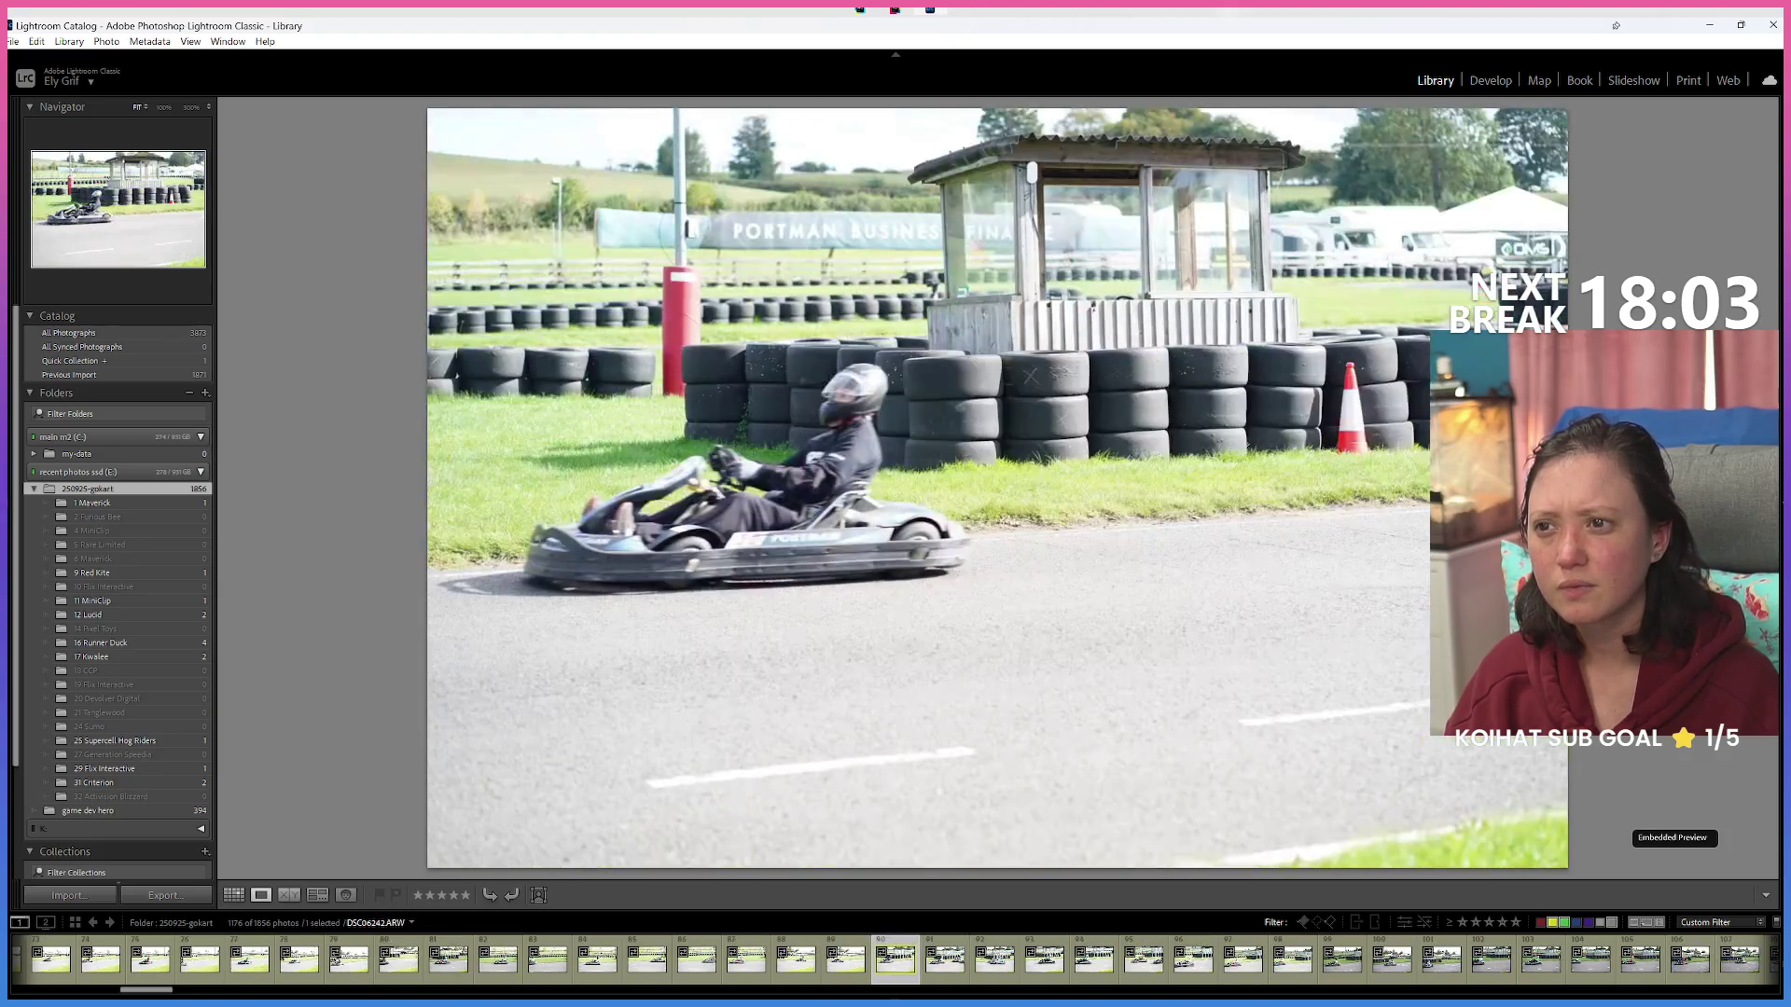
key("Right")
key("Right")
key("Right")
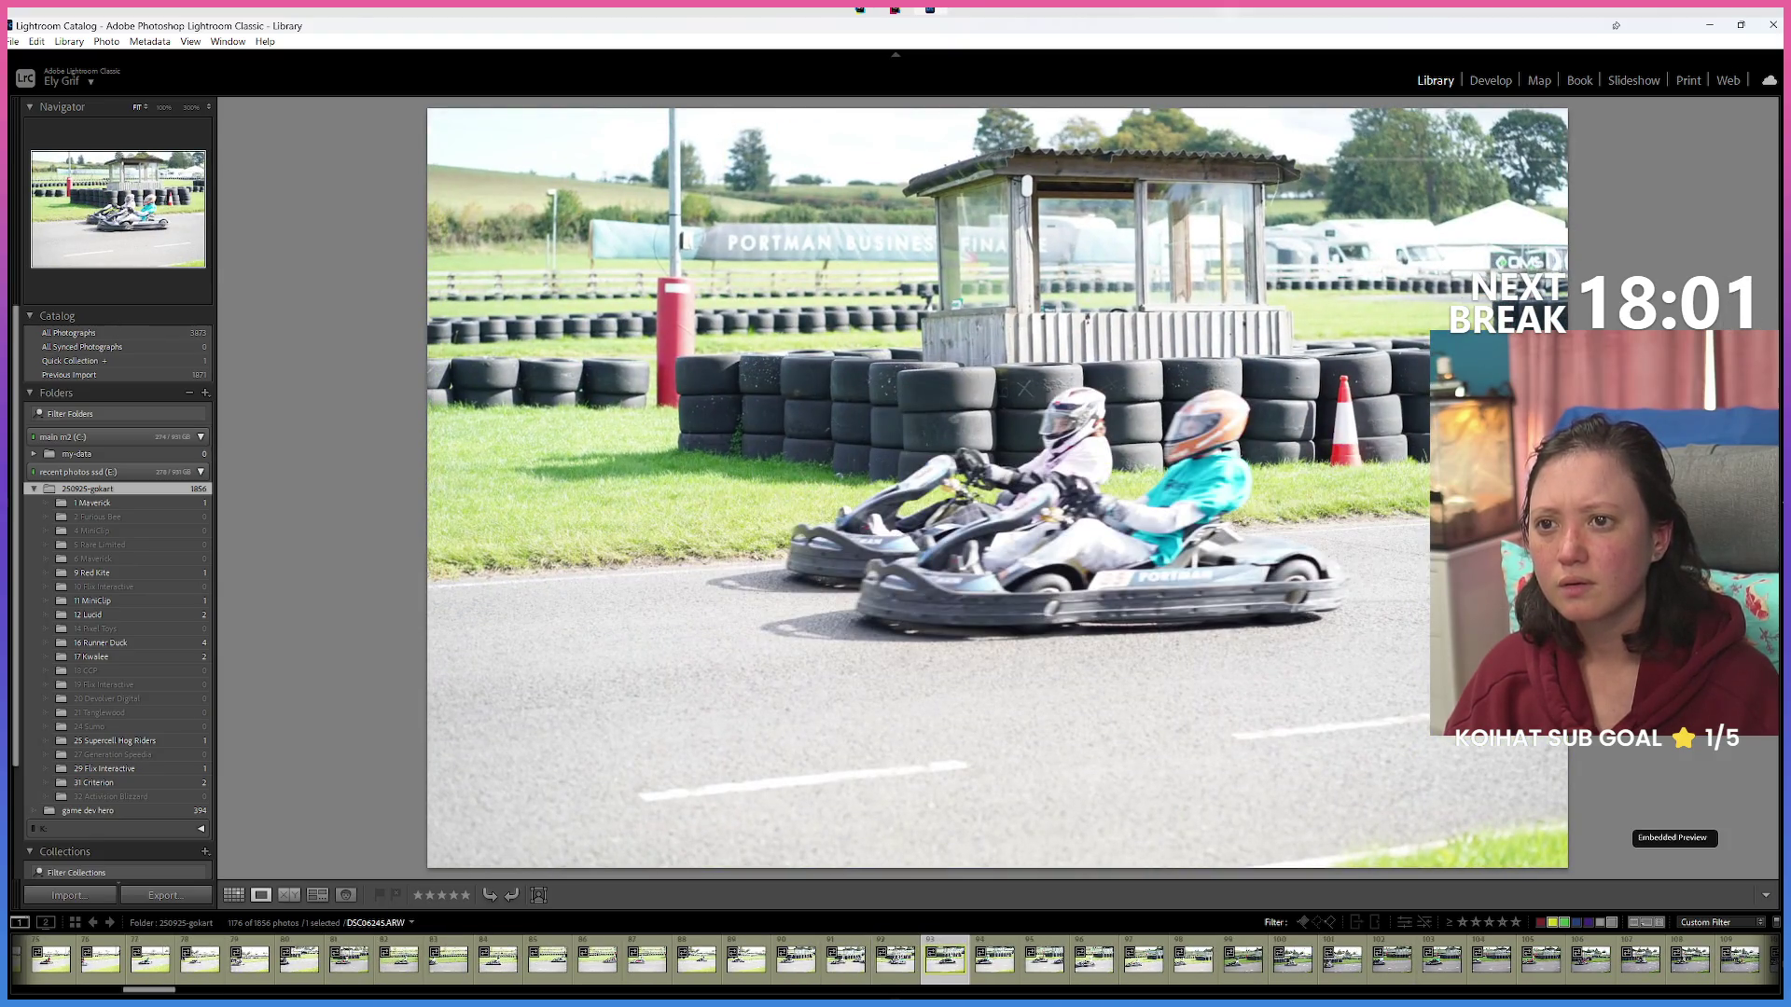
Continue through the shoot to photo 125 and open it from the thumbnail grid.
key("Right")
key("Right")
key("Right")
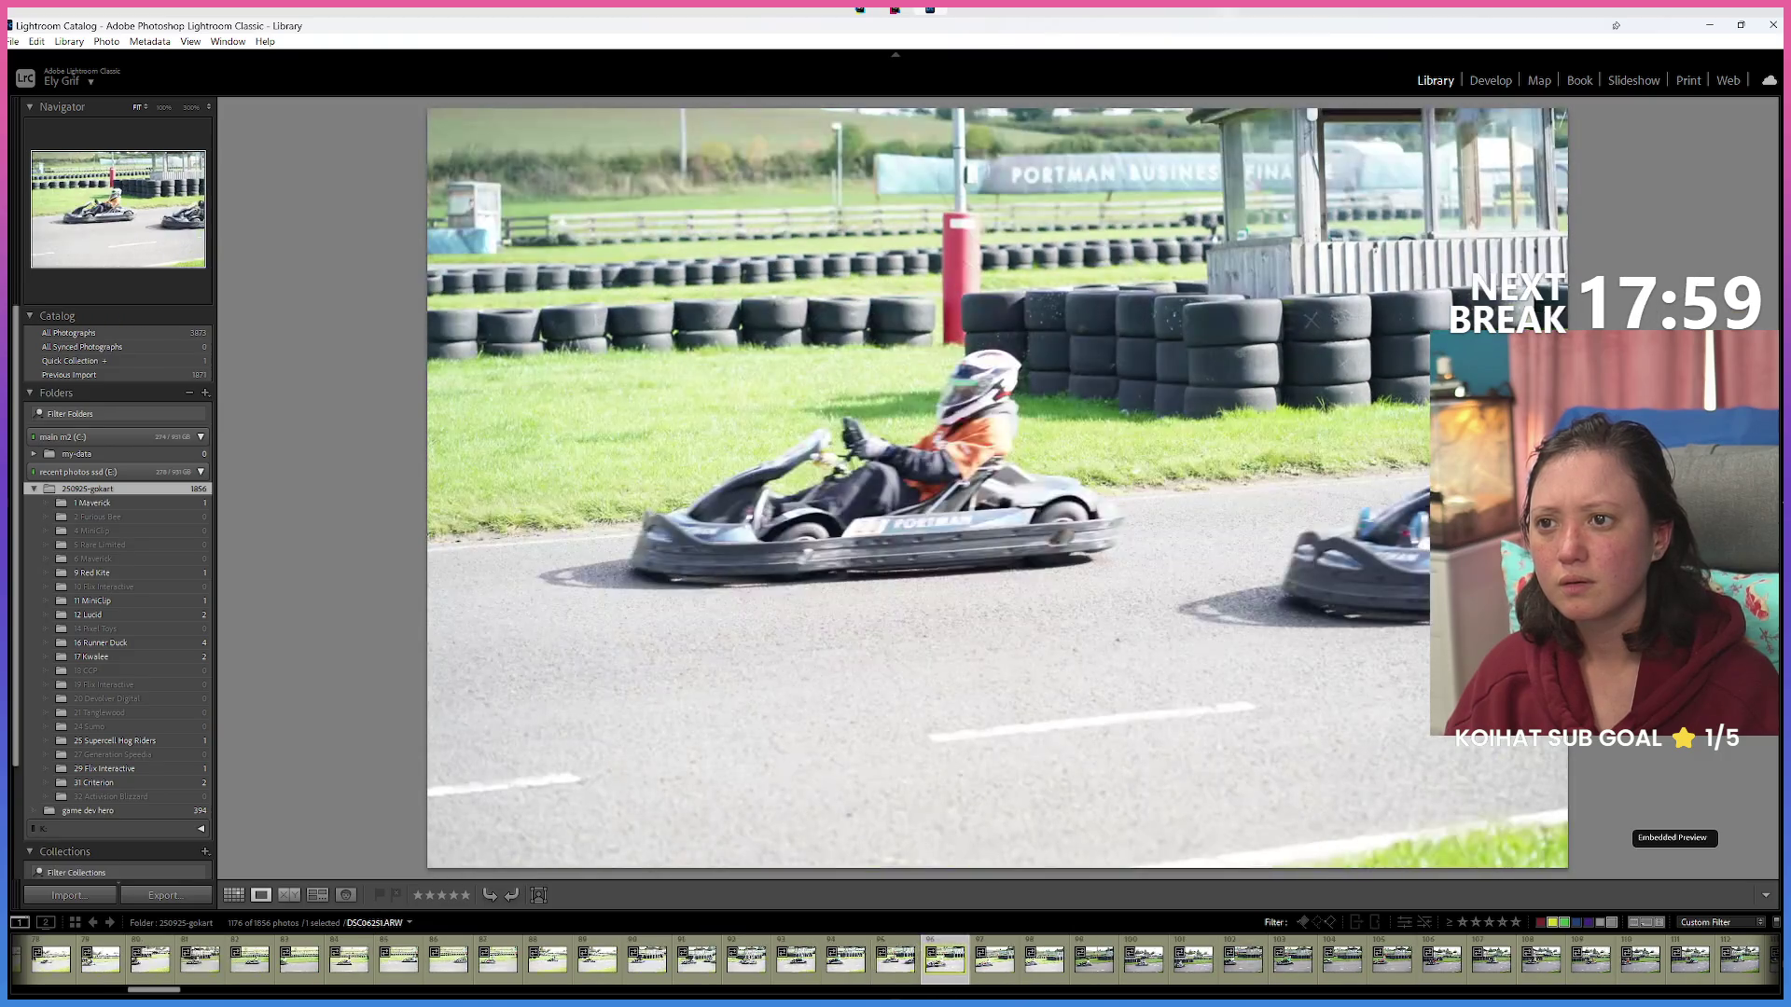
key("Right")
key("Right")
key("Right")
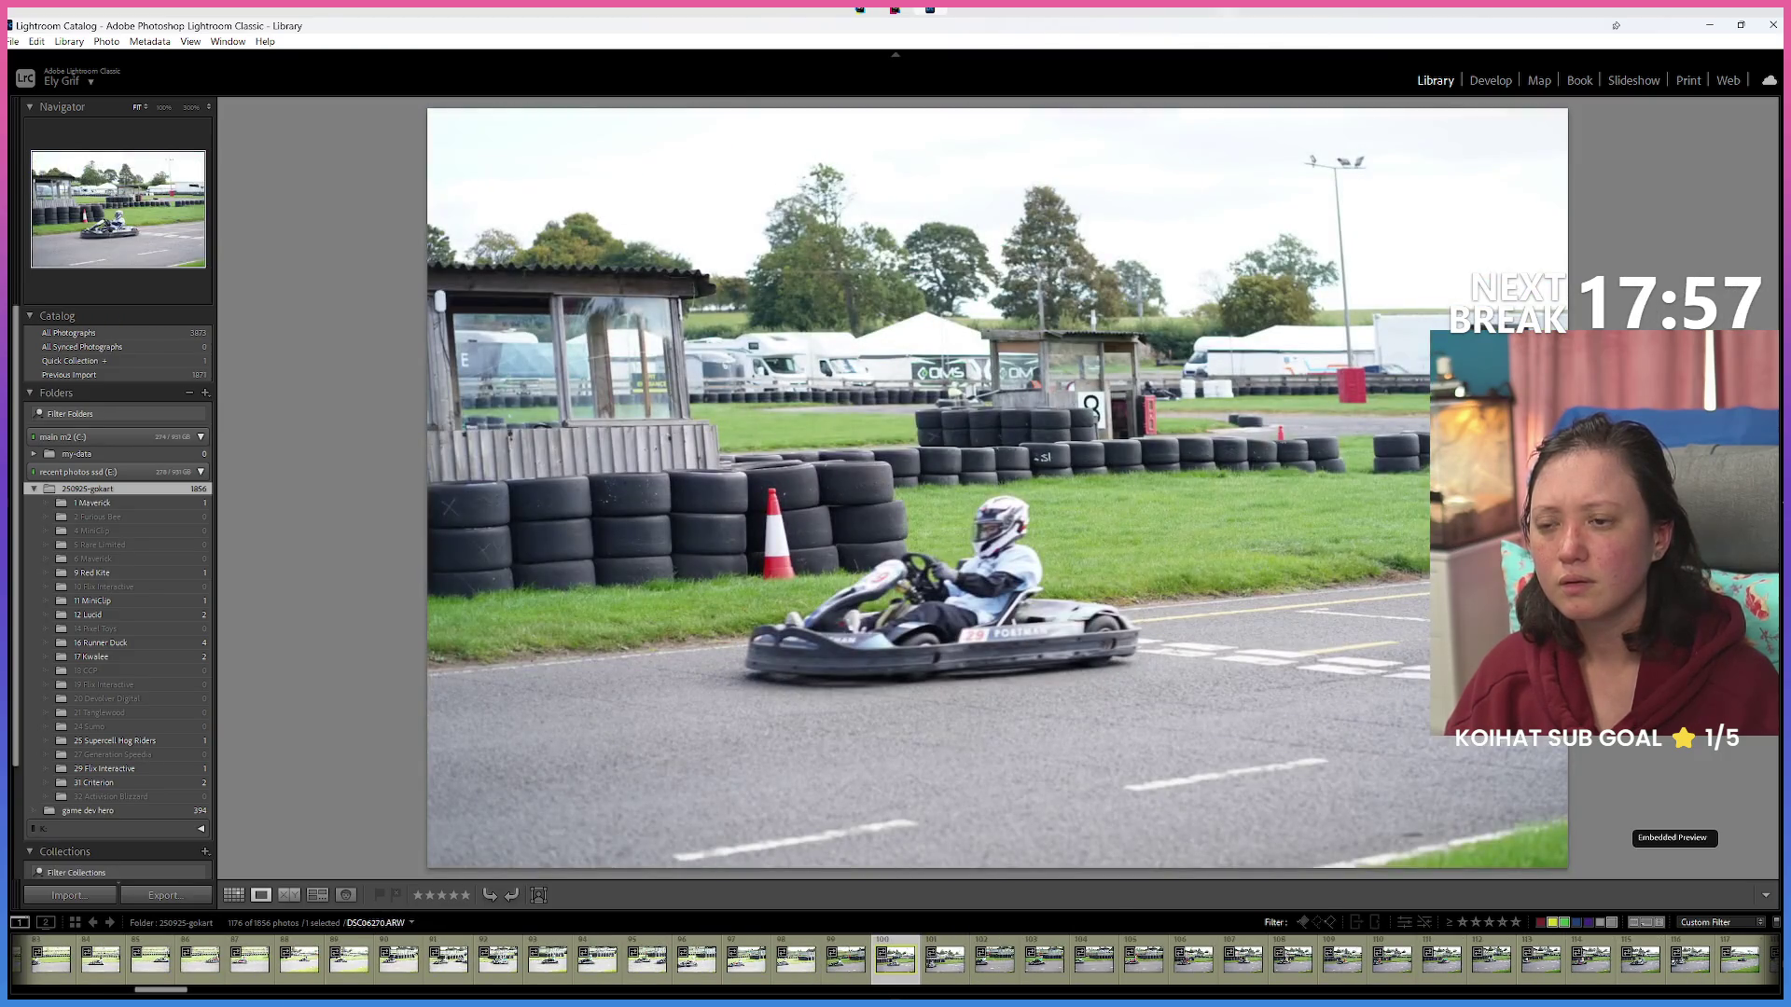
key("Right")
key("Right")
key("Right")
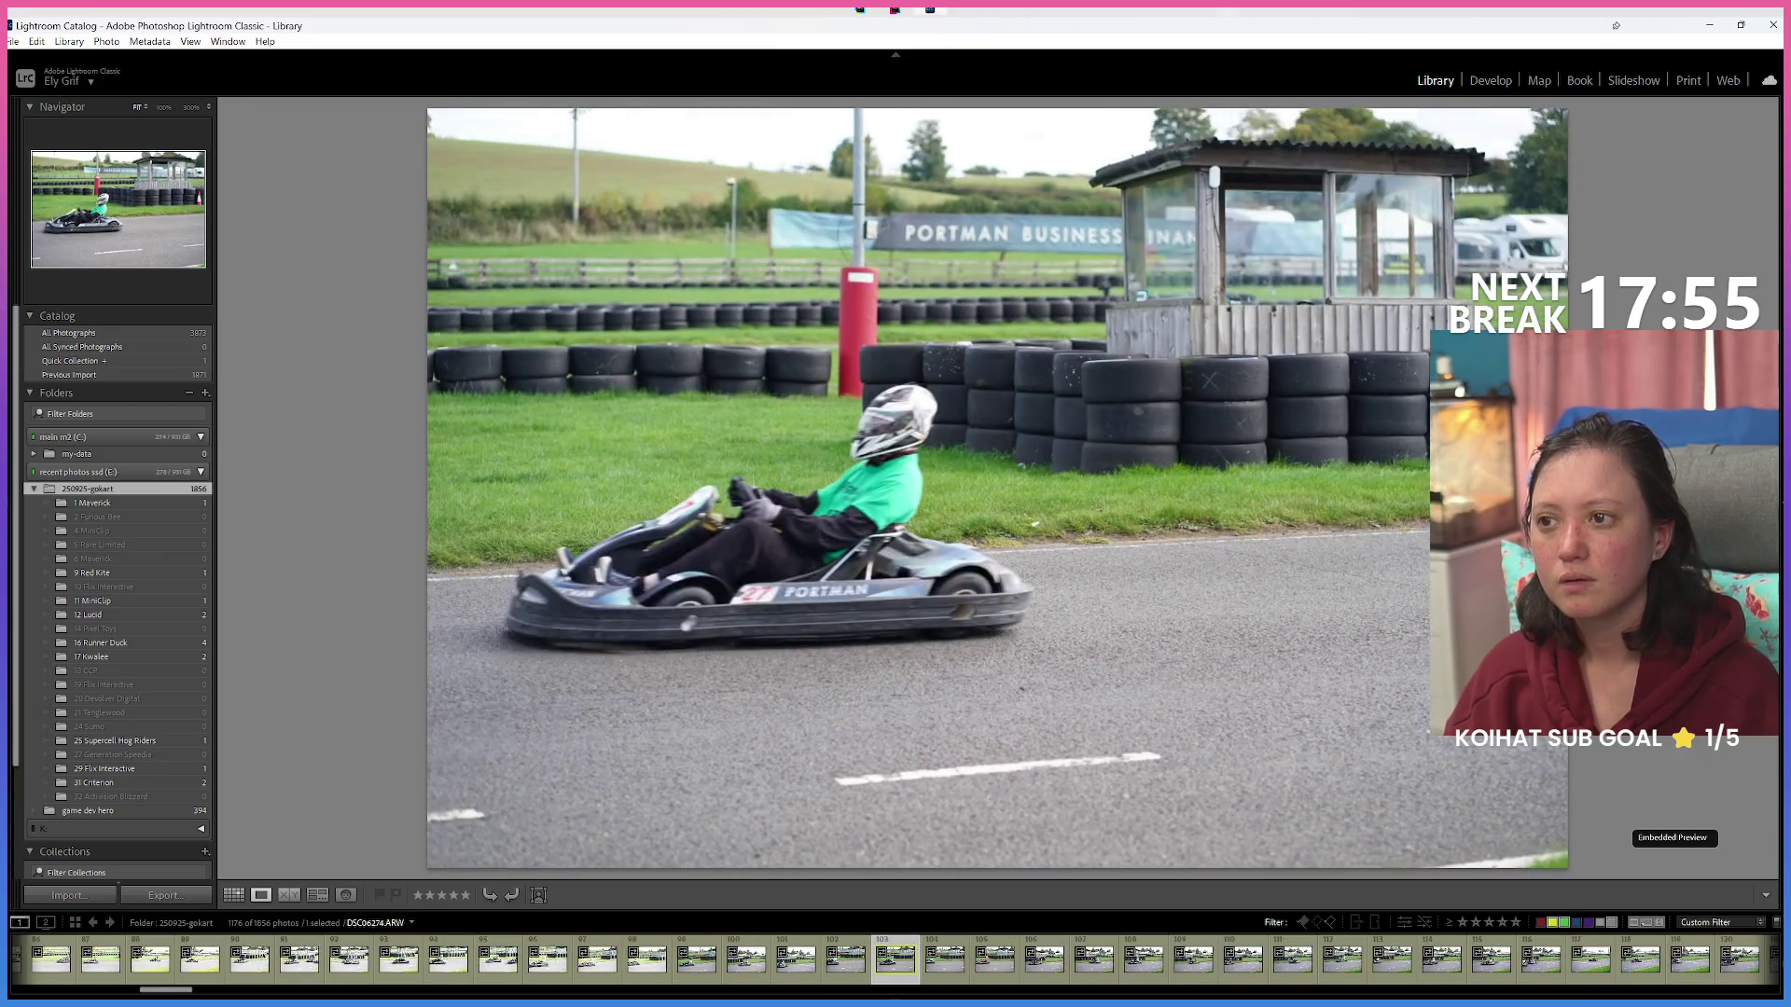
key("Right")
key("Right")
key("Right")
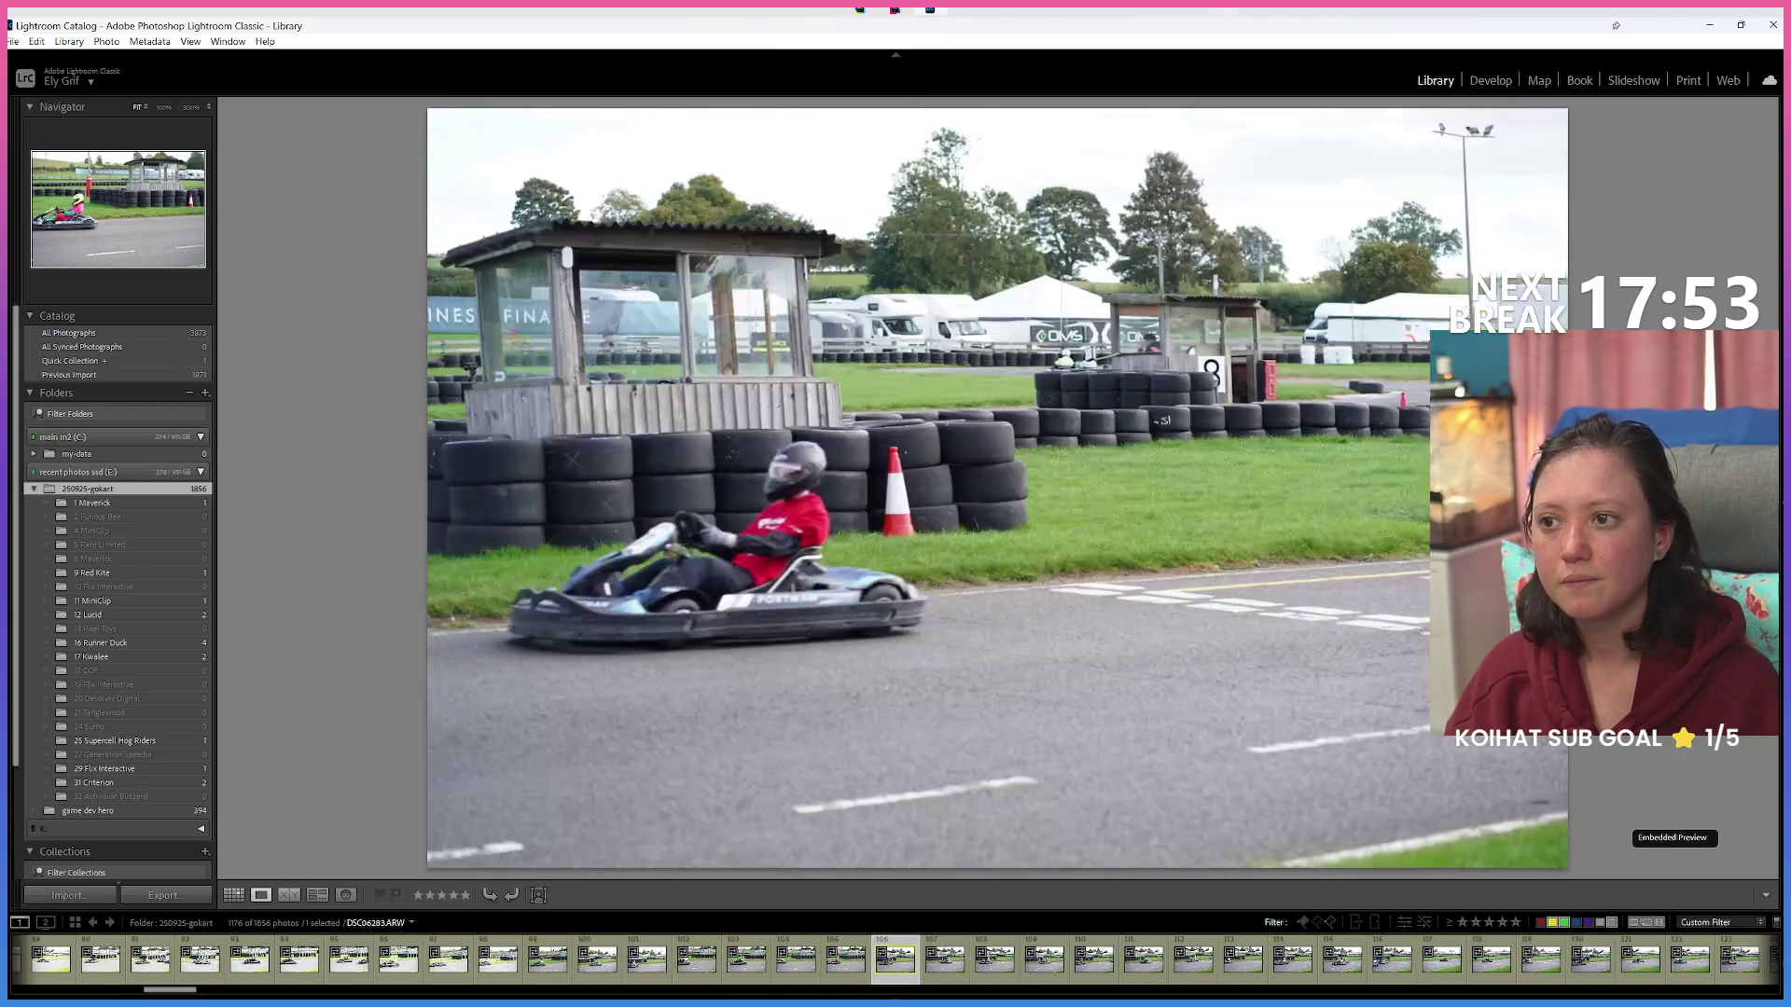
key("Right")
key("Right")
key("Right")
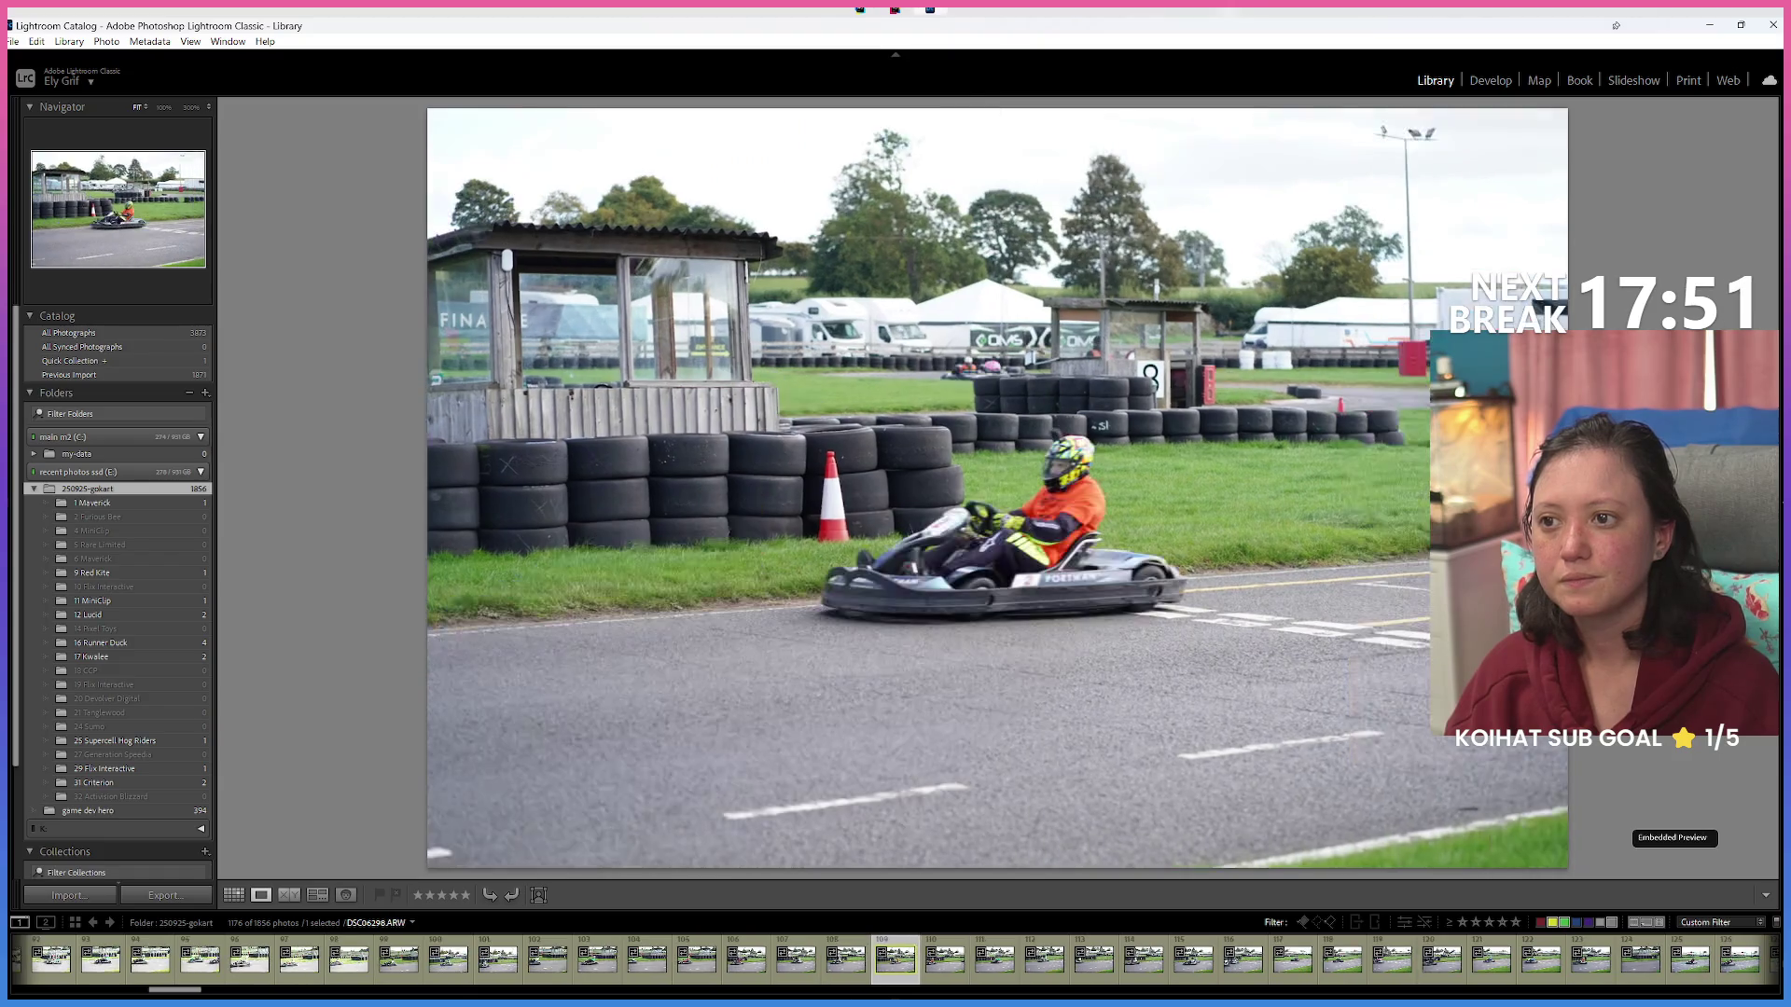
key("Right")
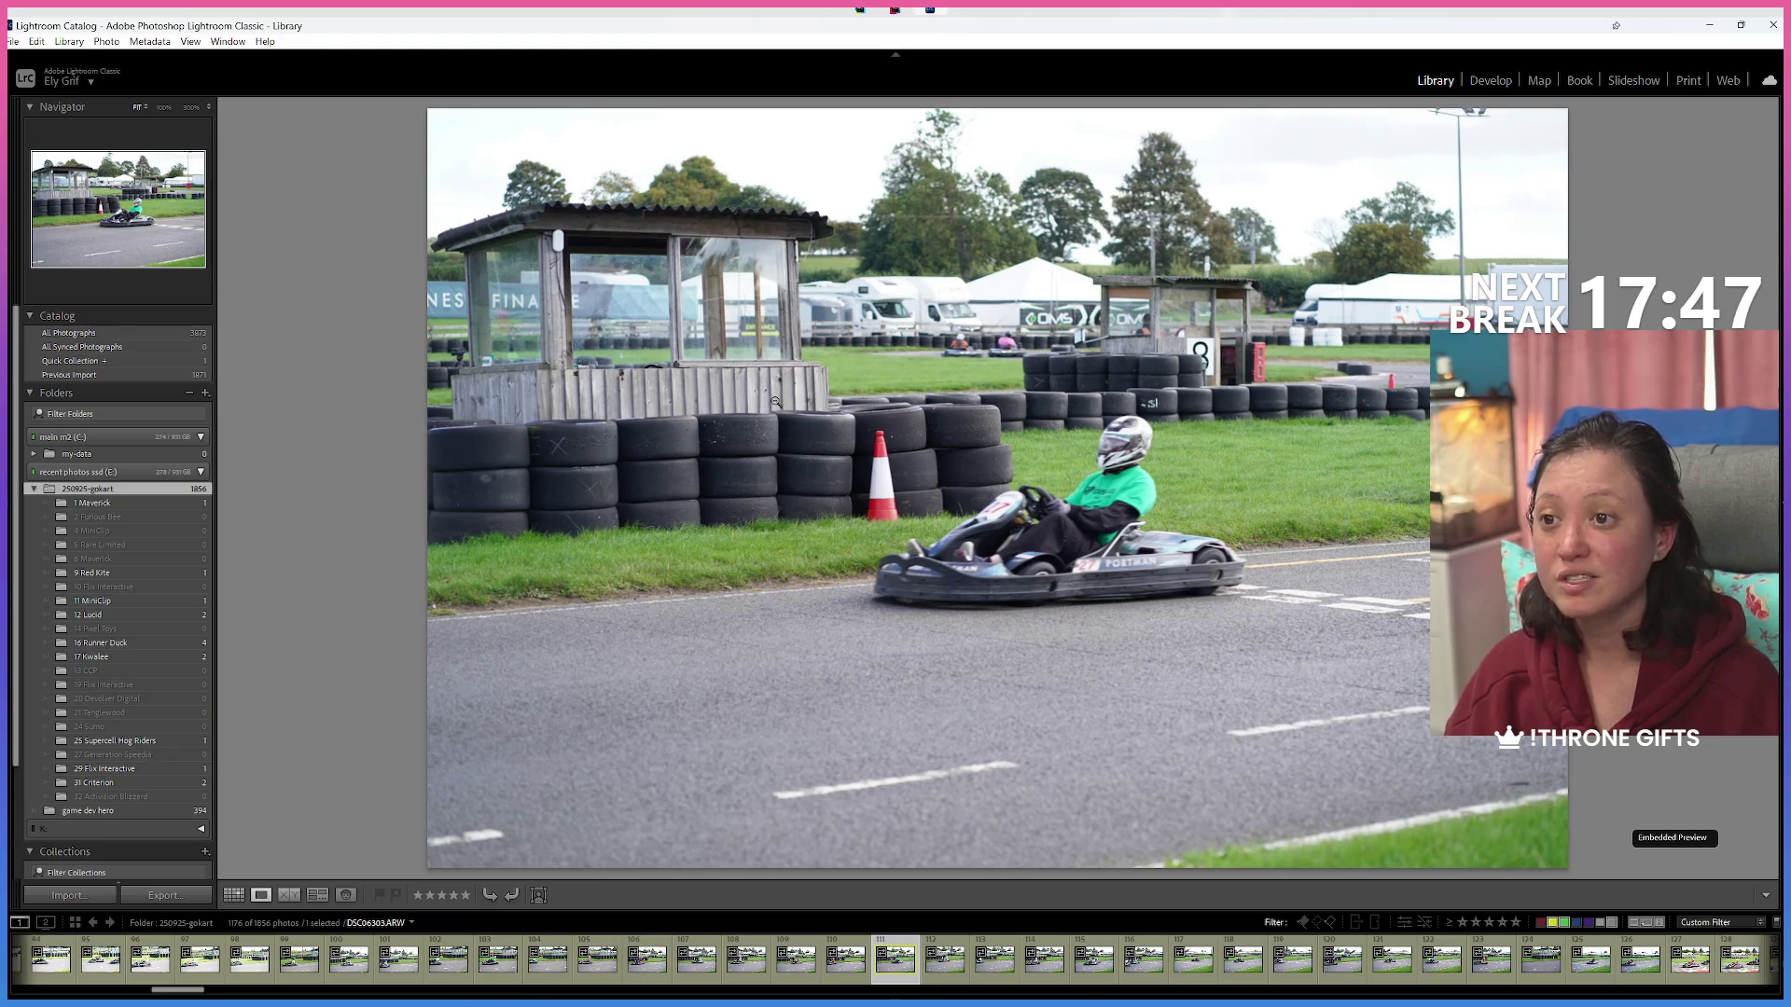
key("Right")
key("Right")
key("Right")
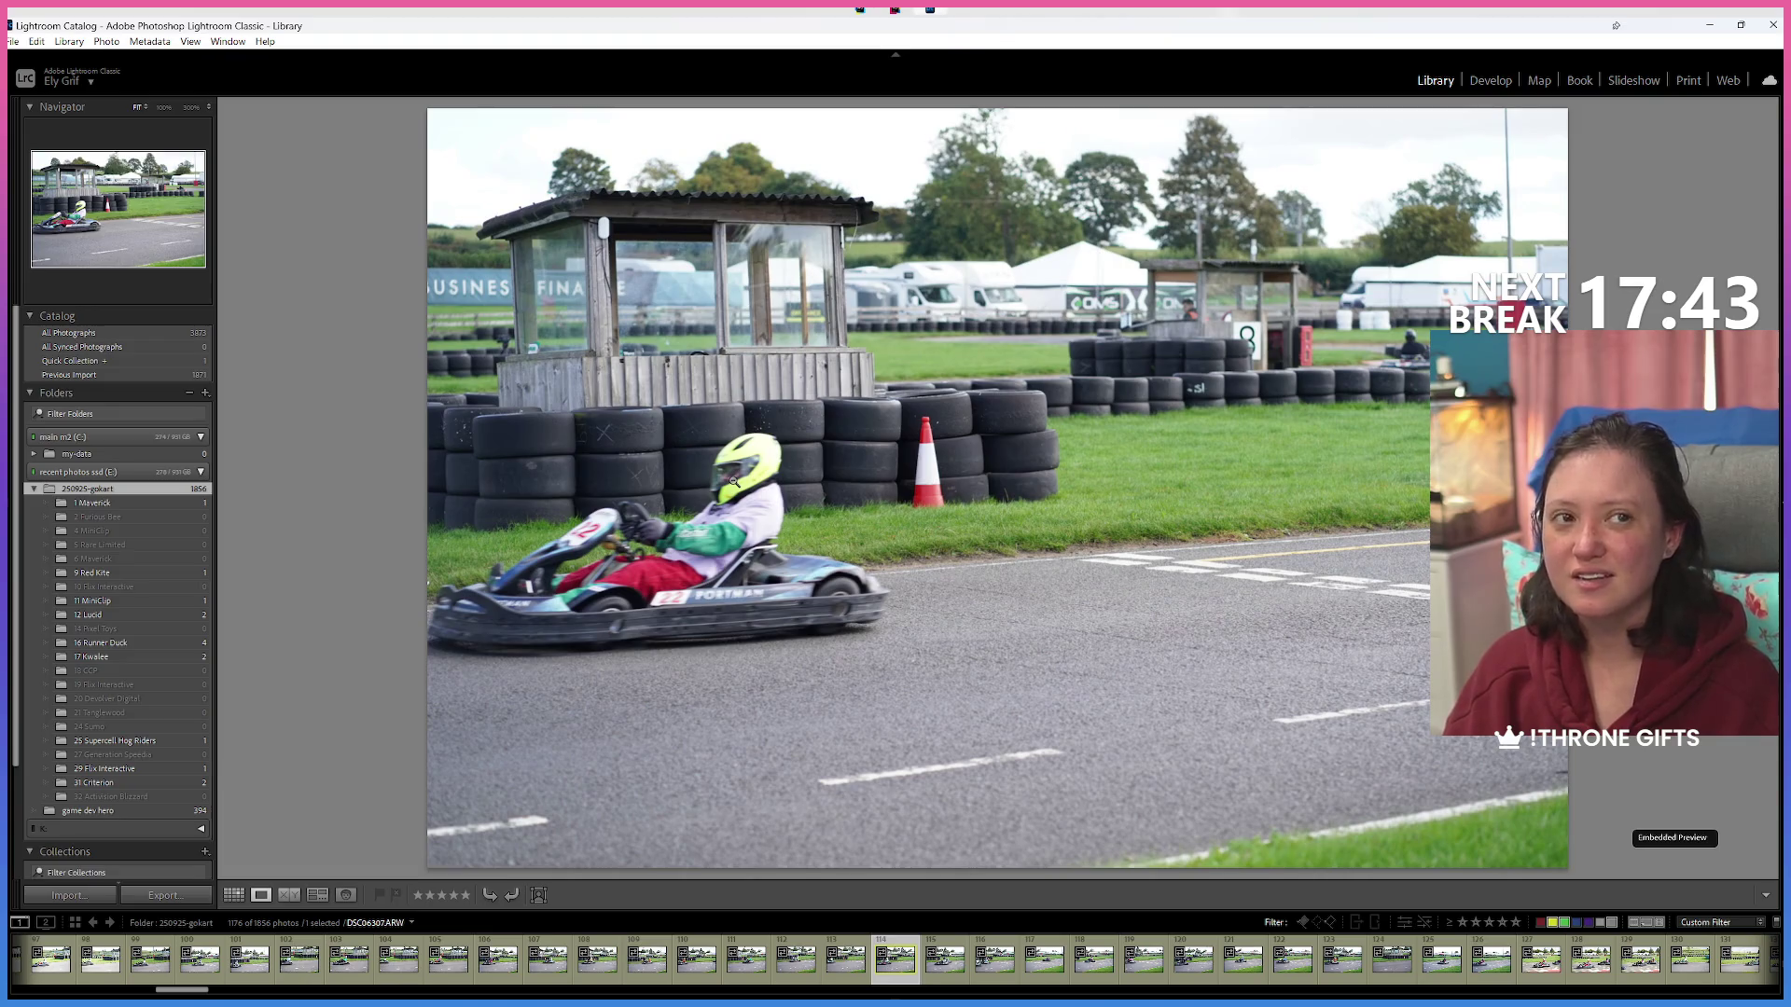
key("Right")
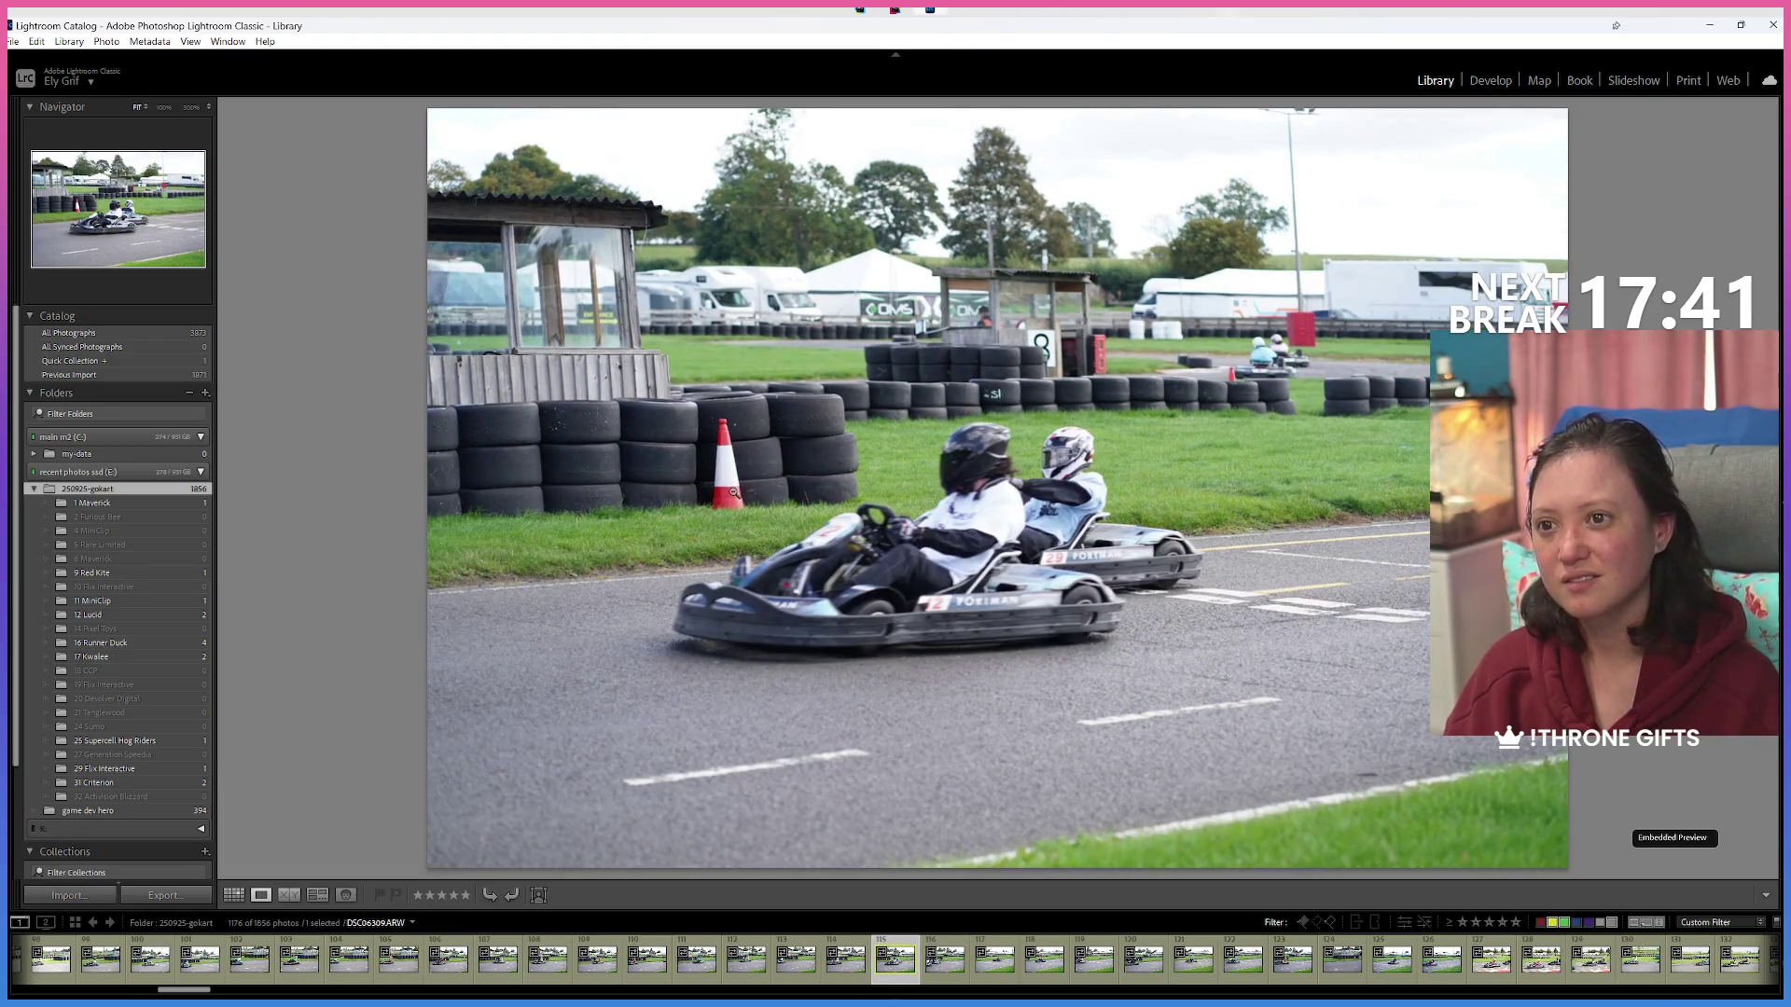
key("Right")
key("Right")
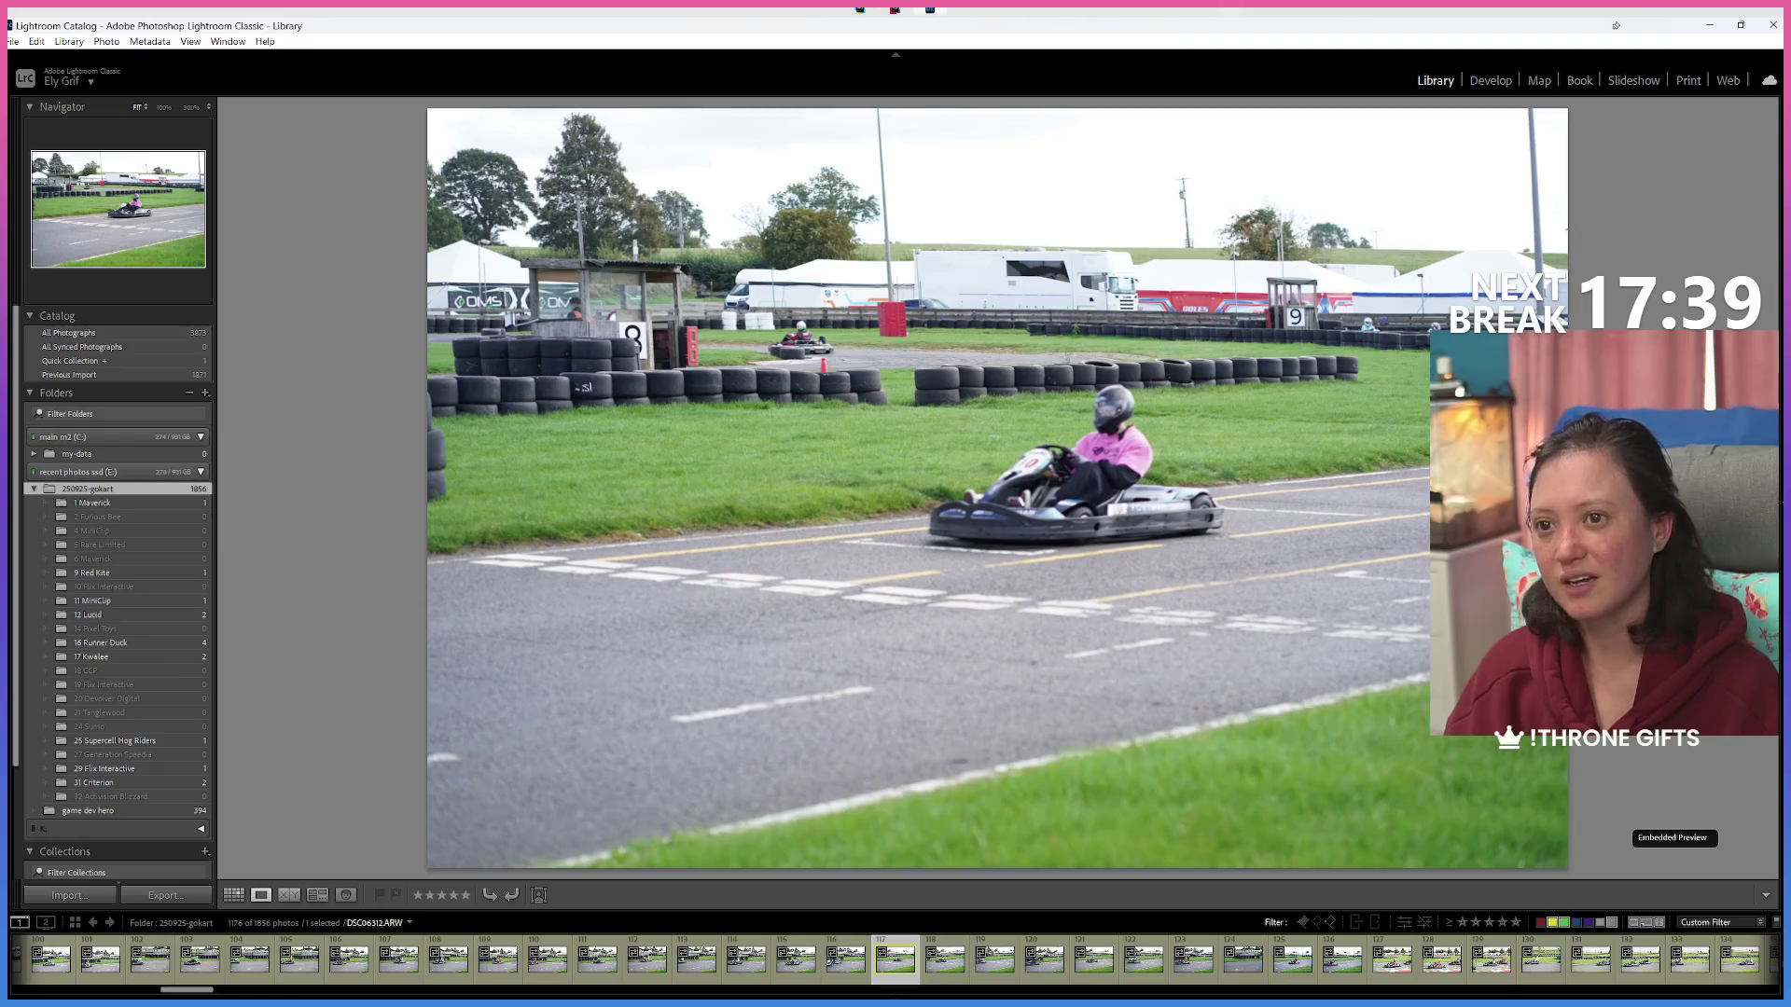
key("Right")
key("Right")
key("Right")
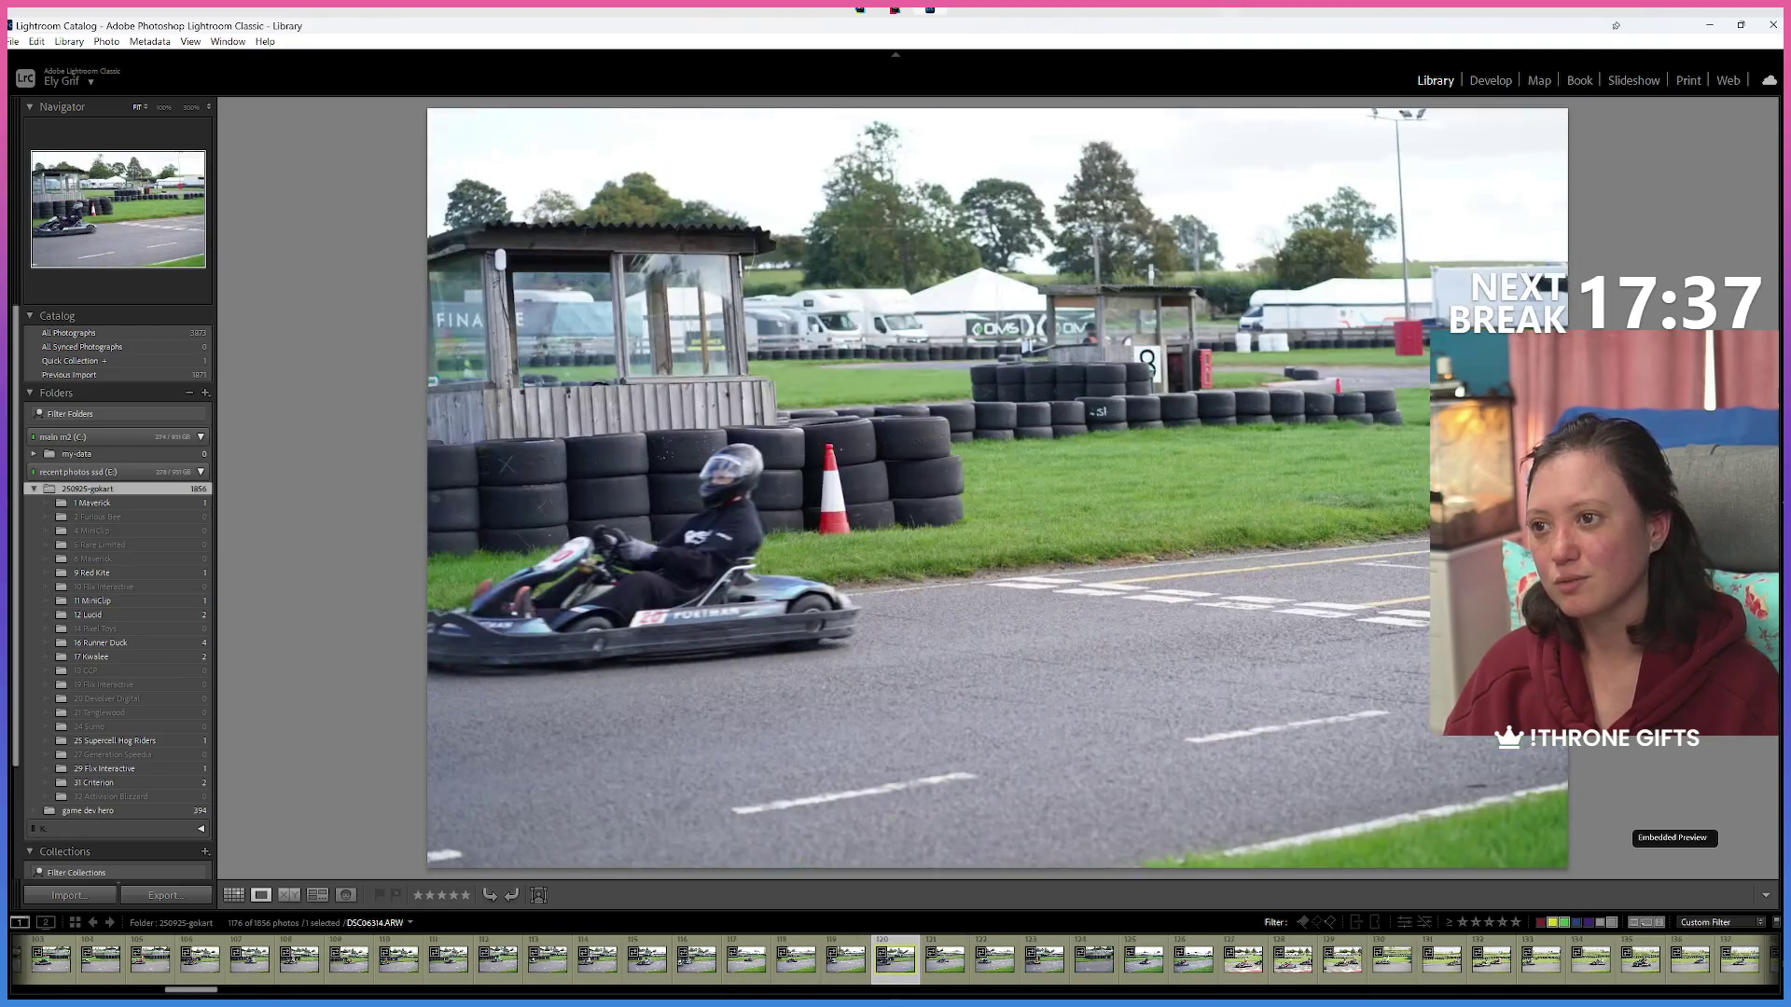
key("Right")
key("Right")
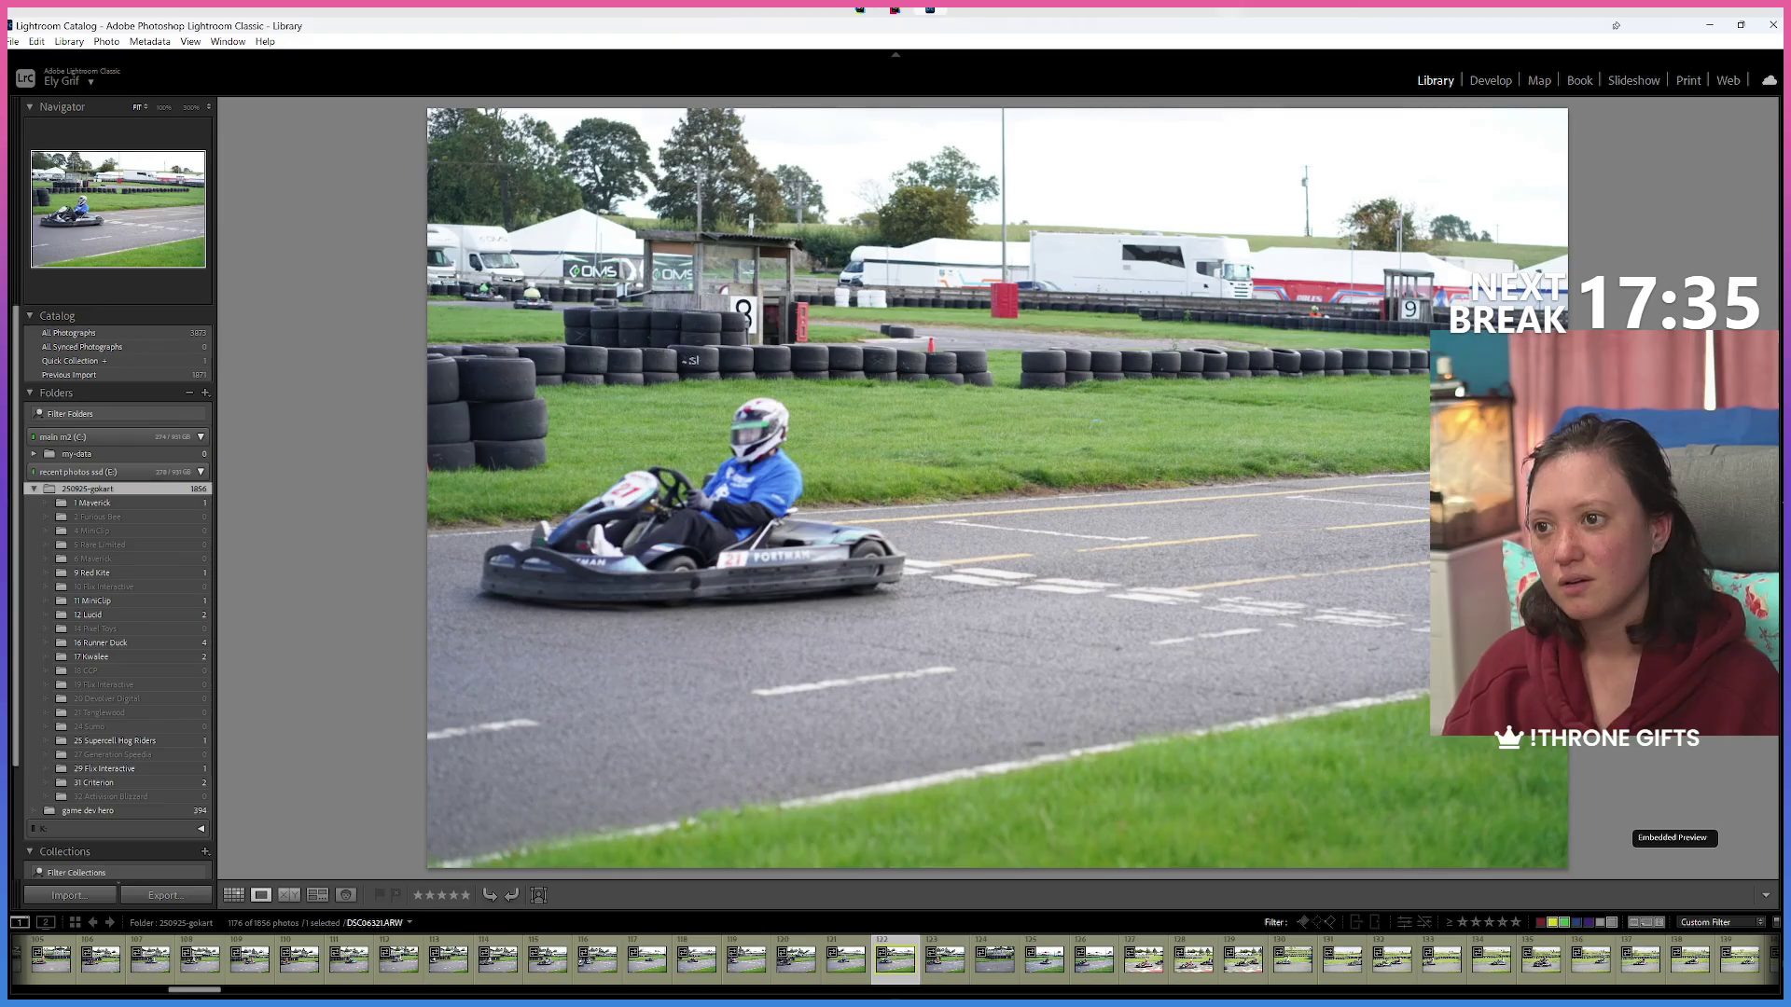
key("Right")
key("Right")
key("Right")
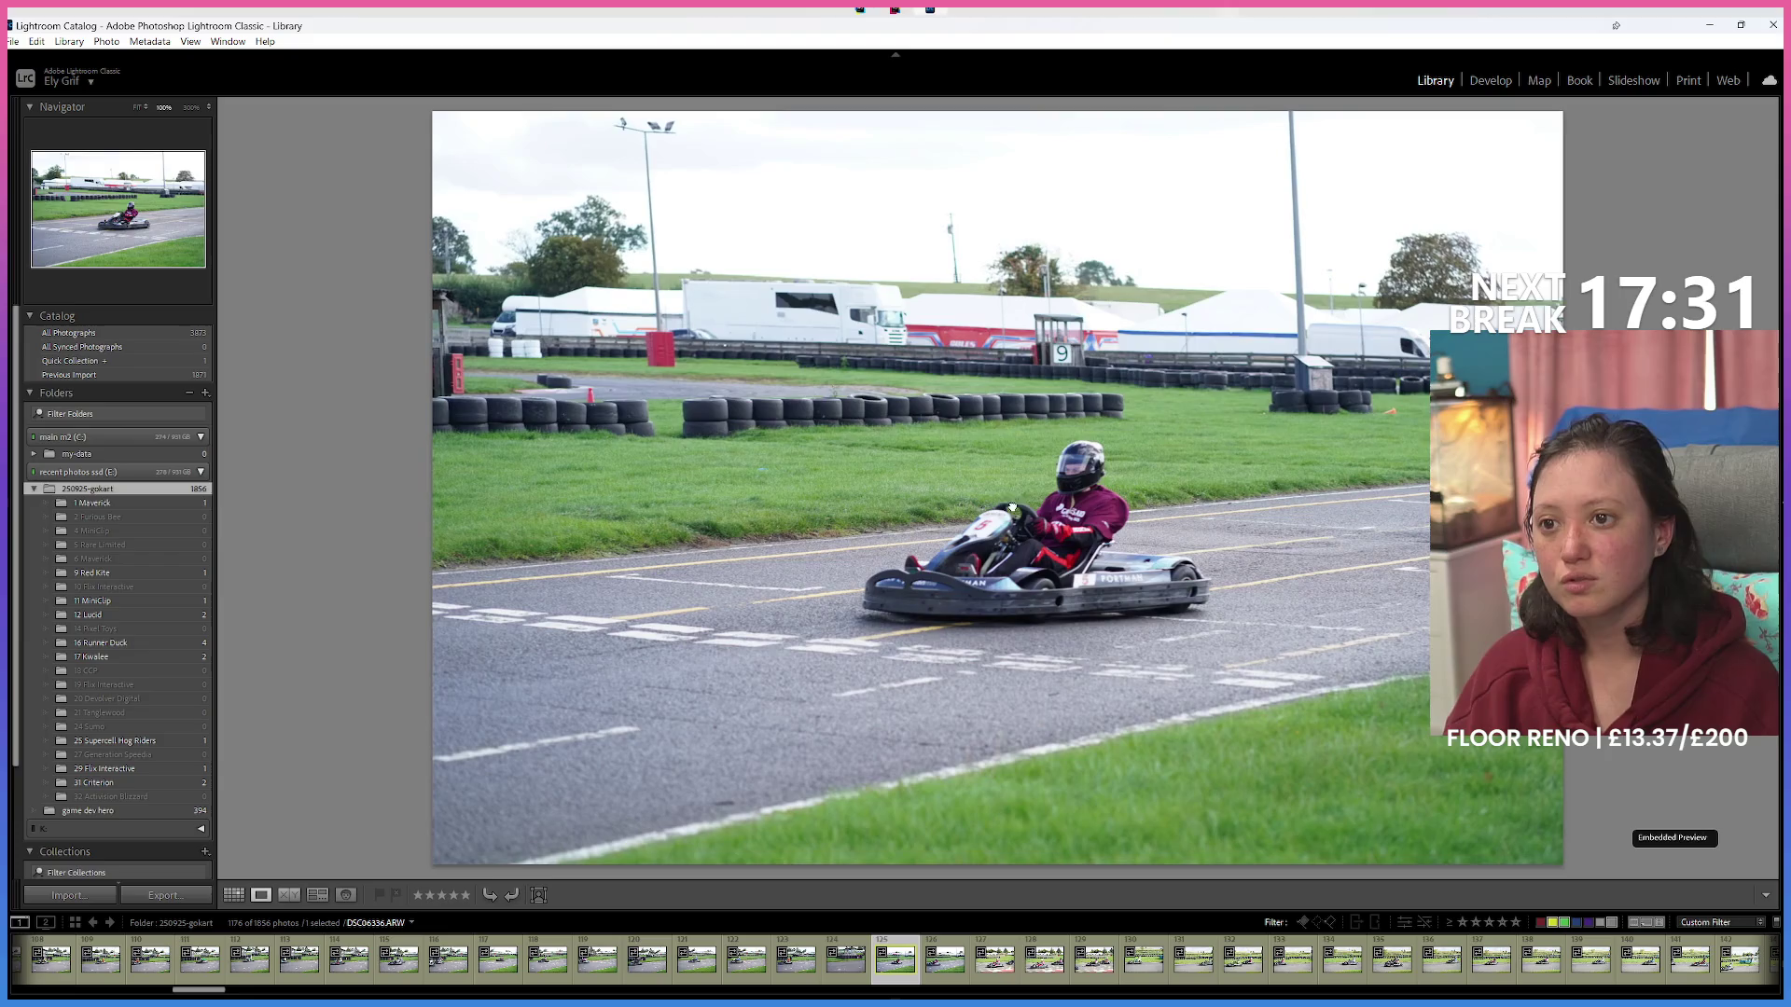
key("g")
double_click(410, 754)
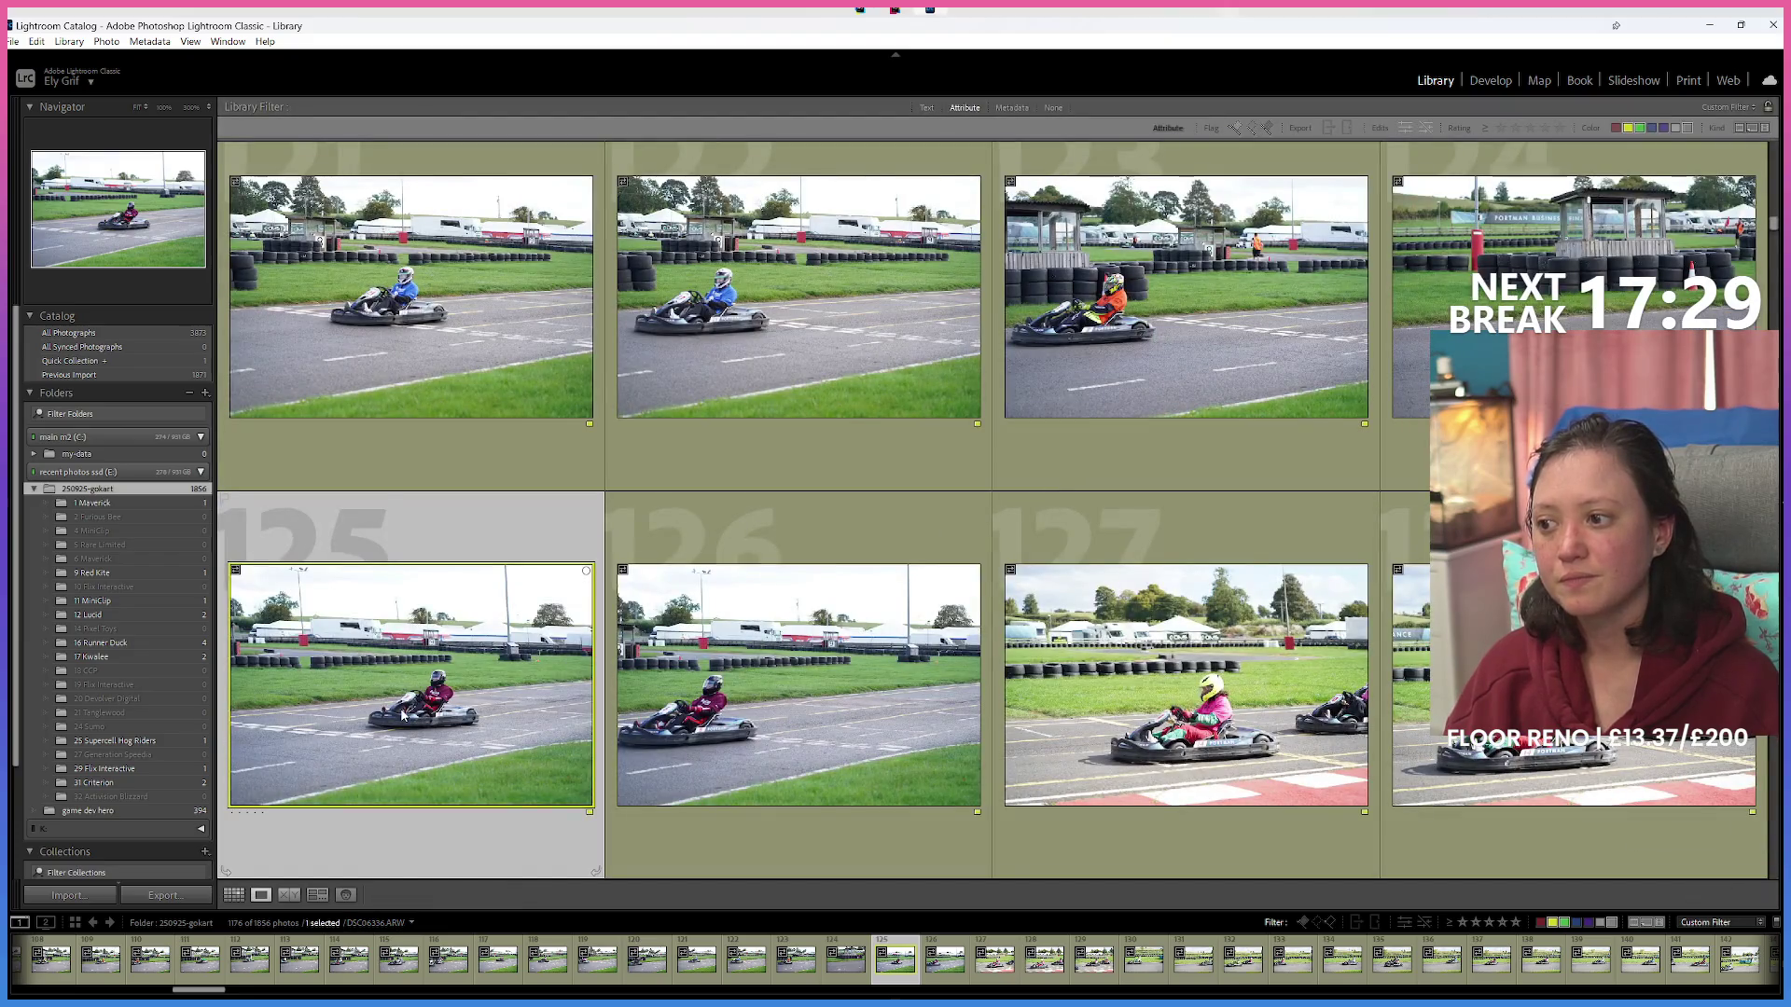
File photo 125 into its team folder, then advance and file another shot into 2 Furious Bee.
left_click_drag(901, 970, 144, 552)
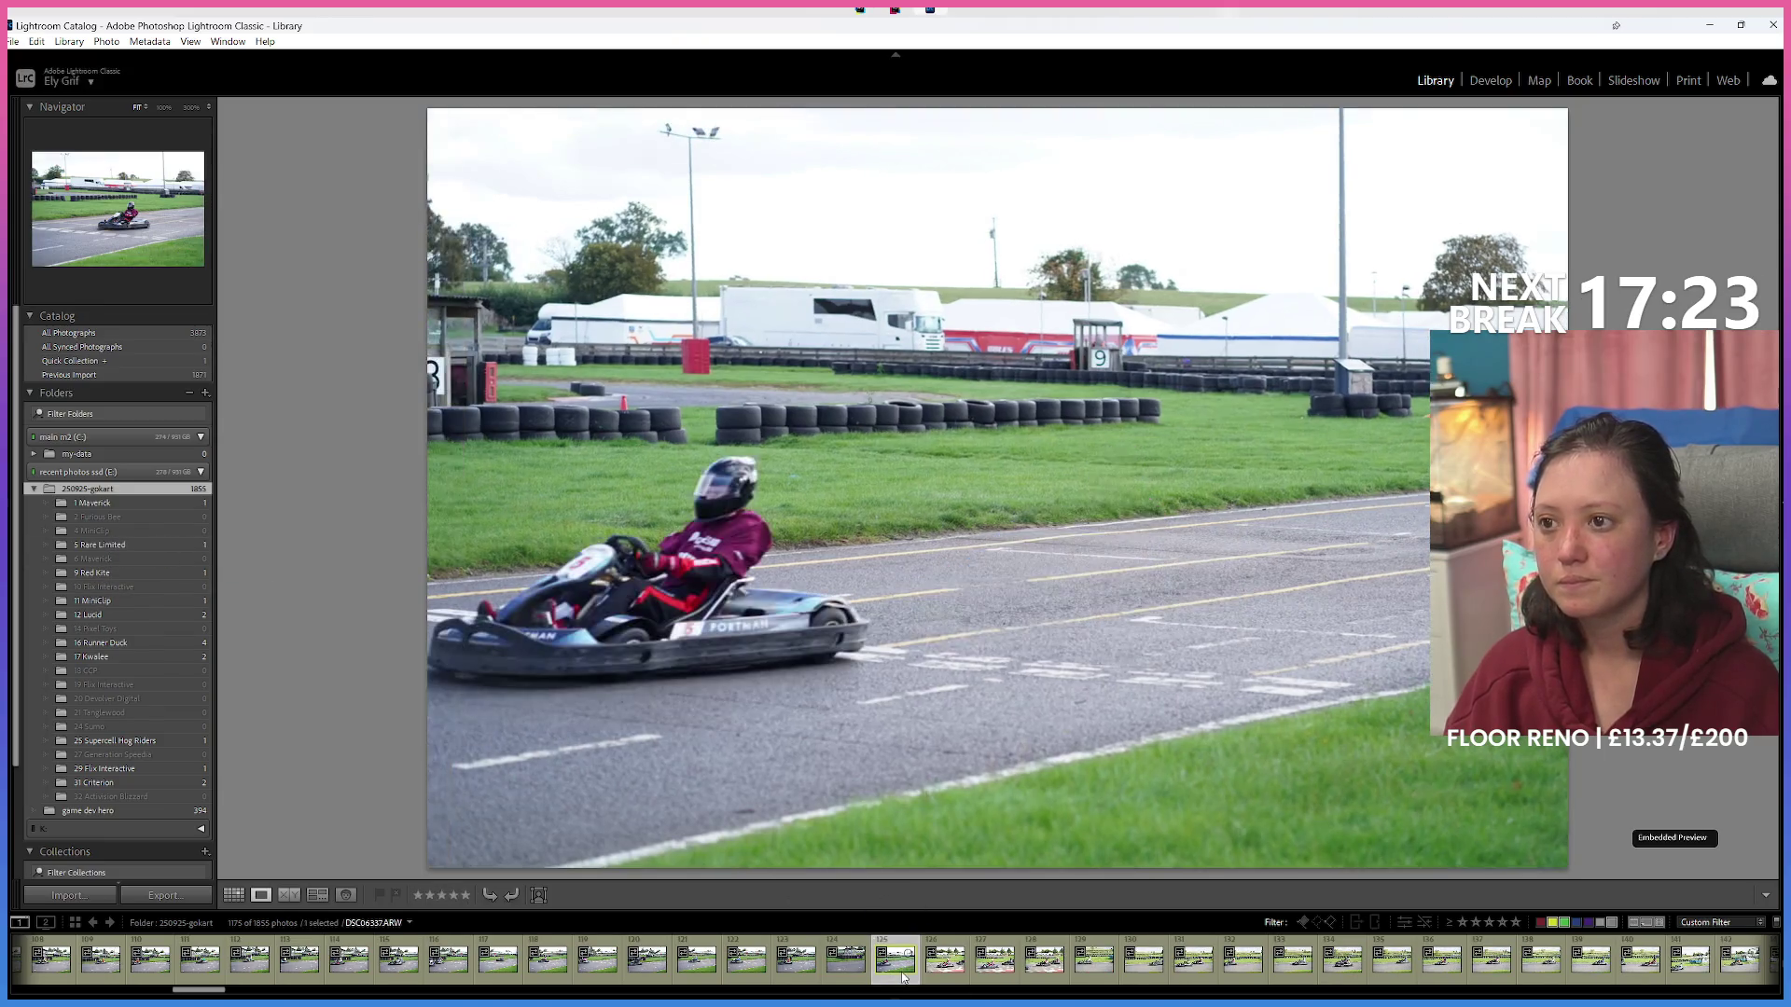
key("Right")
key("Right")
key("Right")
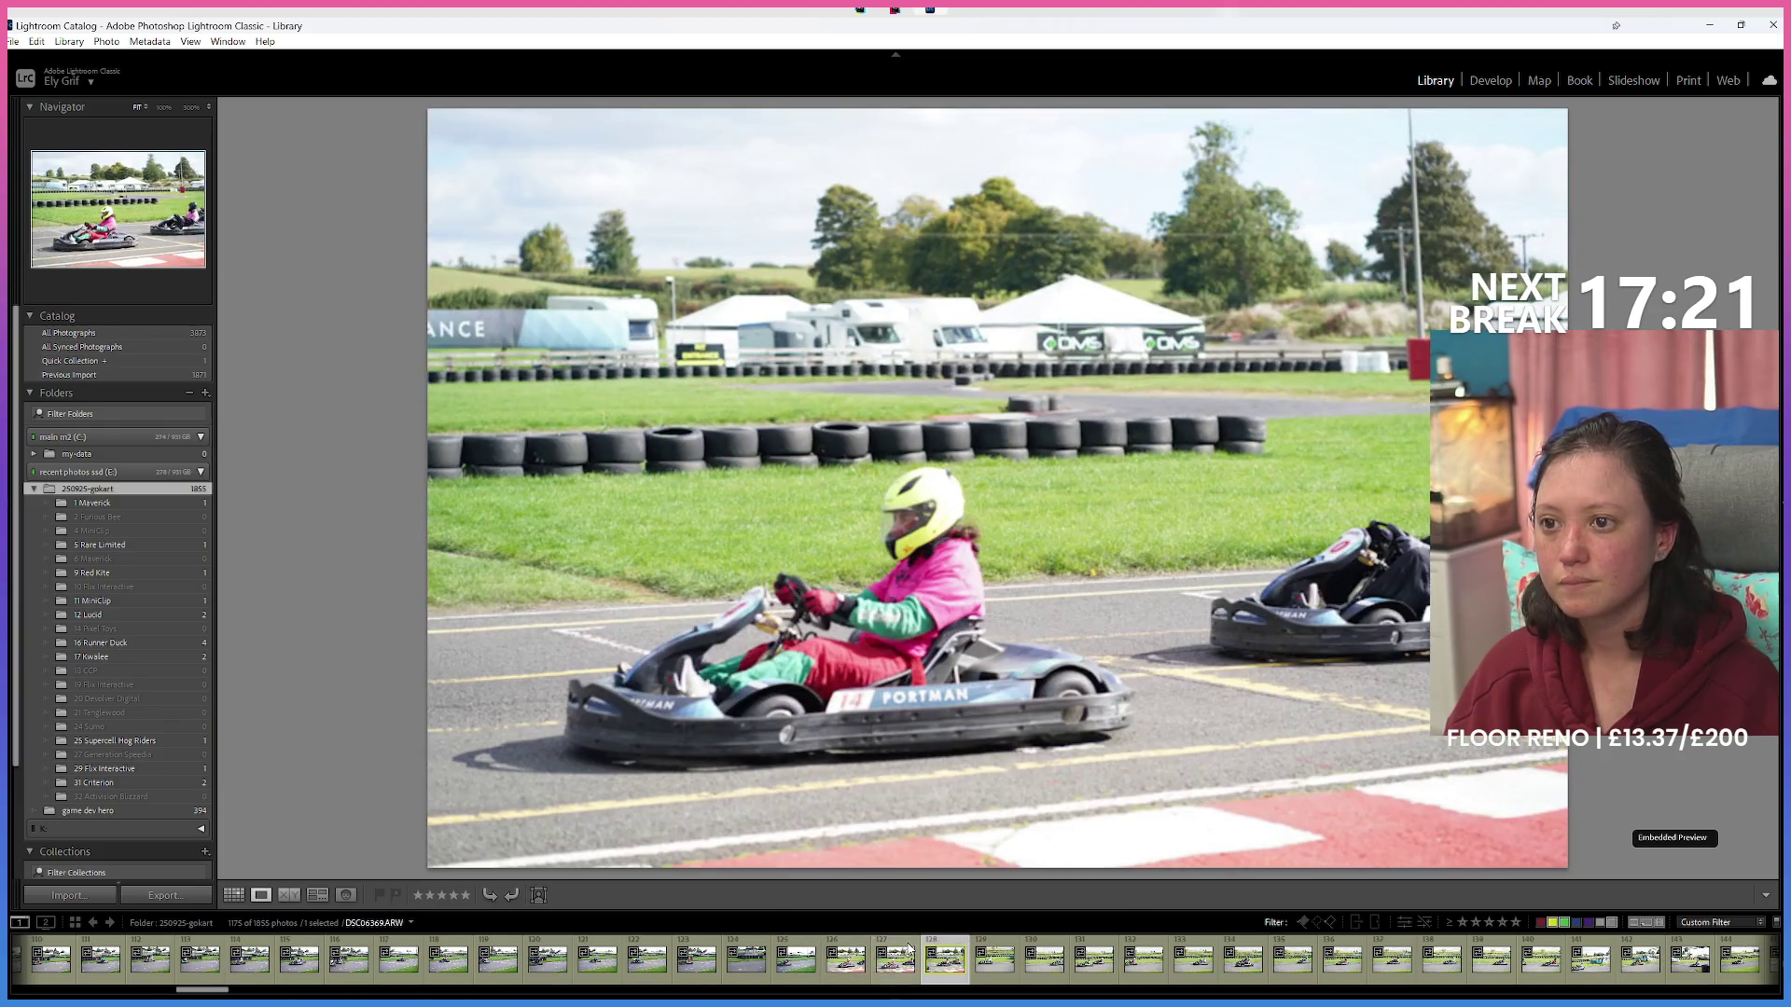
key("Right")
key("Right")
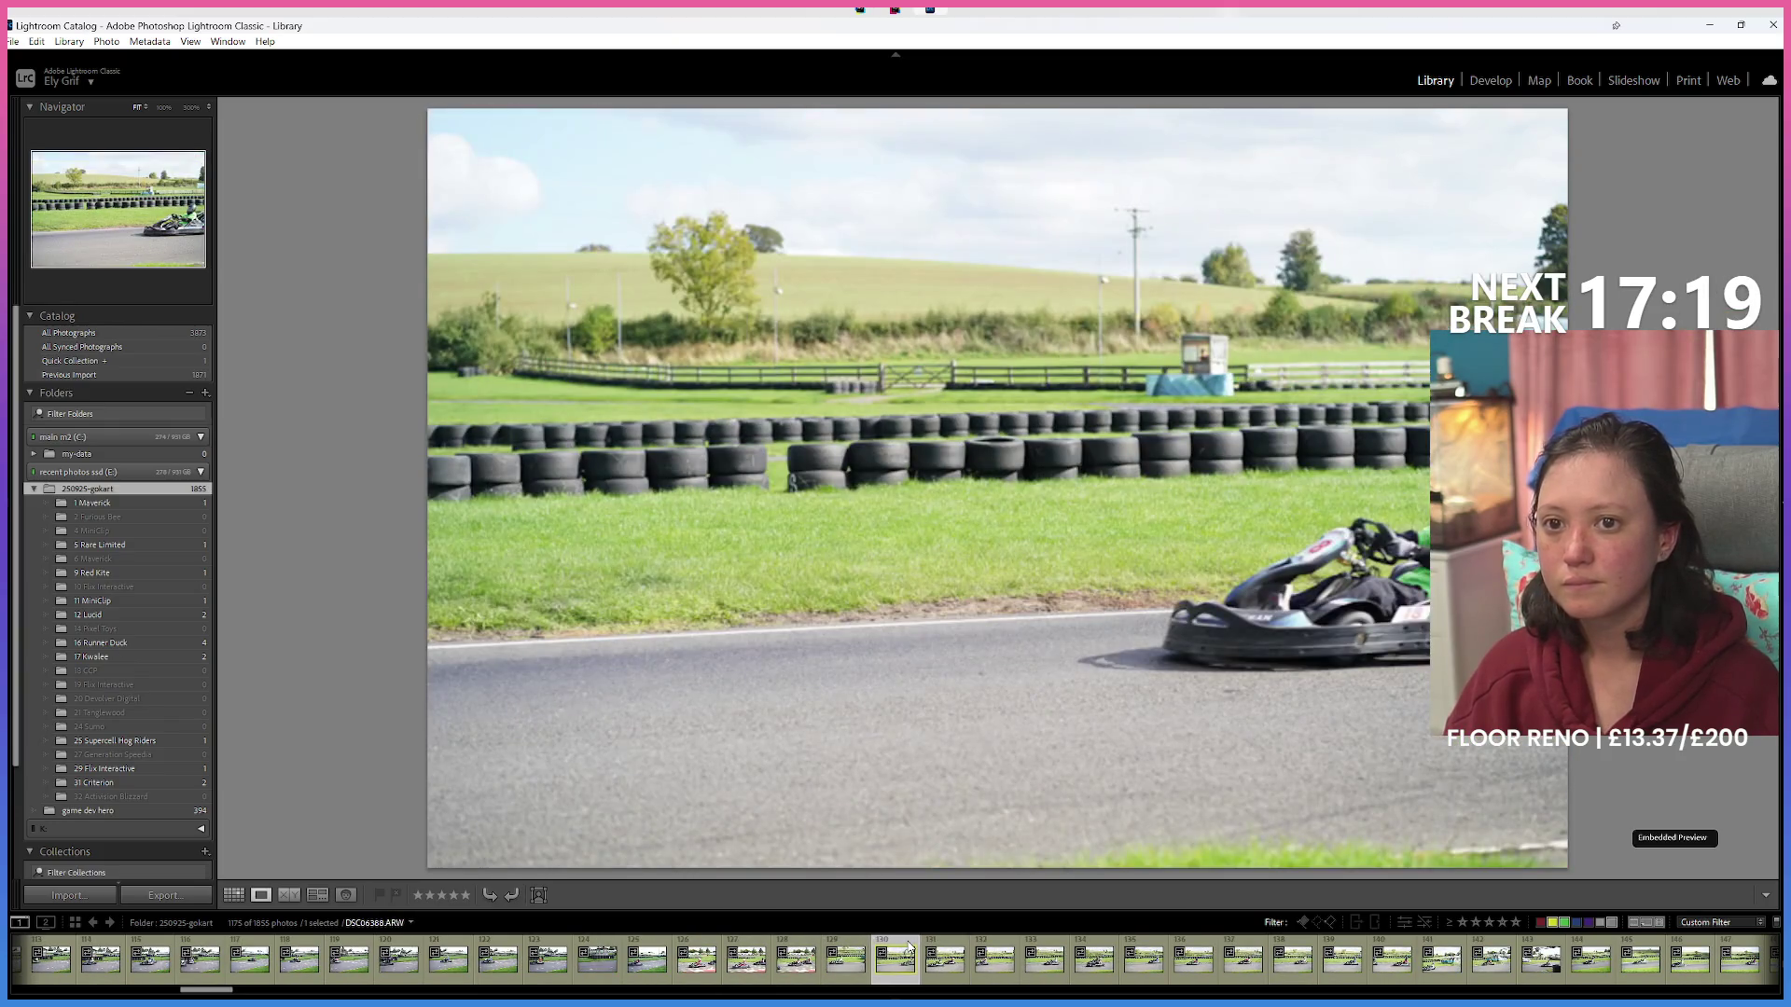
key("Right")
key("Right")
key("Right")
key("Right")
key("Right")
key("Right")
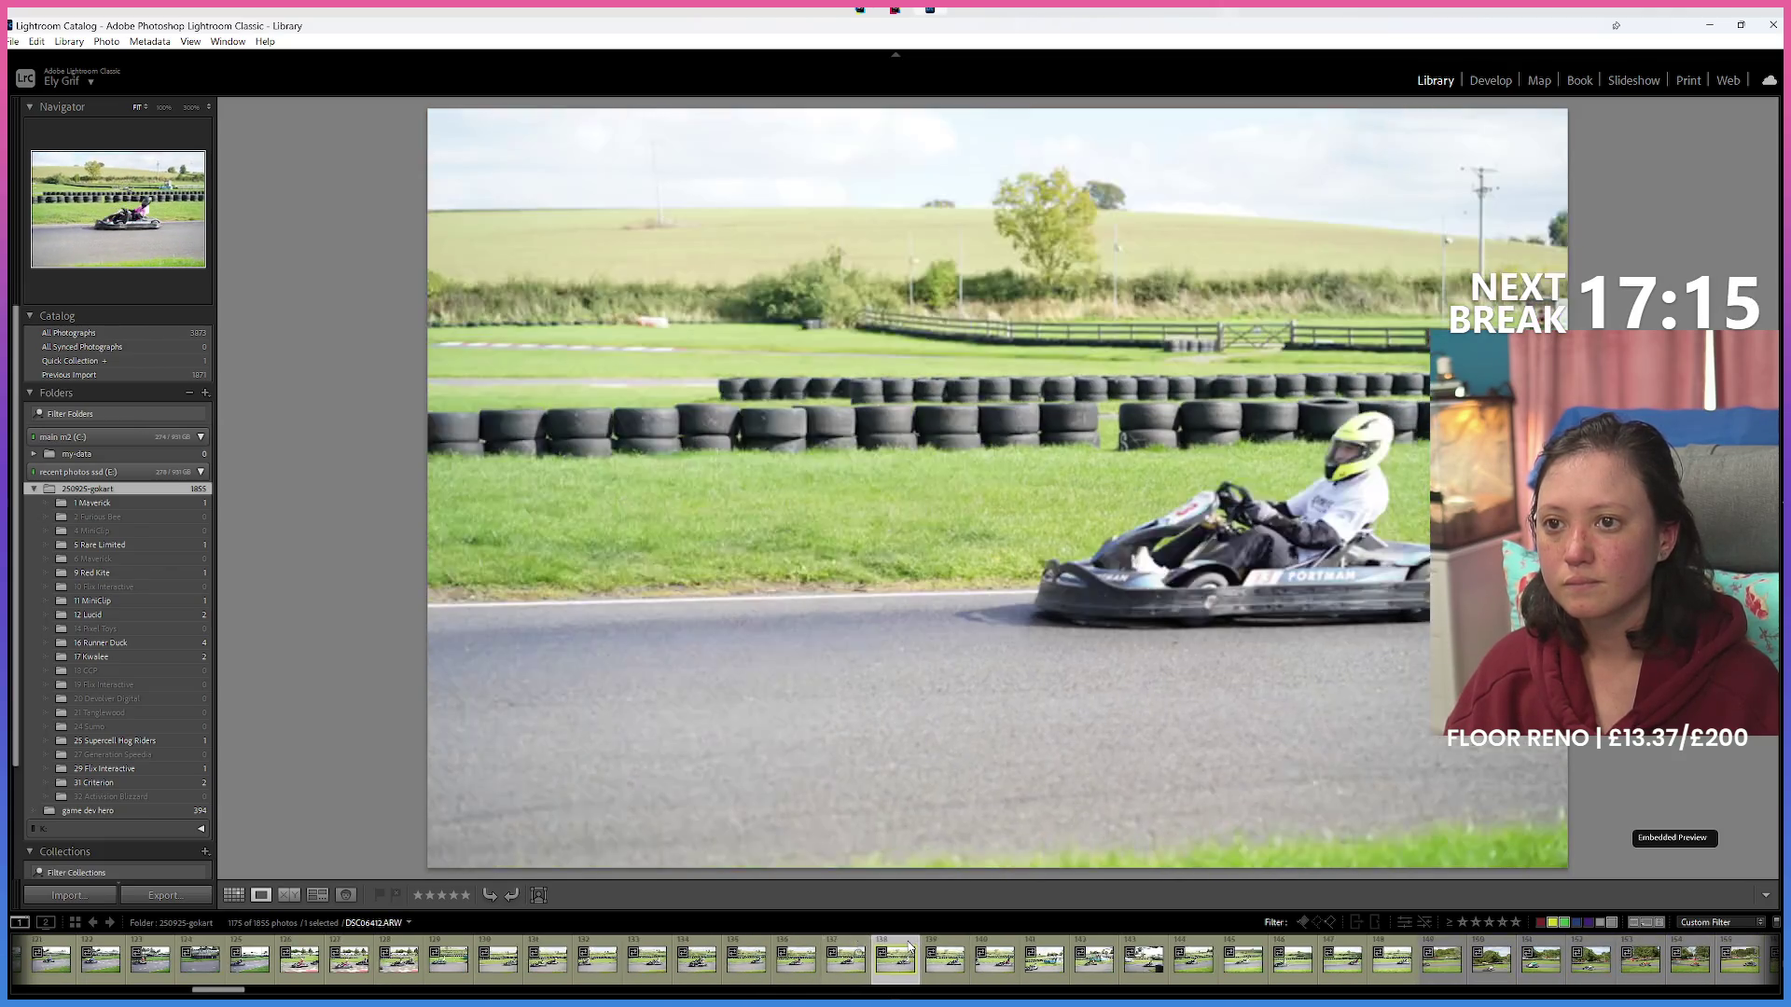
key("Right")
key("Right")
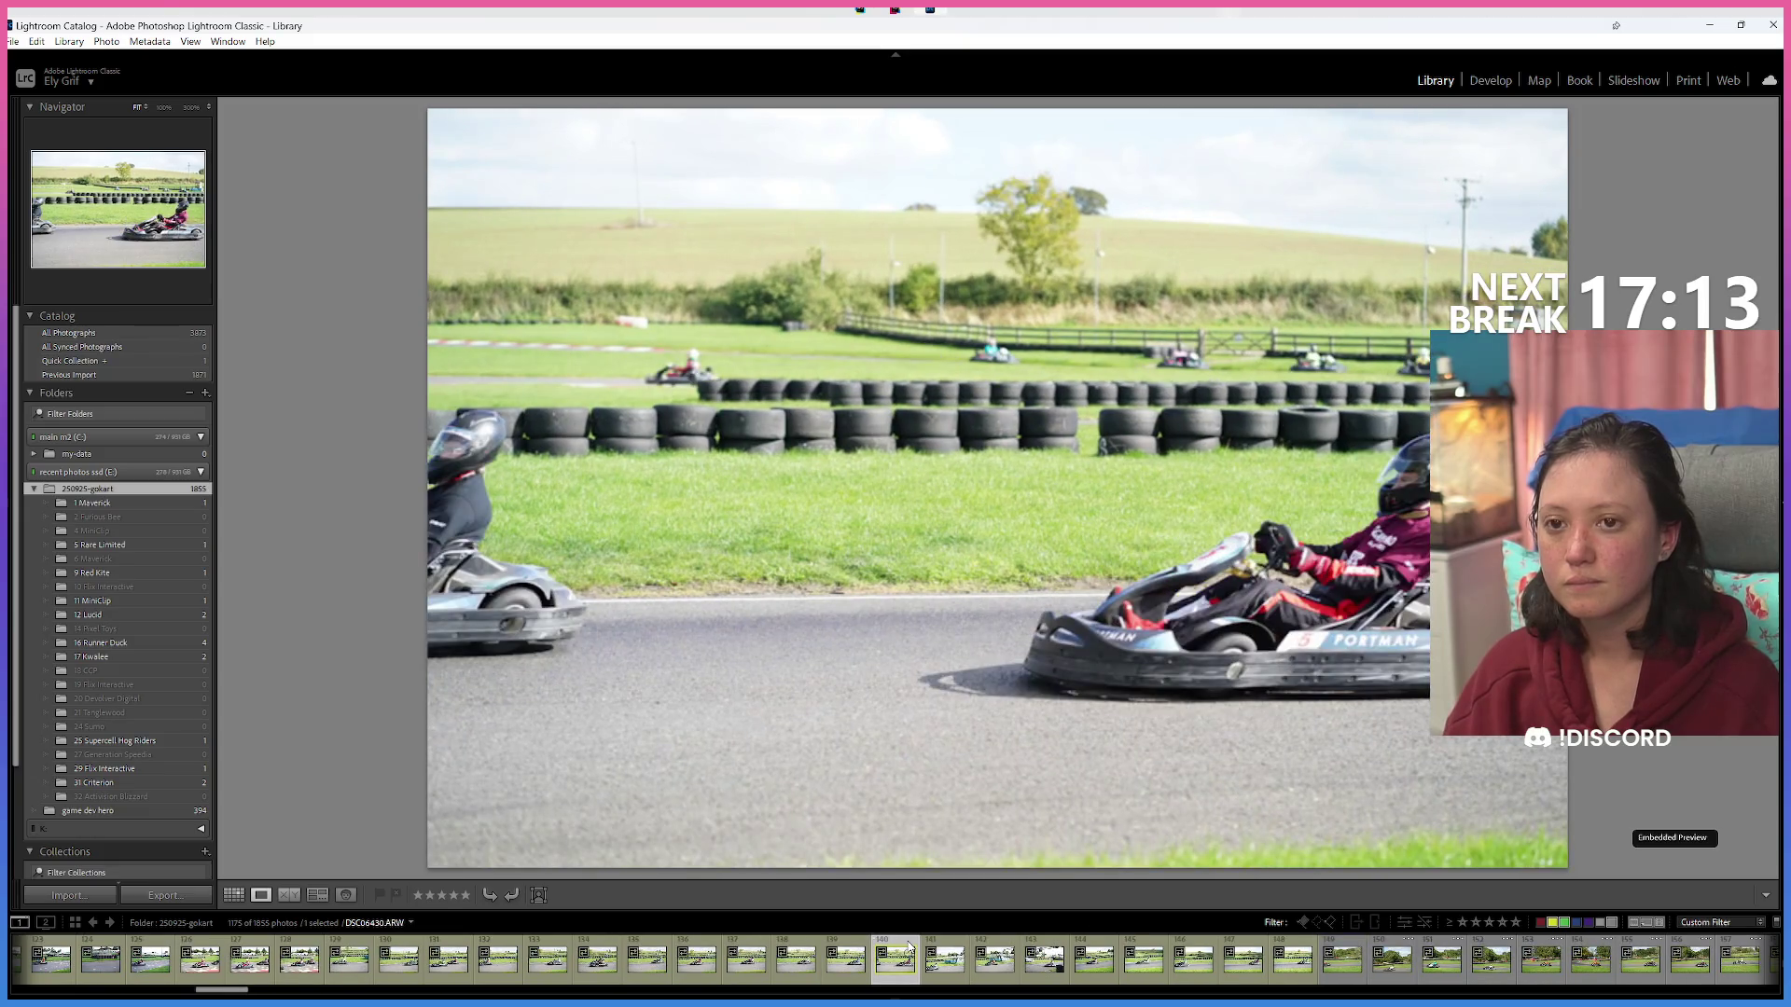
key("Right")
key("Right")
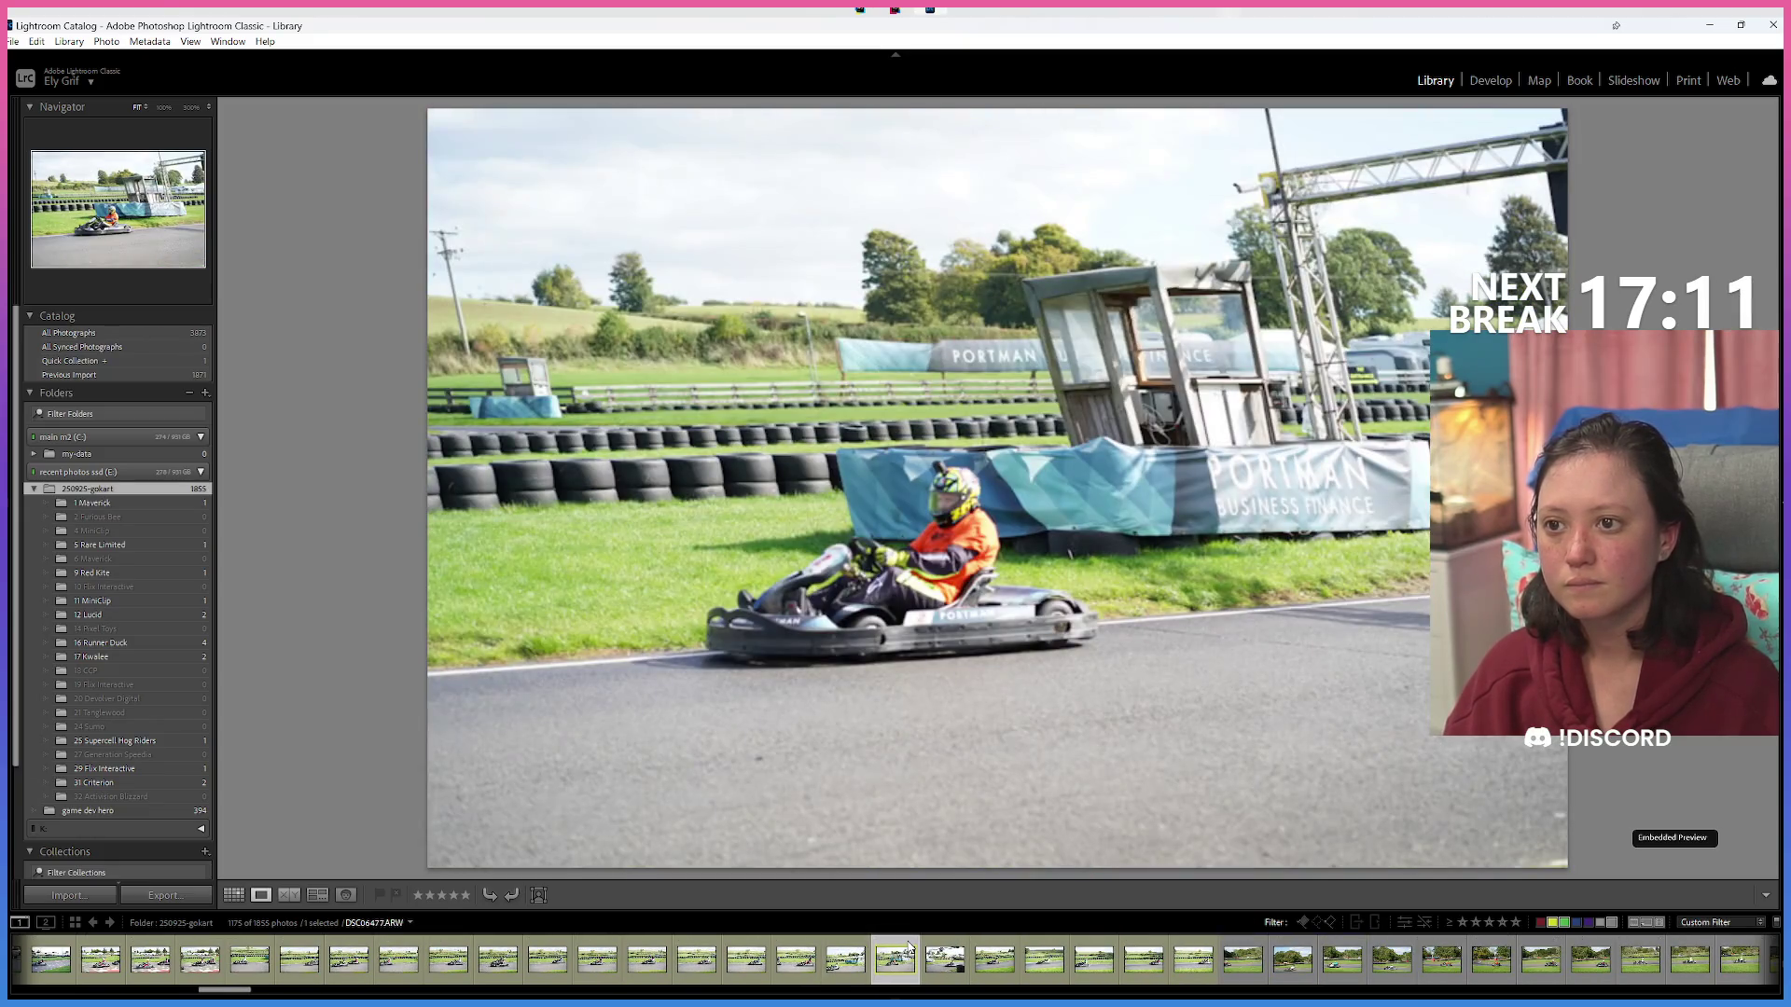
key("Right")
key("Right")
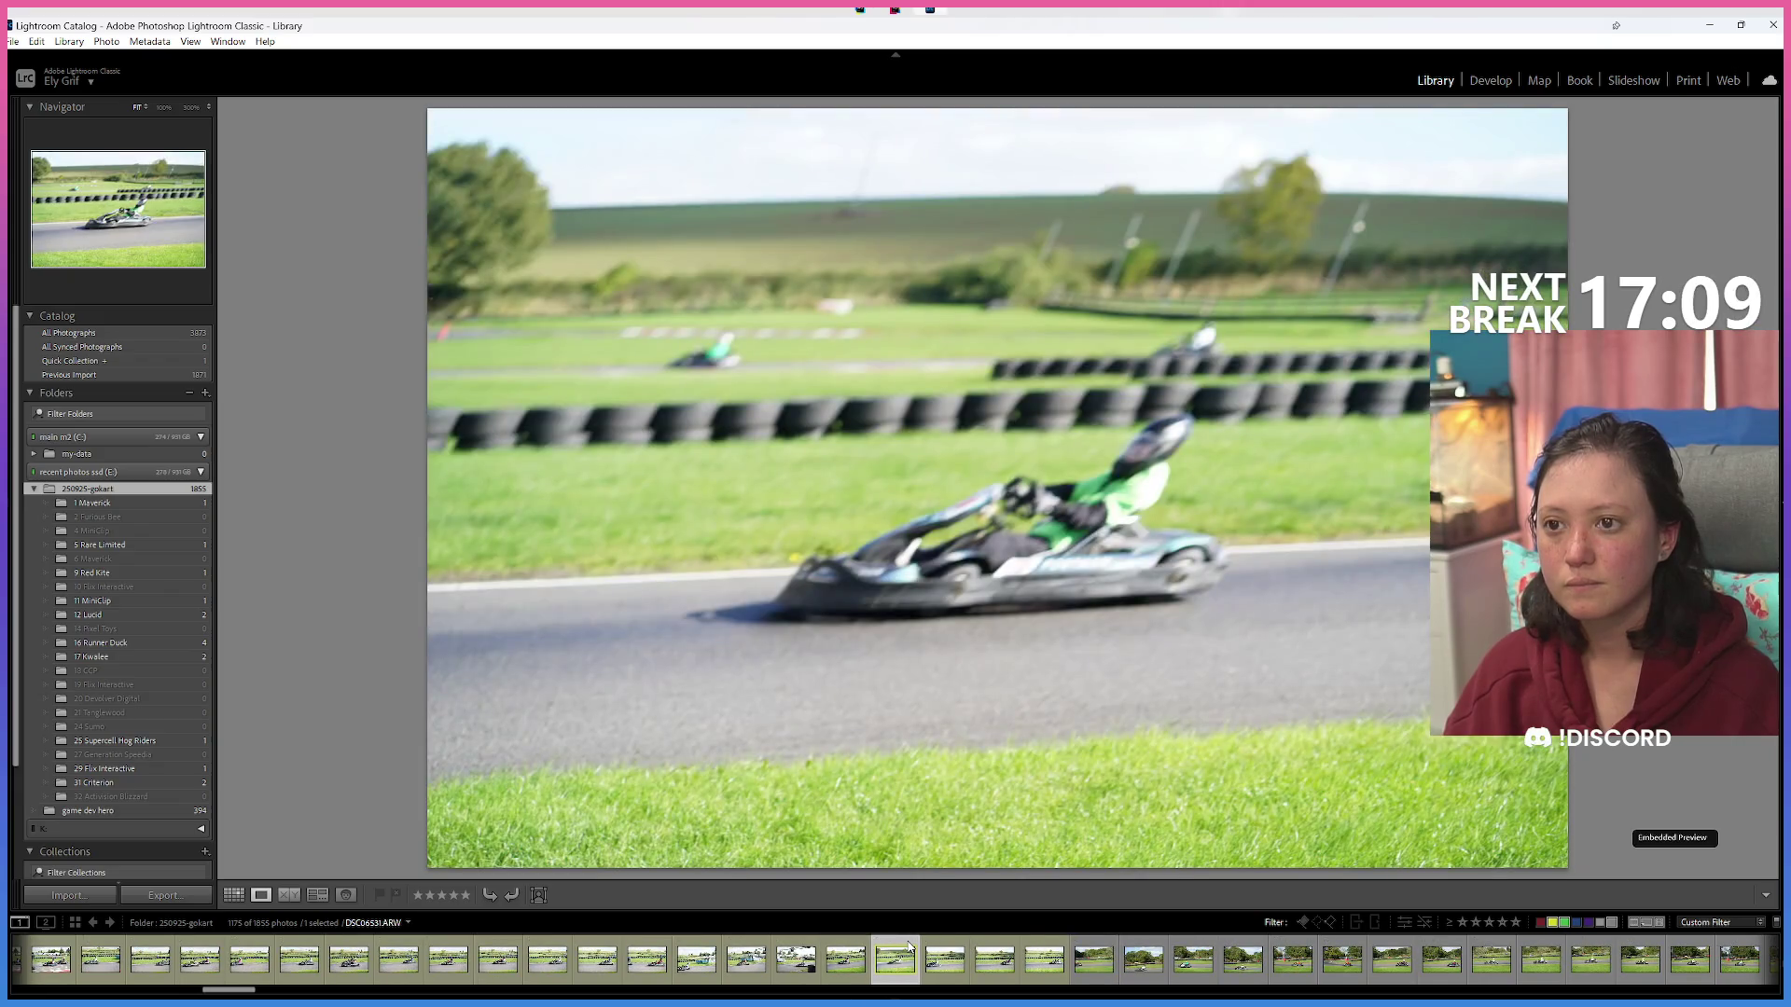
key("Right")
key("Right")
key("Right")
key("Right")
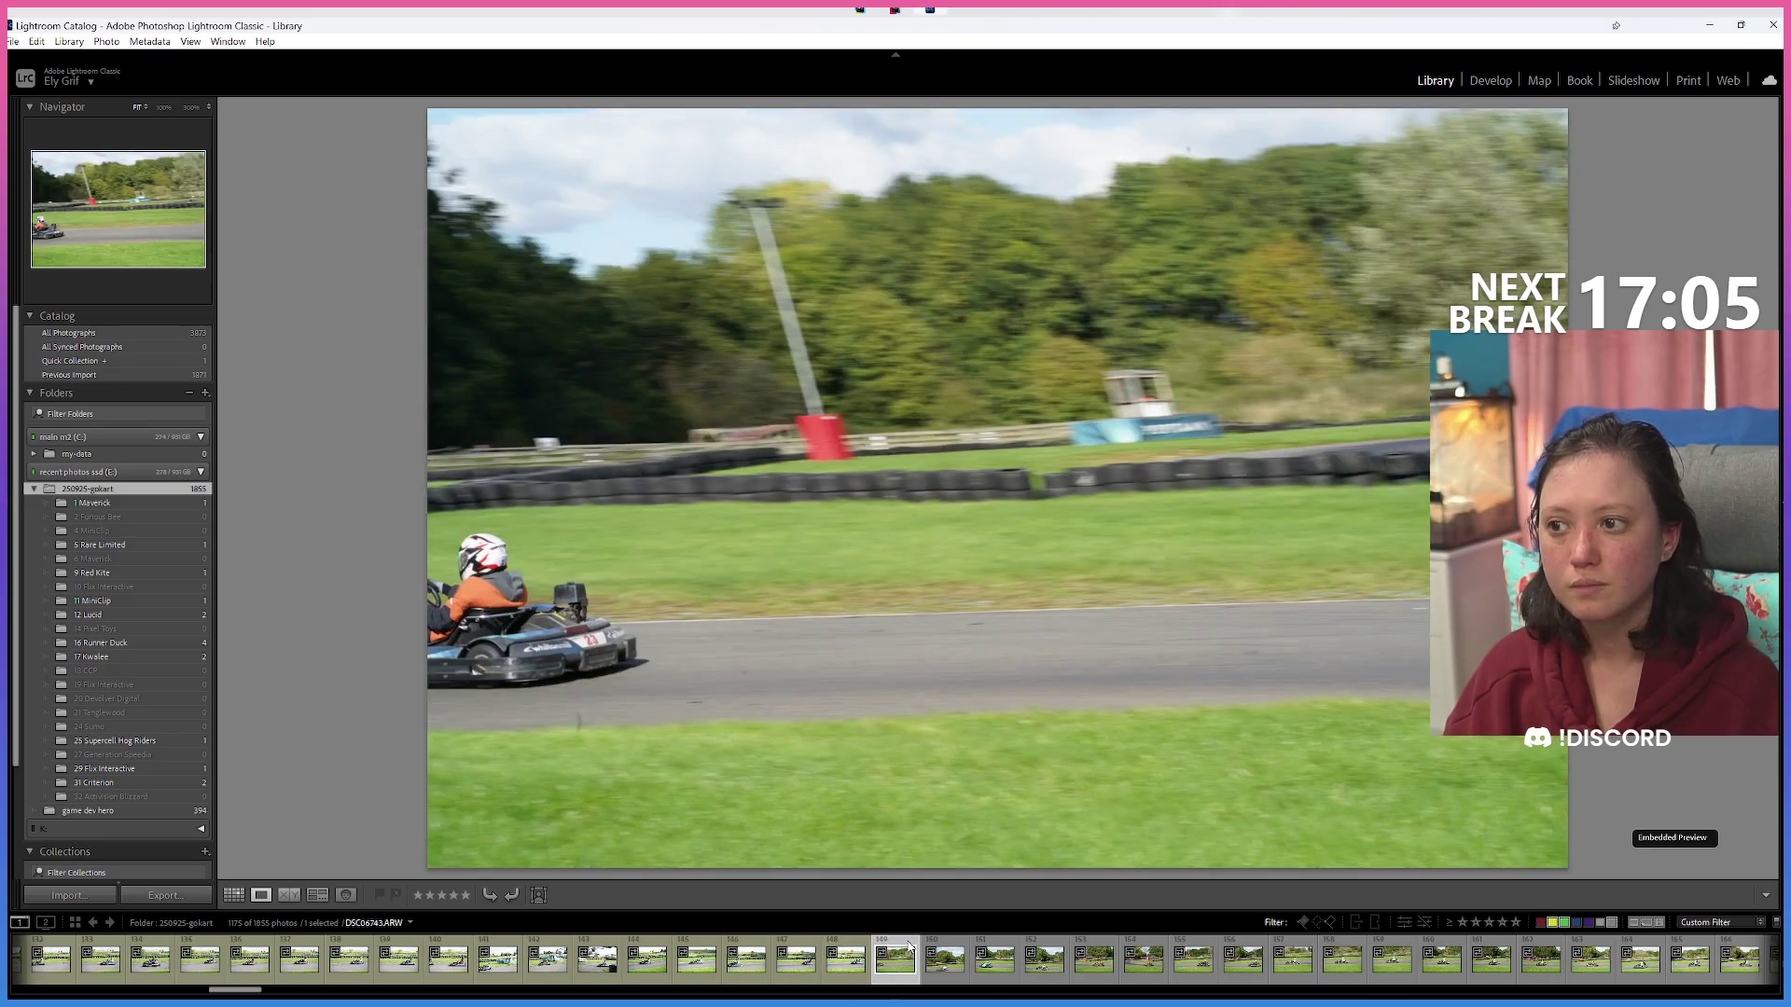
key("Right")
key("Right")
key("Right")
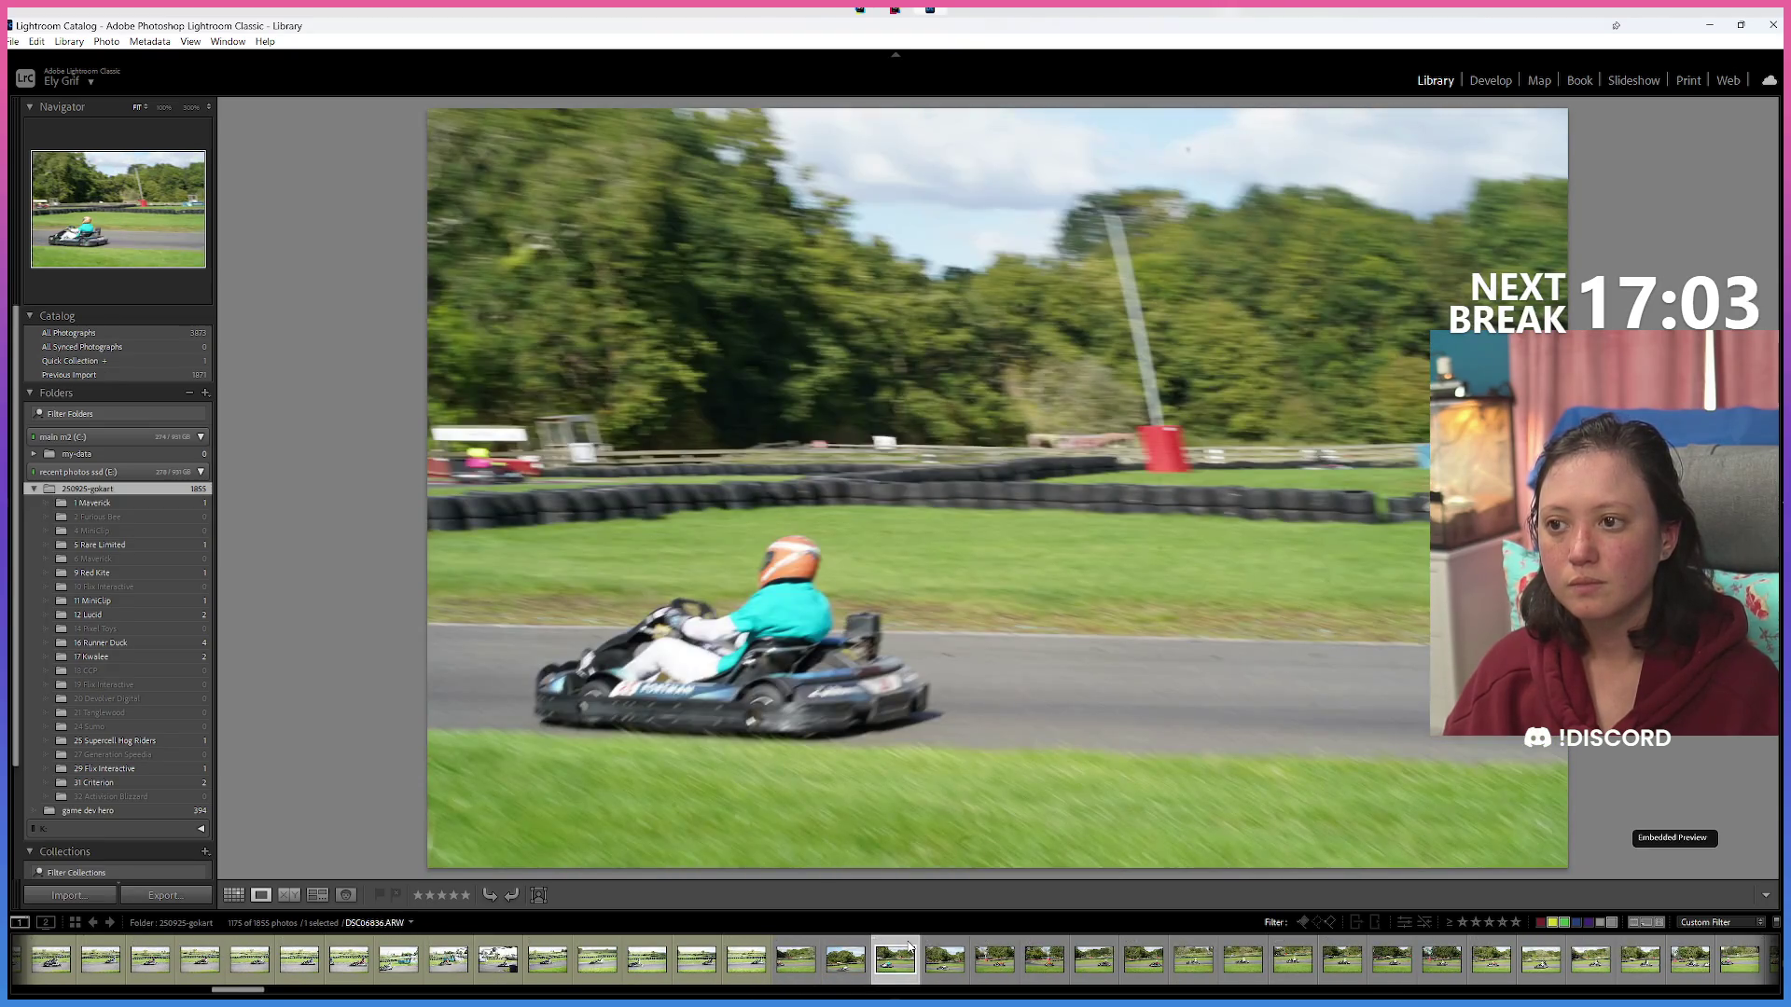
key("Right")
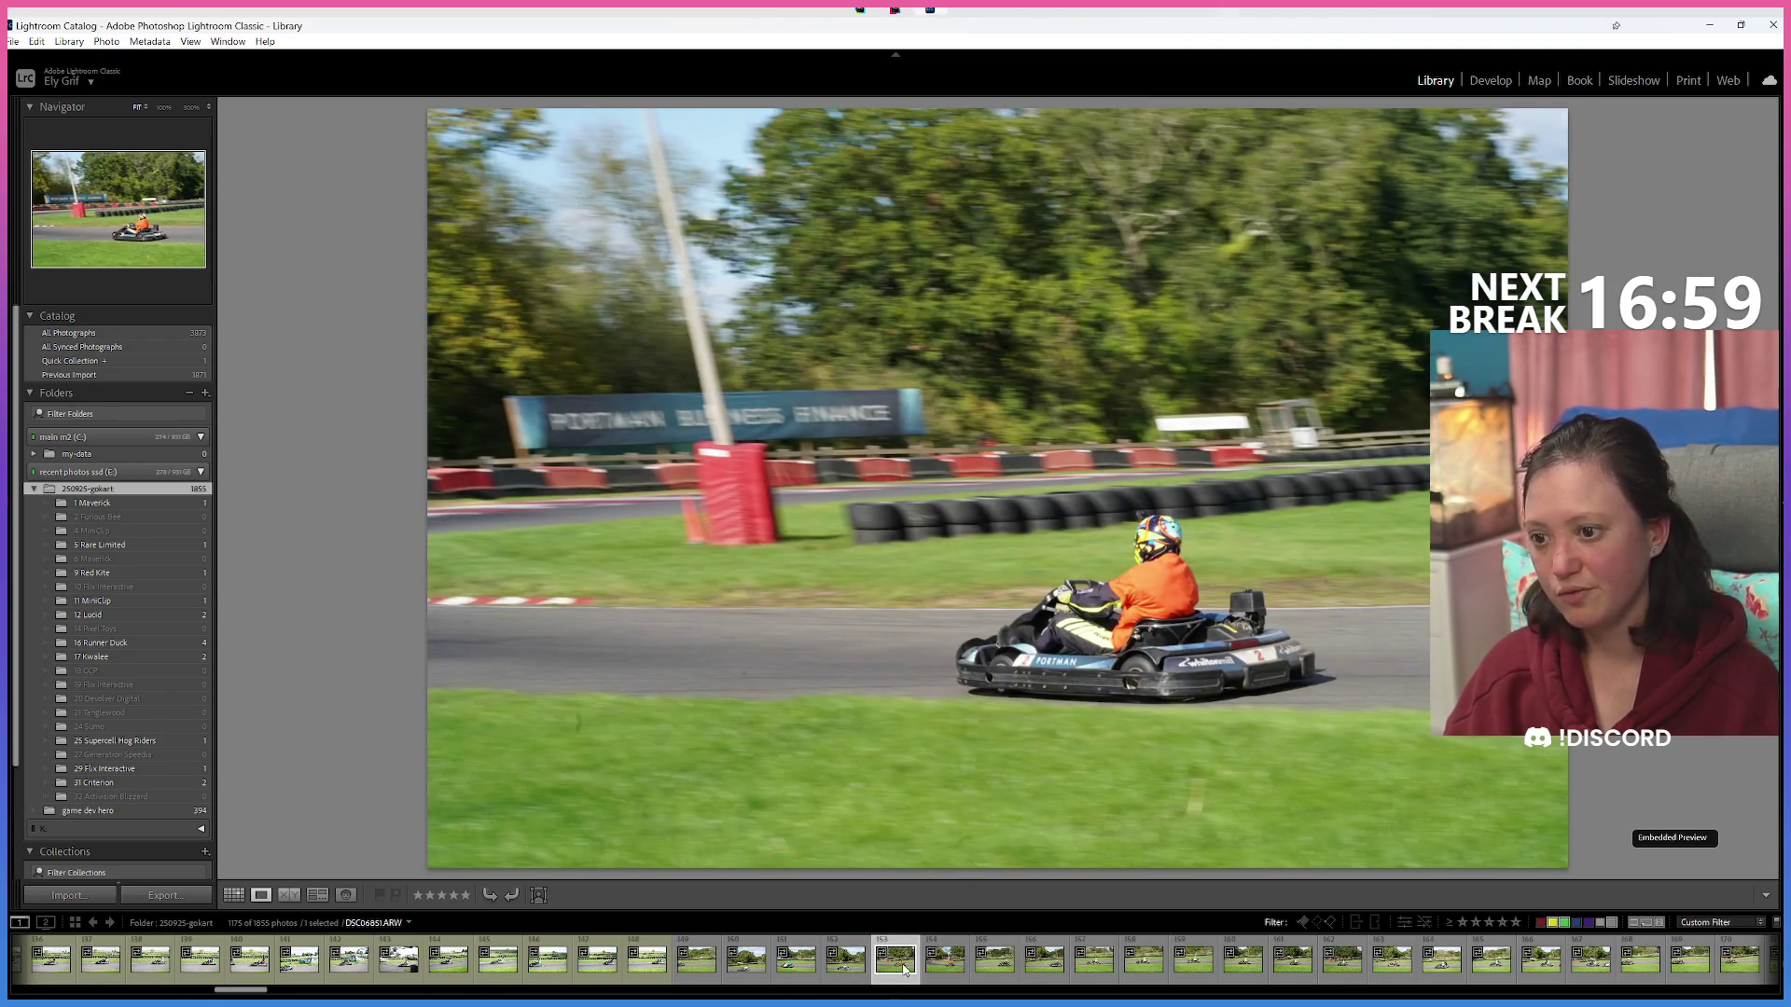
left_click_drag(154, 512, 154, 516)
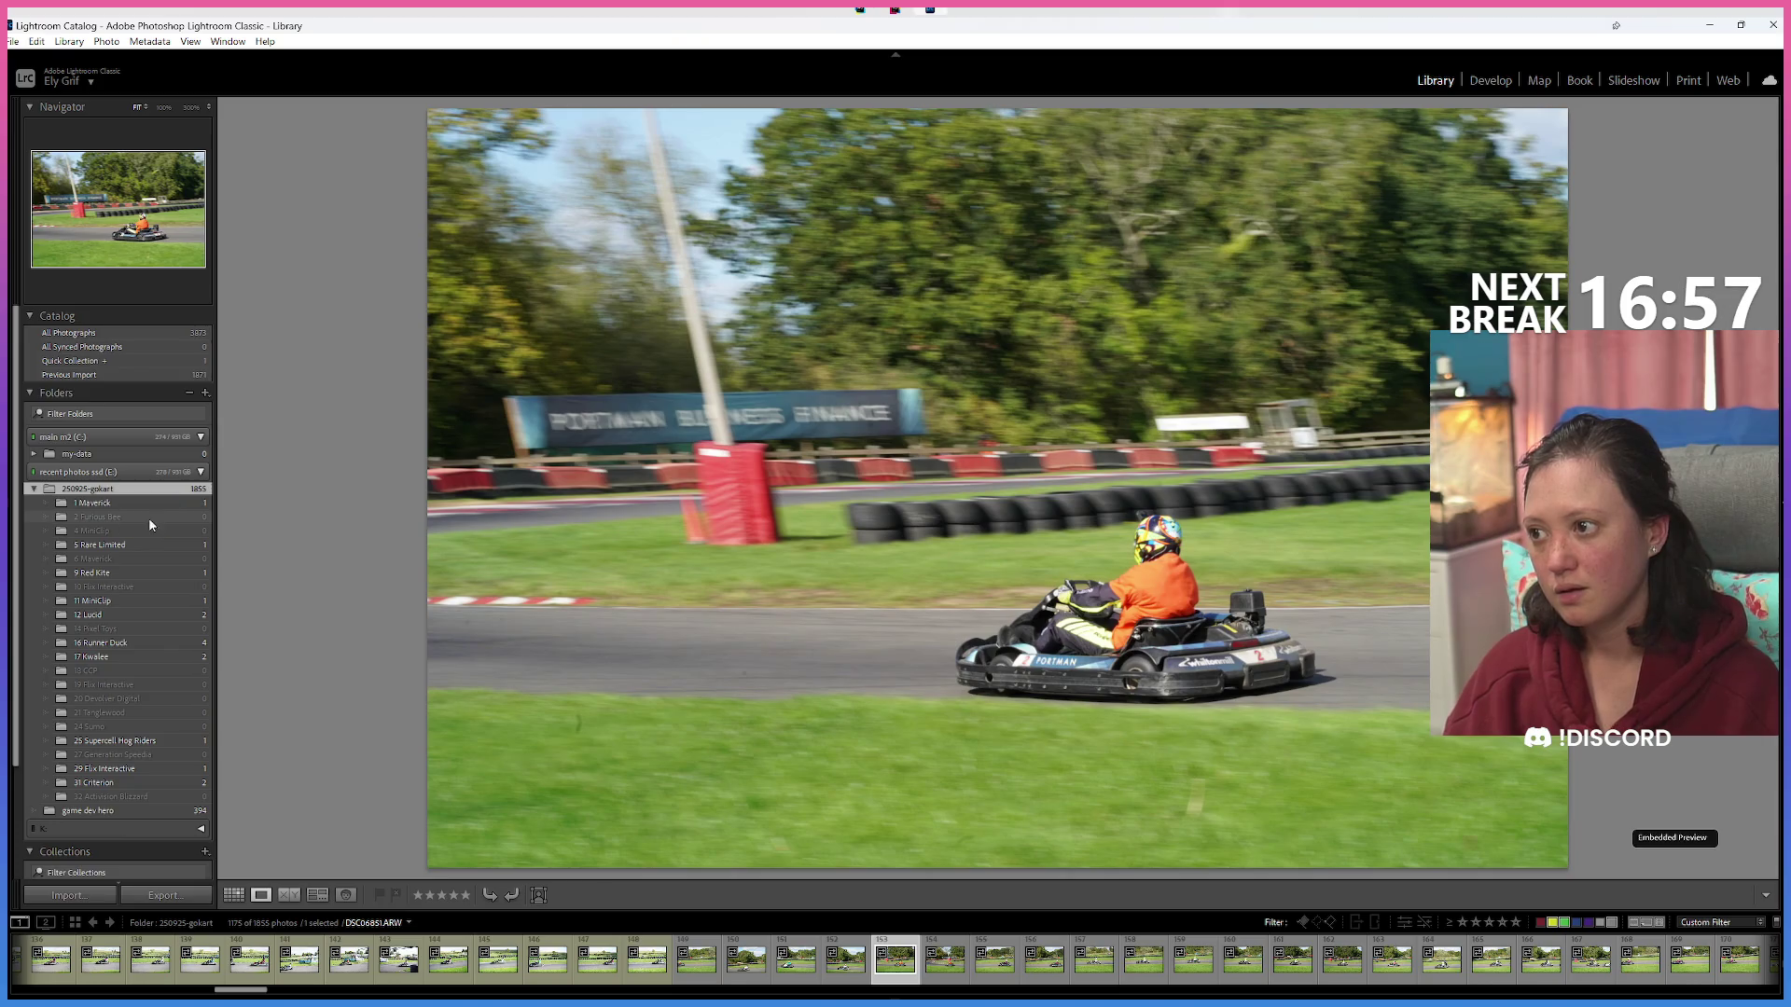
Move DSC06855 into 5 Rare Limited and file the next photo into a neighbouring team folder.
left_click(898, 971)
left_click(942, 970)
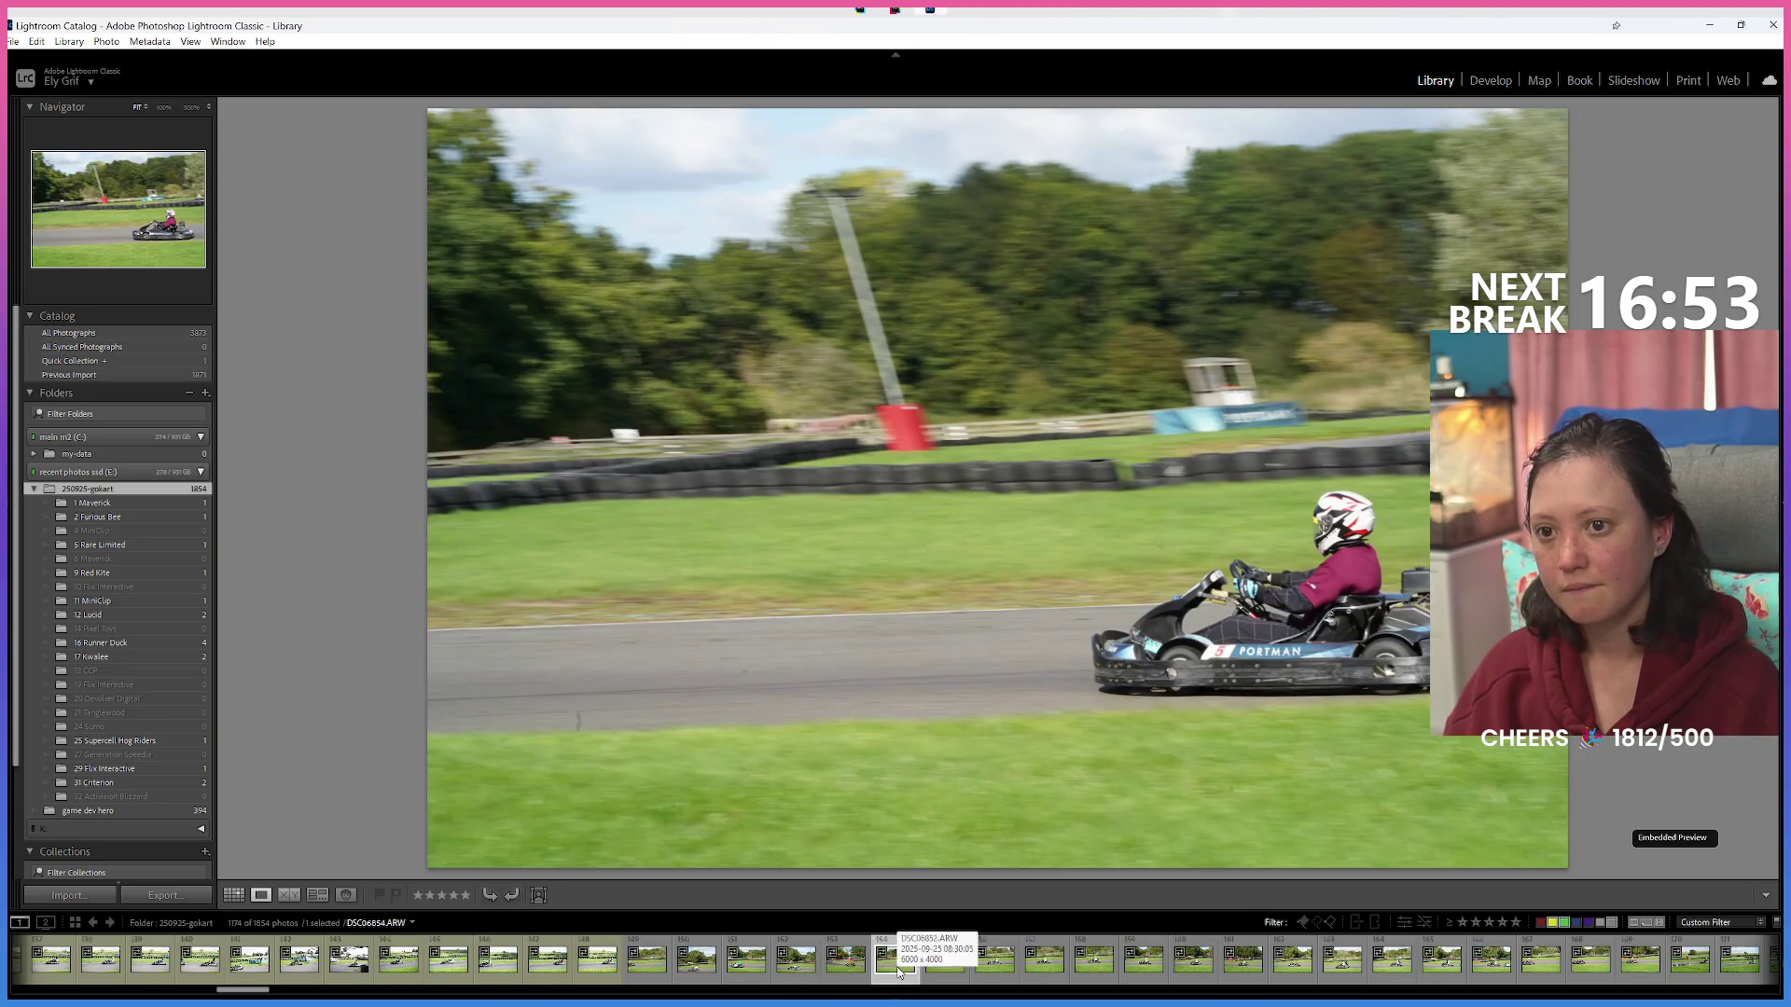
mouse_move(942, 975)
left_mouse_down()
mouse_move(150, 597)
mouse_move(130, 546)
left_mouse_up()
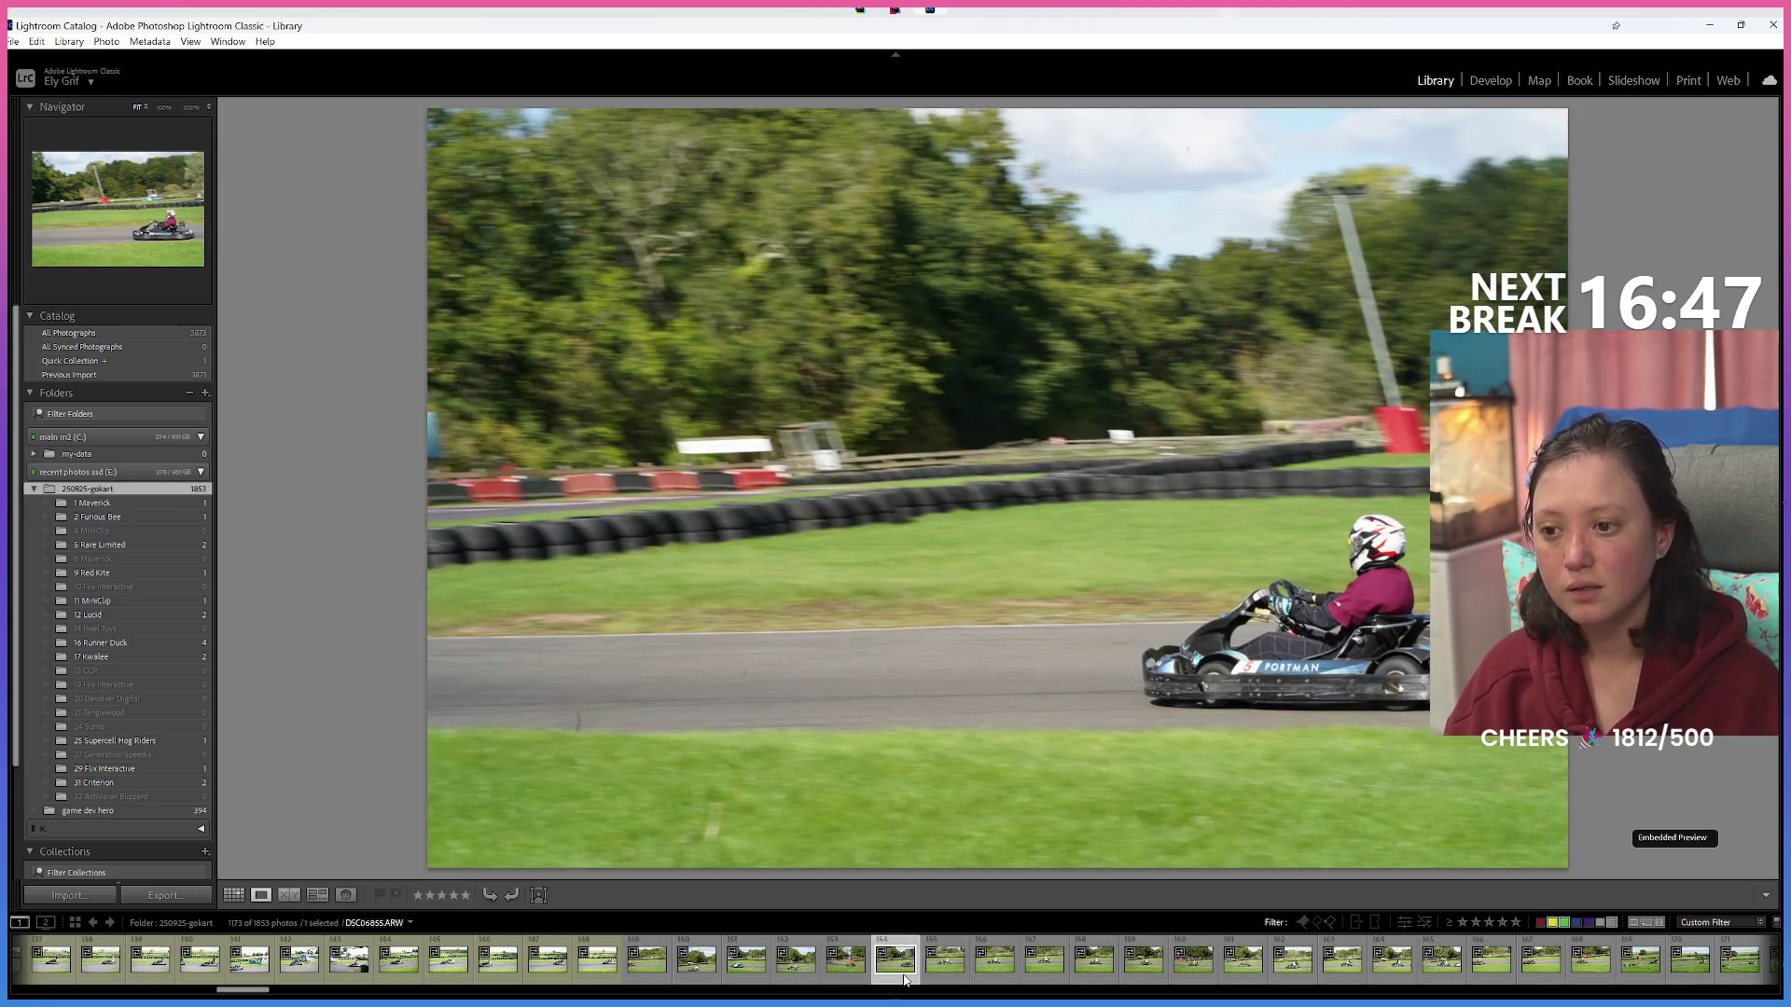
mouse_move(774, 791)
left_mouse_down()
mouse_move(117, 551)
mouse_move(140, 546)
left_mouse_up()
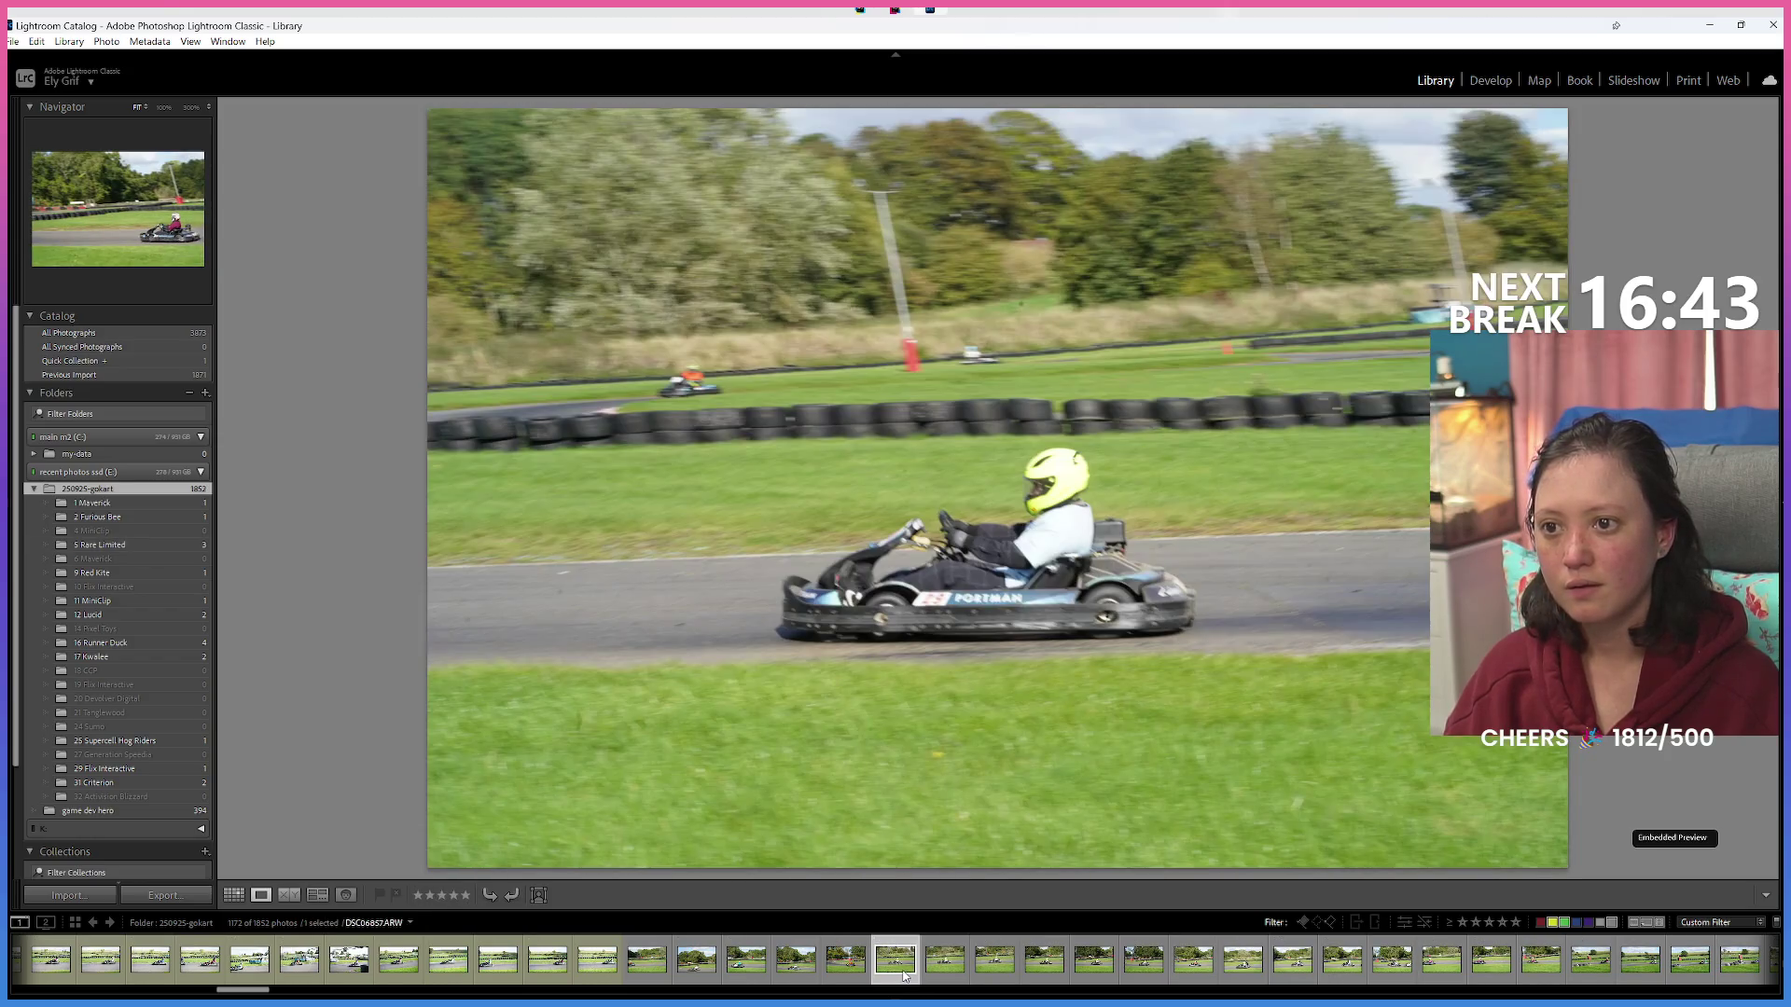
Compare nearby shots and file DSC06861 into the 29 Flix Interactive folder.
key("Right")
key("Right")
key("Right")
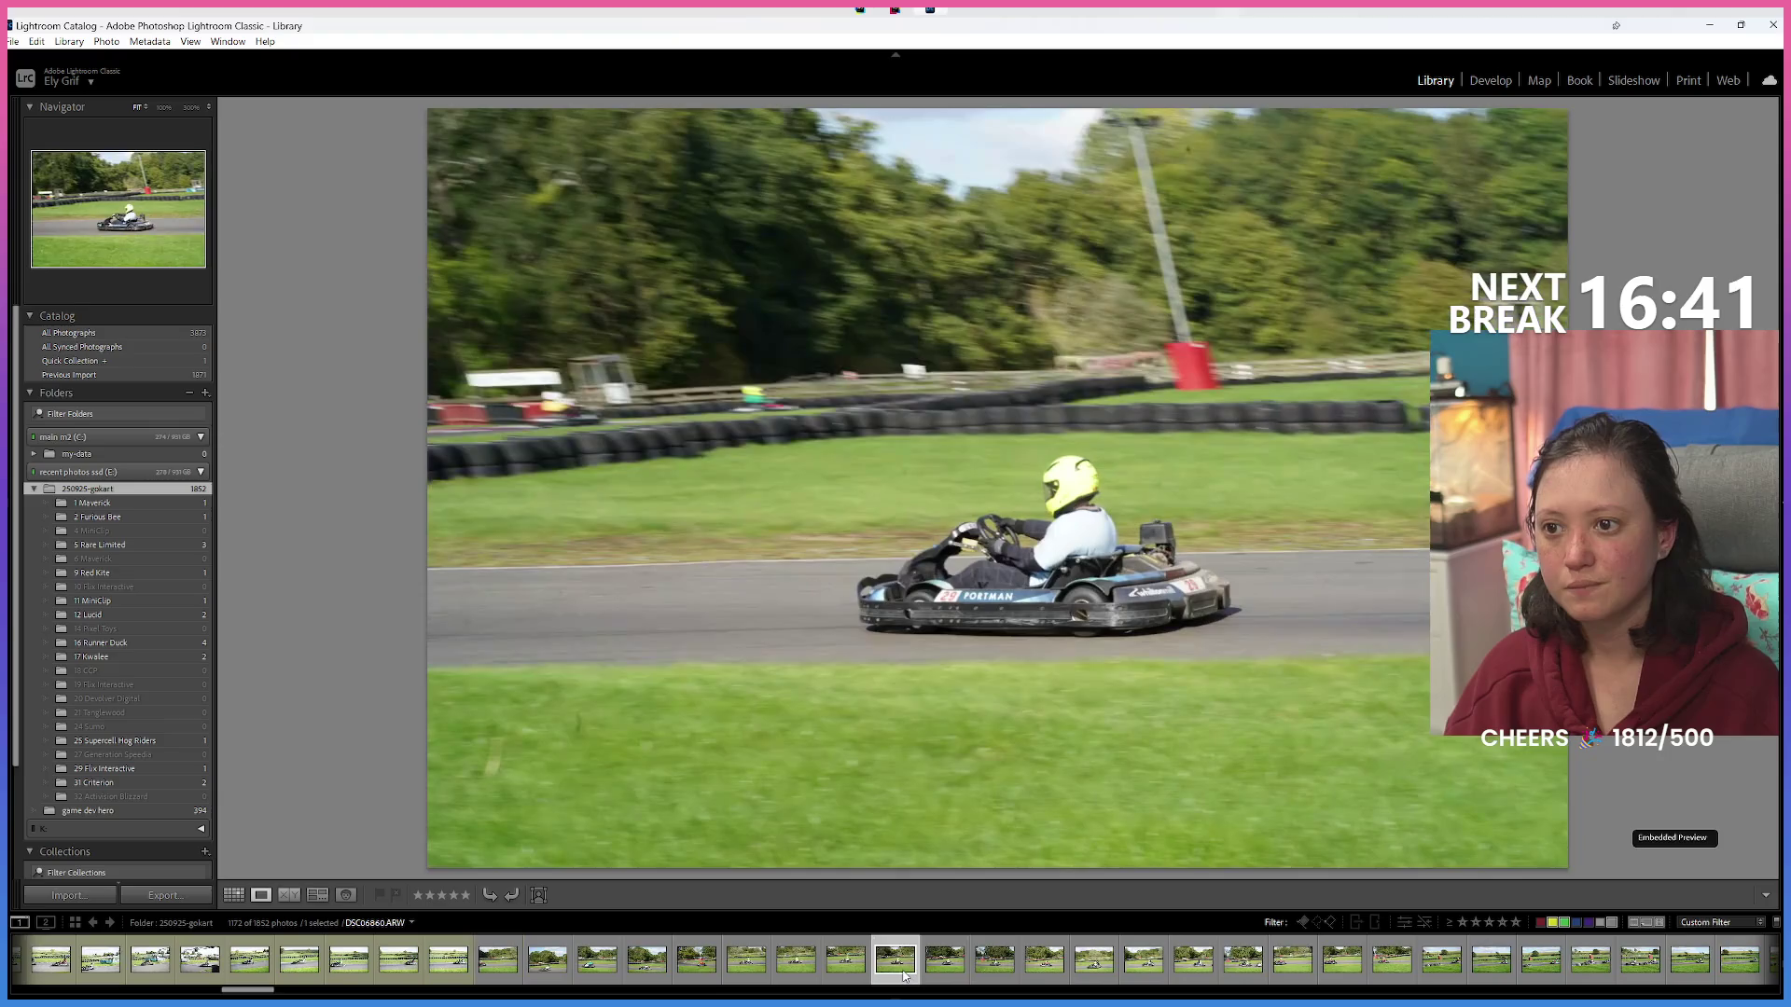
key("Left")
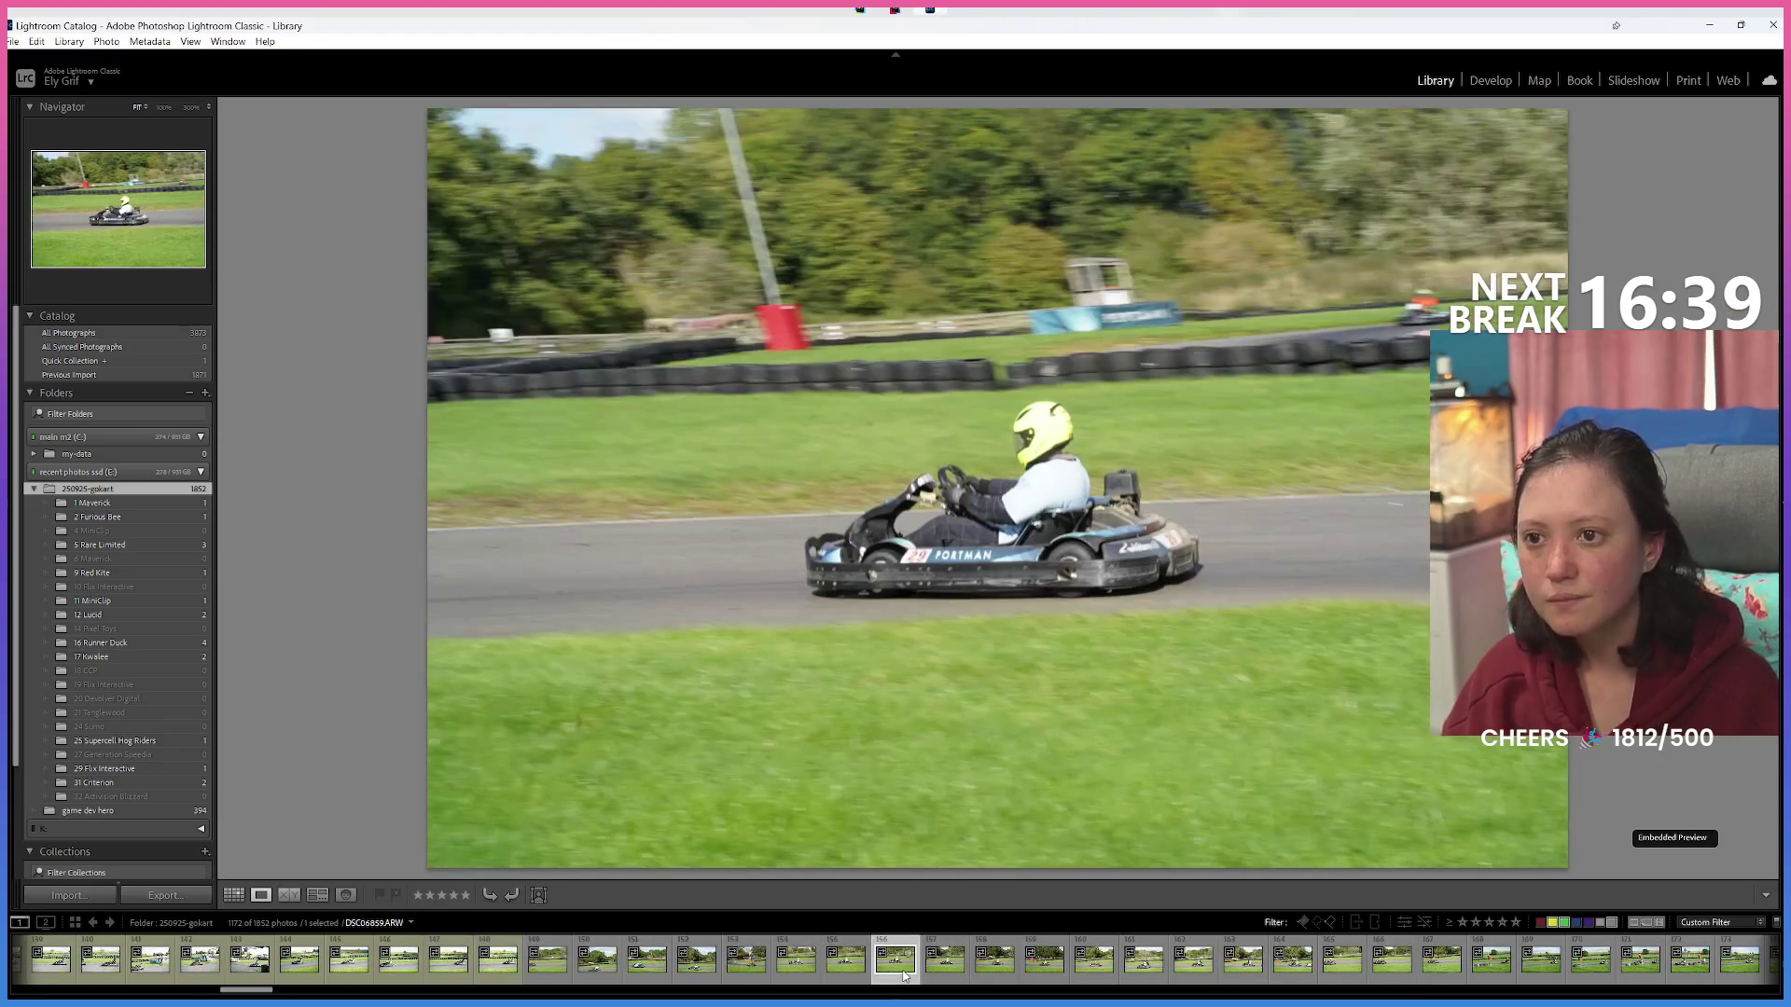
key("Right")
key("Right")
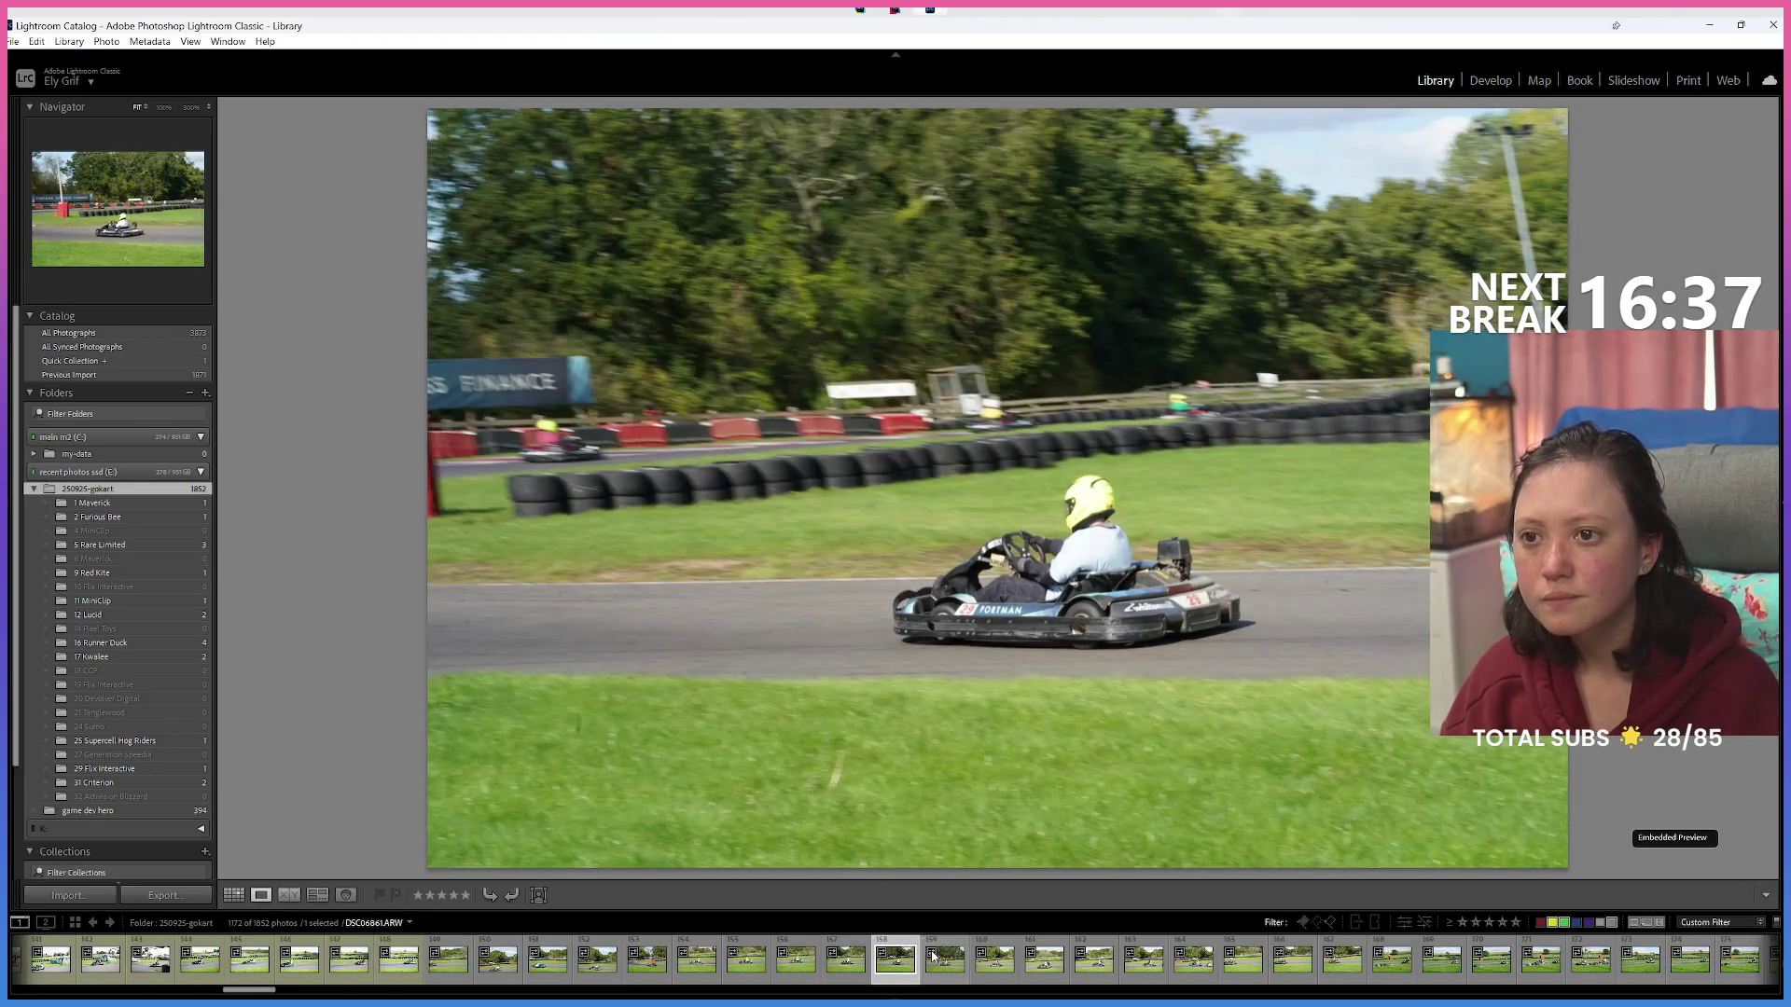
key("Left")
key("Left")
key("Left")
key("Right")
key("Right")
key("Right")
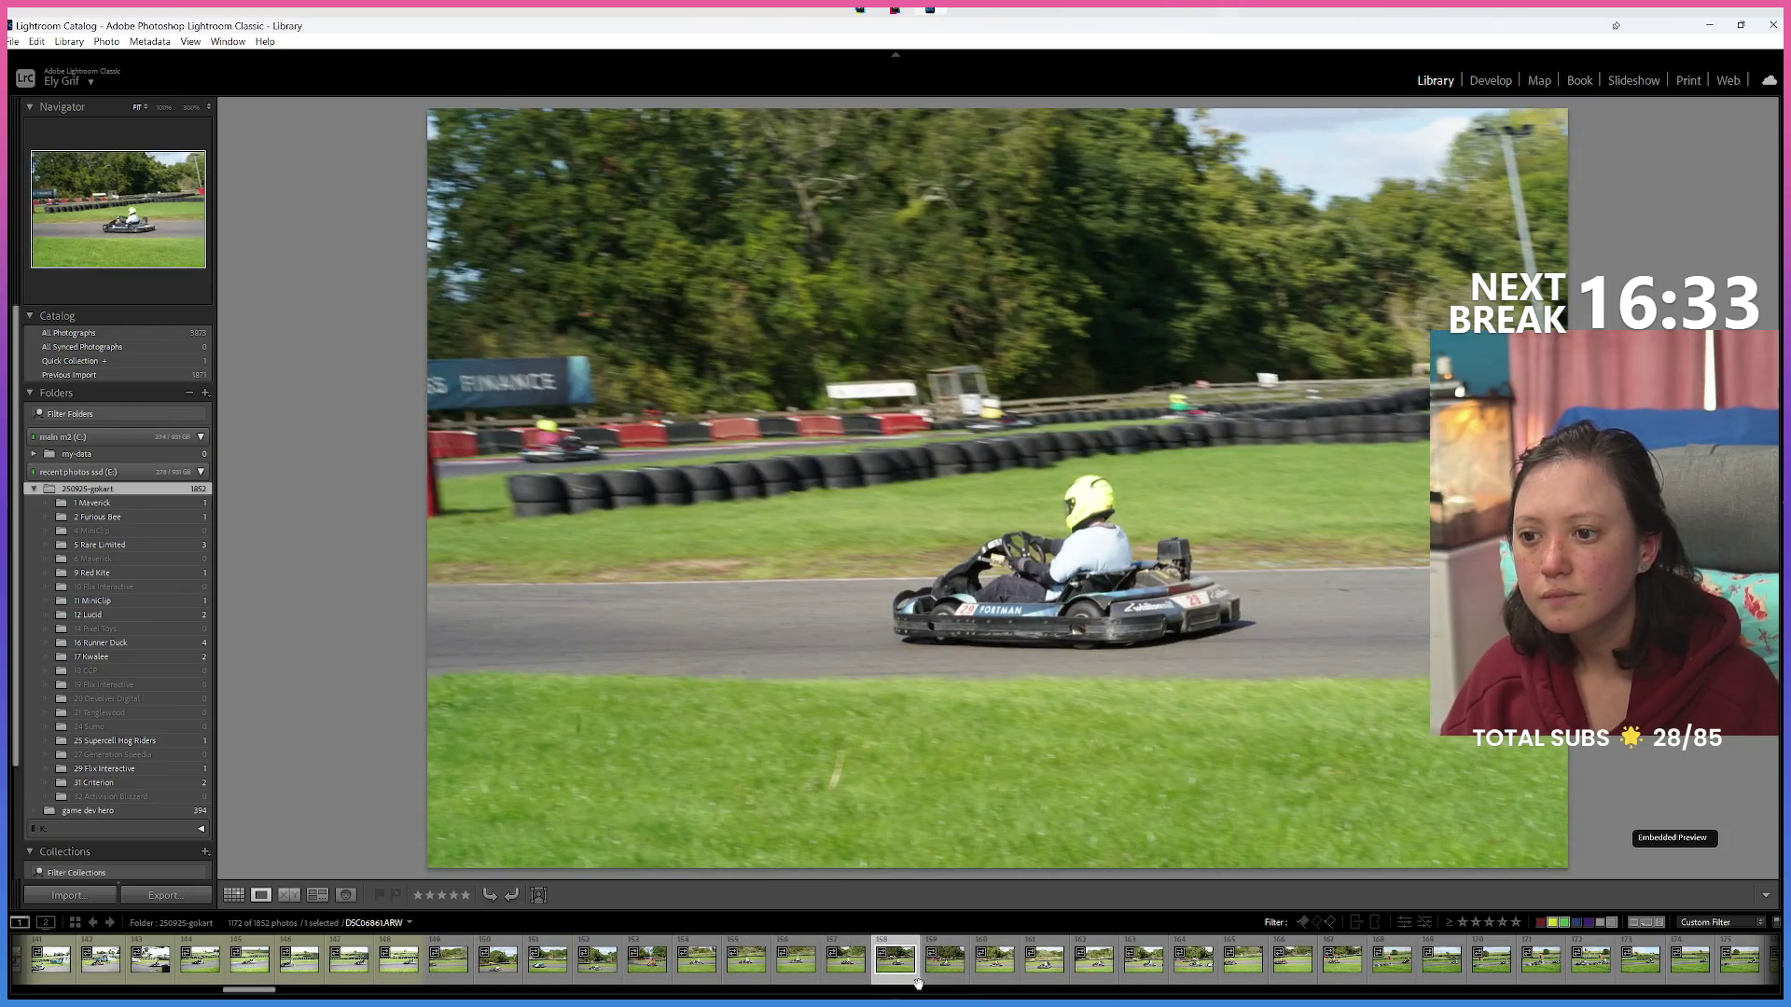
mouse_move(539, 743)
left_mouse_down()
mouse_move(152, 548)
mouse_move(157, 772)
left_mouse_up()
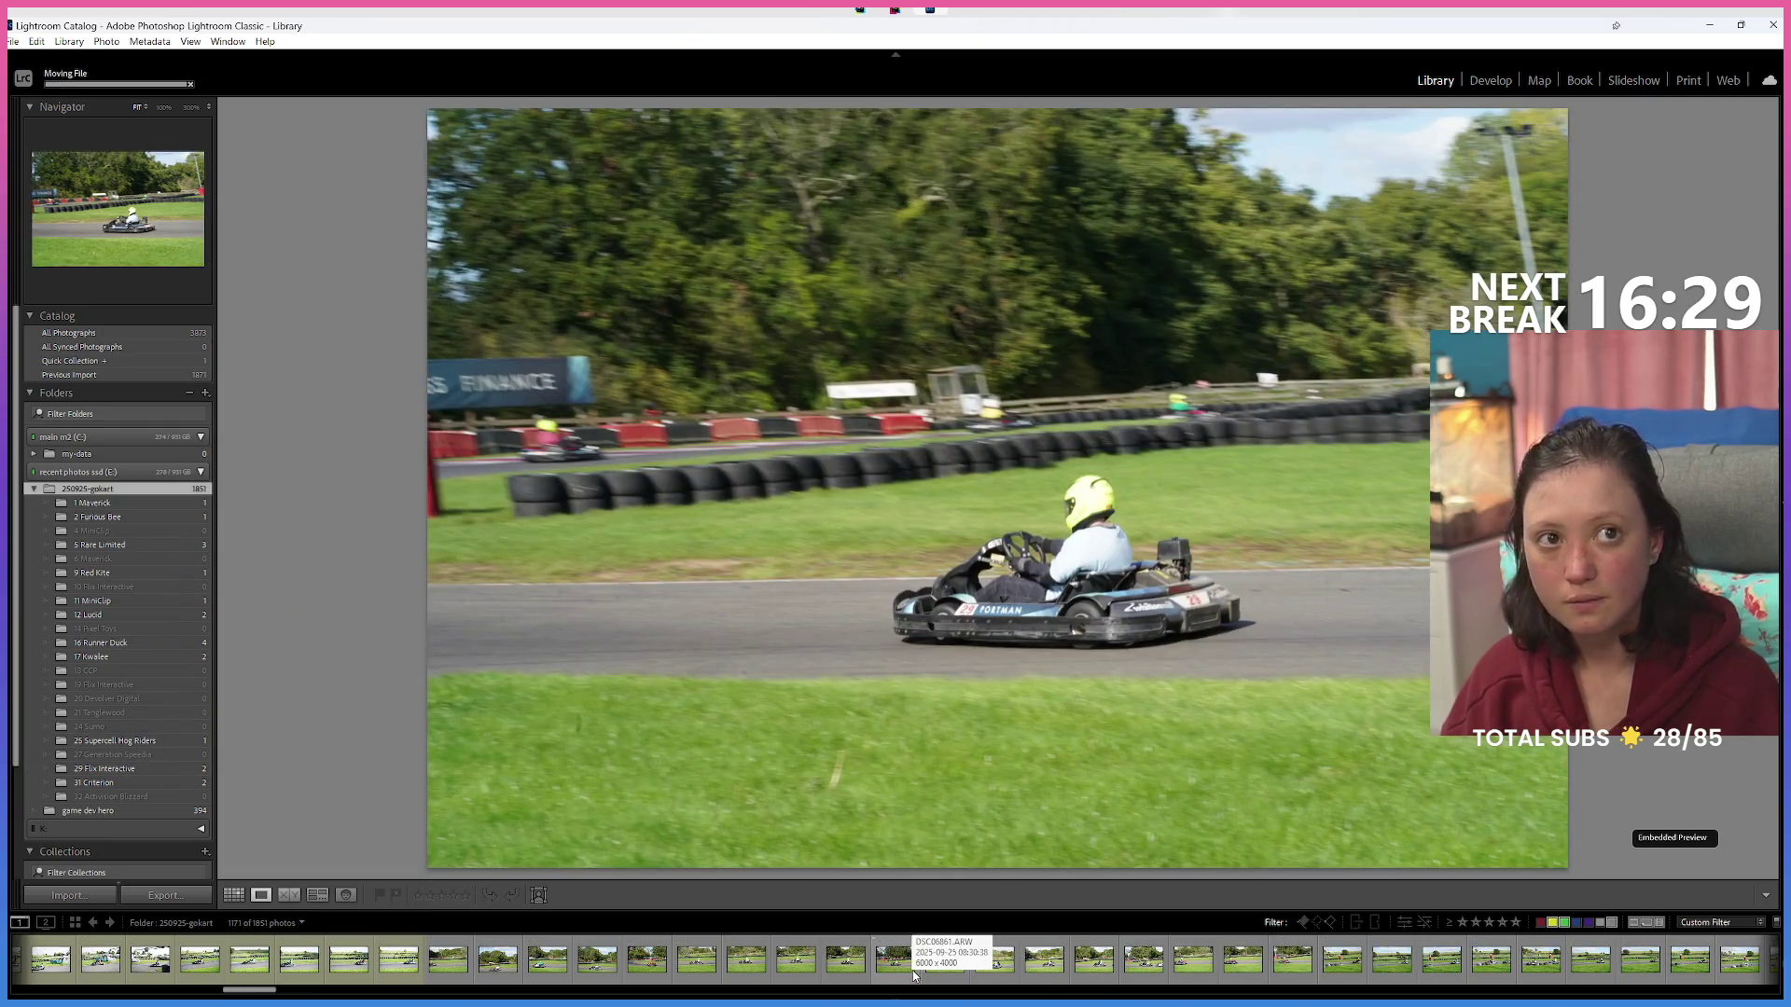
left_click(912, 970)
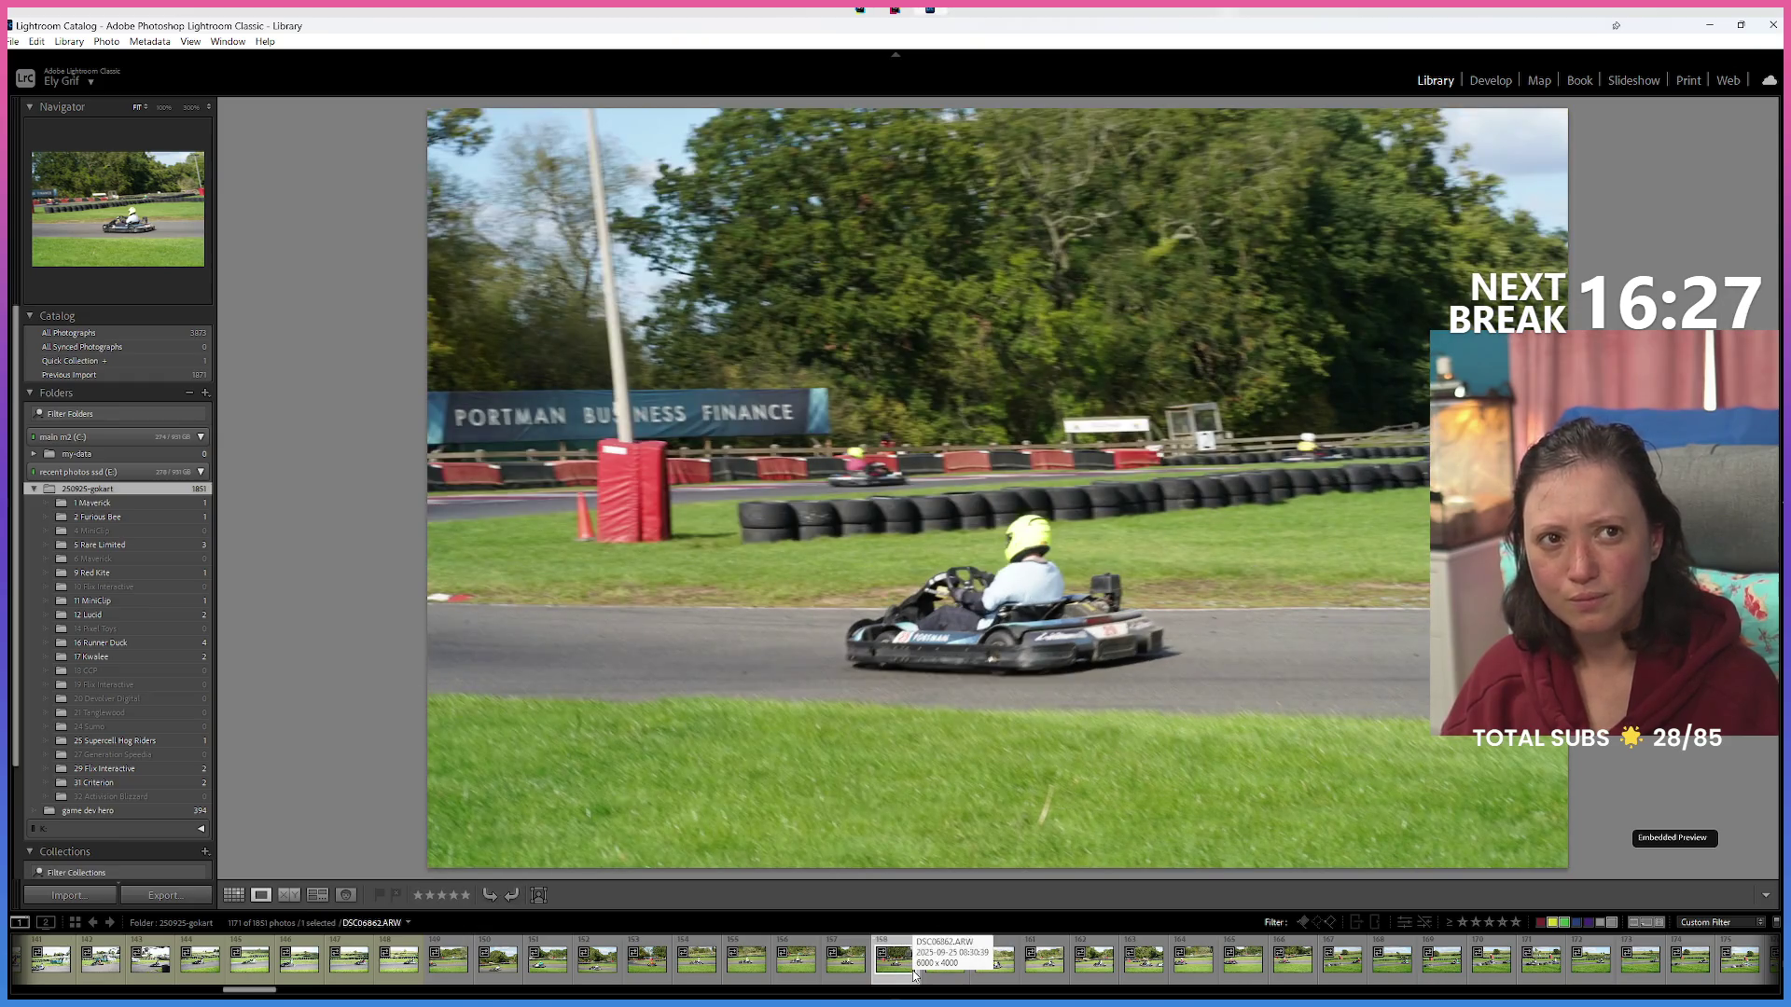
key("Right")
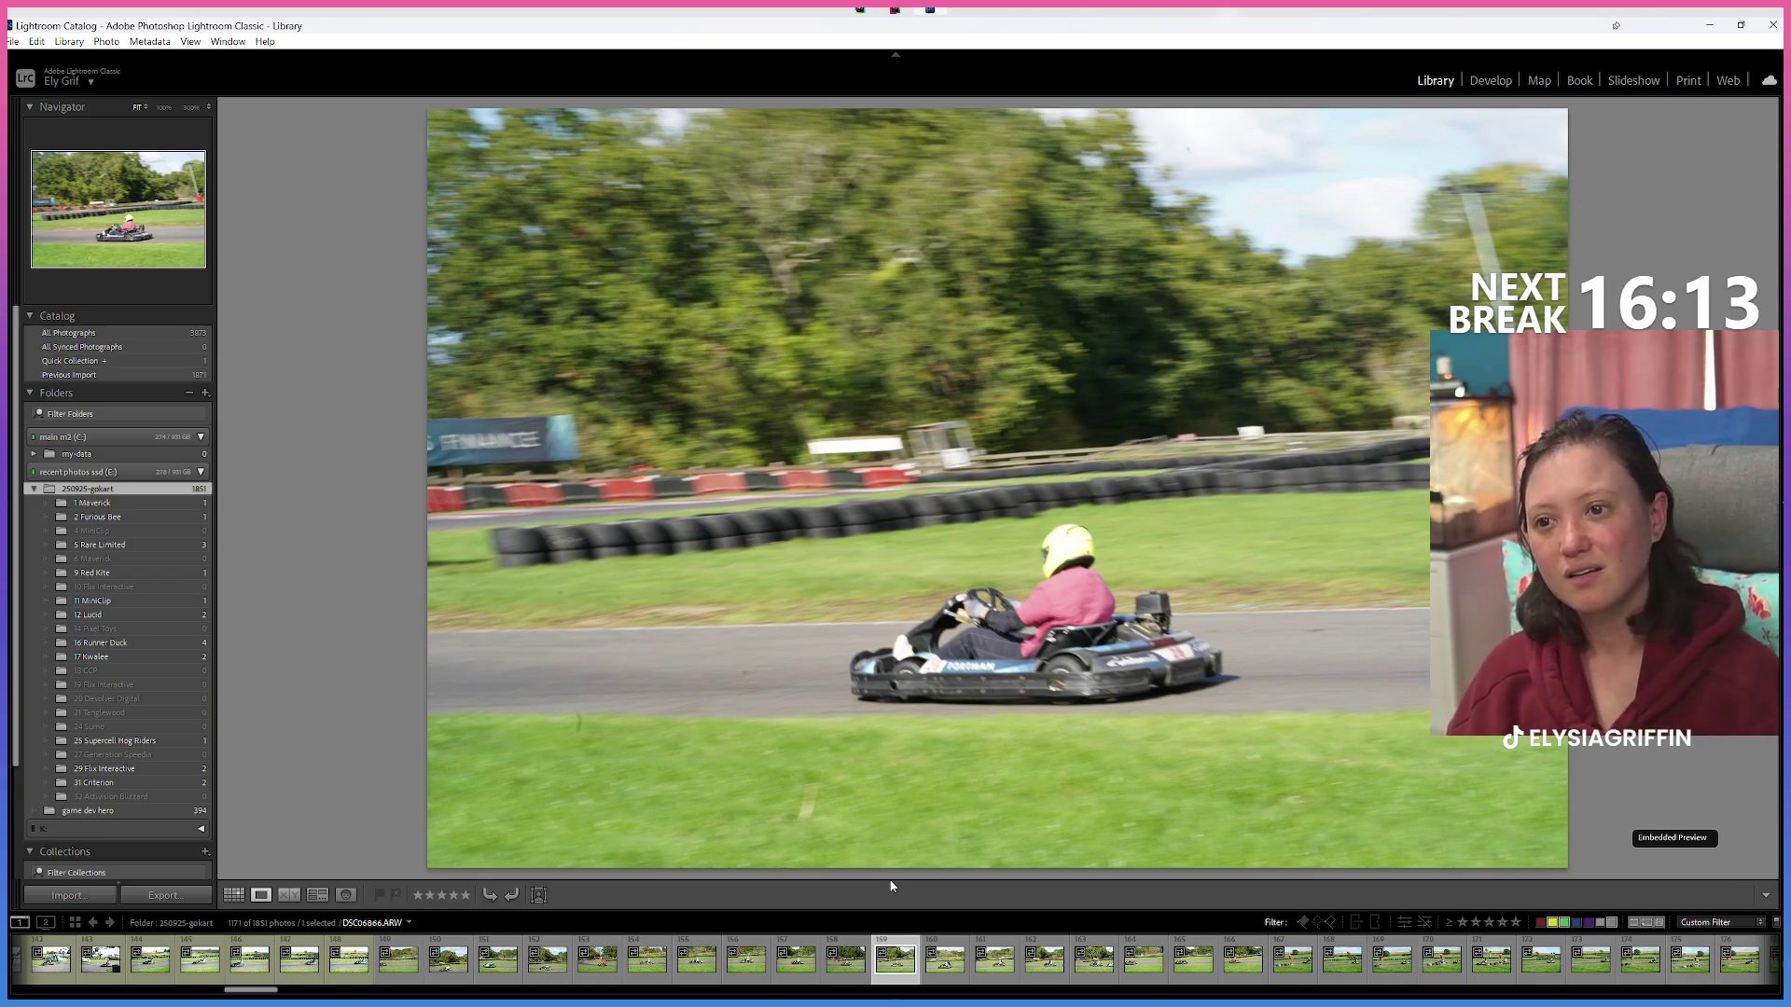
Settle on photo DSC06870 and file it into the 31 Criterion folder.
key("Right")
key("Right")
key("Right")
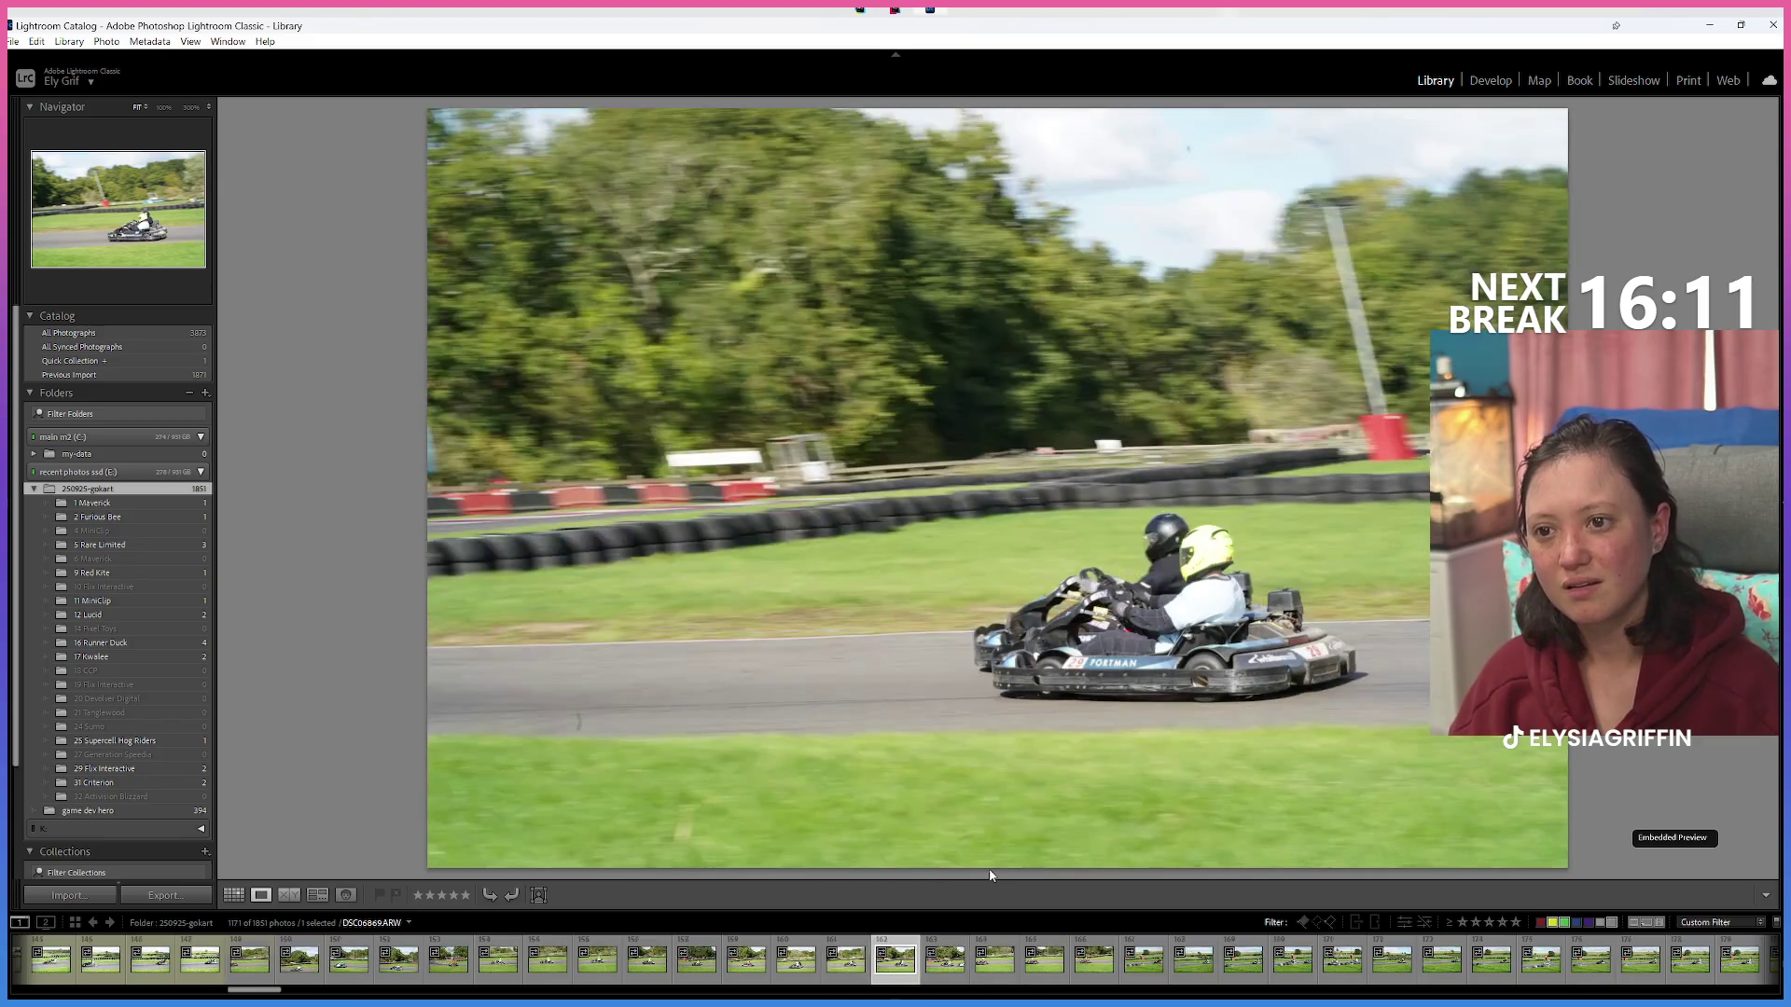
key("Right")
key("Left")
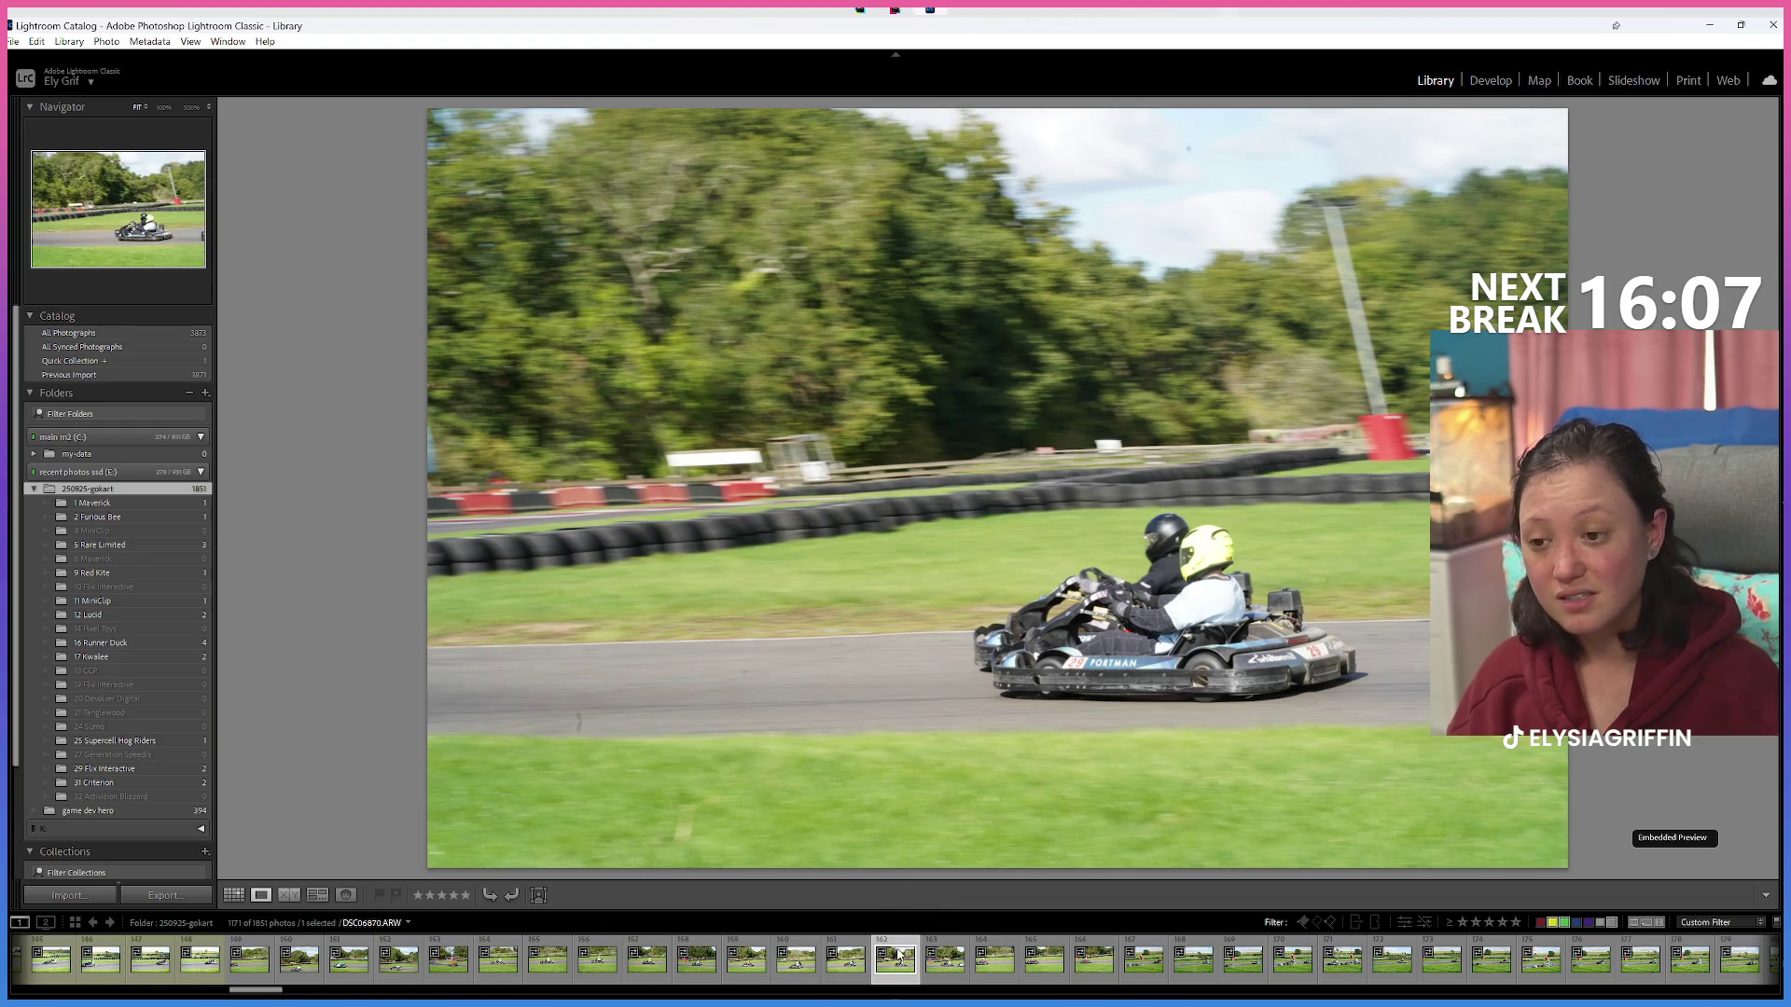
mouse_move(890, 975)
left_mouse_down()
mouse_move(562, 795)
mouse_move(130, 781)
mouse_move(151, 768)
left_mouse_up()
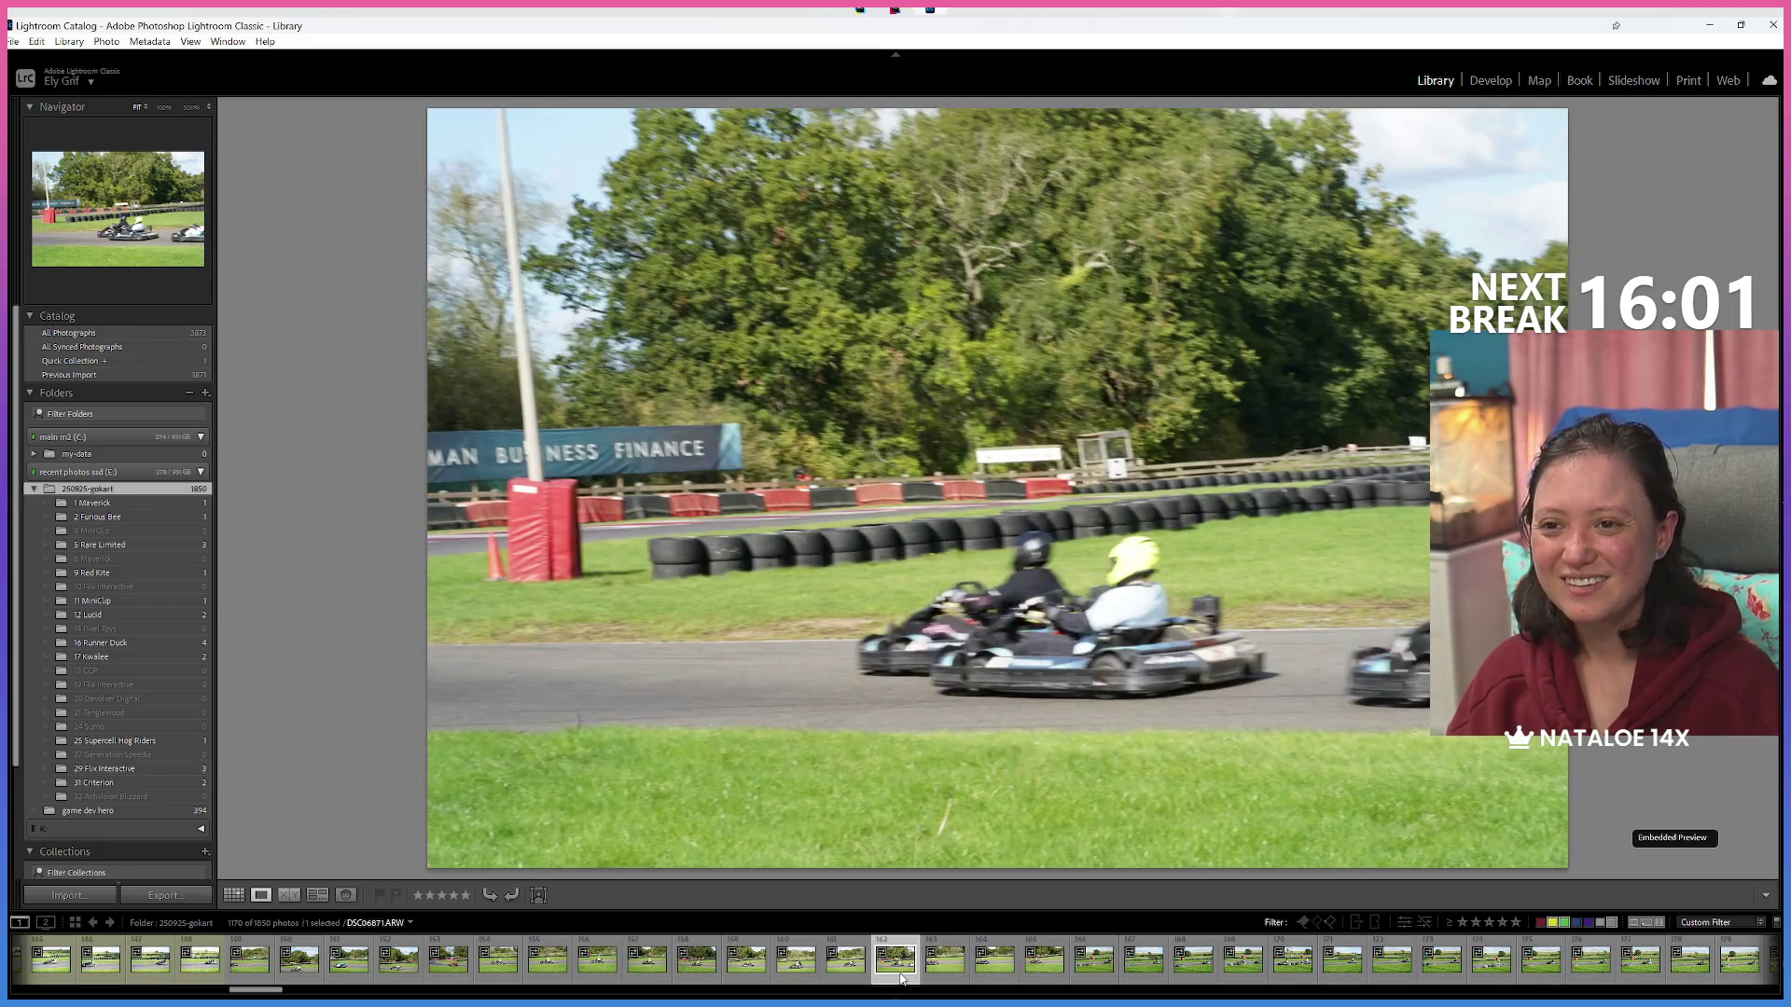
Step through the next kart shots and view the later kart photo at 100%.
left_click(902, 977)
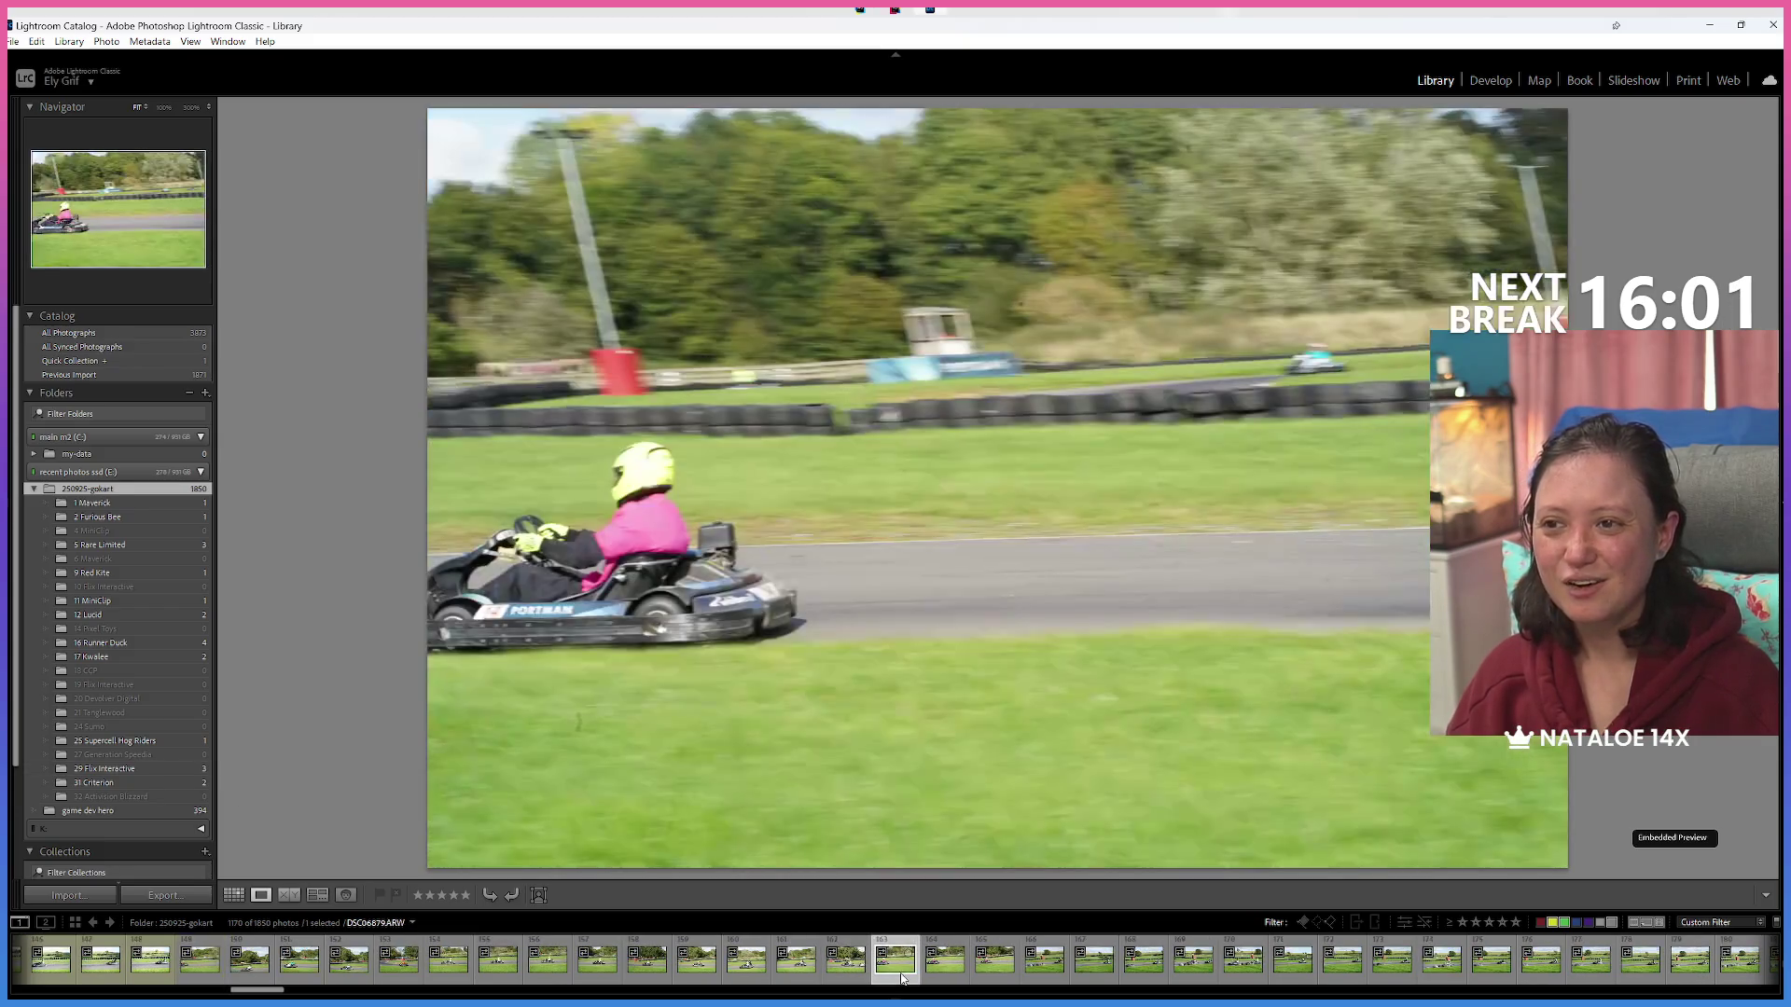
key("Right")
key("Right")
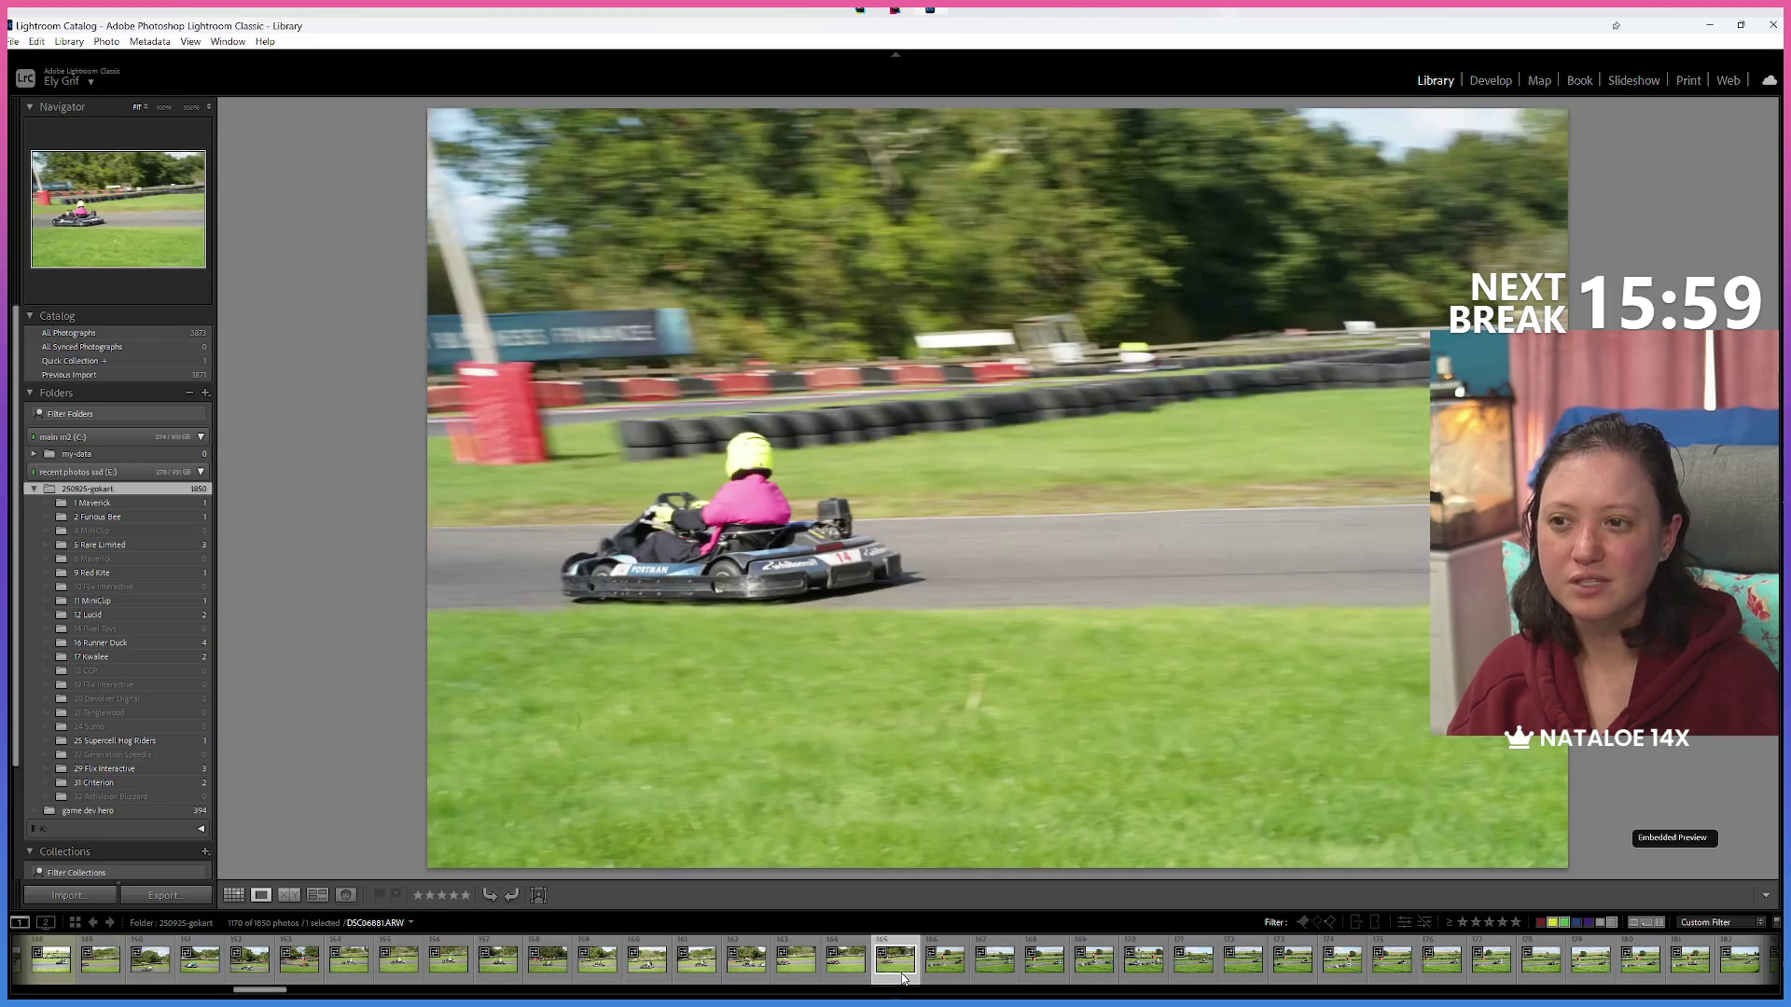
key("Right")
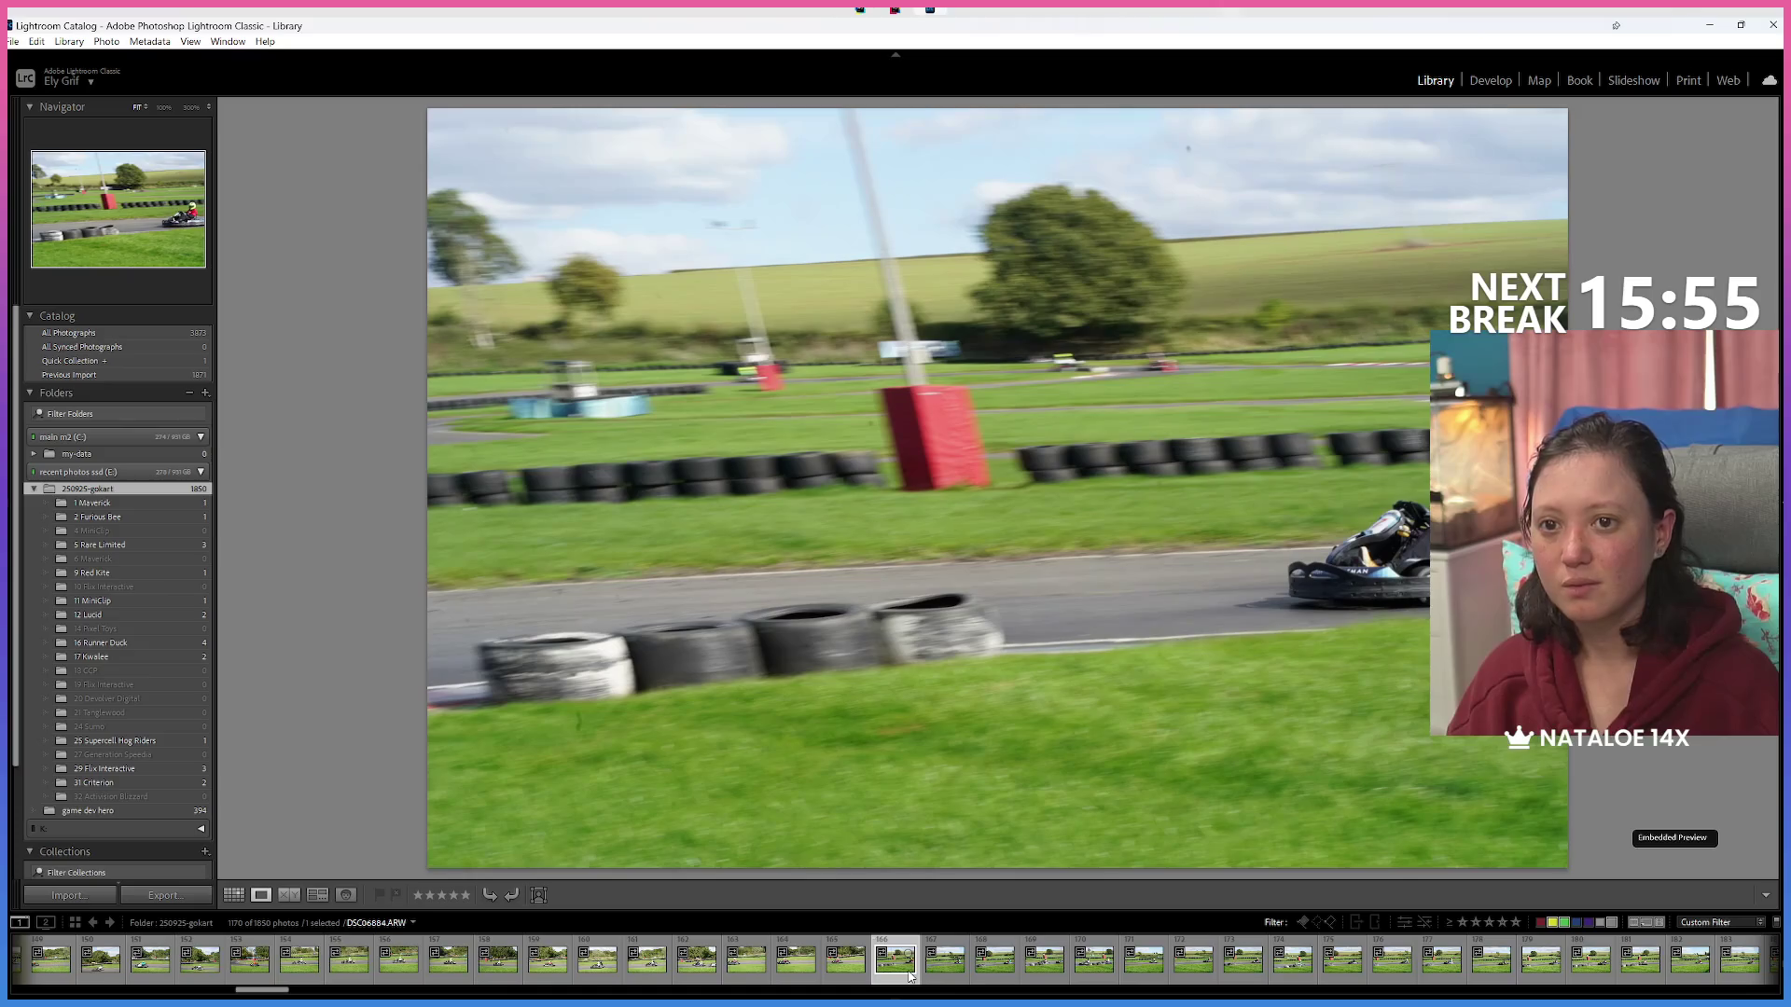
key("Right")
key("Left")
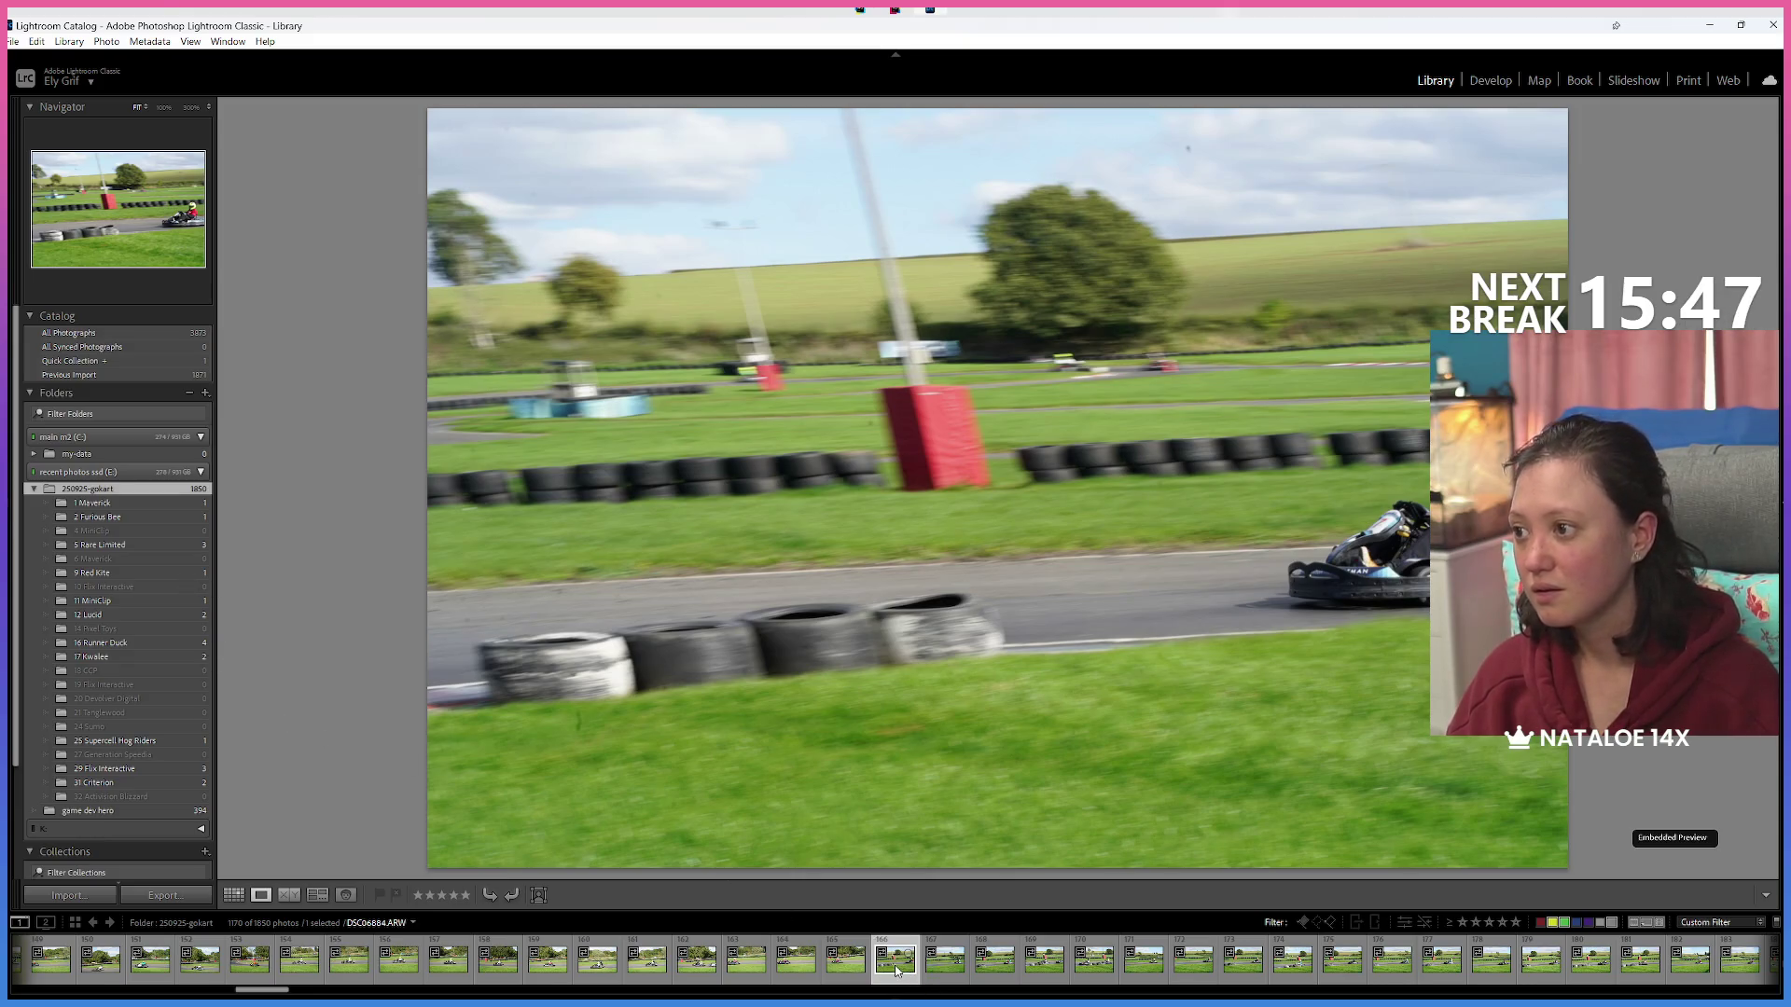
key("Right")
key("Right")
key("Right")
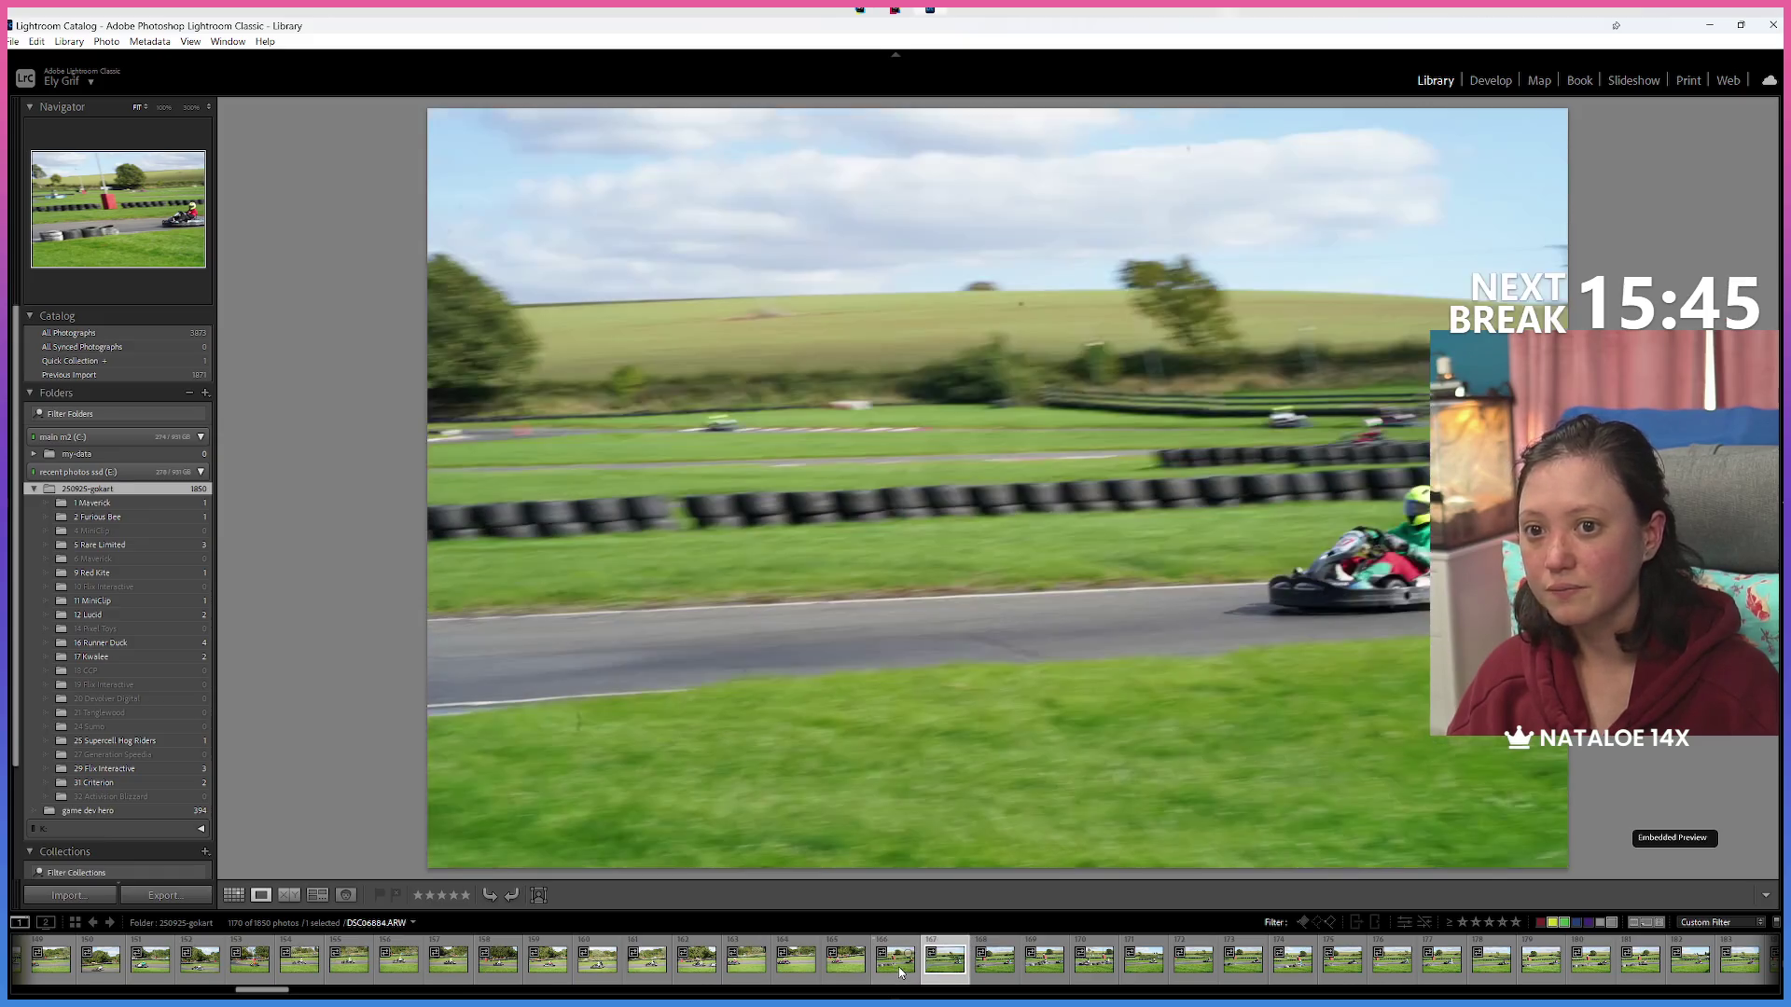
key("Right")
key("Right")
key("Right")
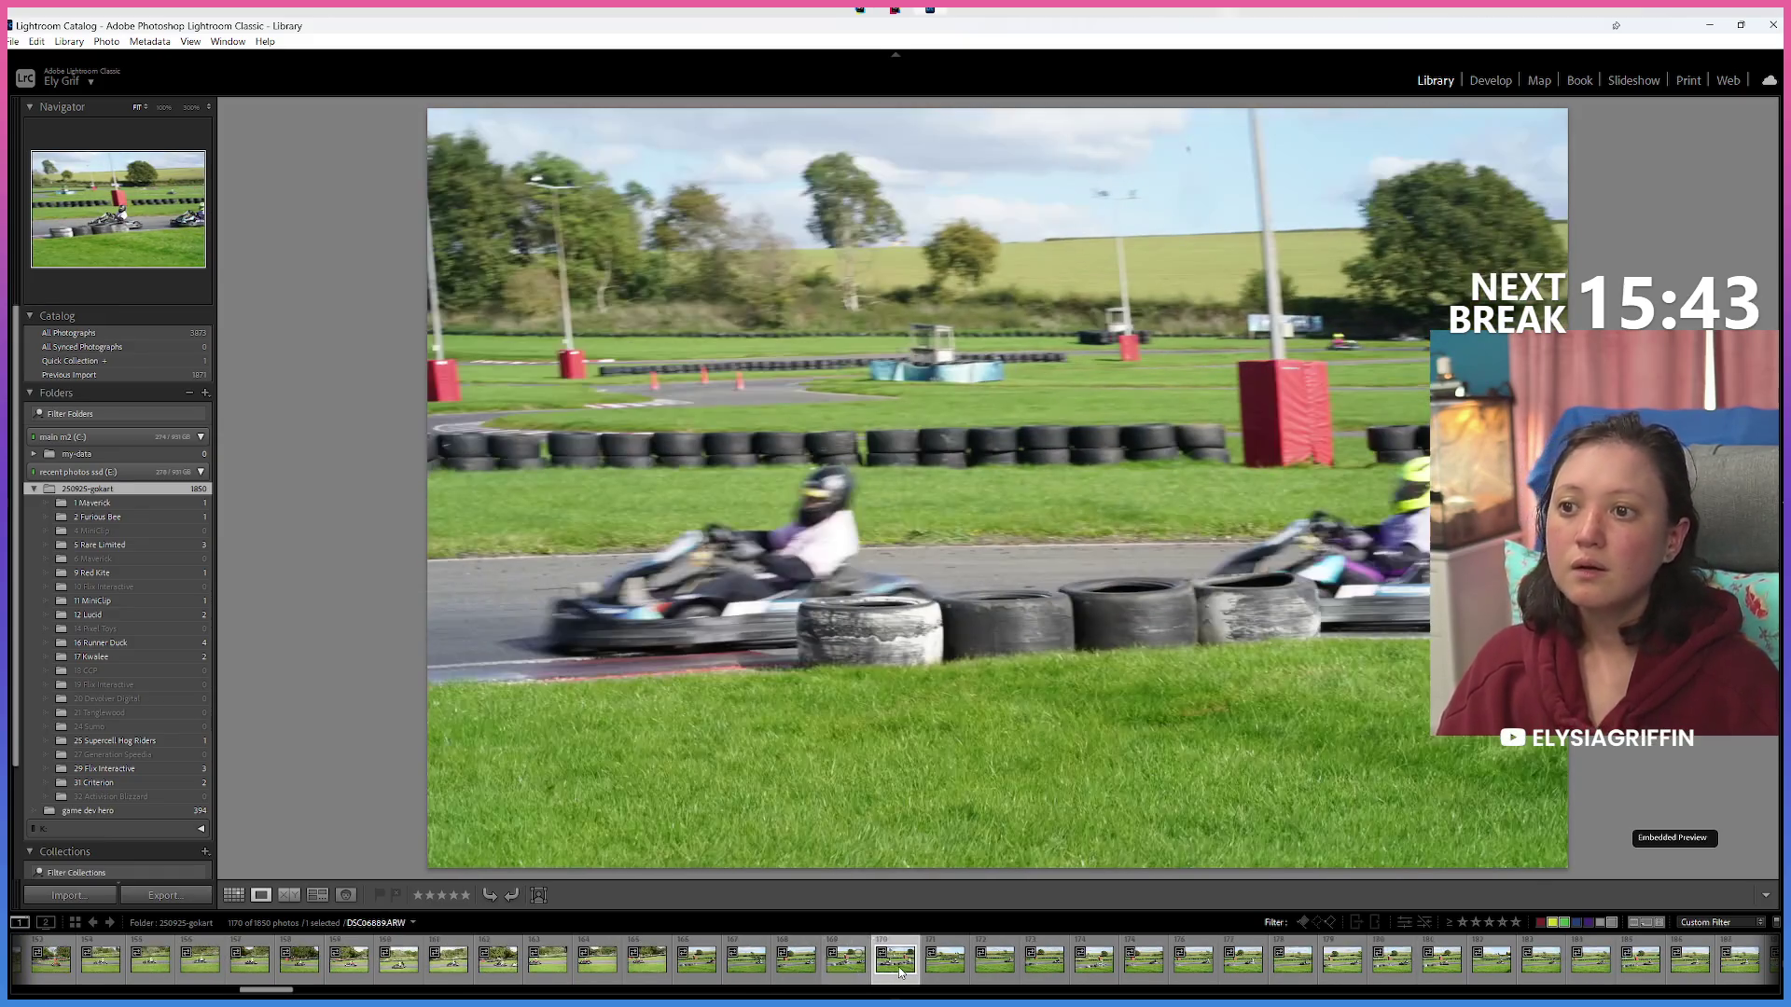
key("Right")
key("Right")
key("Right")
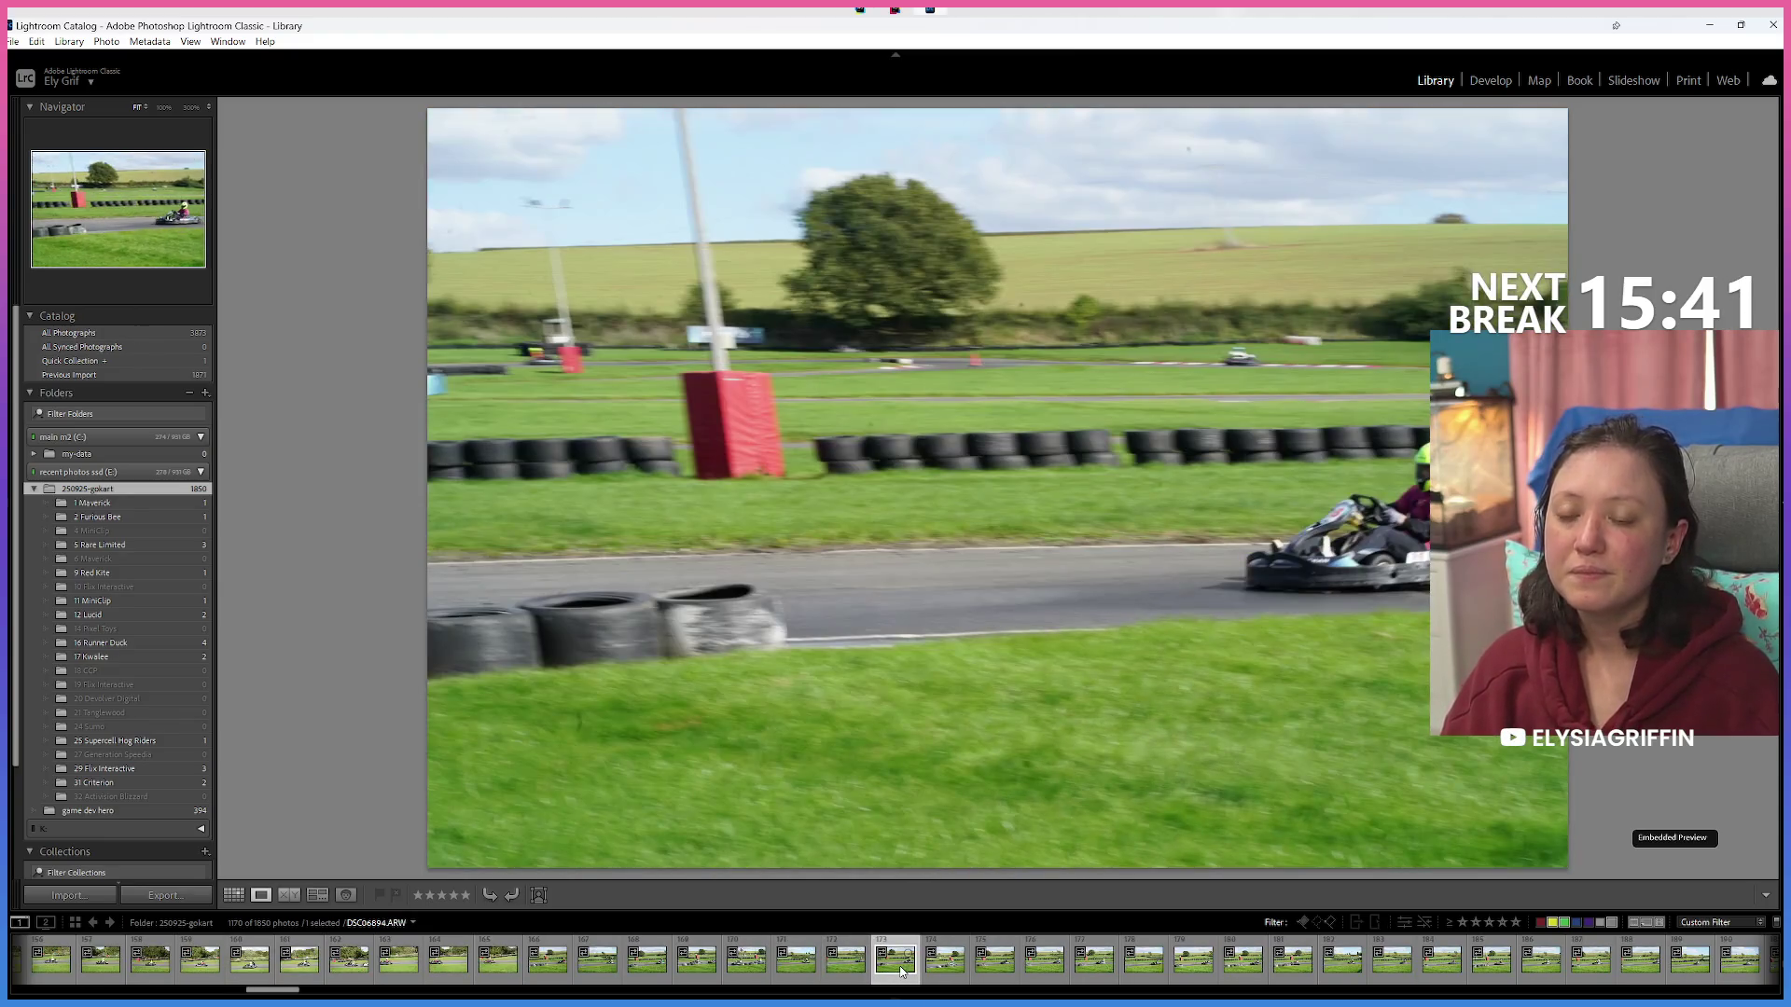
key("Left")
key("Left")
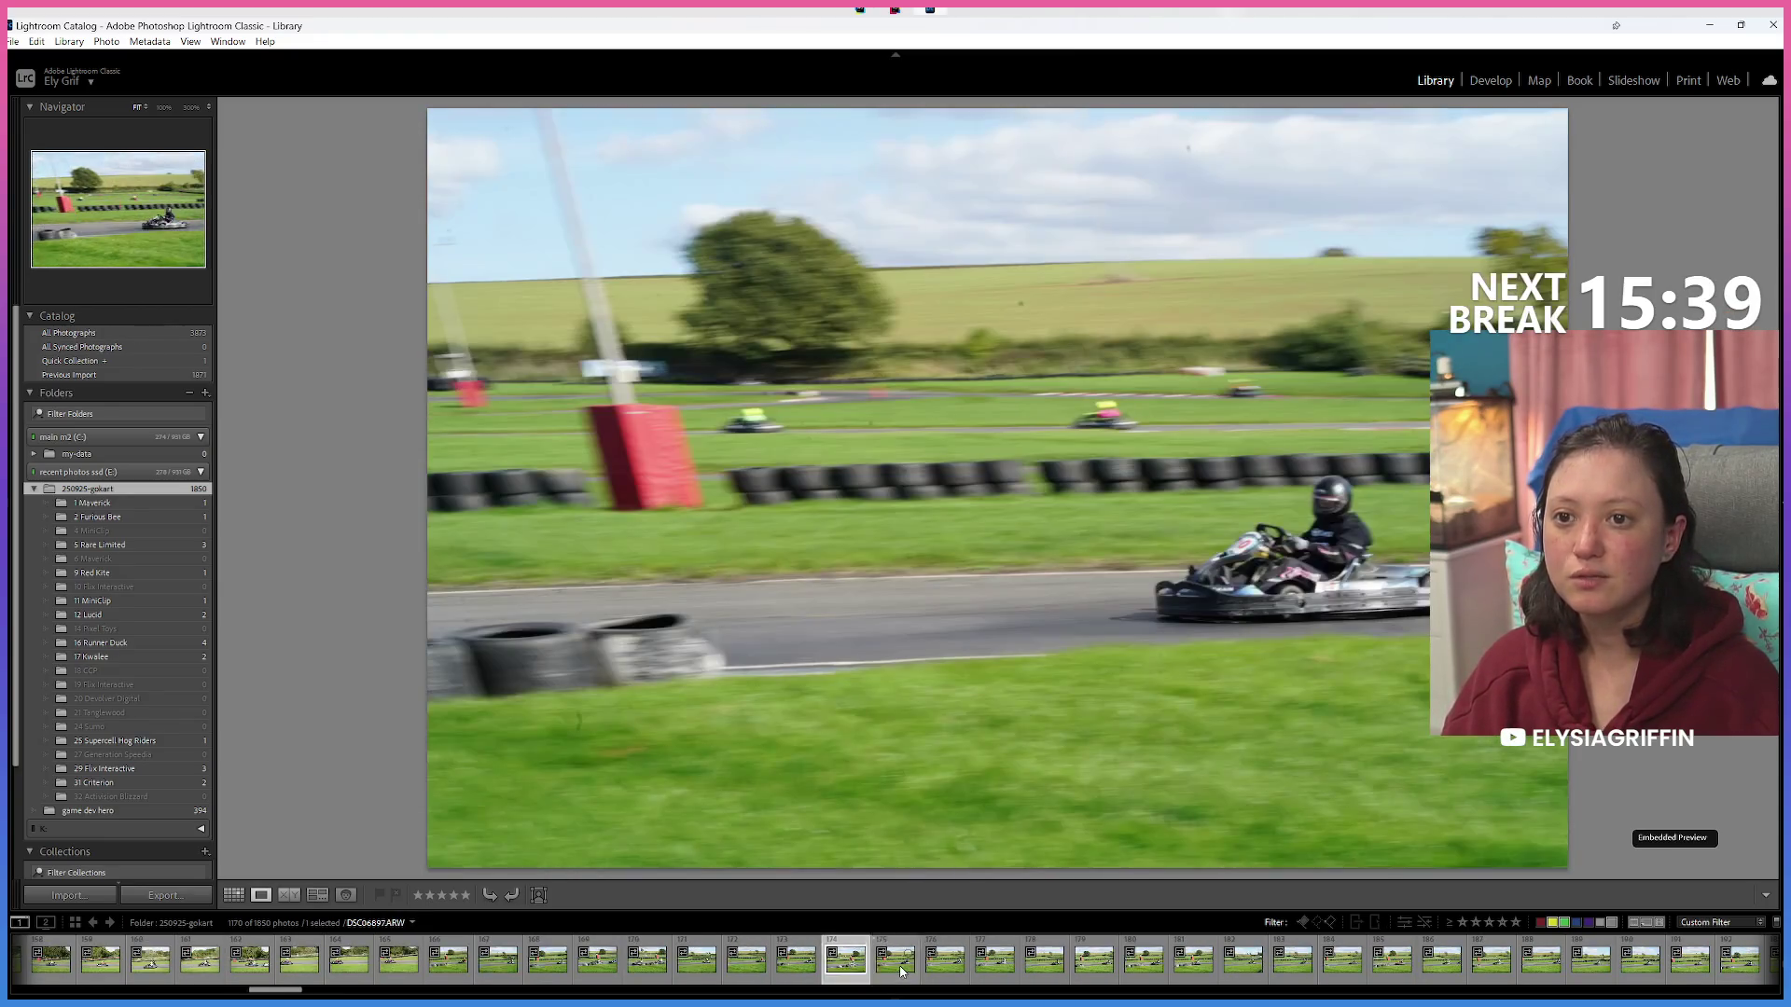
key("Right")
left_click(1091, 626)
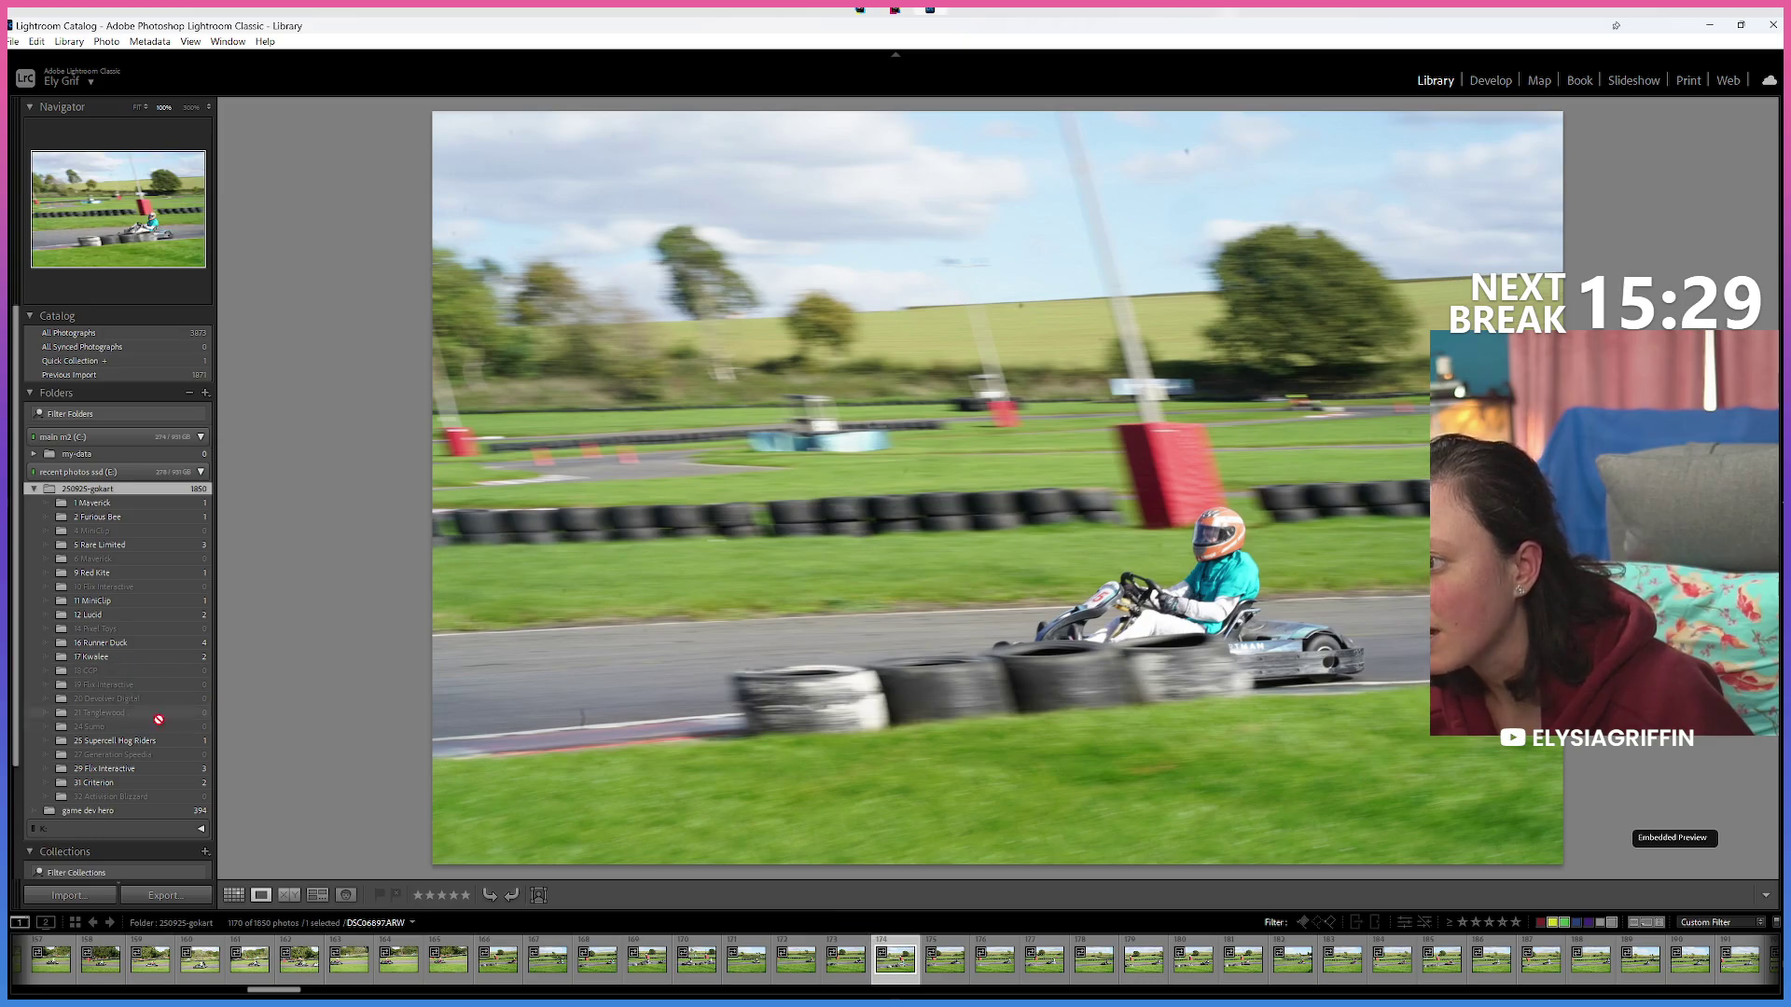
File three photos into their team folders, including 25 Supercell Hog Riders and 29 Flix Interactive.
left_click_drag(159, 744, 157, 741)
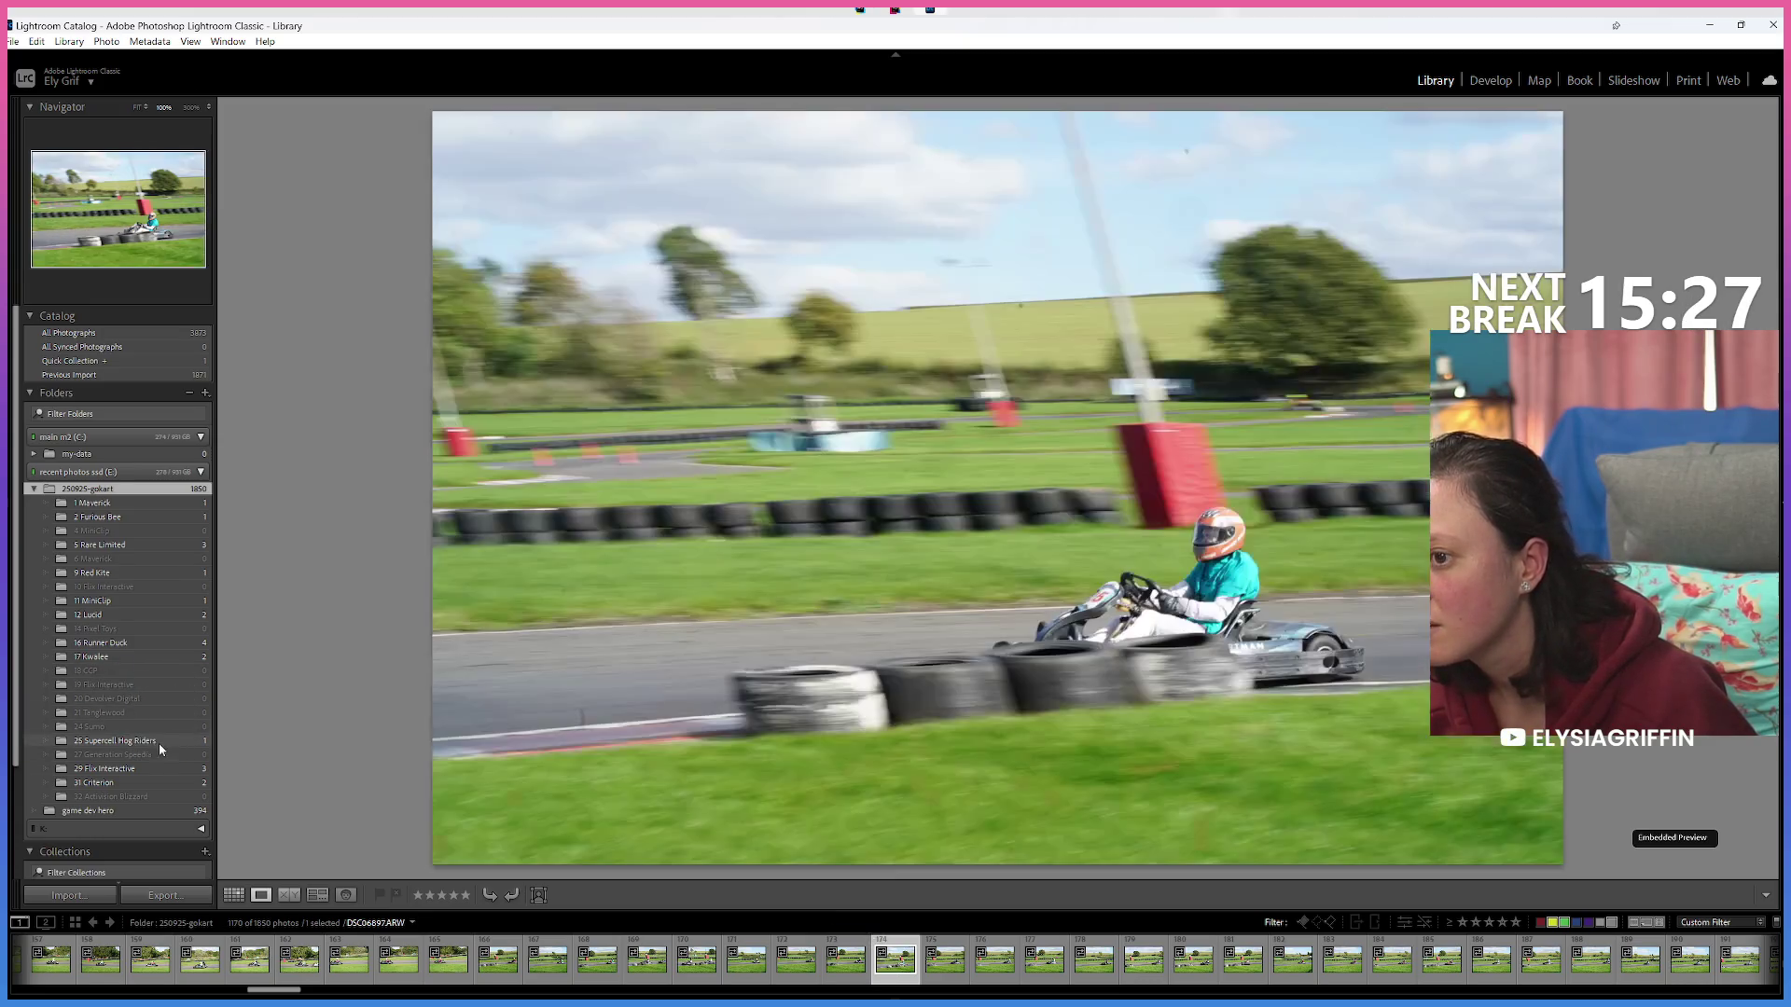
left_click(909, 975)
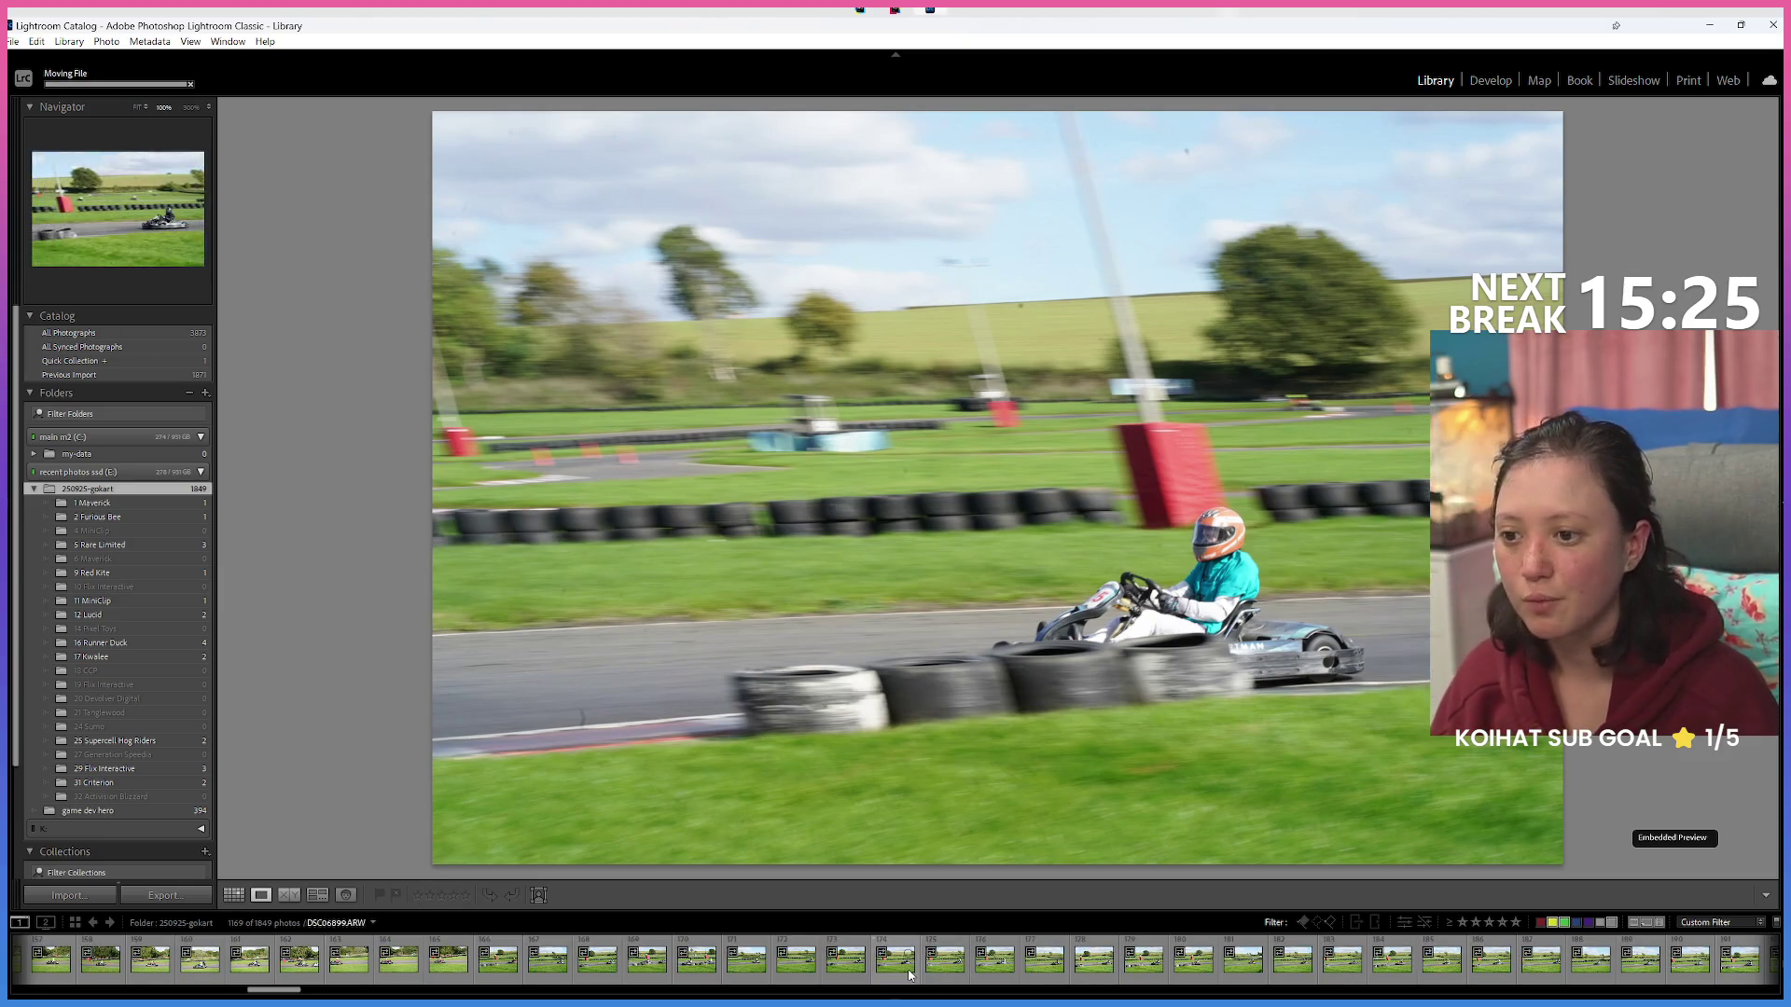
key("Right")
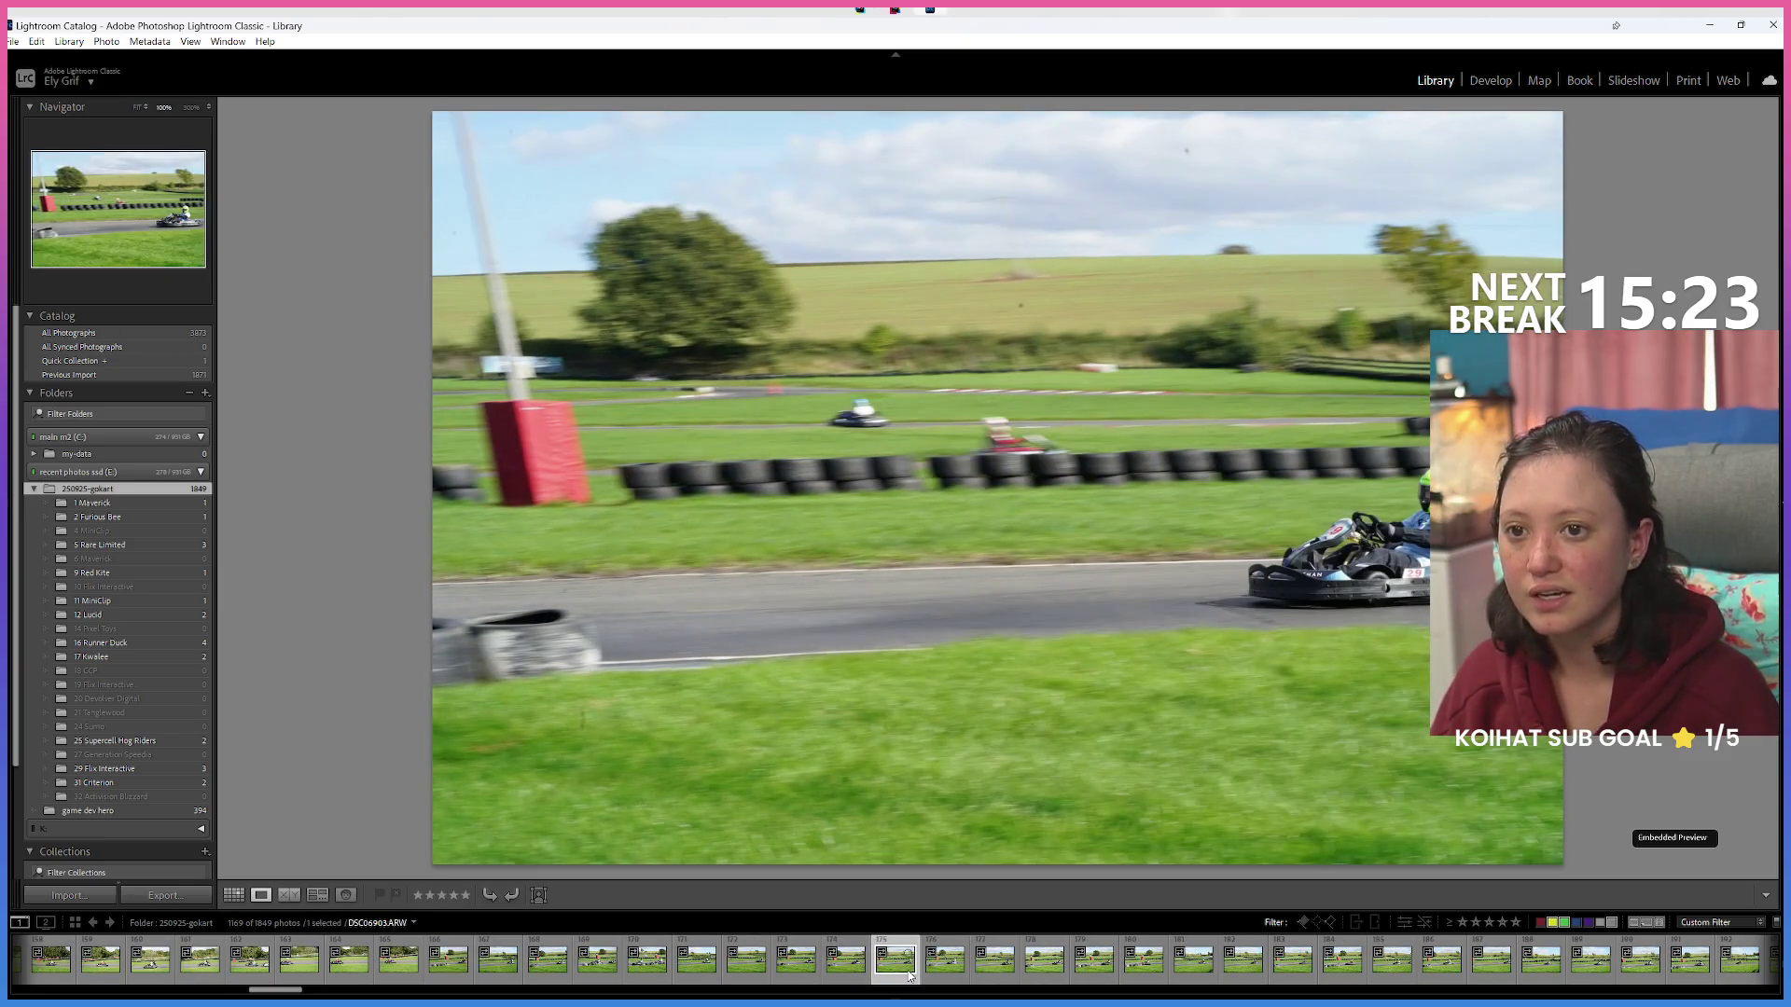
mouse_move(910, 976)
left_mouse_down()
mouse_move(191, 737)
mouse_move(140, 769)
left_mouse_up()
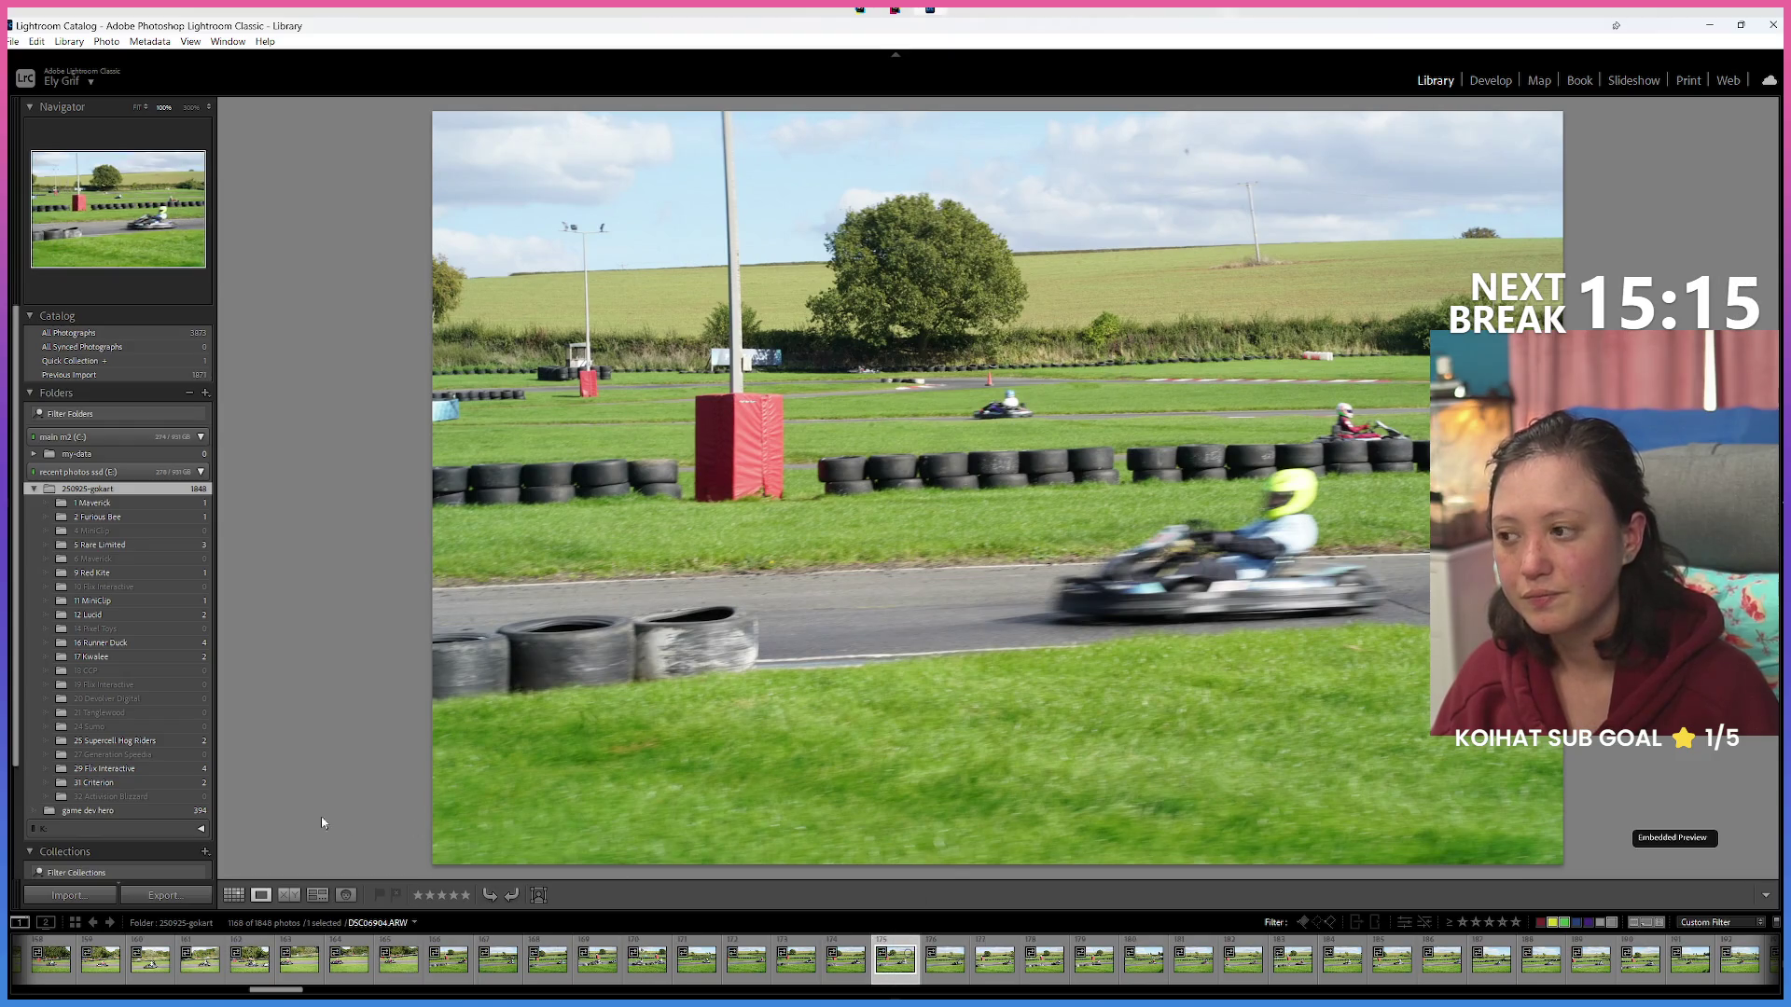
left_click_drag(894, 960, 140, 768)
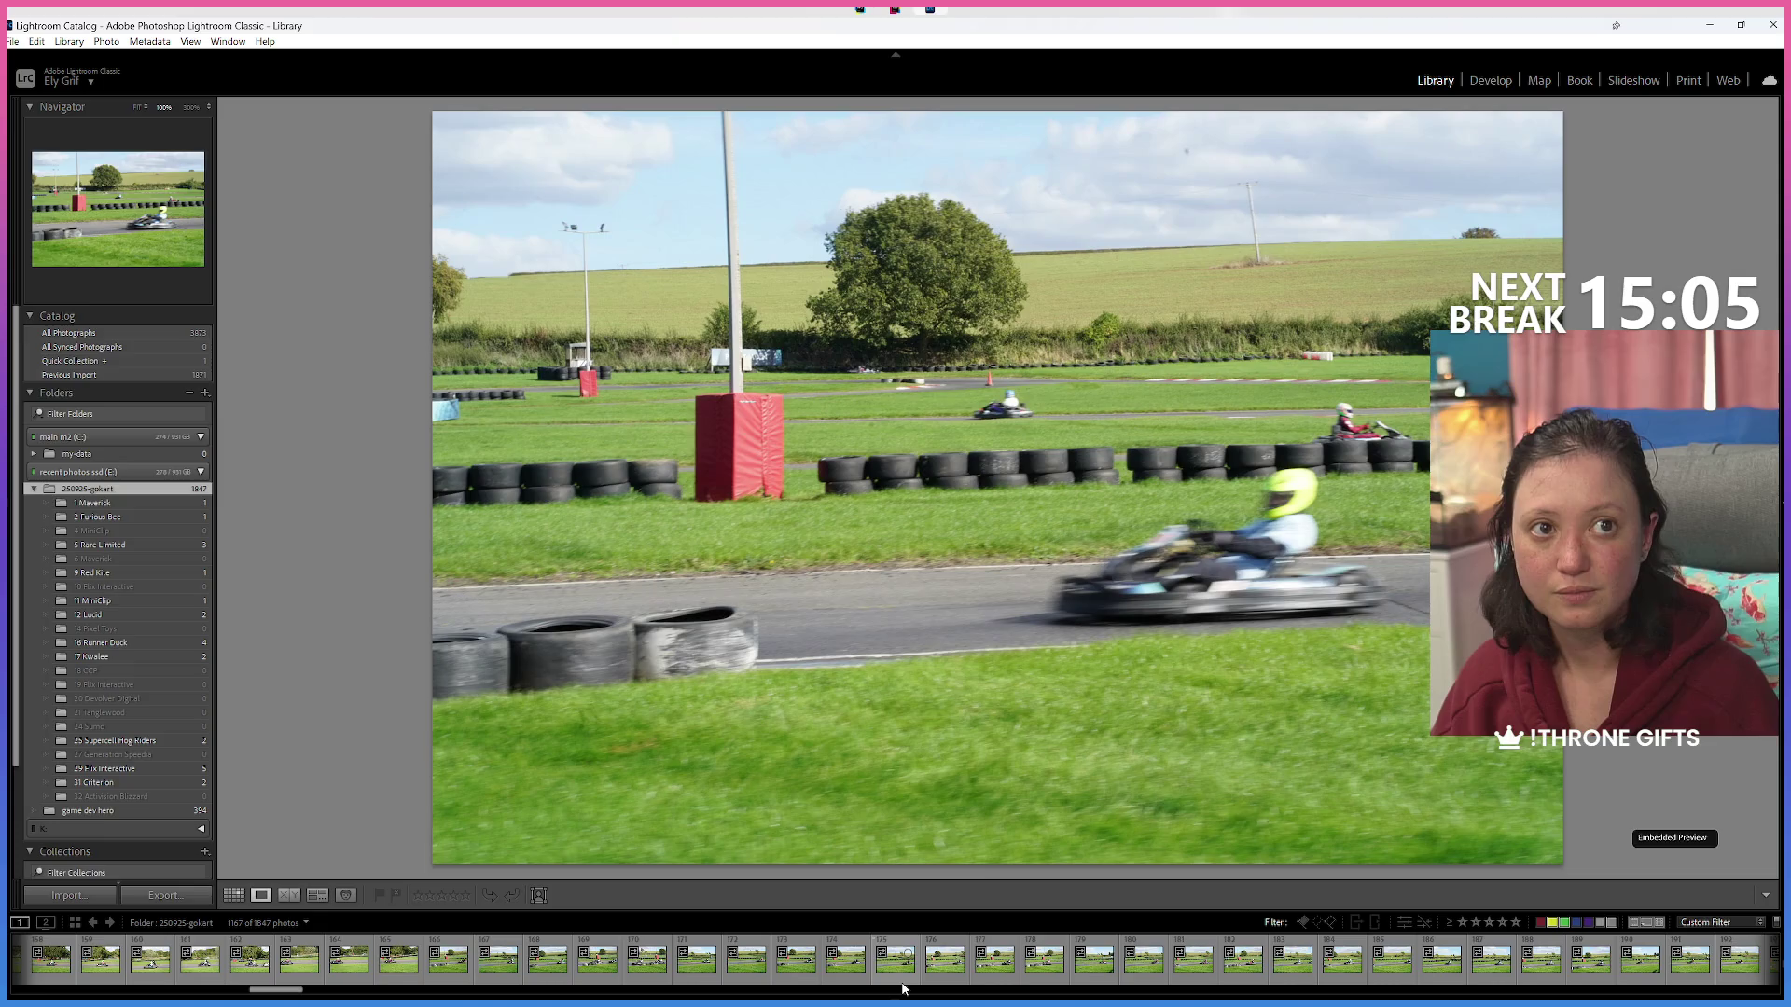
Compare neighbouring shots at full-fit view and file the photo into 19 Flix Interactive.
left_click(904, 978)
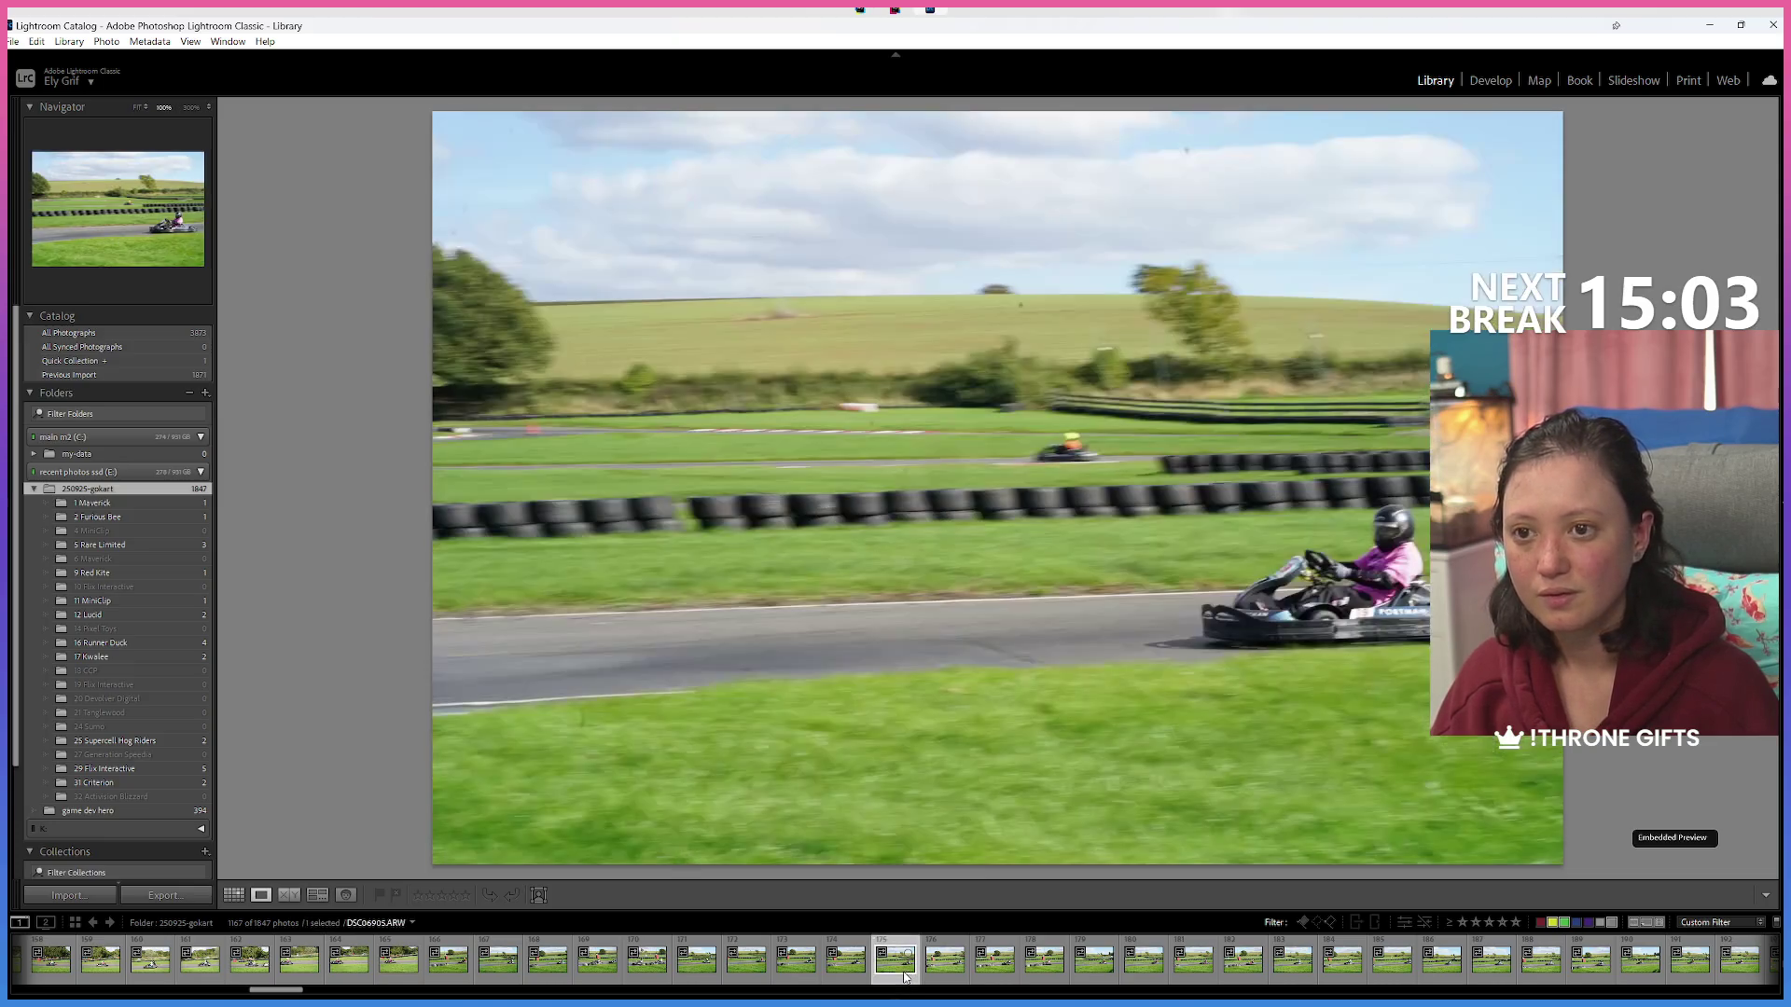
key("Left")
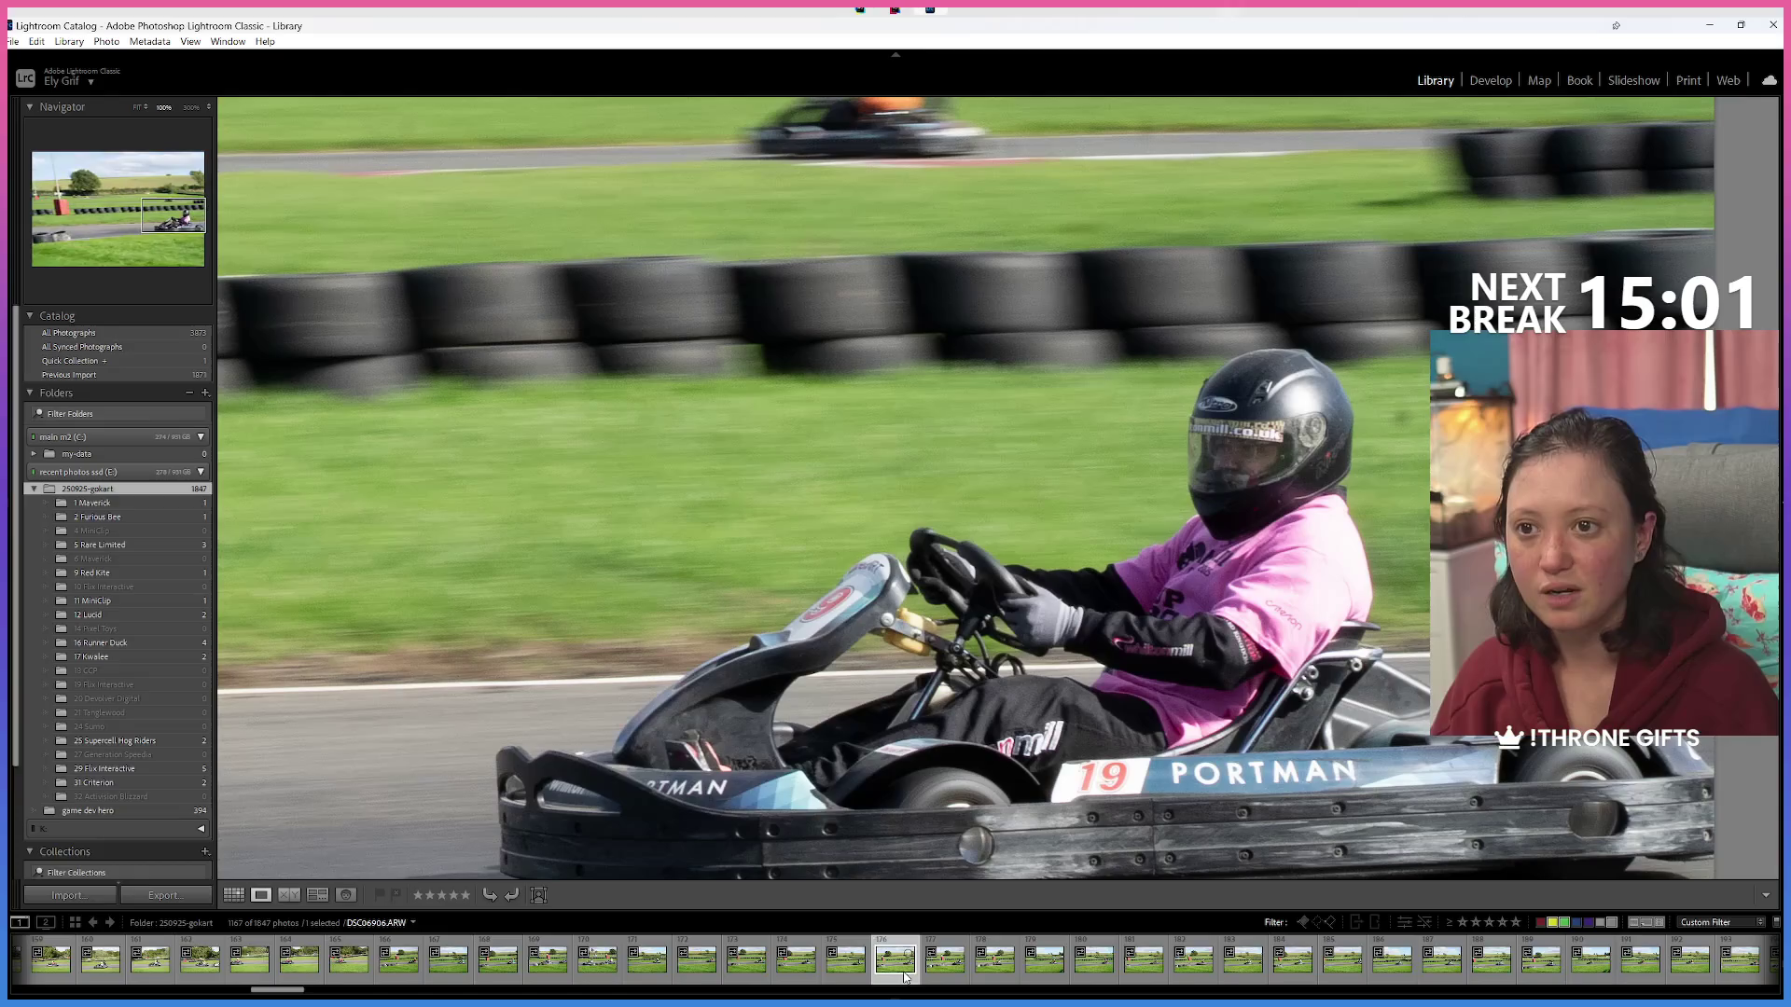
key("Right")
key("Right")
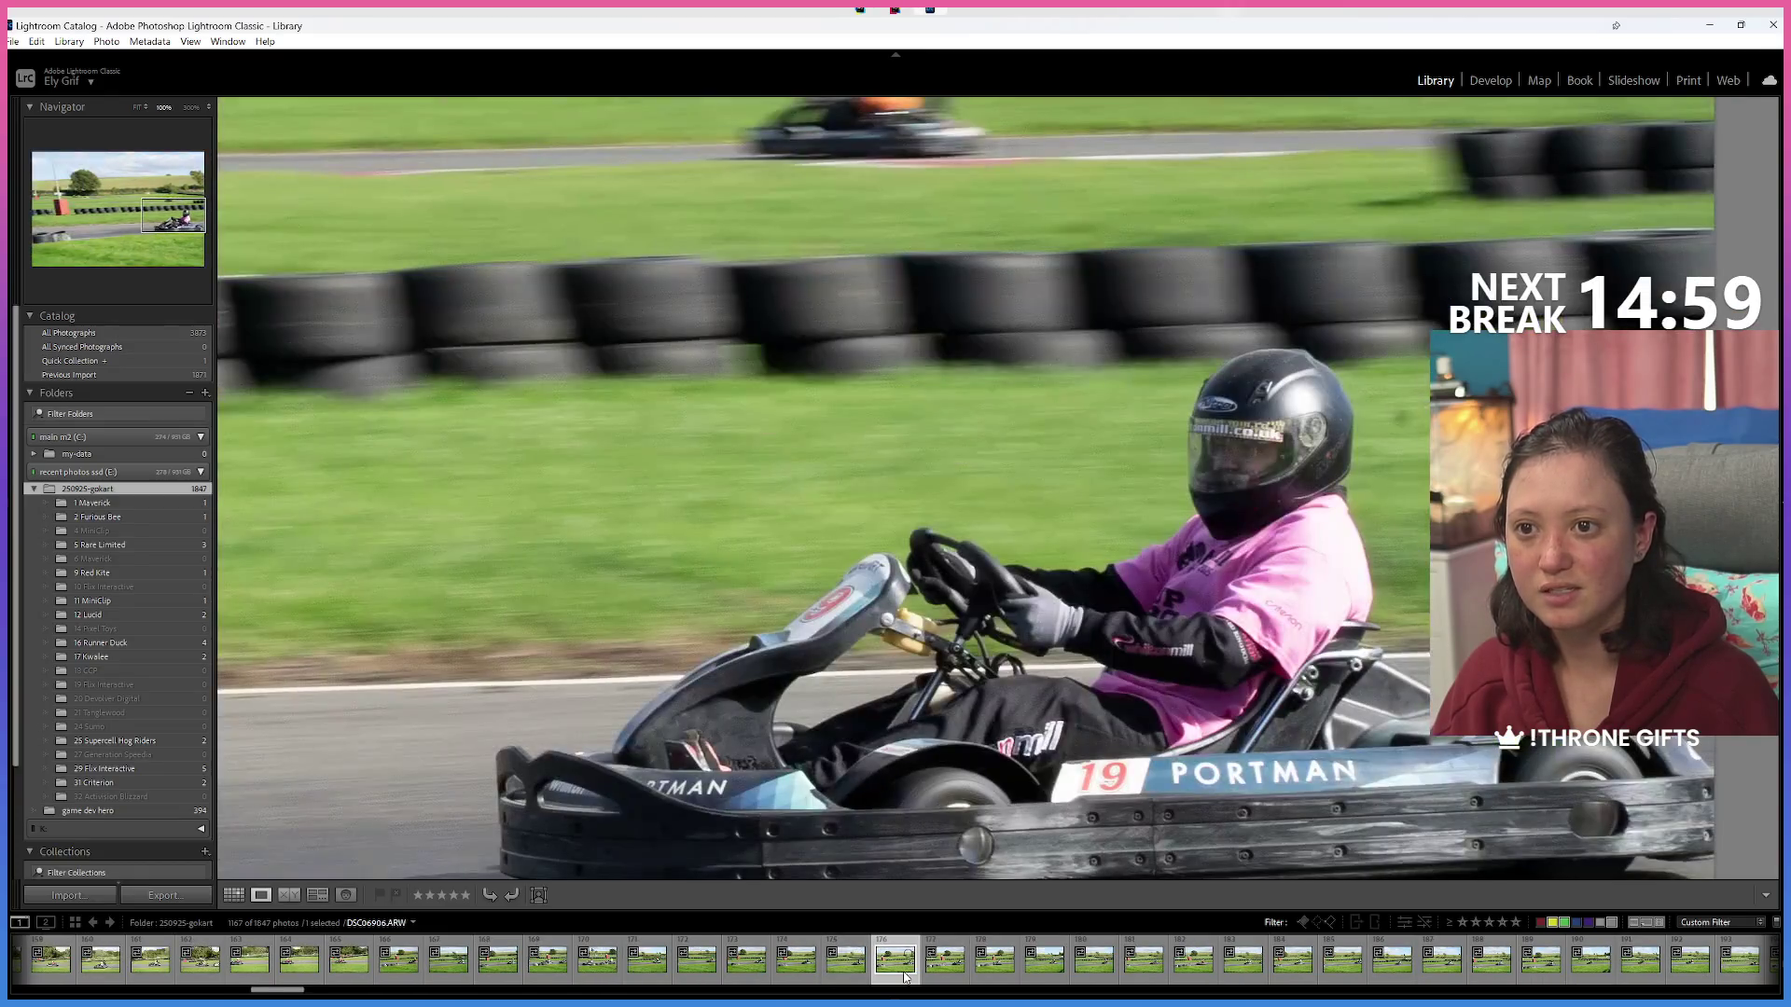
left_click(1032, 698)
key("Left")
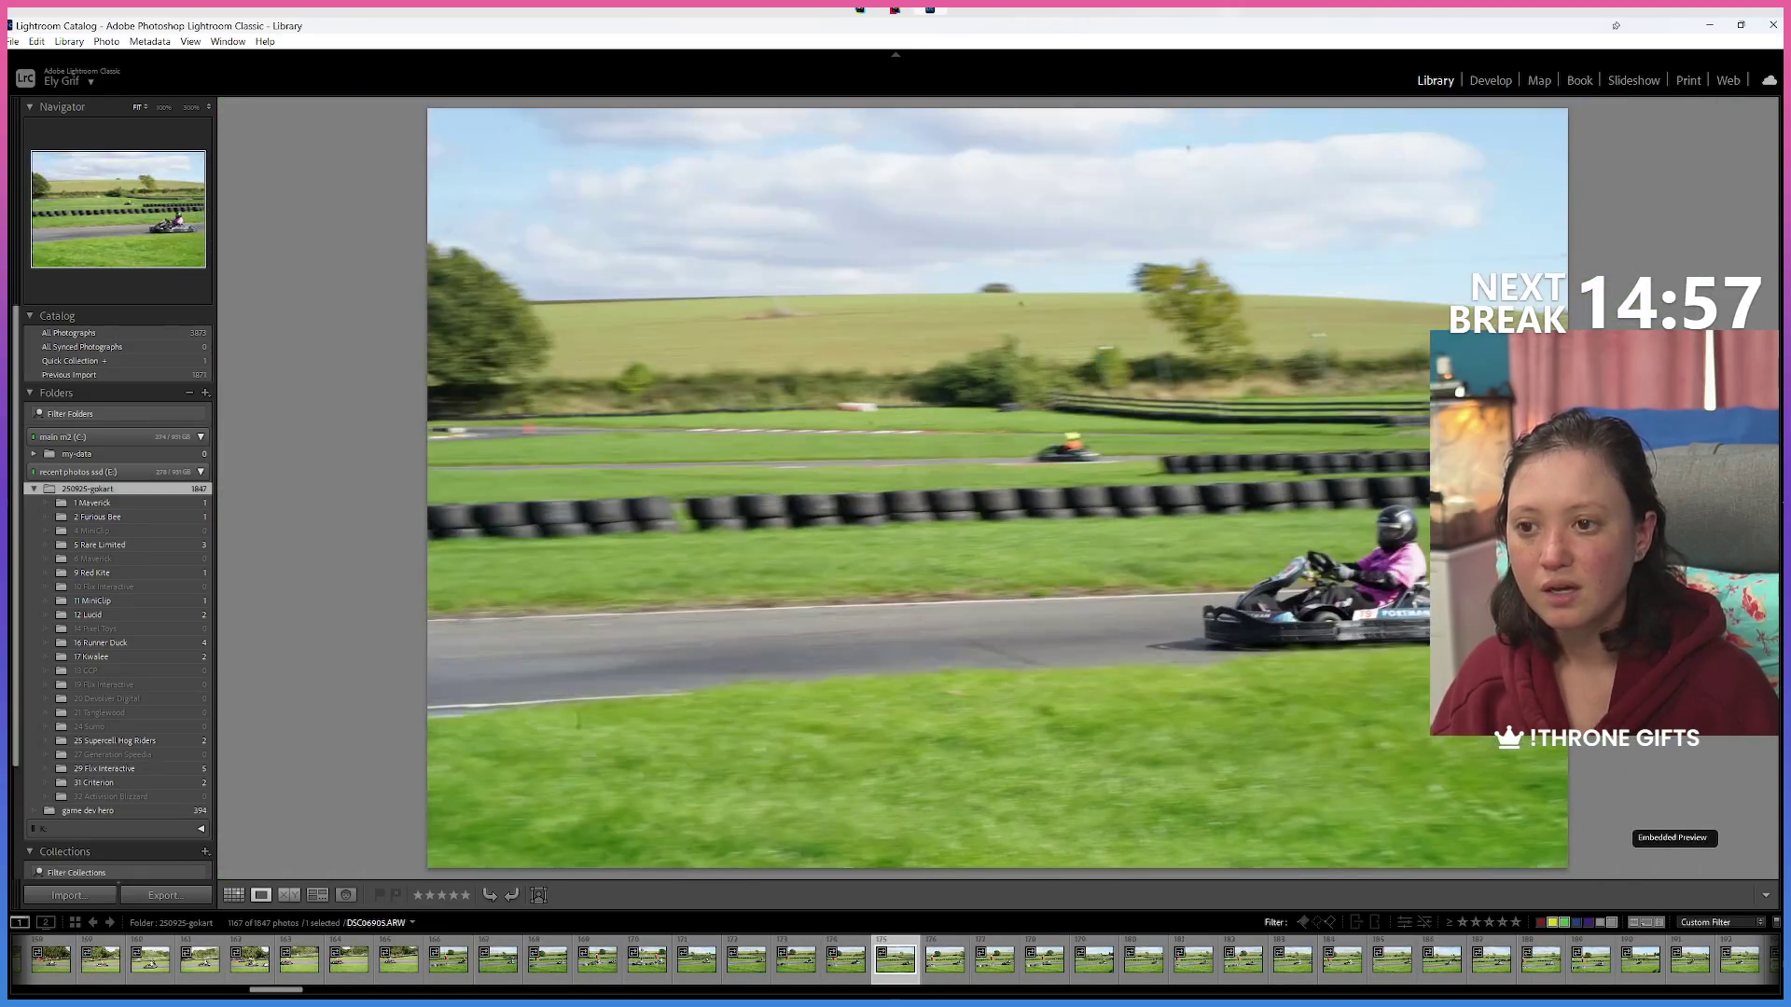
key("Right")
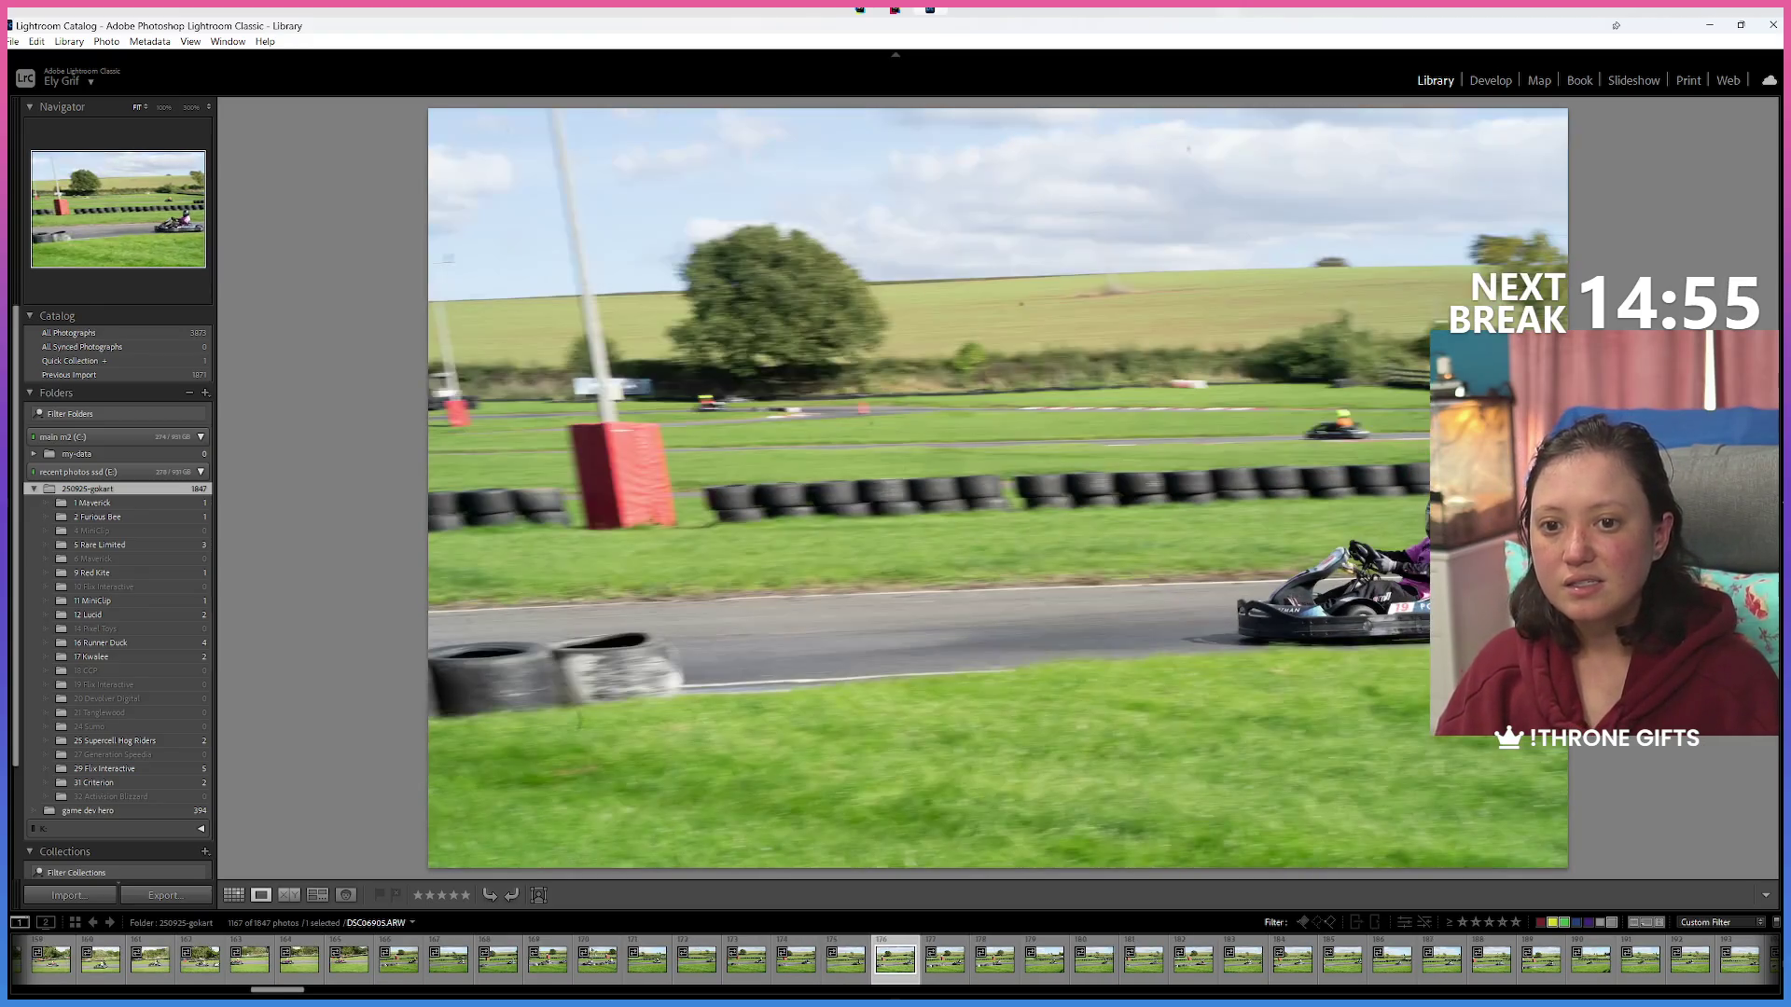
key("Left")
key("Right")
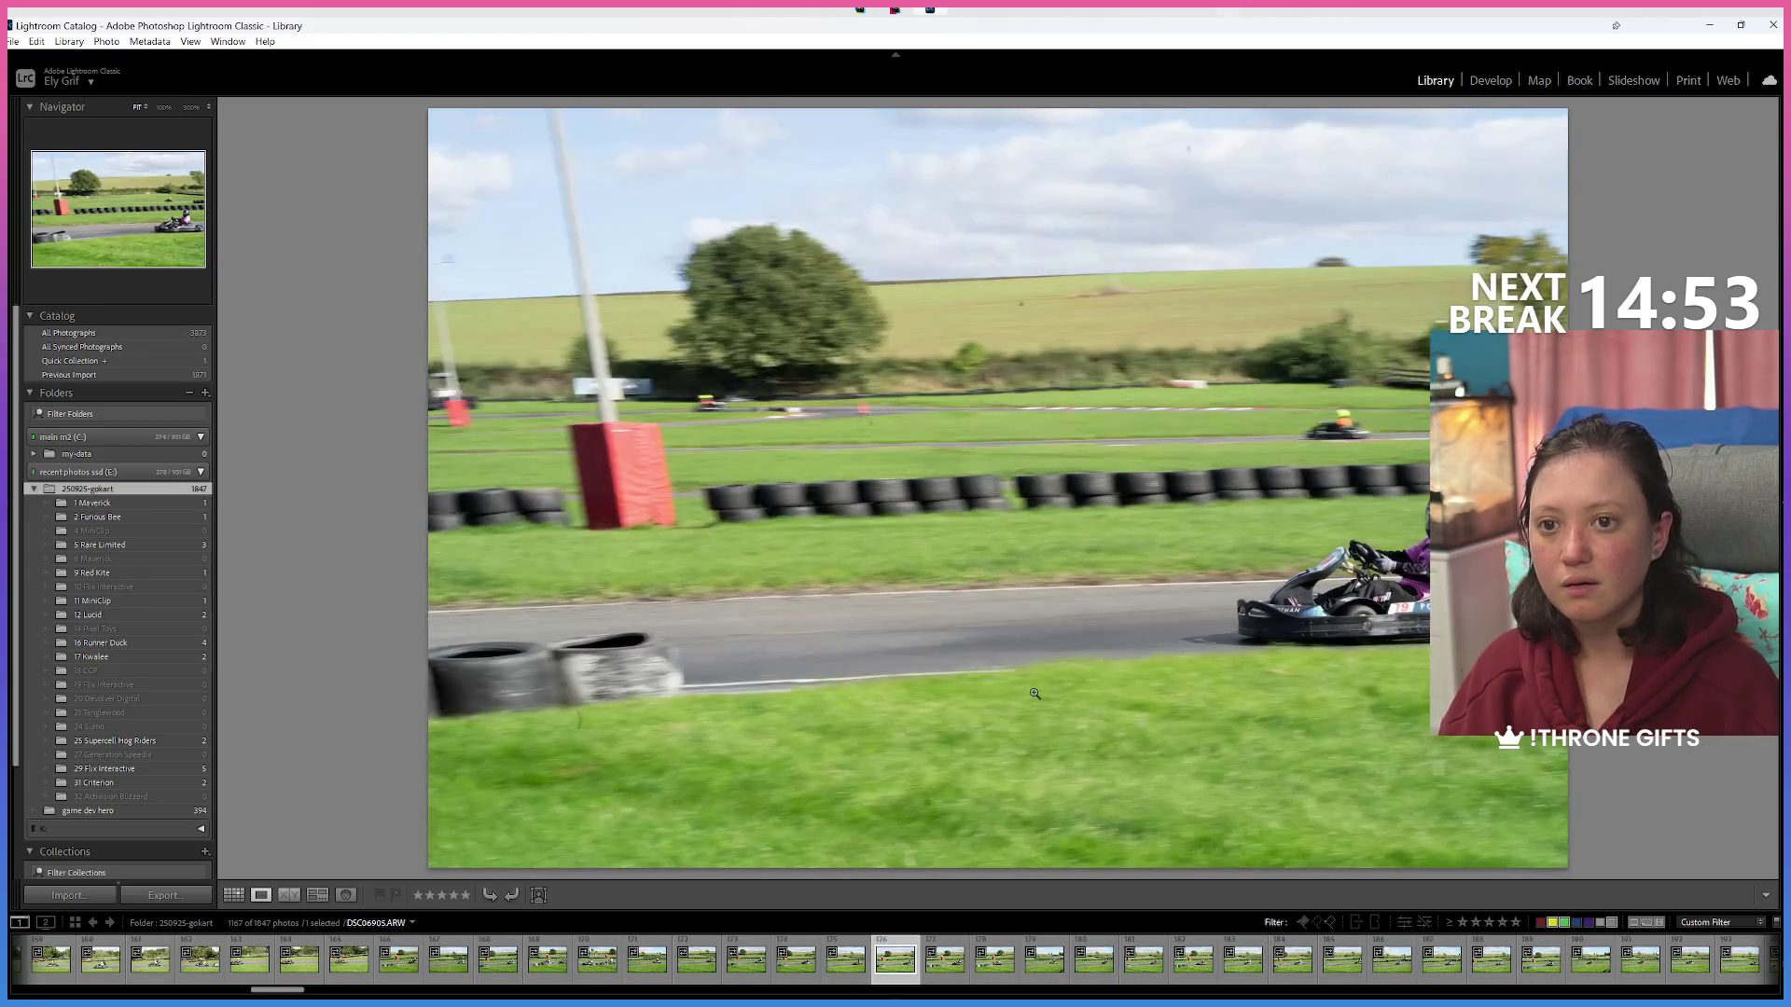
mouse_move(896, 967)
left_mouse_down()
mouse_move(182, 725)
mouse_move(166, 777)
mouse_move(240, 774)
left_mouse_up()
mouse_move(739, 878)
left_mouse_down()
mouse_move(198, 748)
mouse_move(155, 669)
mouse_move(154, 687)
left_mouse_up()
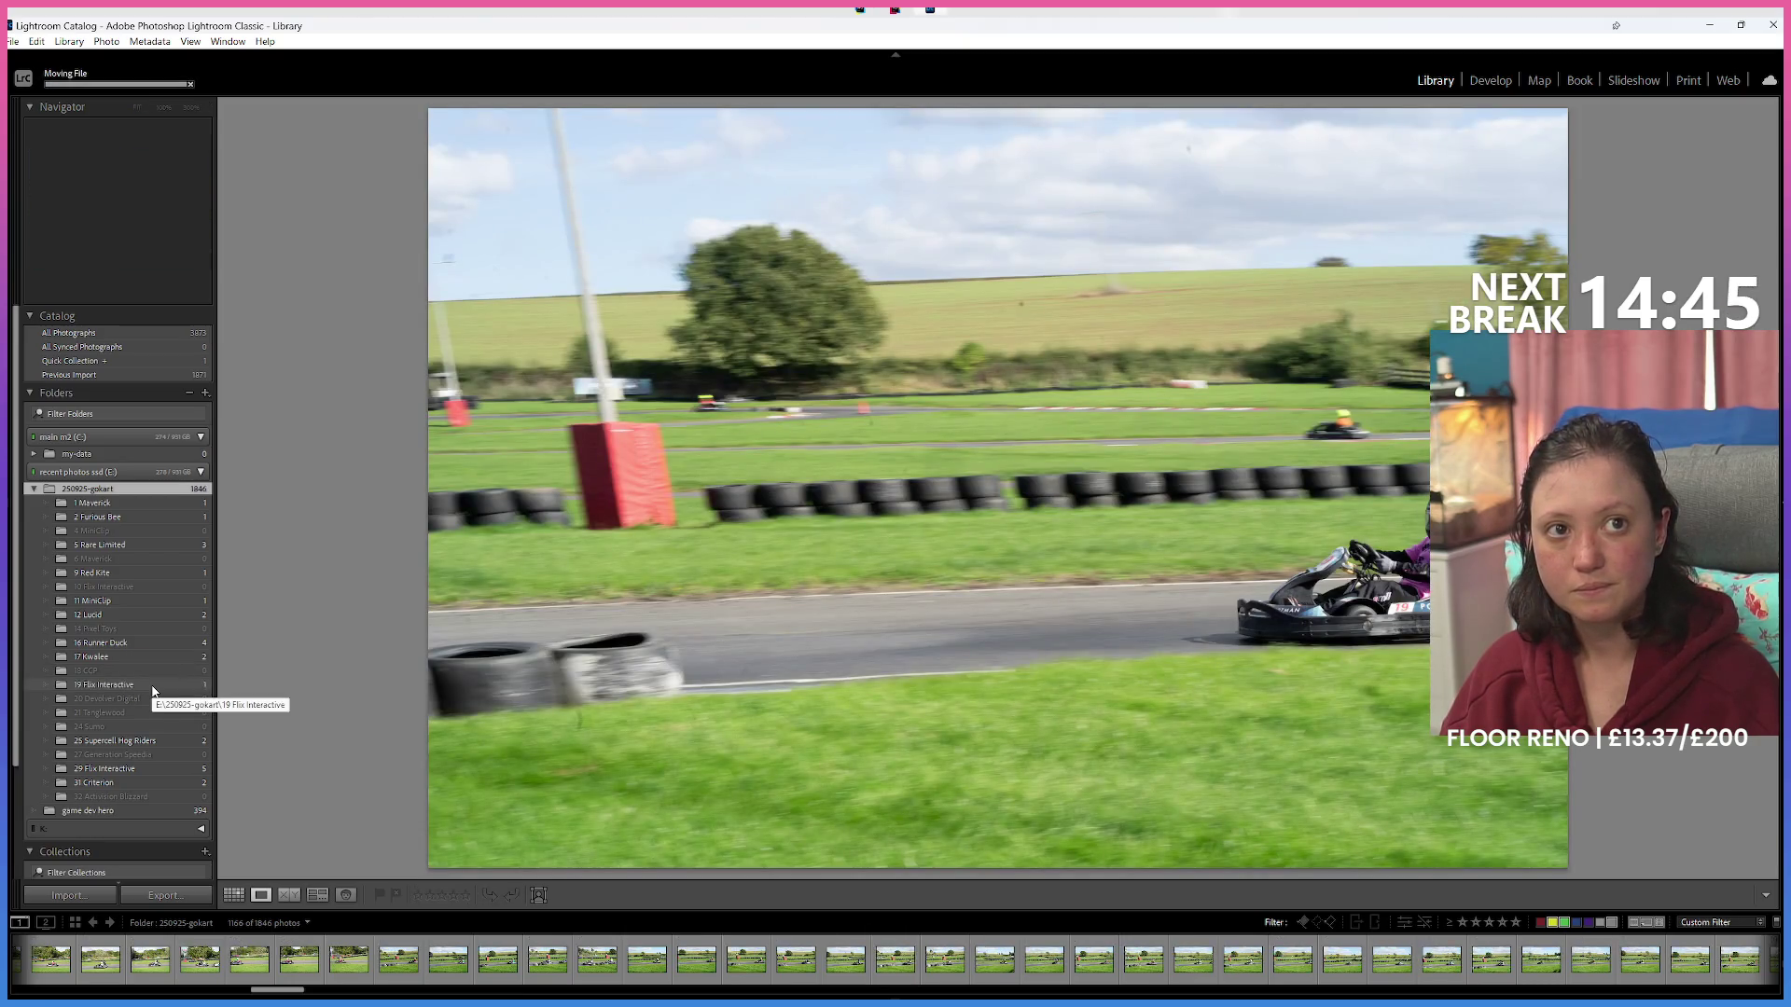
Pick an earlier kart photo from the filmstrip and file it into its team folder.
left_click(743, 980)
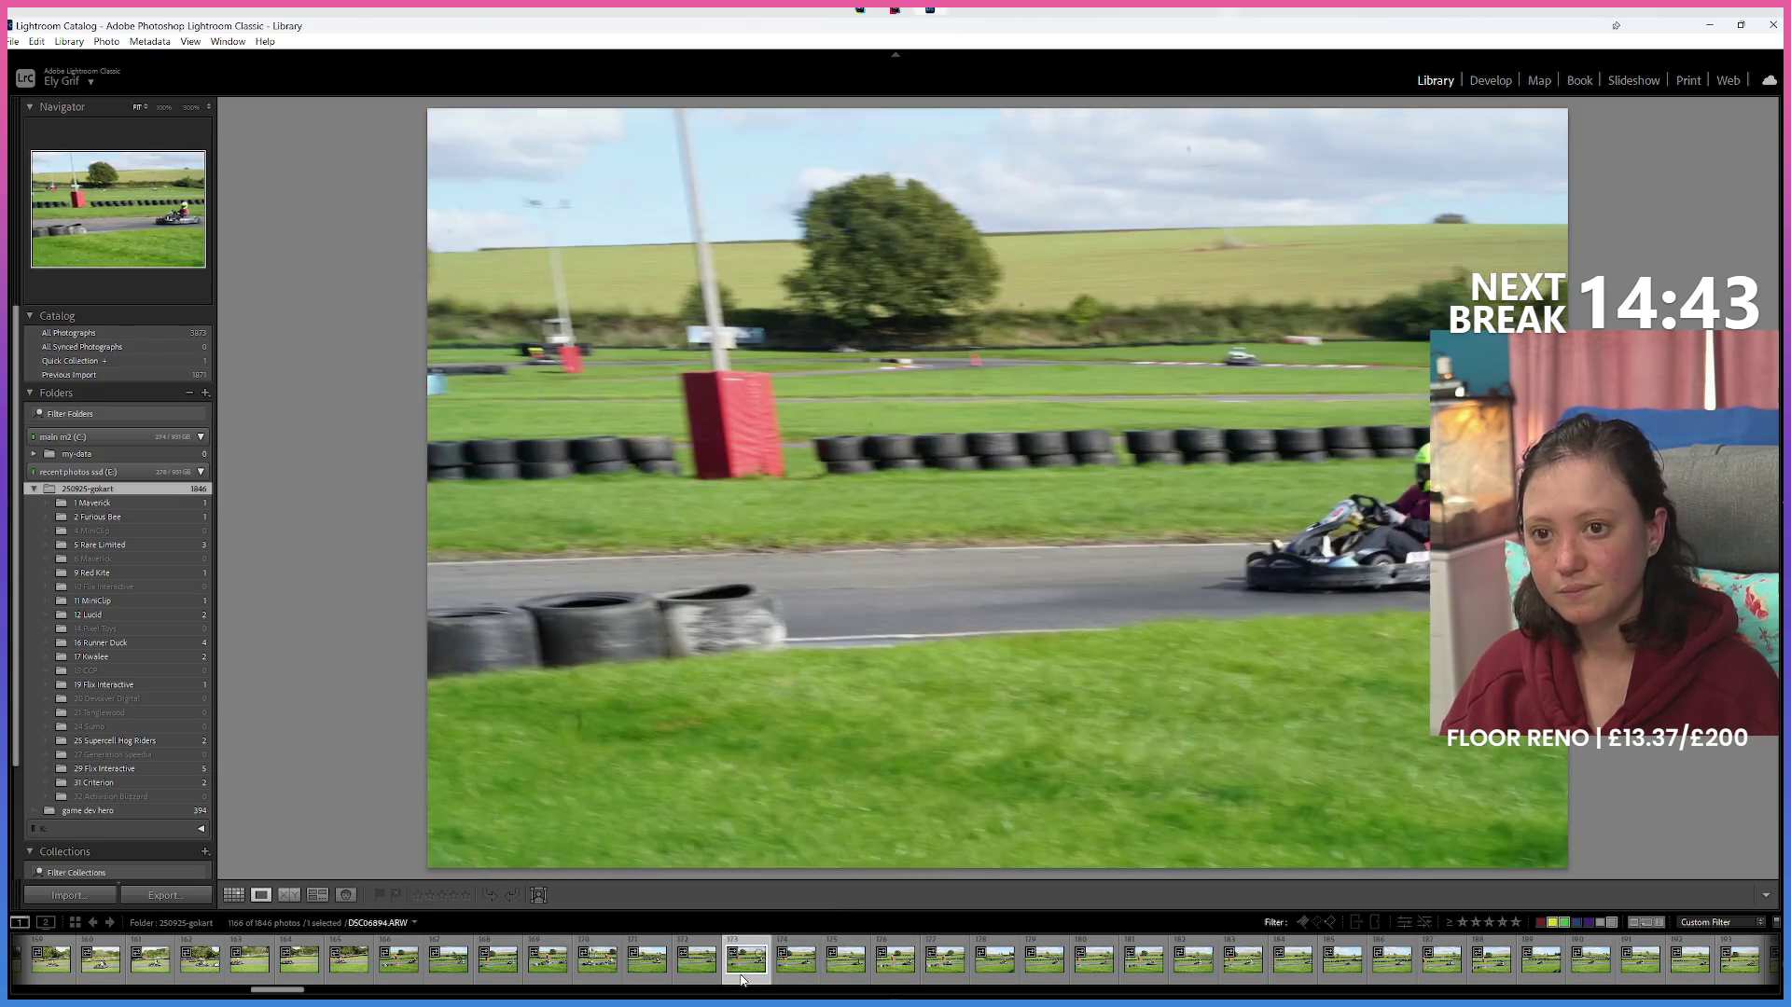
key("Right")
key("Right")
key("Right")
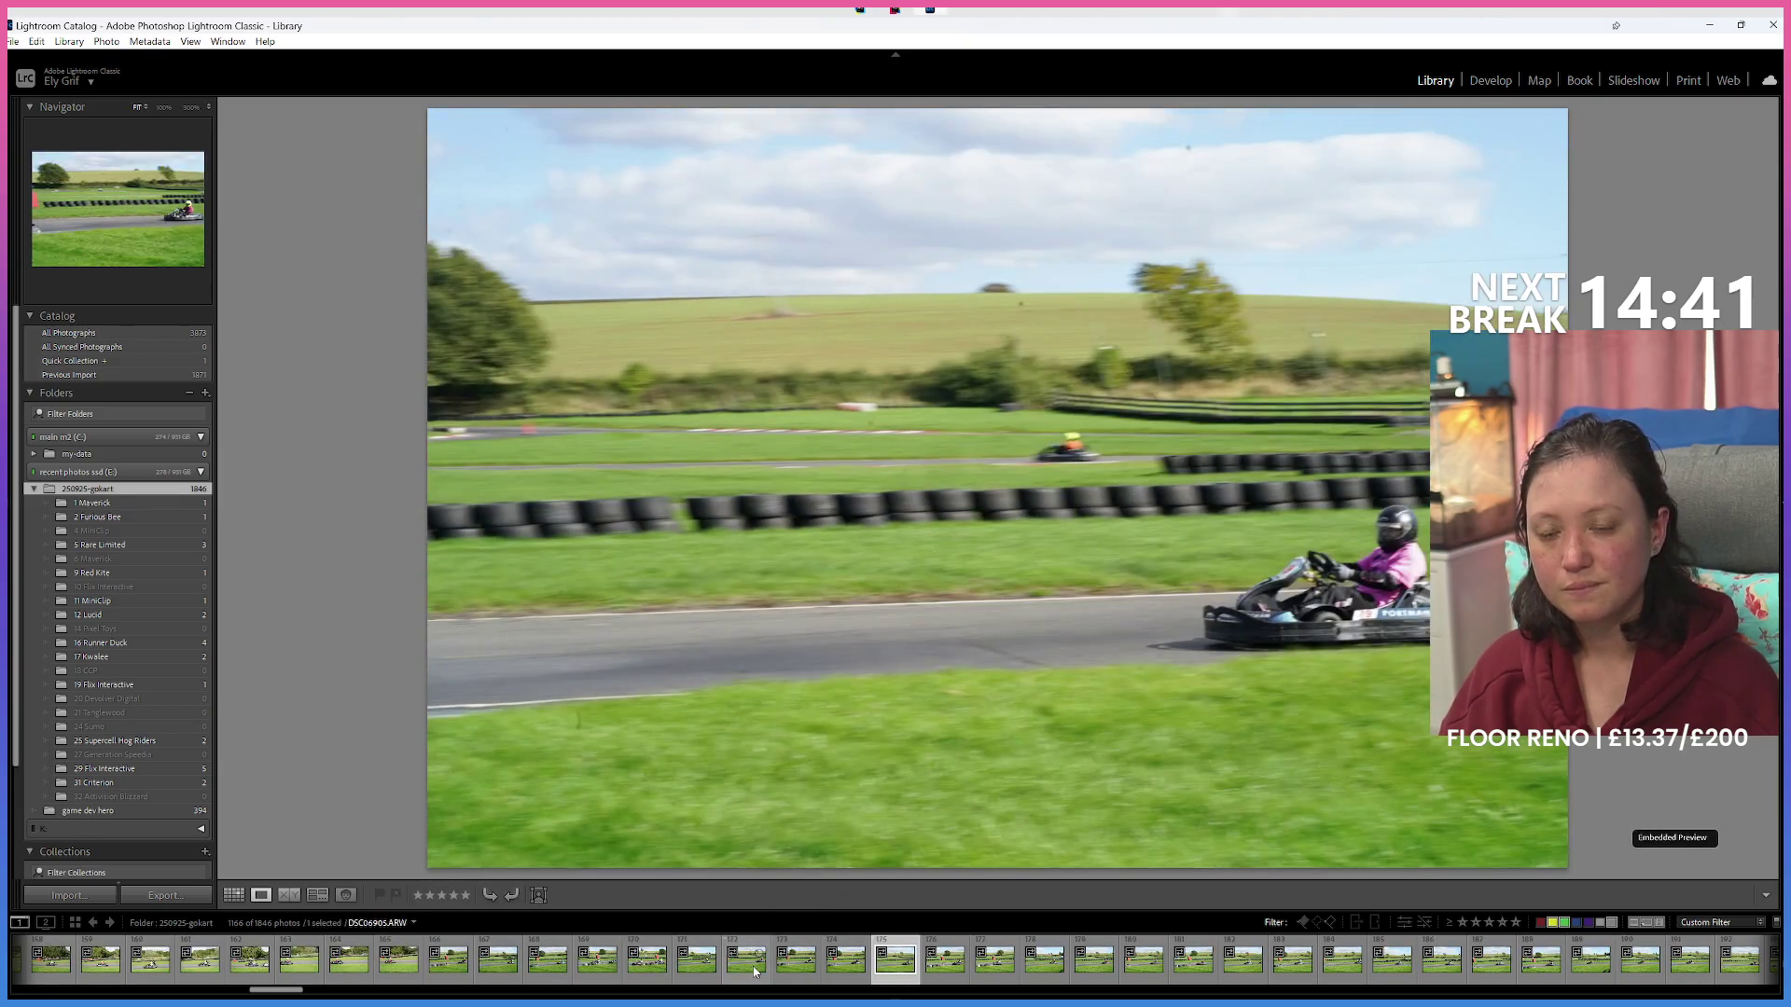
left_click(882, 961)
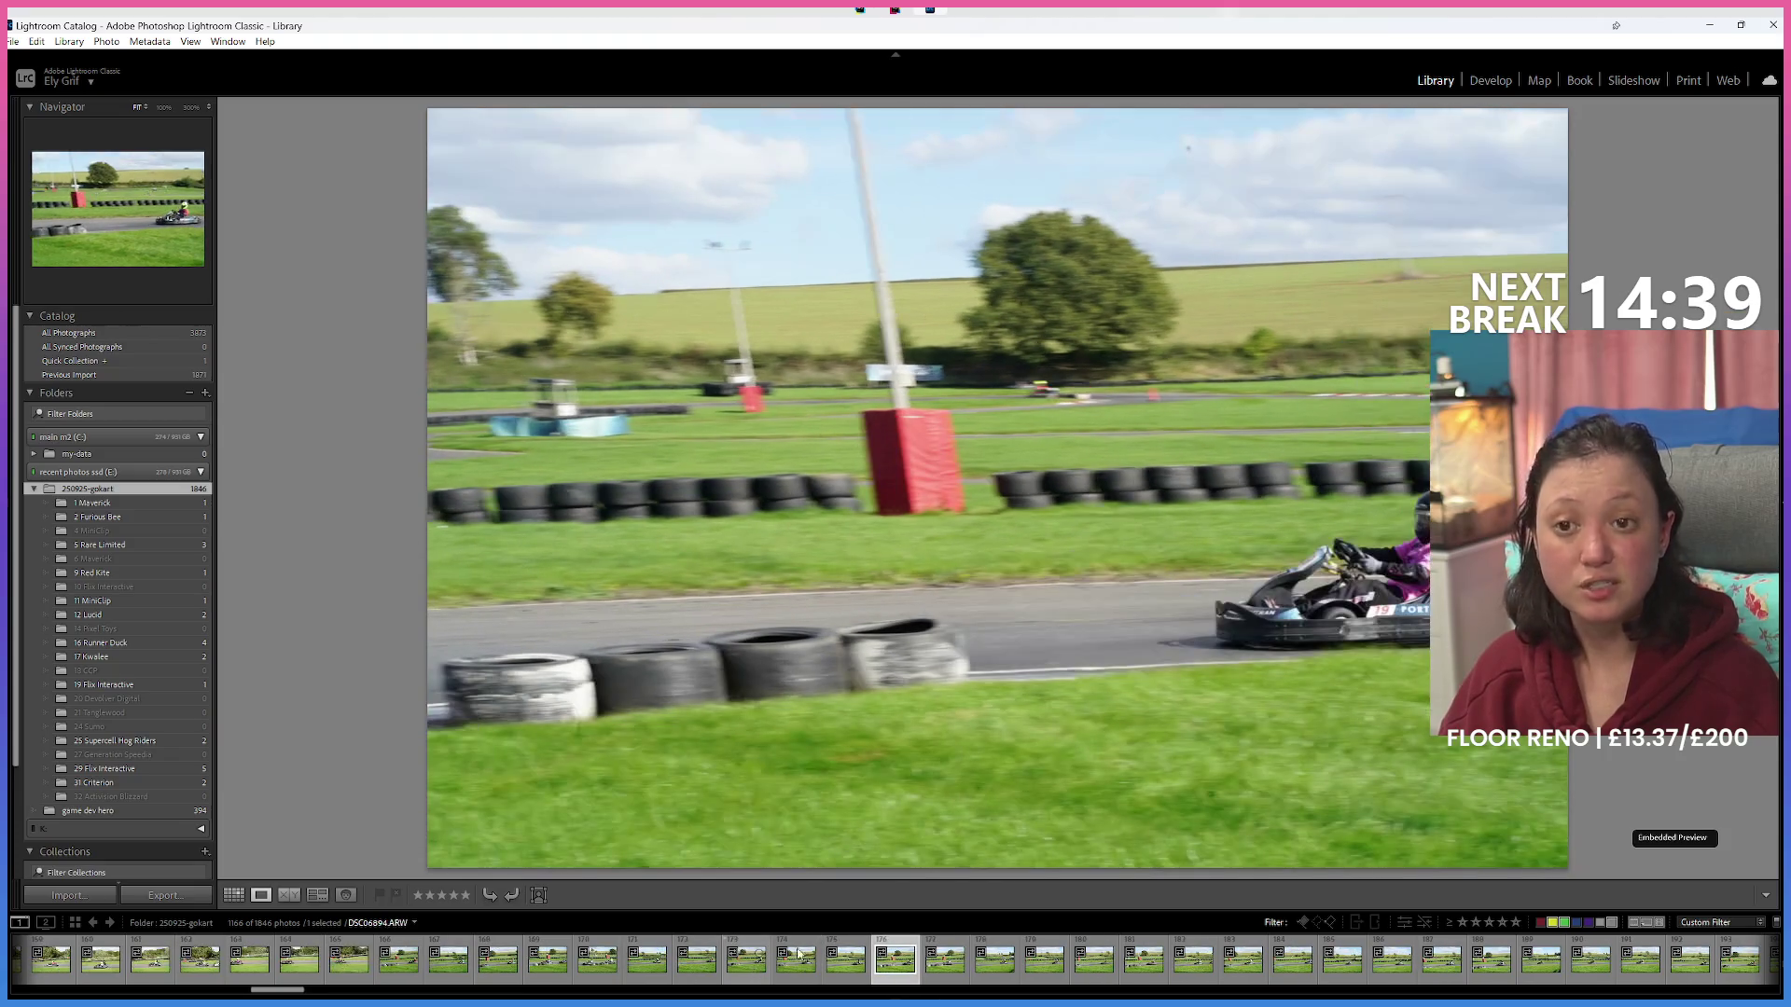
left_click_drag(901, 971, 461, 806)
mouse_move(860, 932)
left_mouse_down()
mouse_move(900, 971)
mouse_move(173, 753)
mouse_move(146, 721)
mouse_move(153, 684)
left_mouse_up()
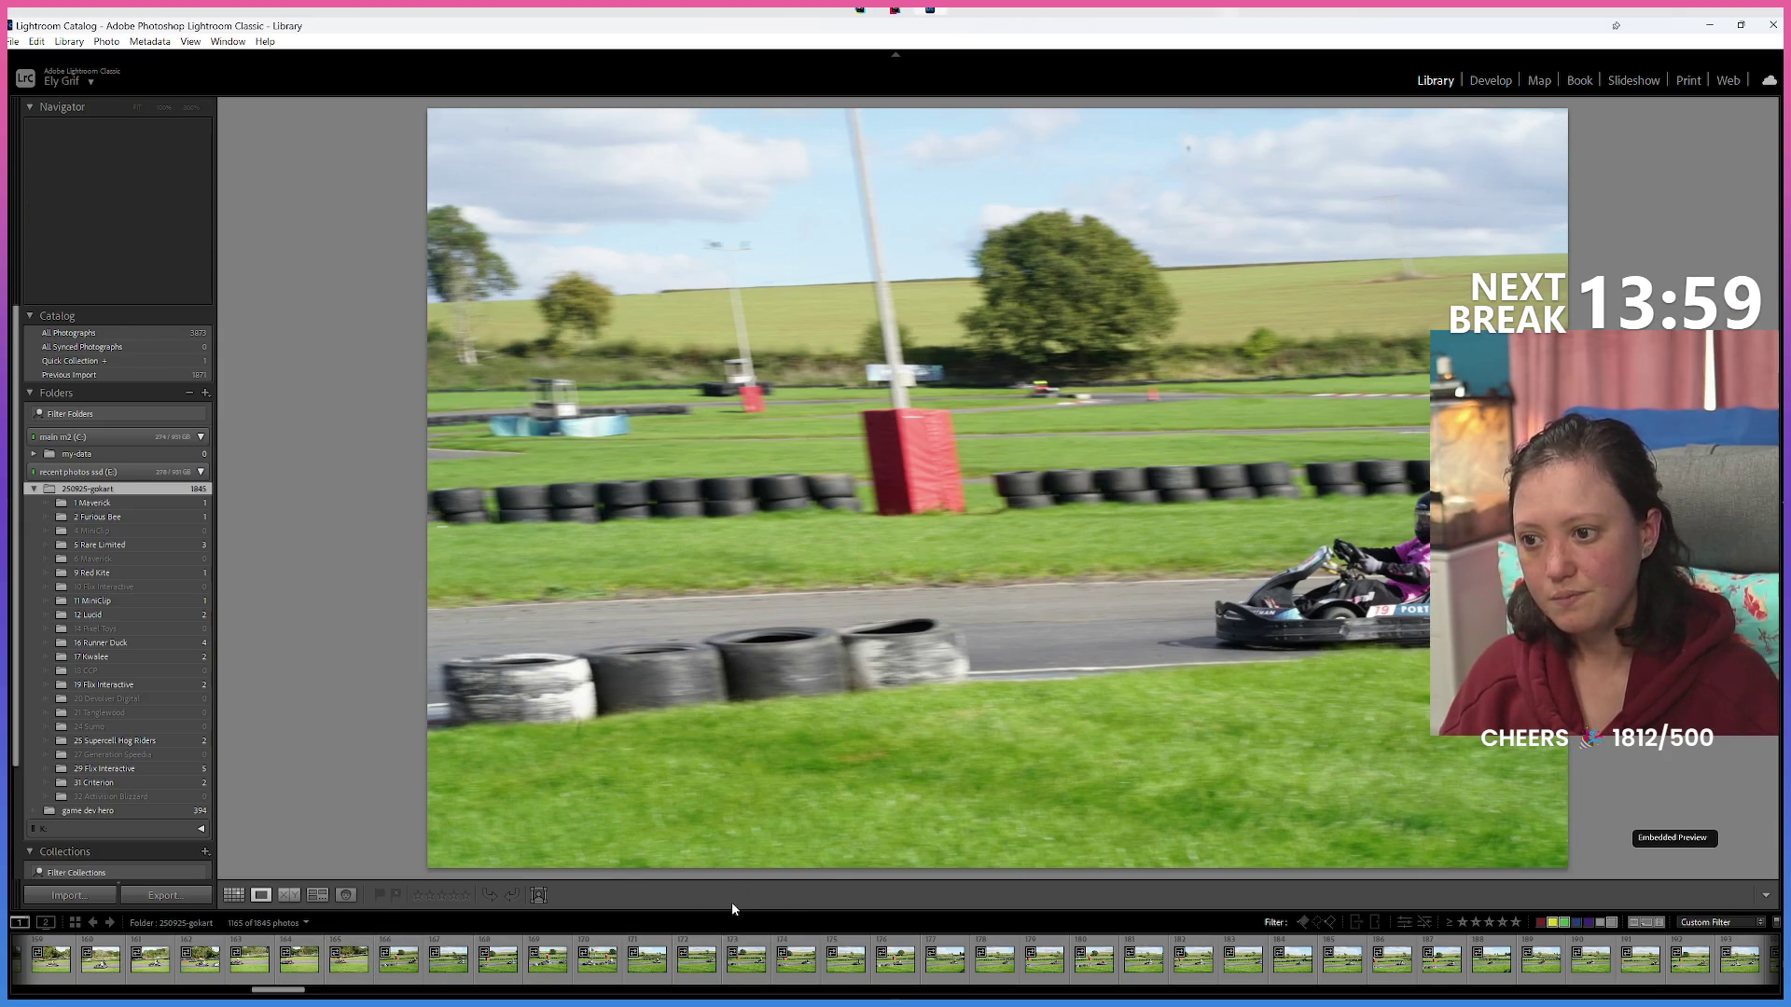
Scroll the filmstrip, review a few kart photos and file one into its team folder.
key("Right")
key("Left")
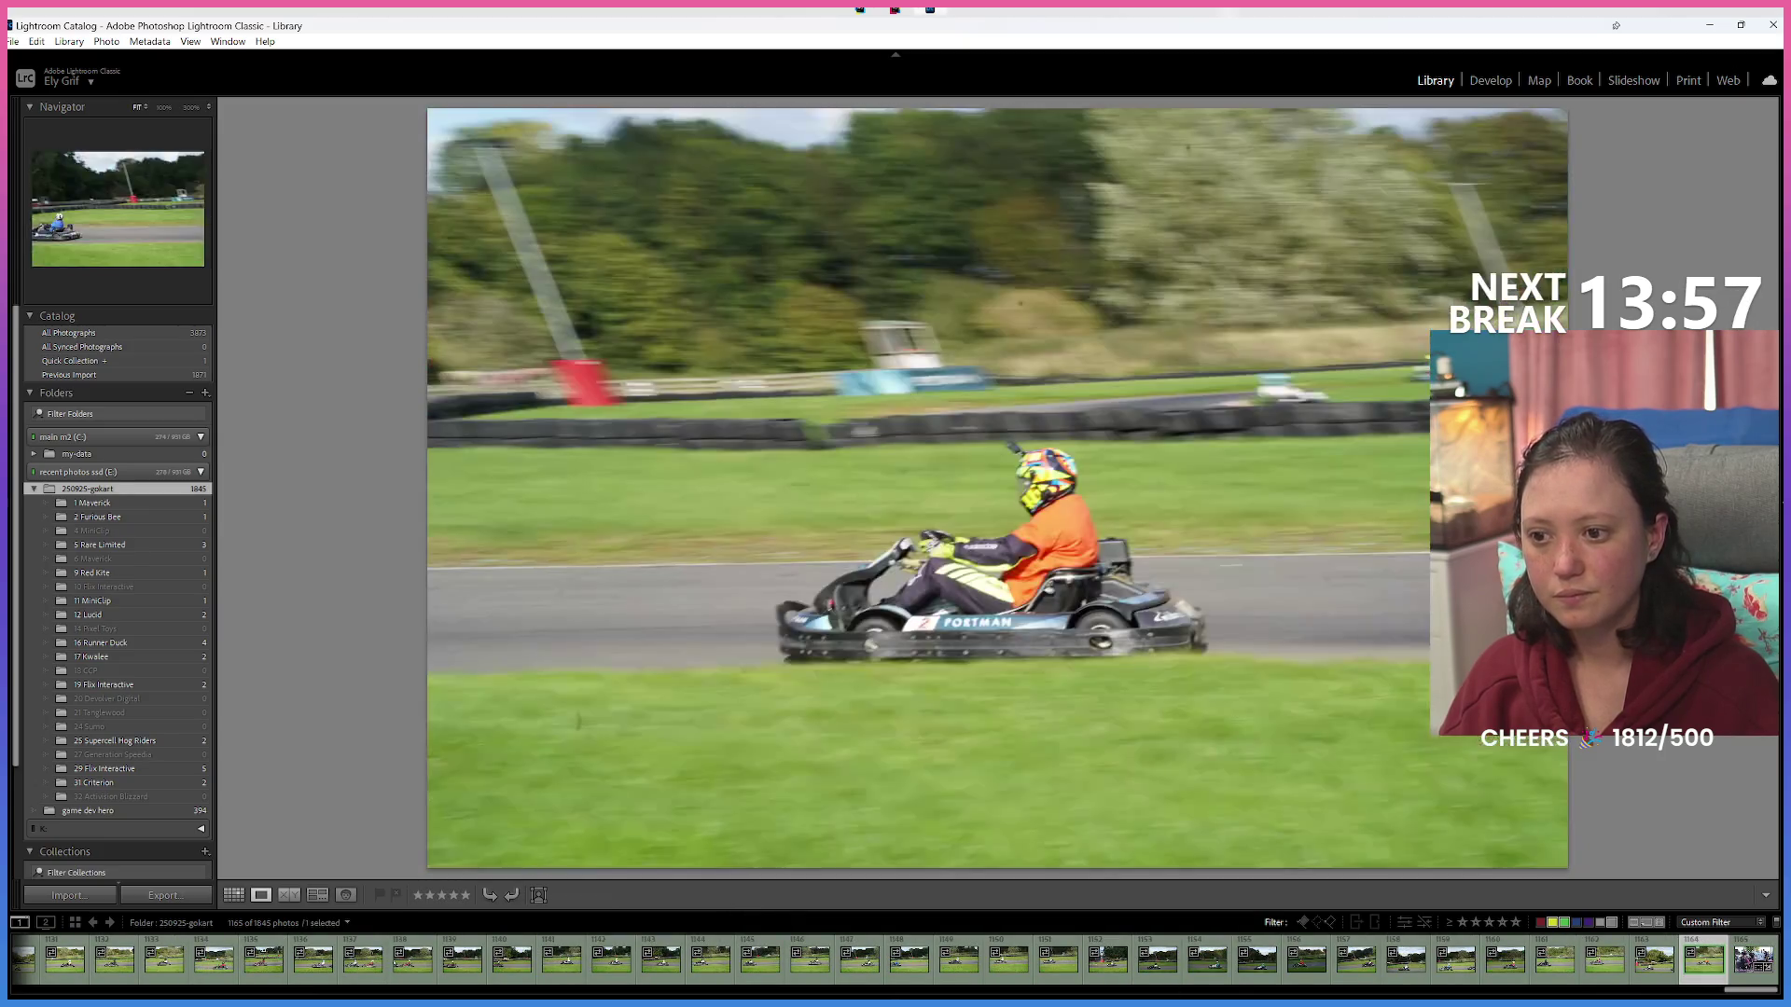
left_click_drag(1743, 990, 78, 983)
left_click(264, 977)
key("Right")
left_click(796, 966)
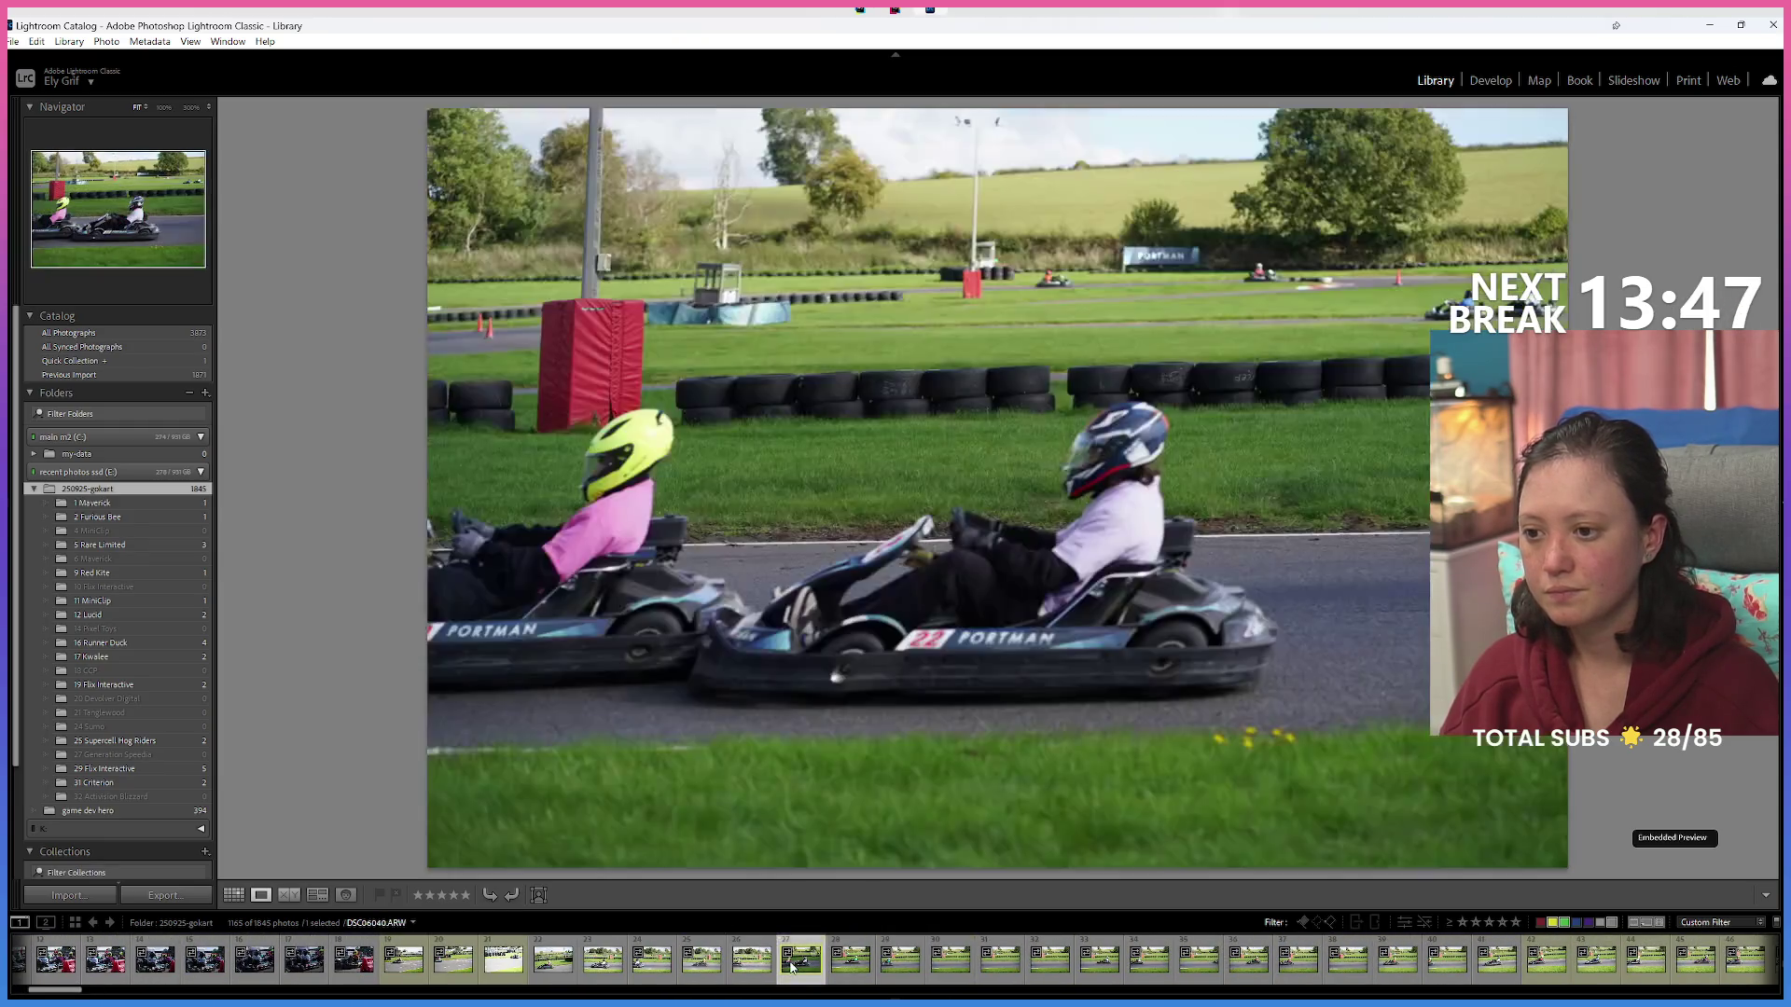
key("Right")
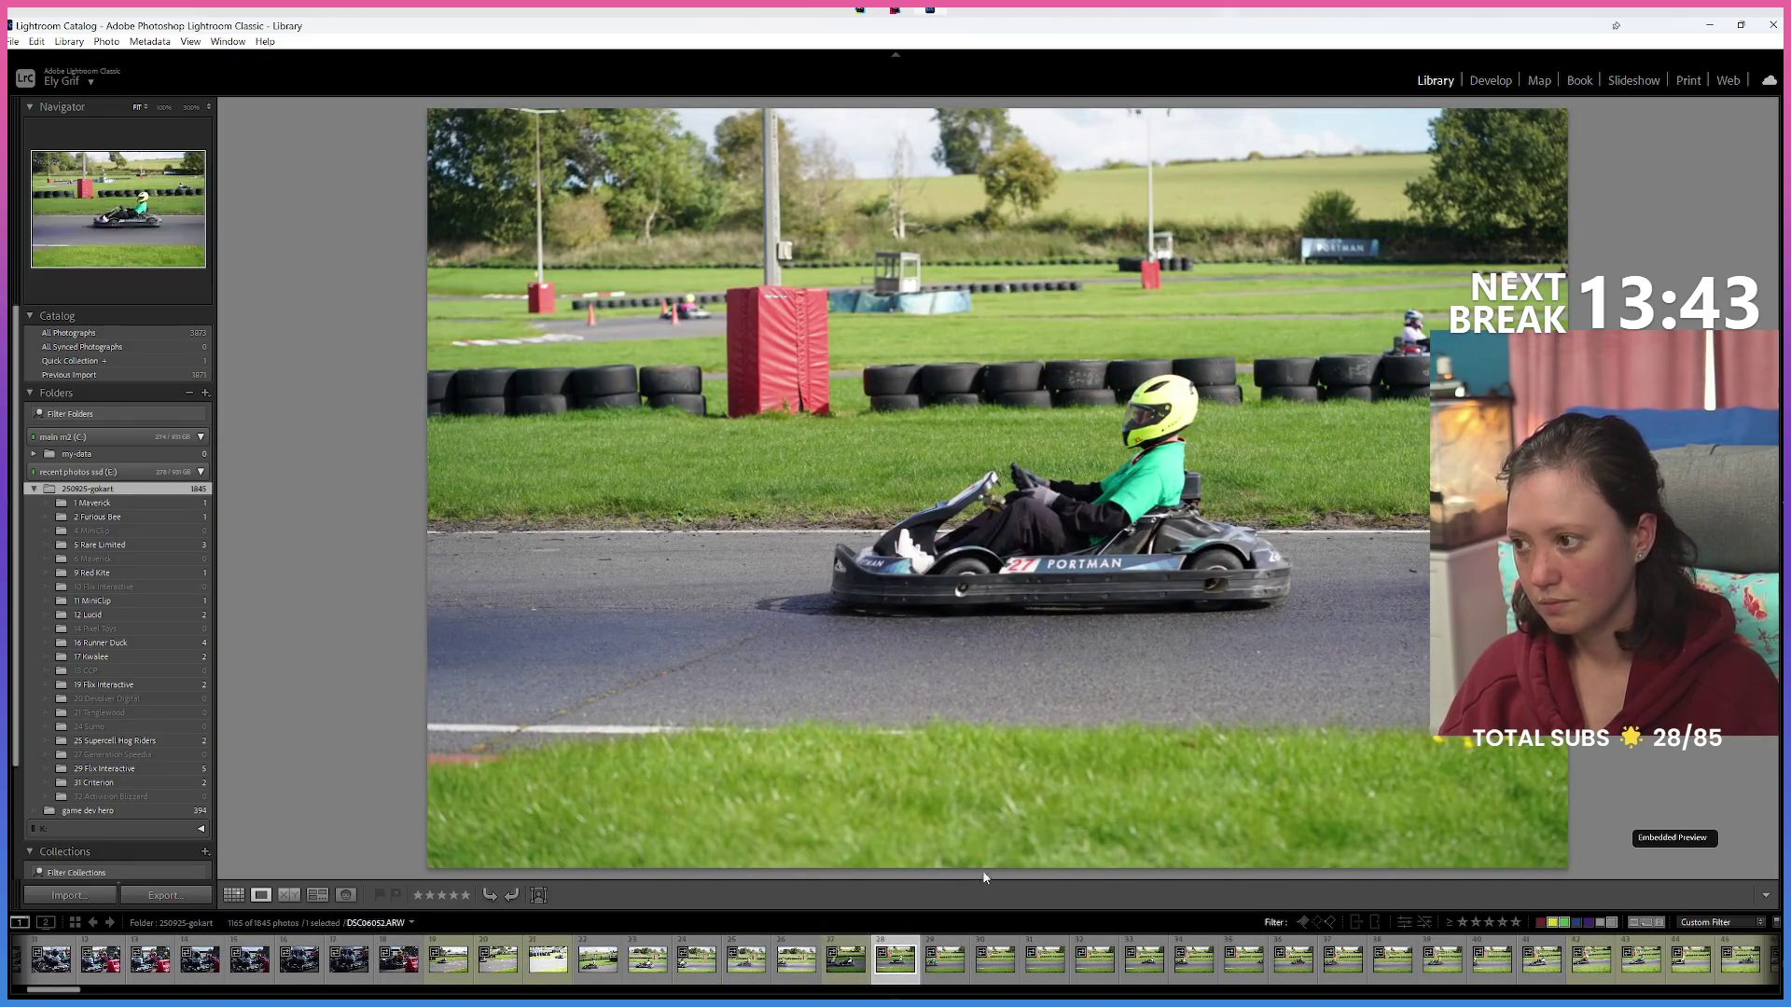
mouse_move(893, 960)
left_mouse_down()
mouse_move(200, 792)
mouse_move(155, 754)
left_mouse_up()
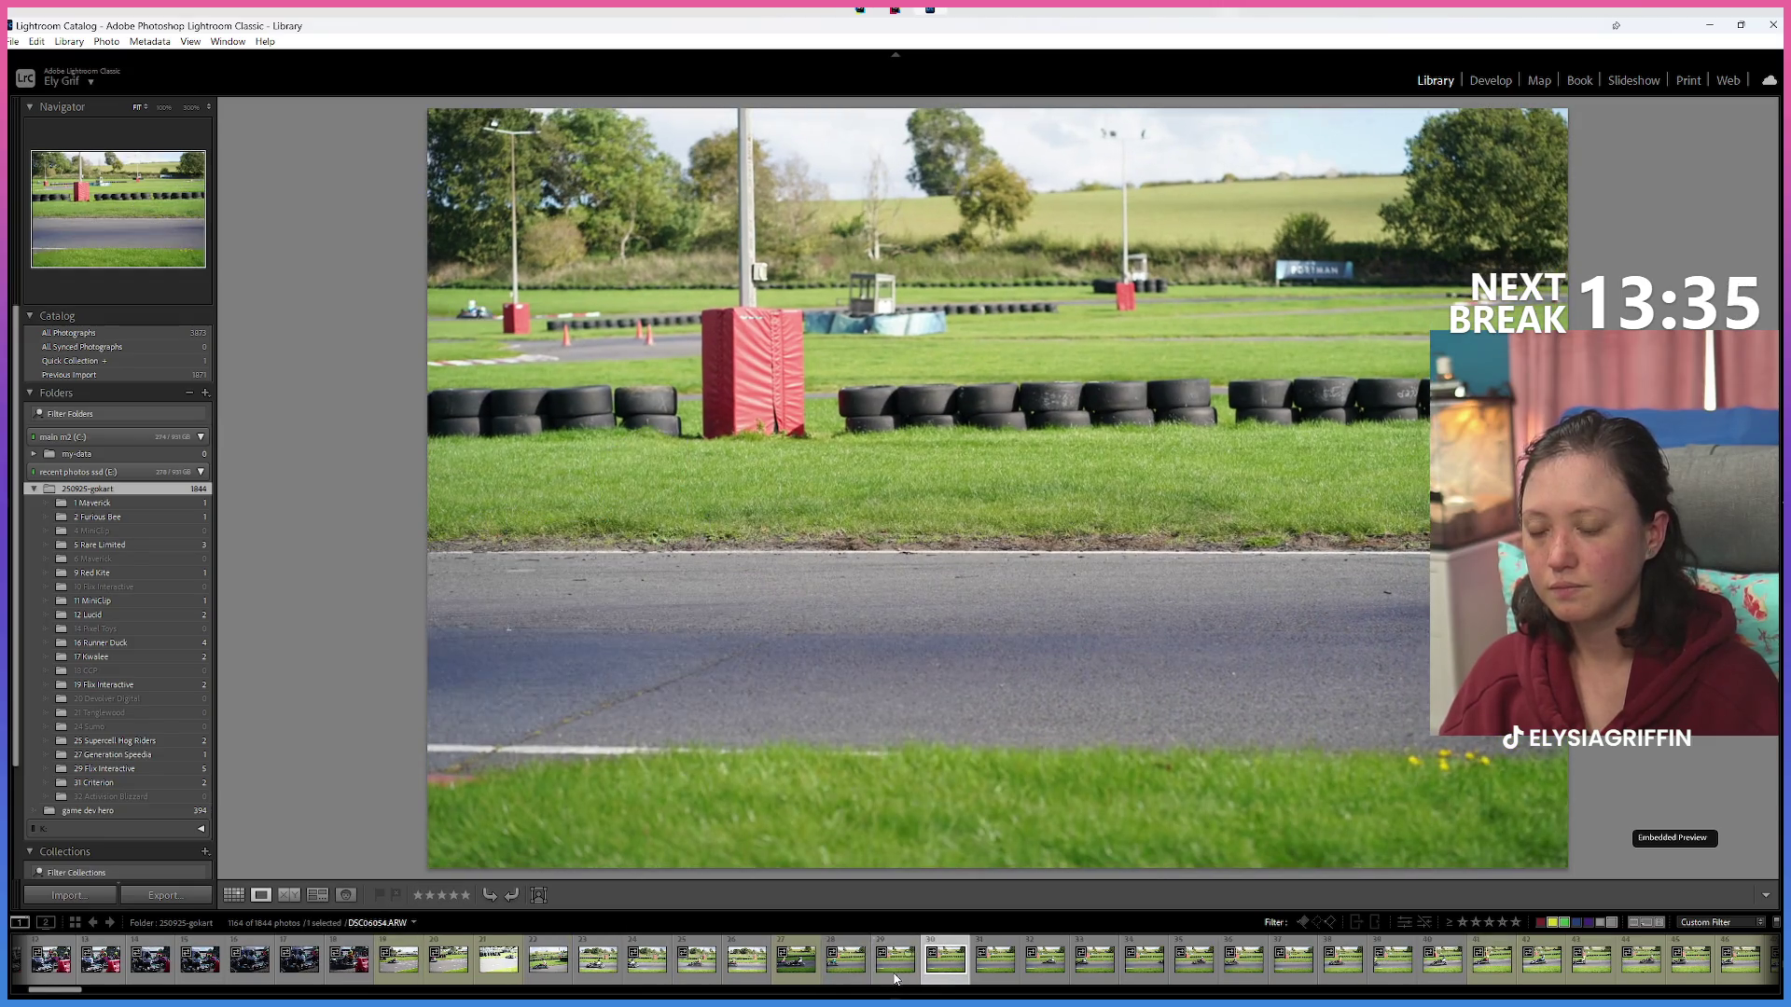
Find the empty-track frame and give it a Red label, then adjust the colour-label filter.
left_click(895, 971)
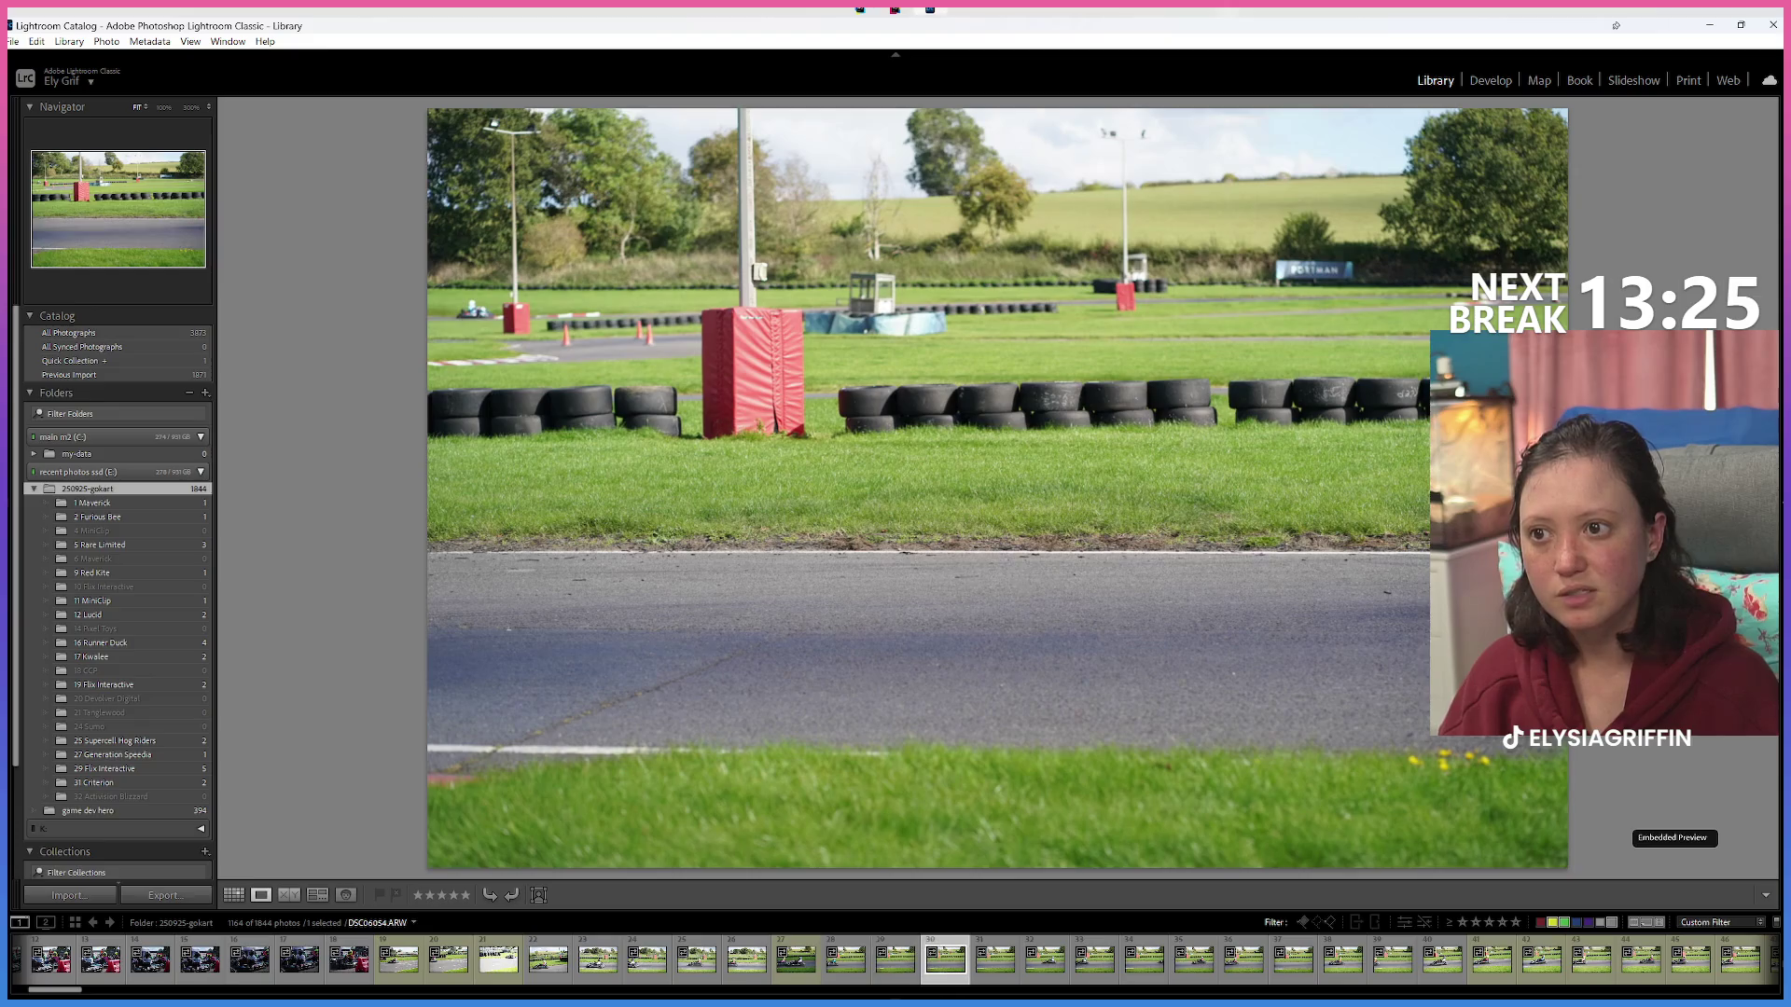
key("Right")
key("Left")
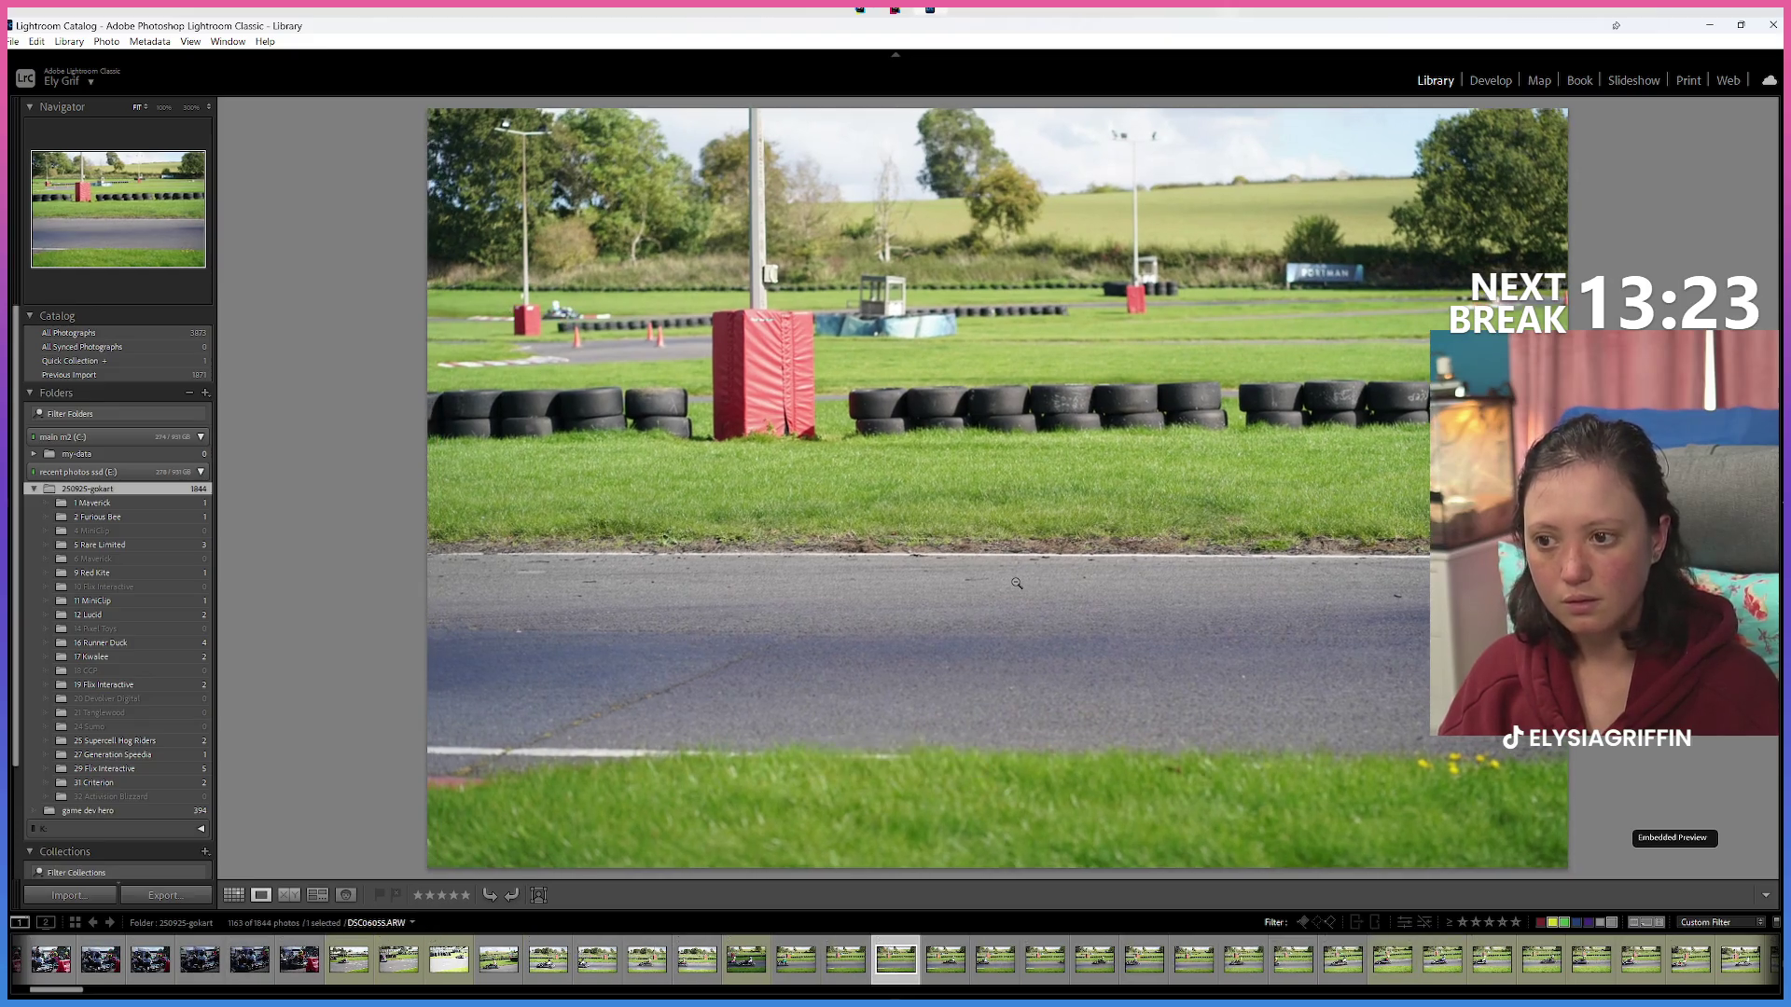
key("Right")
key("Right")
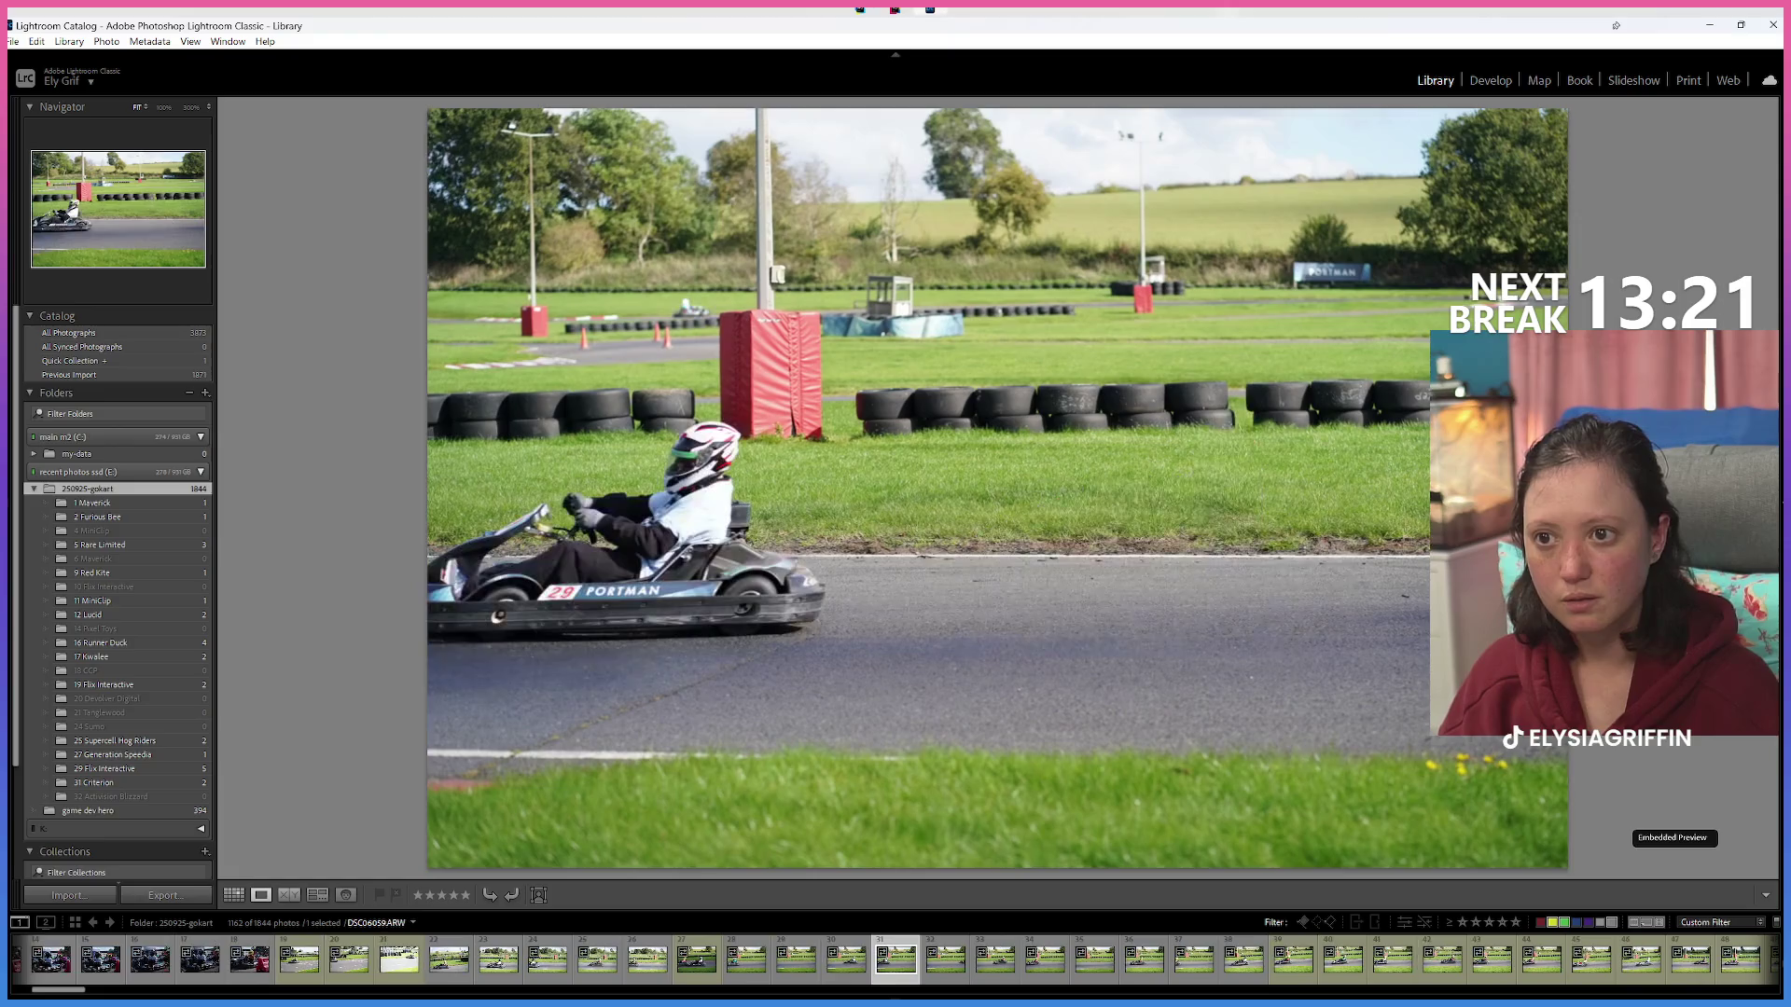
key("Left")
key("Left")
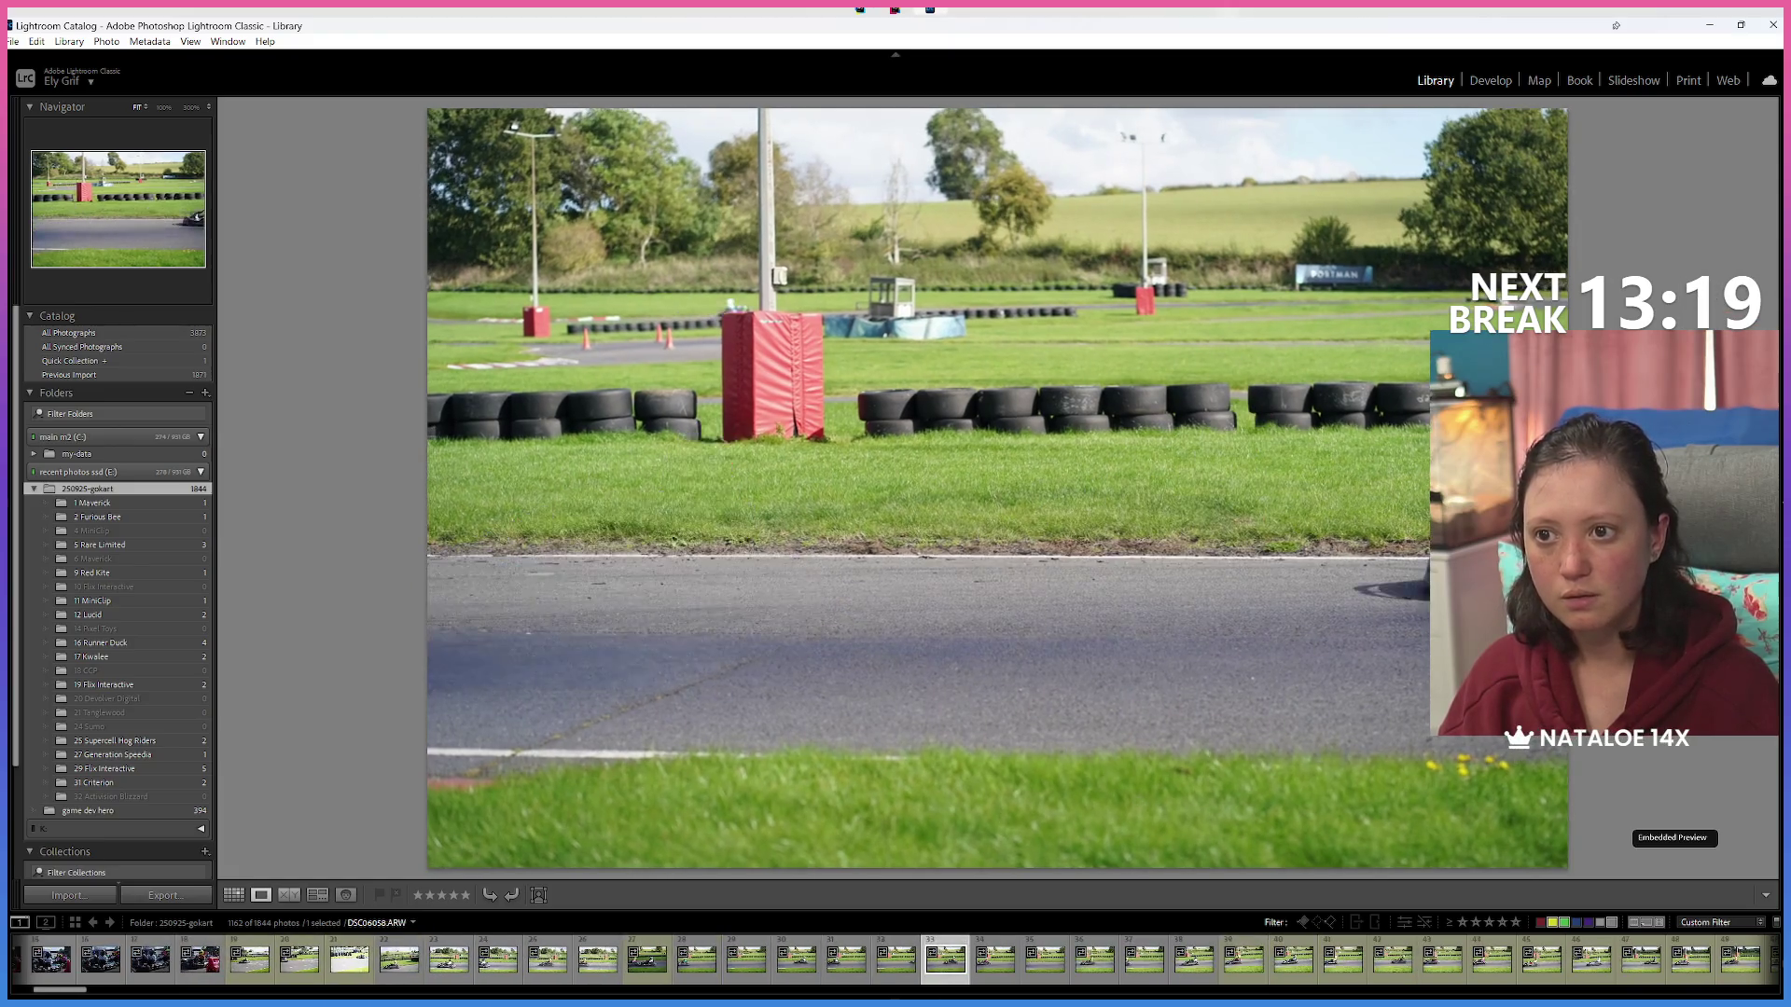
key("Right")
key("Left")
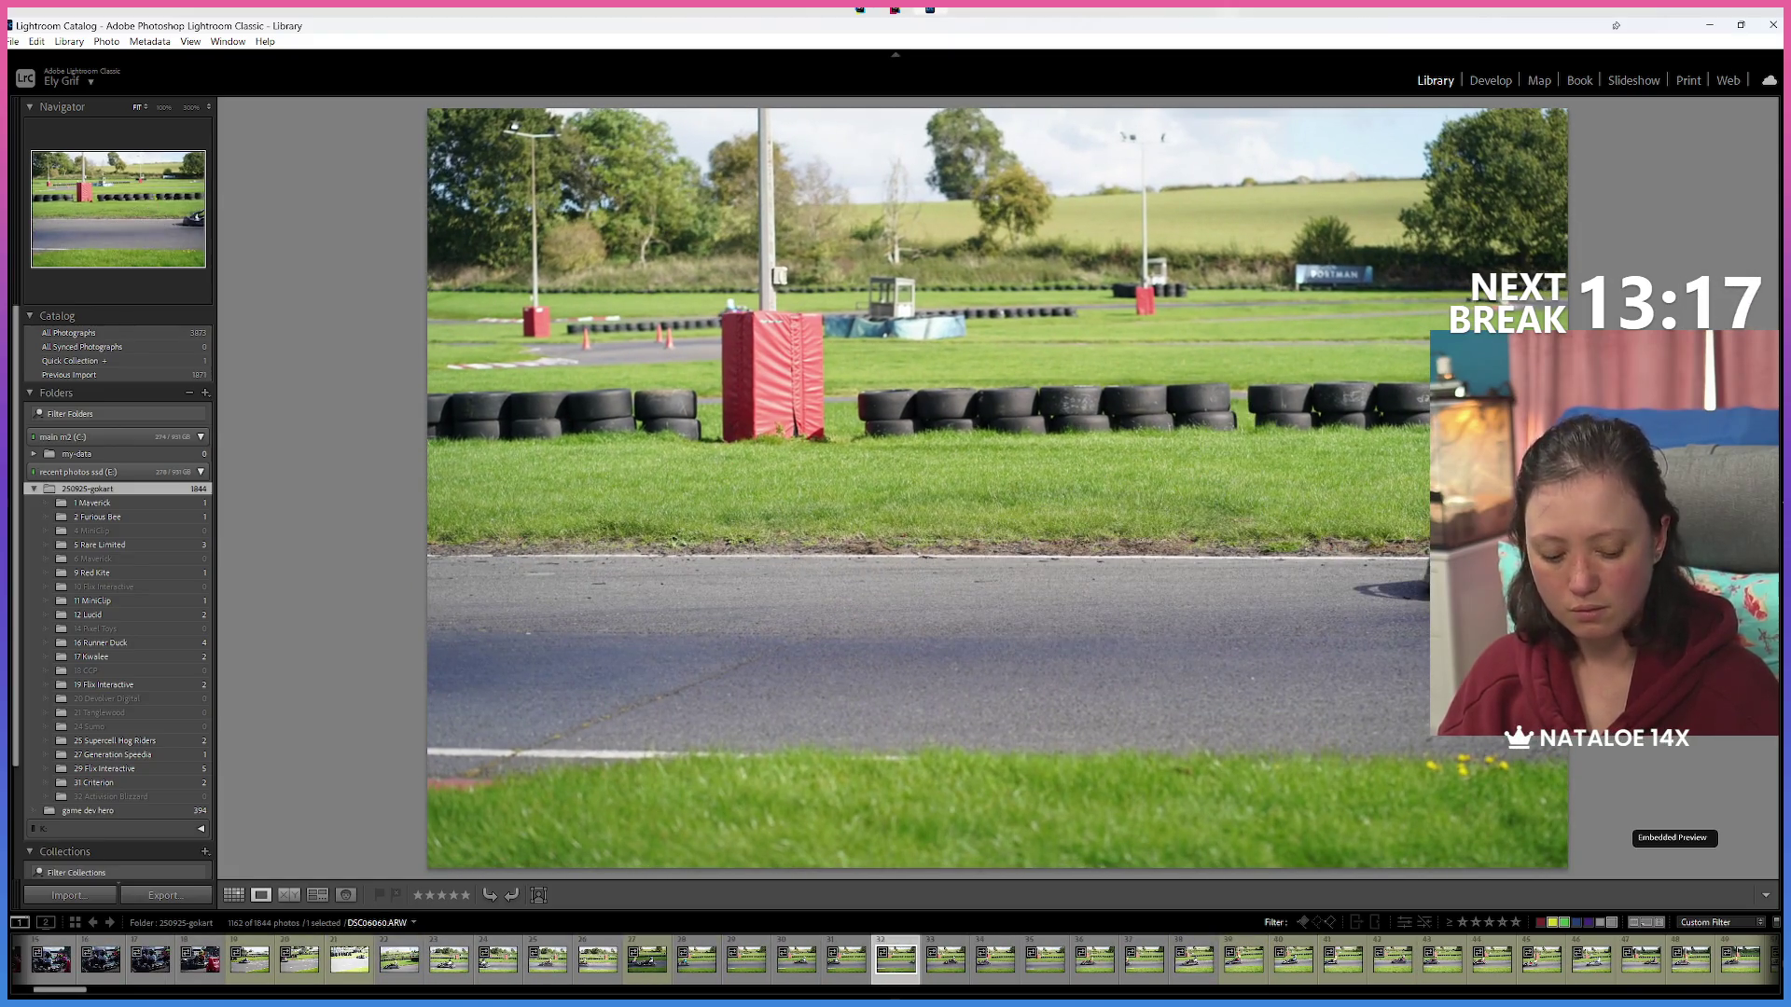
key("6")
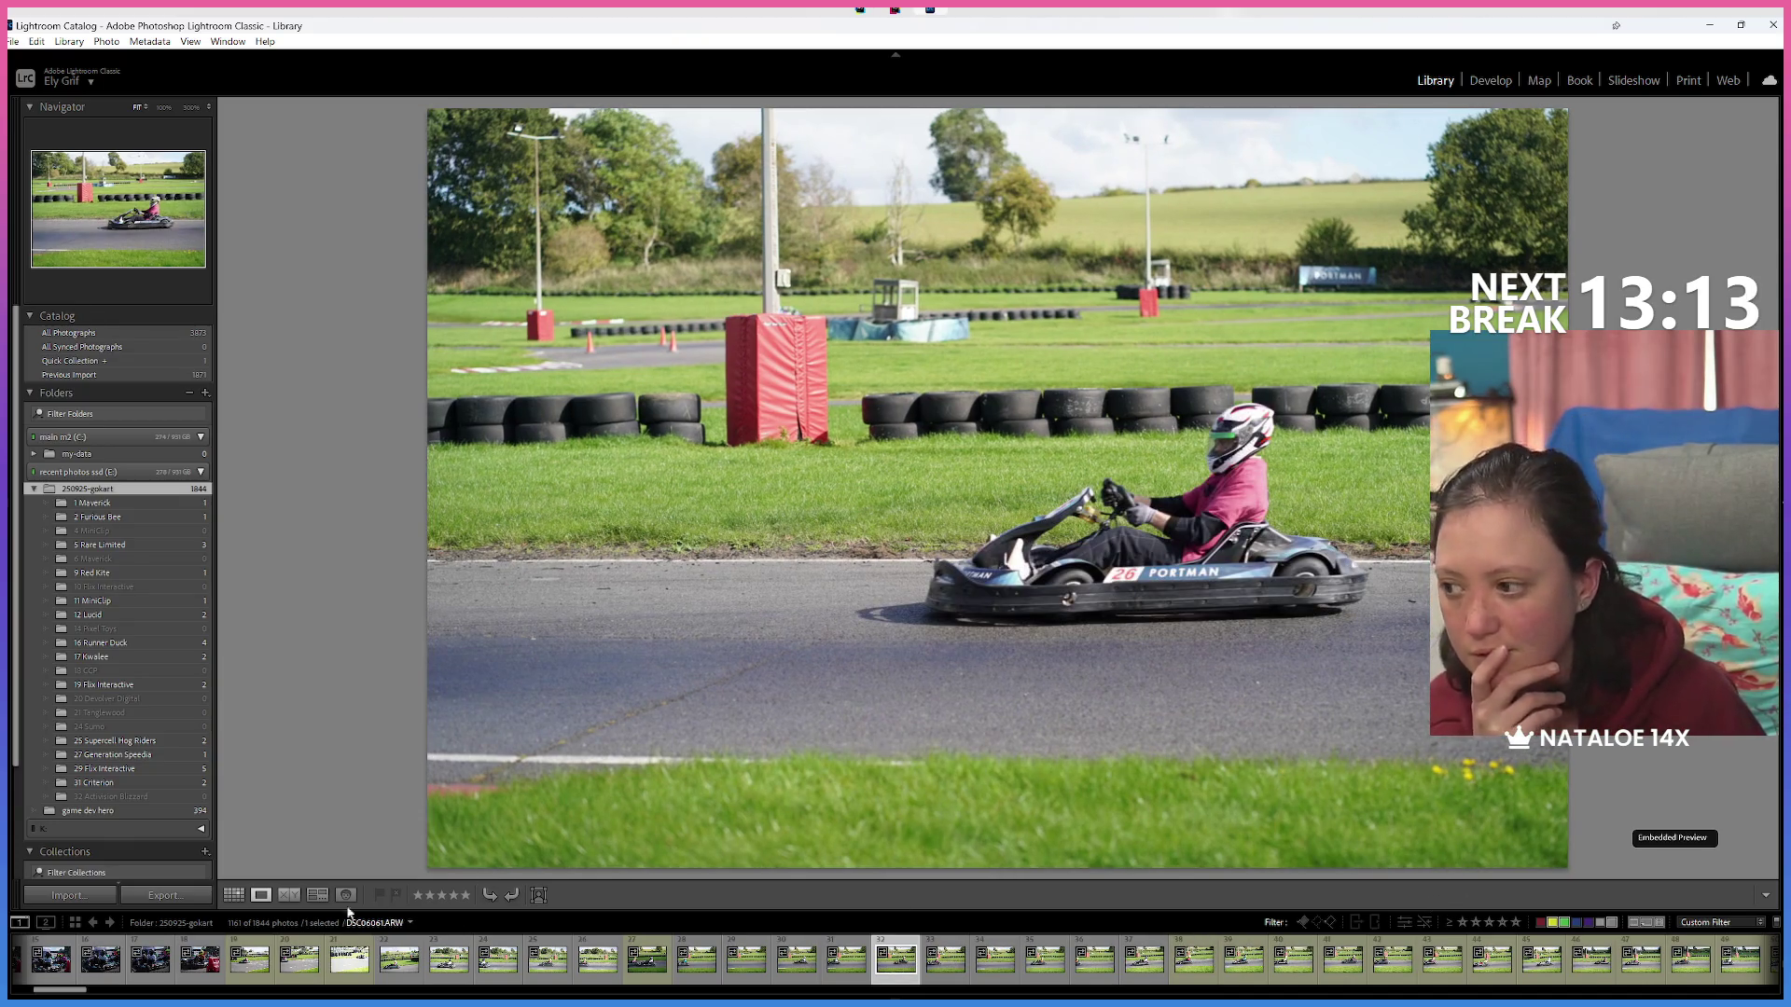
left_click(1566, 926)
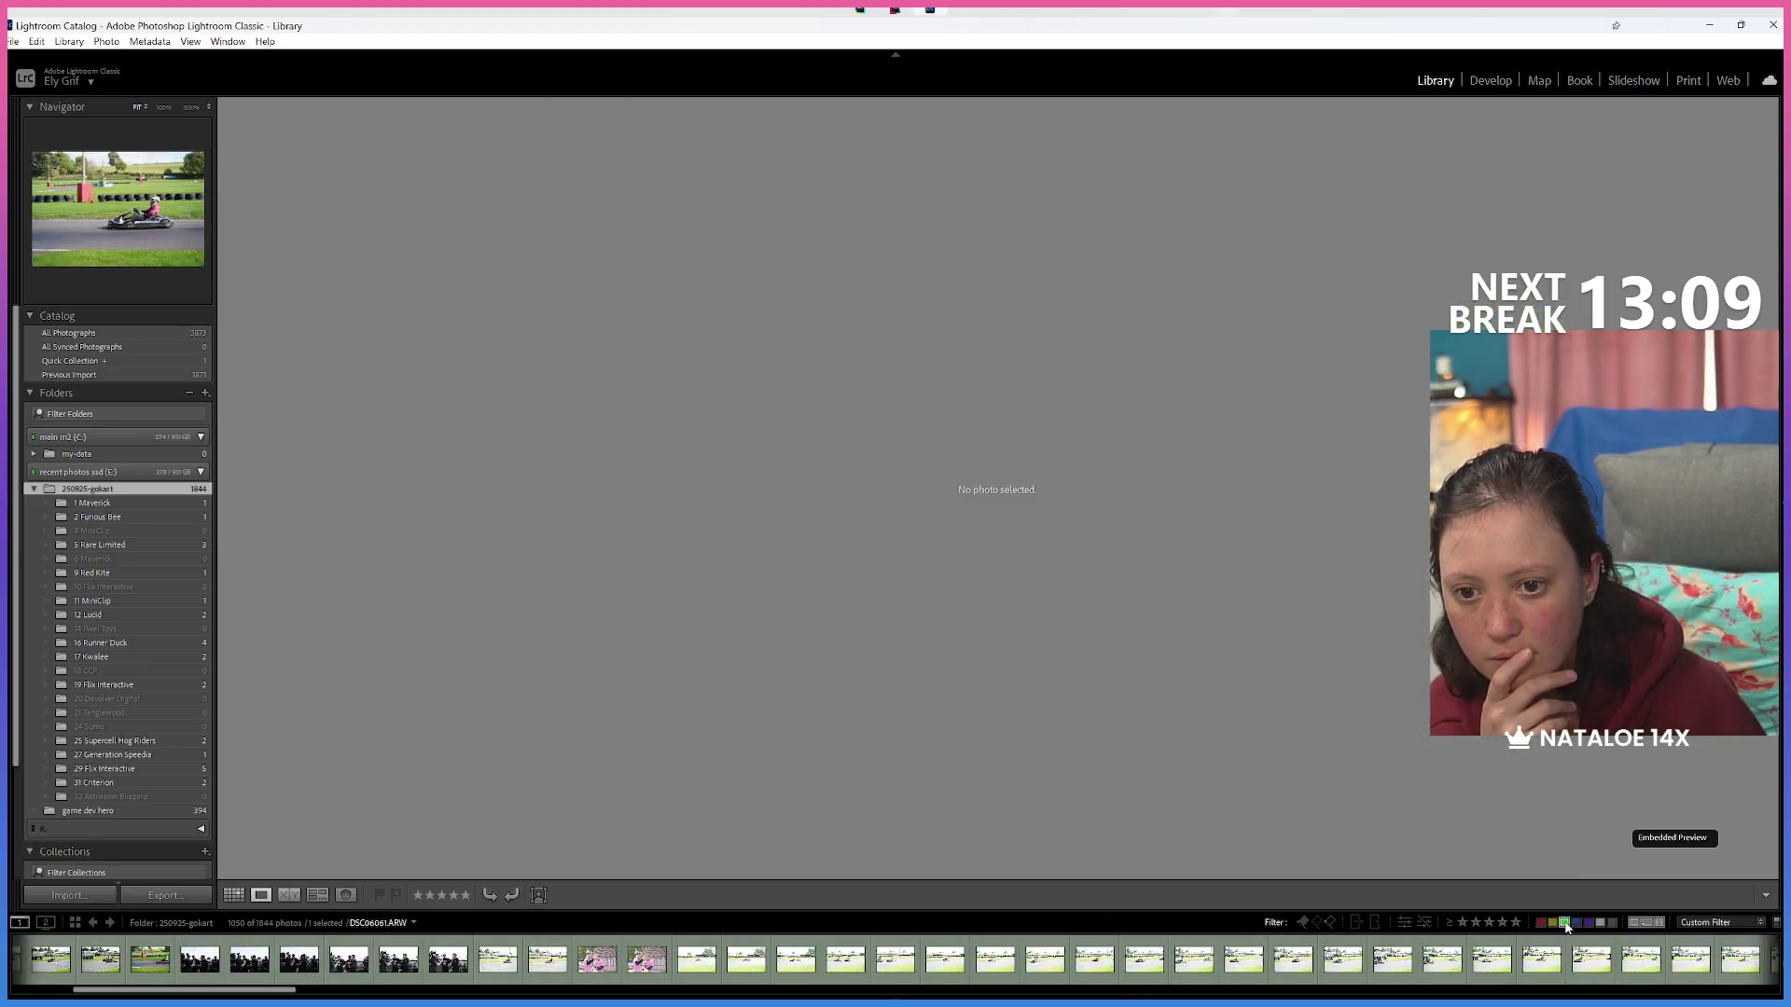
Turn off the library filter to show all 1844 photos and open DSC06061.
key("ctrl+l")
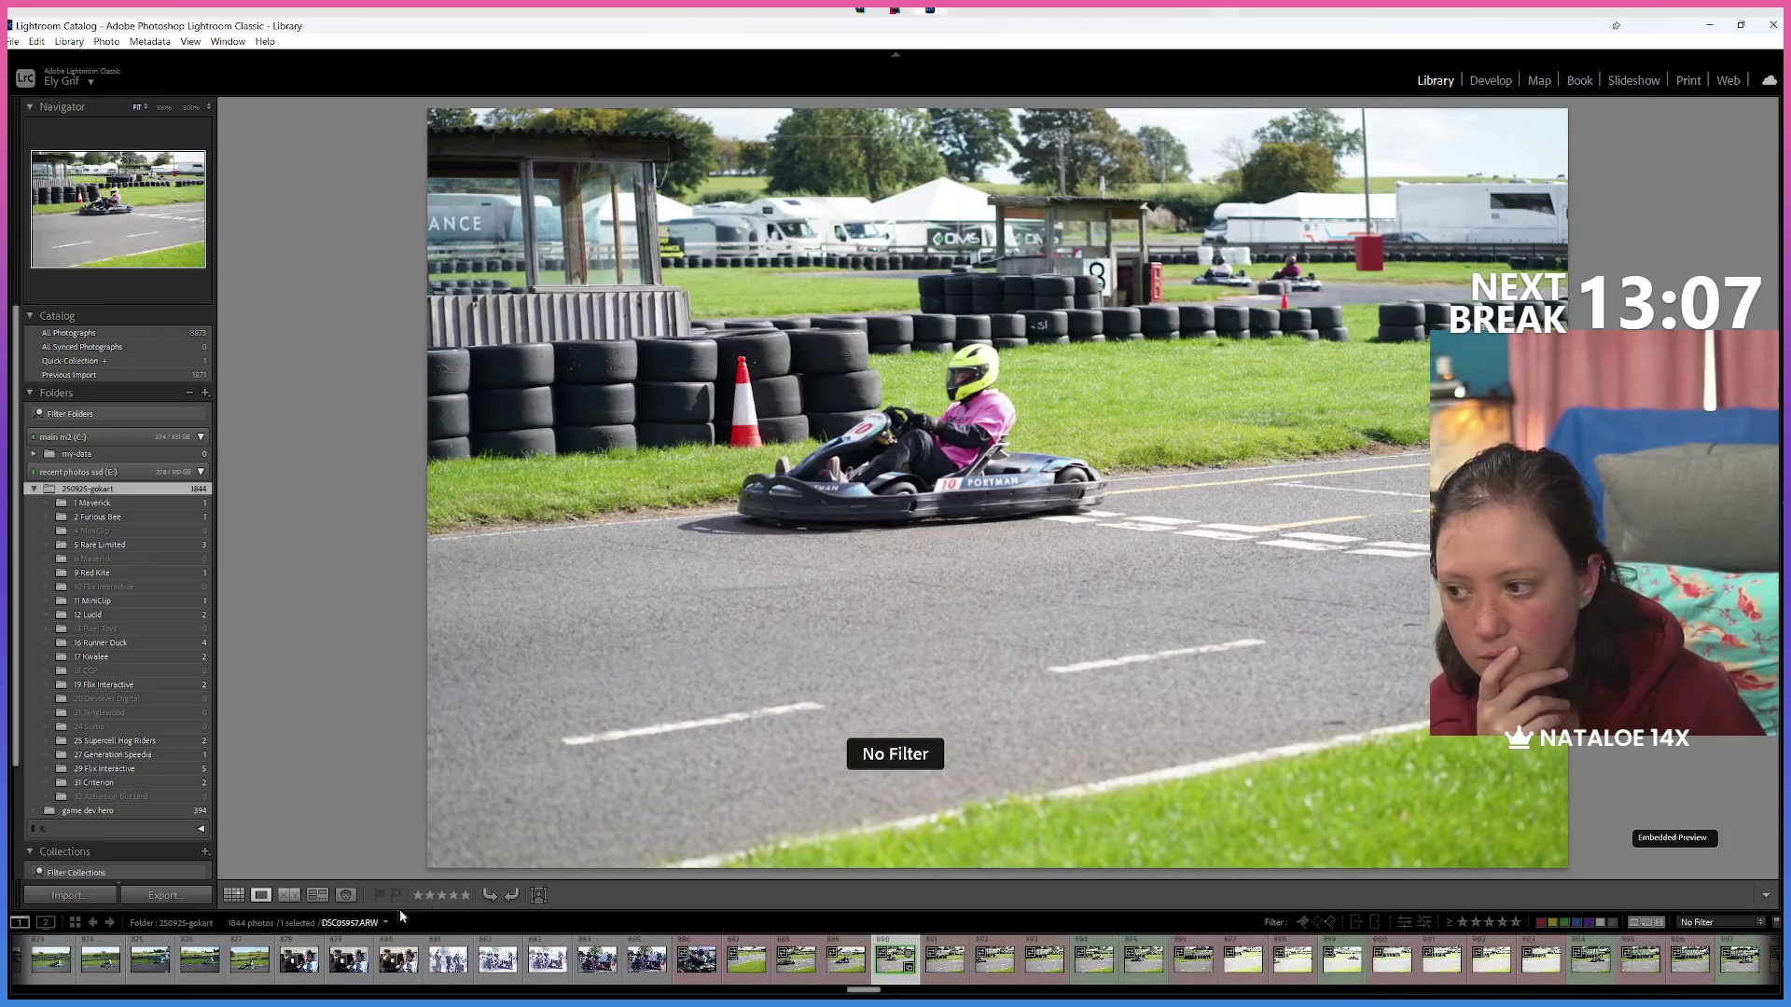
mouse_move(866, 993)
left_mouse_down()
mouse_move(168, 990)
mouse_move(266, 975)
mouse_move(42, 991)
left_mouse_up()
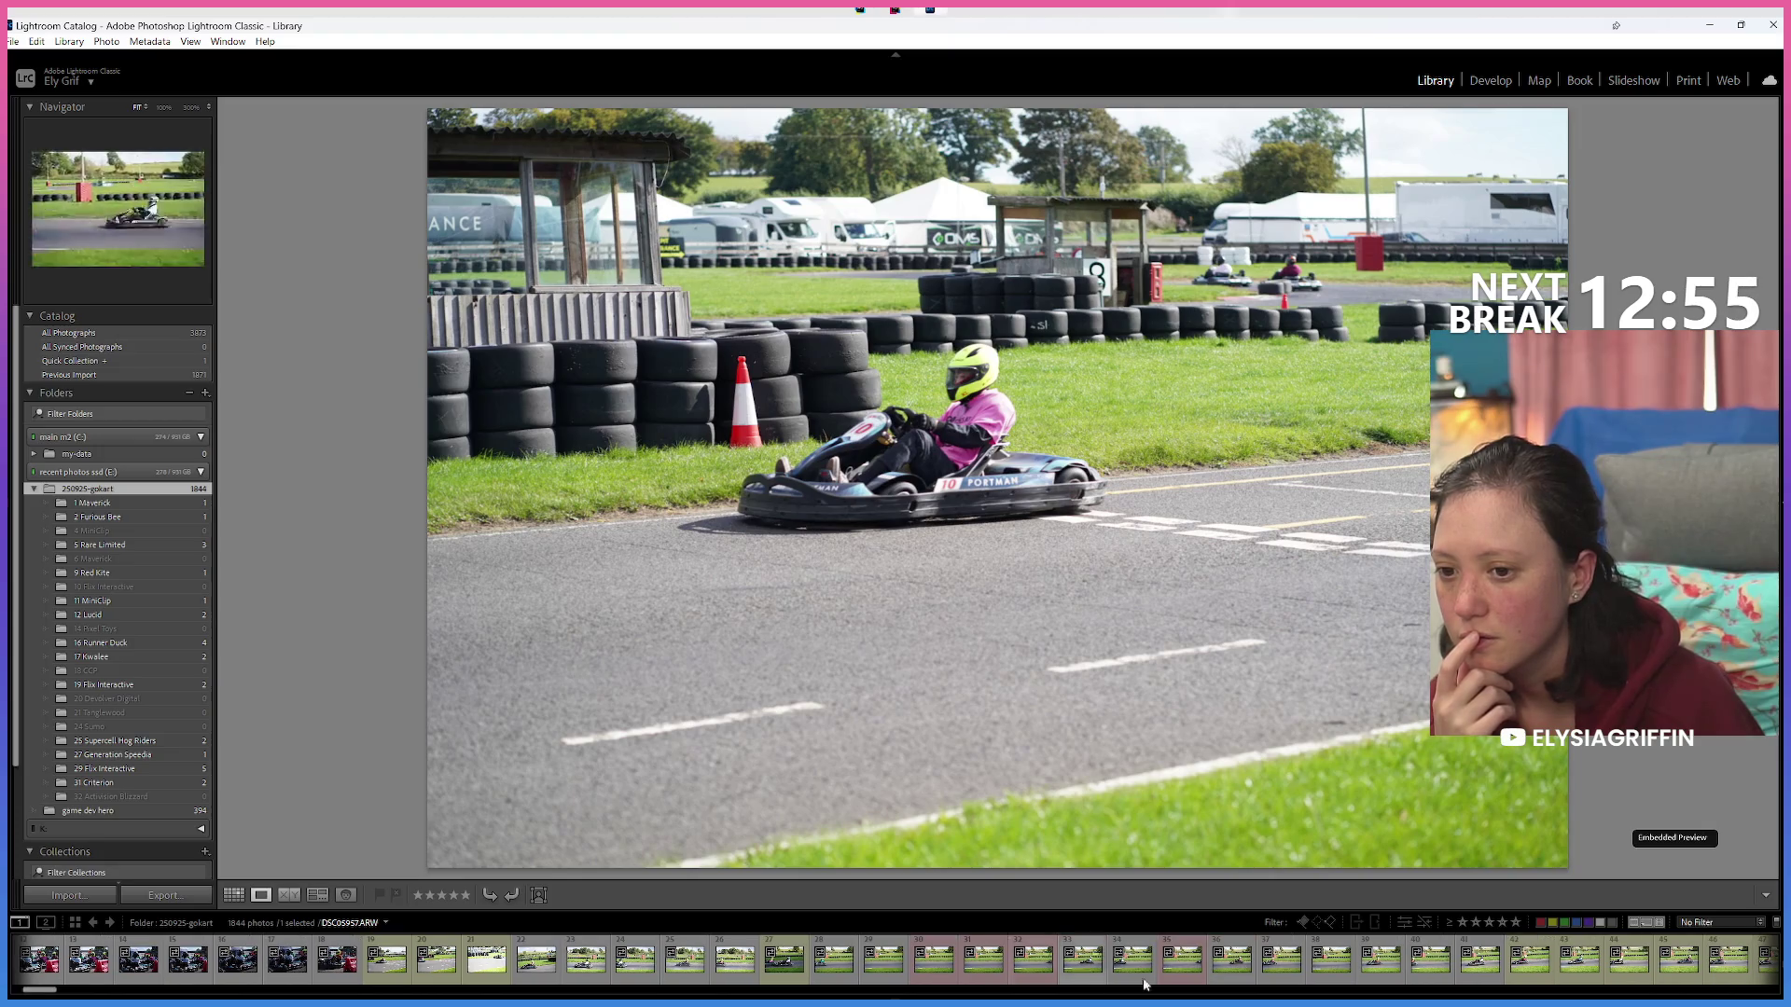
left_click(1222, 967)
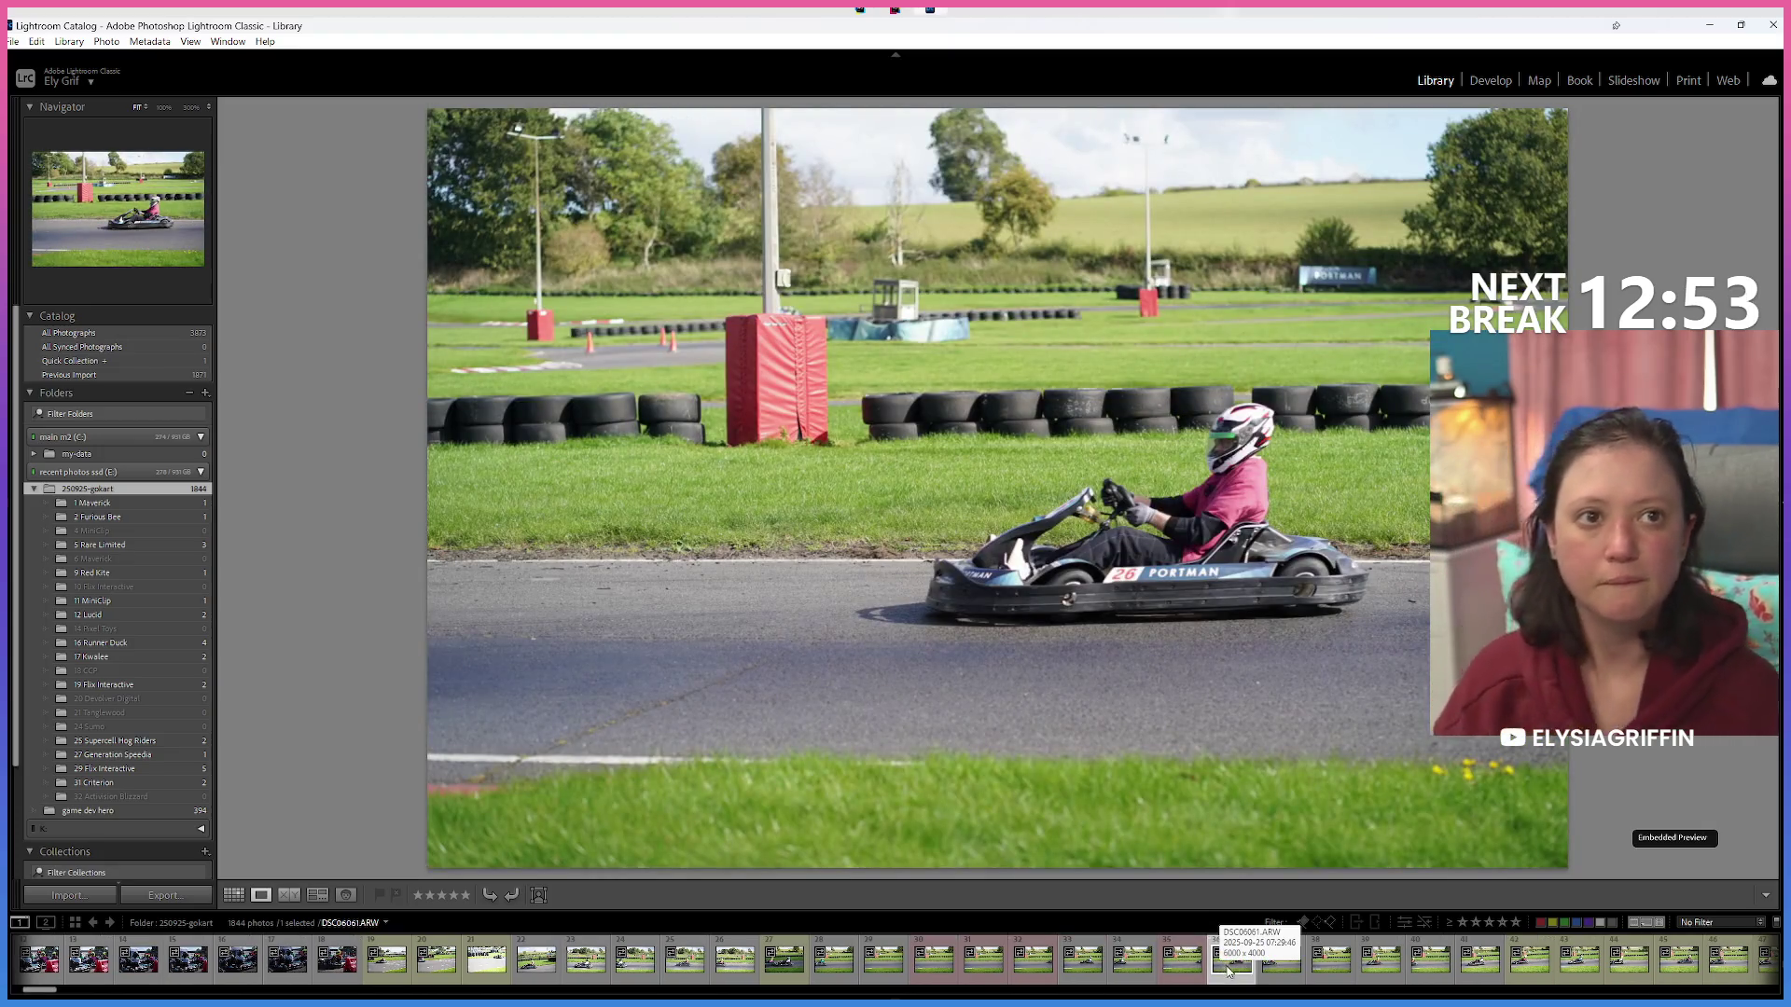
Review the kart shots past karts 21 and 5, settling on the kart 14 photo.
key("Left")
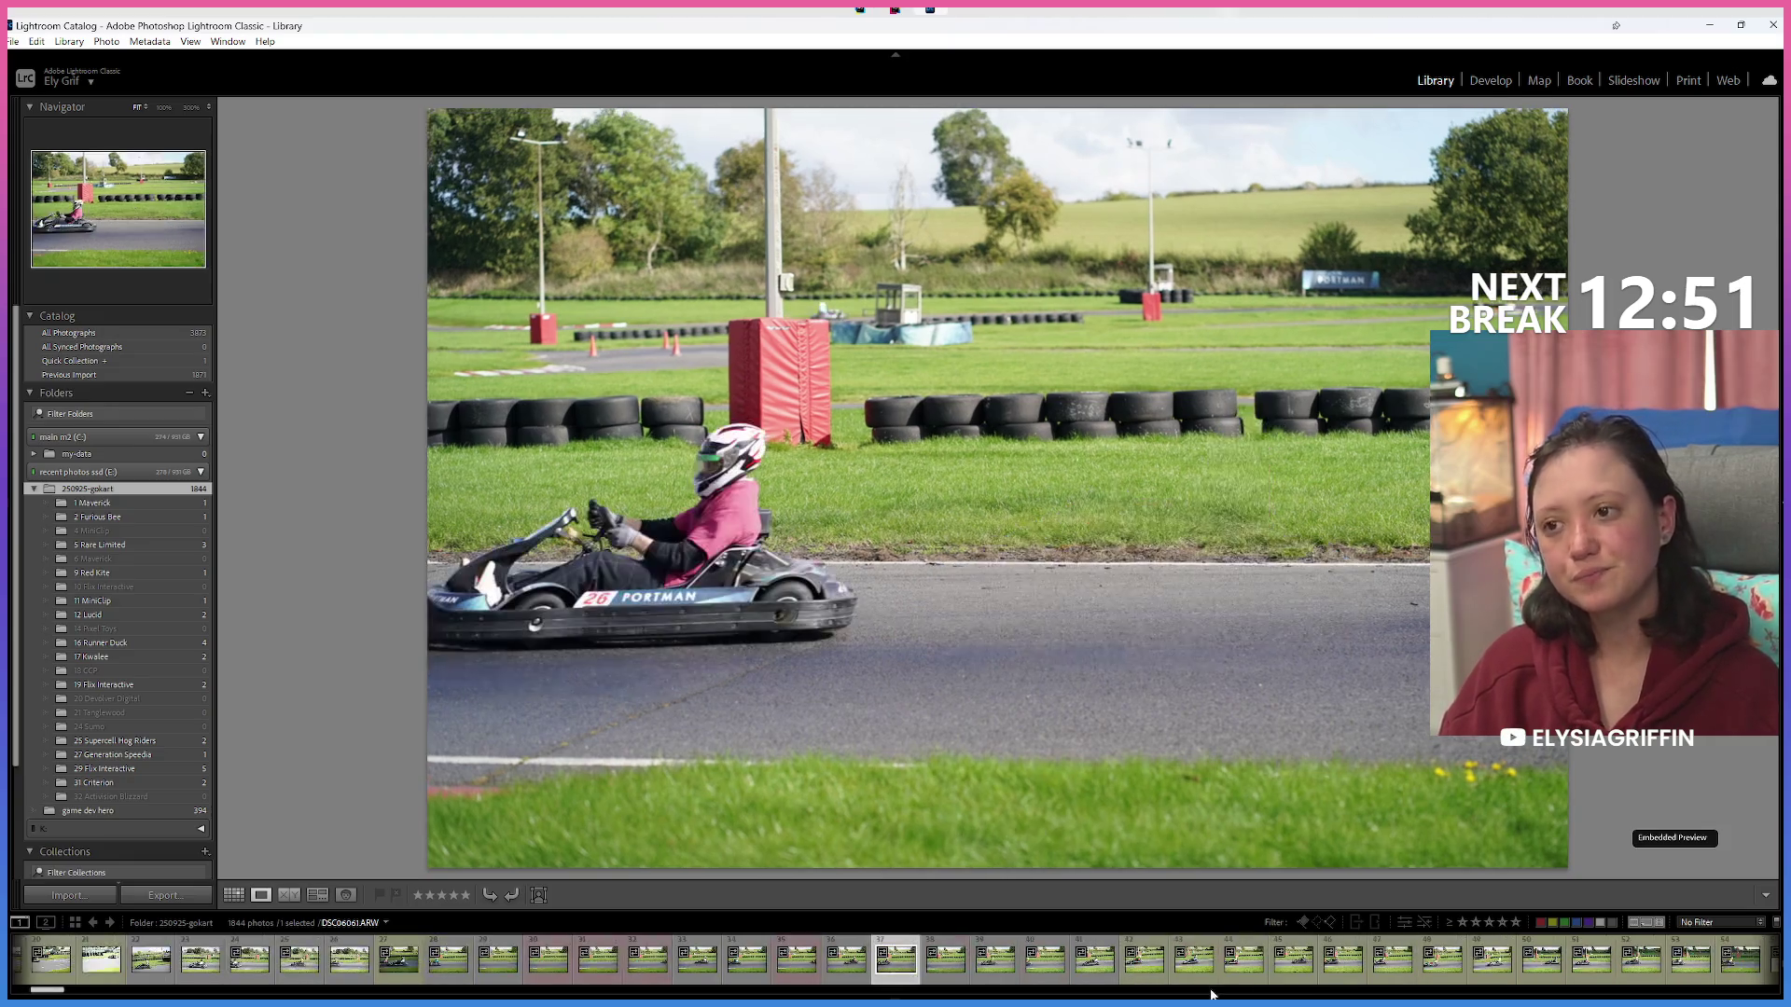
key("Right")
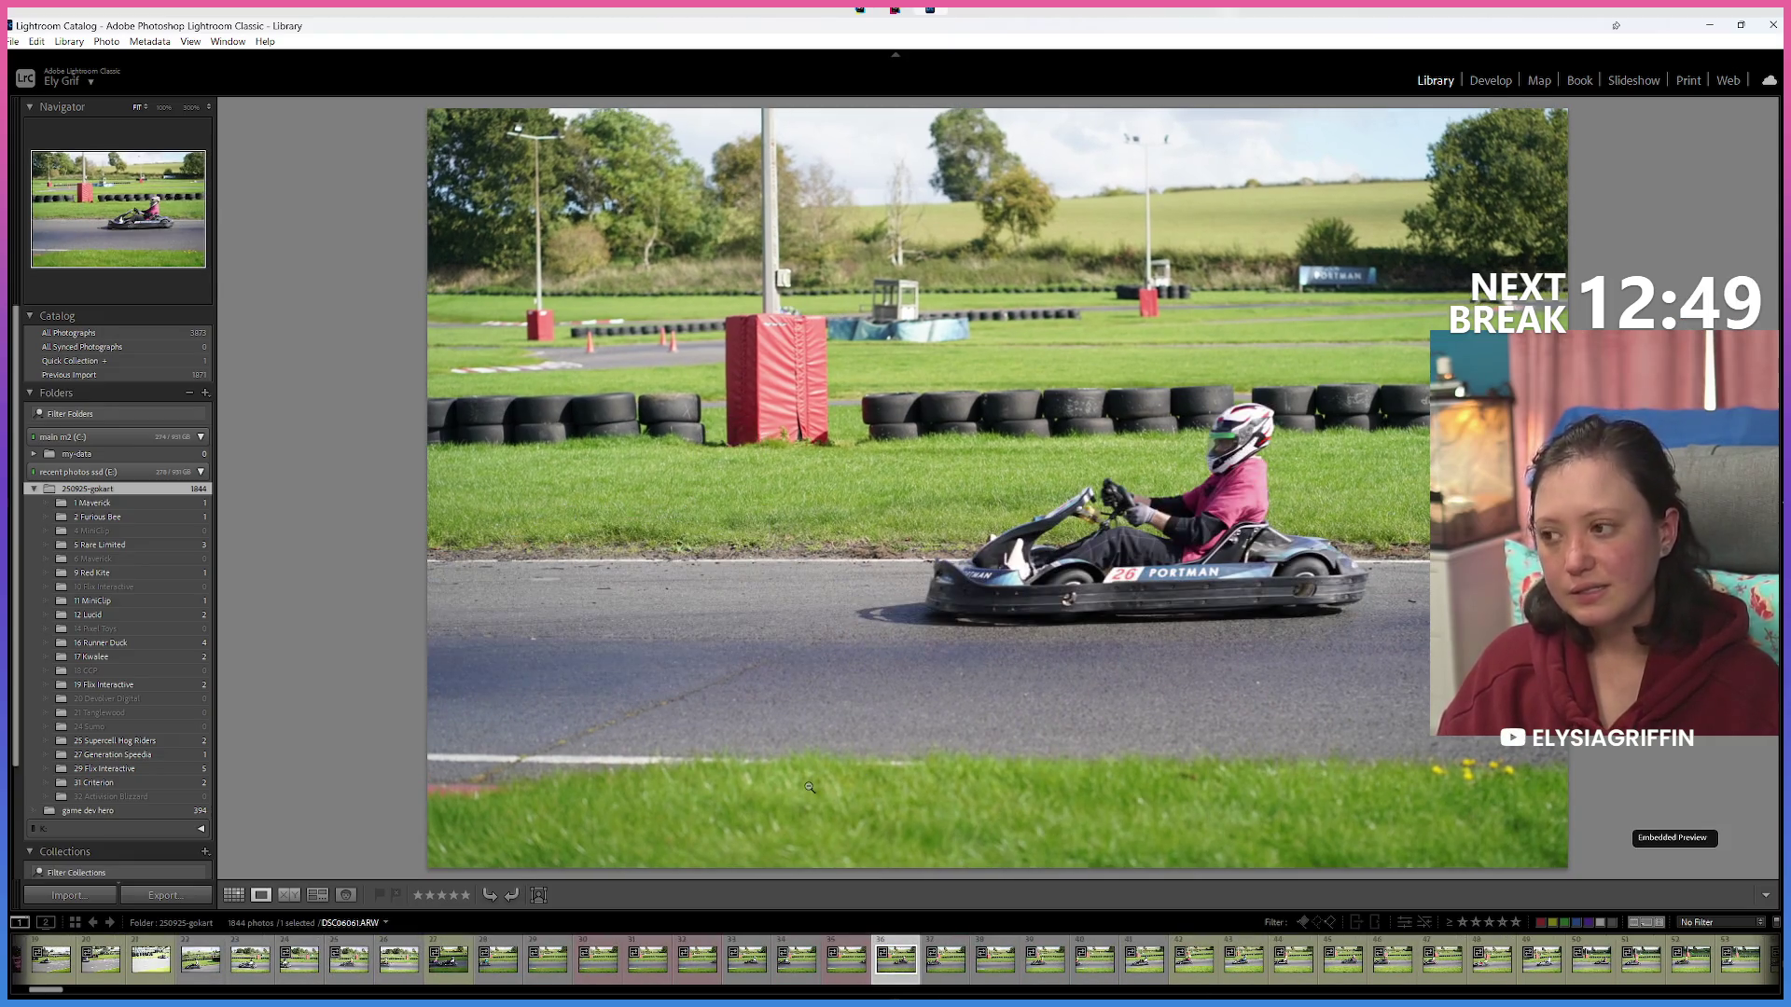
key("Right")
key("Right")
key("Right")
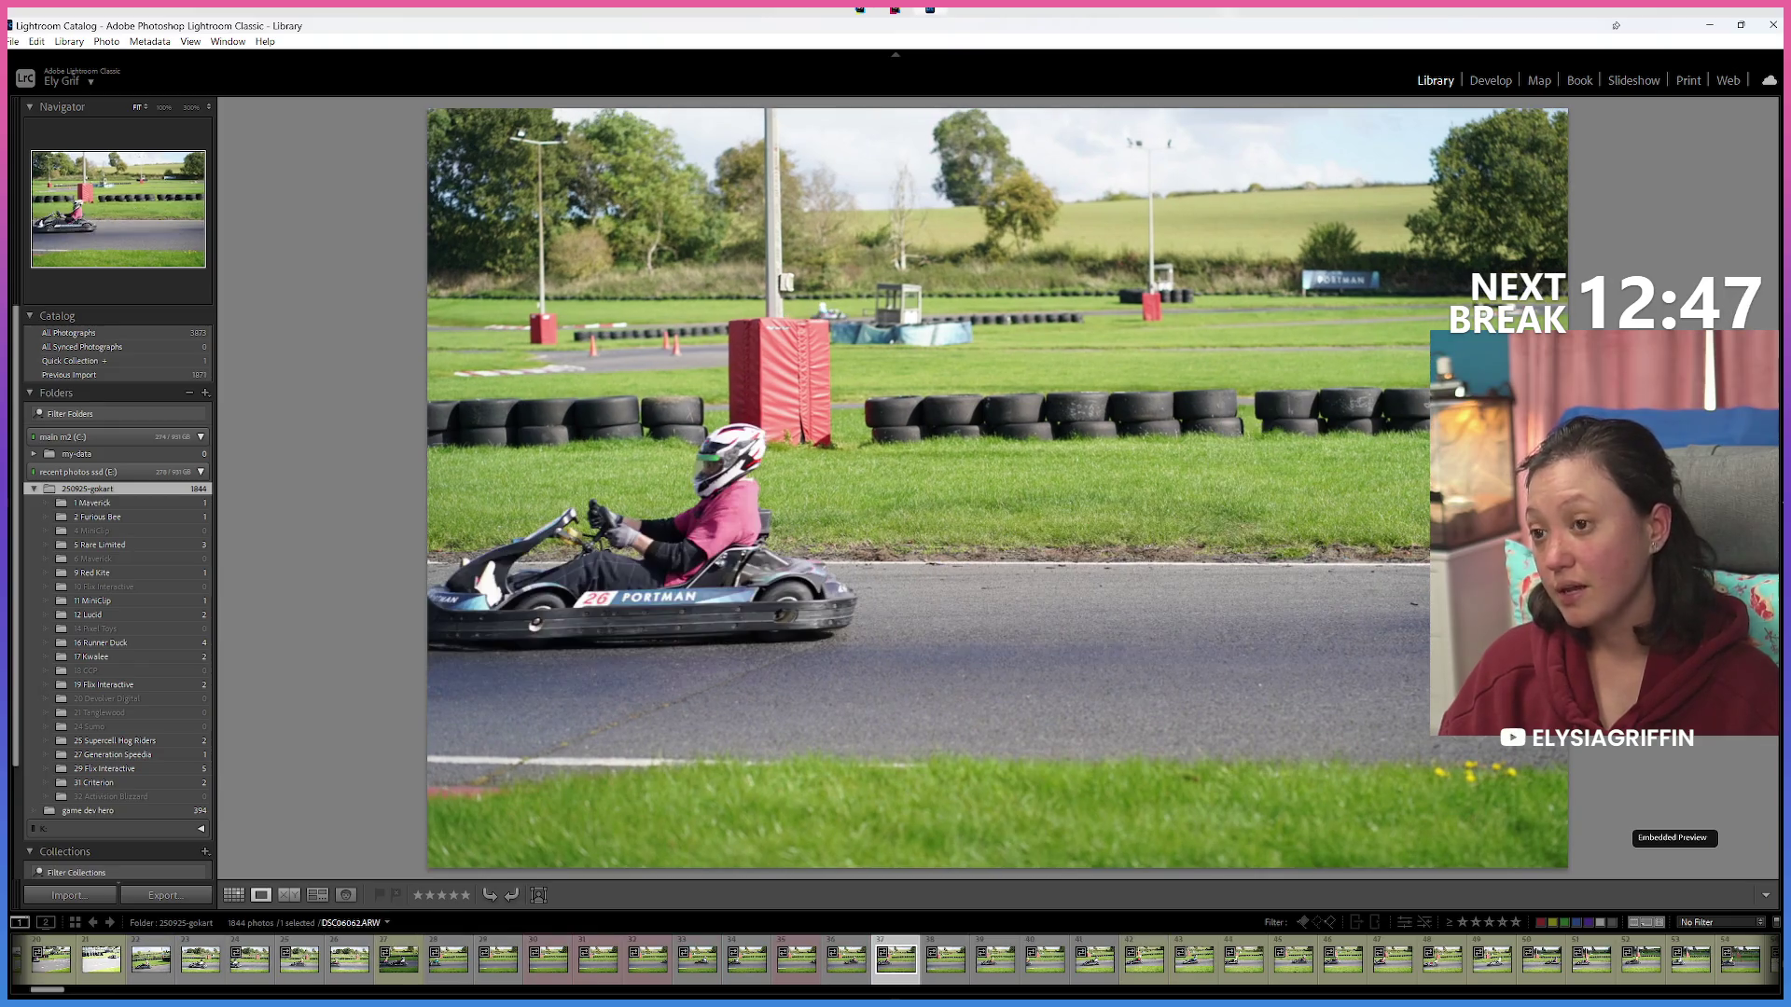
key("Right")
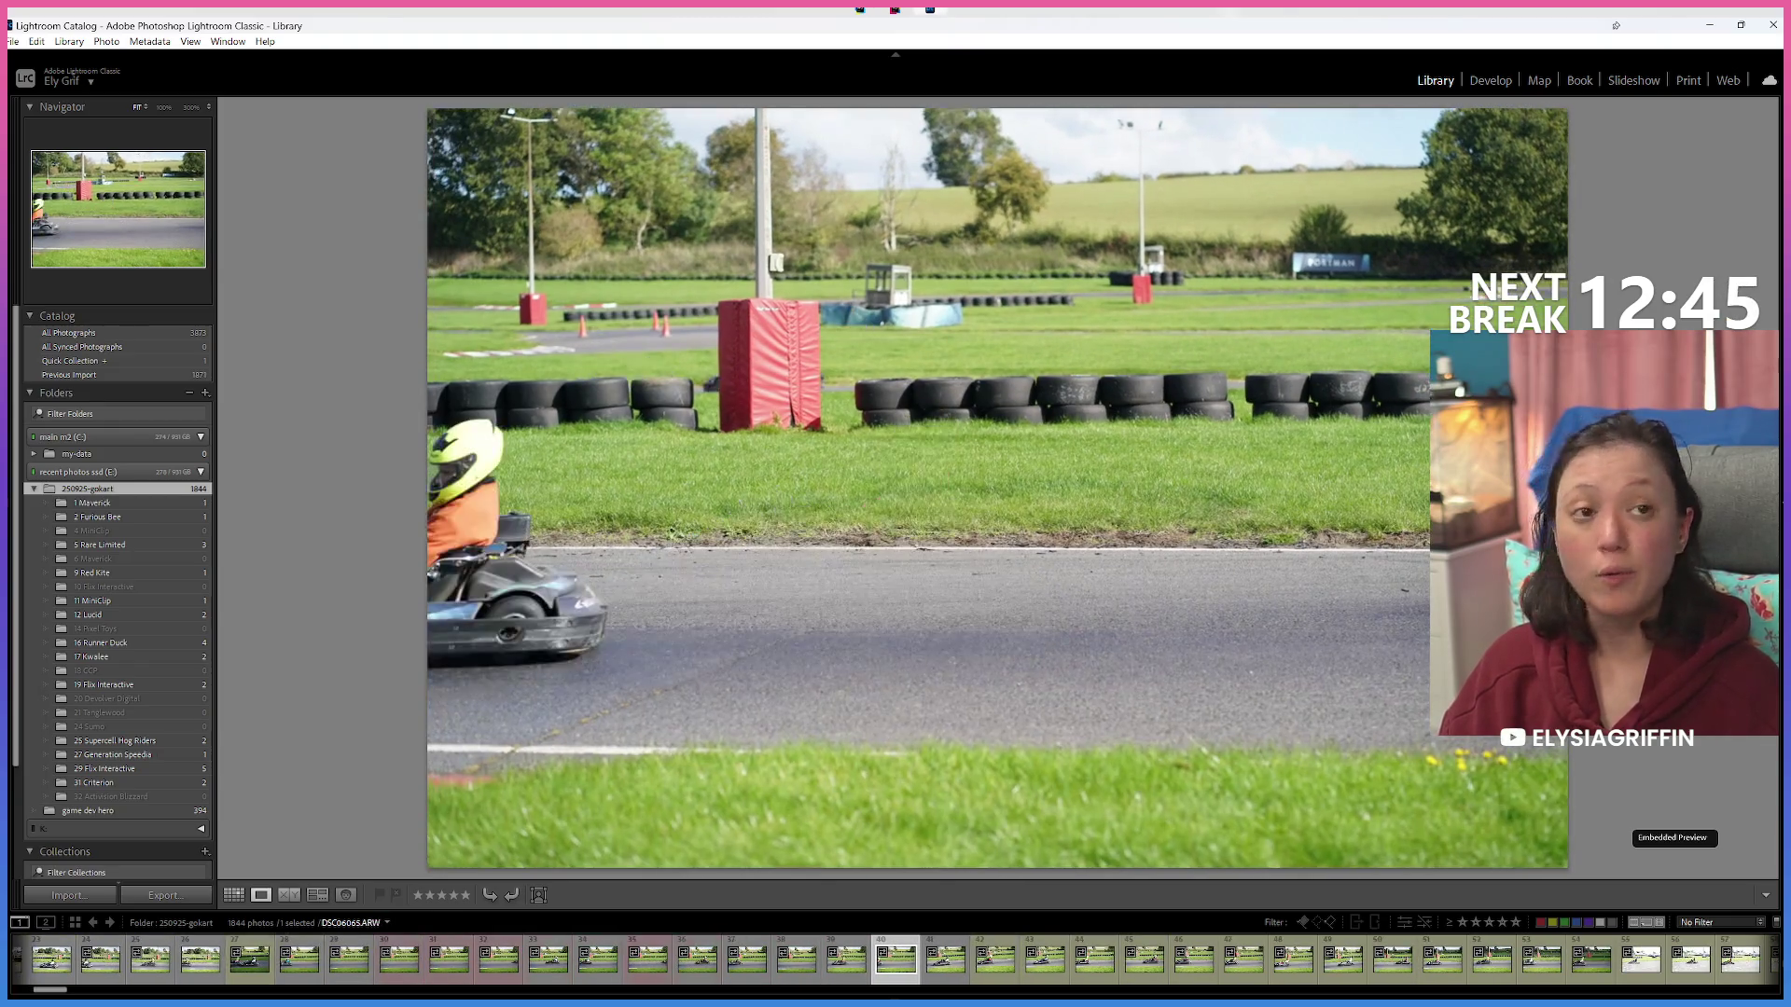
key("Right")
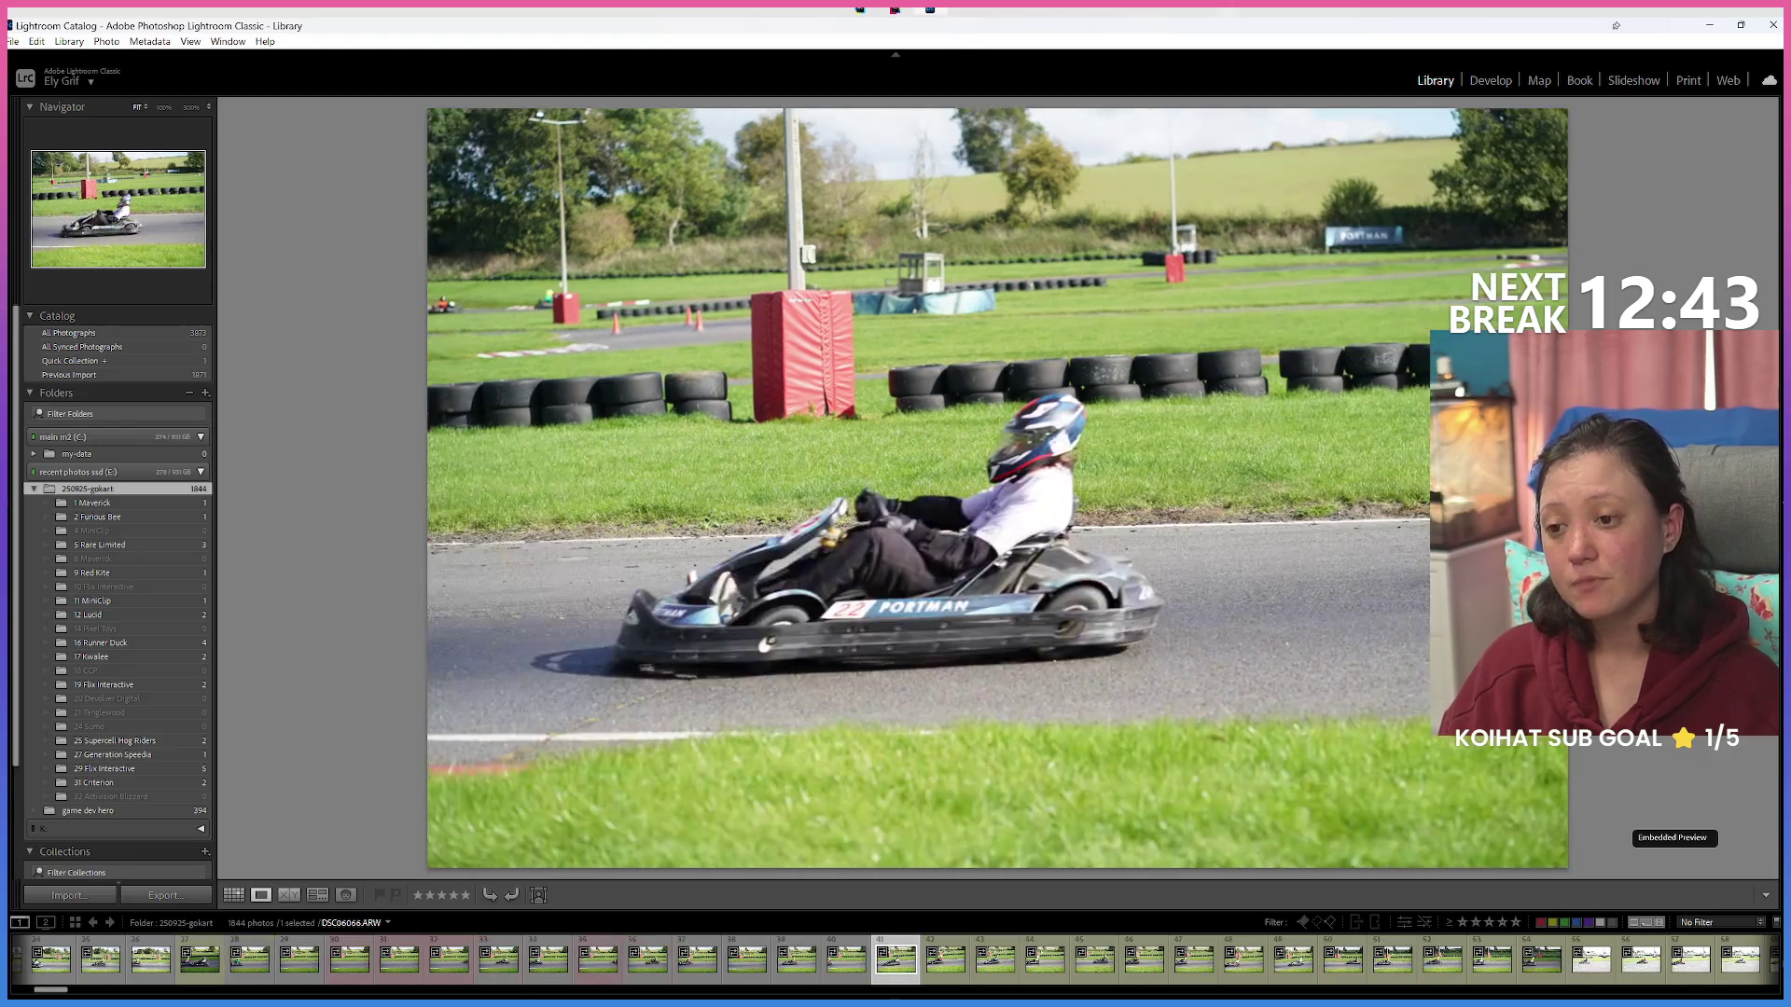
key("Right")
key("Right")
key("Right")
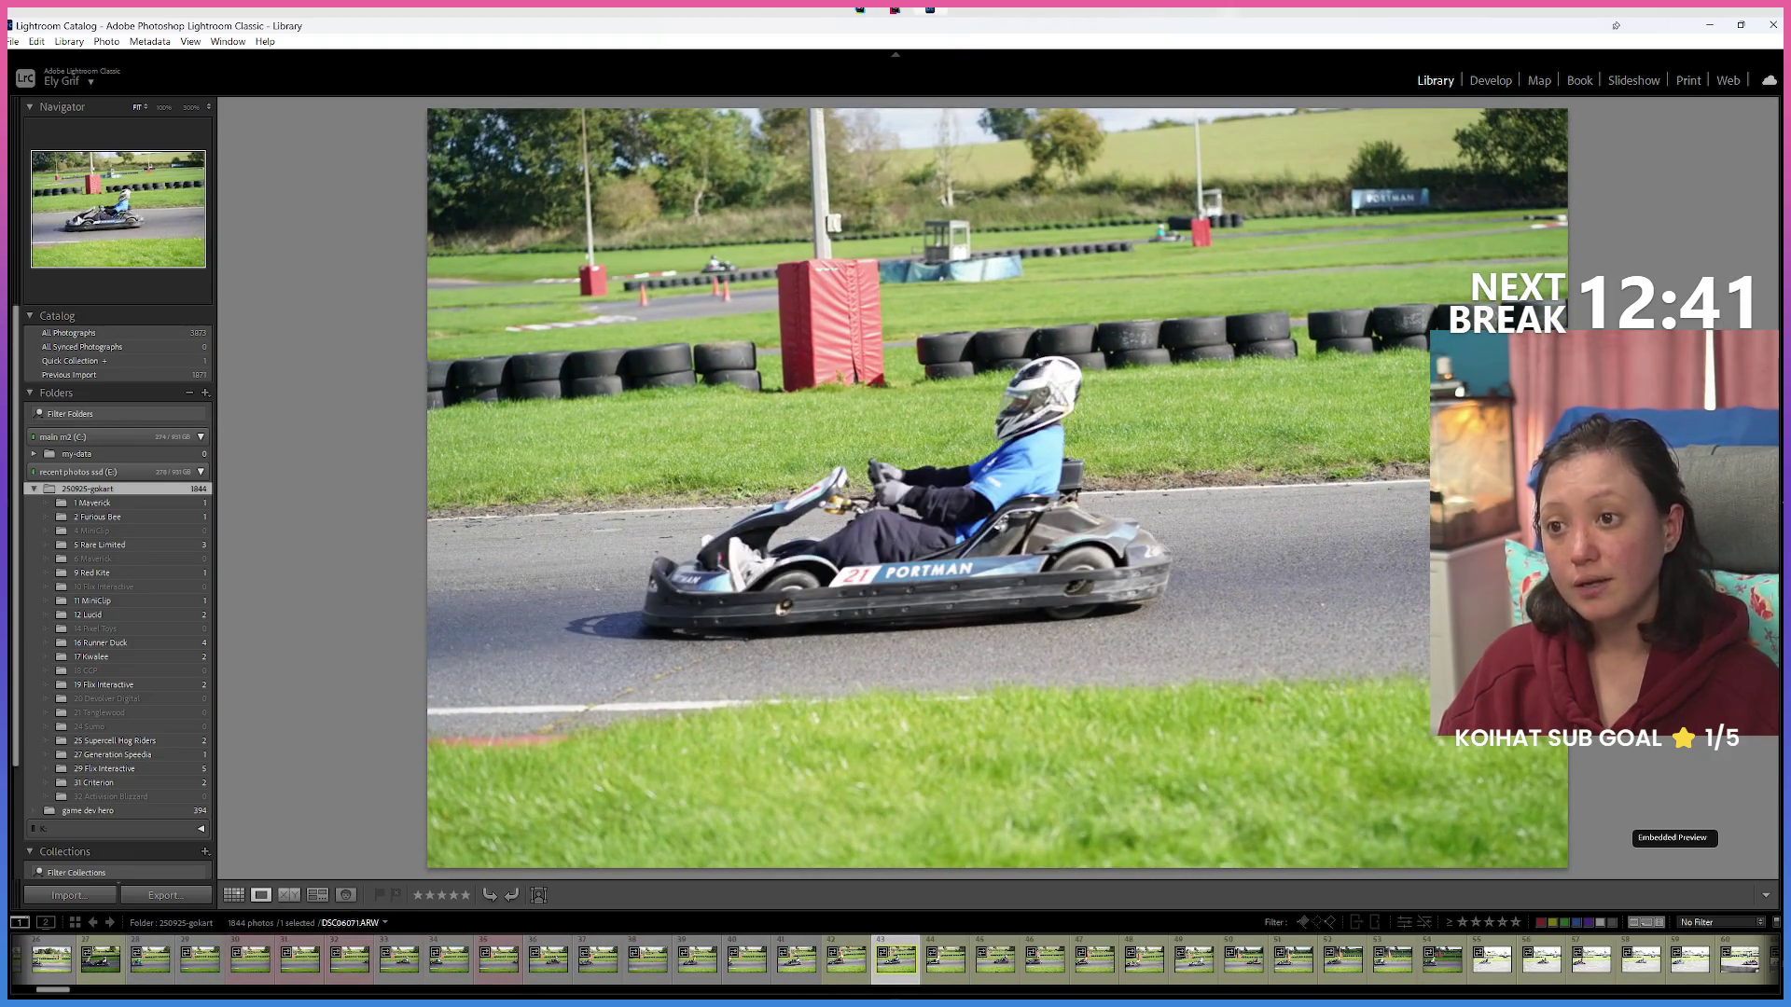
key("Right")
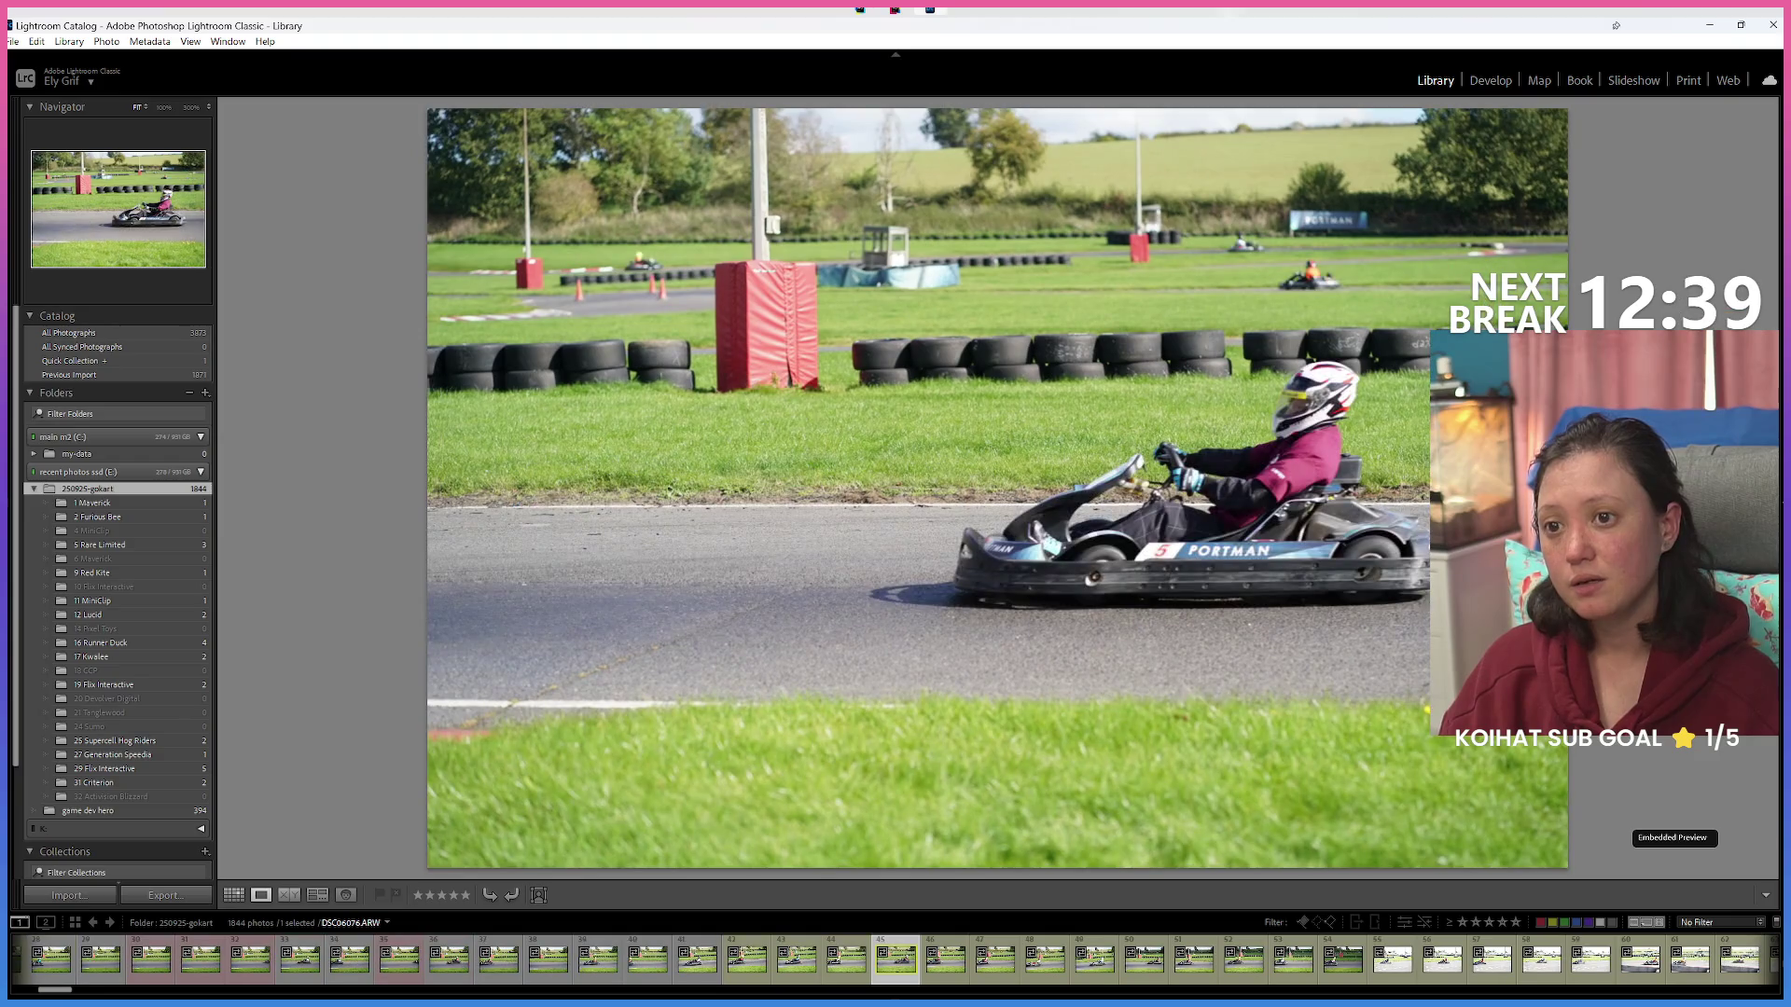
key("Right")
key("Right")
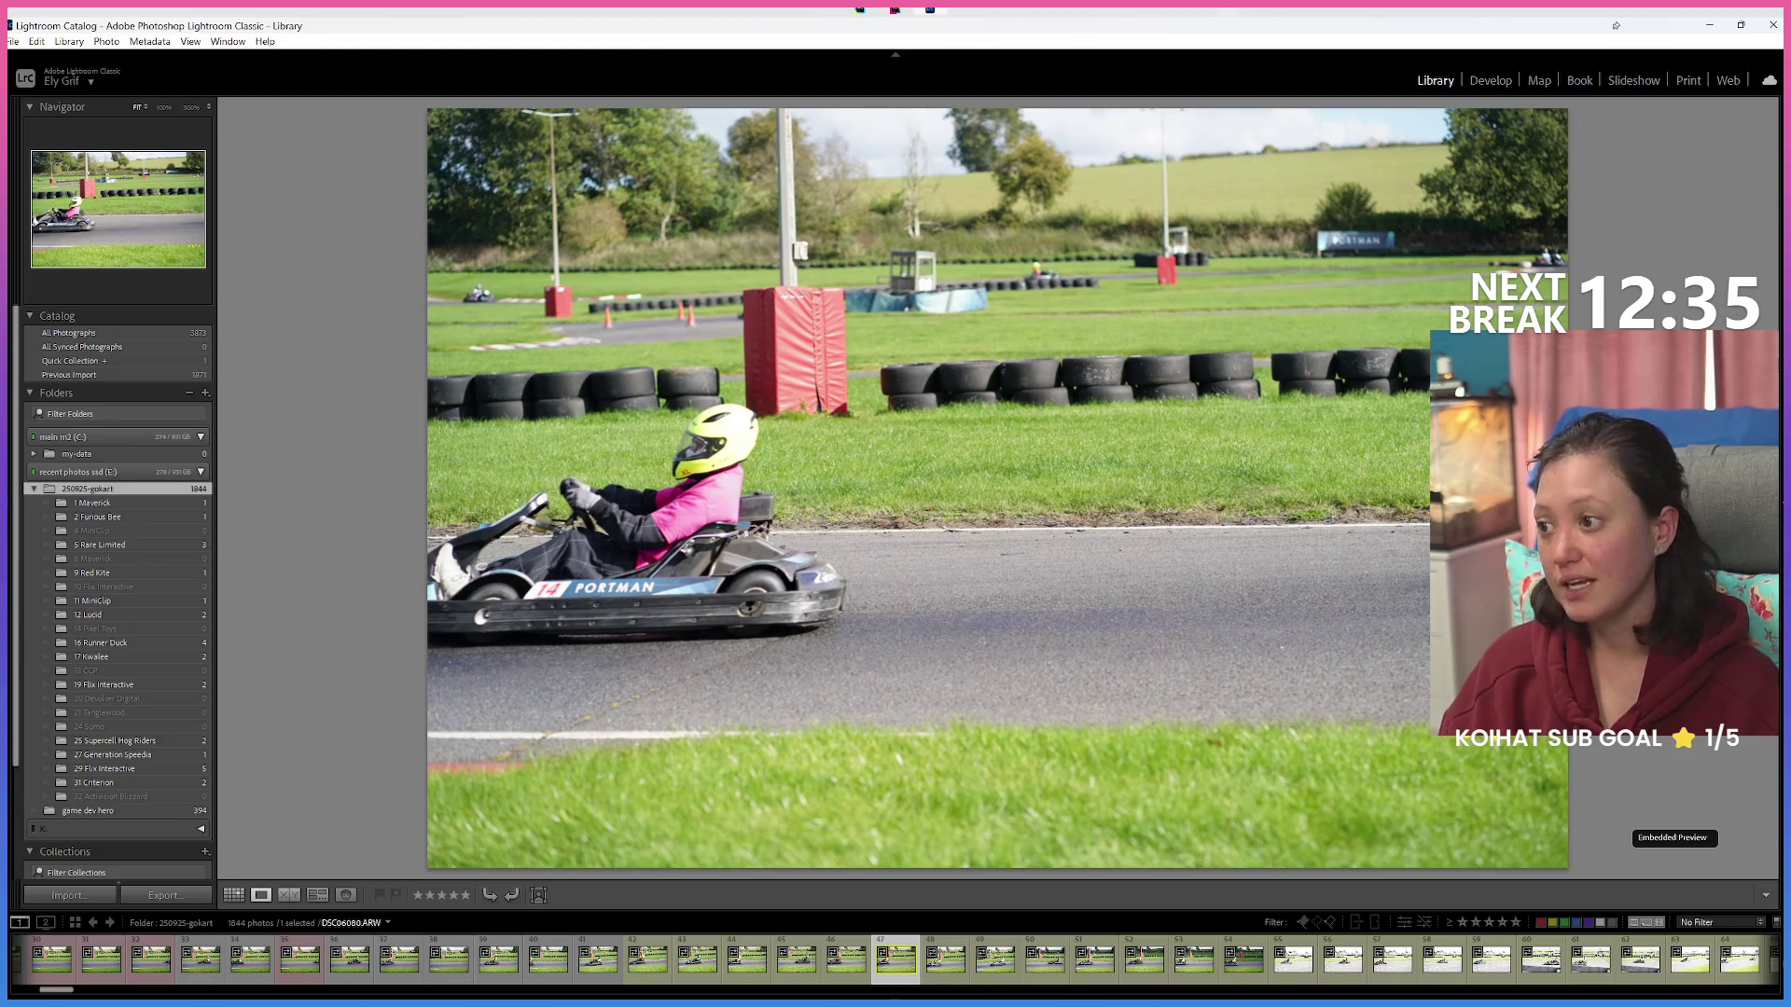
key("Right")
key("Left")
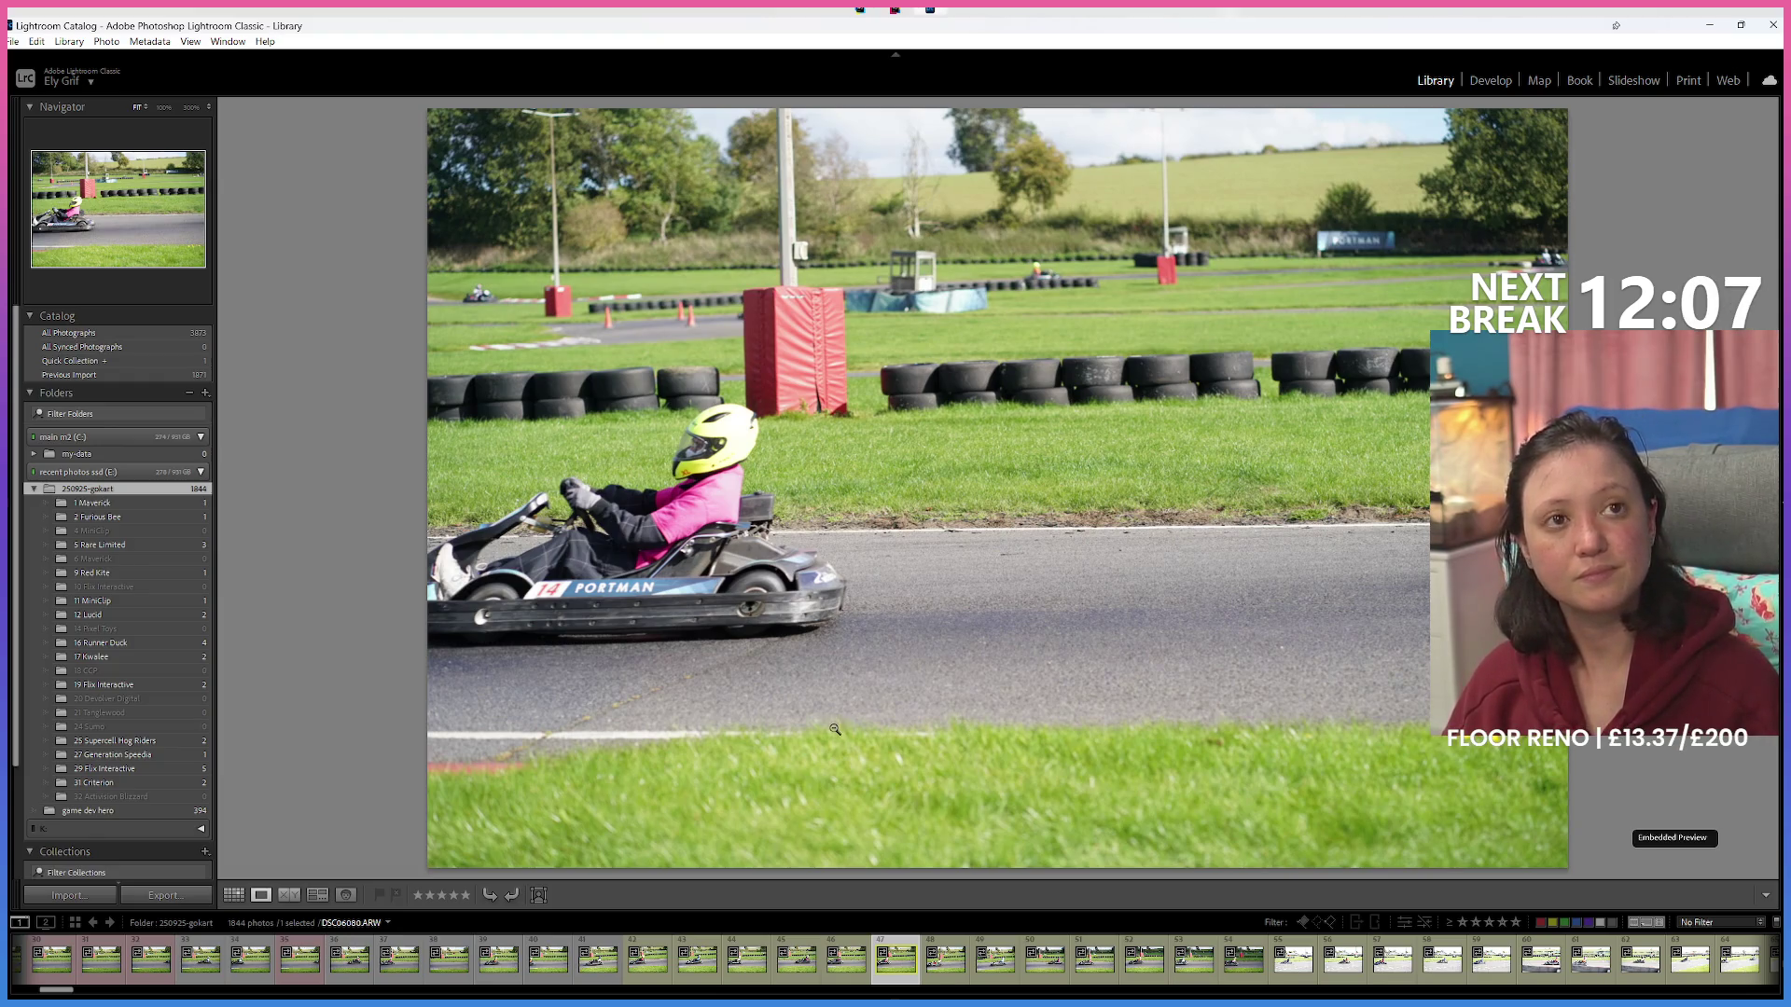
left_click(837, 918)
Advance eight photos from kart 14 to DSC06164, the purple-shirted driver on open track.
left_click(781, 898)
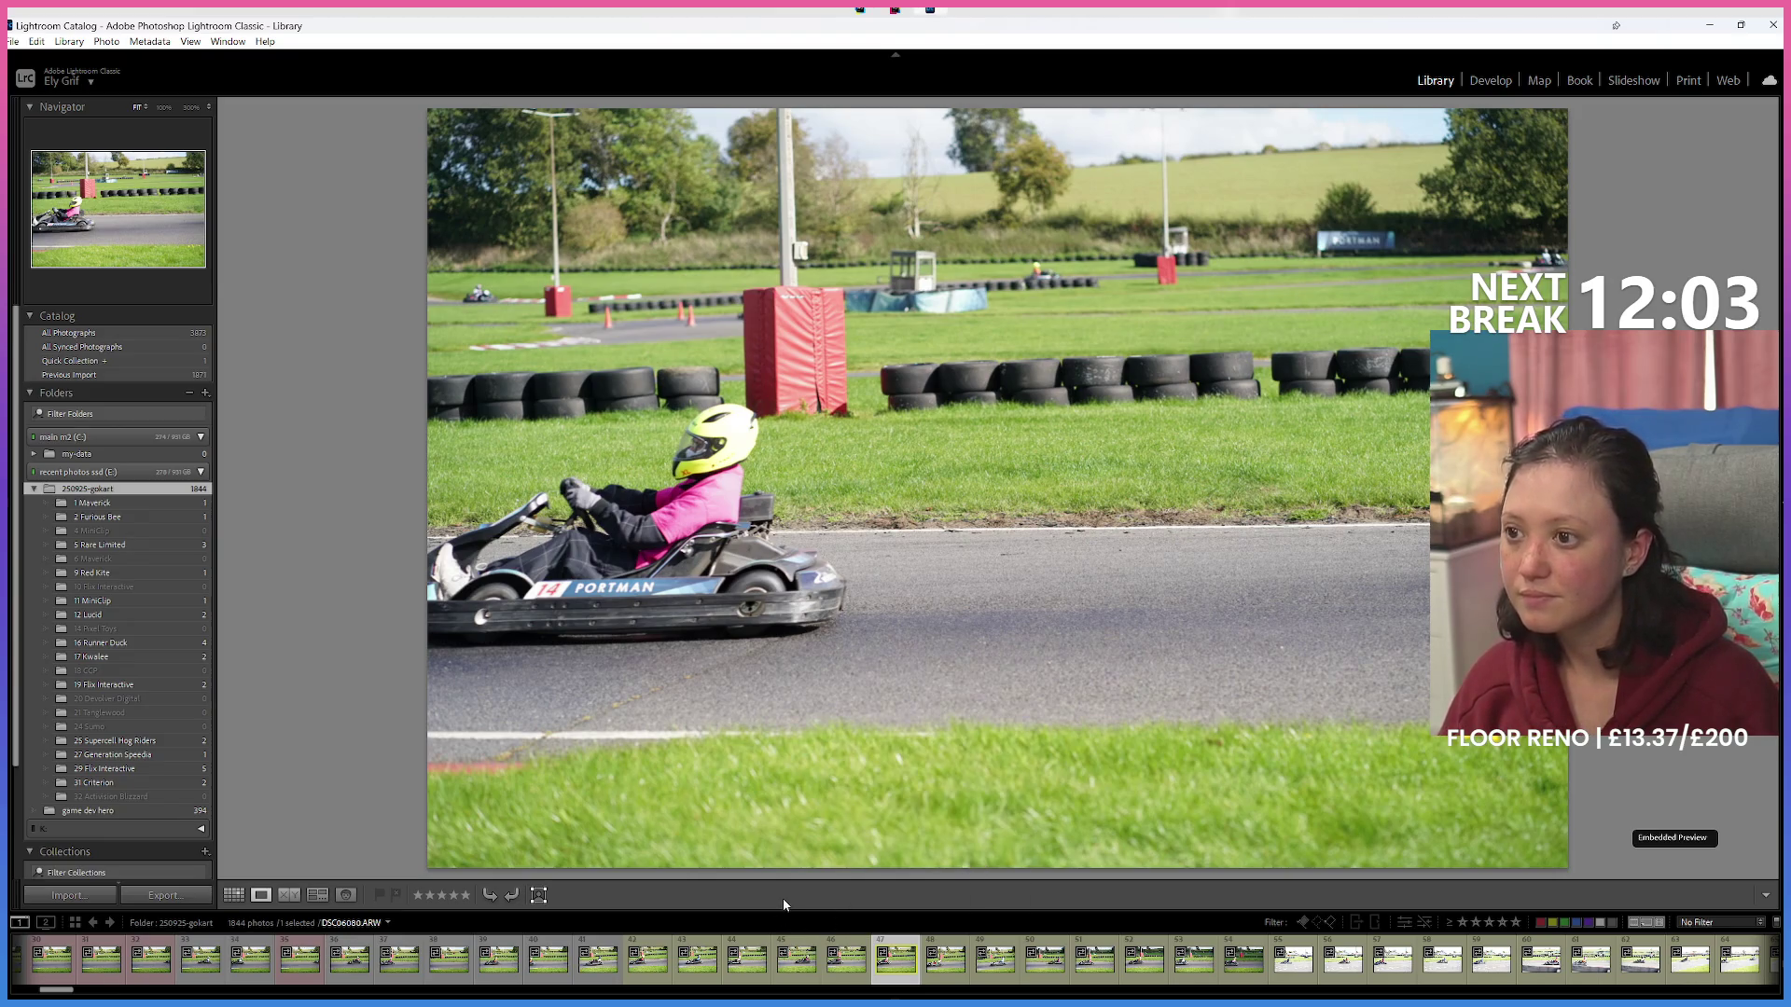
left_click(898, 921)
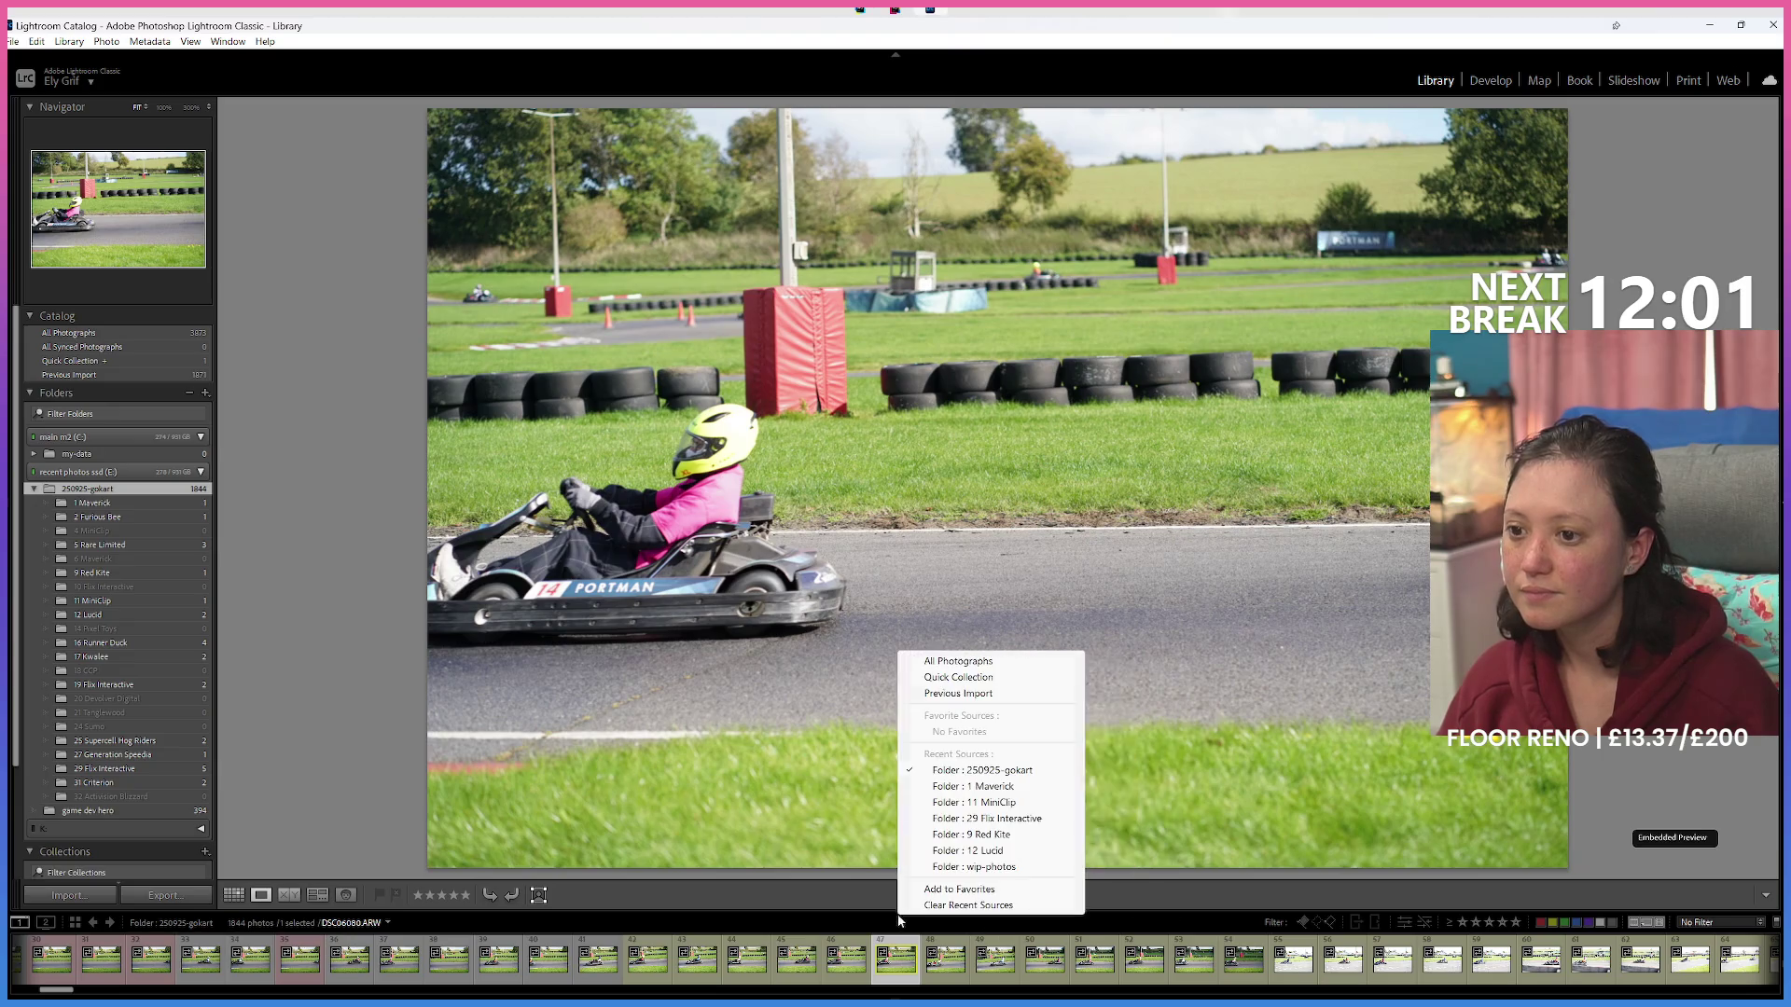
left_click(865, 908)
key("Right")
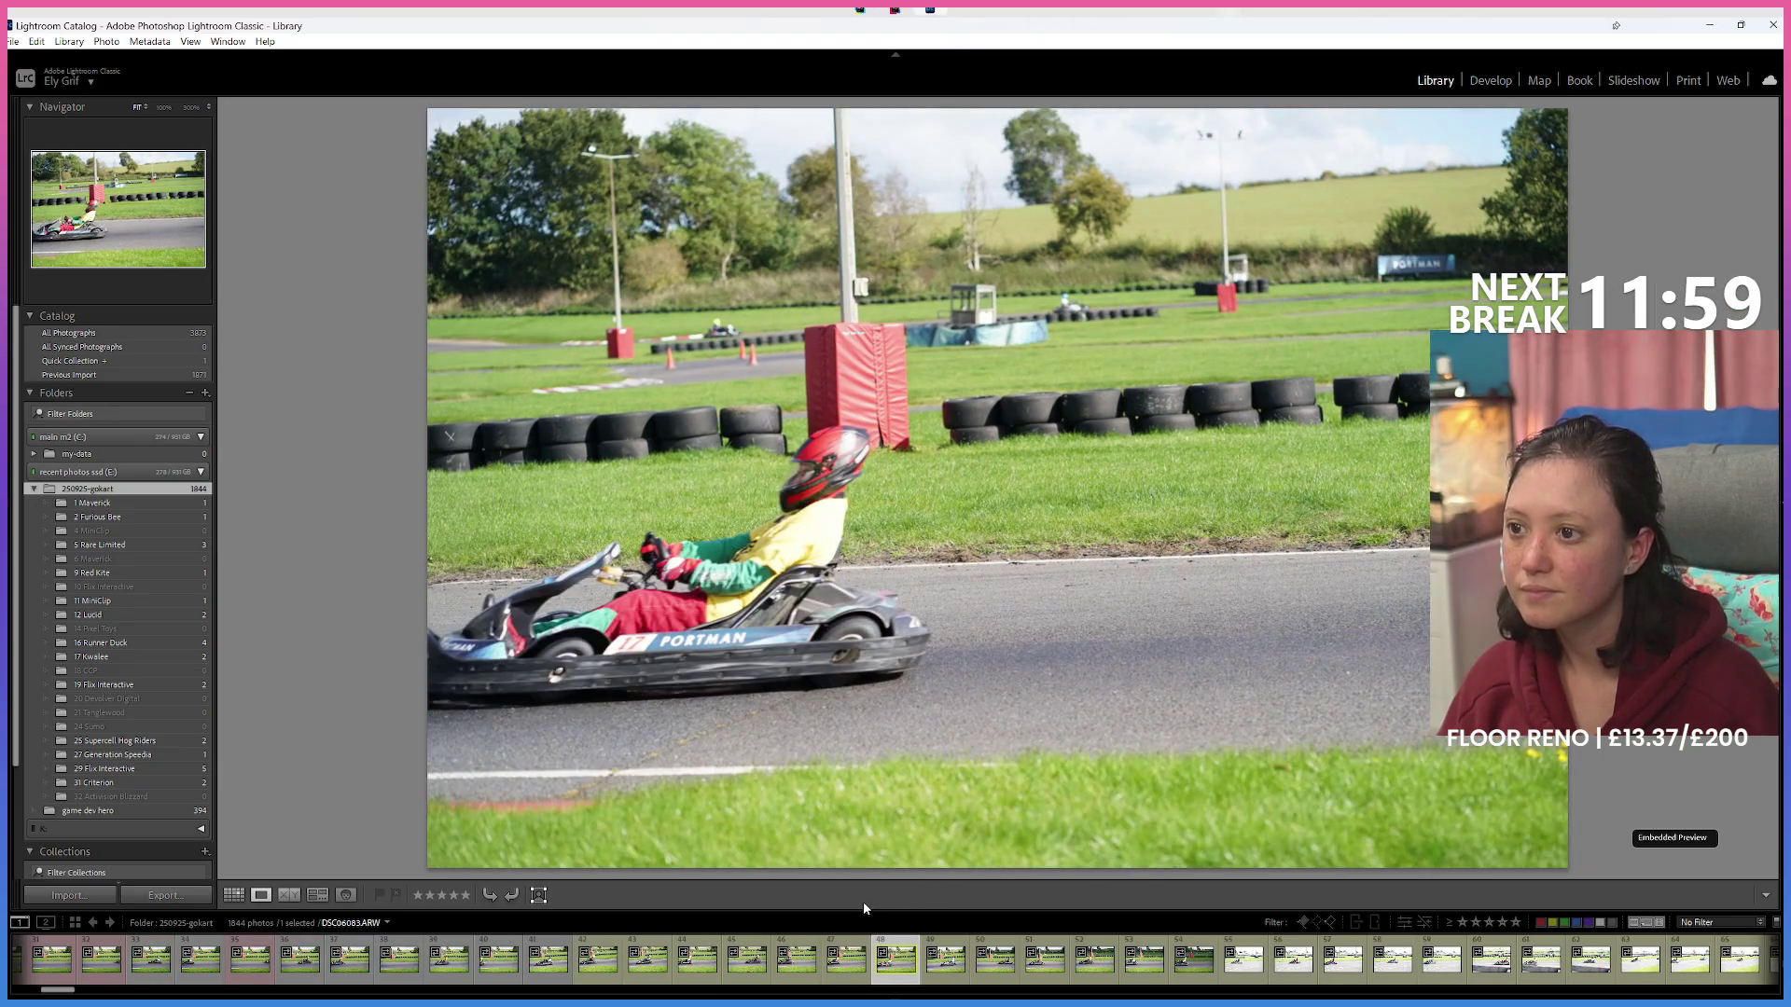
key("Right")
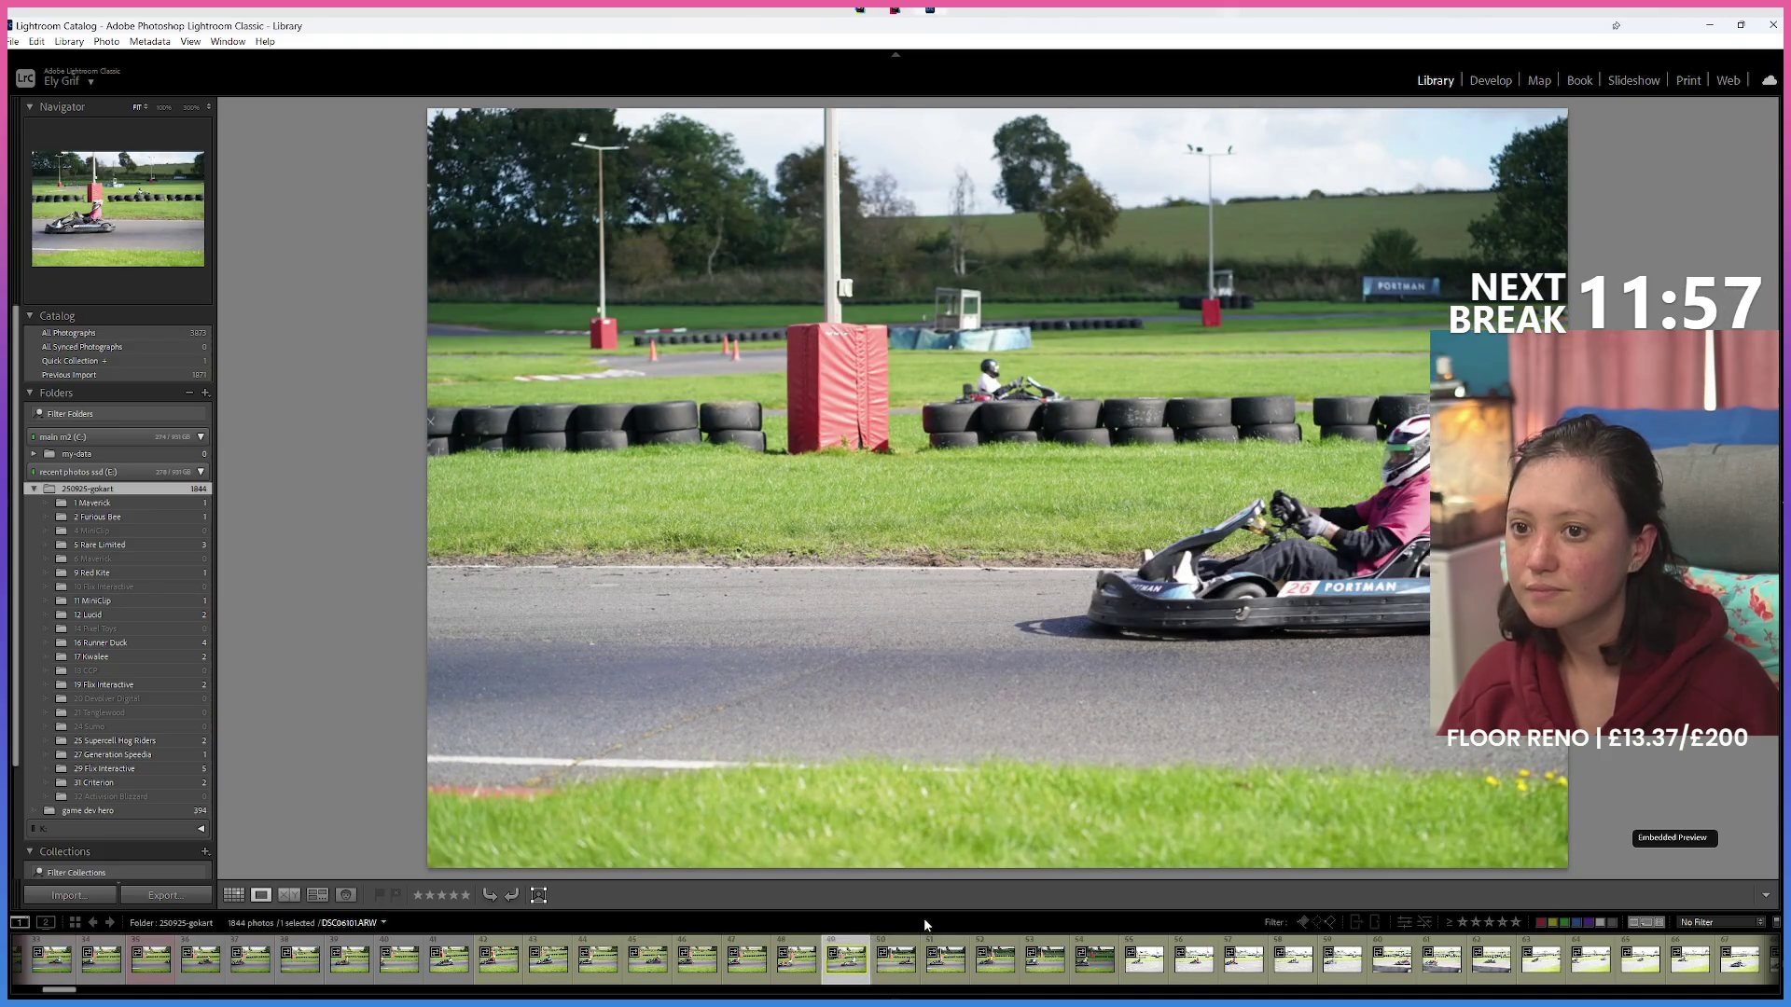
key("Right")
key("Right")
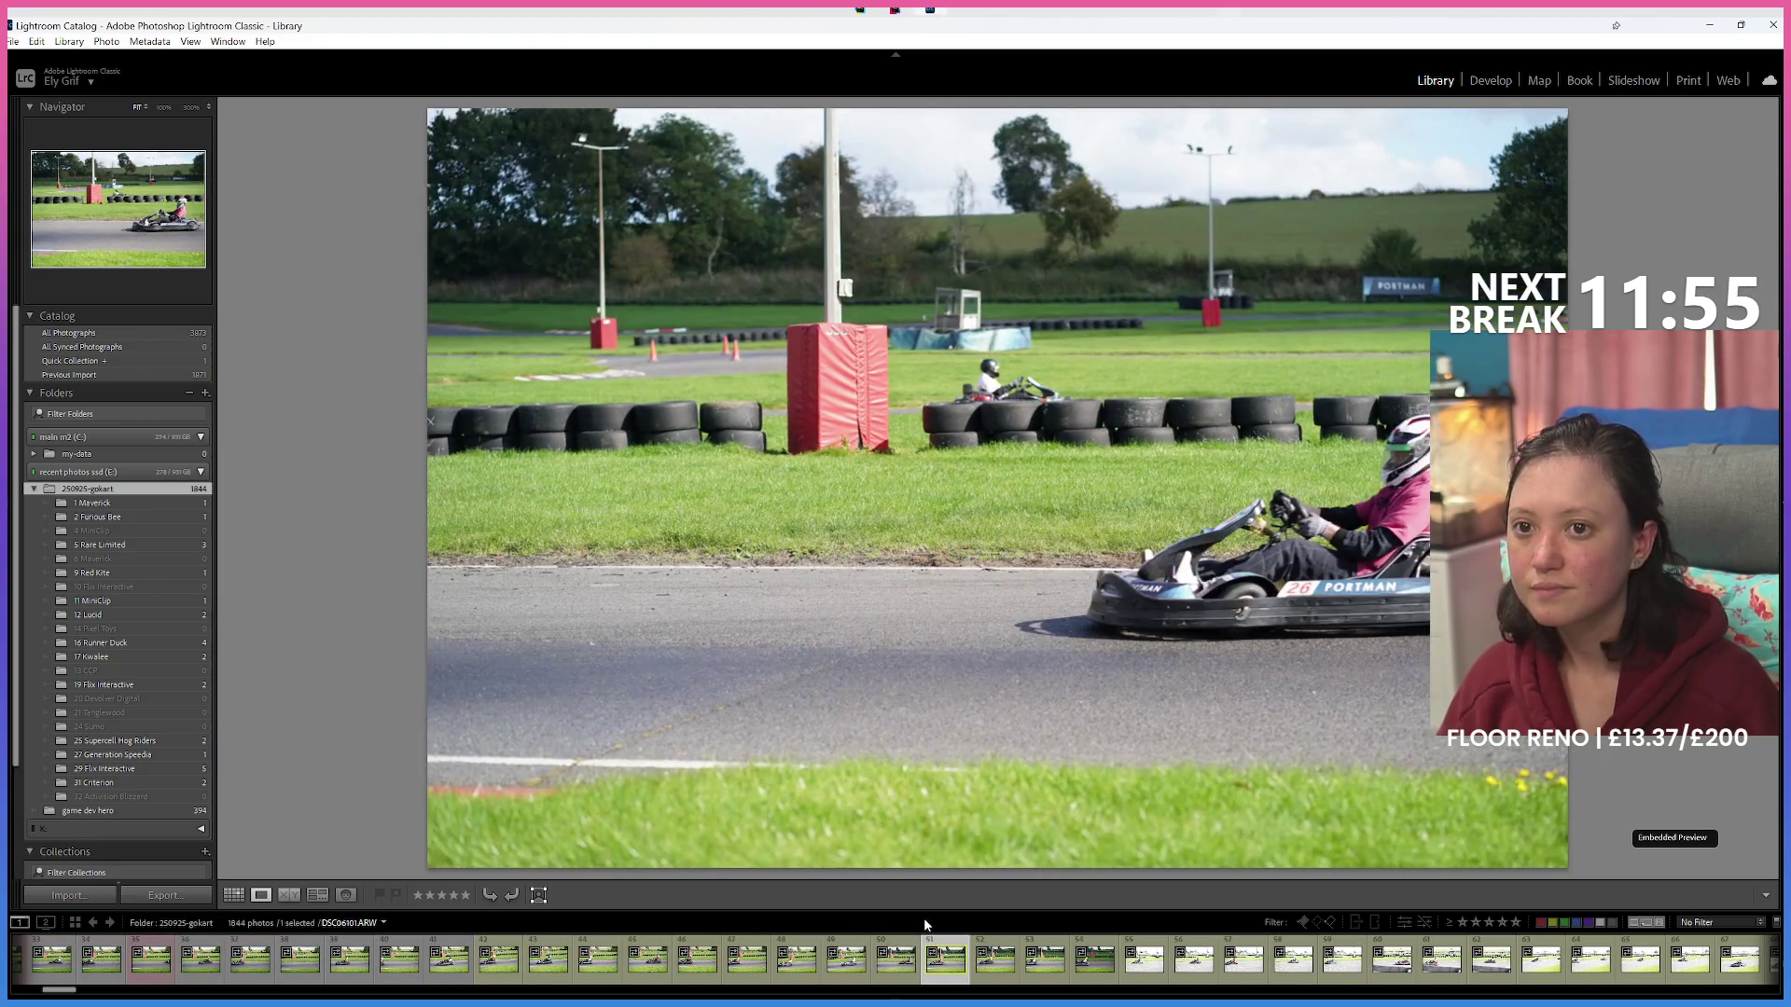
key("Right")
key("Right")
key("Right")
key("Right")
key("Right")
key("Right")
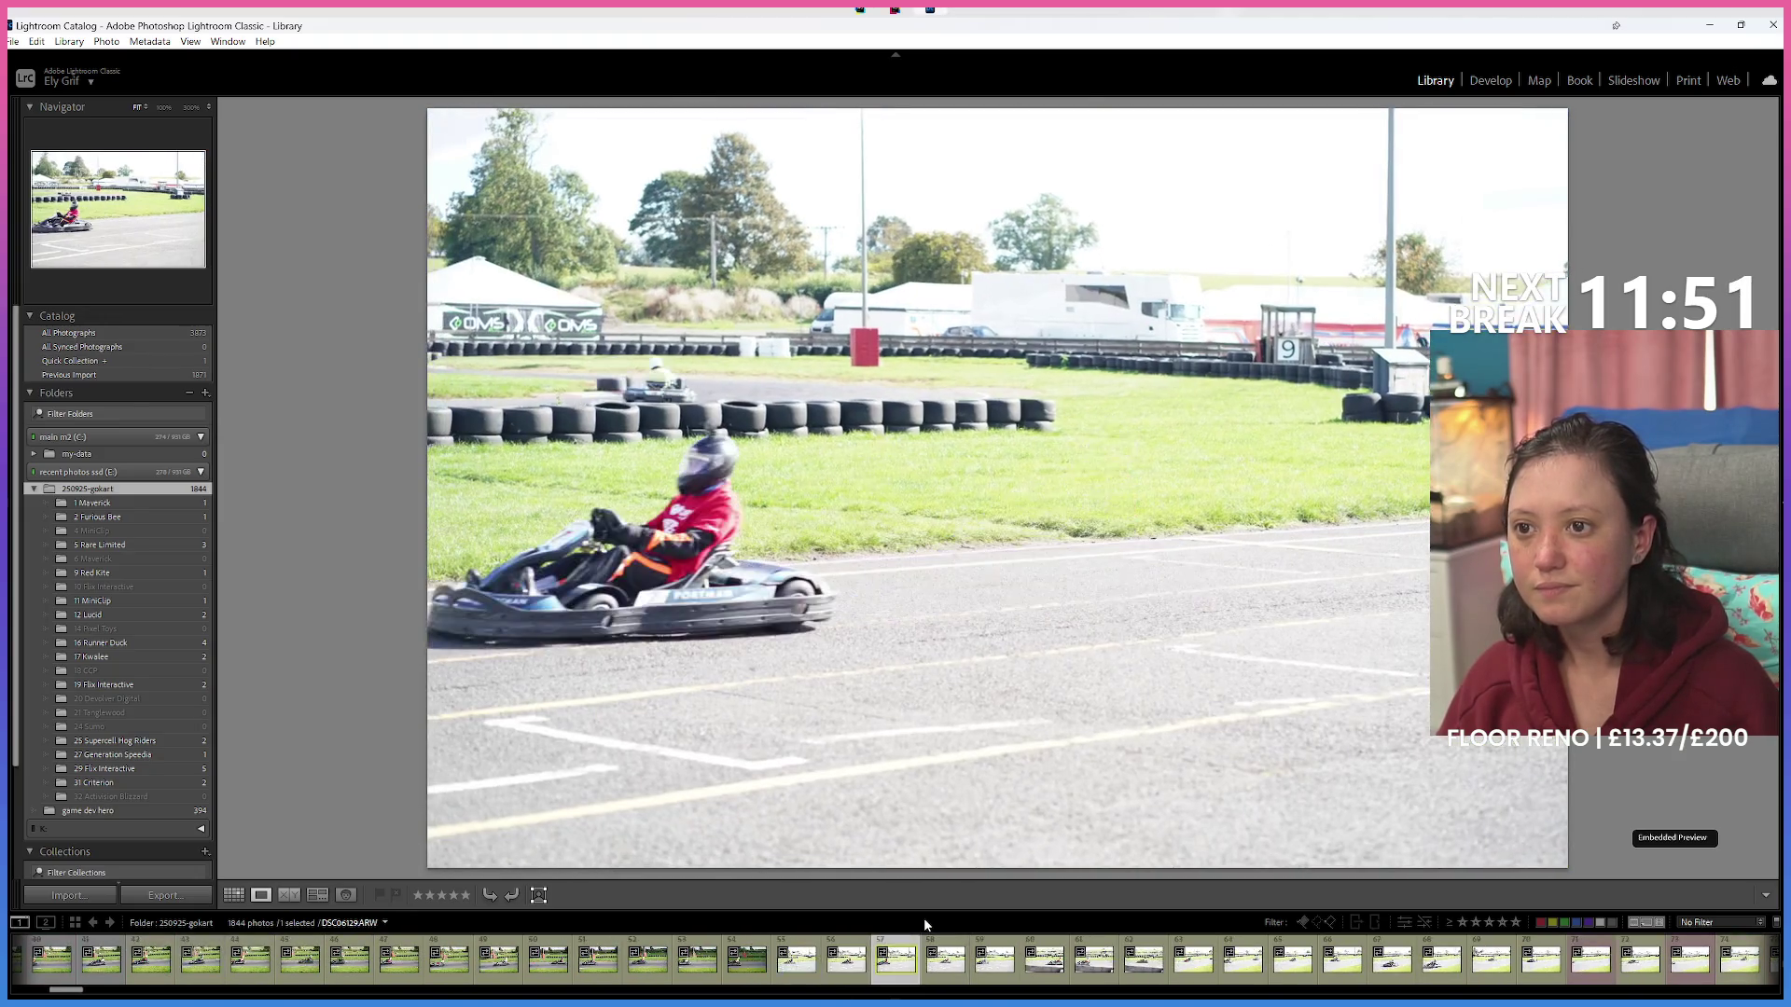
key("Right")
key("Right")
key("Right")
key("Right")
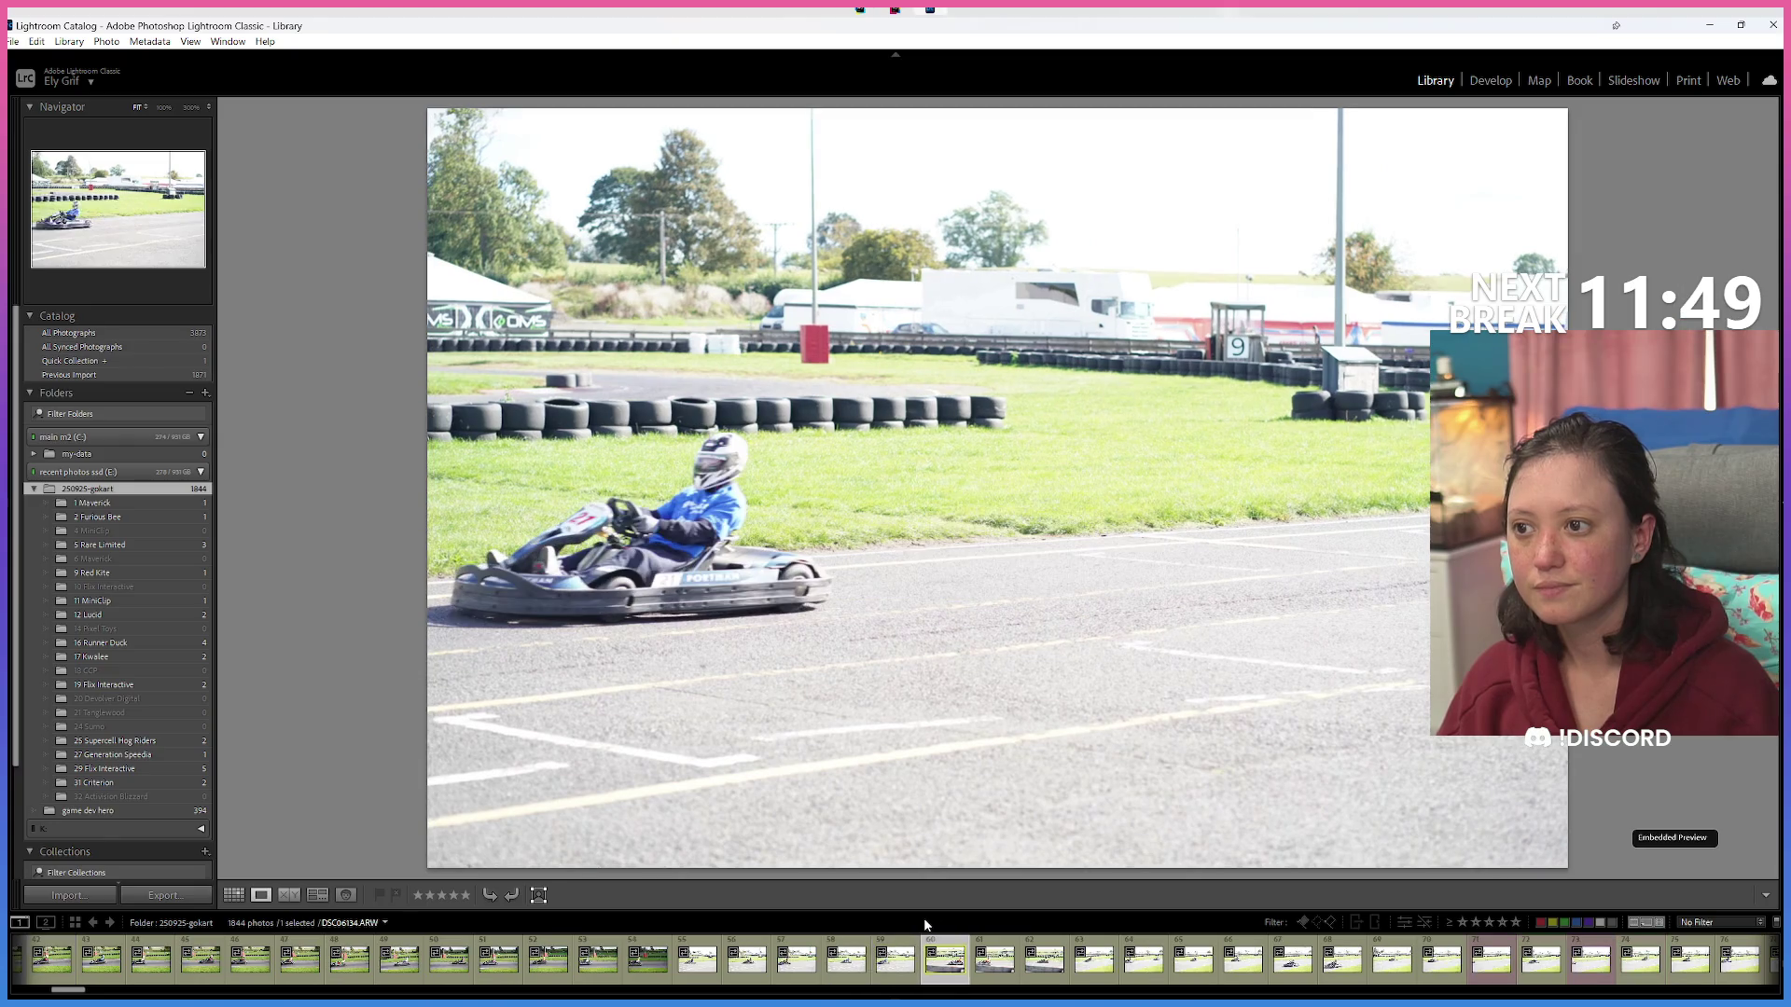
key("Right")
key("Right")
key("Right")
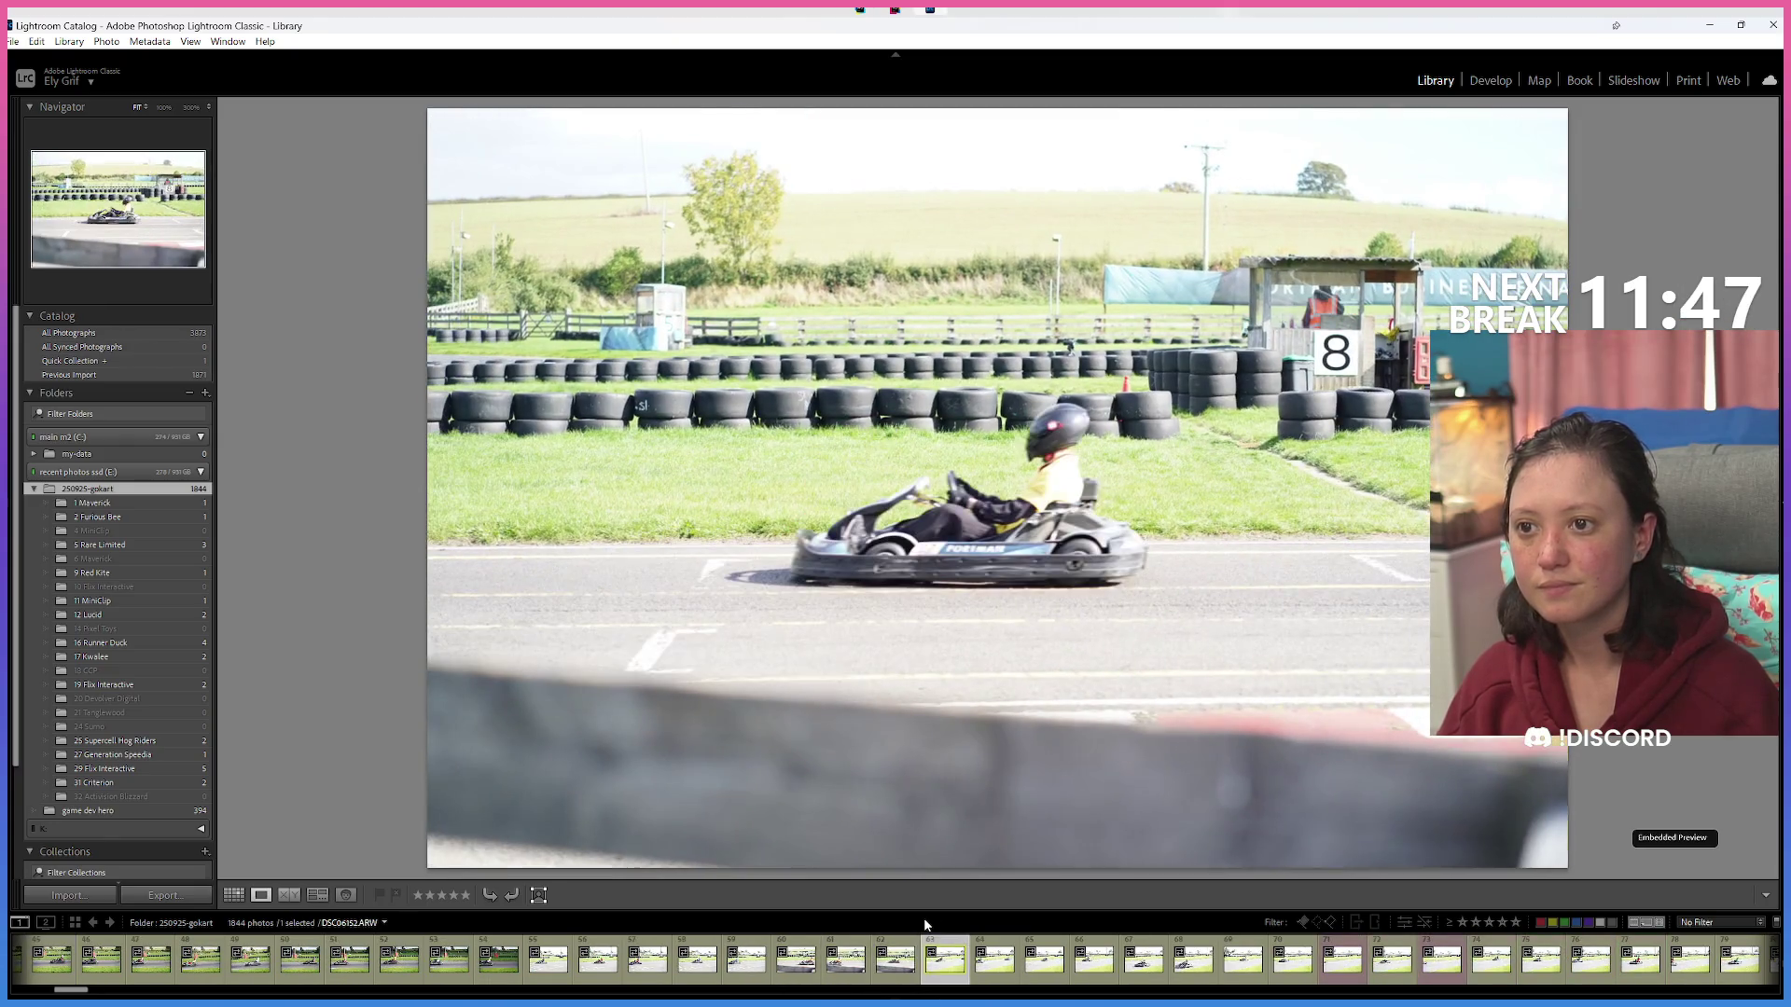
key("Right")
key("Right")
key("Right")
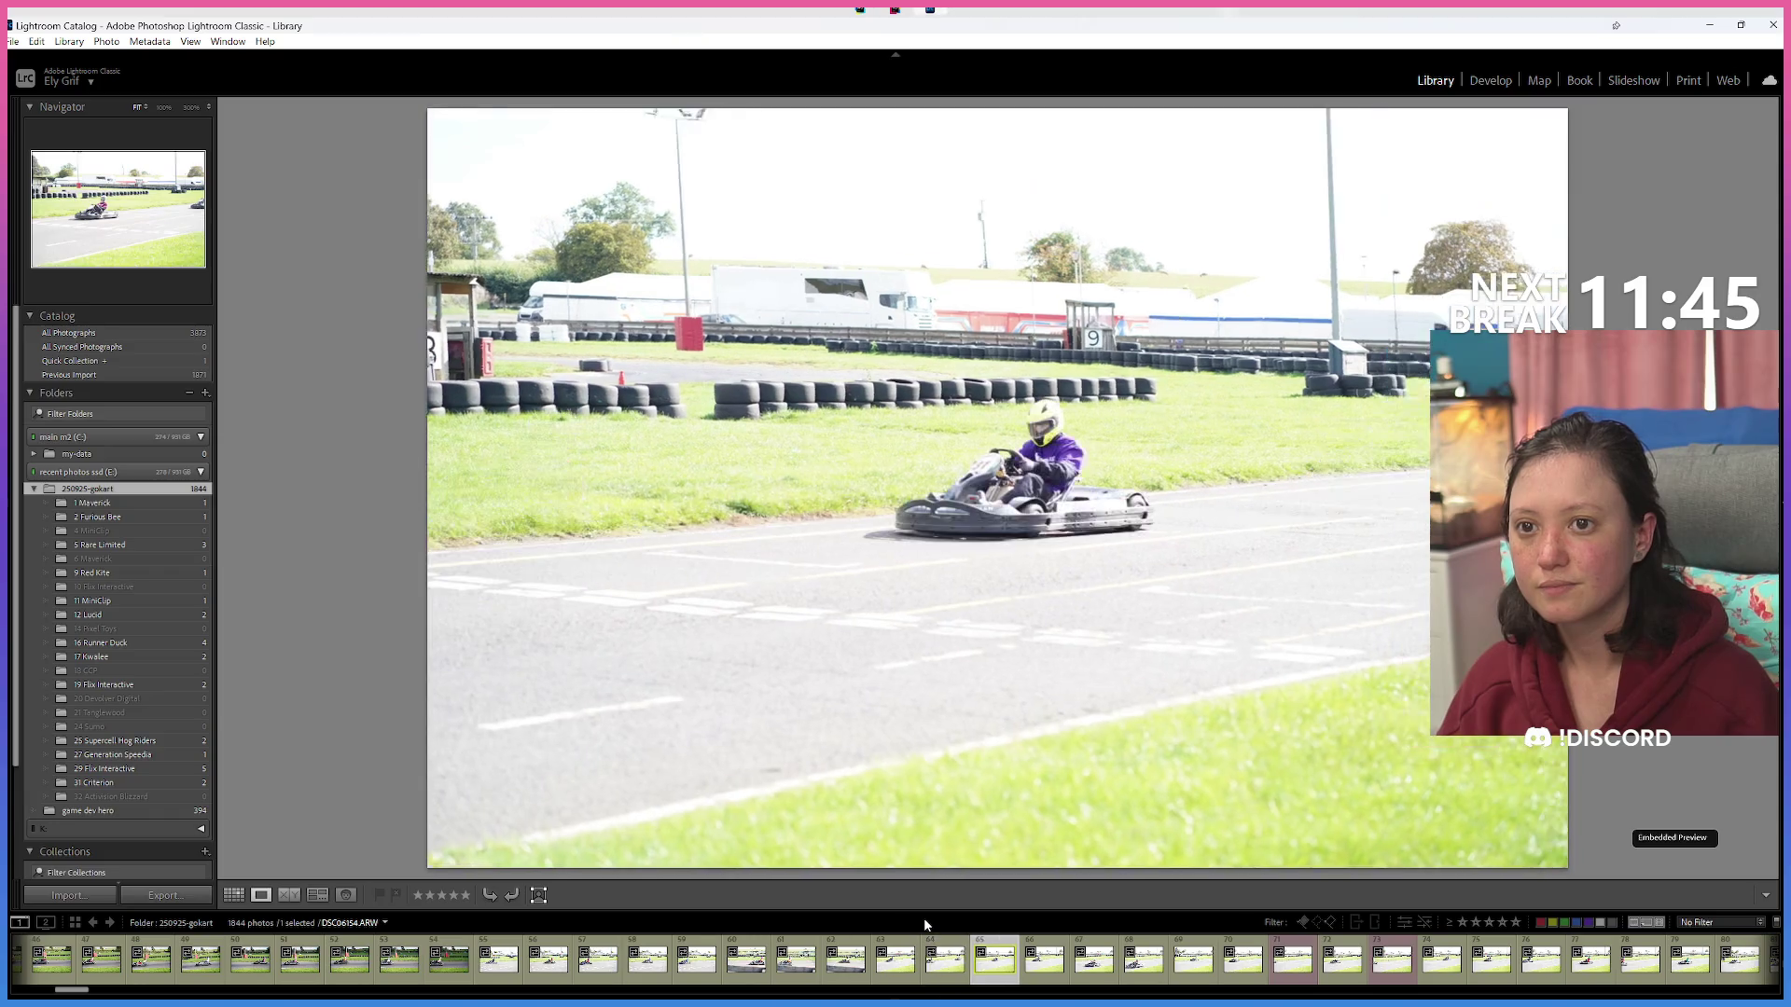
key("Right")
key("Right")
key("Right")
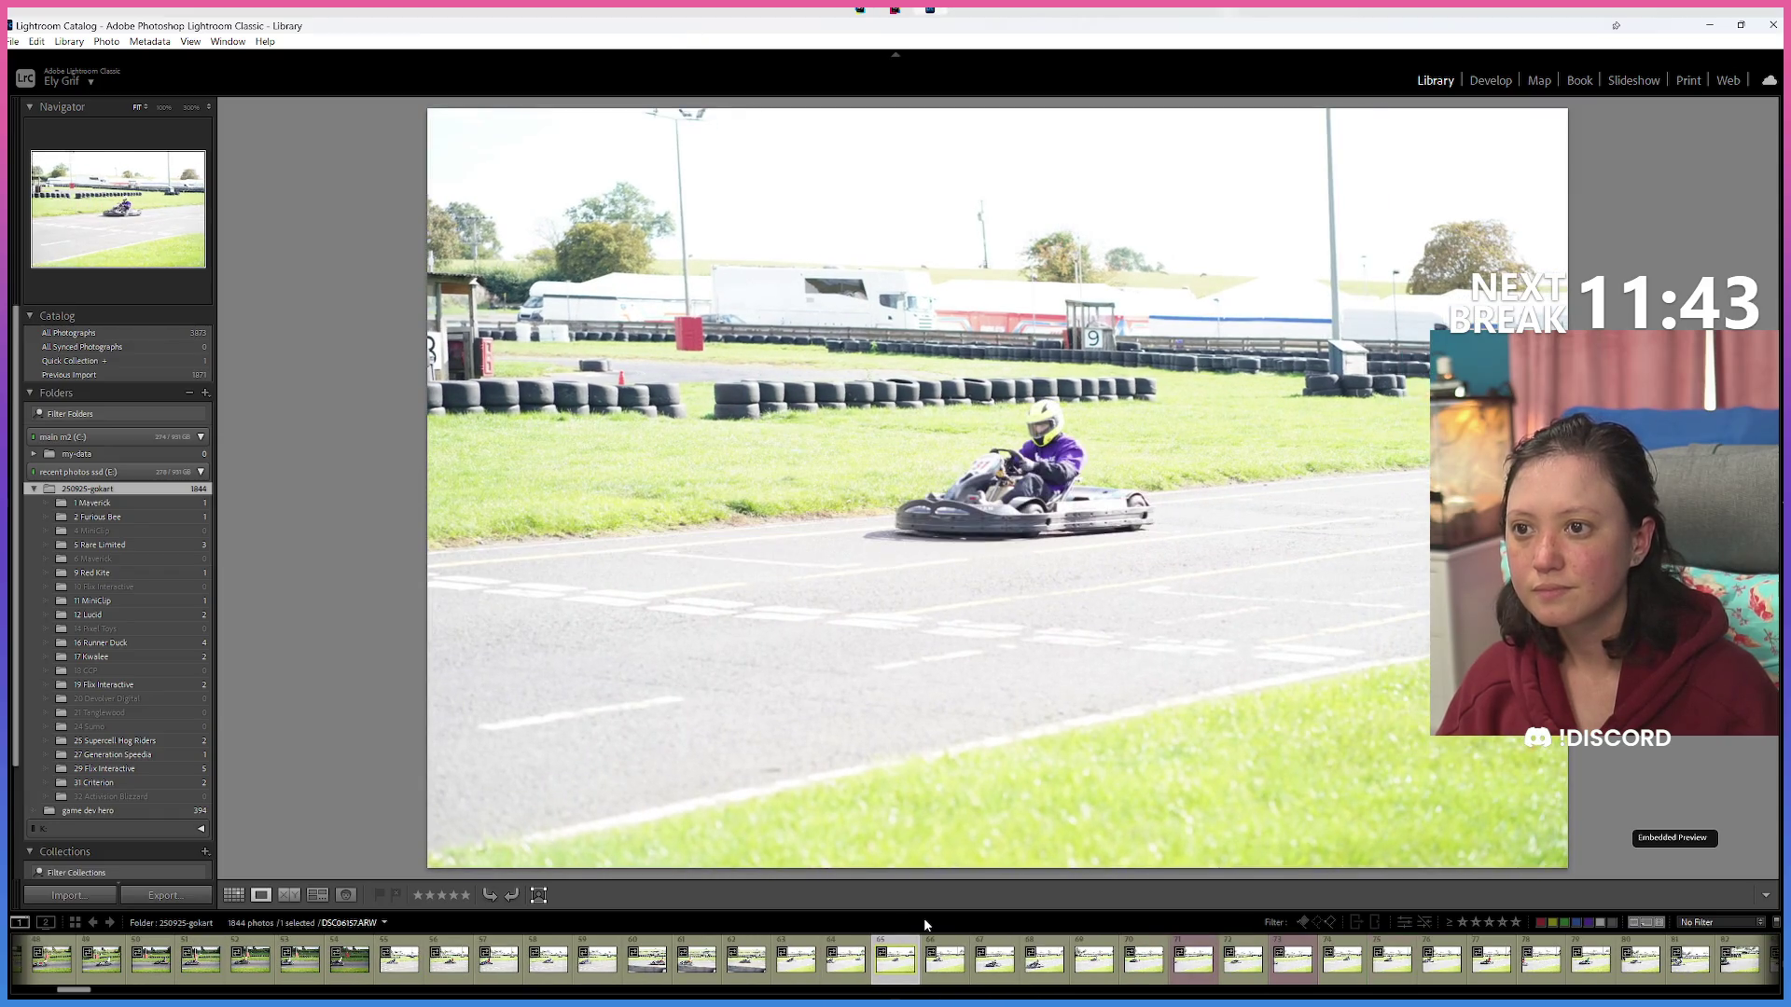